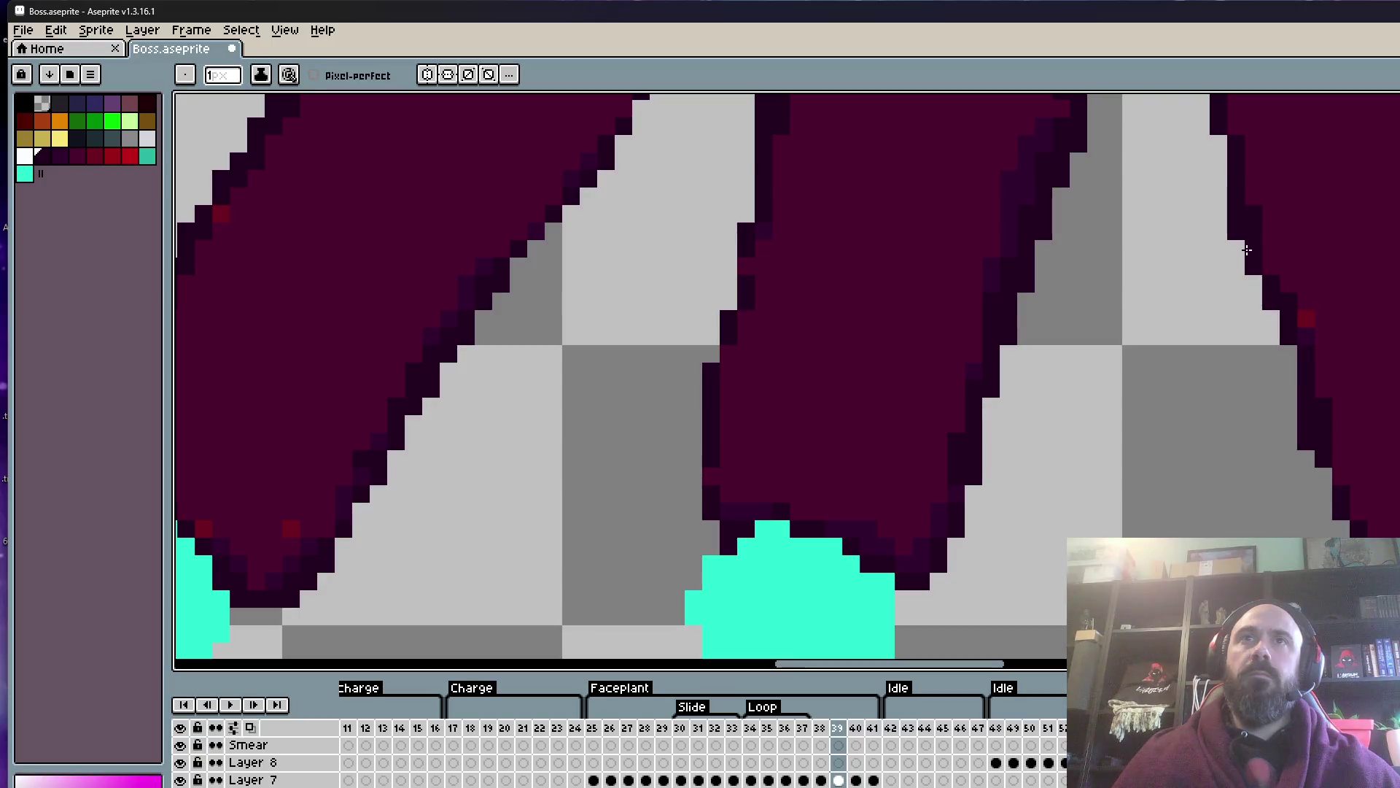
# - Zoom in and out across the Boss.aseprite canvas to inspect the artwork
pyautogui.scroll(2, 1288, 287)
pyautogui.scroll(1, 1303, 213)
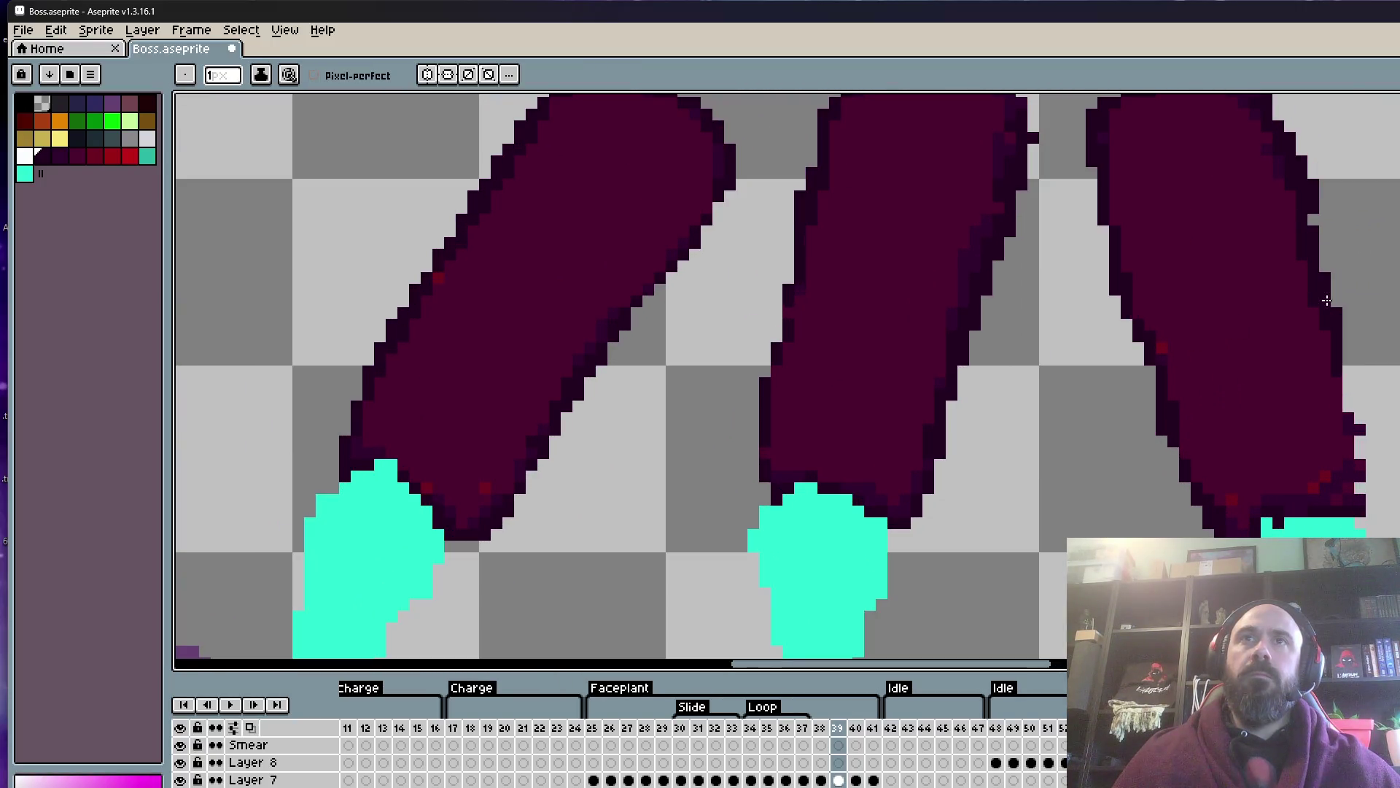
pyautogui.scroll(-3, 1342, 406)
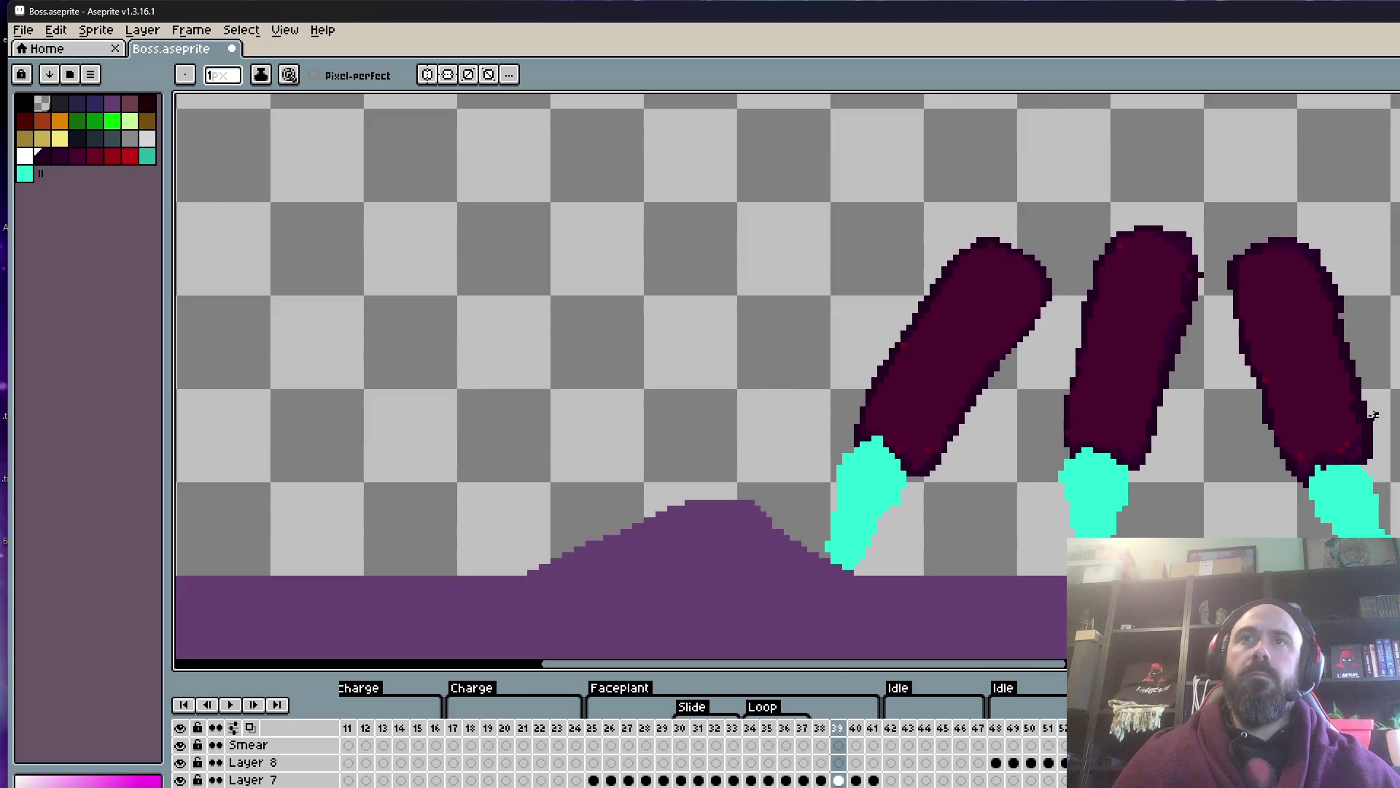
pyautogui.scroll(3, 1361, 312)
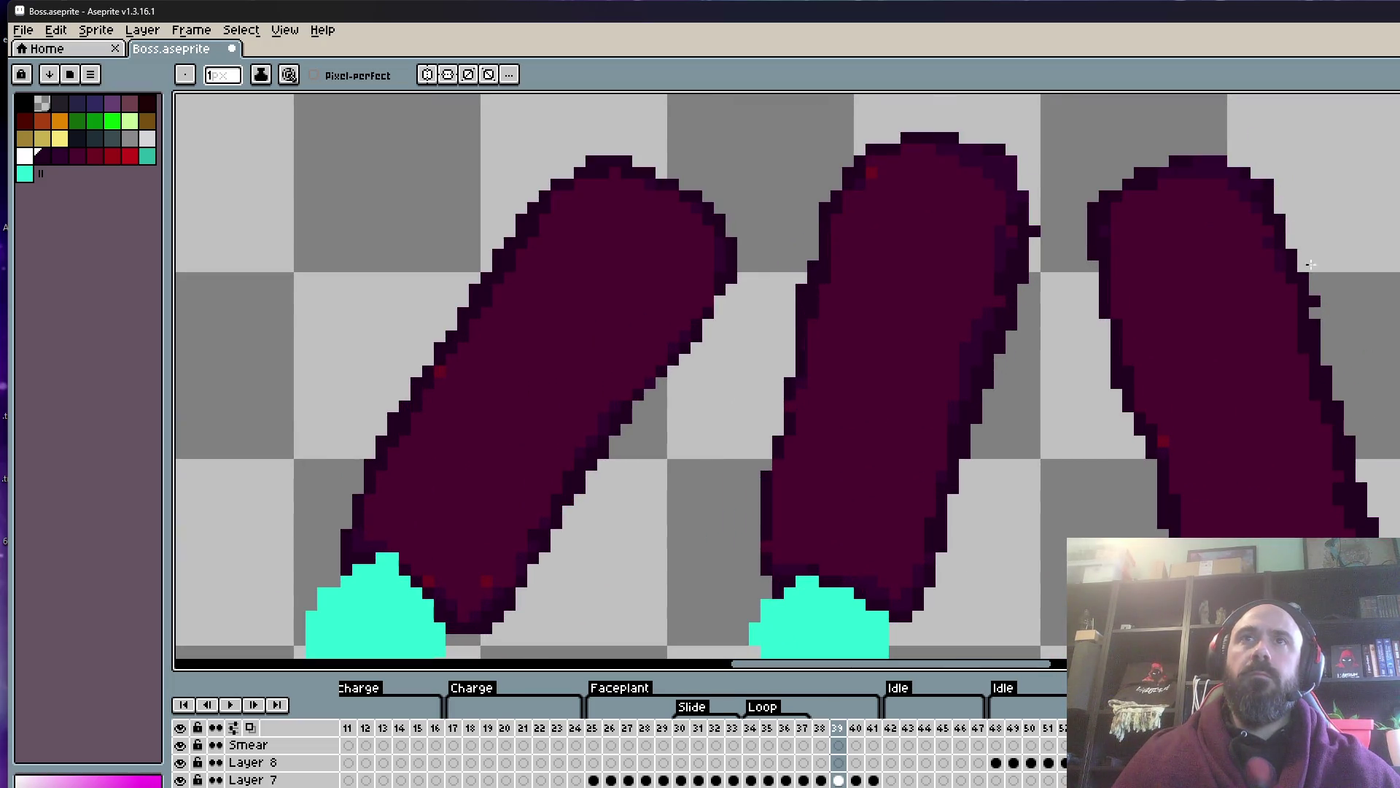
pyautogui.scroll(-3, 1239, 241)
pyautogui.scroll(1, 1087, 391)
pyautogui.scroll(-1, 1097, 388)
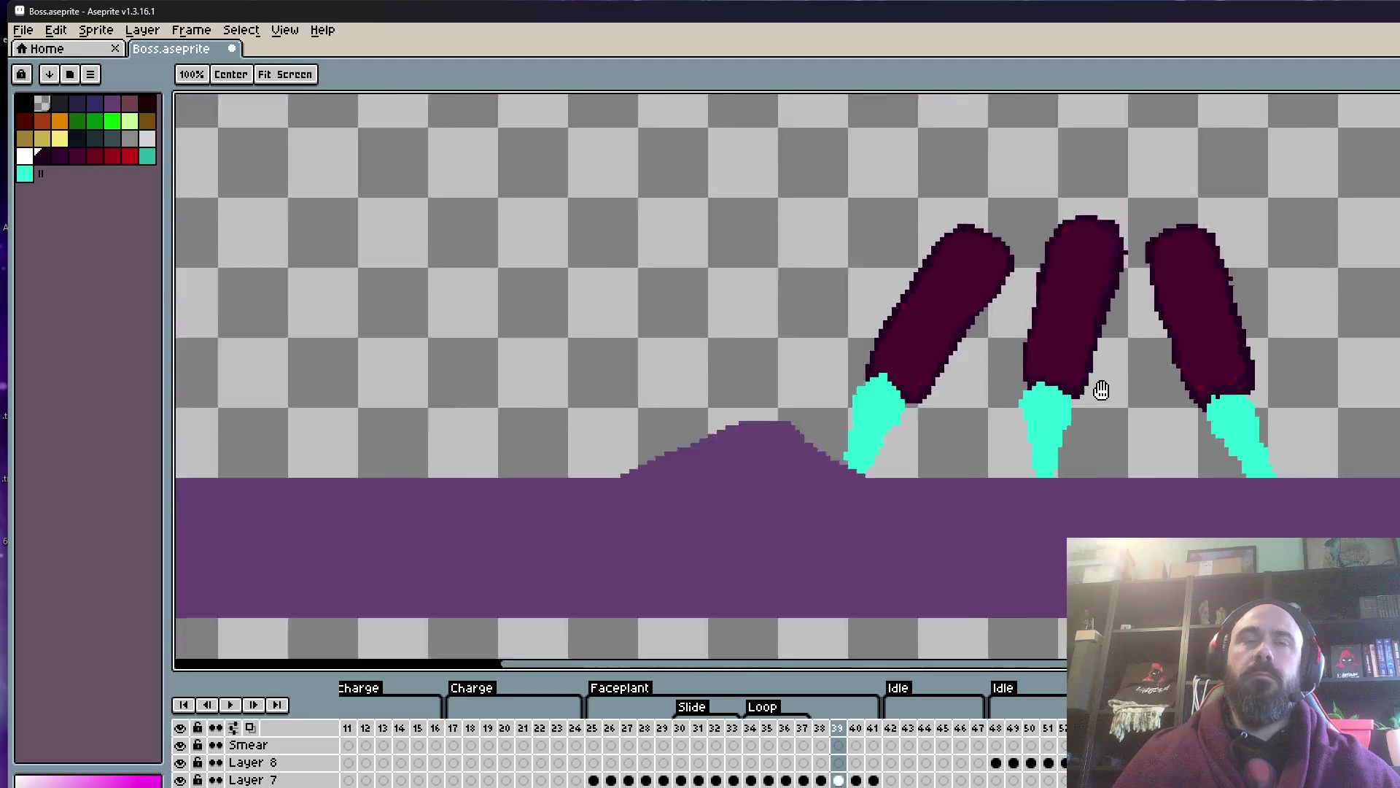
pyautogui.scroll(-2, 1156, 361)
pyautogui.scroll(-1, 1156, 360)
pyautogui.scroll(3, 1174, 360)
# - Step through nearby frames and land on frame 18 with the upright red-wrapped claws
pyautogui.press('Left')
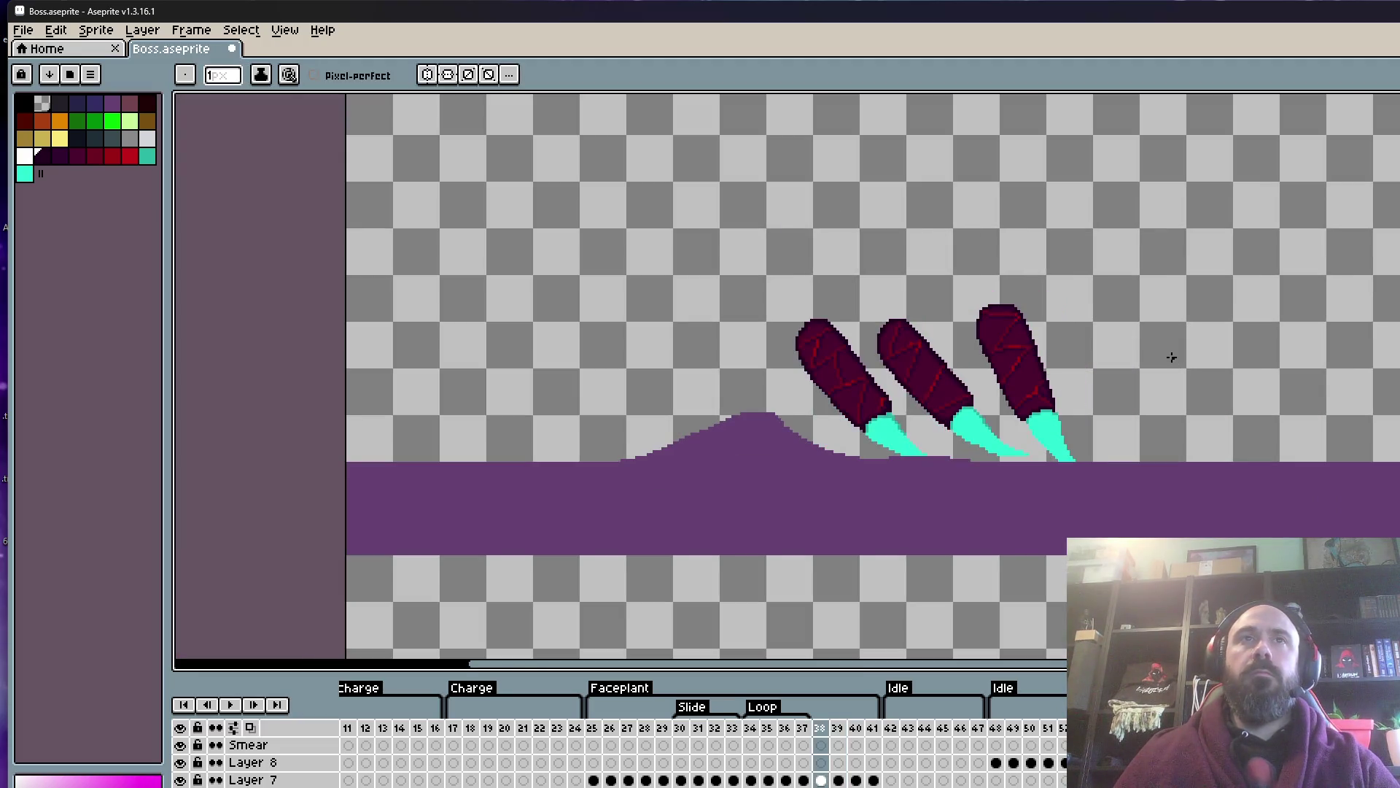
pyautogui.press('Right')
pyautogui.press('Left')
pyautogui.press('Left')
pyautogui.press('Left')
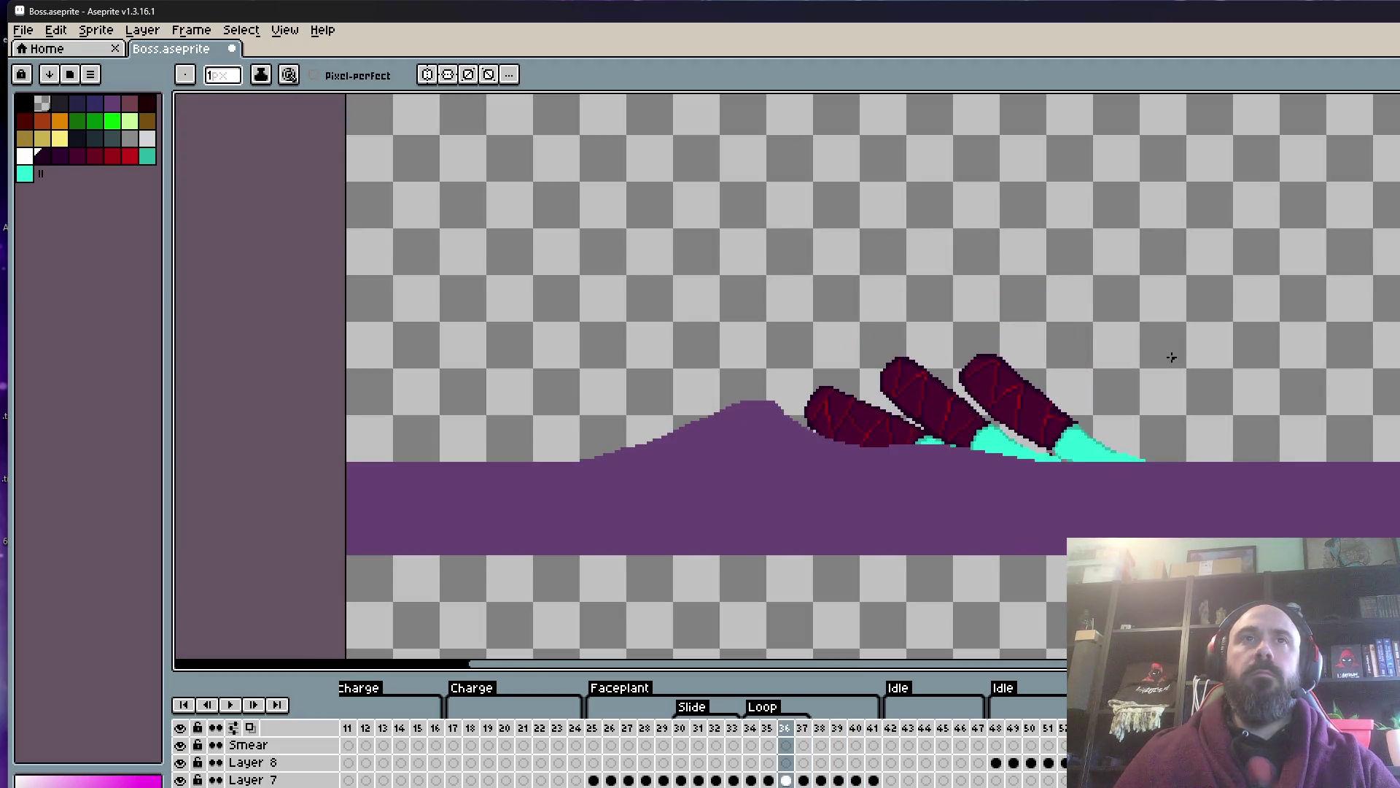
pyautogui.press('Left')
pyautogui.press('Left')
pyautogui.click(470, 744)
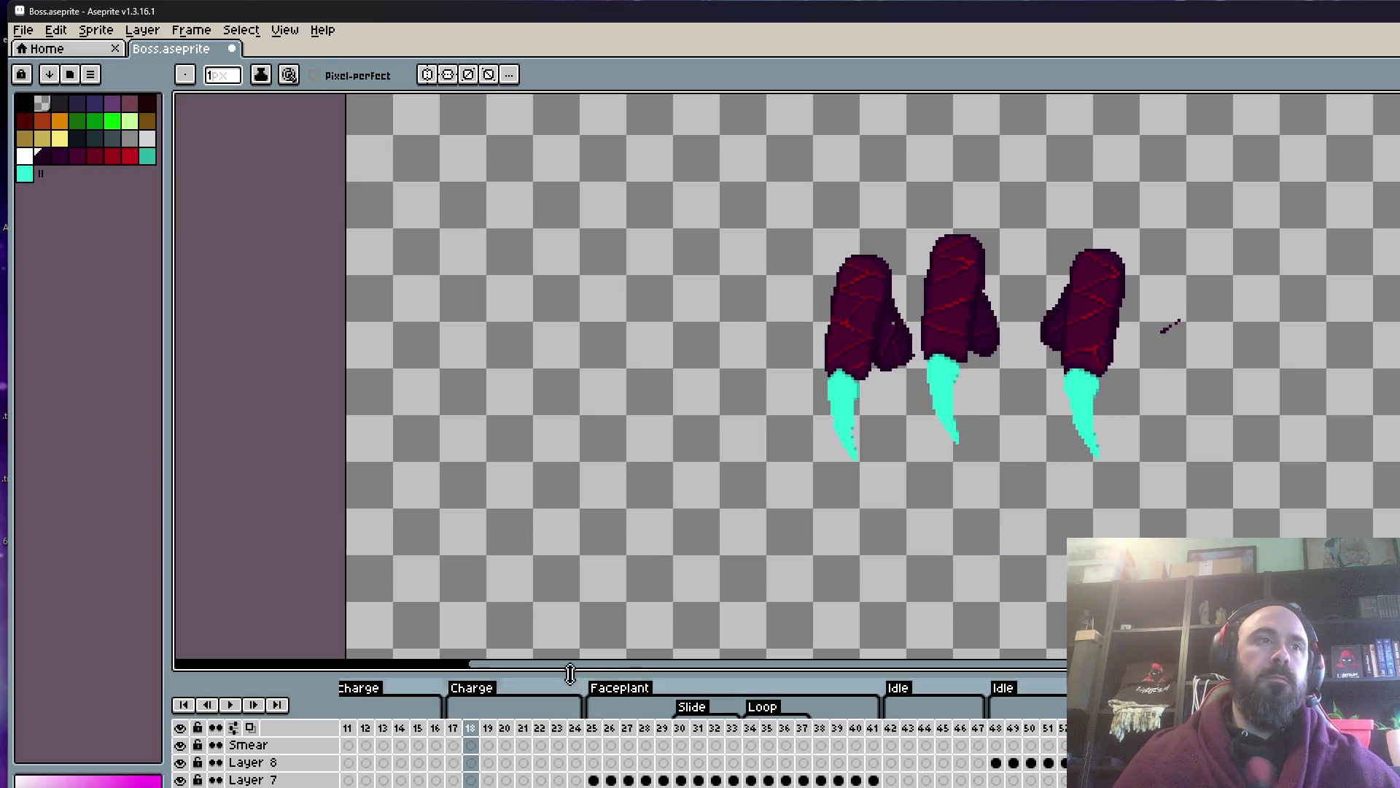
# - Marquee-select and copy the three red-wrapped claws on frame 18
pyautogui.press('m')
pyautogui.moveTo(763, 184); pyautogui.dragTo(1158, 476)
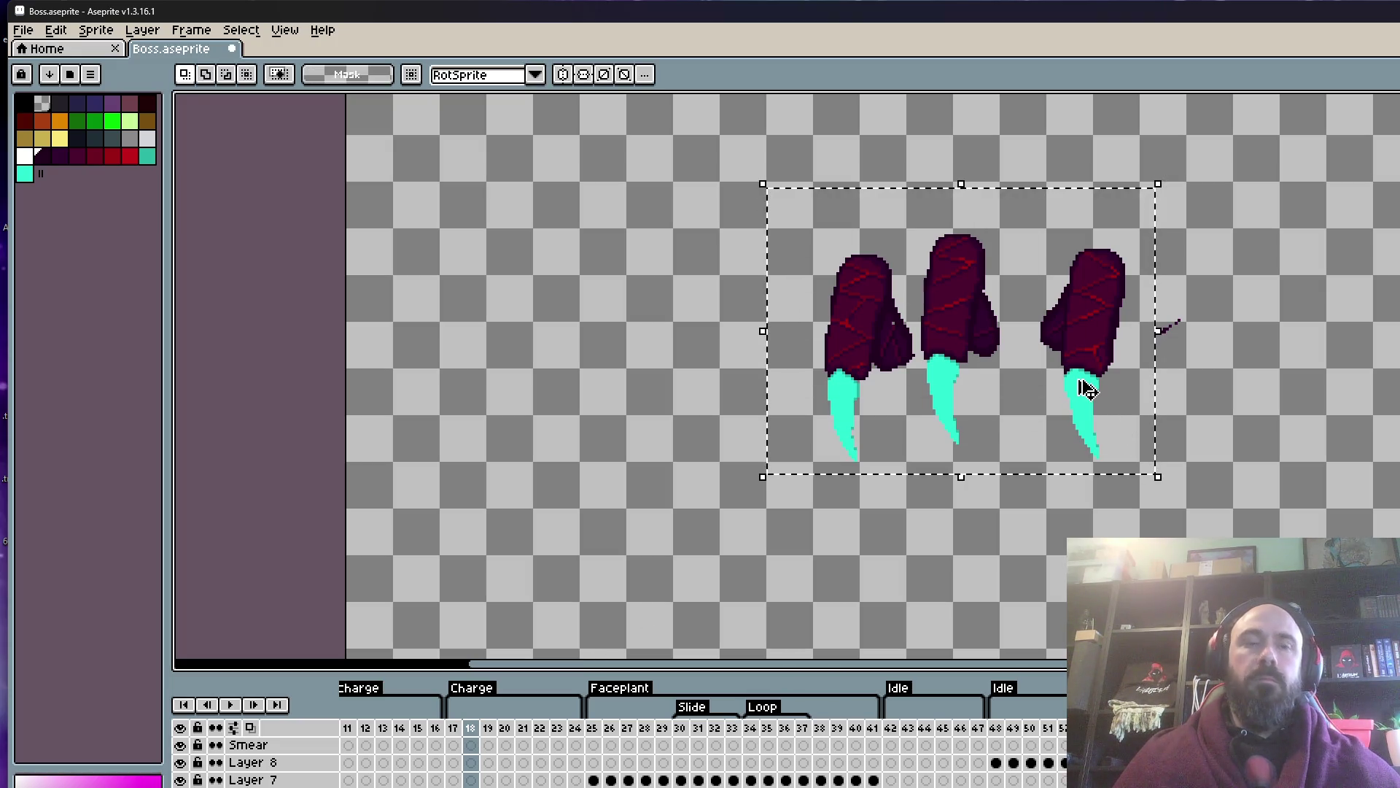
pyautogui.hotkey('ctrl', 'd')
# - Paste the claws into frame 39's Smear layer, placed above-left of the faceplant fingers
pyautogui.moveTo(592, 744); pyautogui.dragTo(865, 753)
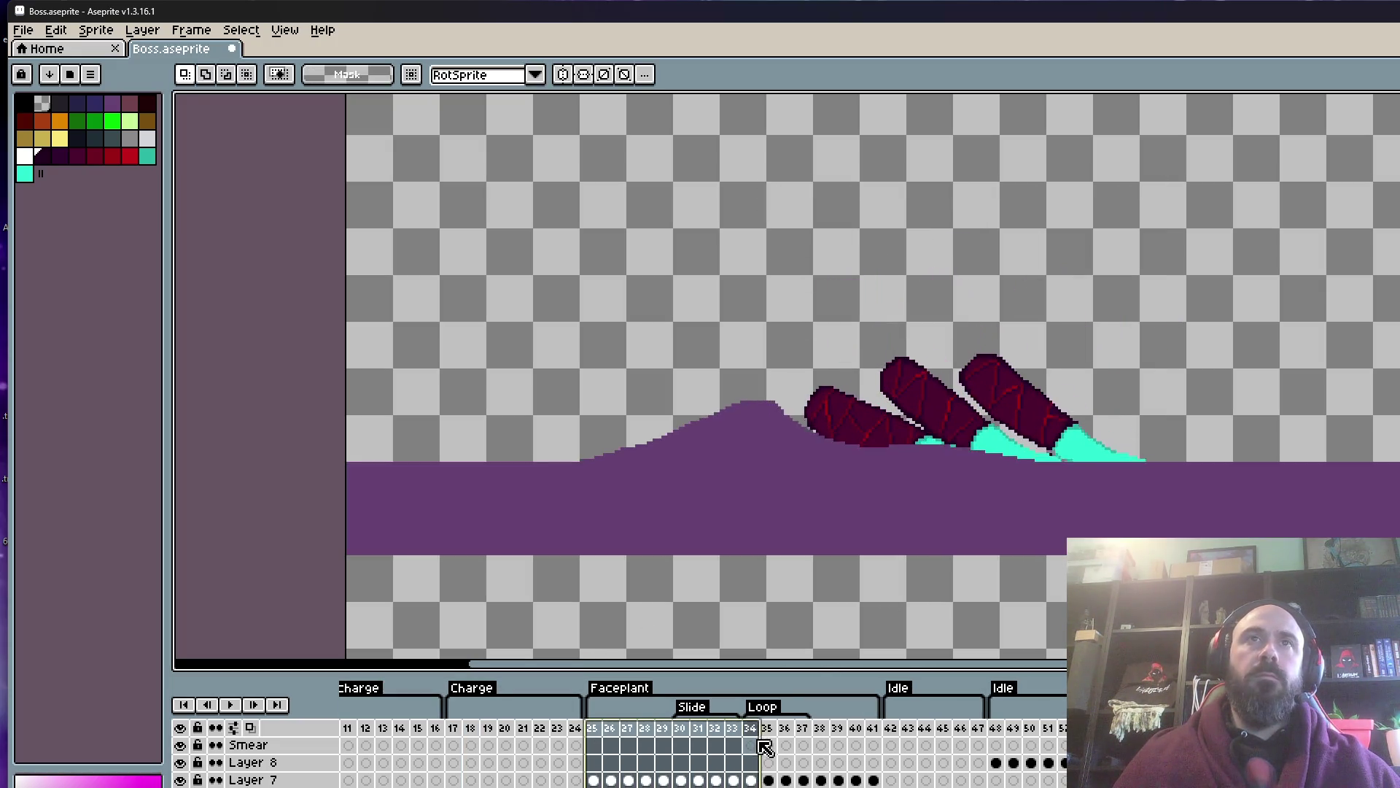
pyautogui.click(839, 745)
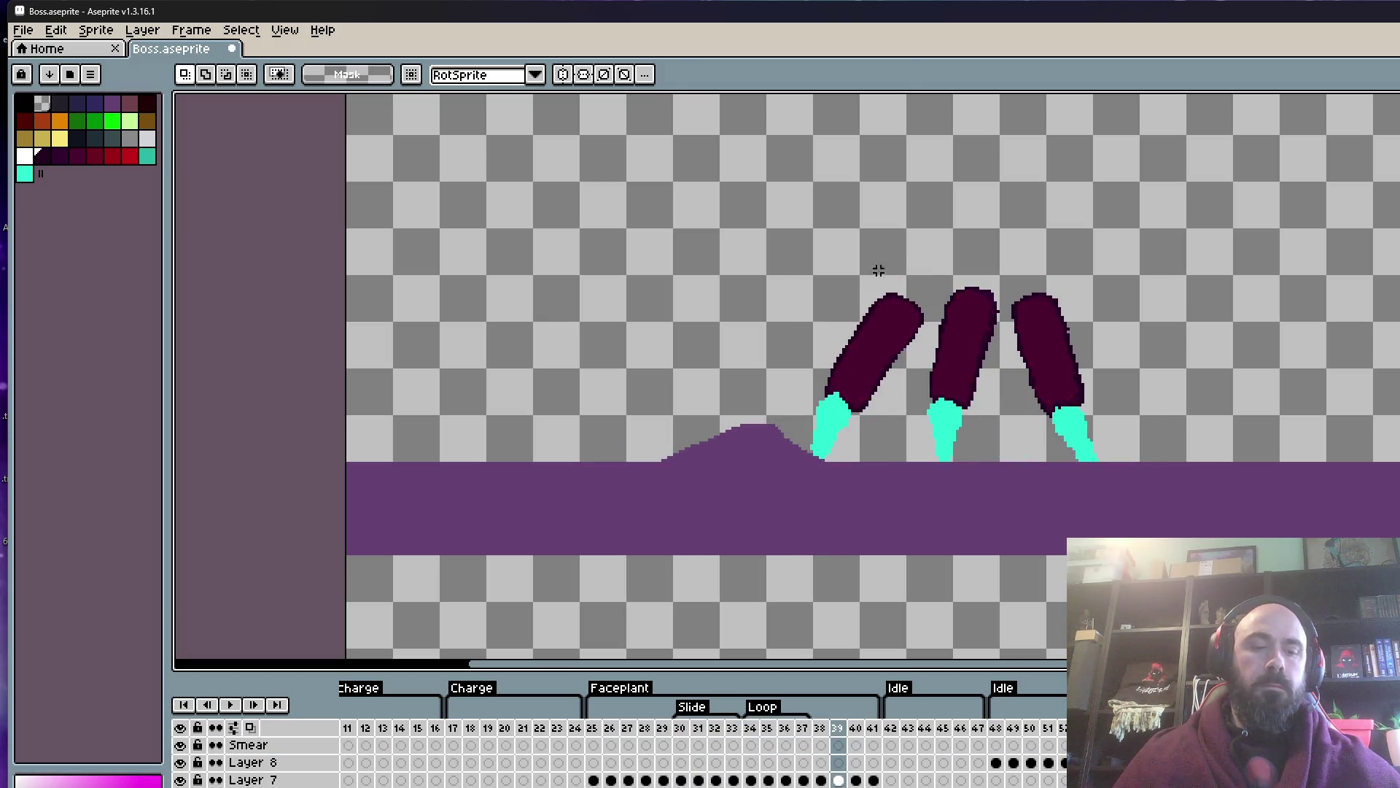
pyautogui.hotkey('ctrl', 'v')
pyautogui.moveTo(948, 344); pyautogui.dragTo(604, 235)
pyautogui.press('Return')
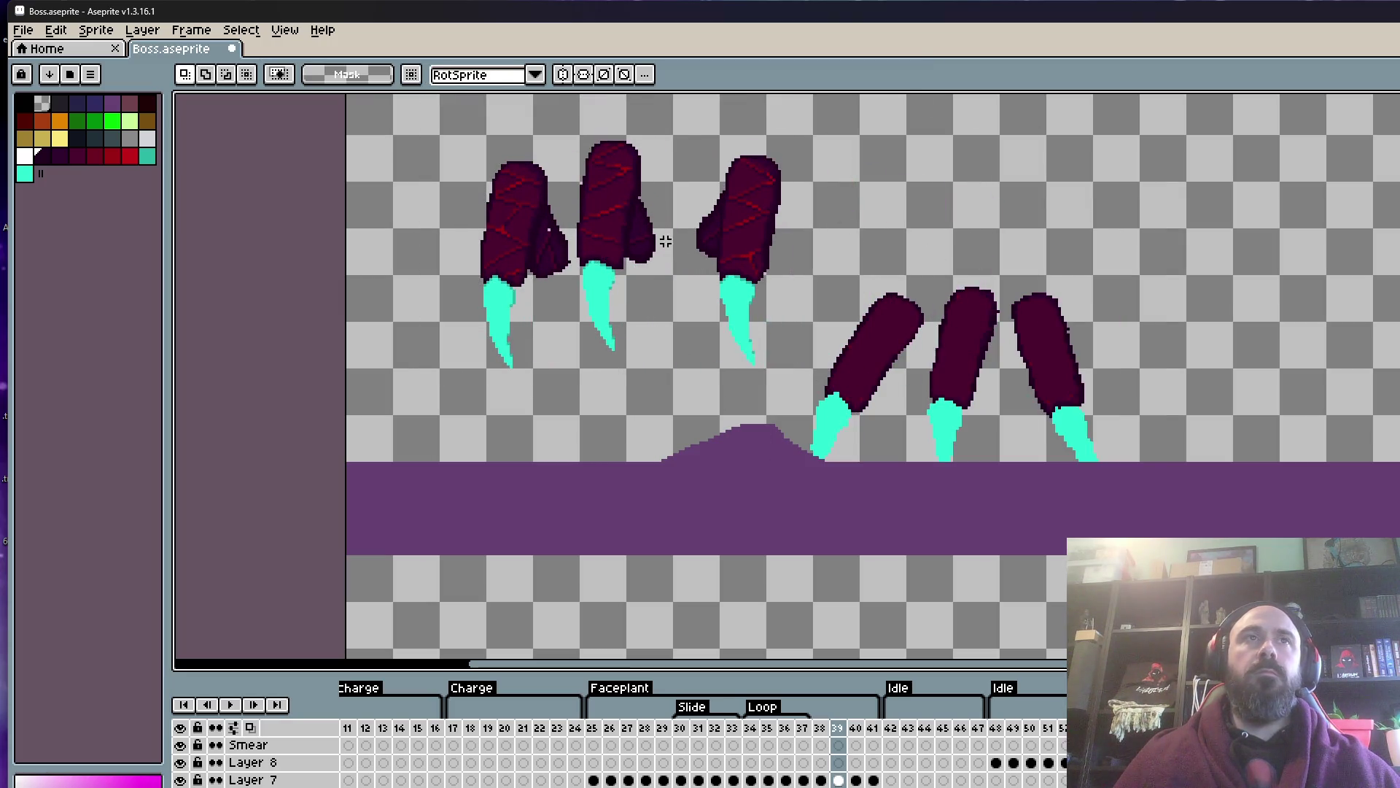
pyautogui.scroll(1, 829, 220)
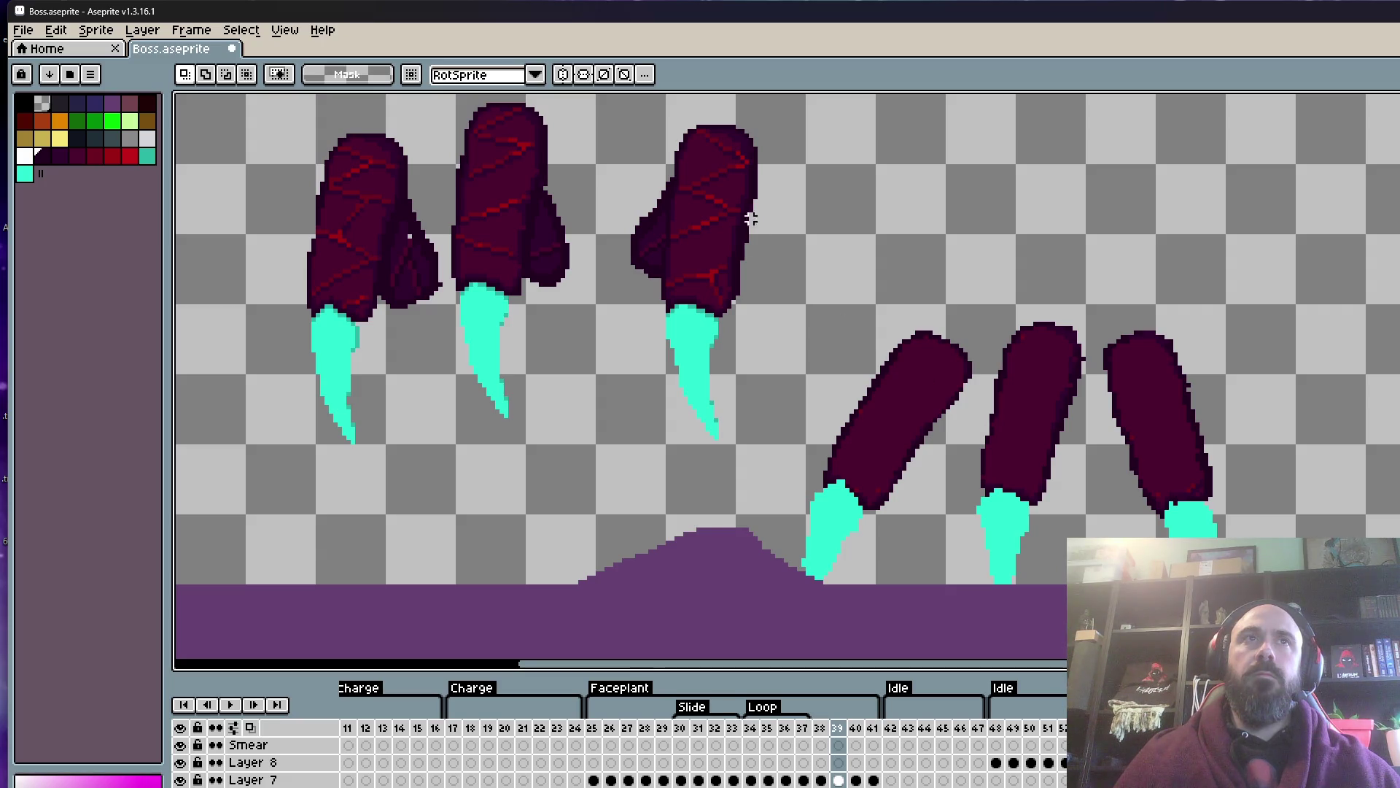
pyautogui.moveTo(739, 214); pyautogui.dragTo(728, 252)
pyautogui.scroll(2, 779, 501)
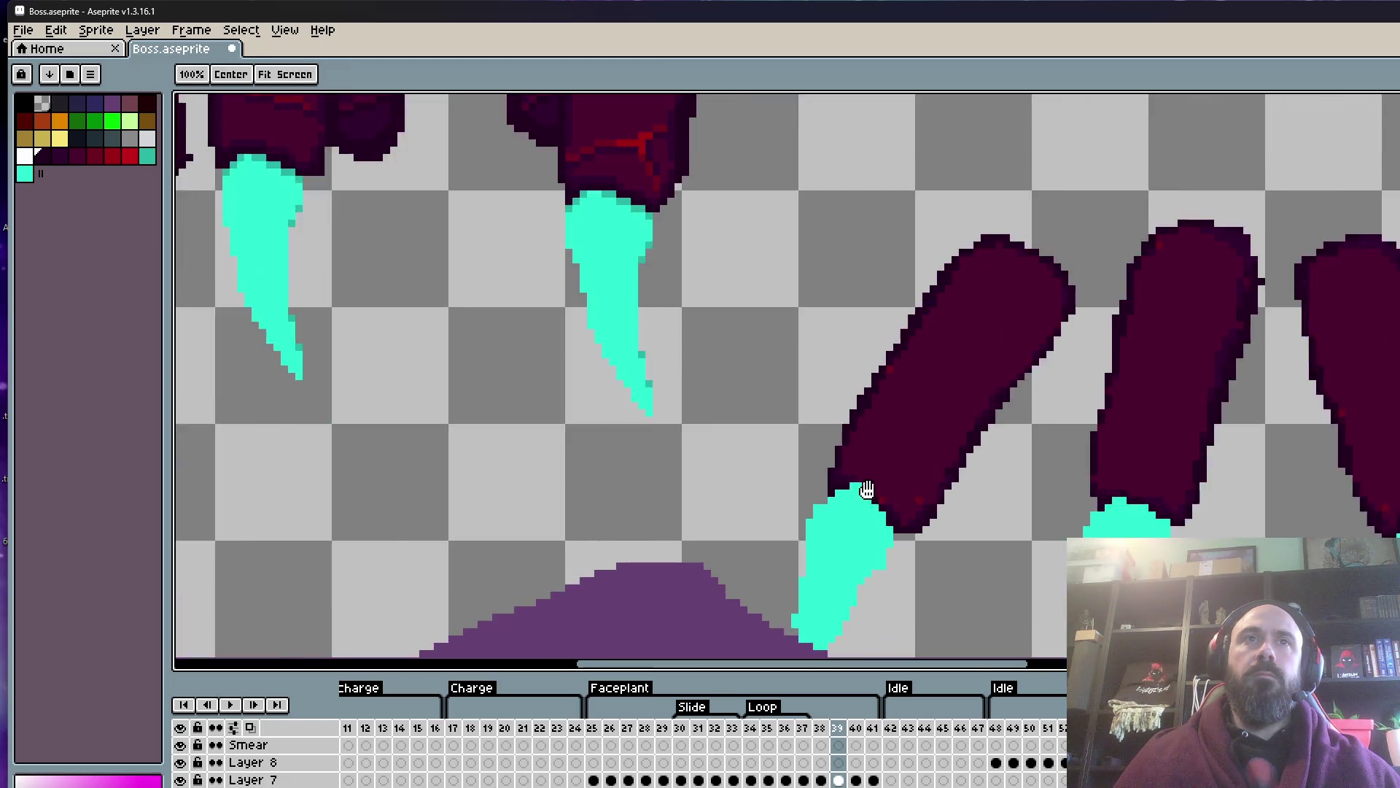
pyautogui.scroll(1, 850, 462)
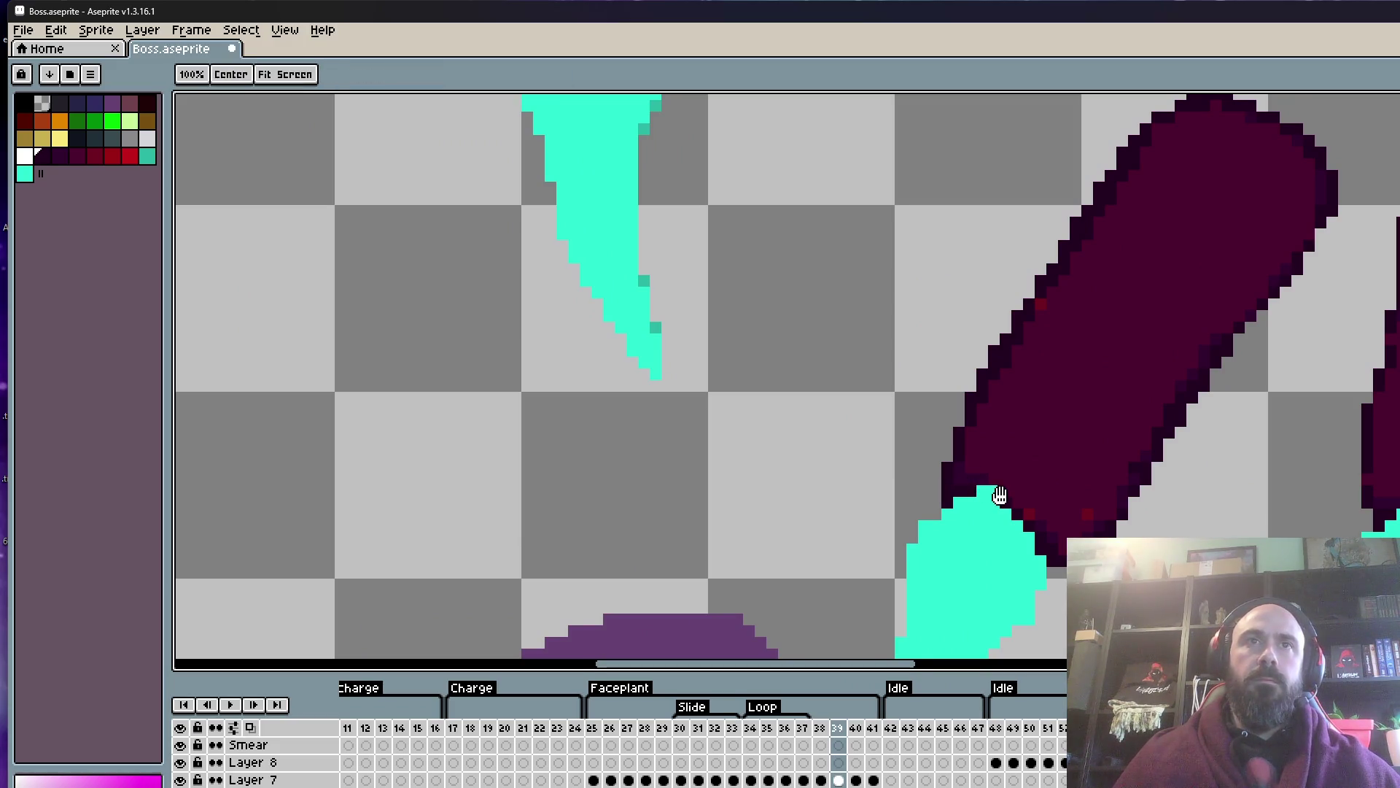
pyautogui.scroll(2, 976, 489)
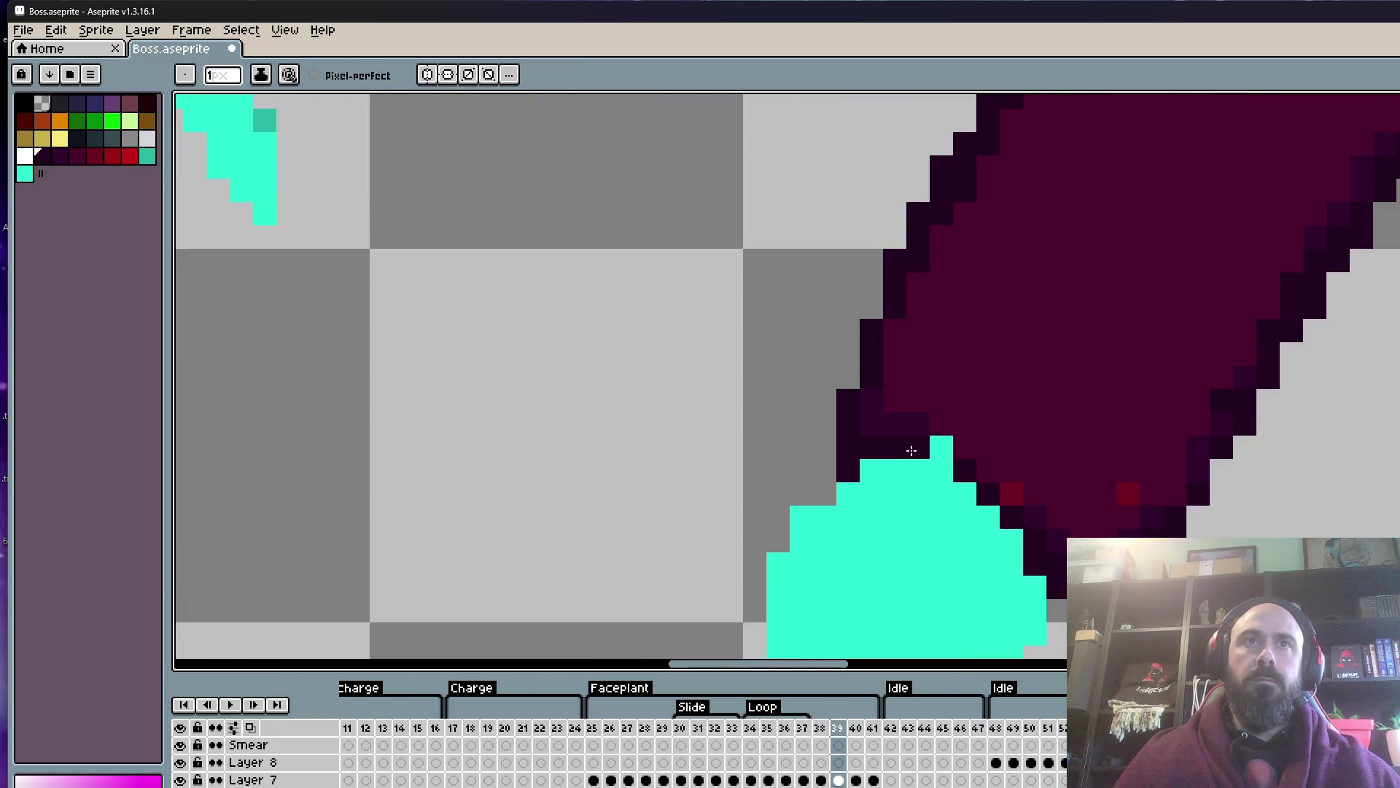
pyautogui.scroll(-3, 941, 456)
pyautogui.scroll(2, 1167, 466)
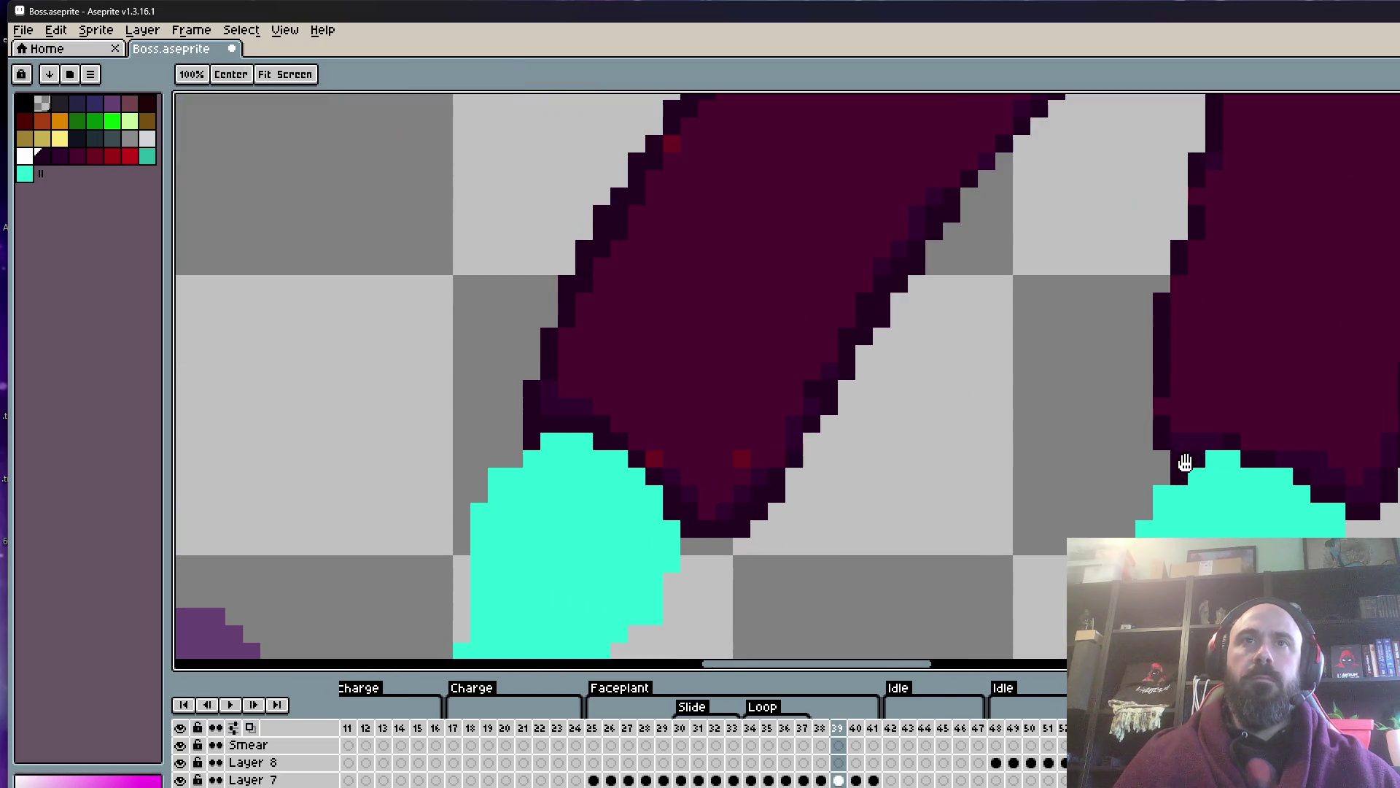
pyautogui.scroll(-4, 1114, 485)
pyautogui.scroll(2, 1096, 439)
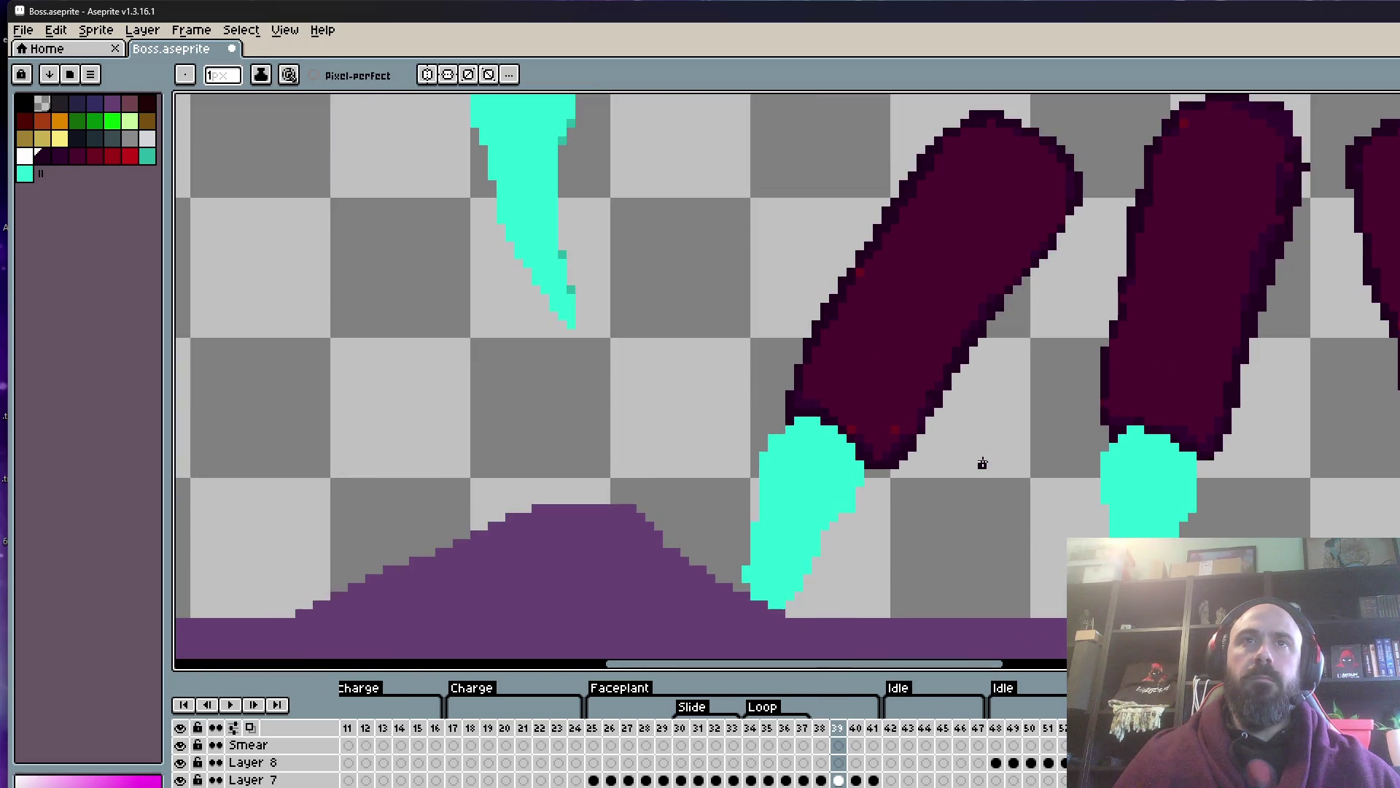
pyautogui.scroll(-1, 996, 462)
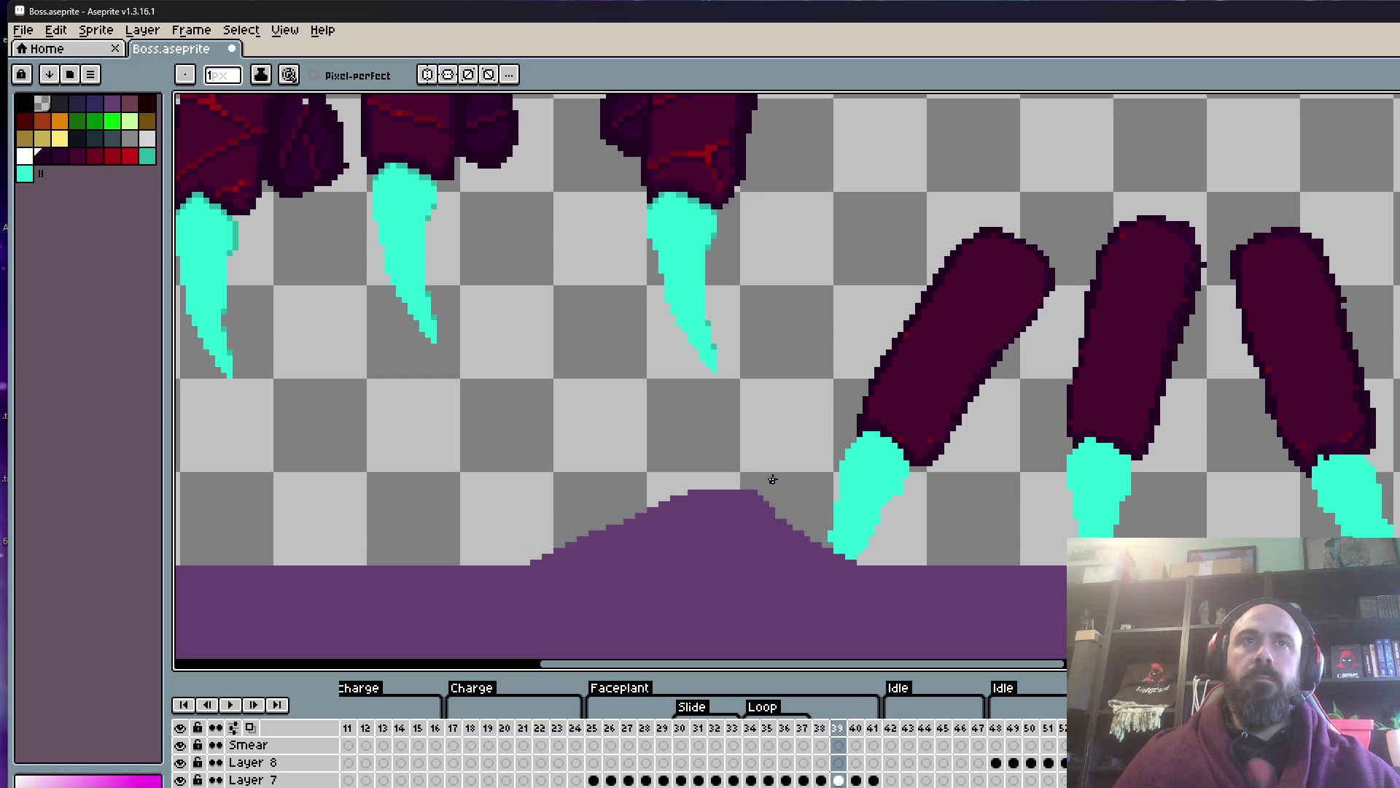
pyautogui.scroll(1, 840, 471)
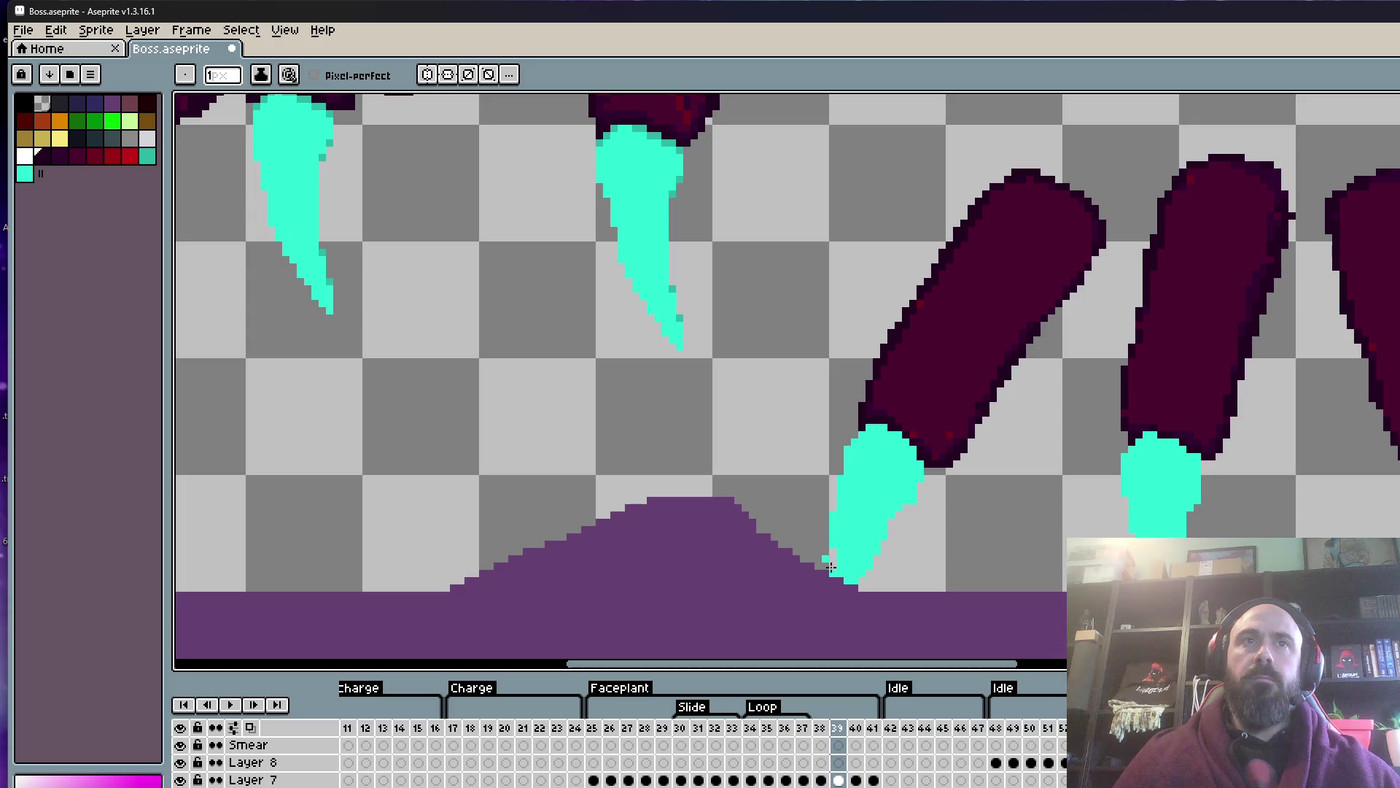
pyautogui.scroll(1, 828, 558)
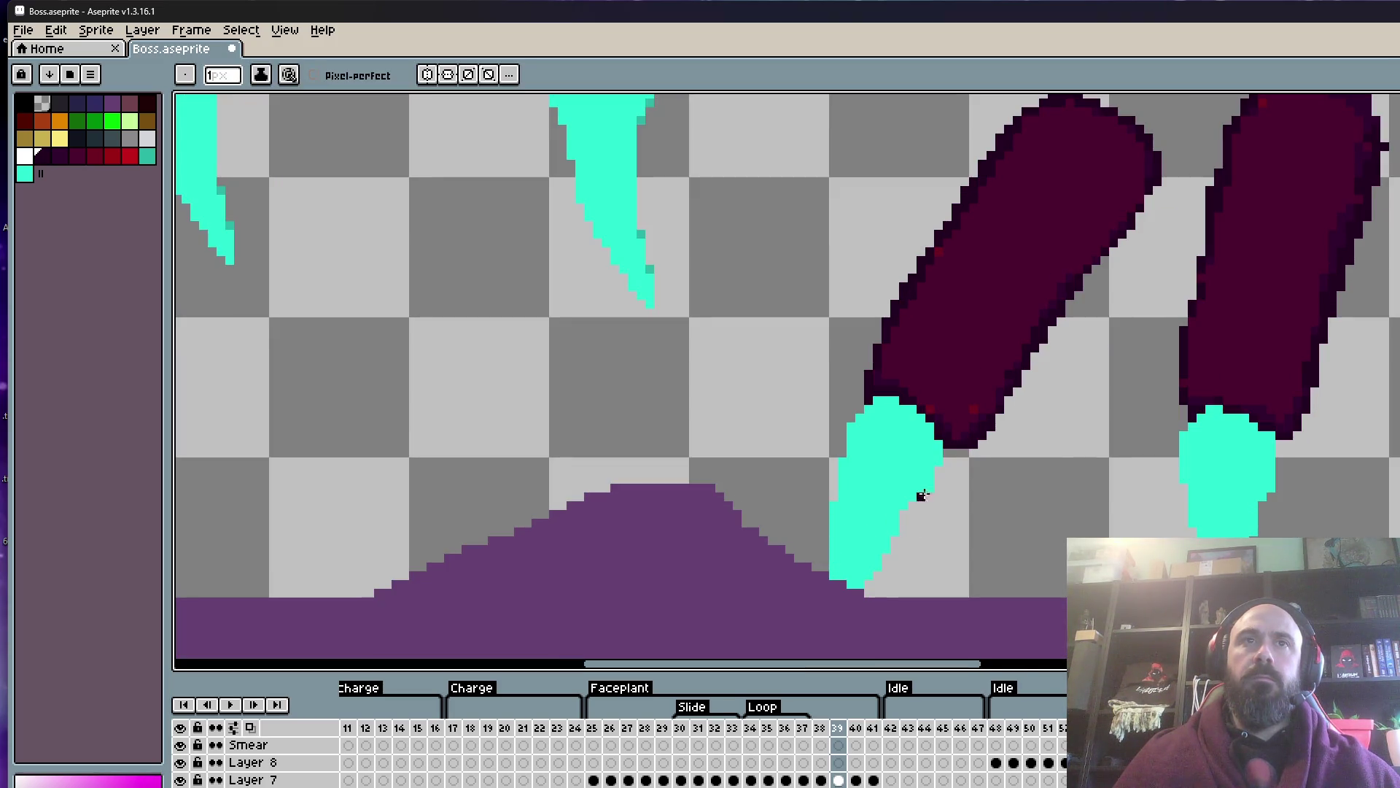
pyautogui.scroll(-1, 985, 523)
pyautogui.scroll(1, 957, 531)
pyautogui.scroll(1, 948, 529)
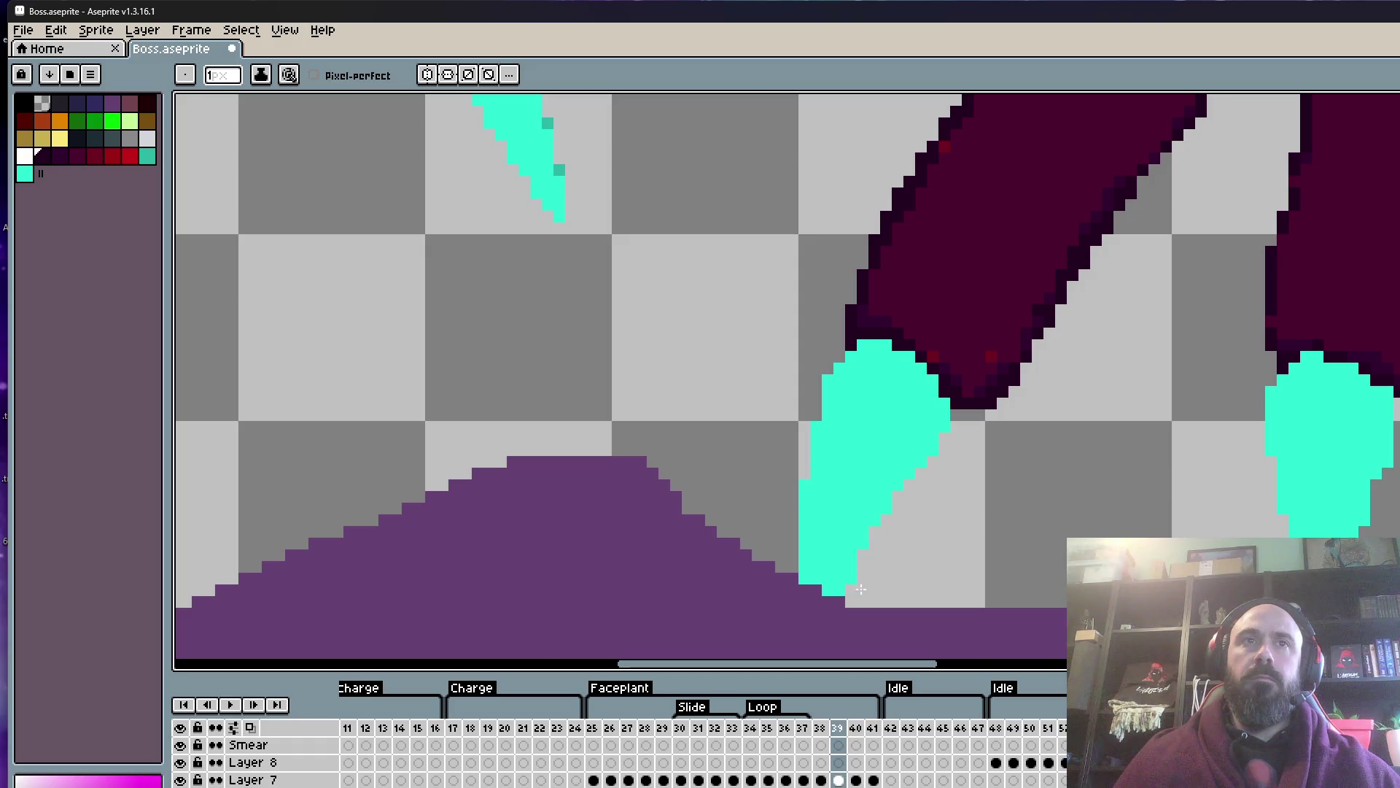
pyautogui.scroll(-5, 860, 589)
pyautogui.scroll(3, 948, 533)
pyautogui.scroll(1, 1273, 533)
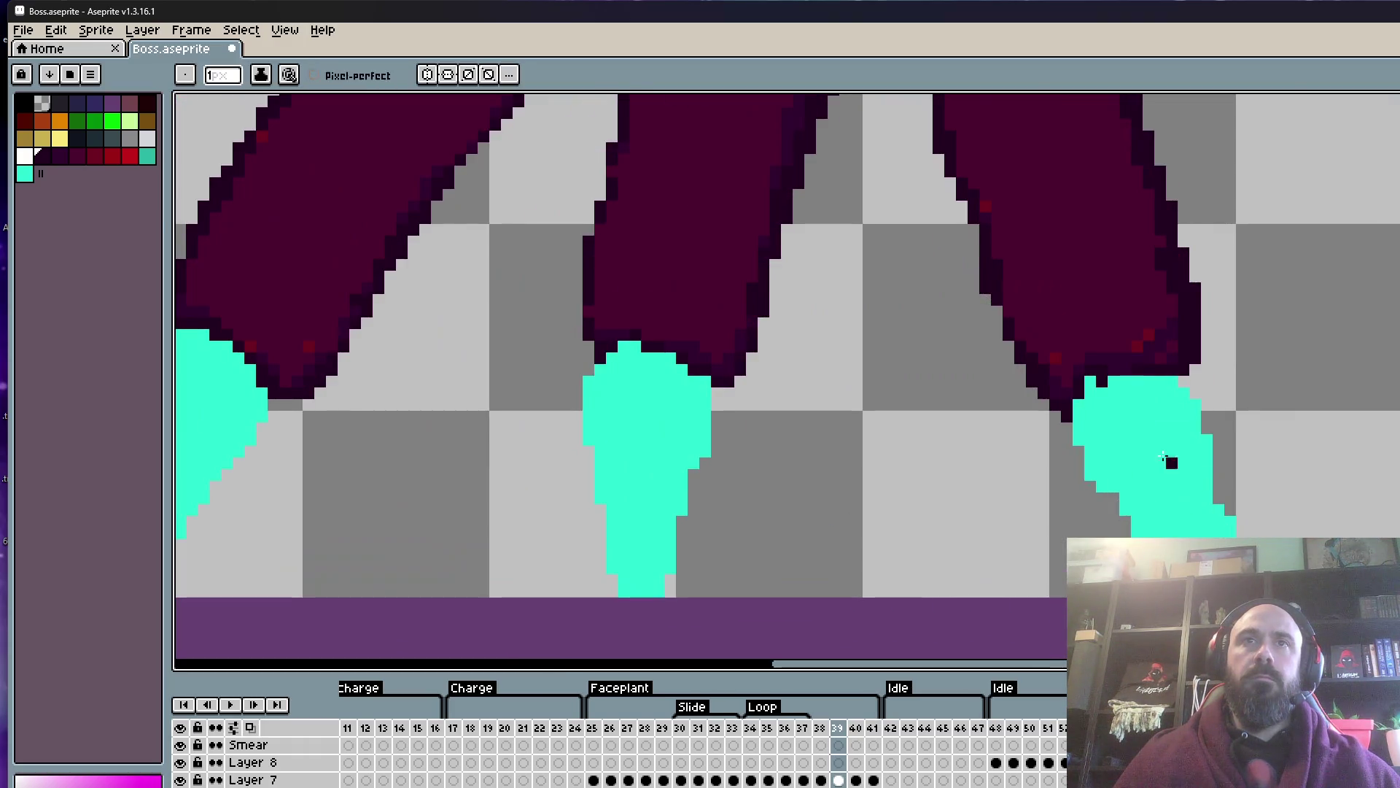
pyautogui.scroll(-3, 1093, 383)
pyautogui.scroll(2, 1139, 453)
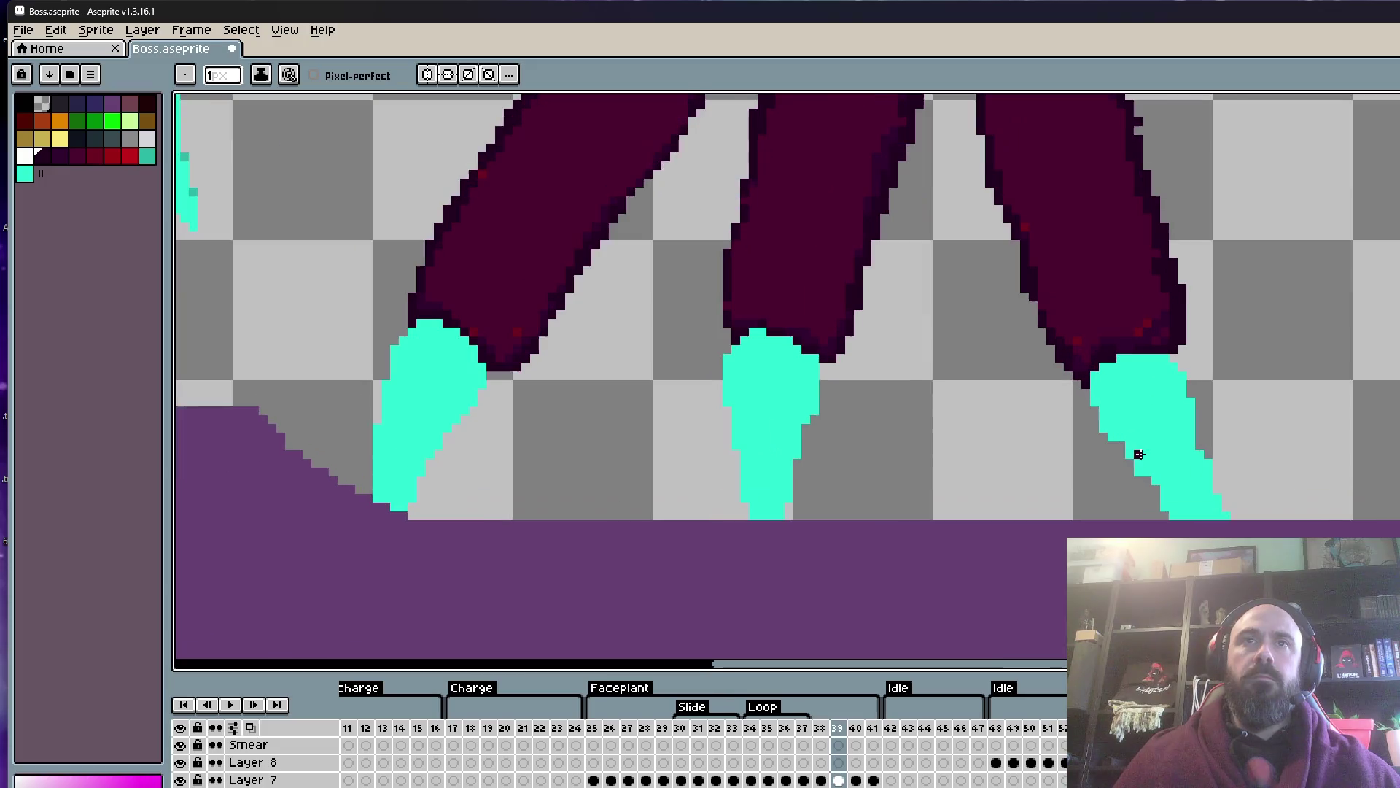
pyautogui.scroll(-2, 1128, 445)
pyautogui.press('Left')
# - Back on frame 39, sample the claw colour, then choose the dark finger outline colour
pyautogui.press('Right')
pyautogui.scroll(3, 1178, 437)
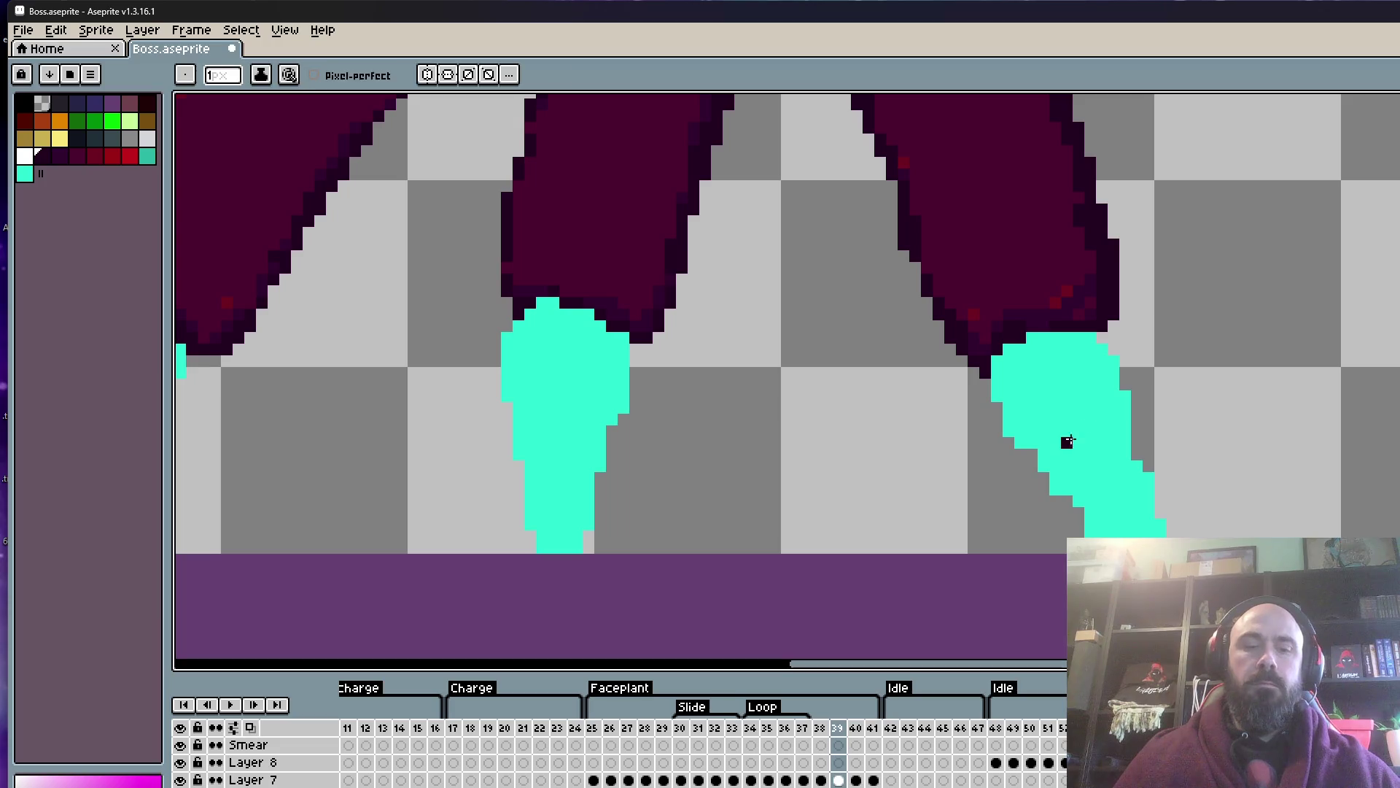
pyautogui.press('alt')
pyautogui.keyDown('alt'); pyautogui.click(1082, 428); pyautogui.keyUp('alt')
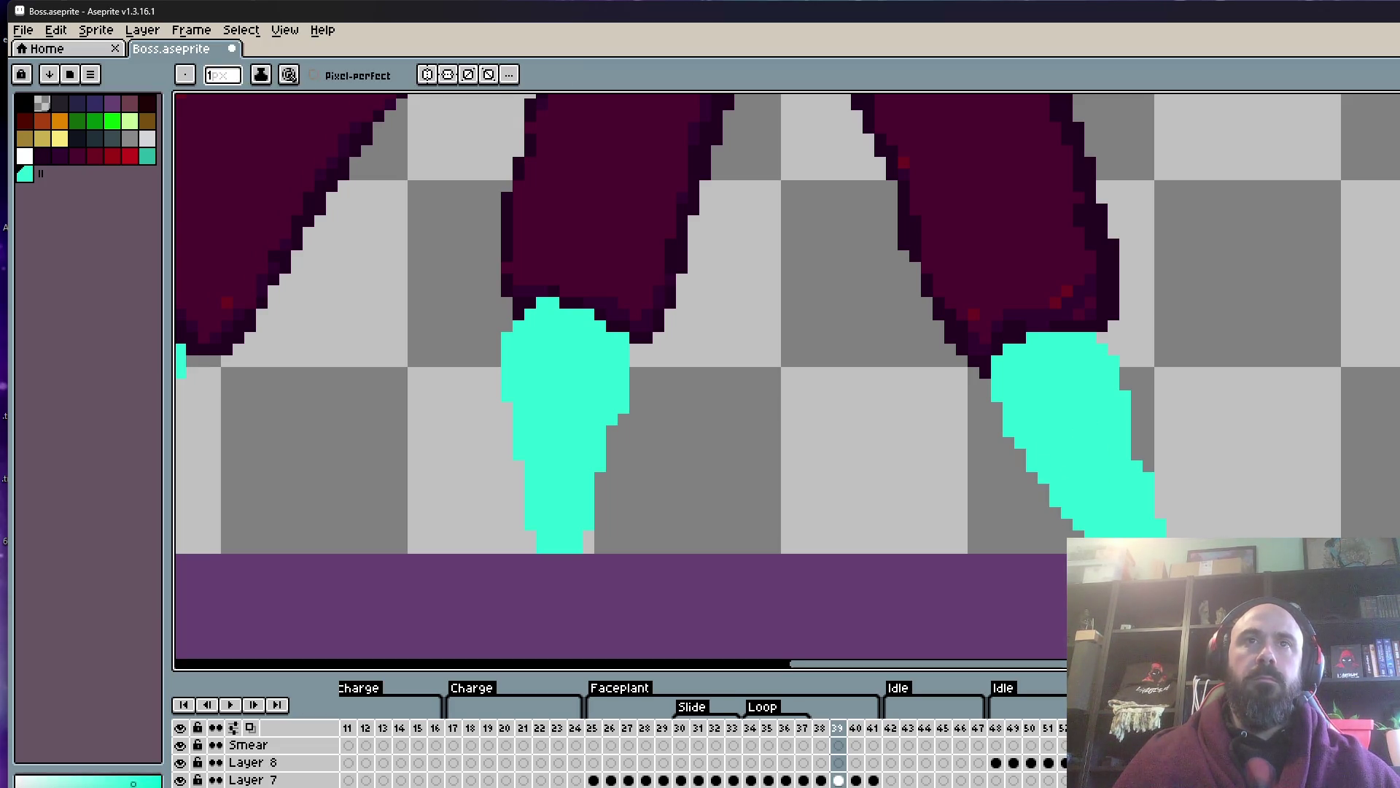
pyautogui.scroll(-3, 1205, 482)
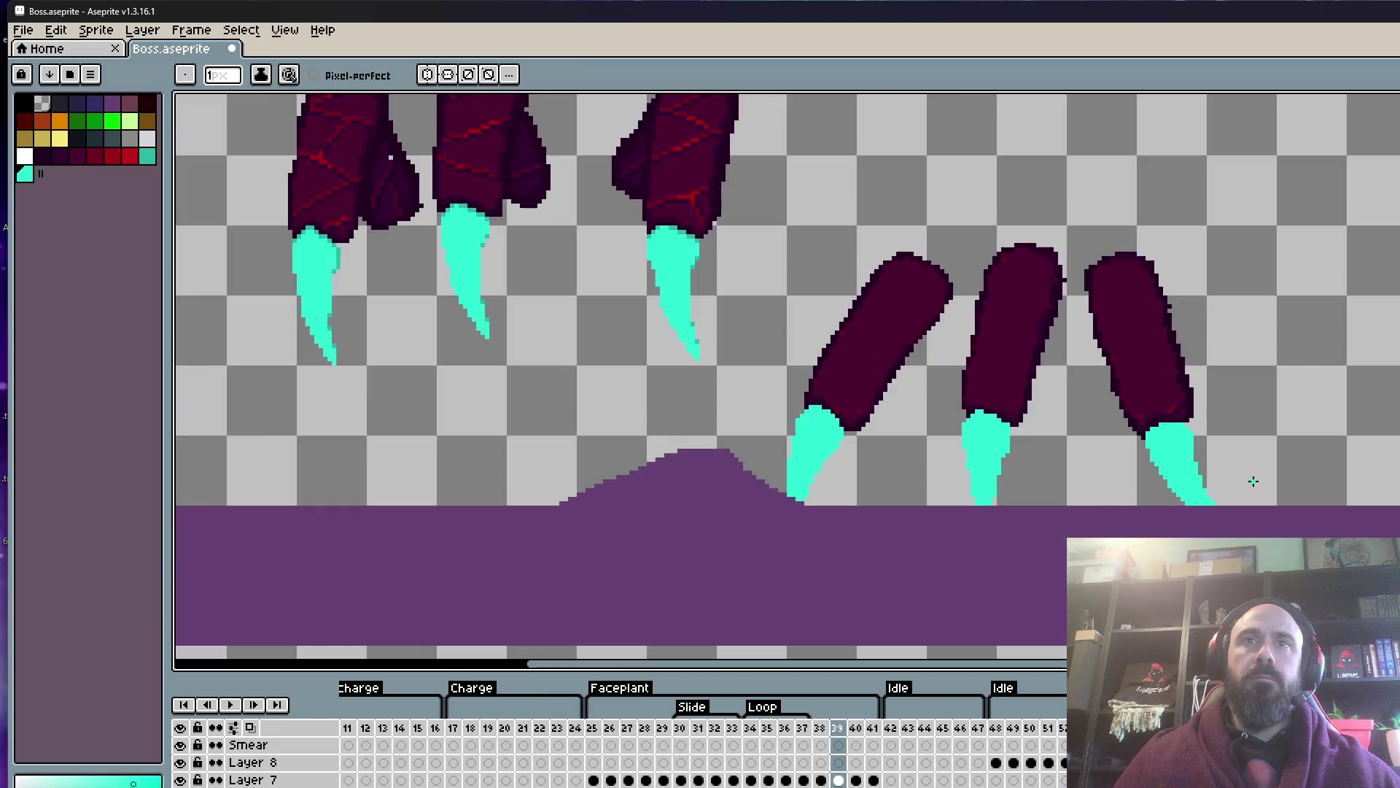
pyautogui.scroll(2, 1209, 442)
pyautogui.scroll(-2, 1167, 403)
pyautogui.scroll(3, 1187, 418)
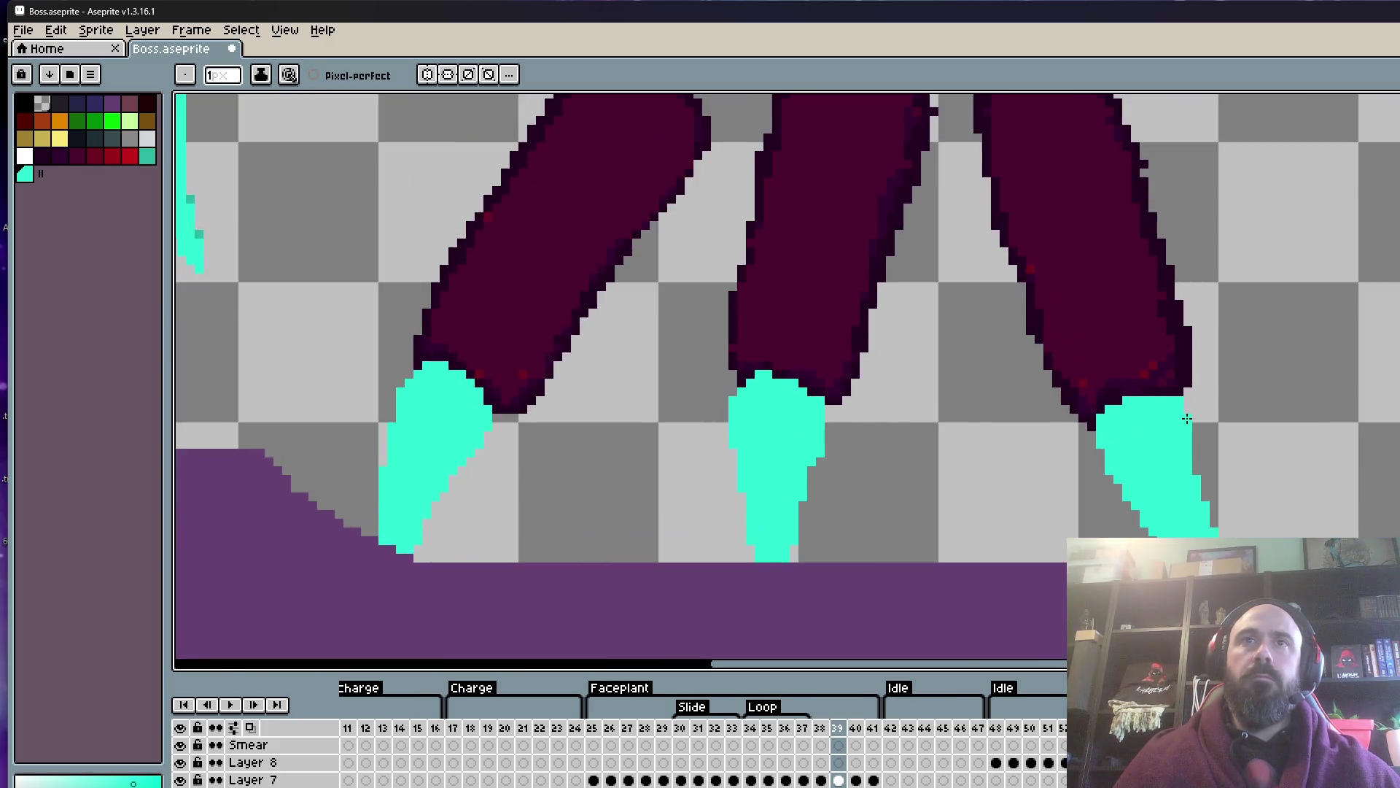
pyautogui.scroll(-2, 1302, 416)
pyautogui.scroll(1, 1306, 405)
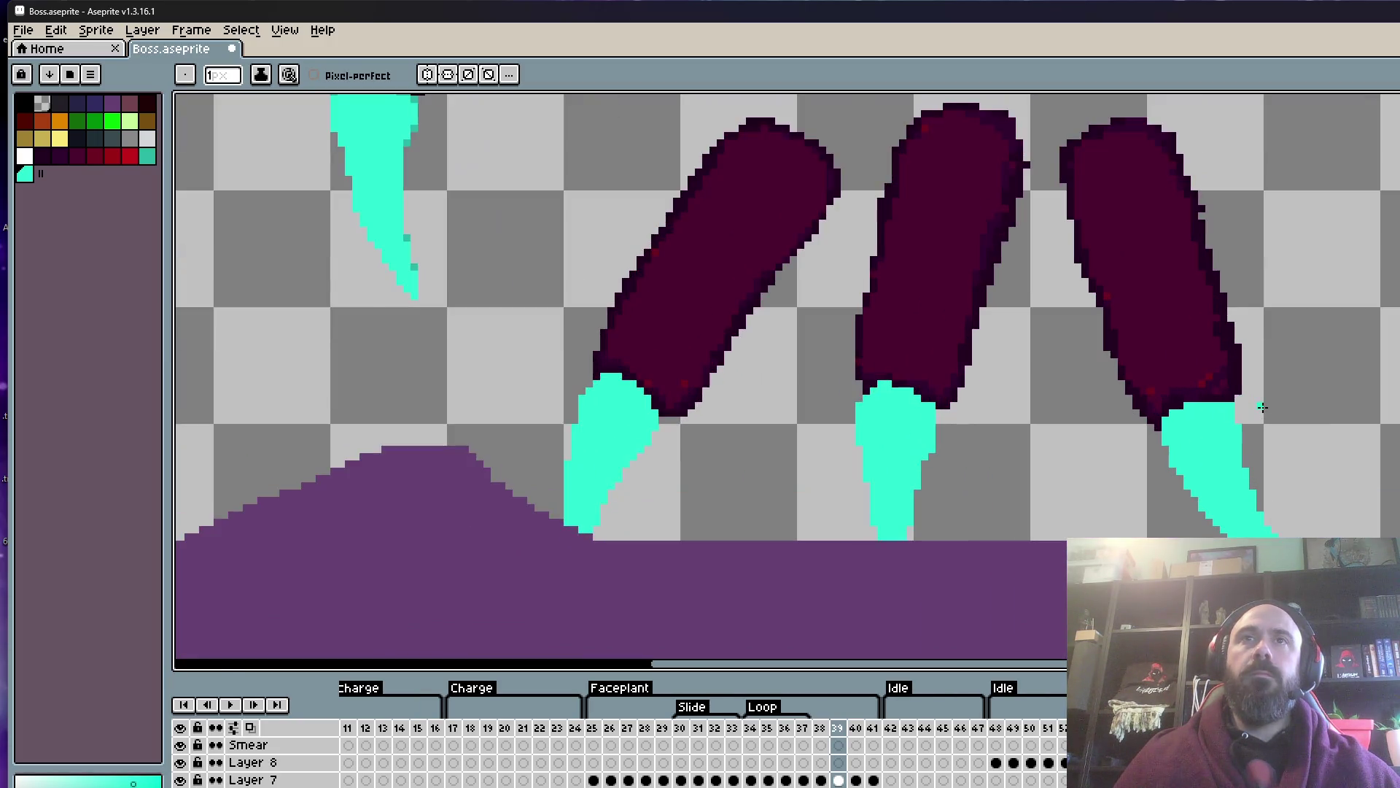
pyautogui.scroll(2, 1254, 401)
pyautogui.scroll(2, 1236, 399)
pyautogui.keyDown('alt'); pyautogui.click(937, 391); pyautogui.keyUp('alt')
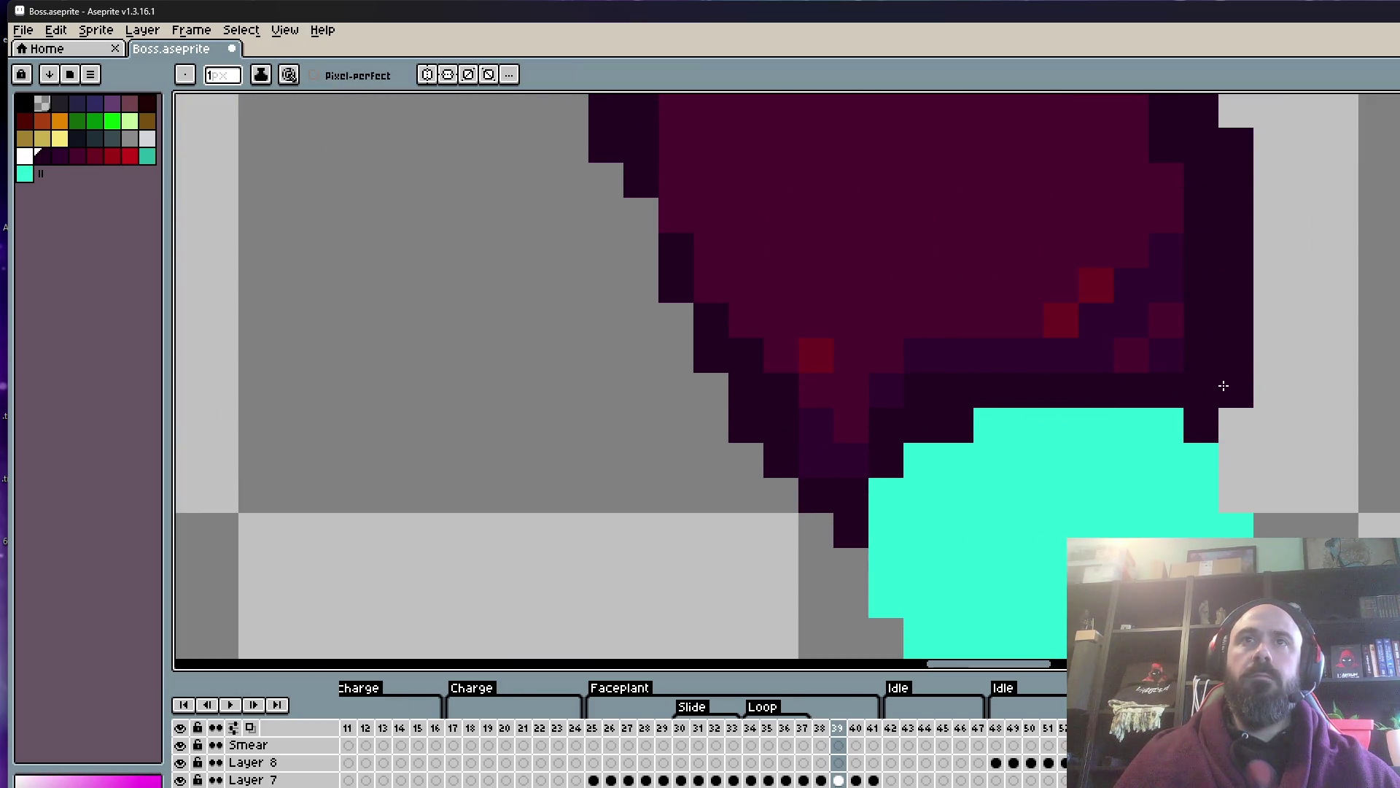
# - Zoom and pan the view over the three lower maroon fingers
pyautogui.scroll(-3, 1167, 419)
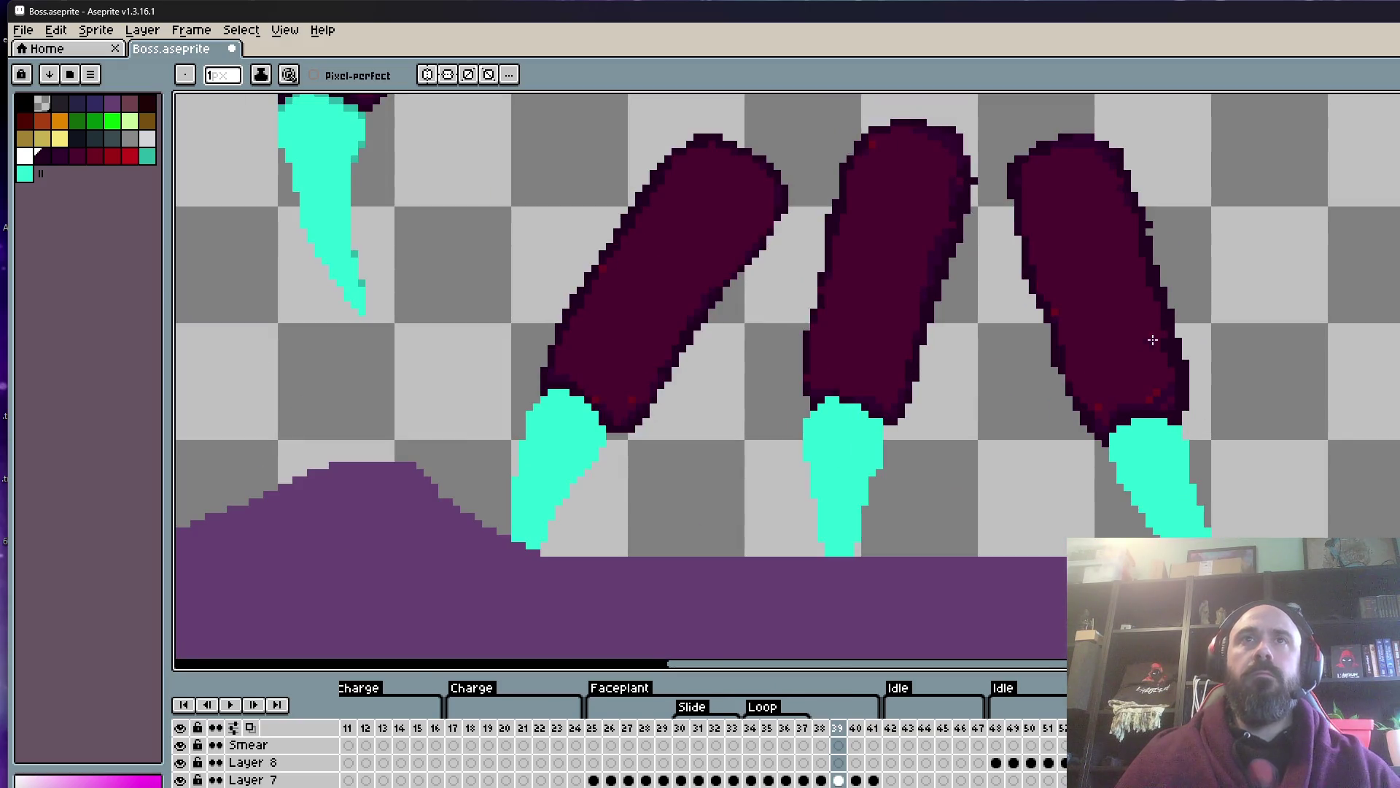
pyautogui.scroll(1, 1152, 340)
pyautogui.scroll(-2, 1152, 340)
pyautogui.moveTo(1057, 306); pyautogui.dragTo(1033, 359)
pyautogui.scroll(1, 1004, 270)
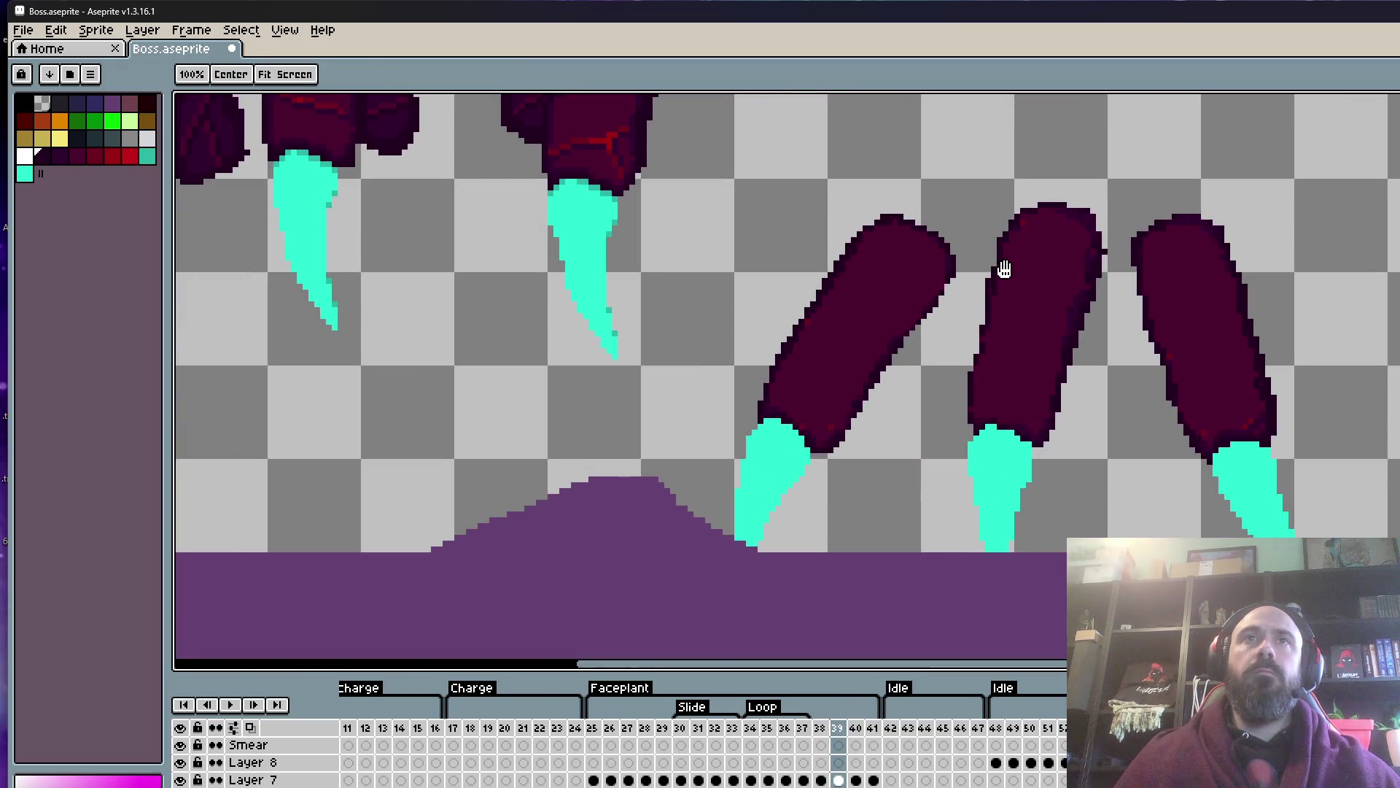
pyautogui.scroll(2, 1004, 270)
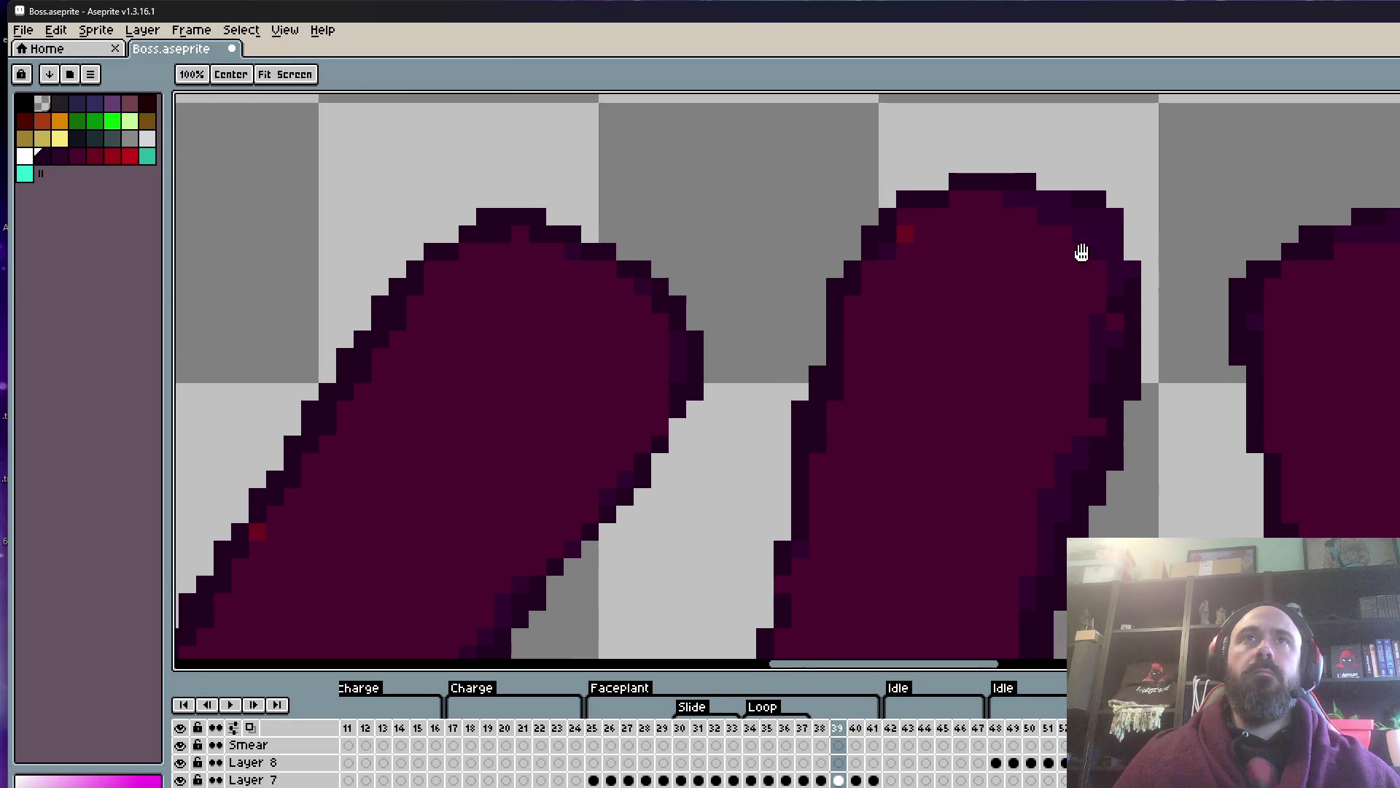
pyautogui.scroll(1, 1123, 233)
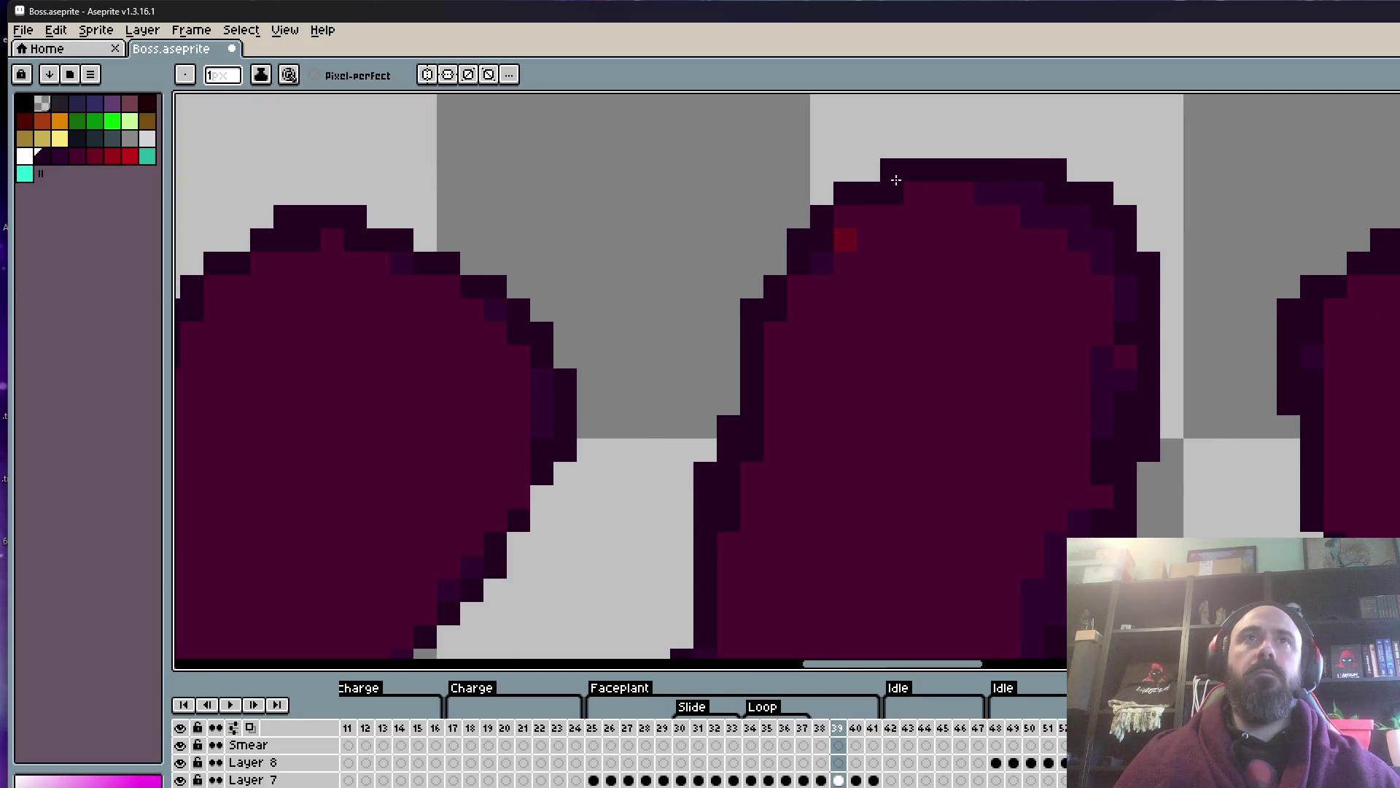
pyautogui.scroll(-2, 785, 296)
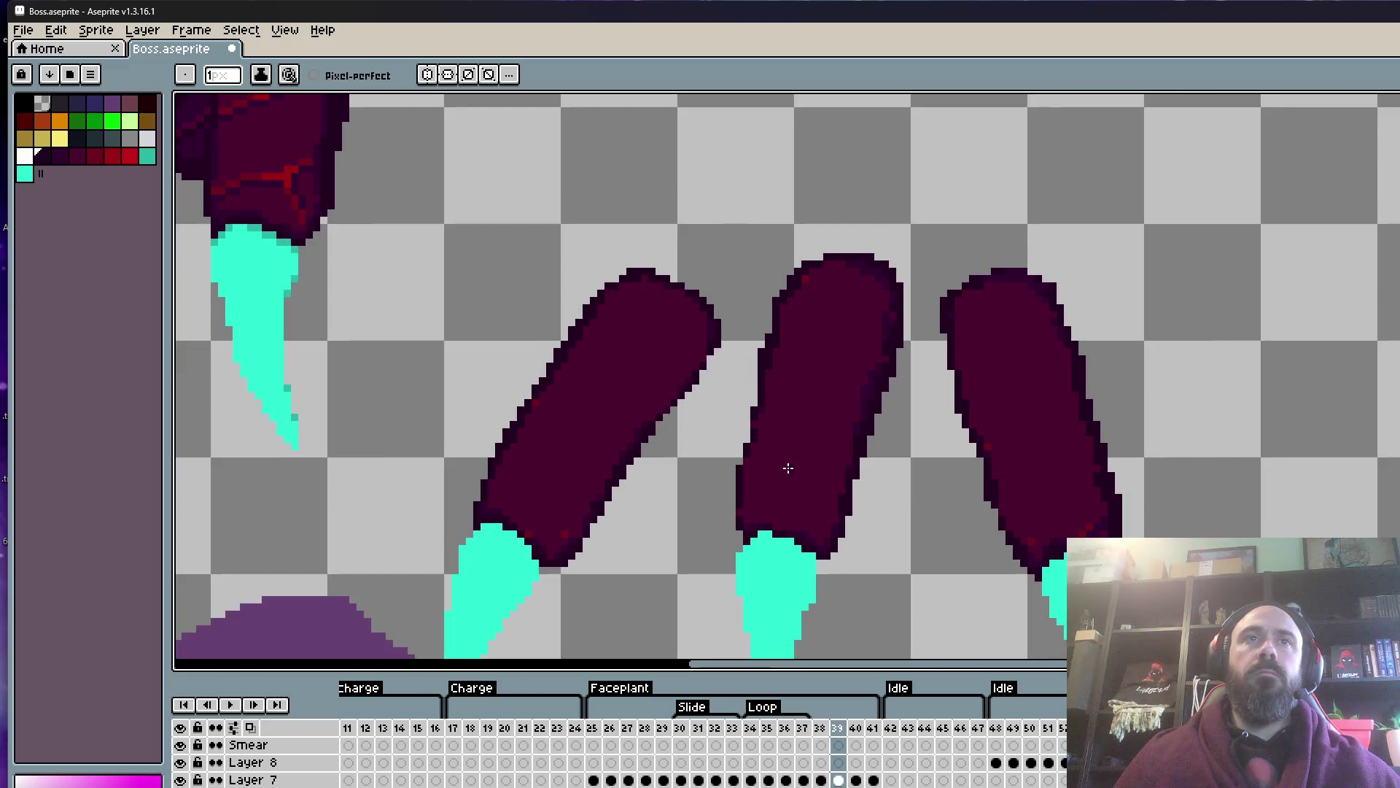
pyautogui.scroll(1, 1081, 494)
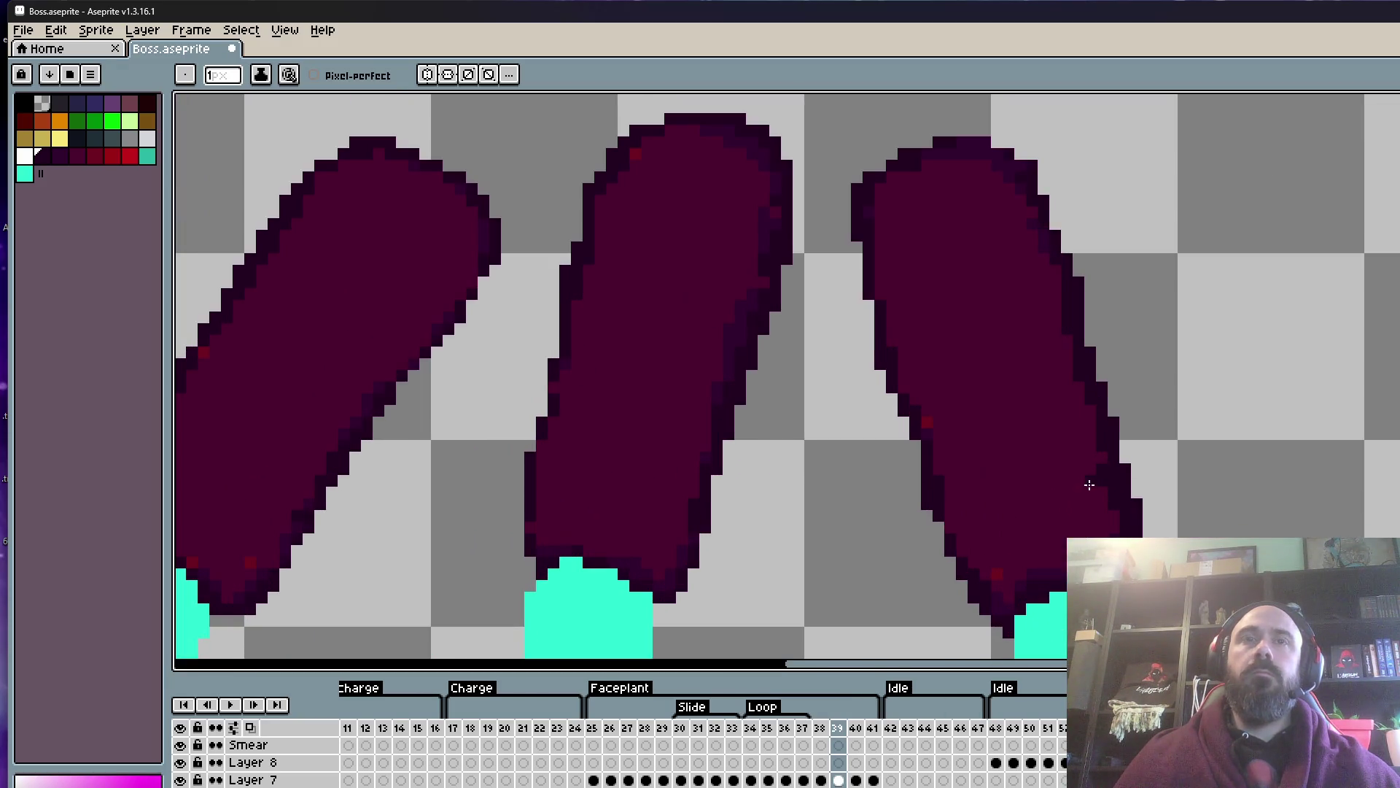
# - Sample the right finger's colour and repaint stray outline pixels along its right edge
pyautogui.press('i')
pyautogui.click(1056, 506)
pyautogui.scroll(3, 1061, 530)
pyautogui.press('b')
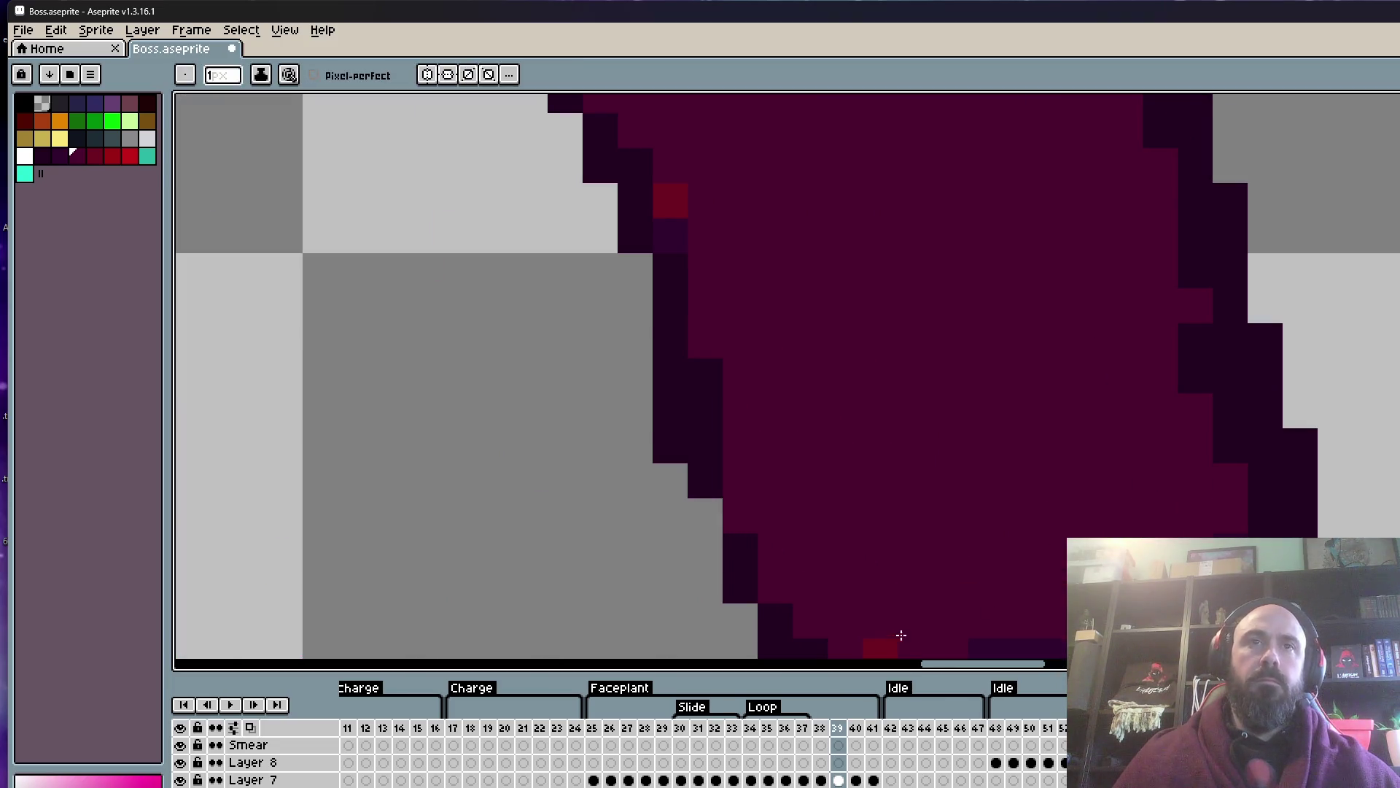
pyautogui.moveTo(1230, 452); pyautogui.dragTo(1196, 328)
pyautogui.scroll(-2, 1203, 406)
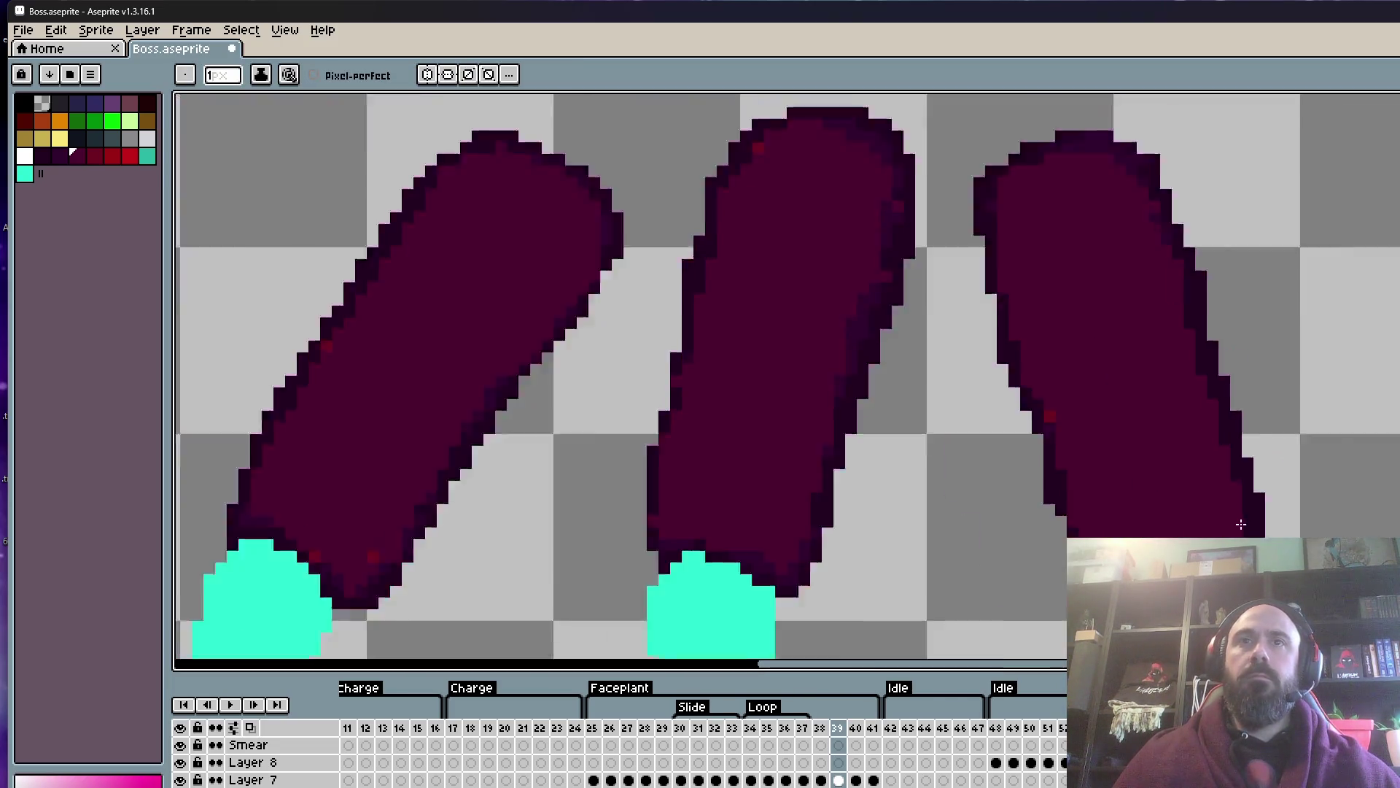
pyautogui.scroll(1, 1069, 435)
pyautogui.click(866, 297)
pyautogui.scroll(-2, 891, 438)
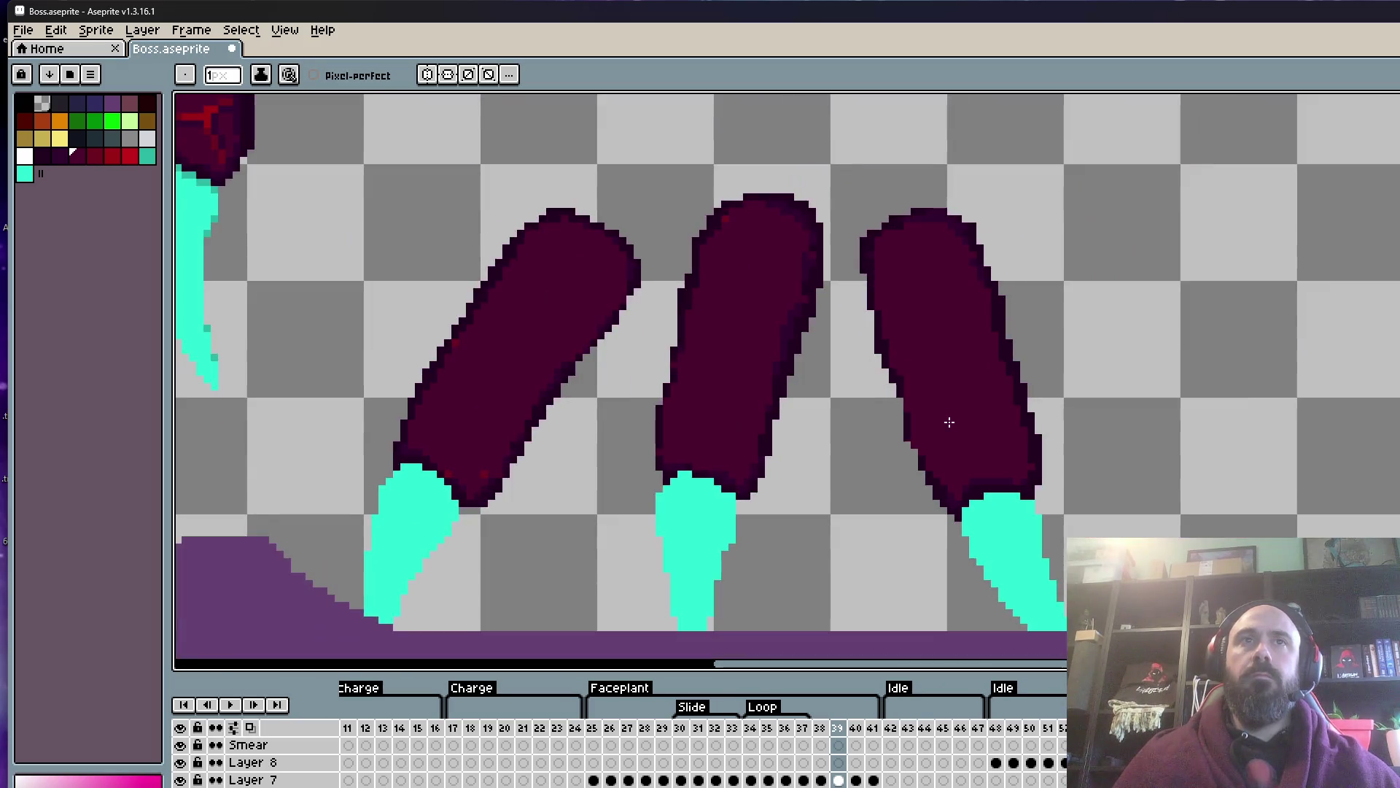
pyautogui.scroll(1, 948, 415)
pyautogui.scroll(1, 928, 401)
pyautogui.scroll(-3, 878, 389)
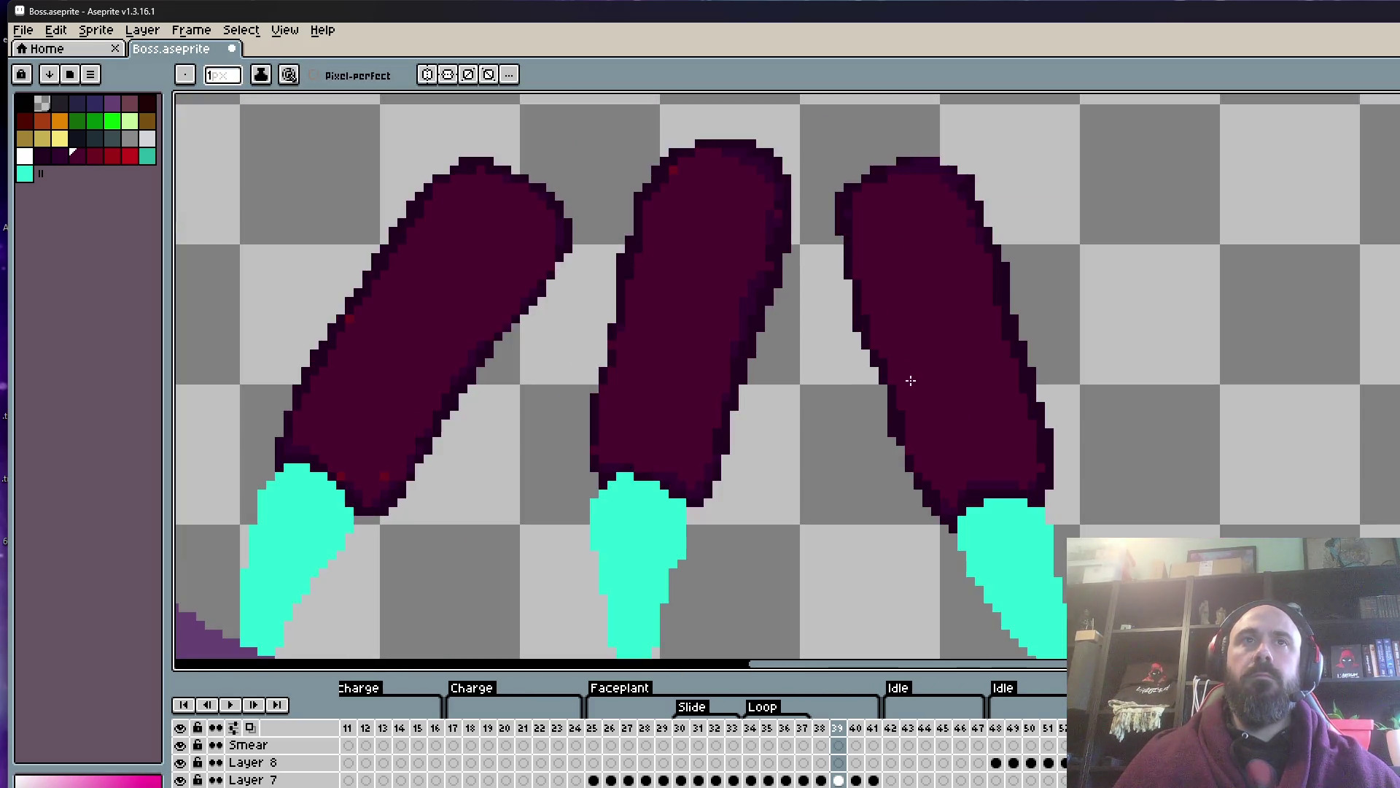
# - Resample a colour with the Pencil and zoom around the lower fingers' dark outlines
pyautogui.press('i')
pyautogui.scroll(1, 902, 425)
pyautogui.press('b')
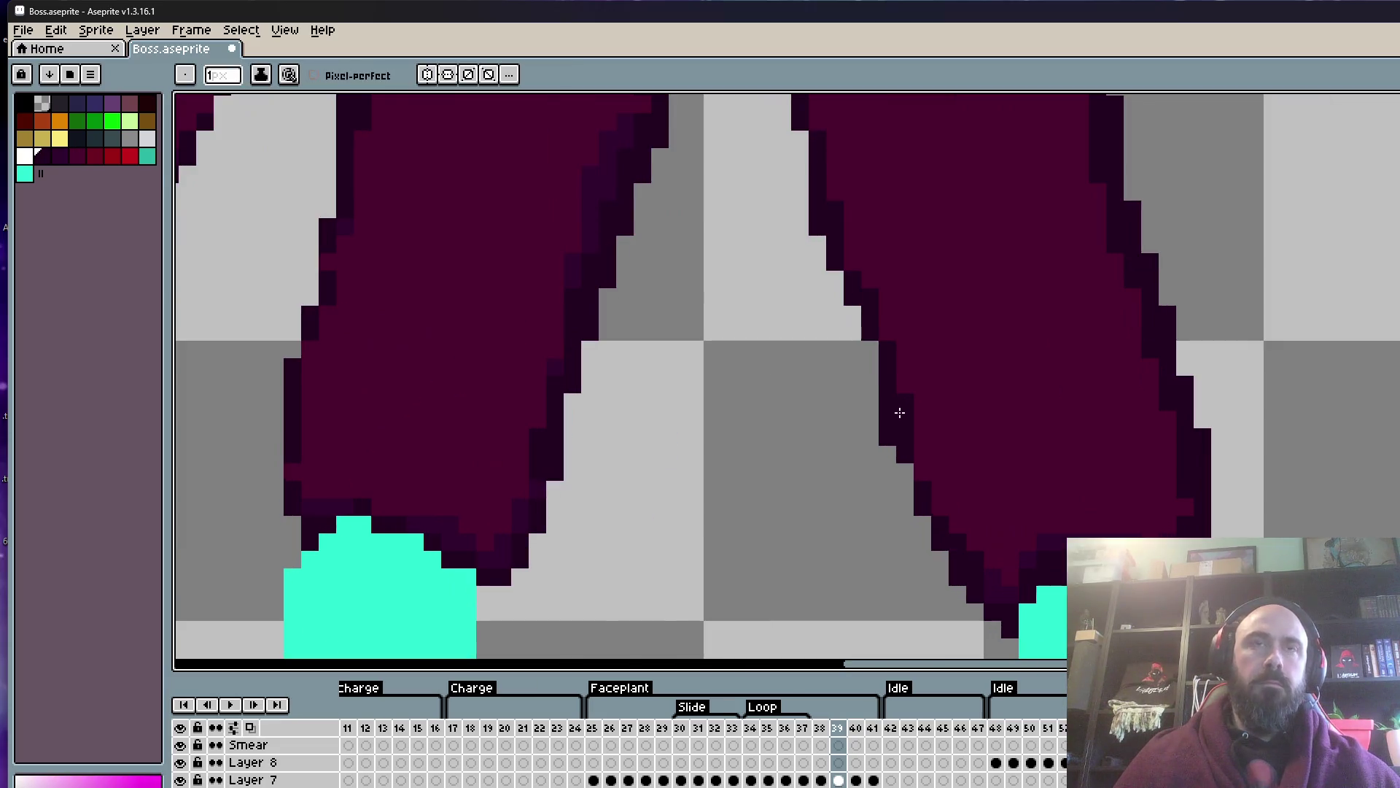
pyautogui.scroll(-1, 878, 335)
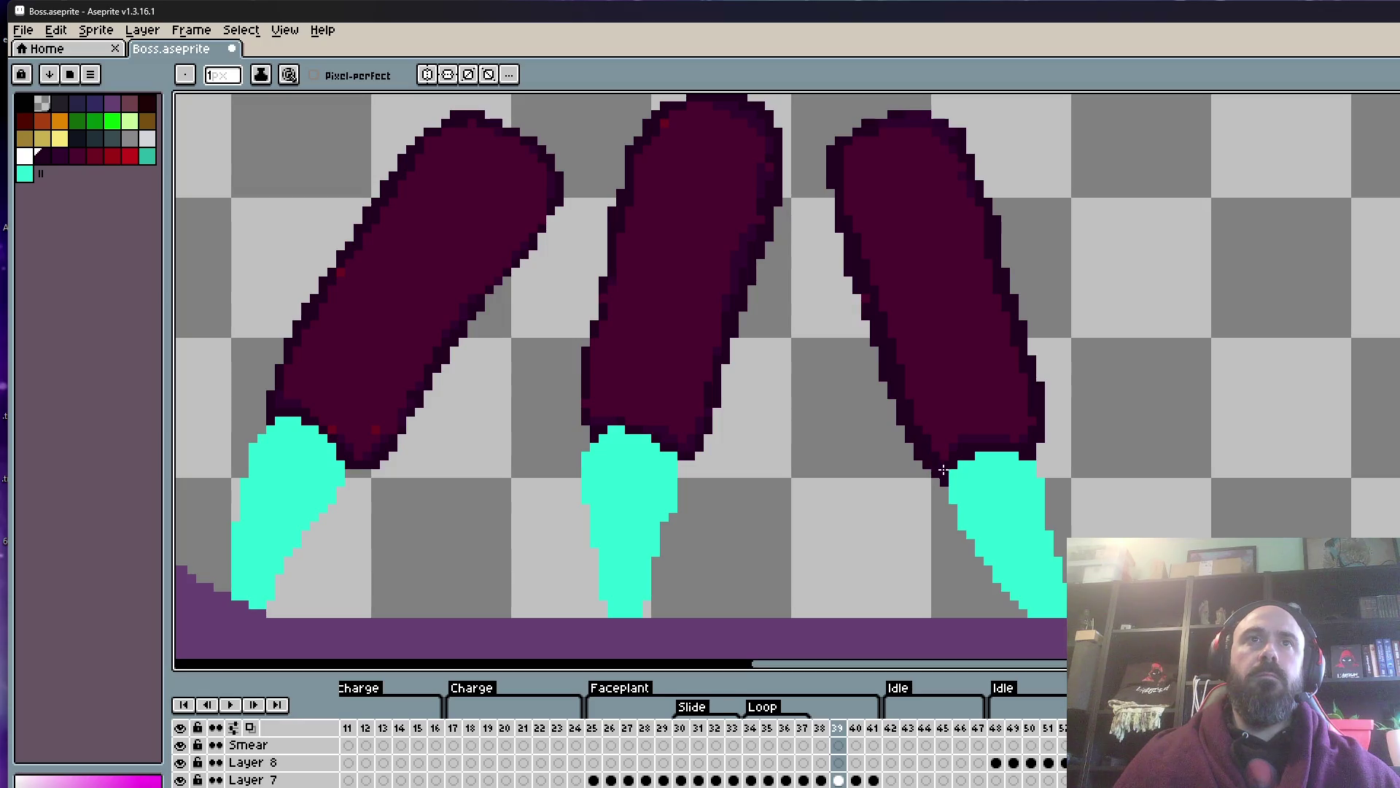
pyautogui.scroll(-1, 863, 290)
pyautogui.scroll(-1, 884, 299)
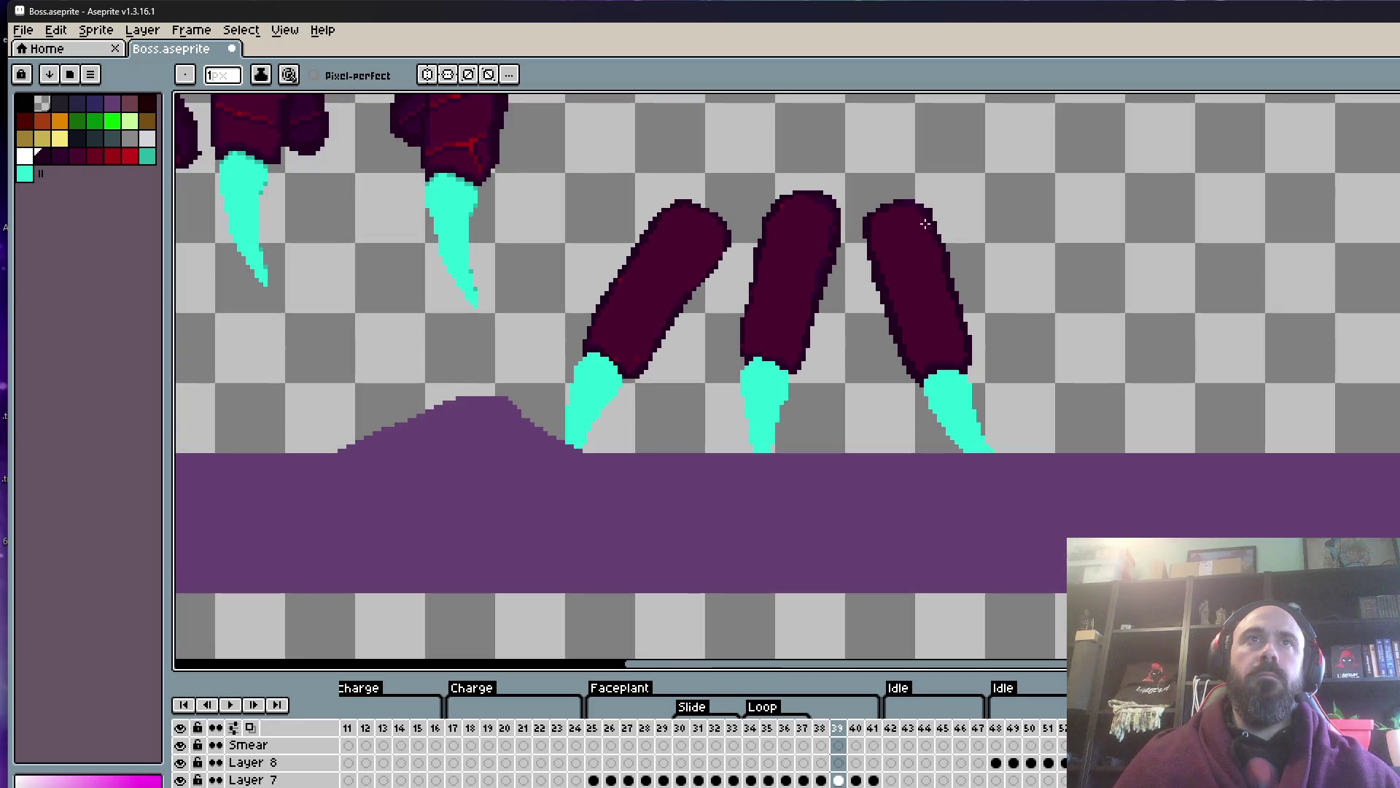
pyautogui.scroll(2, 925, 223)
pyautogui.scroll(3, 931, 209)
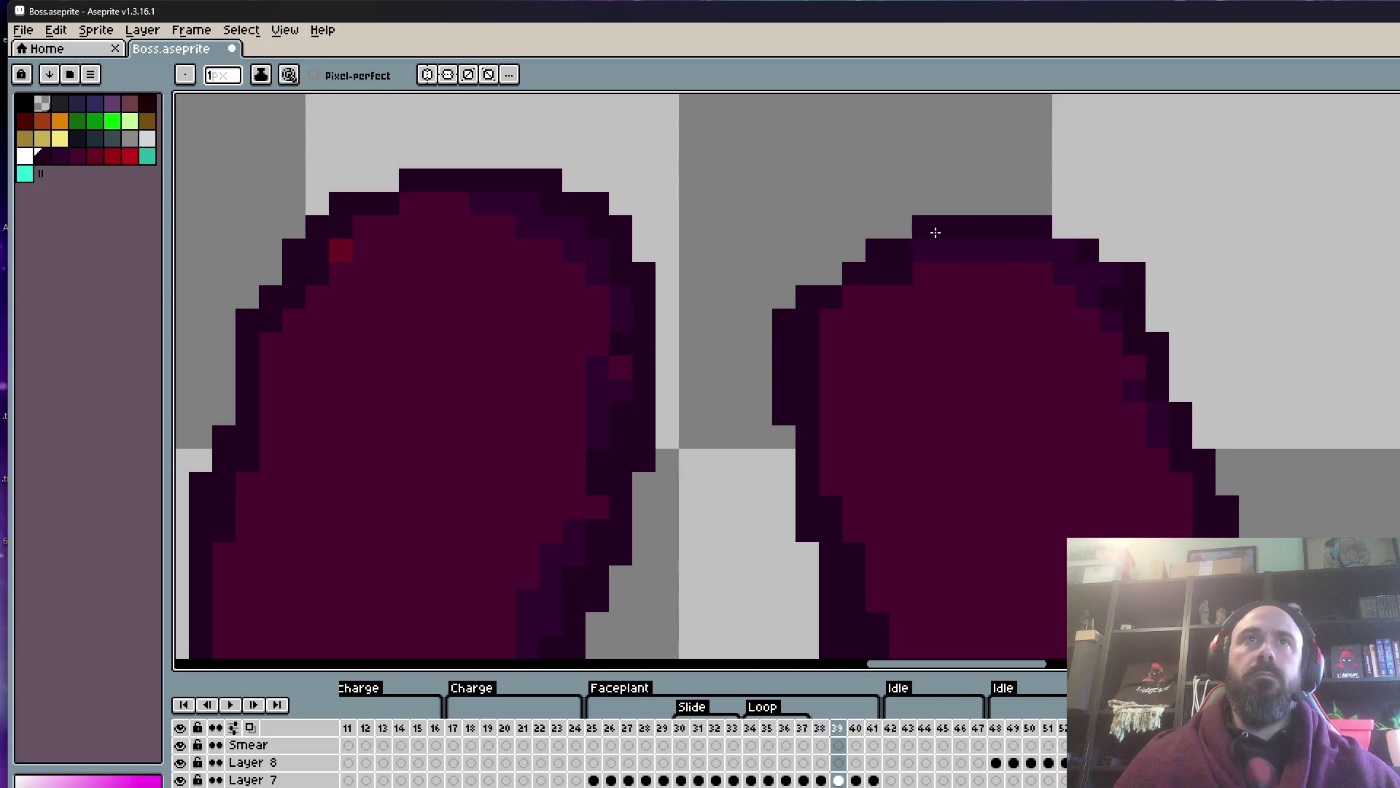
pyautogui.scroll(-2, 1105, 271)
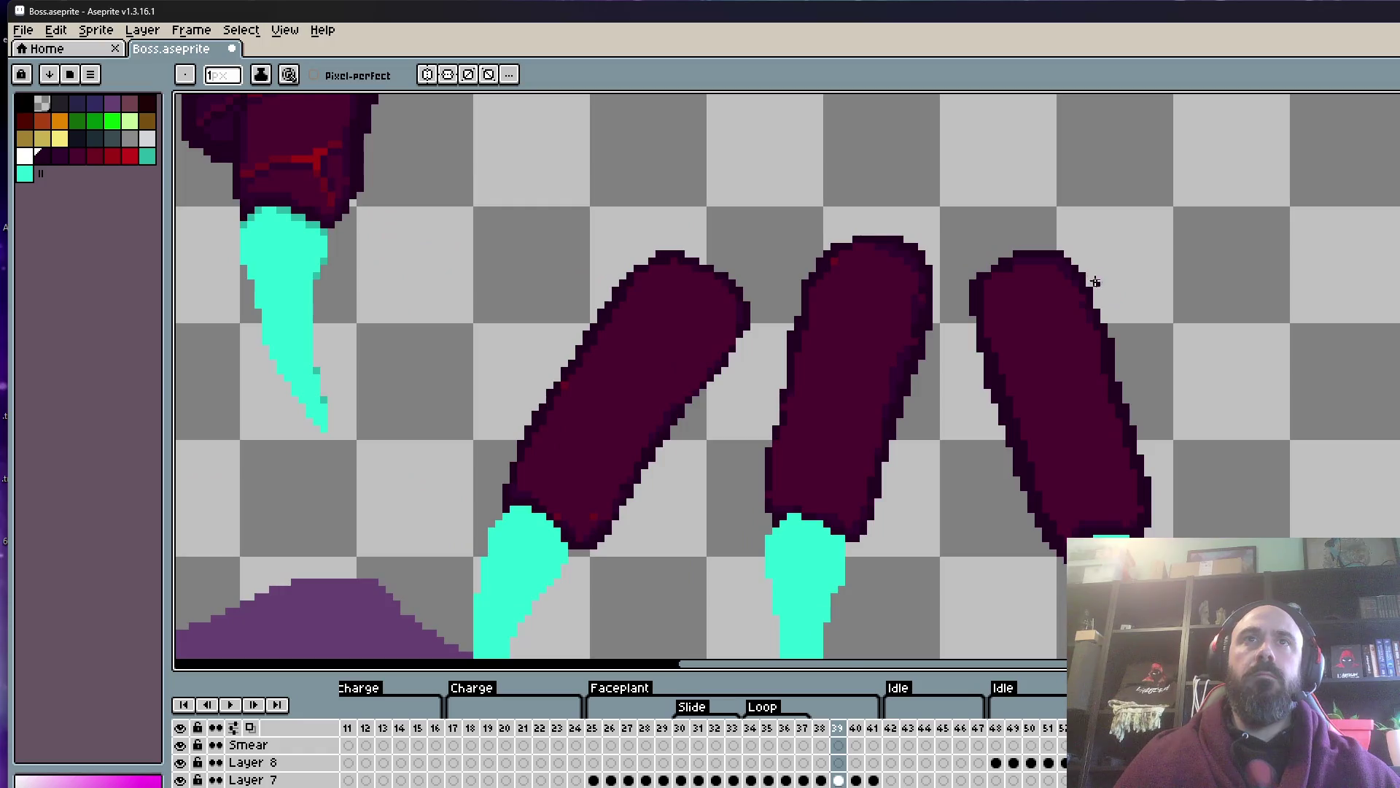
pyautogui.scroll(2, 1071, 288)
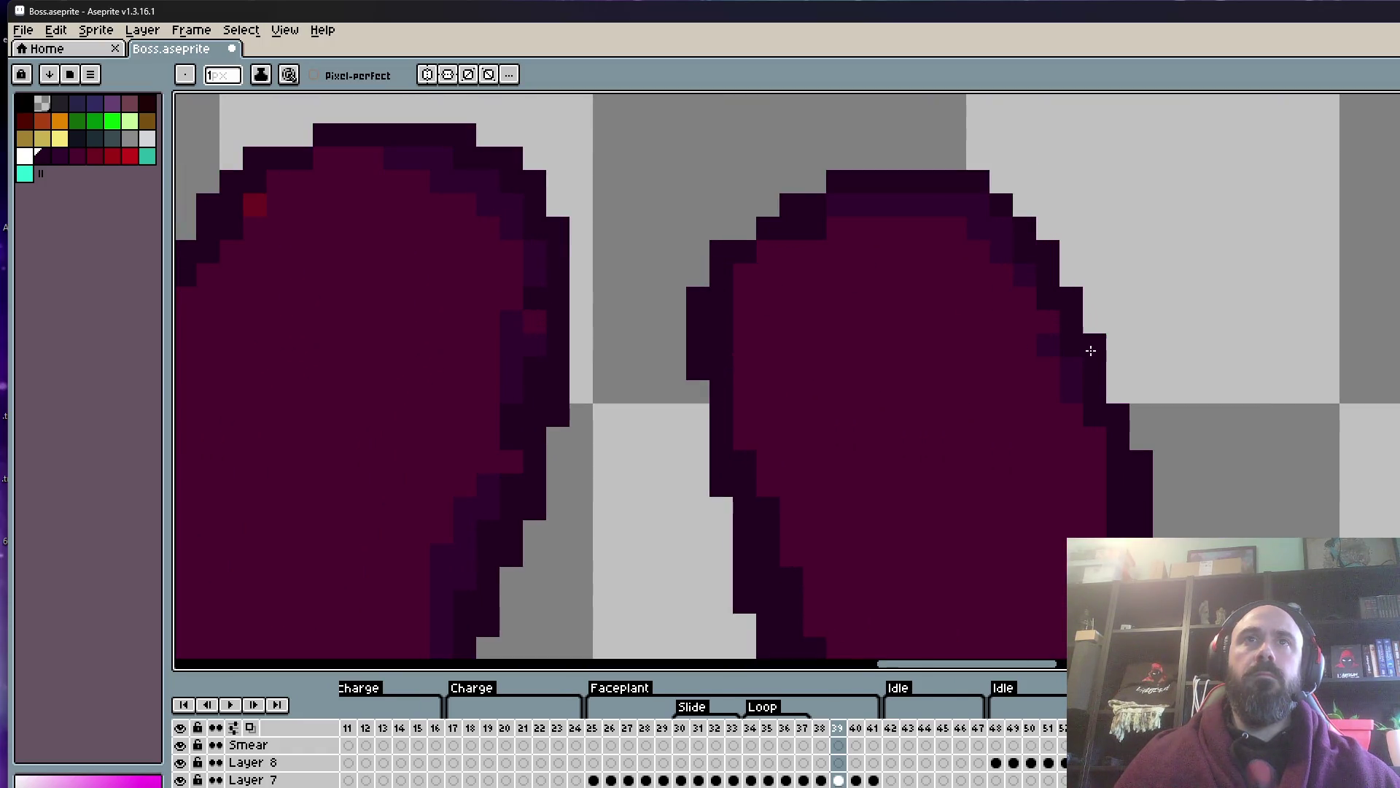
pyautogui.scroll(-2, 1091, 351)
pyautogui.scroll(1, 998, 427)
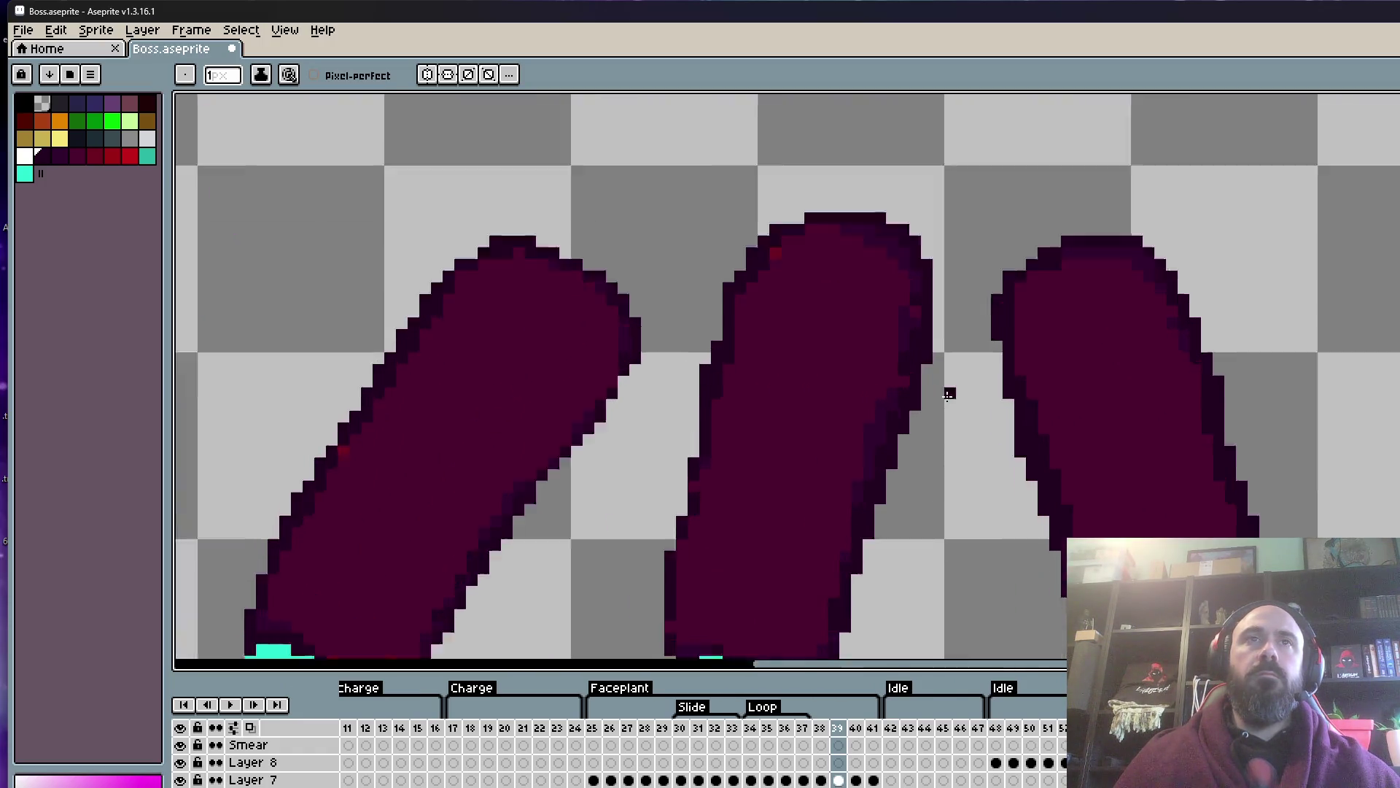
pyautogui.scroll(1, 938, 375)
pyautogui.scroll(-2, 603, 313)
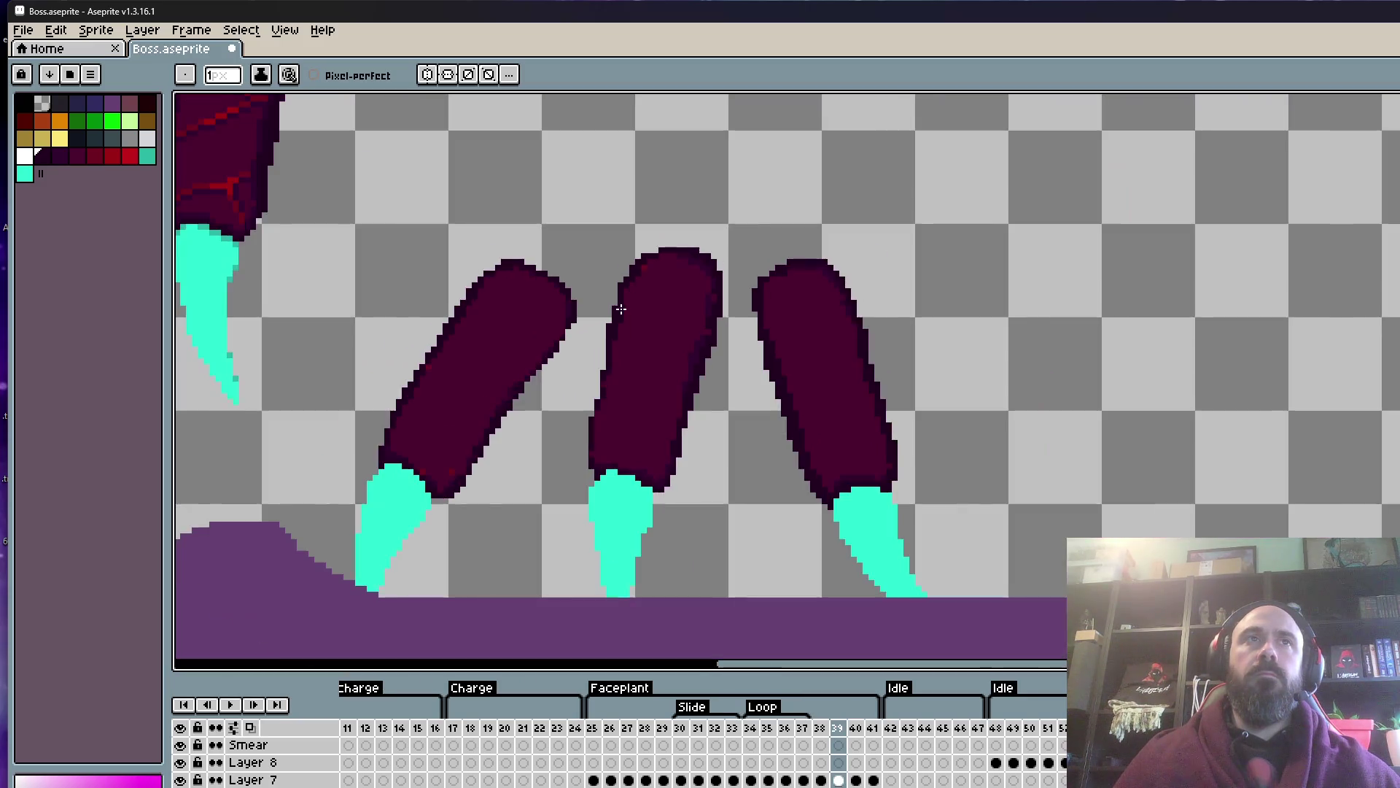
pyautogui.scroll(1, 644, 237)
pyautogui.scroll(-2, 671, 257)
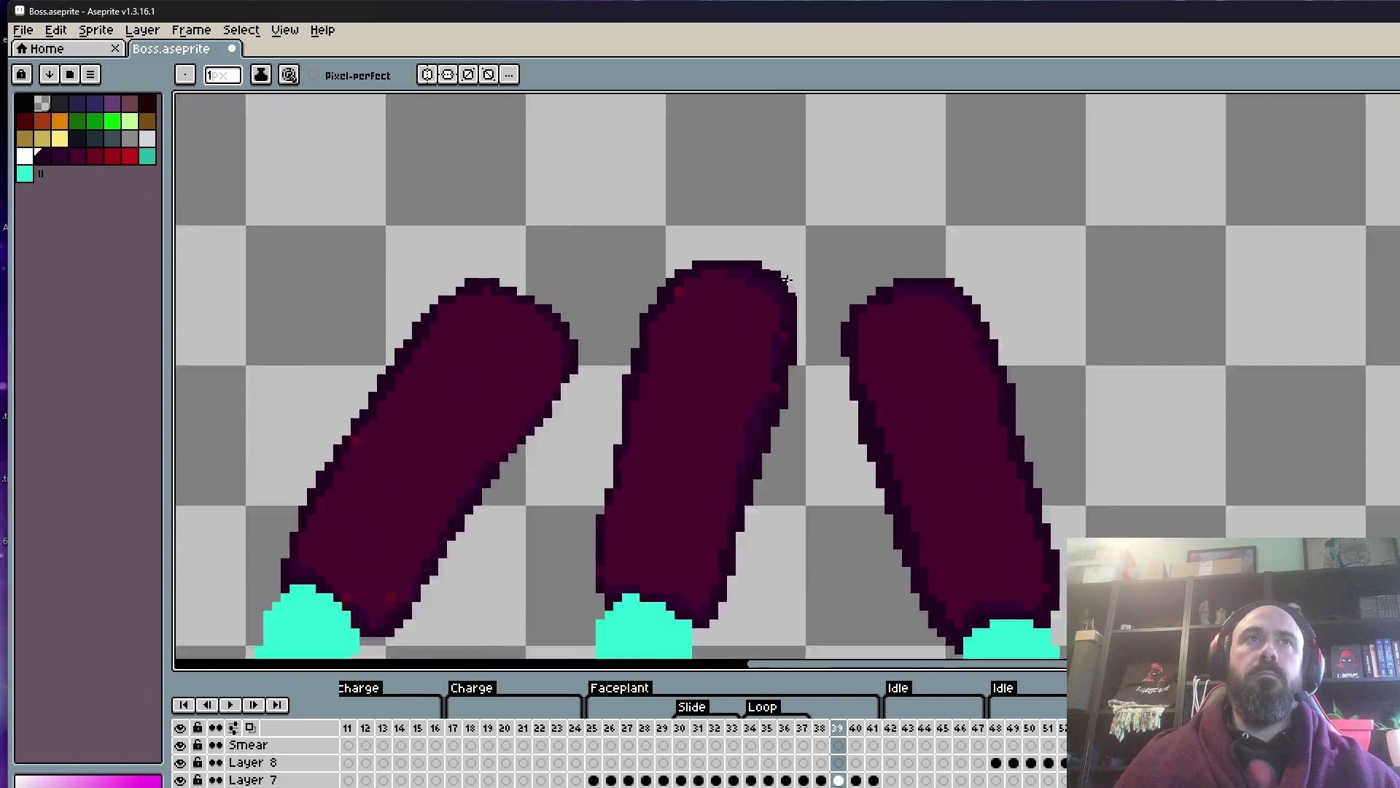
pyautogui.scroll(-1, 671, 257)
pyautogui.scroll(3, 802, 264)
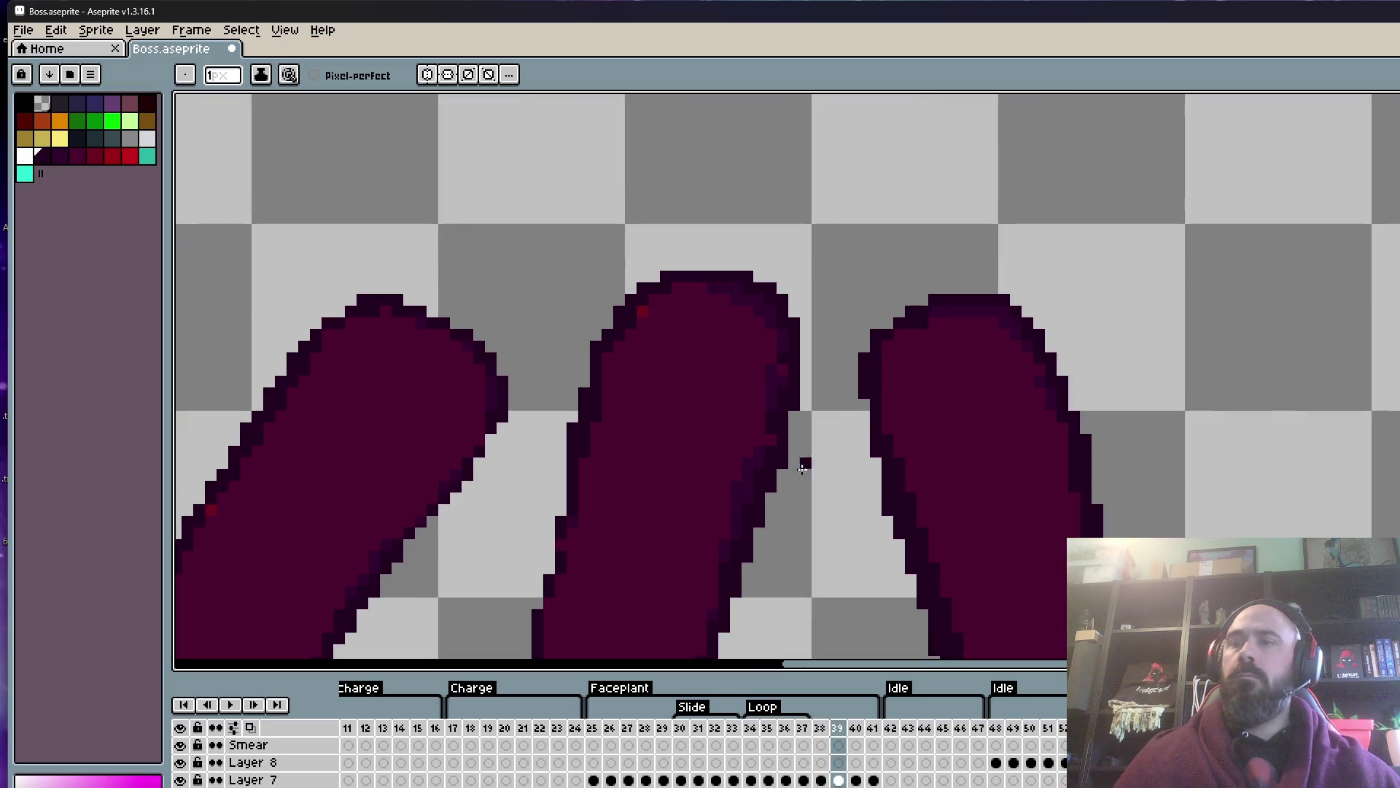
pyautogui.scroll(-2, 348, 380)
pyautogui.scroll(-2, 354, 320)
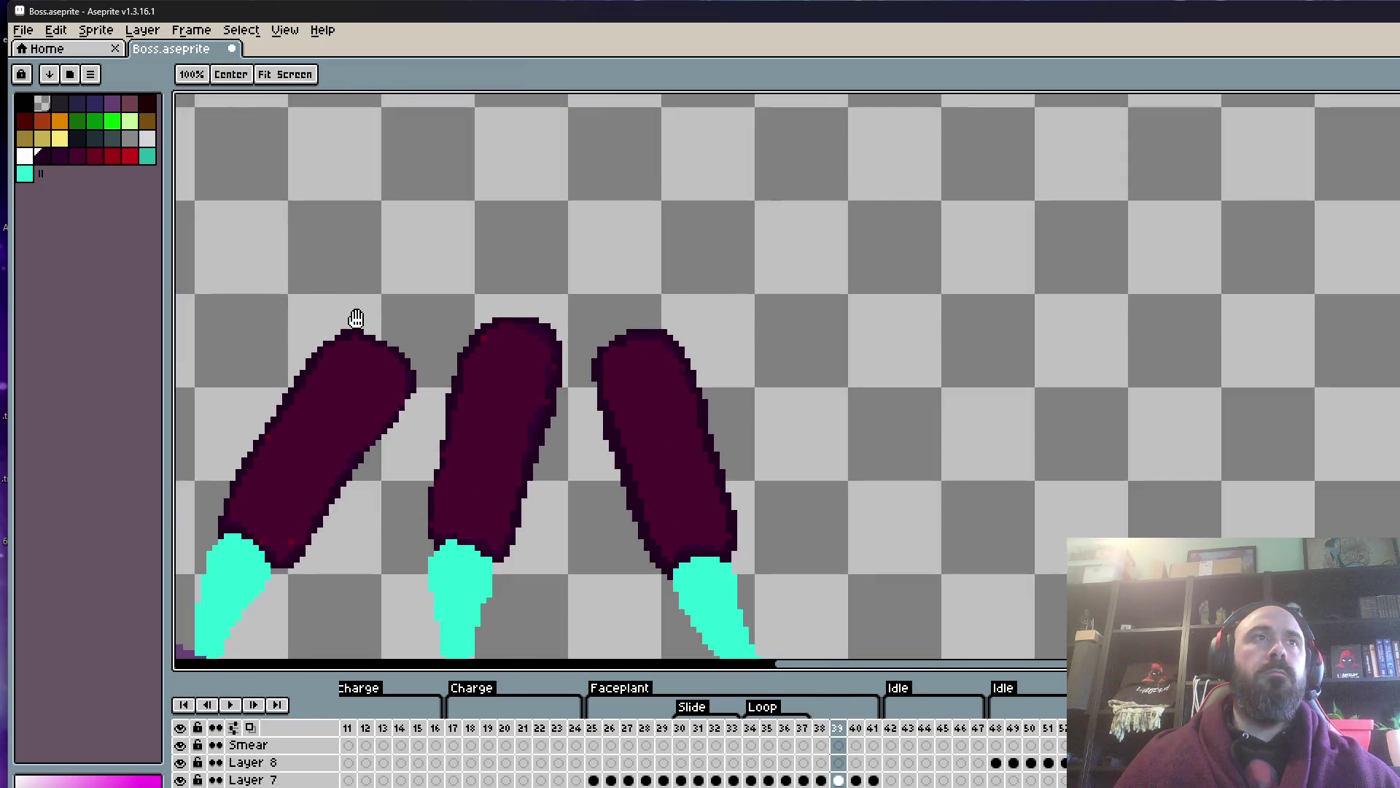
pyautogui.scroll(-1, 597, 231)
pyautogui.scroll(7, 649, 241)
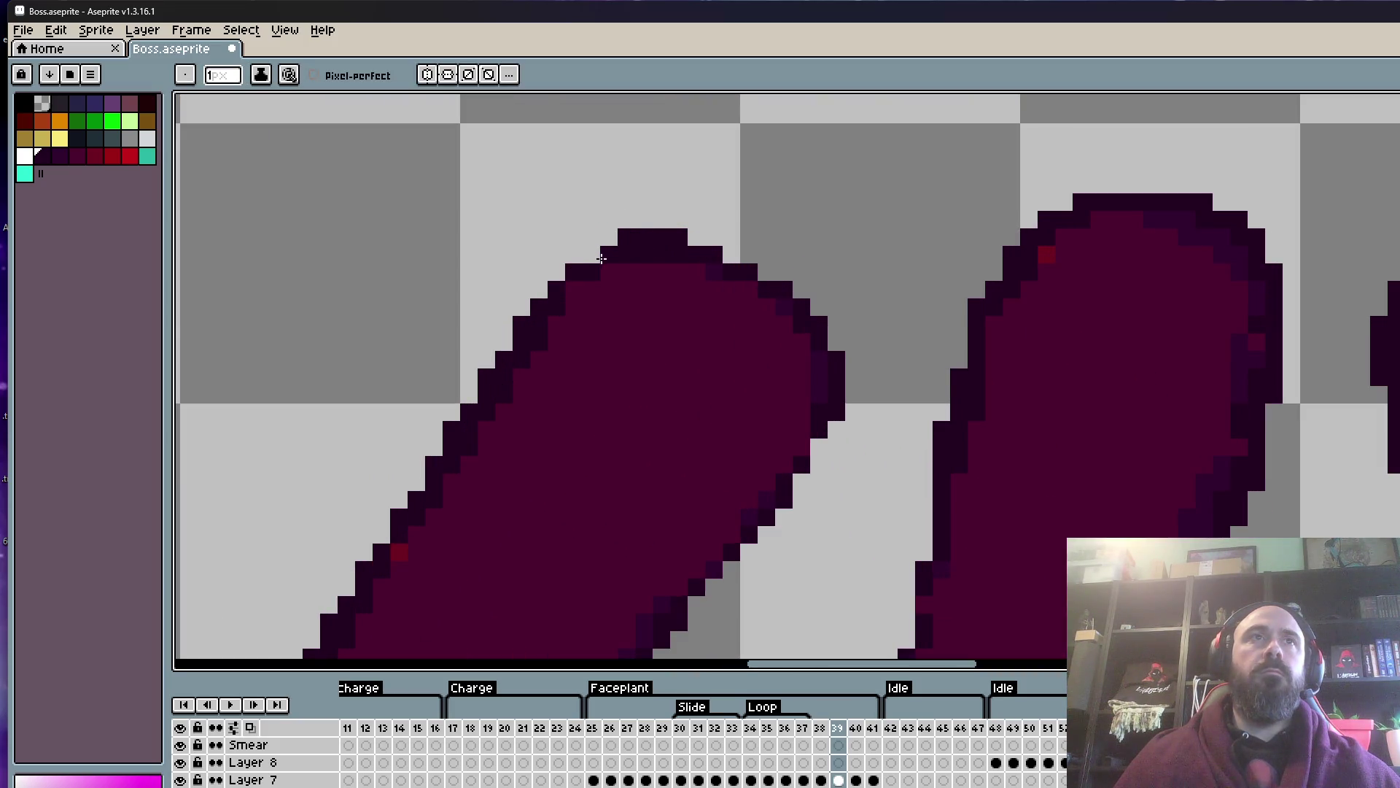
pyautogui.scroll(-4, 601, 258)
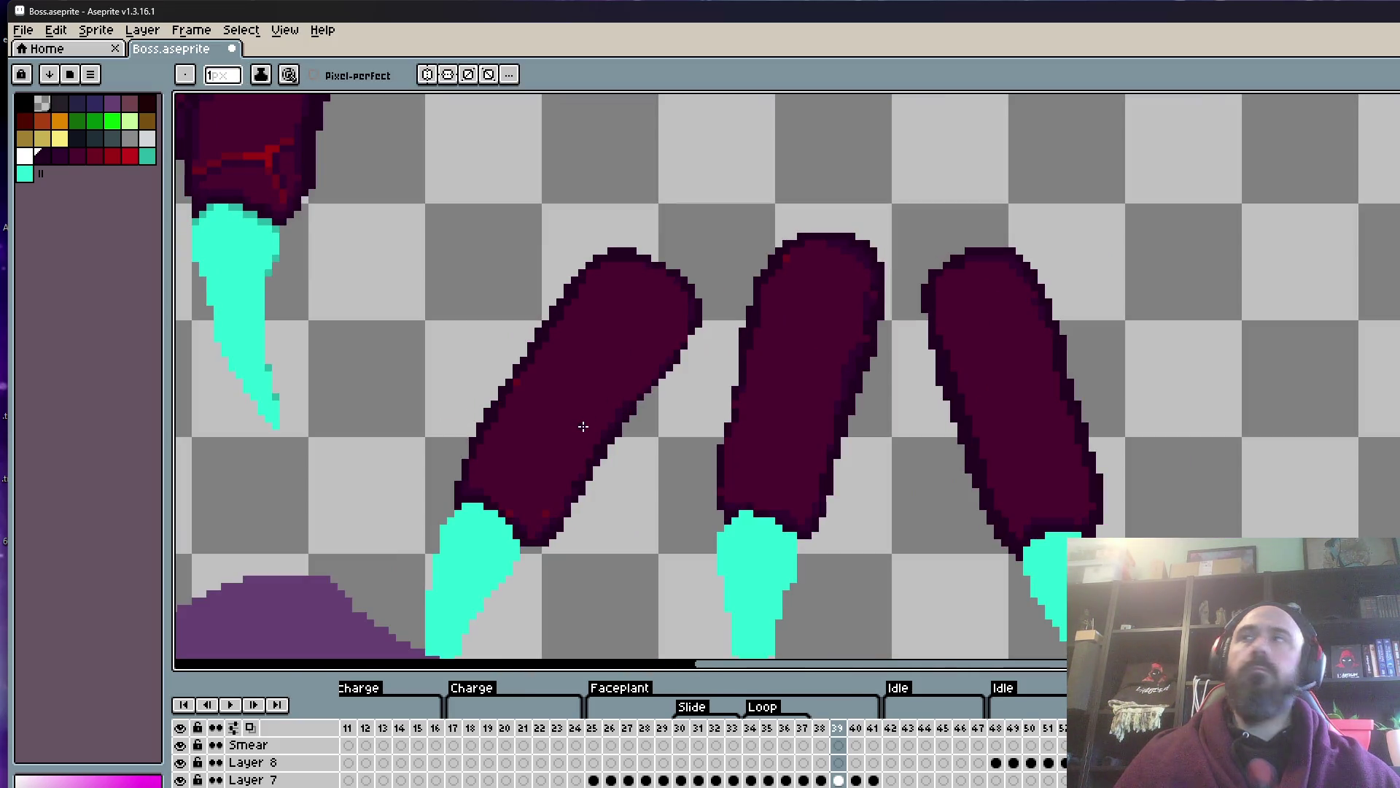
pyautogui.scroll(-1, 920, 360)
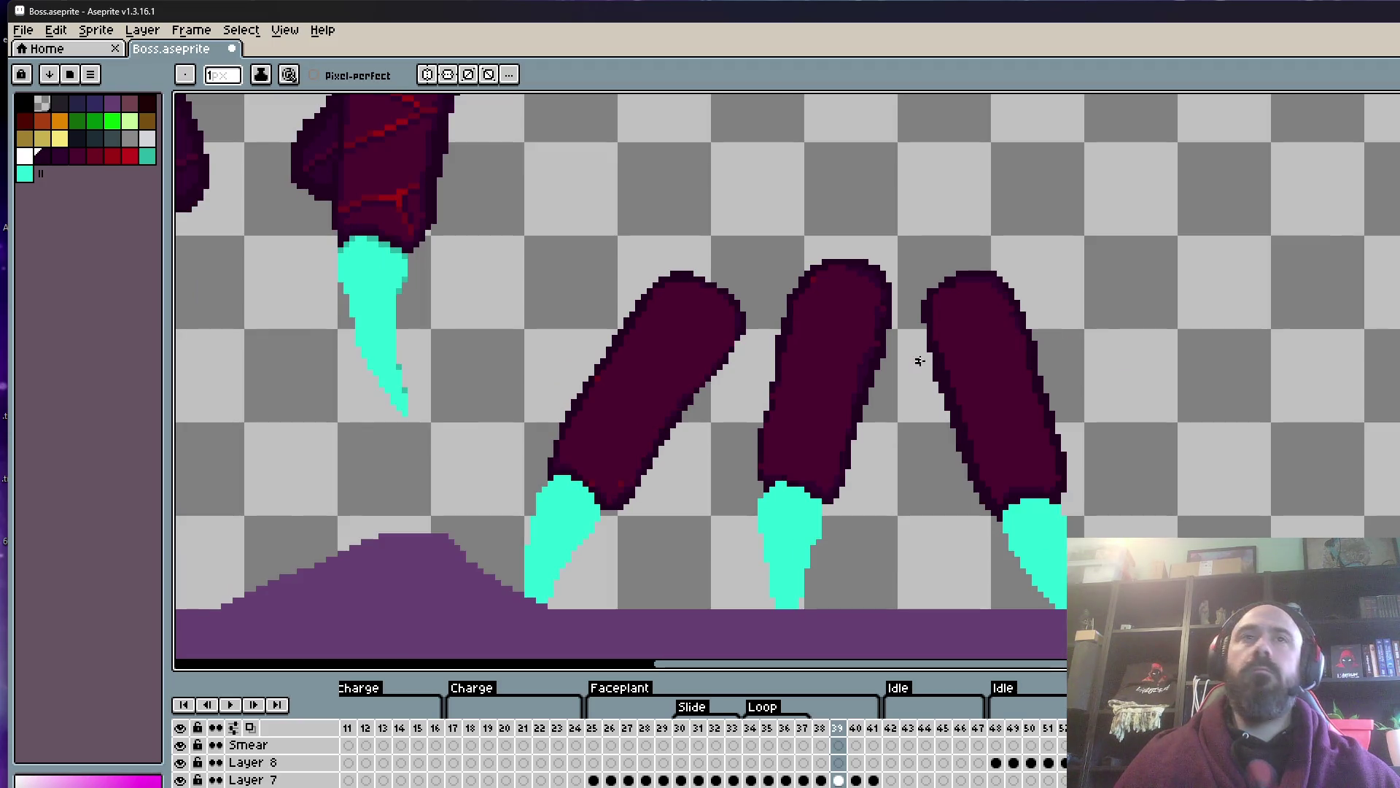
pyautogui.scroll(1, 936, 398)
pyautogui.scroll(1, 926, 372)
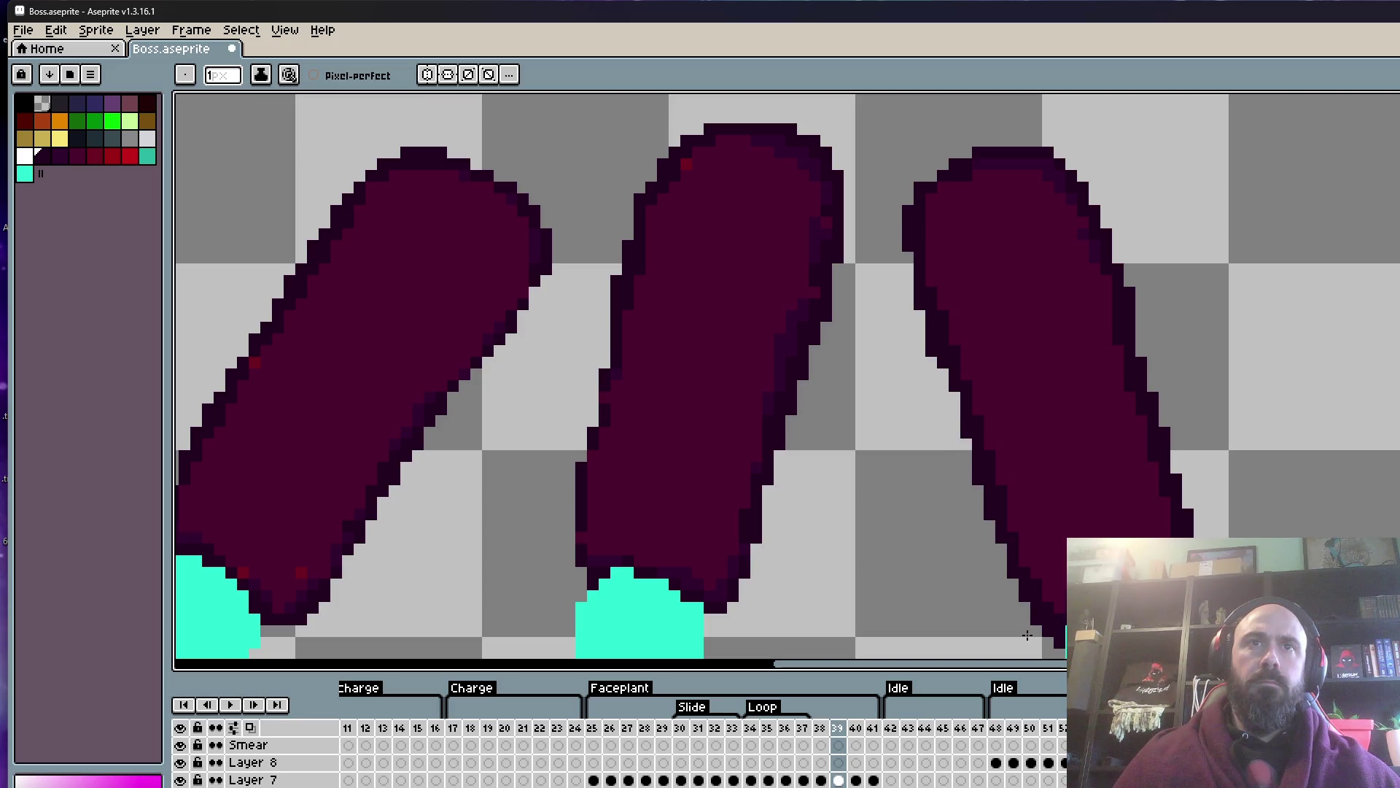
pyautogui.scroll(-4, 976, 501)
pyautogui.scroll(-1, 912, 409)
pyautogui.scroll(-1, 875, 328)
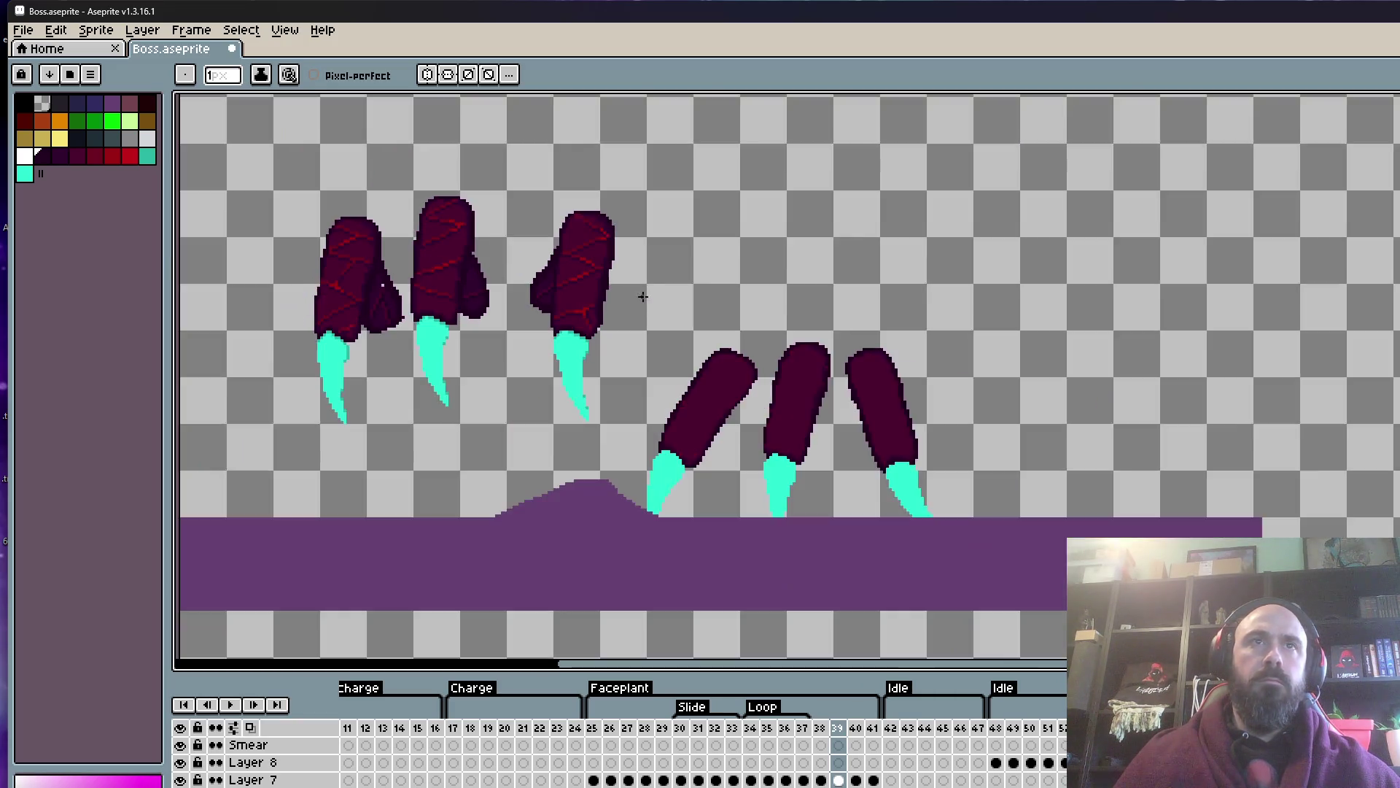
# - Bring the whole frame into view and pick transparent as the painting colour
pyautogui.moveTo(852, 310); pyautogui.dragTo(879, 321)
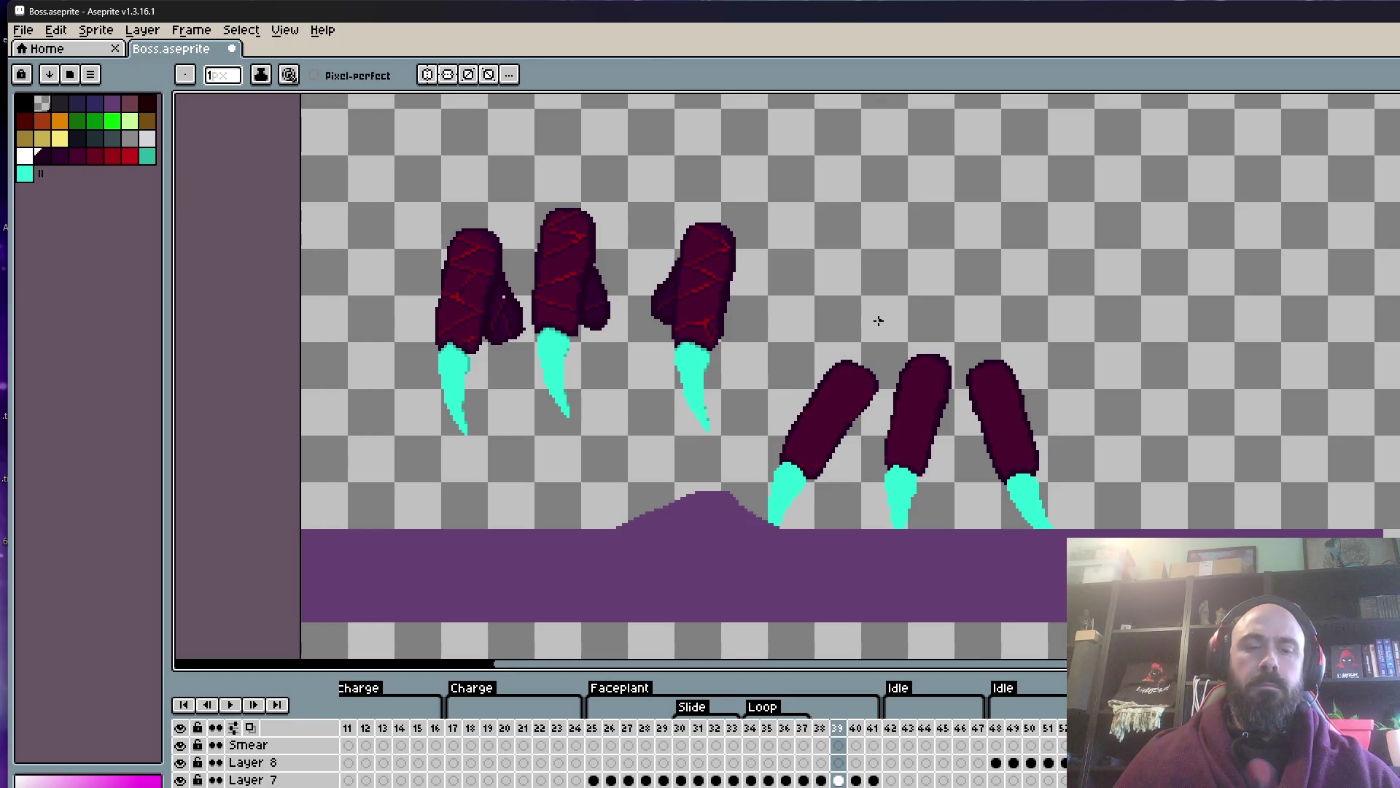
pyautogui.press('m')
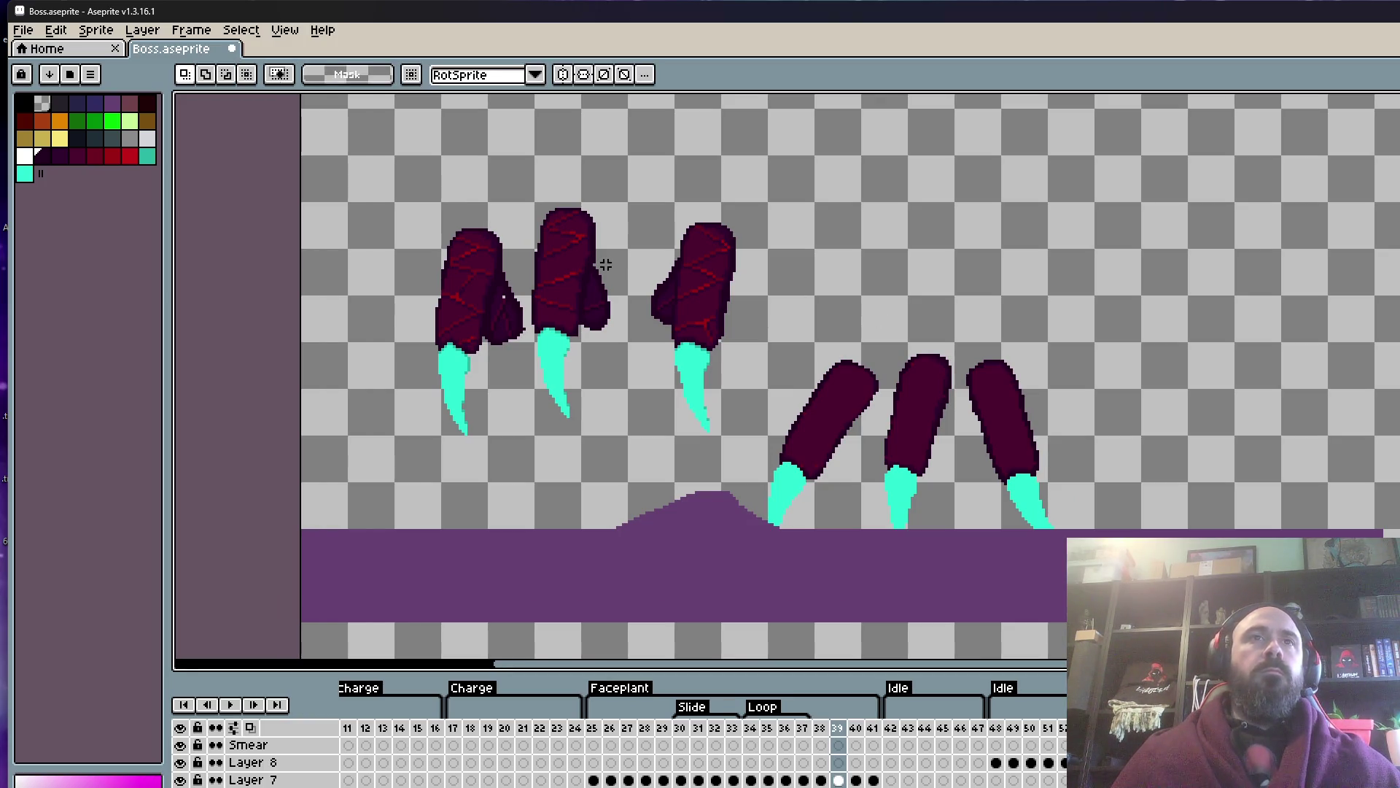
pyautogui.scroll(1, 474, 252)
pyautogui.click(48, 107)
# - Bucket-fill seven dark regions inside the leftmost finger's red wrap with transparency
pyautogui.press('g')
pyautogui.scroll(1, 474, 248)
pyautogui.scroll(1, 438, 241)
pyautogui.click(434, 237)
pyautogui.click(419, 271)
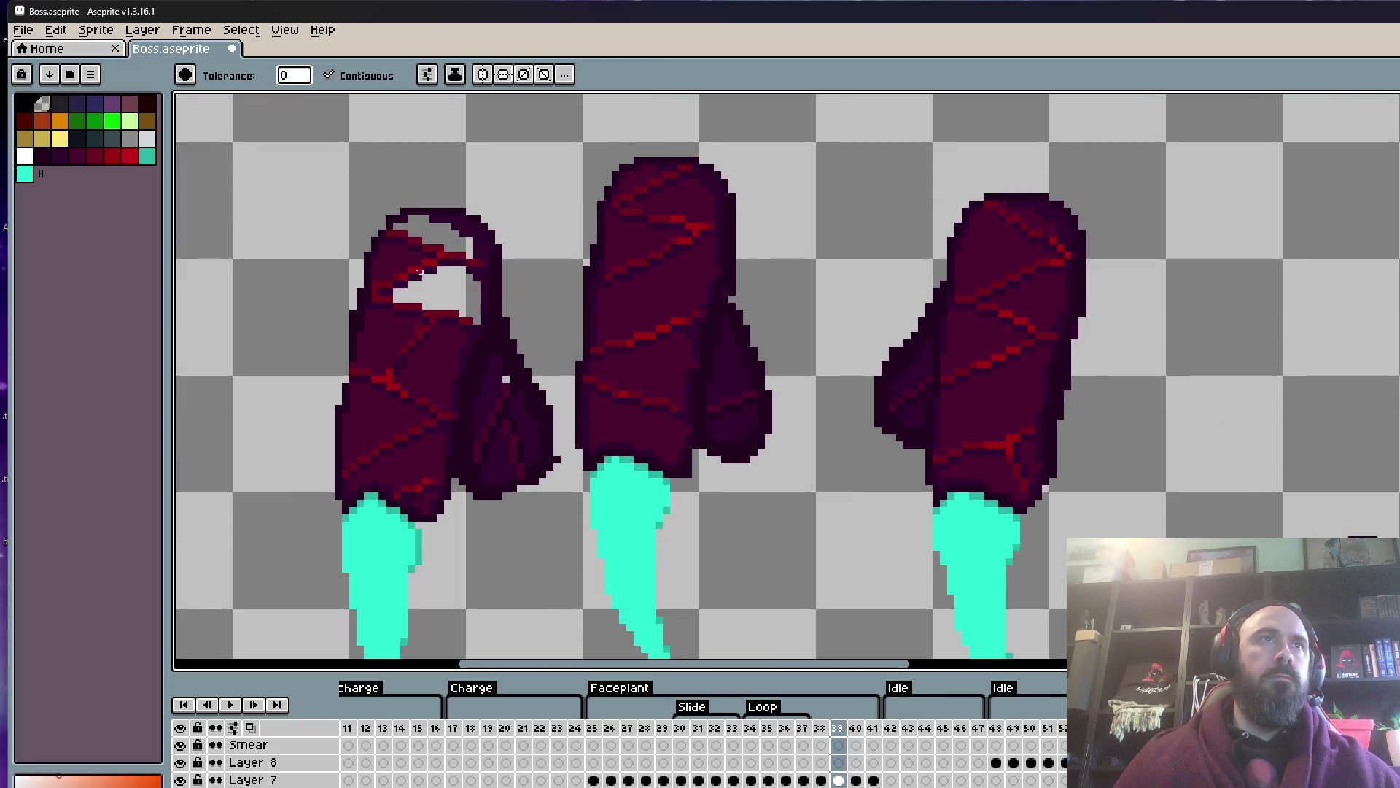
pyautogui.click(386, 255)
pyautogui.click(383, 328)
pyautogui.click(430, 372)
pyautogui.click(387, 430)
pyautogui.click(412, 474)
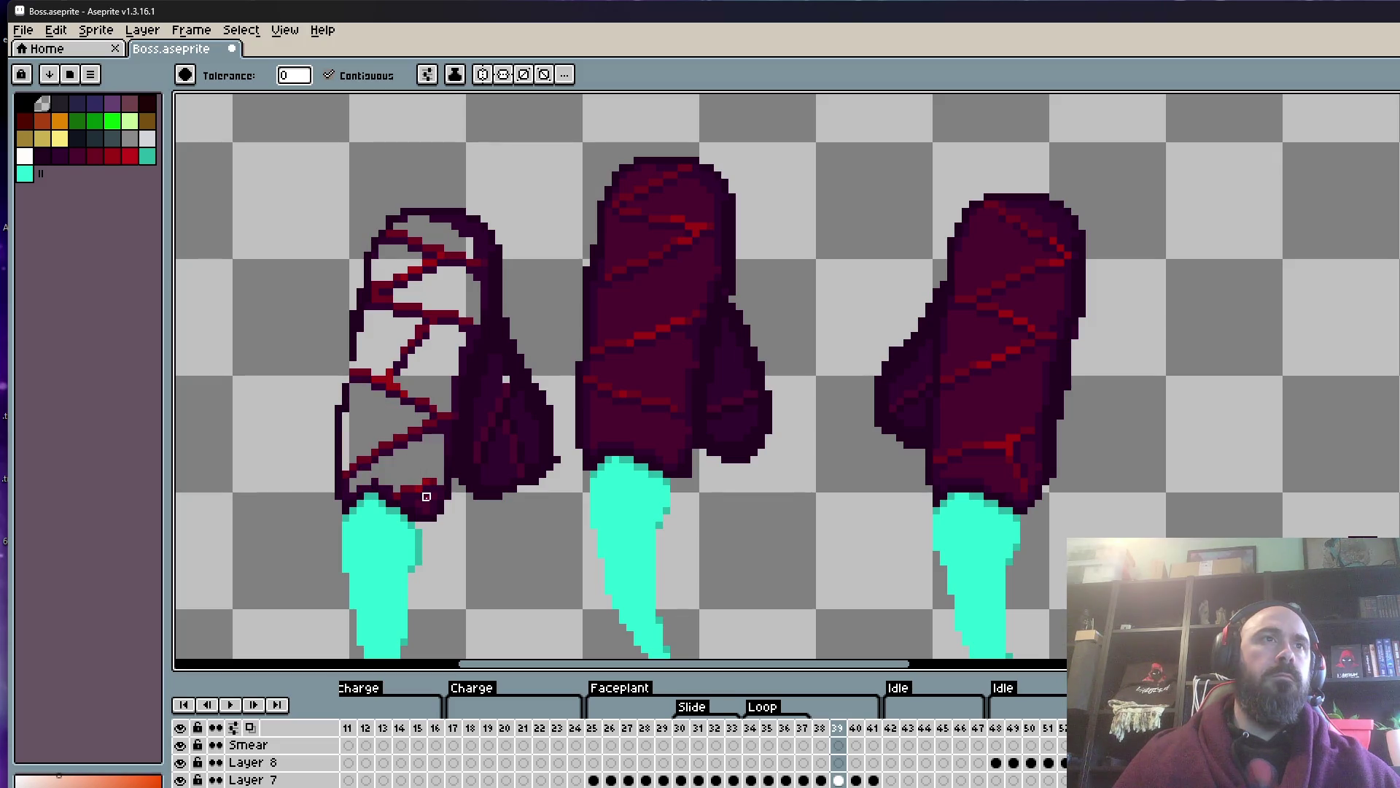
# - Erase the leftmost finger's dark body beside the wrap and most of its cyan claw
pyautogui.press('e')
pyautogui.moveTo(453, 556); pyautogui.dragTo(553, 484)
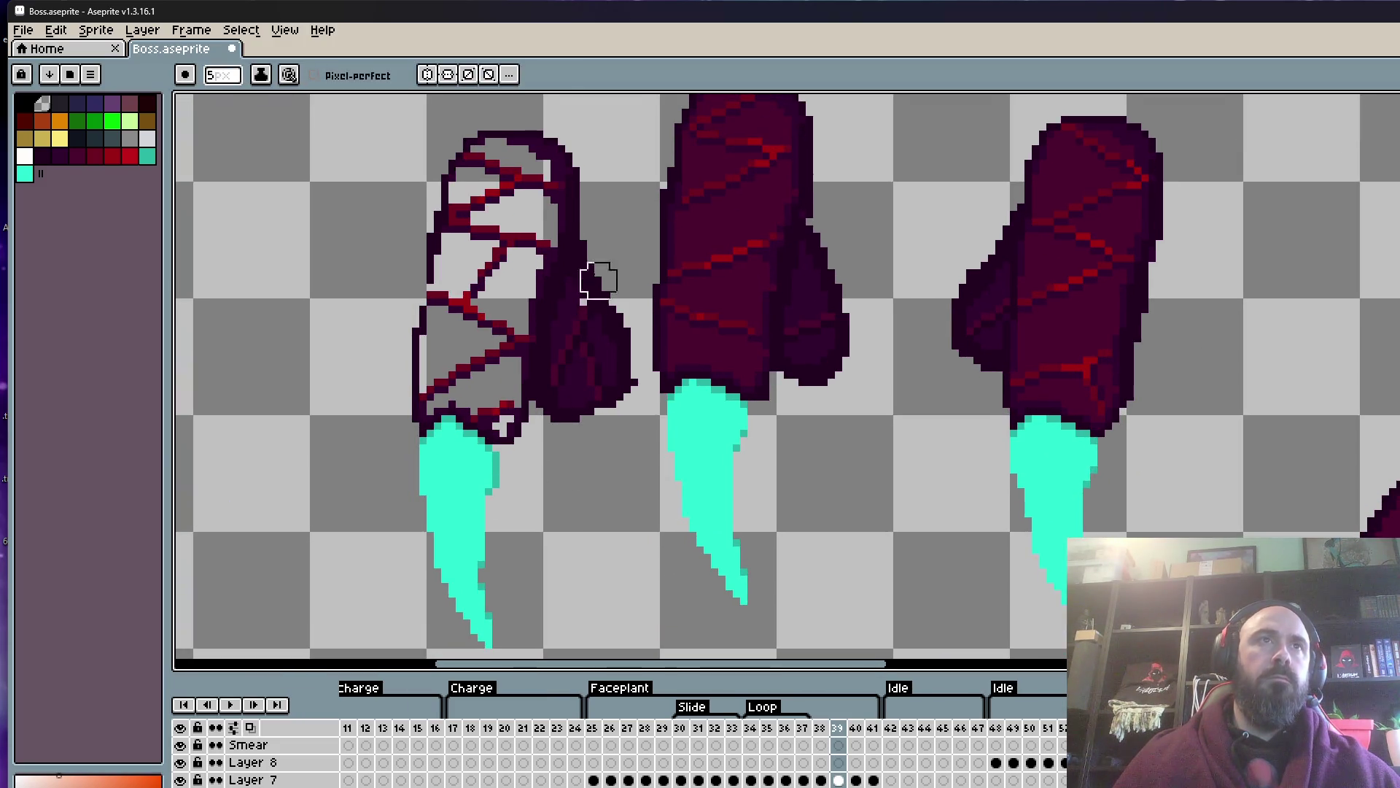
pyautogui.scroll(4, 569, 263)
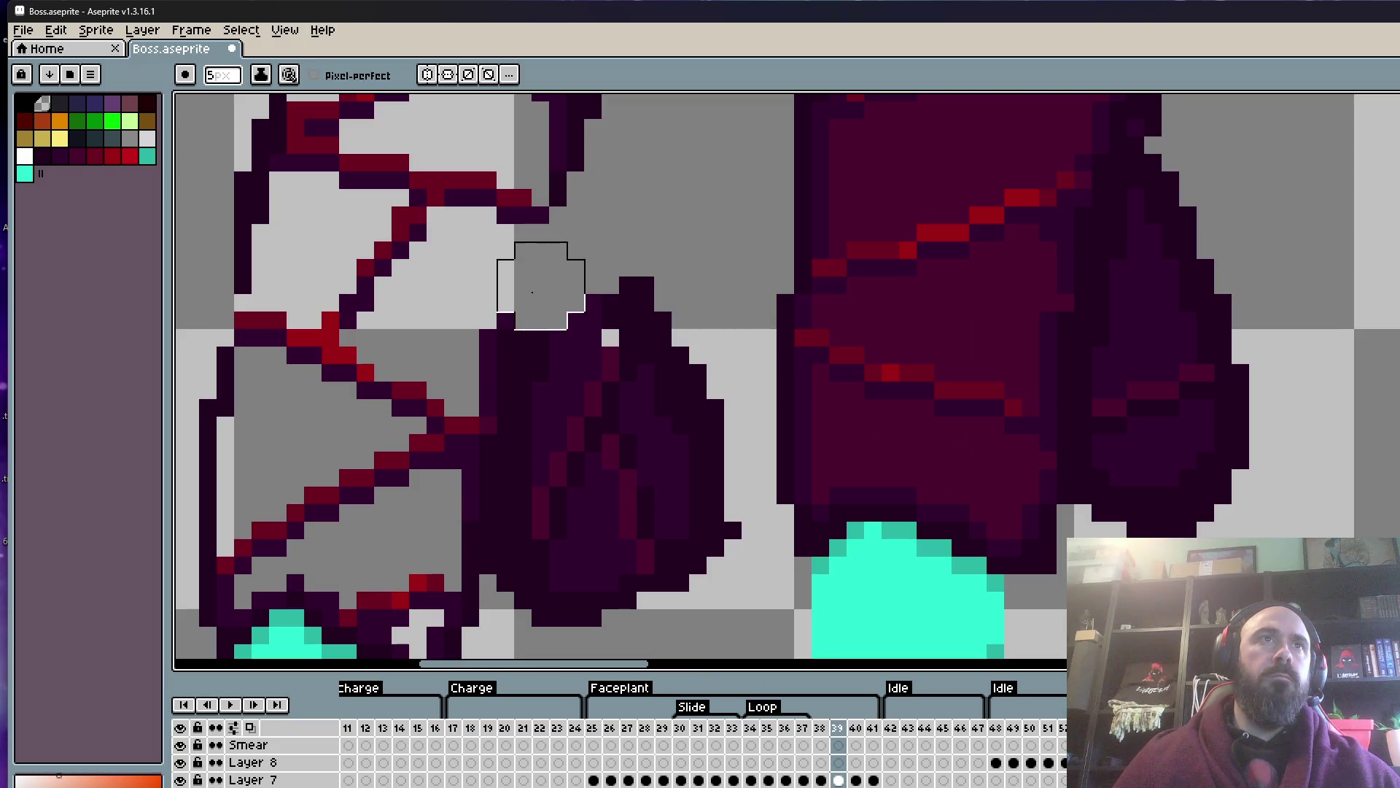
pyautogui.moveTo(503, 364)
pyautogui.mouseDown()
pyautogui.moveTo(599, 355)
pyautogui.moveTo(525, 463)
pyautogui.moveTo(515, 438)
pyautogui.moveTo(371, 593)
pyautogui.moveTo(646, 493)
pyautogui.mouseUp()
pyautogui.scroll(-3, 515, 437)
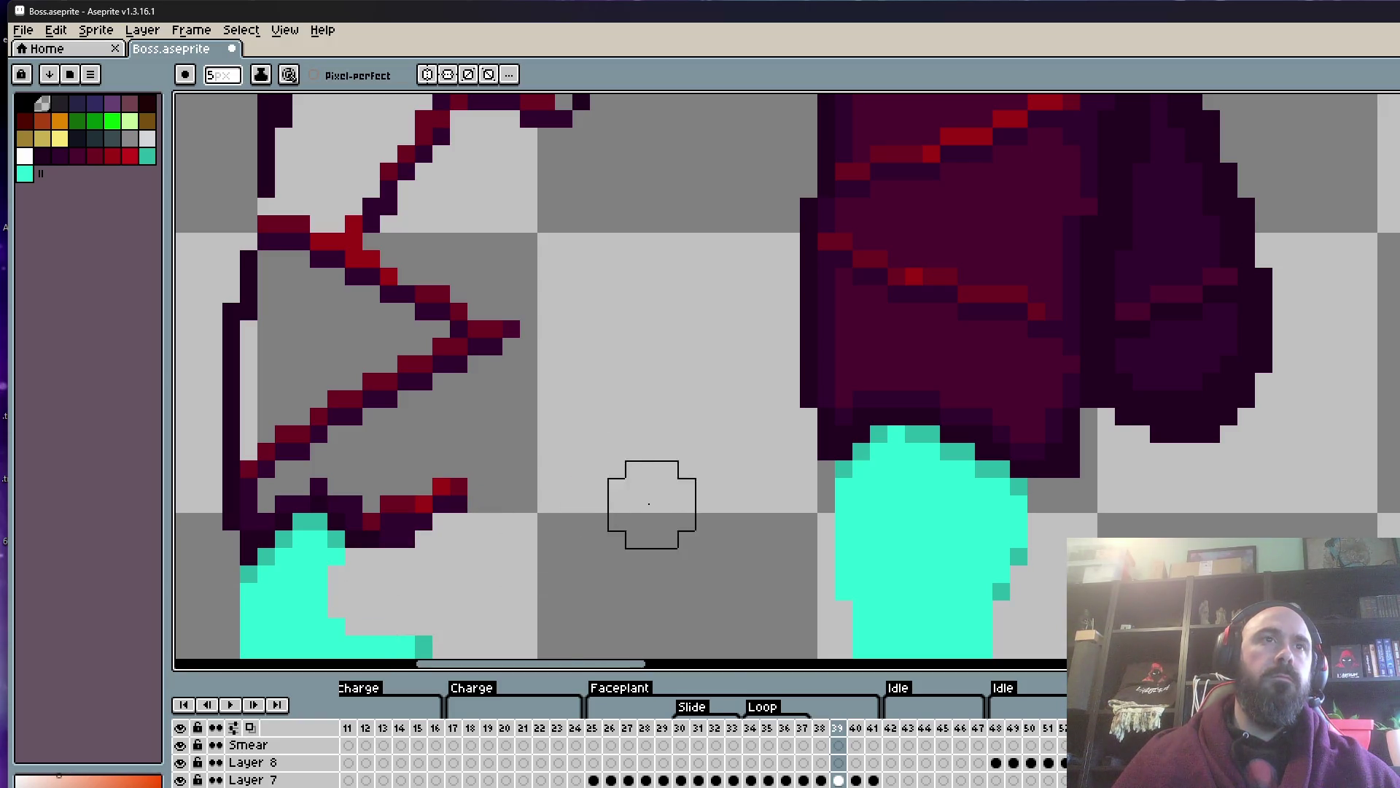
pyautogui.scroll(-3, 642, 460)
pyautogui.scroll(2, 485, 438)
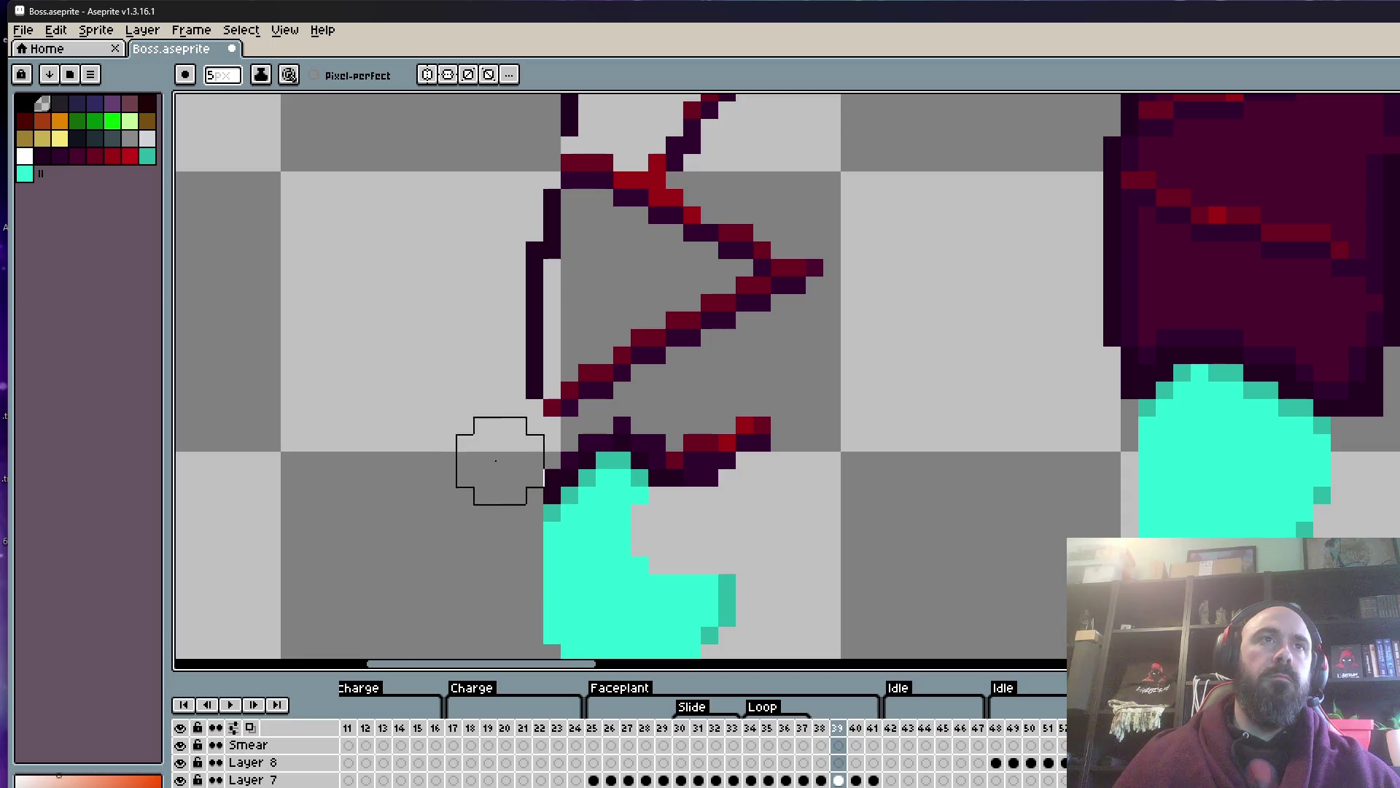
pyautogui.moveTo(534, 500); pyautogui.dragTo(547, 547)
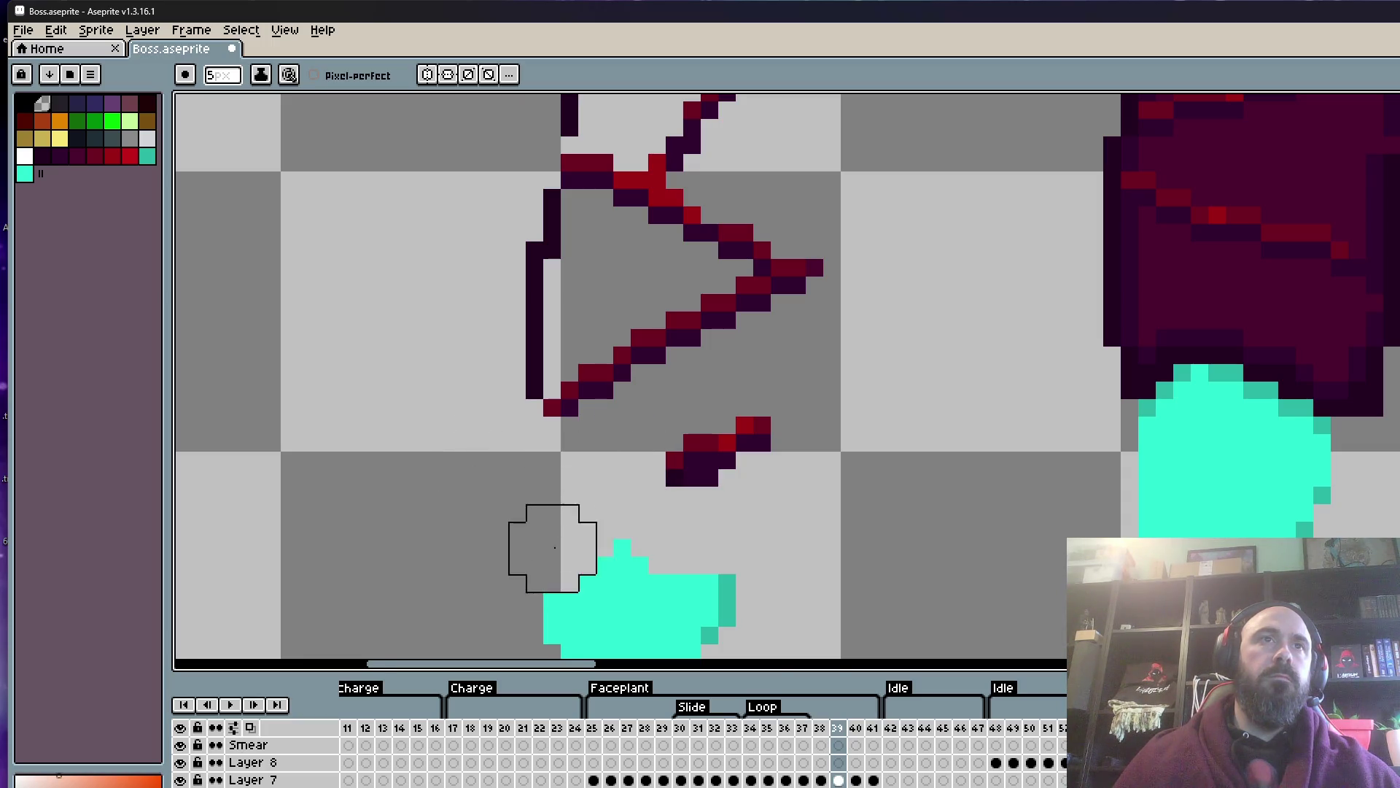
pyautogui.scroll(-3, 563, 467)
pyautogui.moveTo(563, 467)
pyautogui.mouseDown()
pyautogui.moveTo(563, 403)
pyautogui.moveTo(613, 594)
pyautogui.mouseUp()
# - Erase the finger's dark left outline, top arc and leftover pixels around the wrap lines
pyautogui.scroll(1, 537, 478)
pyautogui.scroll(1, 547, 416)
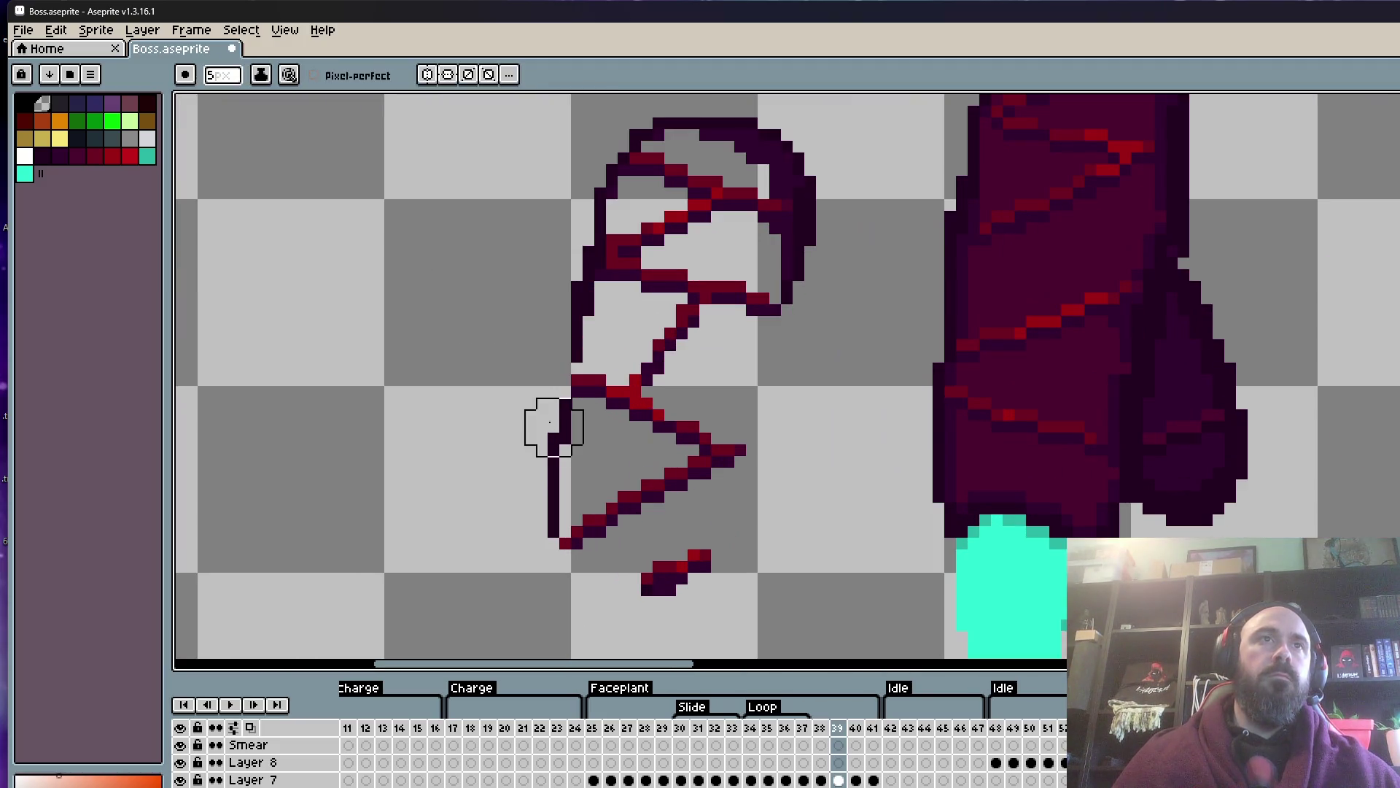
pyautogui.moveTo(554, 421); pyautogui.dragTo(573, 330)
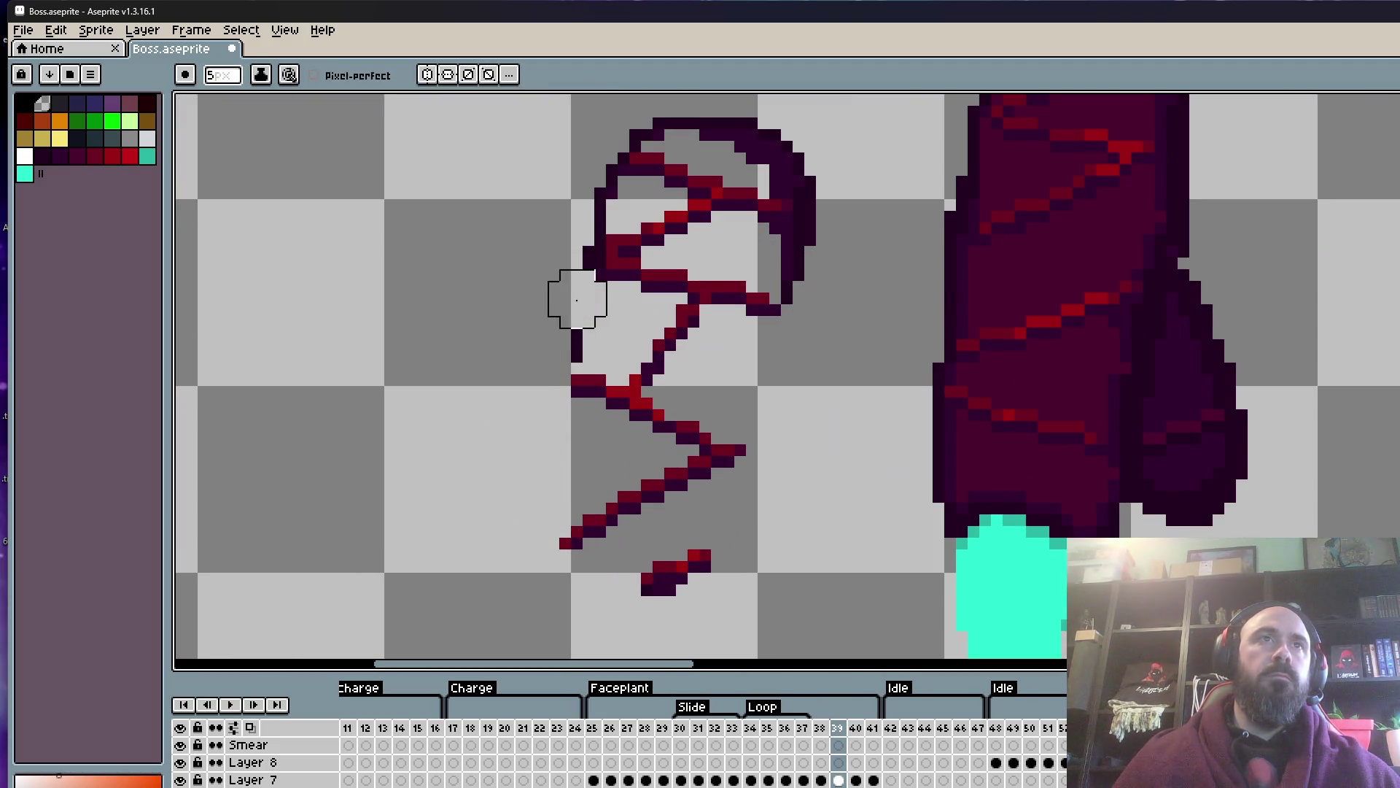
pyautogui.click(577, 223)
pyautogui.scroll(3, 578, 223)
pyautogui.moveTo(568, 272)
pyautogui.mouseDown()
pyautogui.moveTo(789, 285)
pyautogui.moveTo(749, 369)
pyautogui.mouseUp()
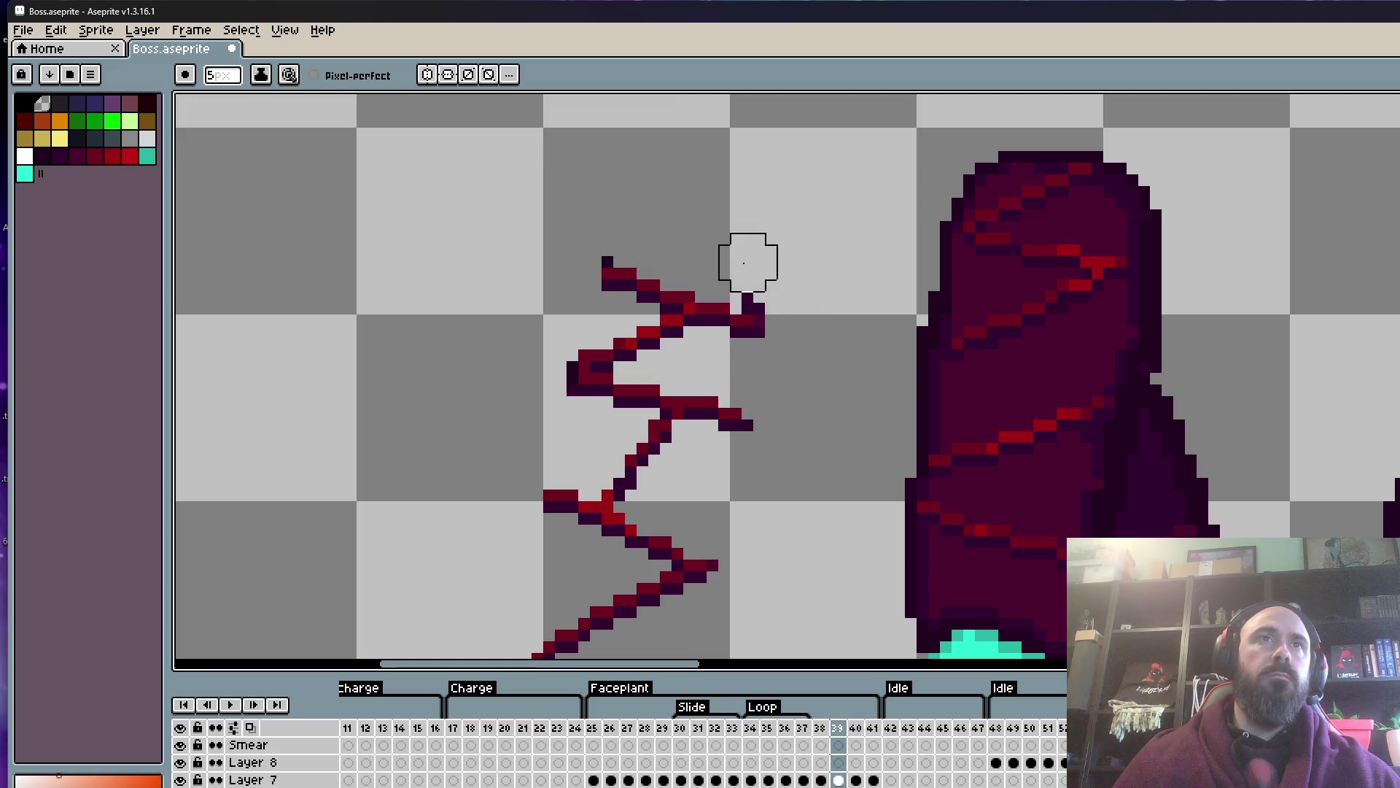
pyautogui.moveTo(747, 281); pyautogui.dragTo(538, 391)
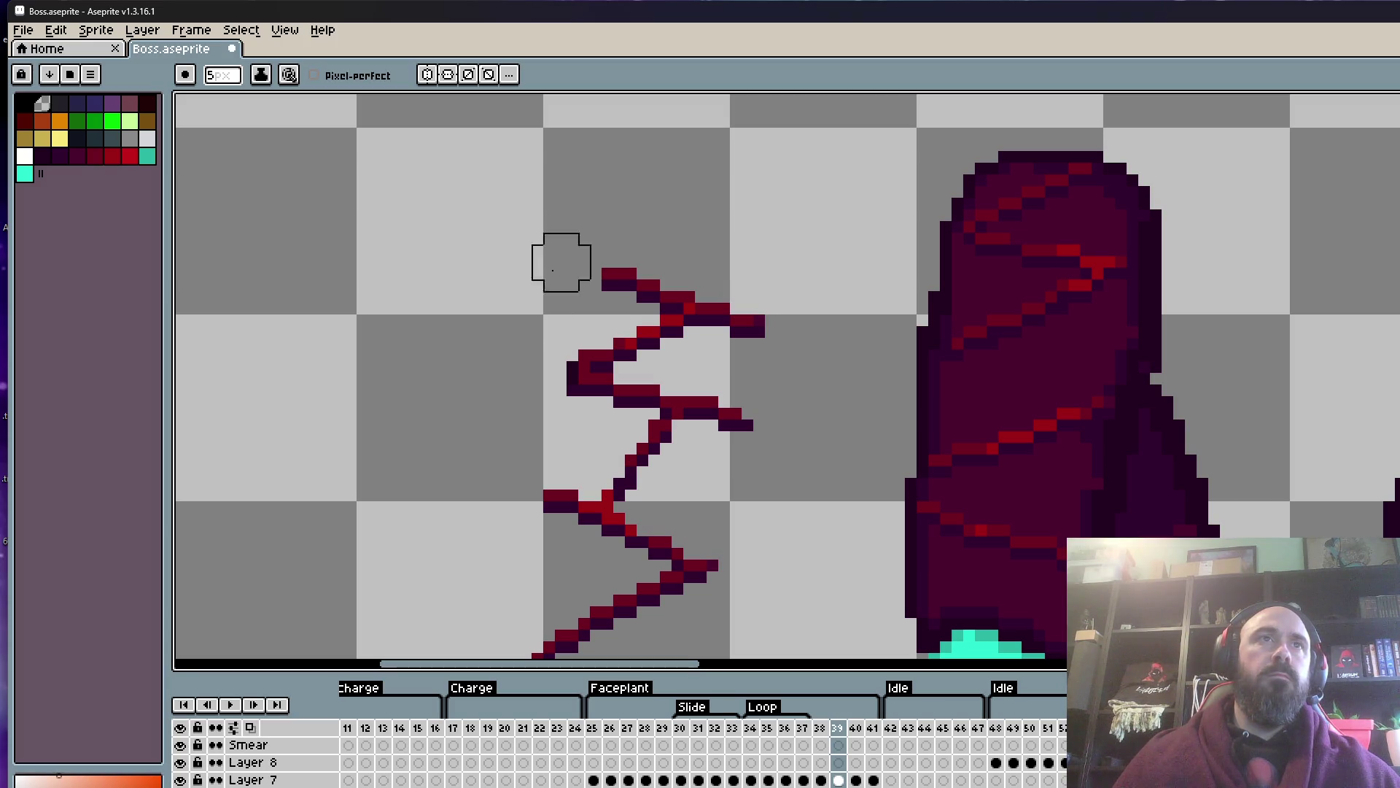
pyautogui.scroll(-4, 550, 403)
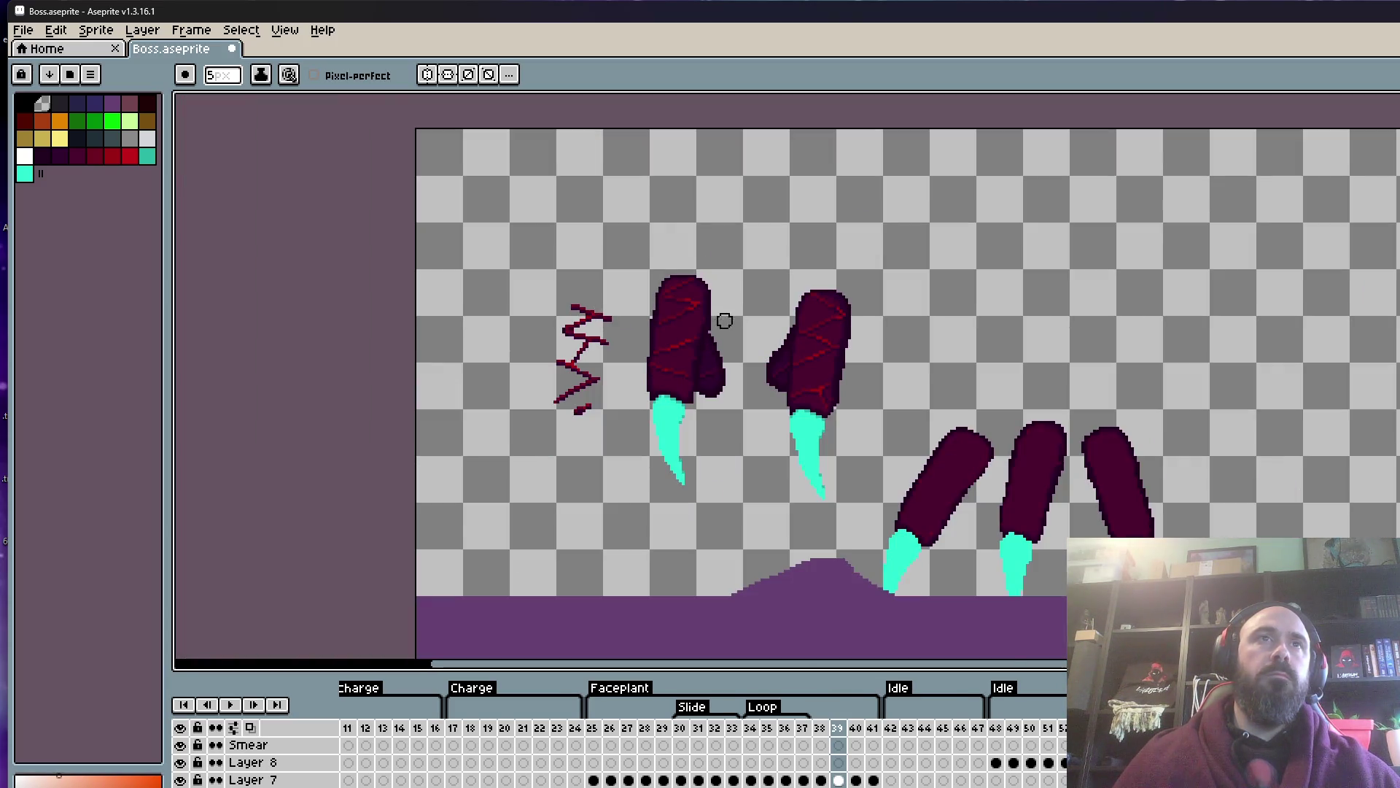
pyautogui.scroll(2, 724, 321)
# - Flood-fill the two fingers' dark interior bands and one cyan claw with transparency
pyautogui.press('g')
pyautogui.click(627, 339)
pyautogui.click(623, 295)
pyautogui.click(635, 253)
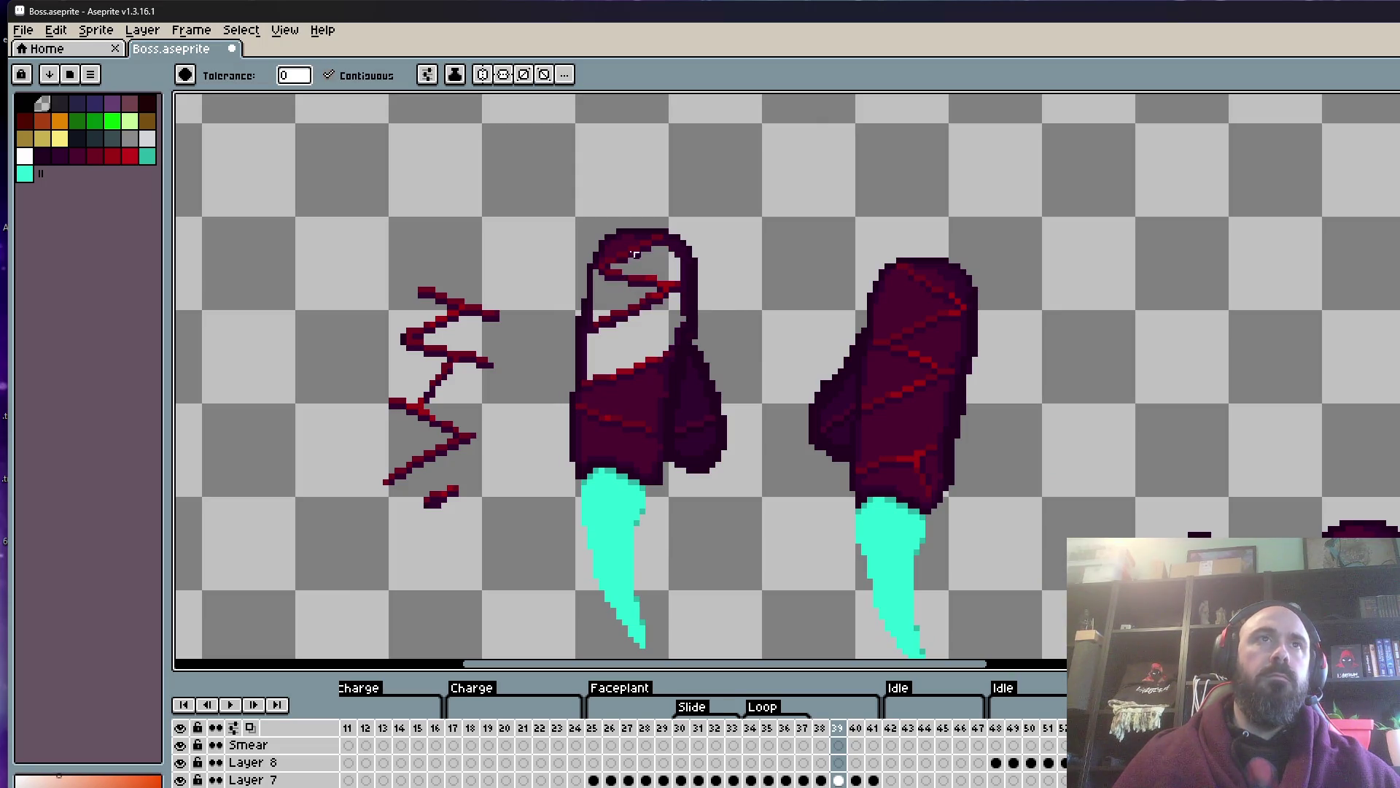
pyautogui.click(637, 396)
pyautogui.click(620, 437)
pyautogui.click(615, 503)
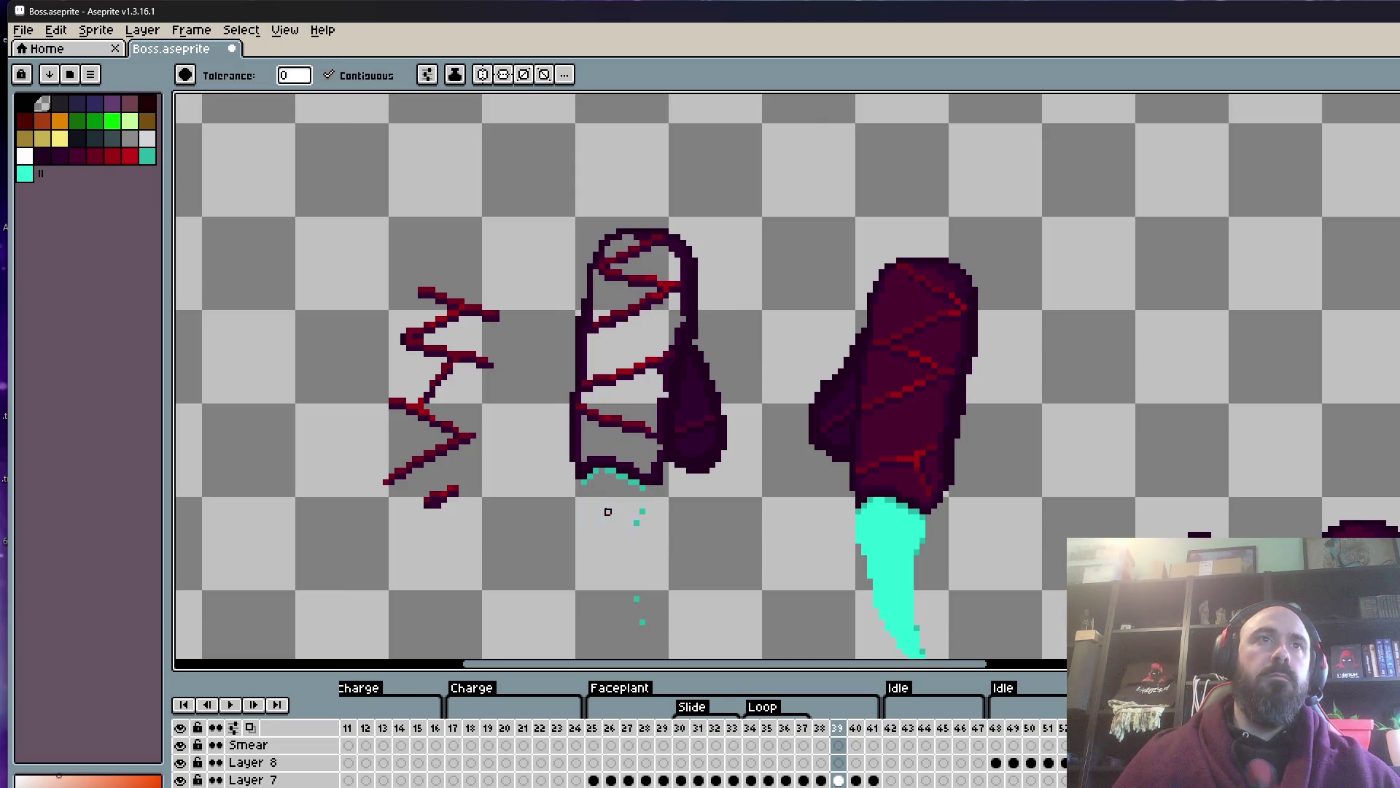
pyautogui.click(870, 424)
pyautogui.click(886, 379)
pyautogui.click(901, 299)
pyautogui.click(933, 346)
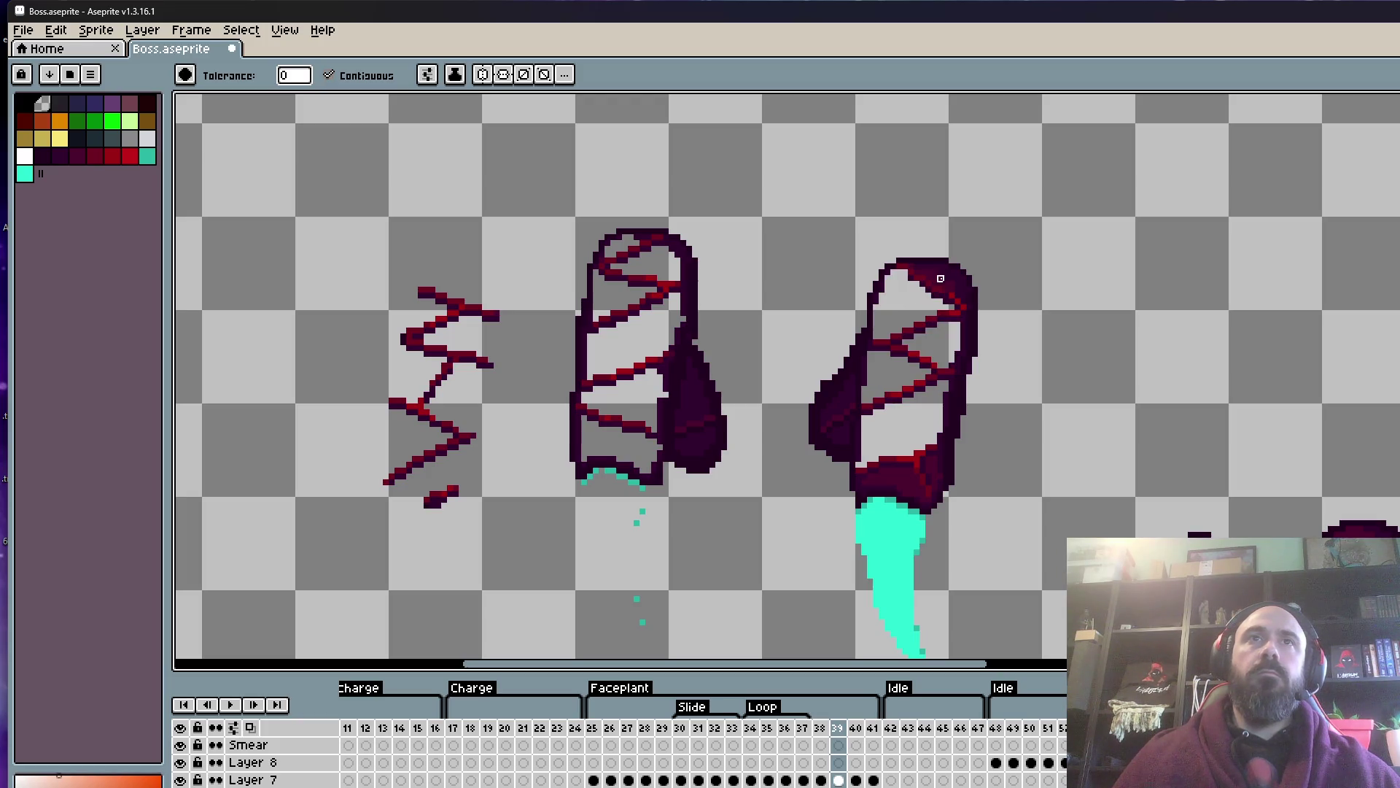
pyautogui.click(900, 483)
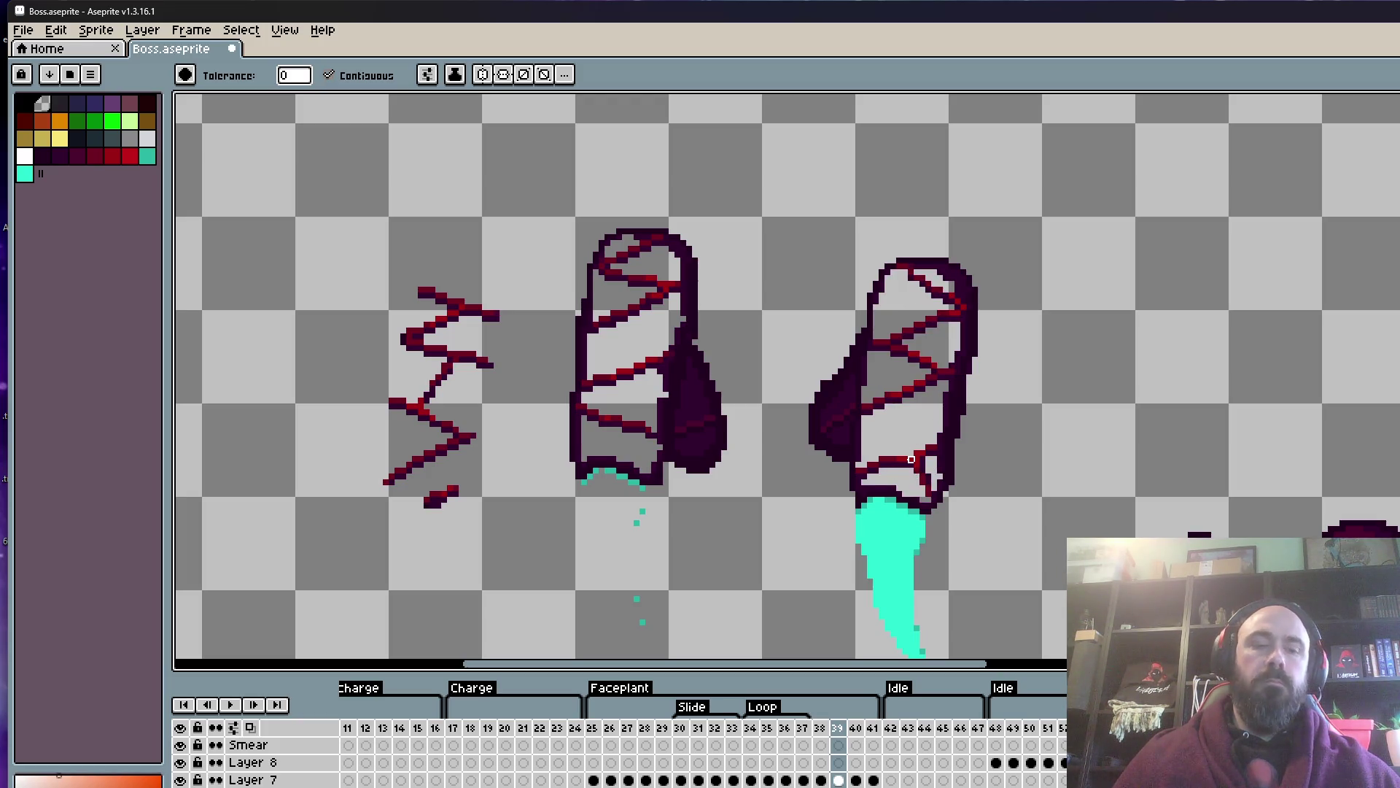
# - Erase the cyan claw top, the right finger's outer outlines and its dark top arc
pyautogui.press('e')
pyautogui.scroll(1, 905, 576)
pyautogui.moveTo(897, 498); pyautogui.dragTo(833, 483)
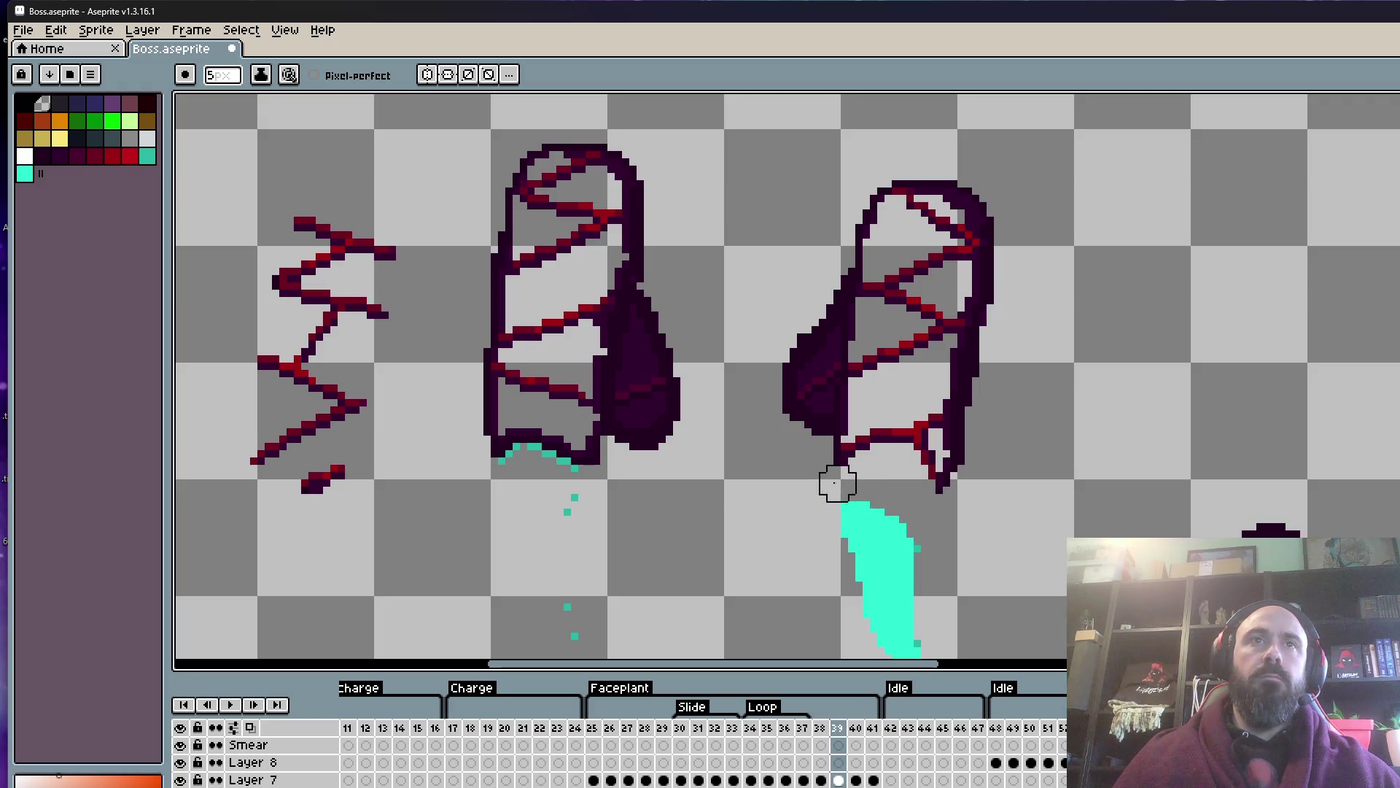
pyautogui.moveTo(961, 432); pyautogui.dragTo(976, 353)
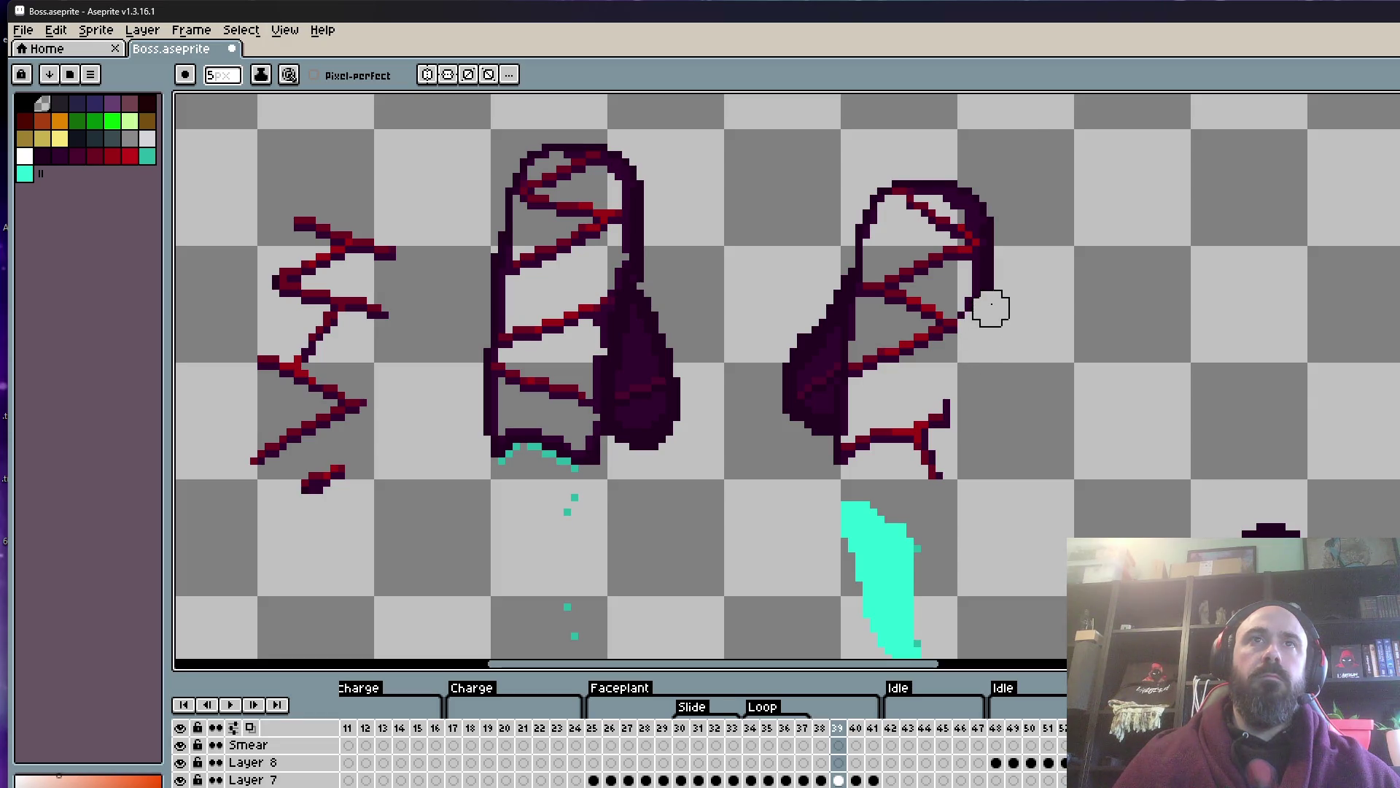
pyautogui.scroll(1, 991, 320)
pyautogui.moveTo(975, 343)
pyautogui.mouseDown()
pyautogui.moveTo(983, 244)
pyautogui.moveTo(995, 397)
pyautogui.mouseUp()
pyautogui.moveTo(784, 350)
pyautogui.mouseDown()
pyautogui.moveTo(789, 225)
pyautogui.moveTo(769, 323)
pyautogui.mouseUp()
pyautogui.hotkey('ctrl', 'z')
pyautogui.moveTo(846, 191)
pyautogui.mouseDown()
pyautogui.moveTo(990, 270)
pyautogui.moveTo(991, 343)
pyautogui.mouseUp()
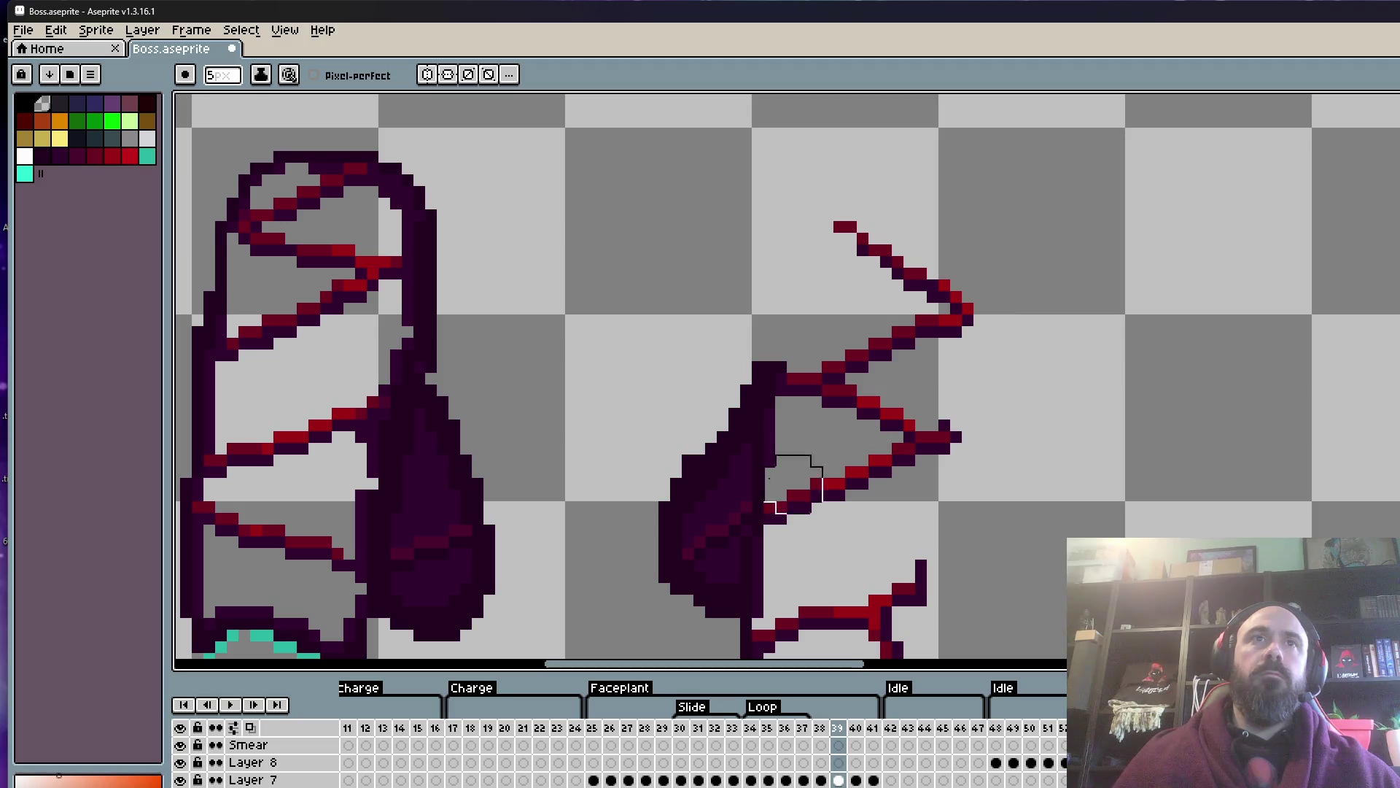
# - Erase the dark block, the leftover cyan claw smear, stray cyan dots and the dark blob
pyautogui.moveTo(769, 339); pyautogui.dragTo(744, 375)
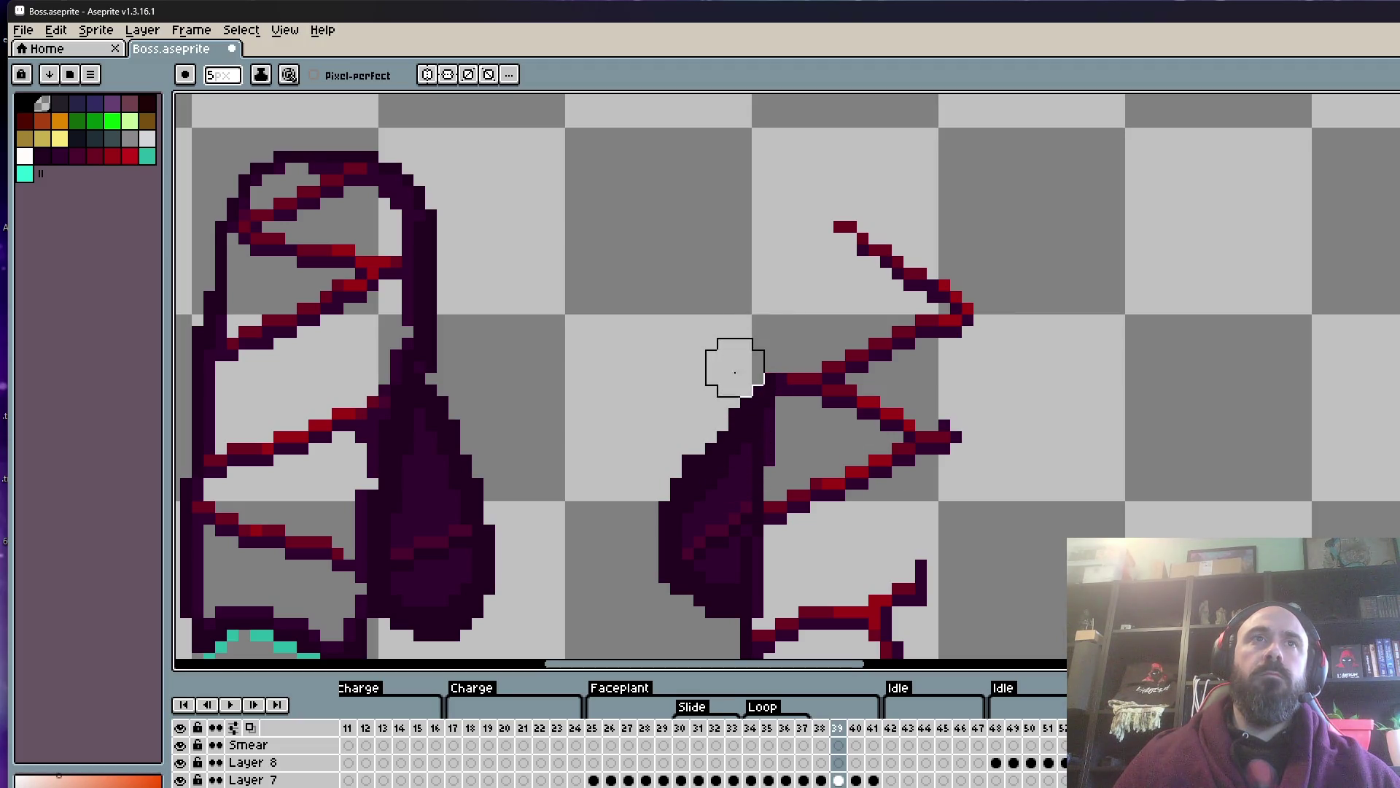
pyautogui.moveTo(697, 434); pyautogui.dragTo(760, 335)
pyautogui.moveTo(806, 359)
pyautogui.mouseDown()
pyautogui.moveTo(770, 467)
pyautogui.moveTo(735, 515)
pyautogui.moveTo(797, 430)
pyautogui.mouseUp()
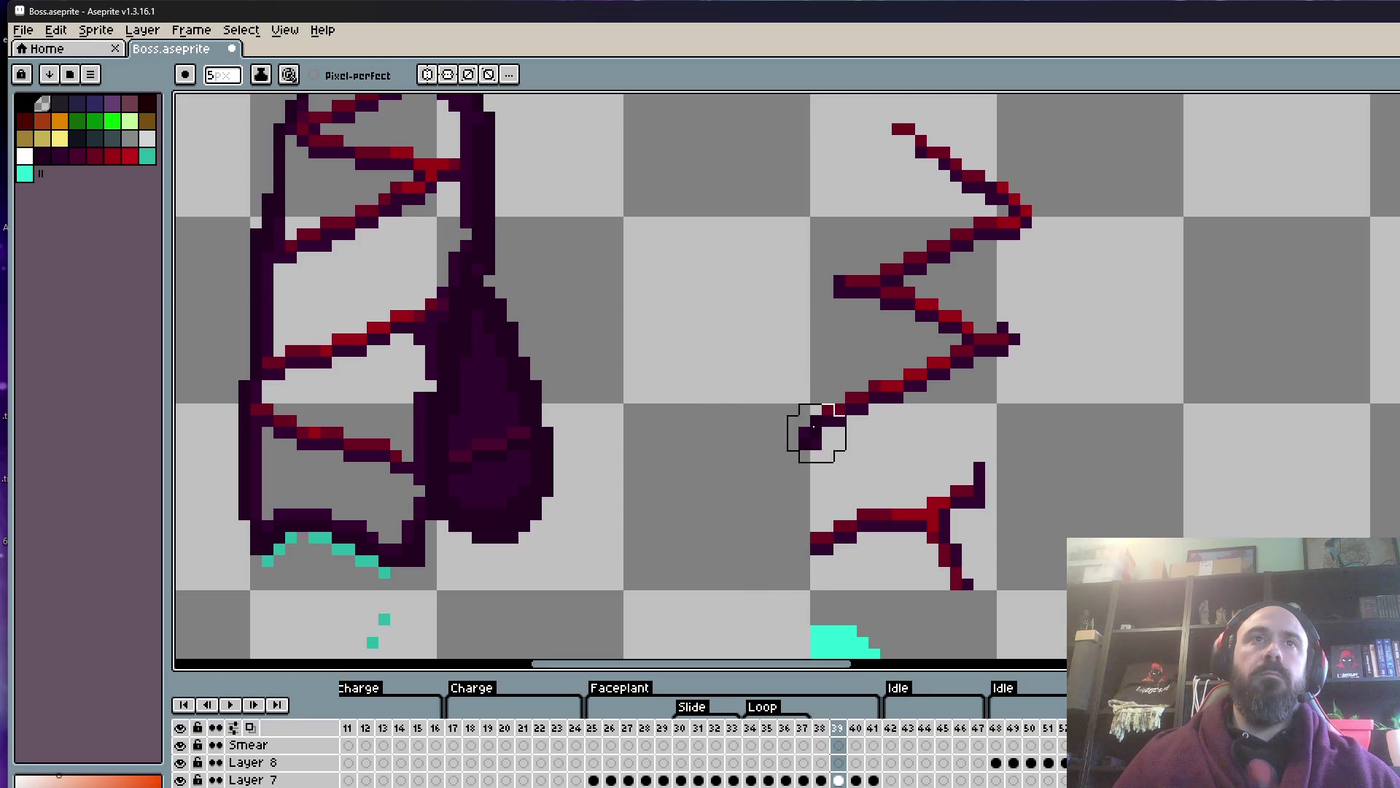
pyautogui.scroll(-3, 737, 438)
pyautogui.scroll(-1, 750, 422)
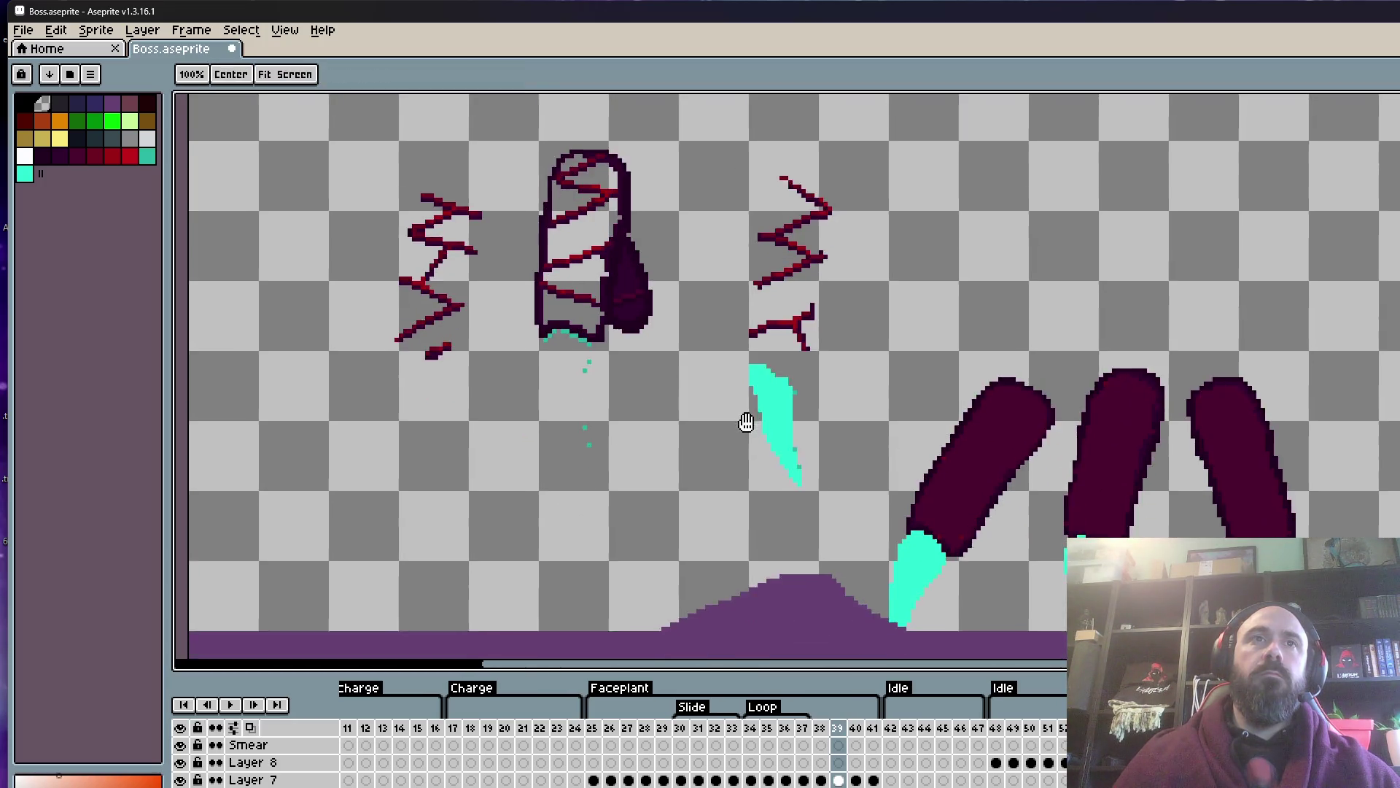
pyautogui.scroll(2, 773, 409)
pyautogui.moveTo(786, 401); pyautogui.dragTo(859, 532)
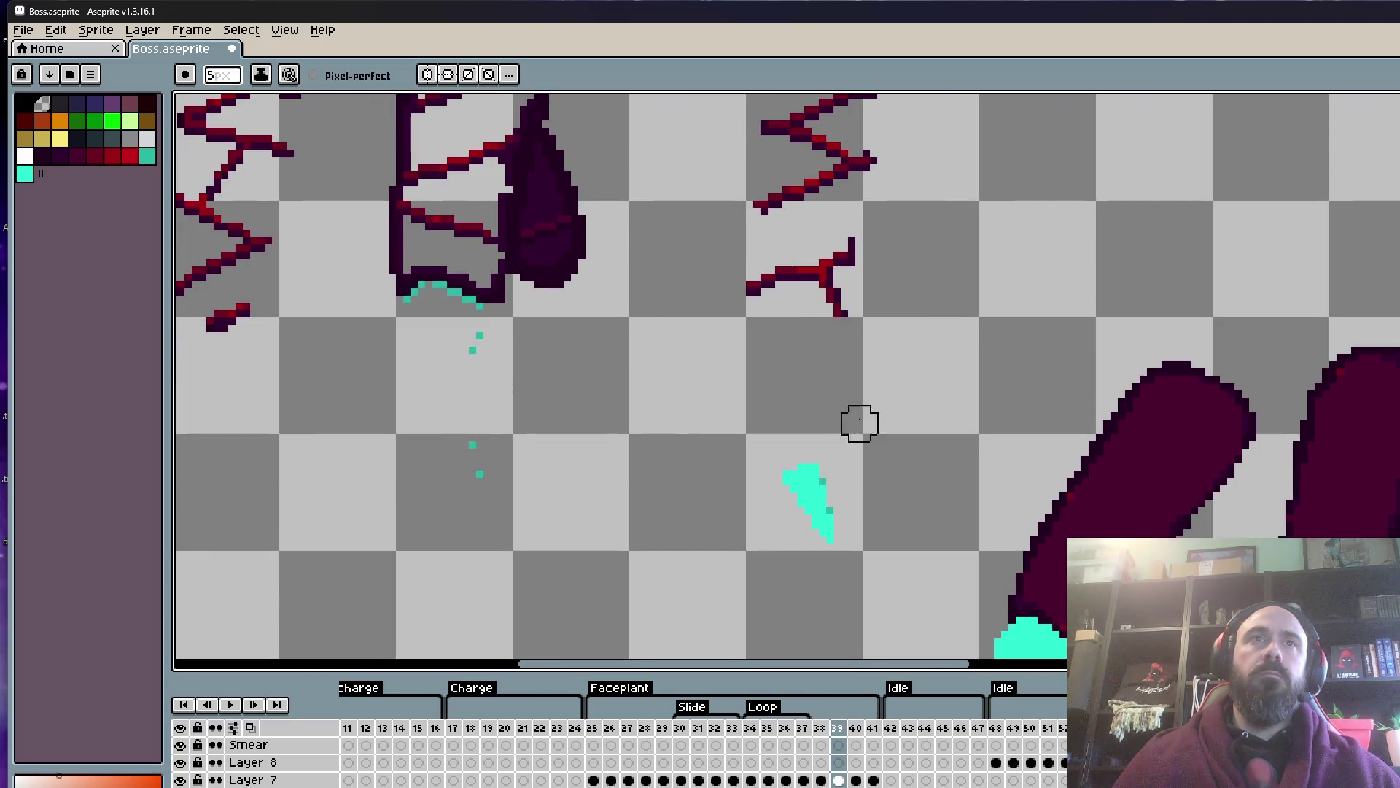
pyautogui.moveTo(479, 474); pyautogui.dragTo(465, 335)
pyautogui.moveTo(511, 280)
pyautogui.mouseDown()
pyautogui.moveTo(571, 397)
pyautogui.moveTo(586, 350)
pyautogui.moveTo(576, 297)
pyautogui.moveTo(610, 243)
pyautogui.moveTo(641, 307)
pyautogui.mouseUp()
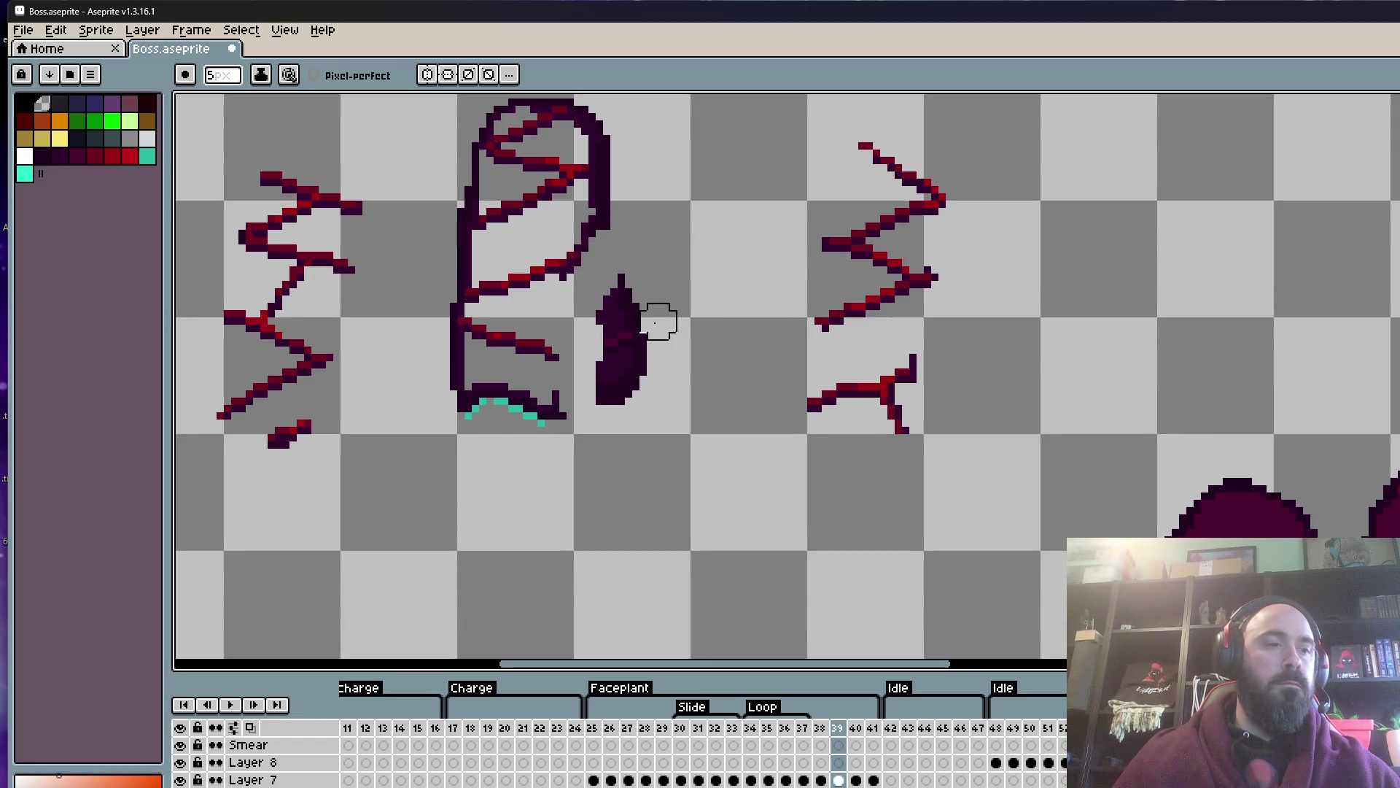
pyautogui.moveTo(678, 378)
pyautogui.mouseDown()
pyautogui.moveTo(644, 291)
pyautogui.moveTo(634, 378)
pyautogui.moveTo(444, 357)
pyautogui.mouseUp()
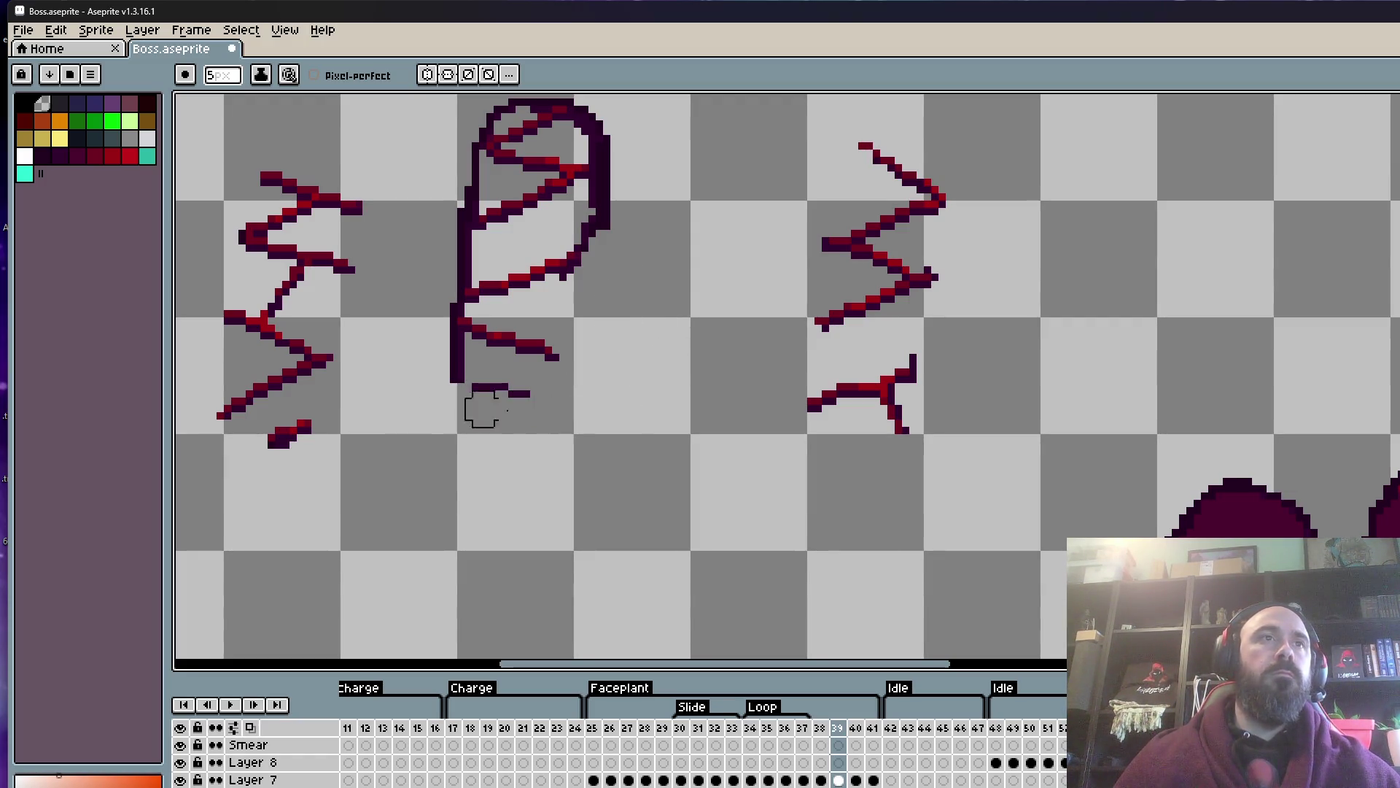
# - Erase the dark cluster where the red strokes join and the loop's lower-left dark outline
pyautogui.scroll(2, 517, 410)
pyautogui.hscroll(-1, 517, 411)
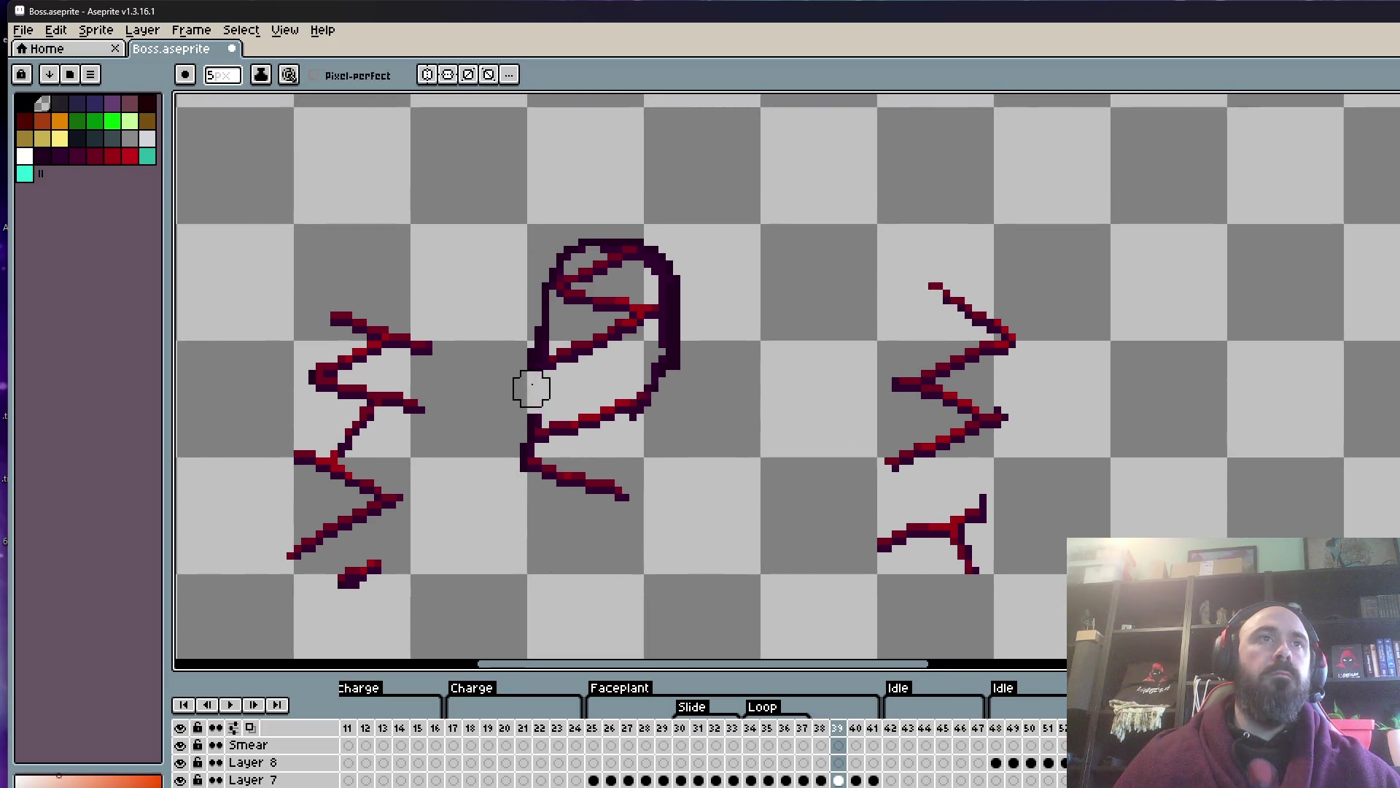
pyautogui.scroll(1, 522, 433)
pyautogui.moveTo(522, 433)
pyautogui.mouseDown()
pyautogui.moveTo(502, 450)
pyautogui.moveTo(516, 275)
pyautogui.mouseUp()
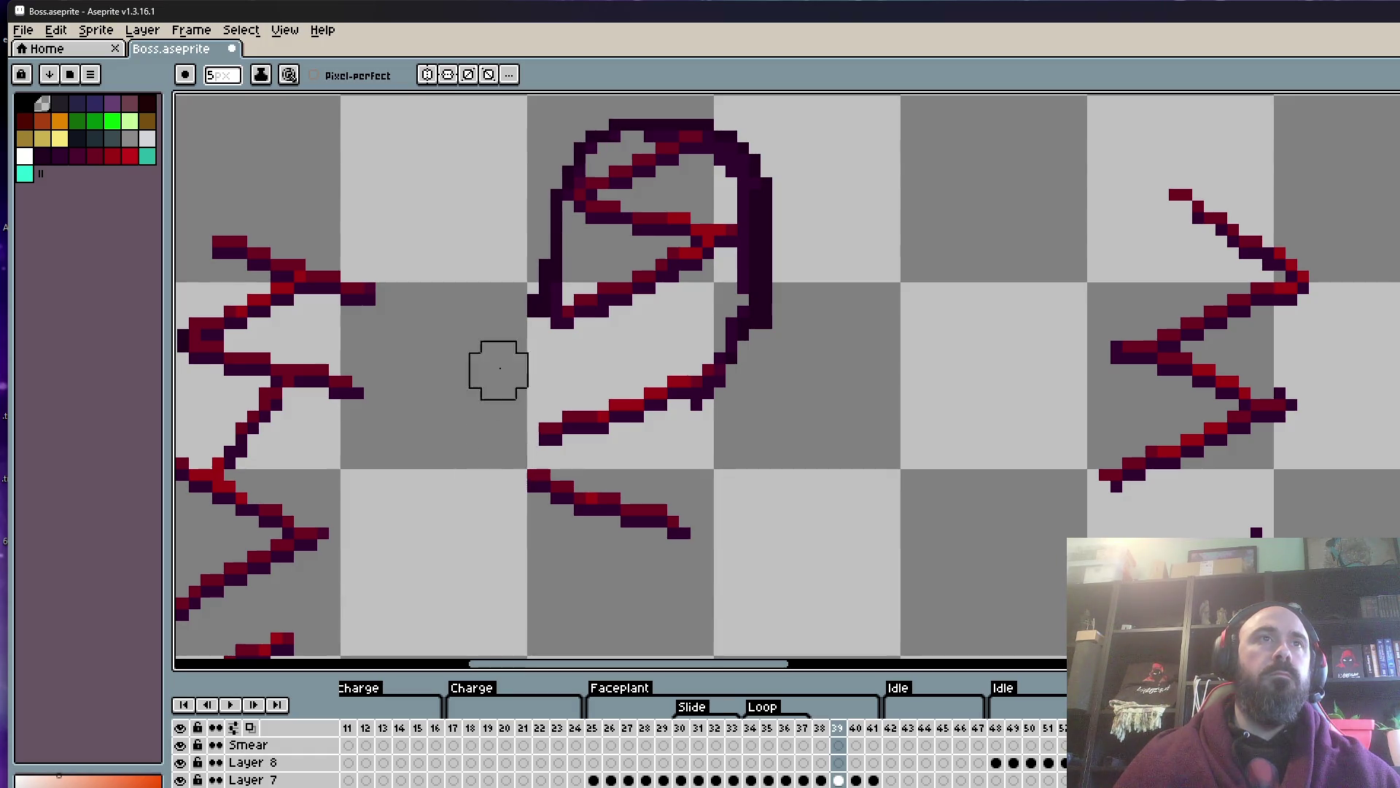
pyautogui.scroll(2, 516, 344)
pyautogui.moveTo(515, 345)
pyautogui.mouseDown()
pyautogui.moveTo(525, 318)
pyautogui.moveTo(687, 221)
pyautogui.moveTo(740, 314)
pyautogui.moveTo(731, 409)
pyautogui.mouseUp()
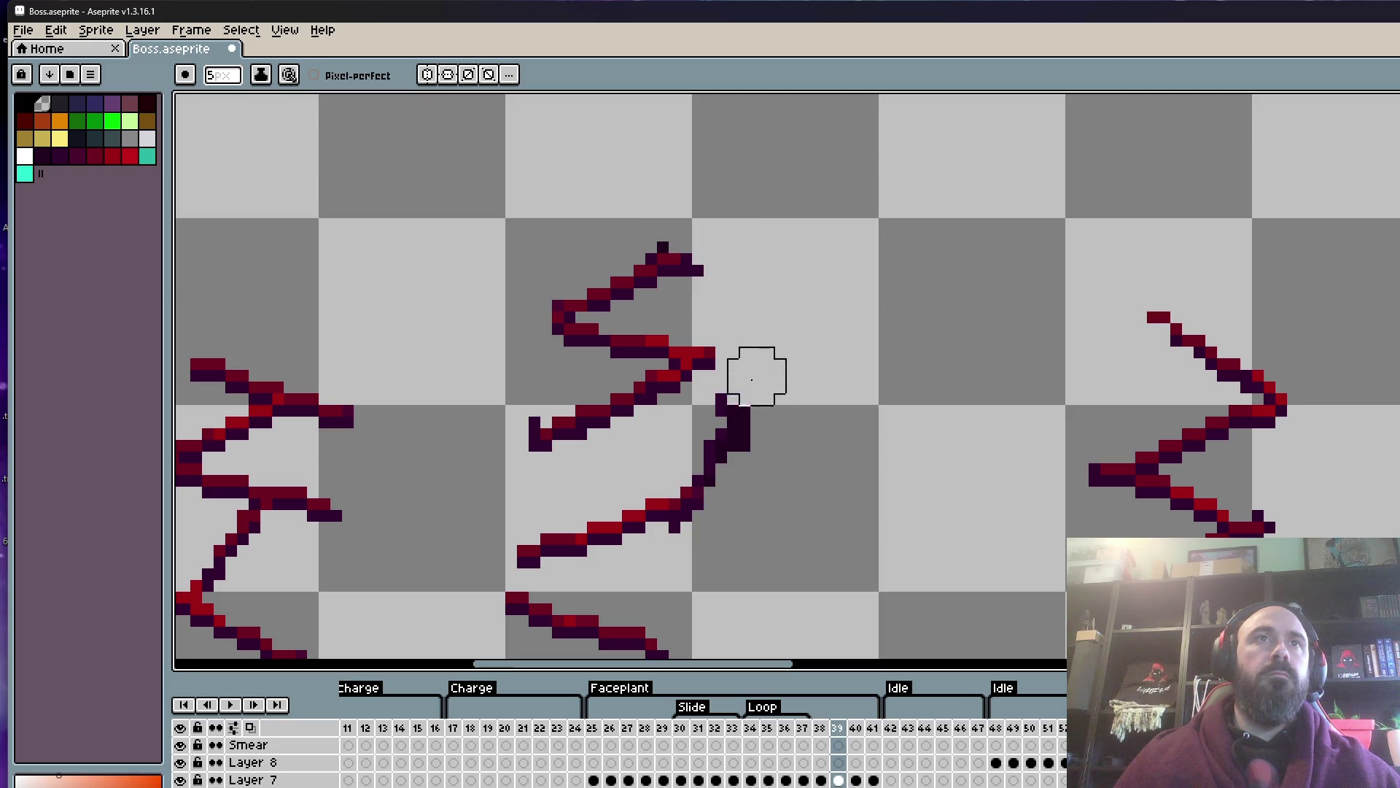
pyautogui.scroll(-1, 729, 397)
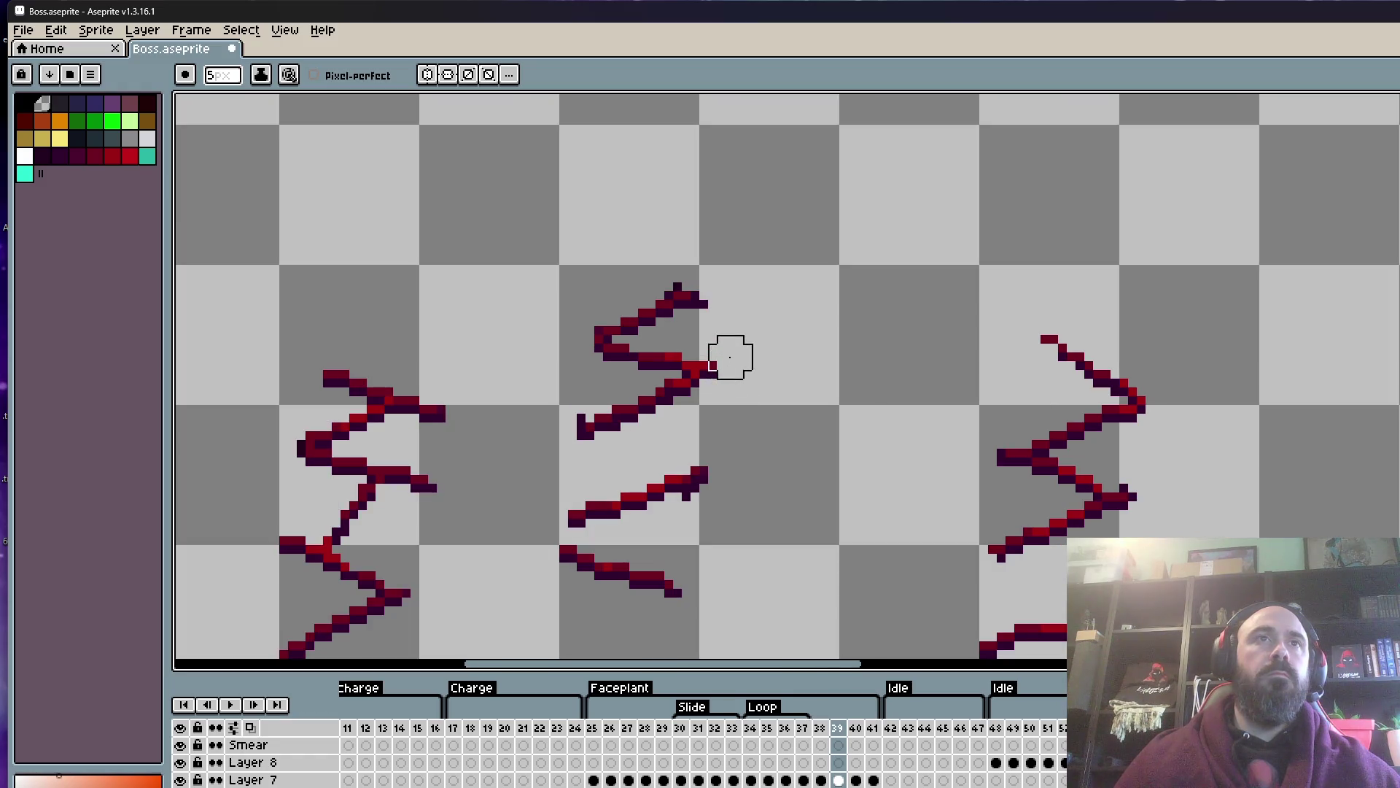
pyautogui.scroll(-1, 758, 365)
pyautogui.moveTo(835, 416); pyautogui.dragTo(749, 212)
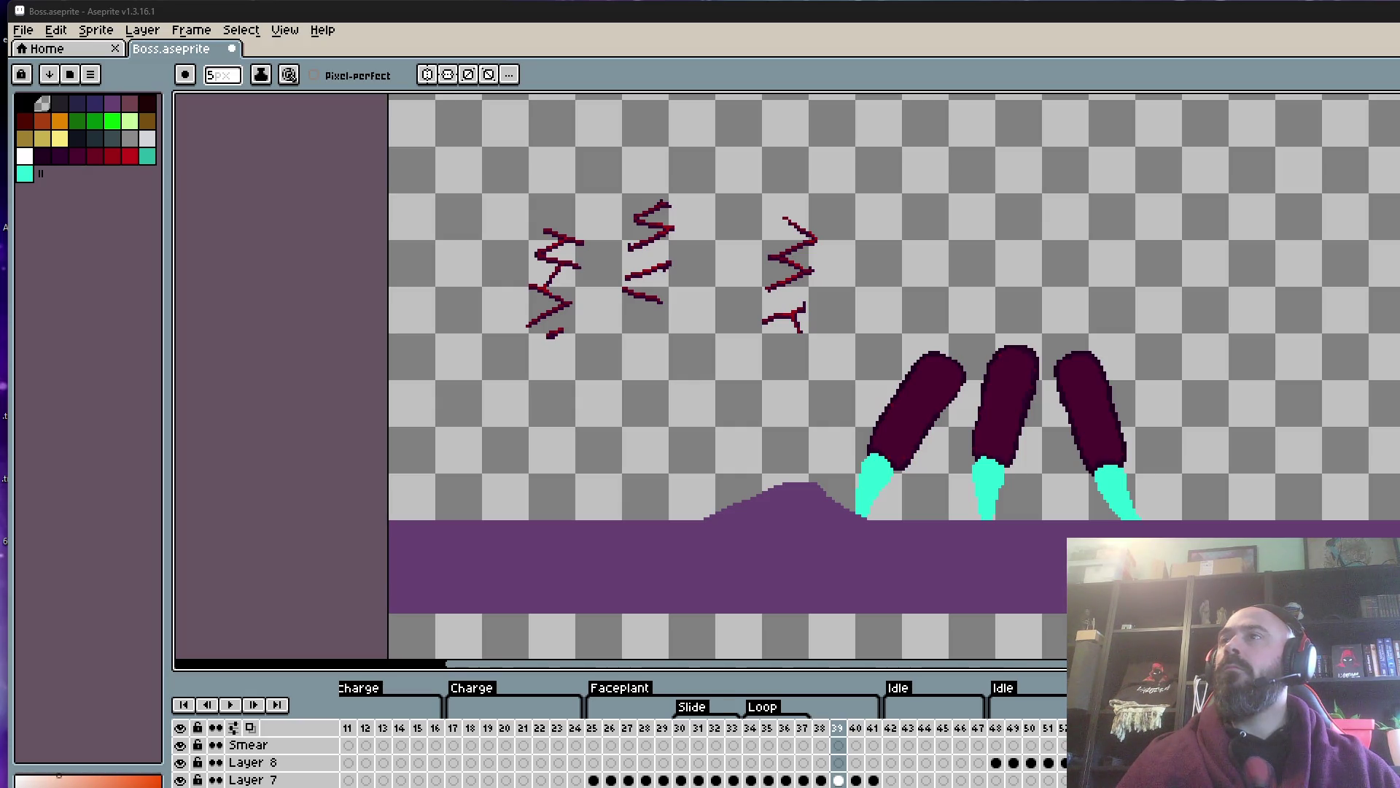
pyautogui.scroll(-2, 1006, 390)
pyautogui.scroll(2, 1007, 390)
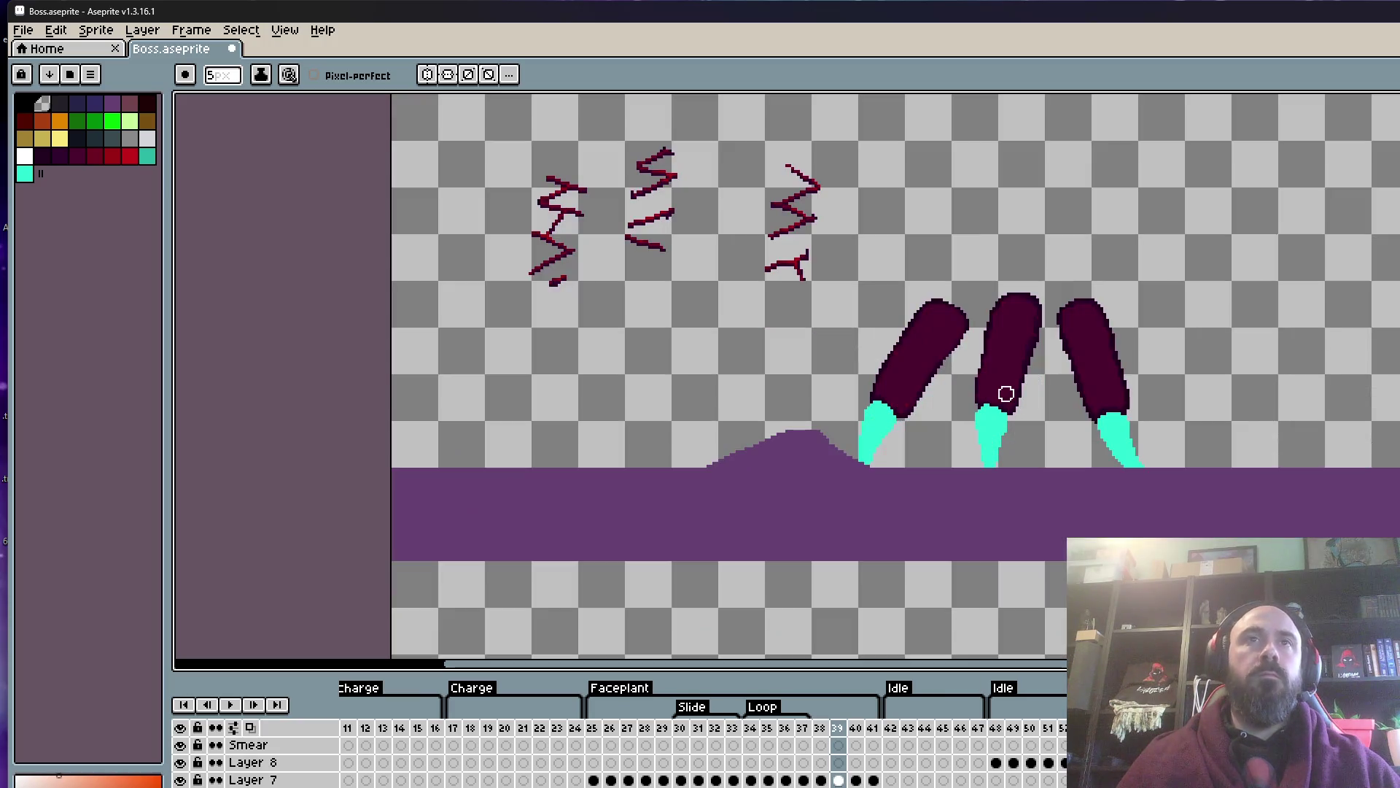
pyautogui.click(752, 745)
pyautogui.click(697, 744)
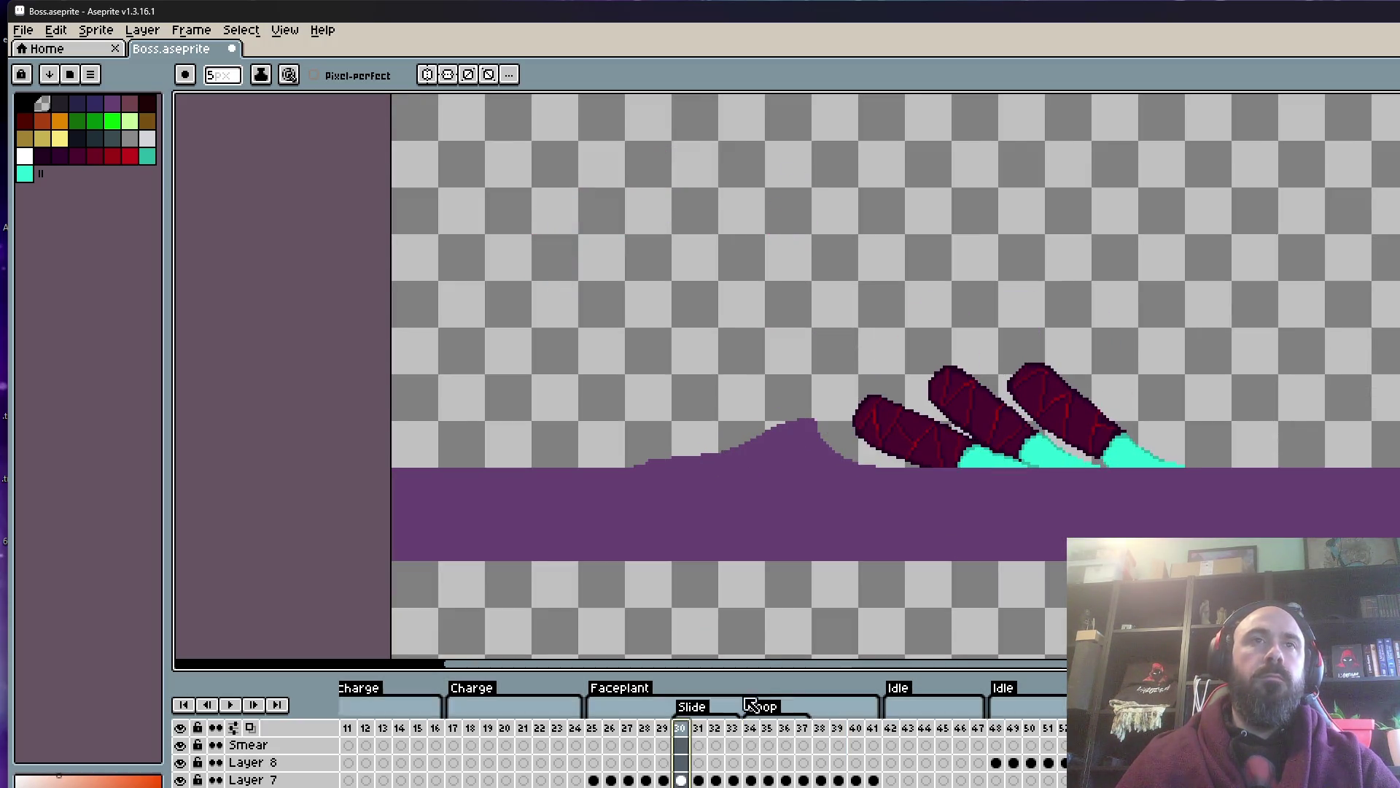
pyautogui.scroll(1, 1105, 363)
pyautogui.press('Return')
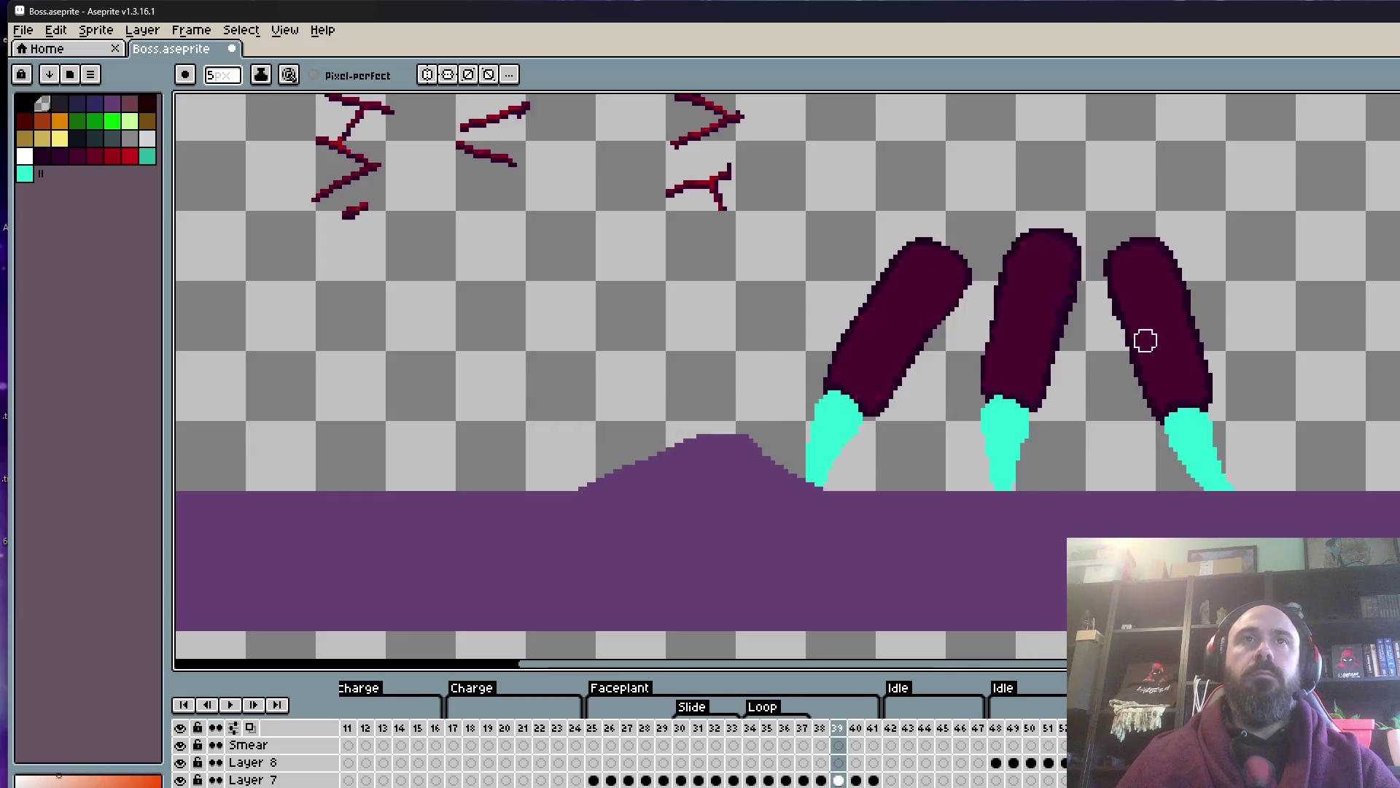
pyautogui.scroll(1, 928, 297)
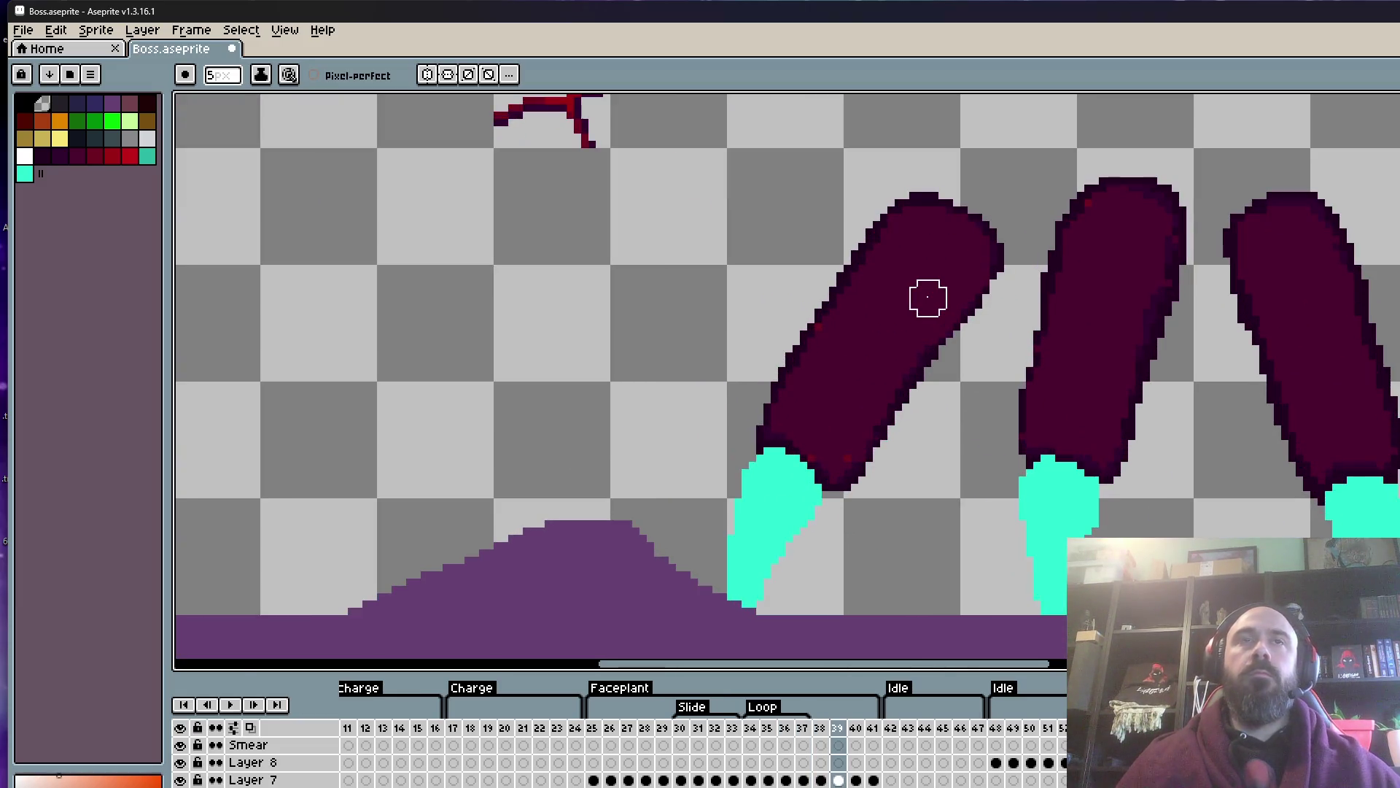
pyautogui.scroll(-2, 931, 256)
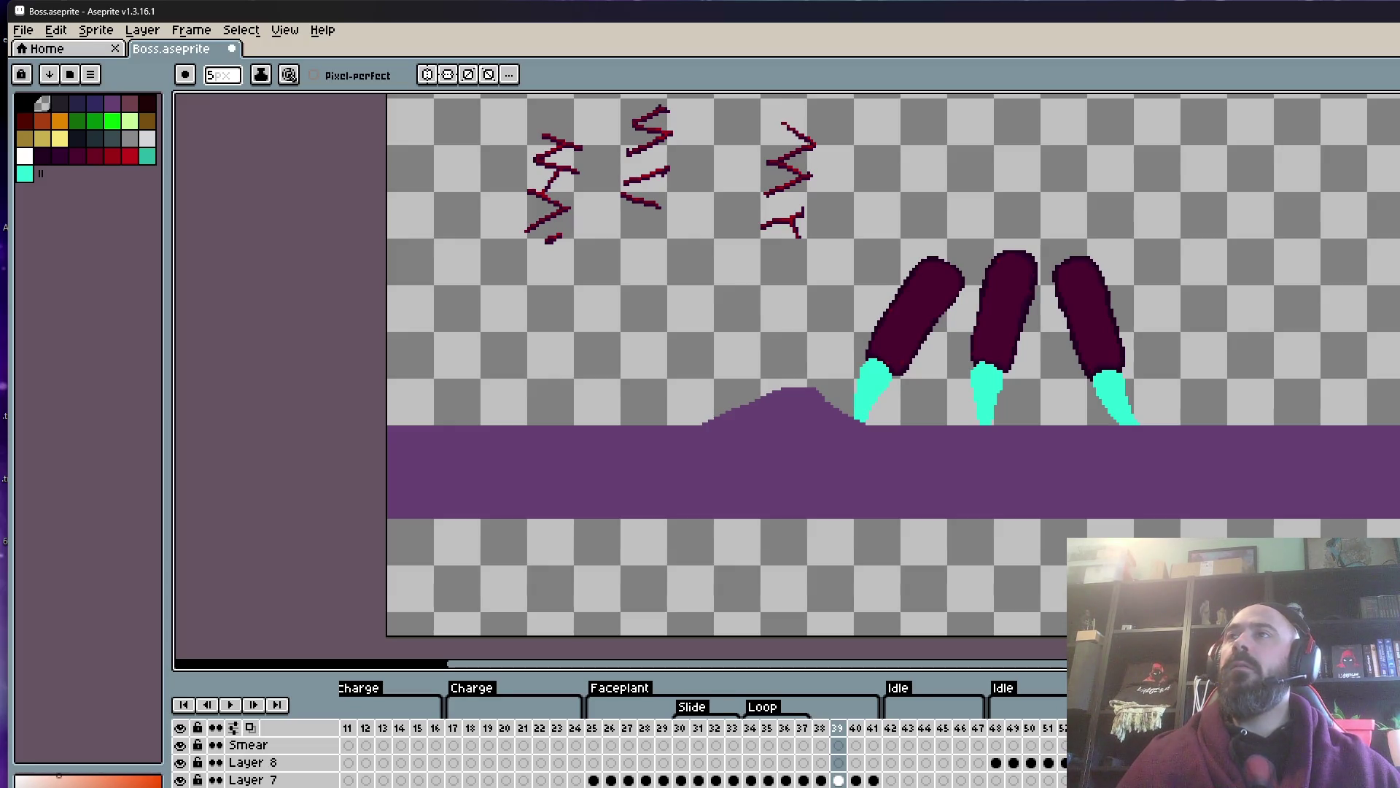
pyautogui.scroll(1, 779, 272)
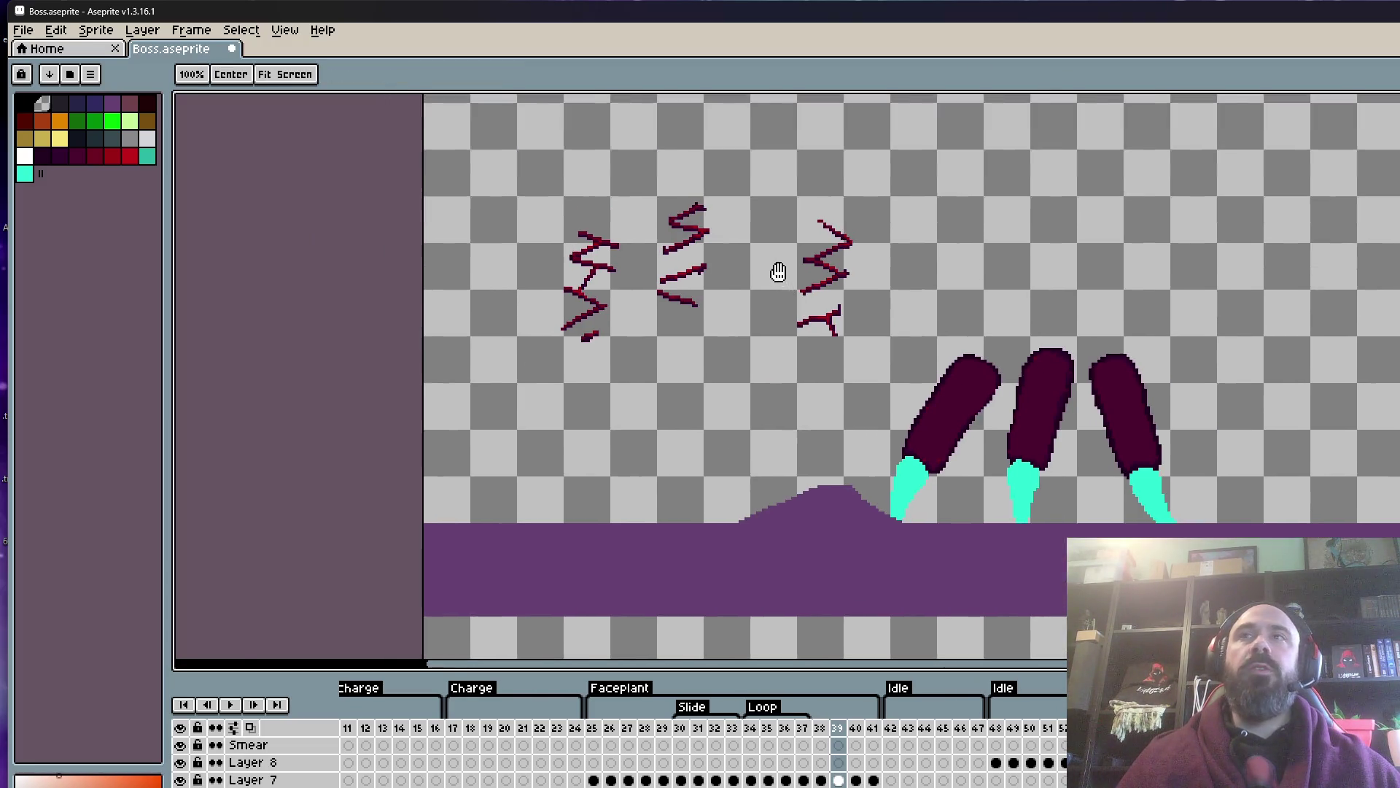
pyautogui.scroll(1, 779, 272)
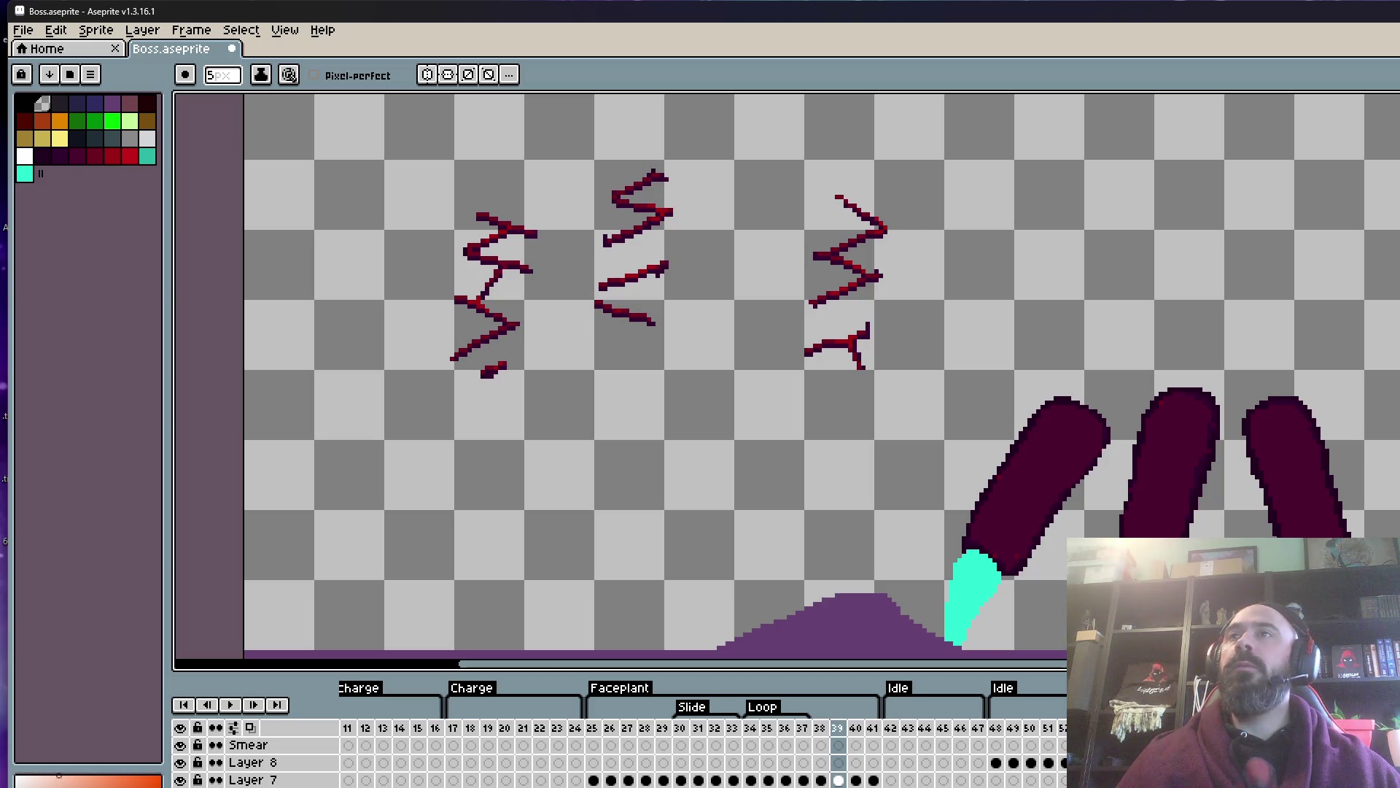
# - Trial-place the first lightning scribble rotated on the left finger, then cancel it
pyautogui.scroll(1, 496, 235)
pyautogui.press('m')
pyautogui.moveTo(387, 177)
pyautogui.mouseDown()
pyautogui.moveTo(446, 255)
pyautogui.moveTo(563, 484)
pyautogui.mouseUp()
pyautogui.scroll(-1, 576, 437)
pyautogui.moveTo(540, 394); pyautogui.dragTo(1007, 468)
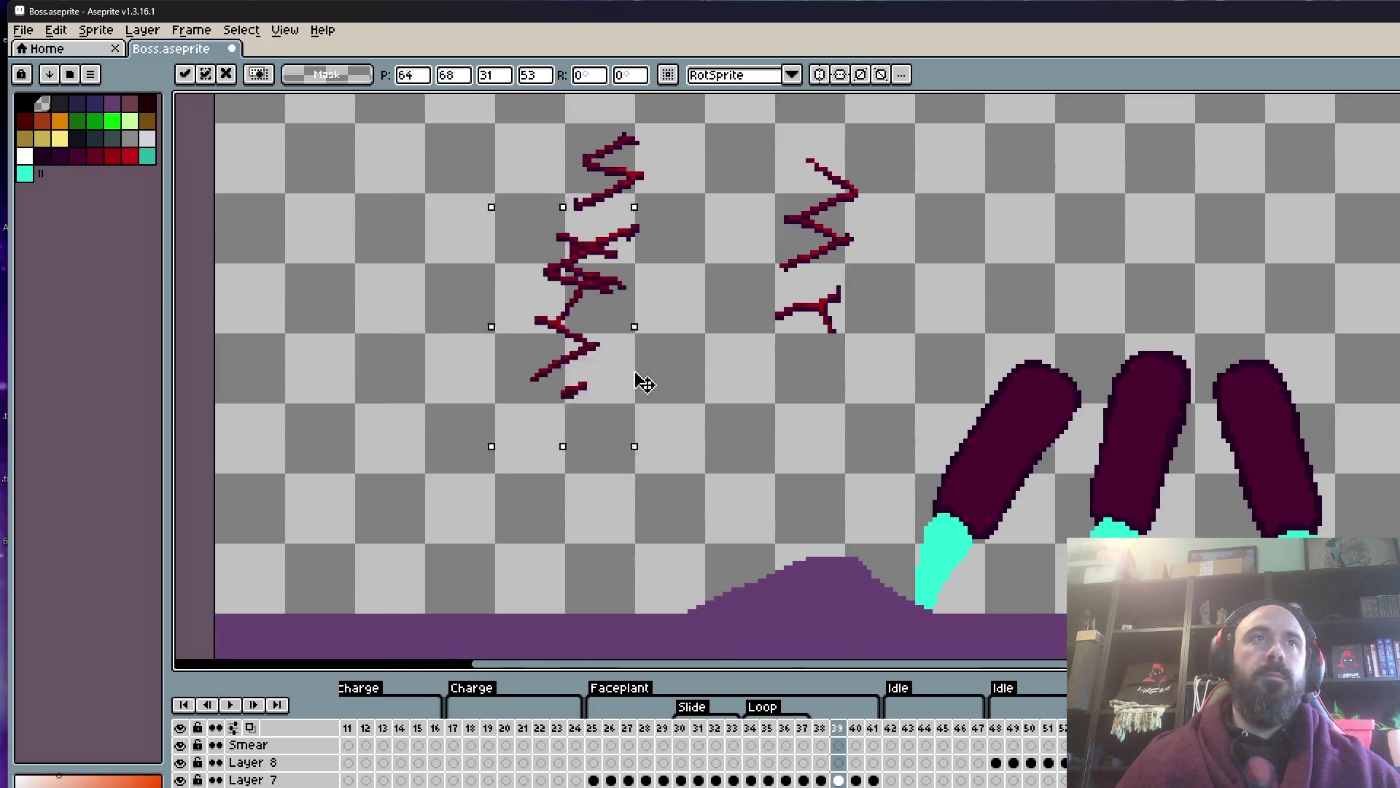
pyautogui.scroll(1, 1006, 468)
pyautogui.moveTo(1124, 609); pyautogui.dragTo(1025, 649)
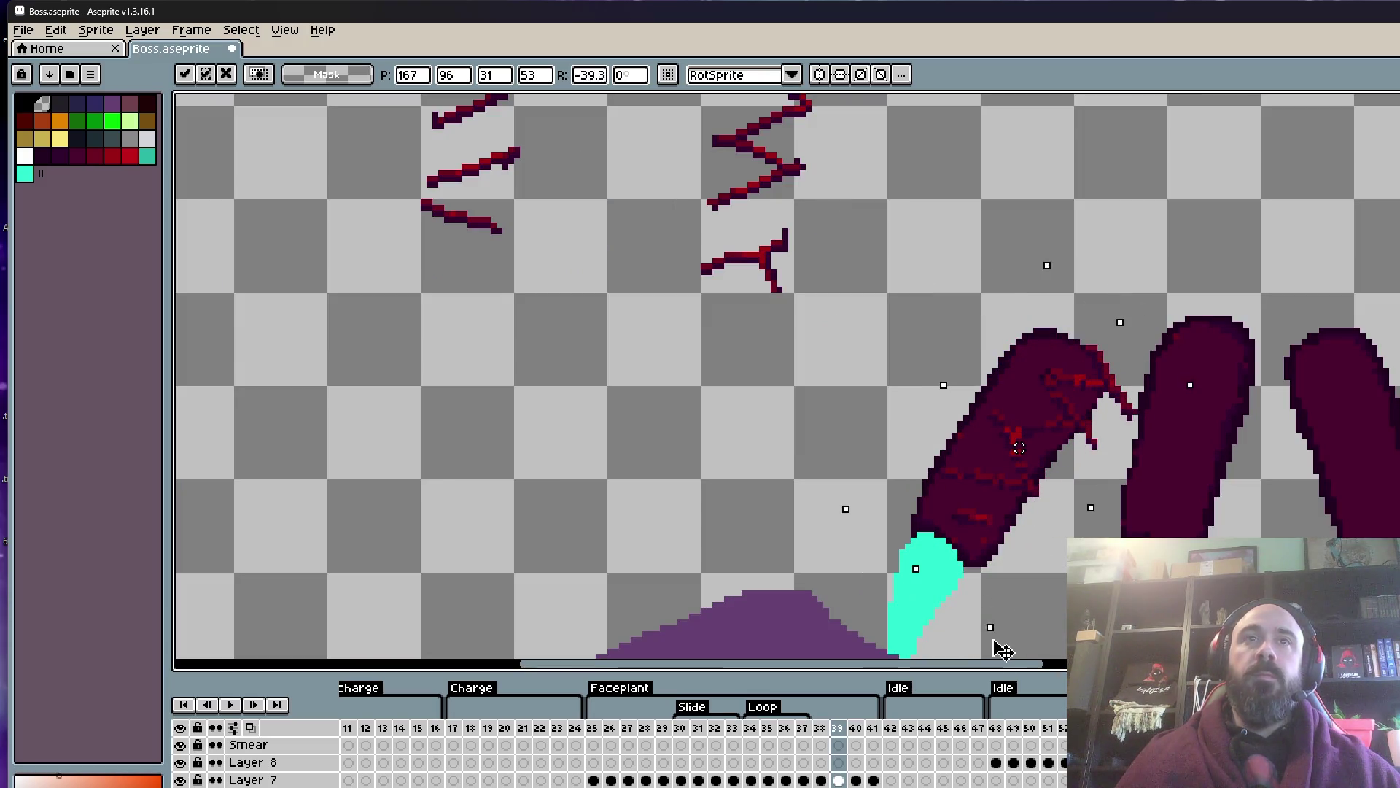
pyautogui.press('Escape')
# - Sample the left finger's dark maroon as the Pencil drawing colour
pyautogui.scroll(-1, 959, 572)
pyautogui.scroll(2, 1012, 457)
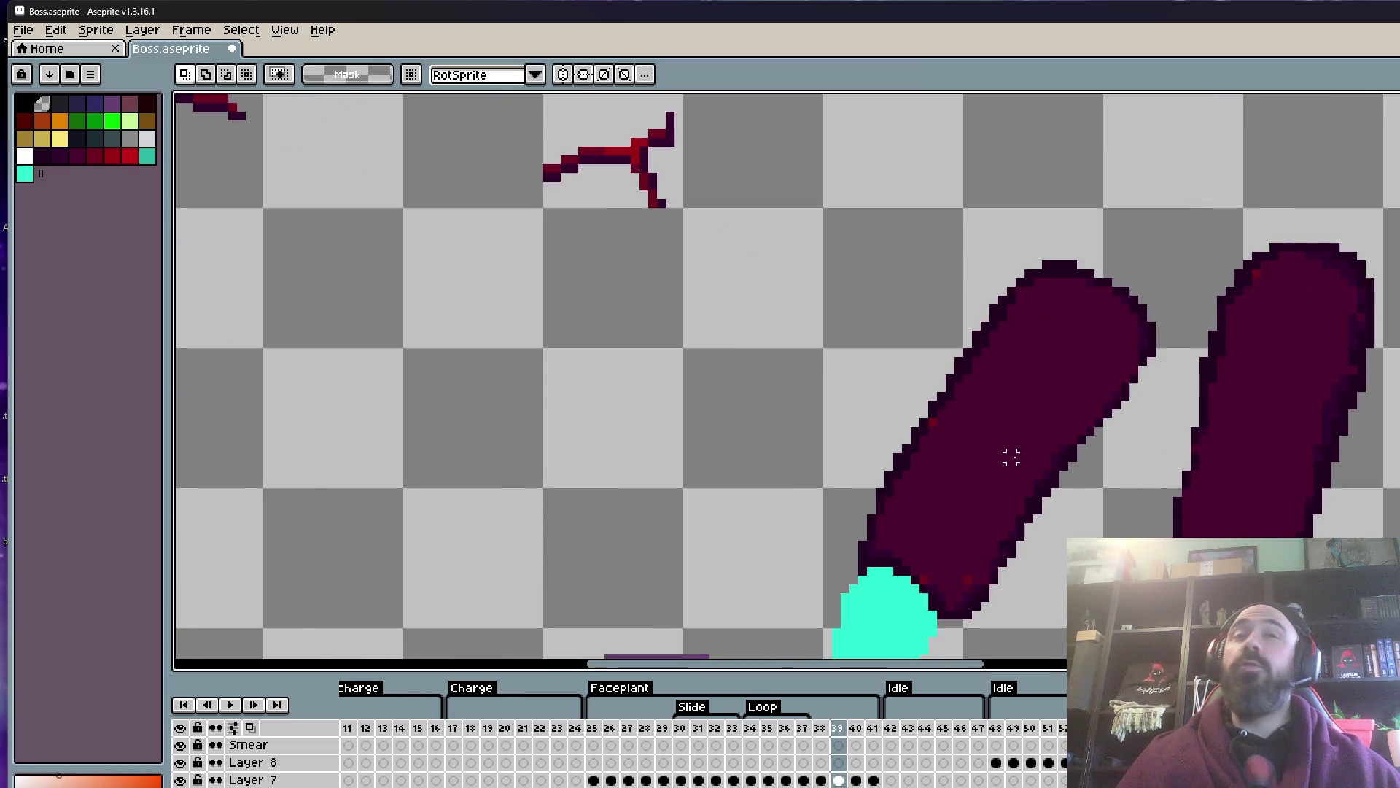
pyautogui.scroll(1, 1019, 457)
pyautogui.press('i')
pyautogui.click(945, 478)
pyautogui.press('b')
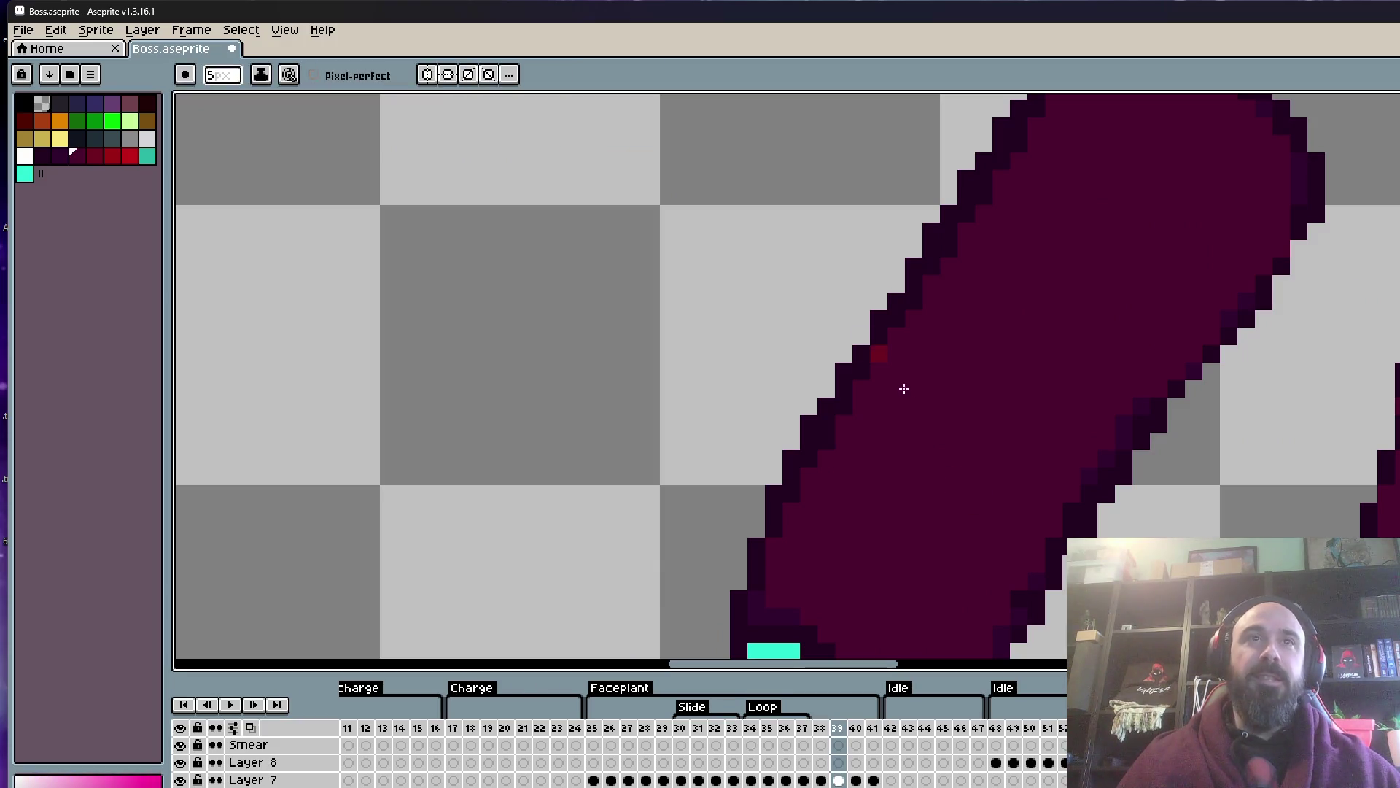
pyautogui.press('-')
pyautogui.press('-')
pyautogui.press('-')
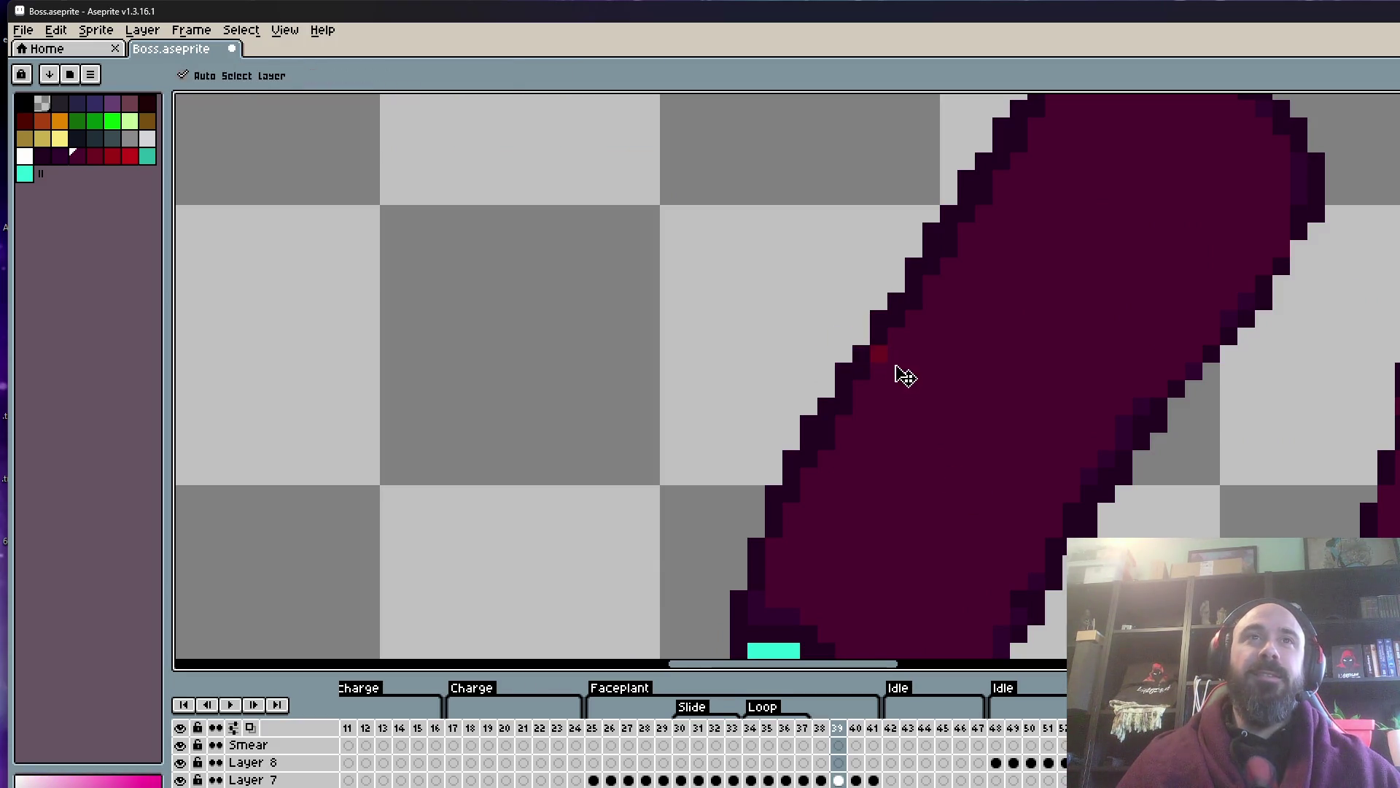
pyautogui.moveTo(871, 356); pyautogui.dragTo(880, 203)
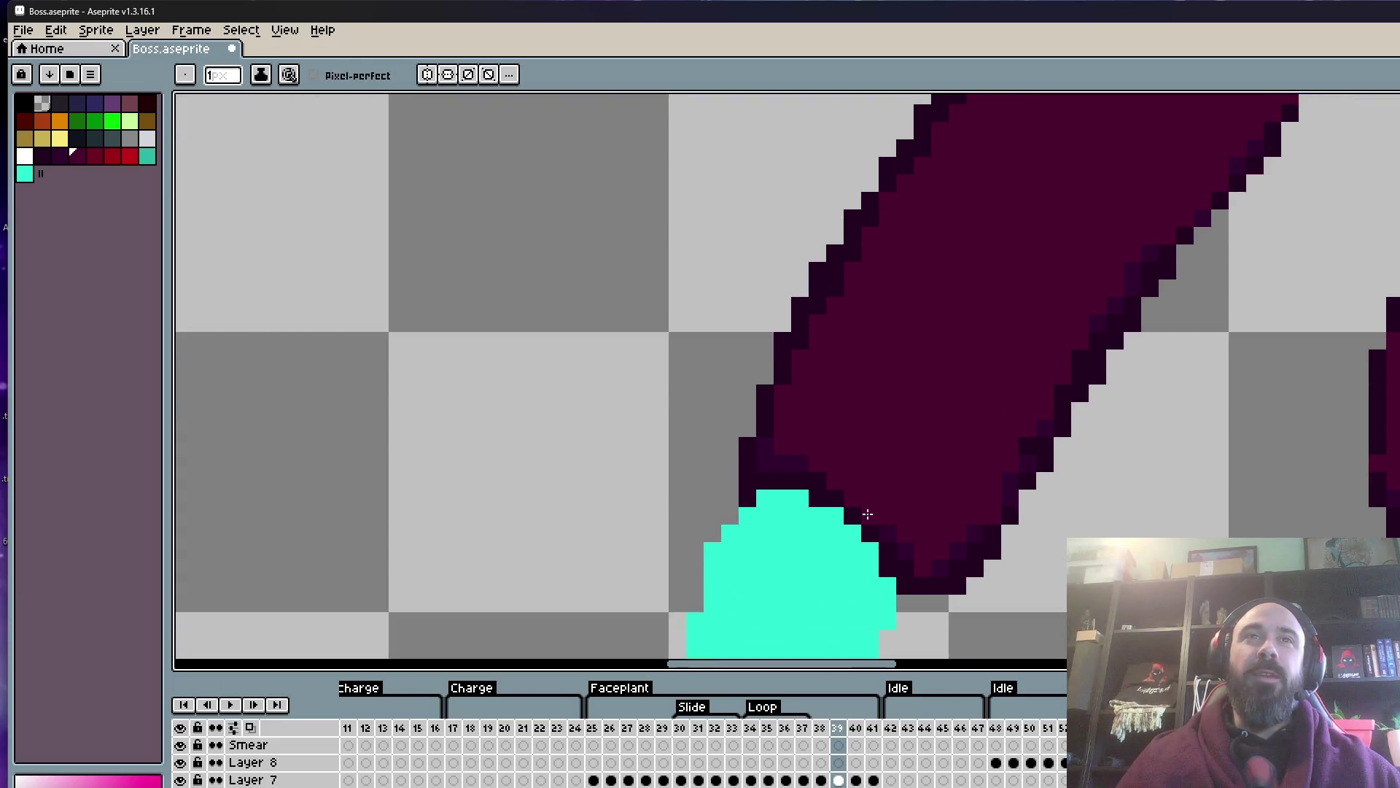
pyautogui.scroll(-3, 867, 514)
pyautogui.scroll(3, 867, 514)
pyautogui.press('i')
pyautogui.click(782, 457)
pyautogui.scroll(1, 818, 435)
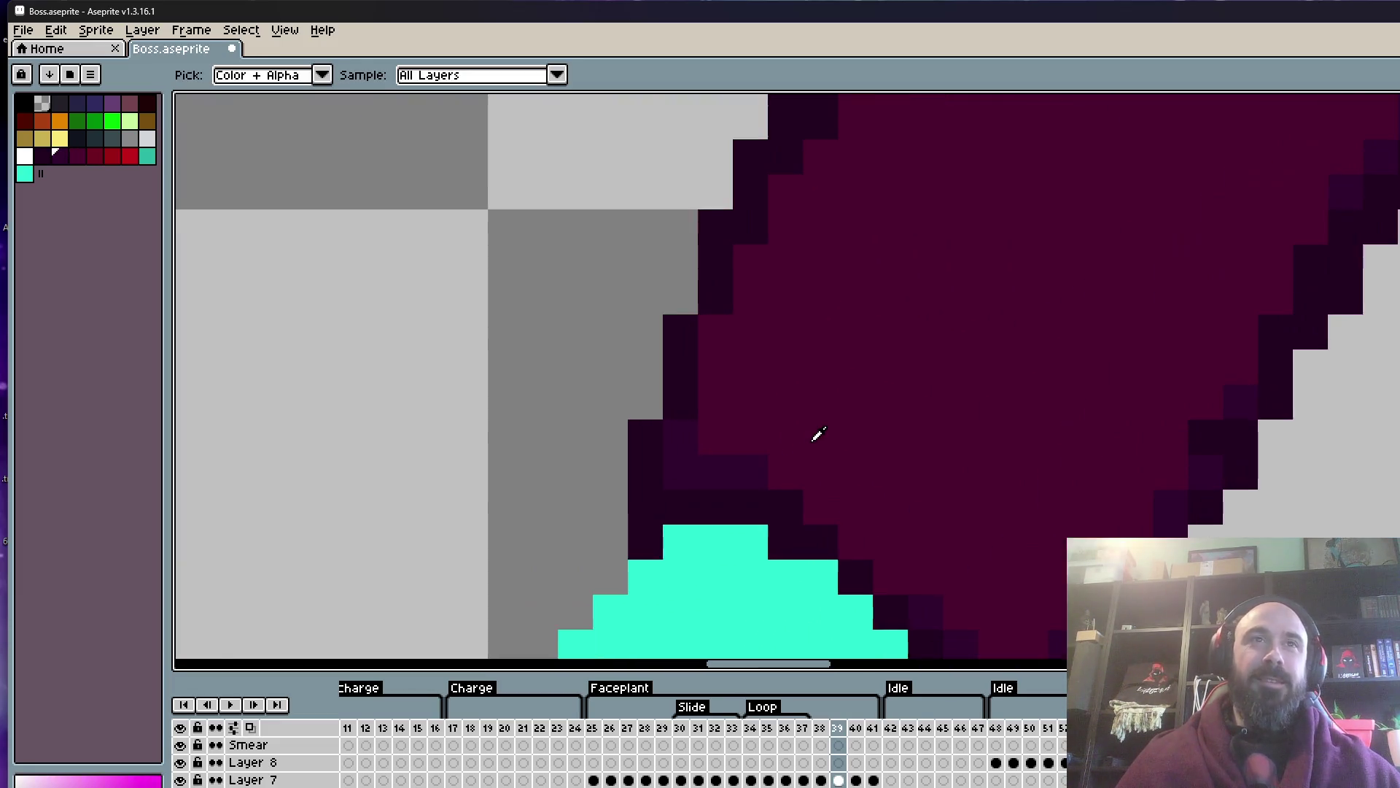
pyautogui.press('b')
pyautogui.moveTo(787, 476)
pyautogui.mouseDown()
pyautogui.moveTo(894, 561)
pyautogui.moveTo(853, 357)
pyautogui.moveTo(849, 421)
pyautogui.mouseUp()
pyautogui.scroll(-2, 853, 356)
pyautogui.scroll(1, 897, 397)
pyautogui.moveTo(935, 454); pyautogui.dragTo(834, 572)
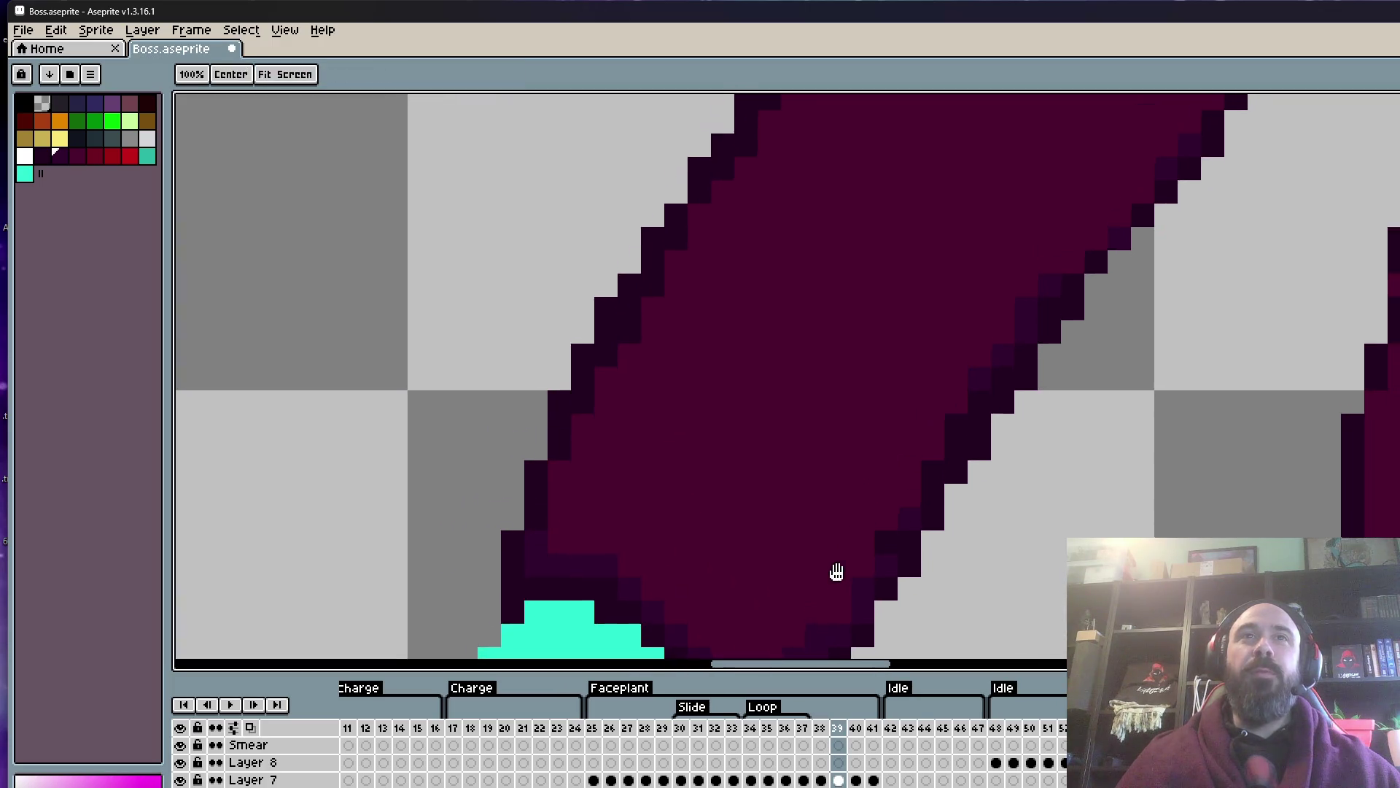
pyautogui.scroll(-1, 897, 509)
pyautogui.scroll(1, 1150, 168)
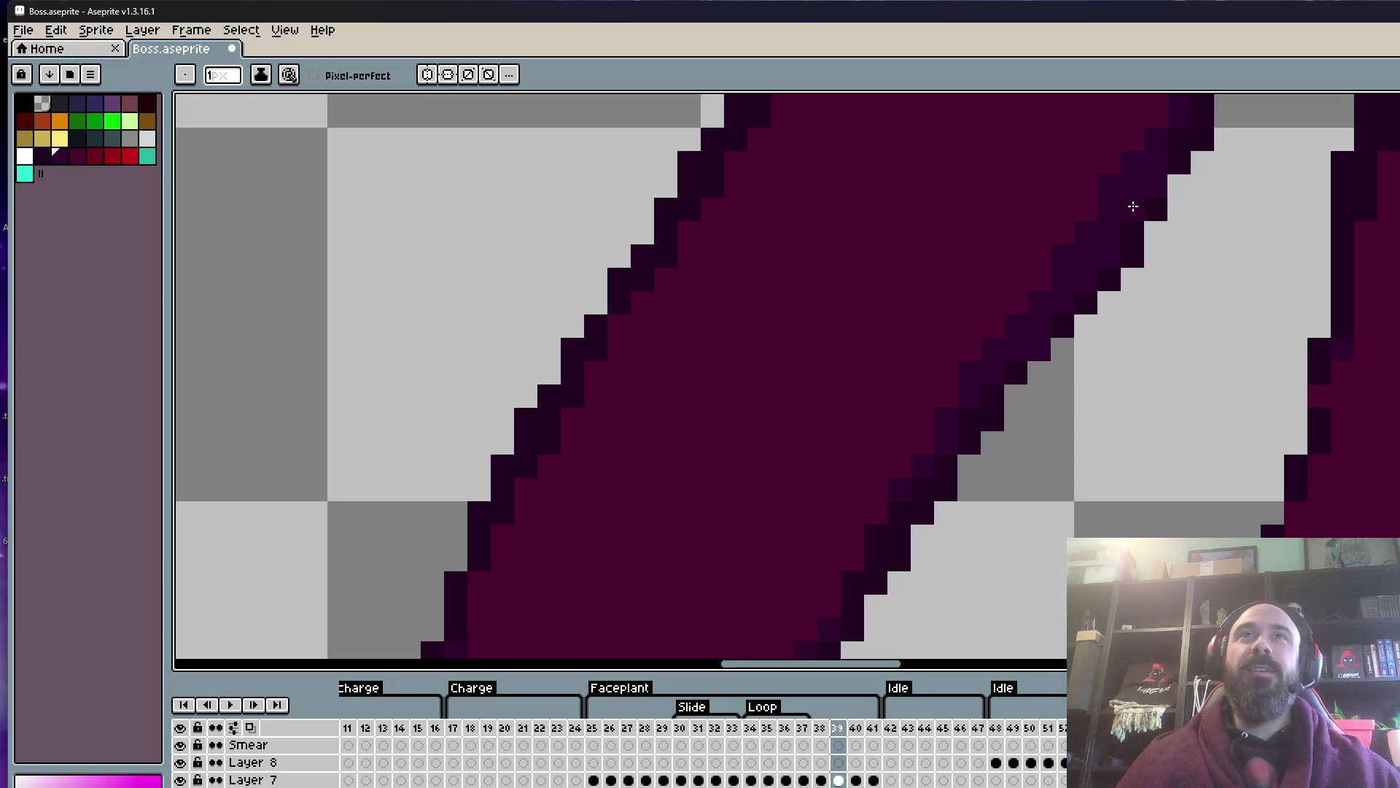
pyautogui.scroll(-1, 1109, 241)
pyautogui.scroll(1, 1010, 343)
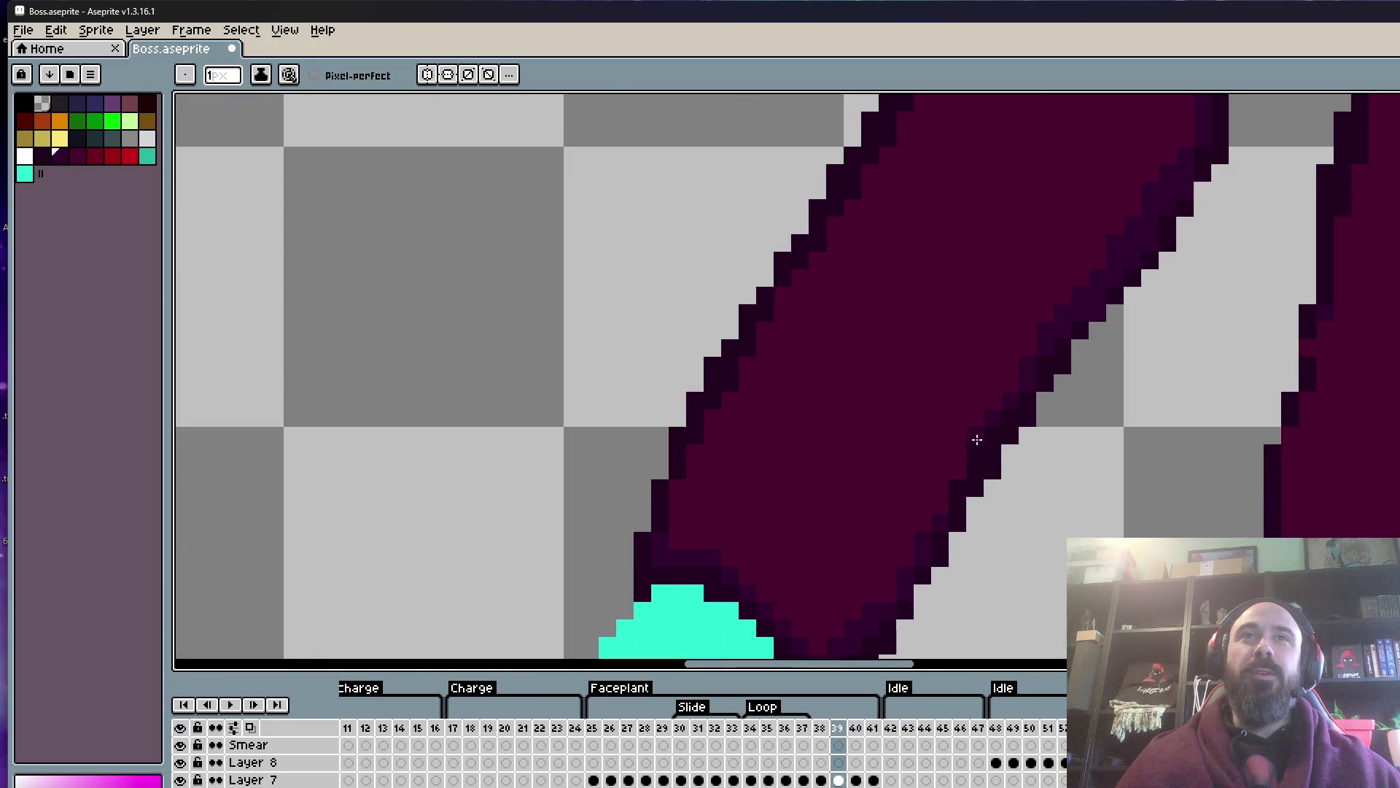
pyautogui.keyDown('alt'); pyautogui.click(923, 440); pyautogui.keyUp('alt')
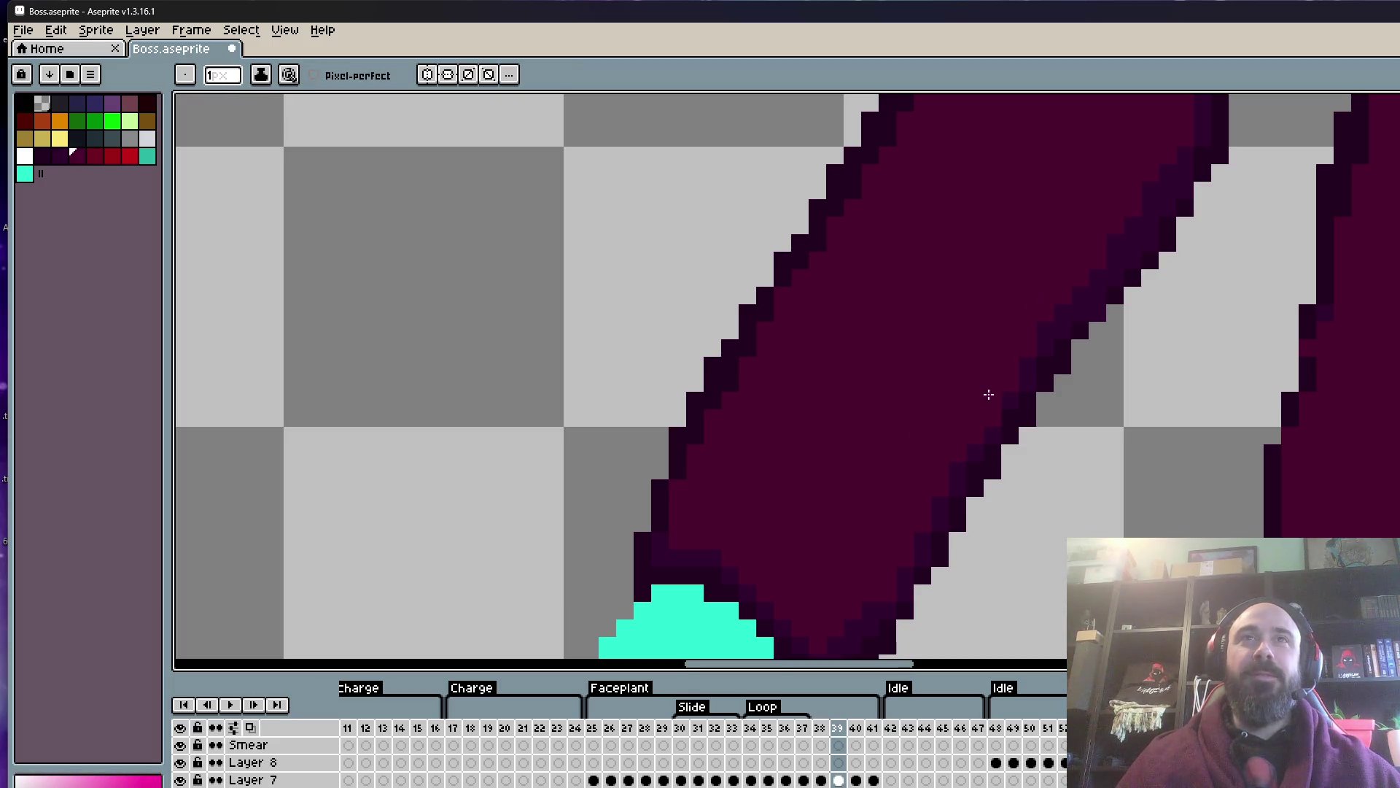
pyautogui.scroll(-2, 988, 394)
pyautogui.scroll(2, 1011, 333)
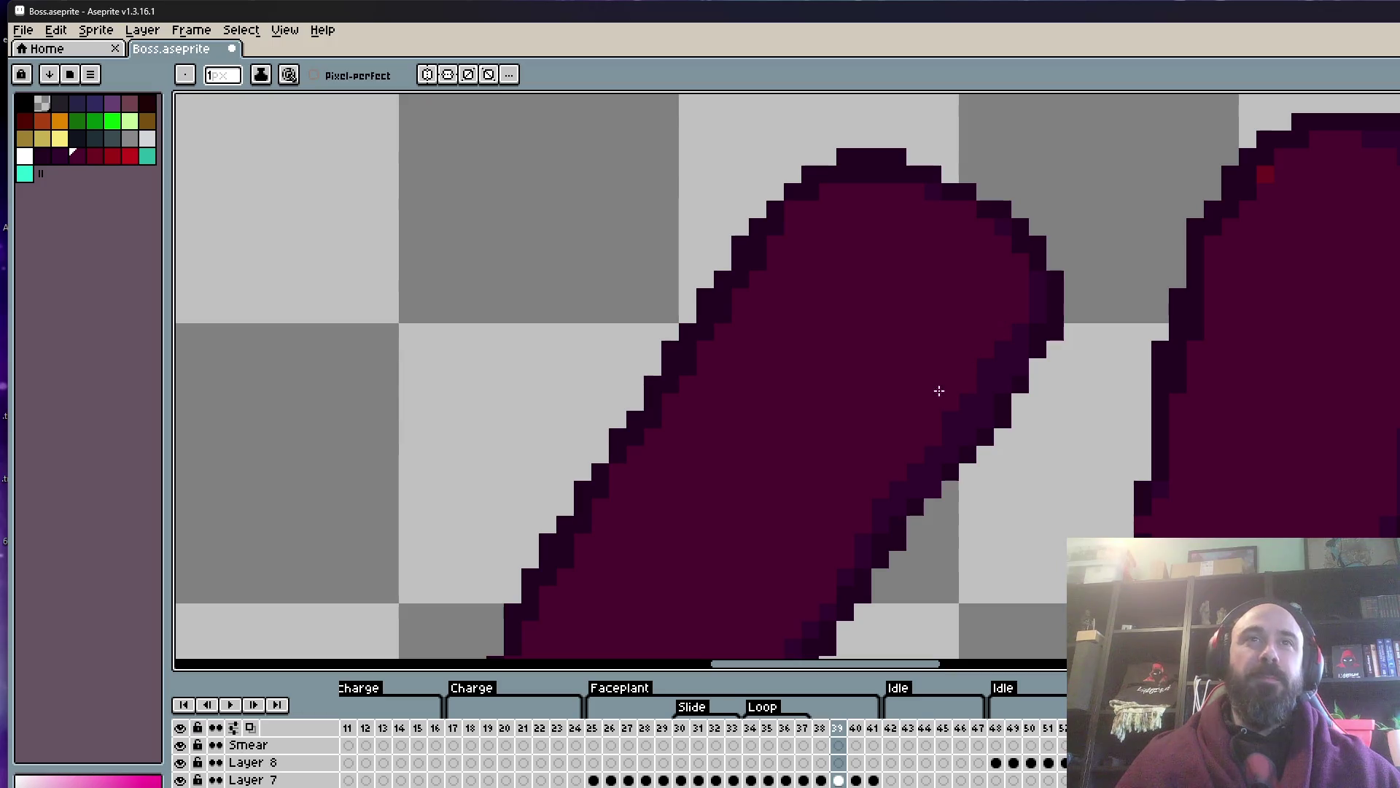
pyautogui.scroll(-2, 1002, 311)
pyautogui.scroll(1, 1066, 312)
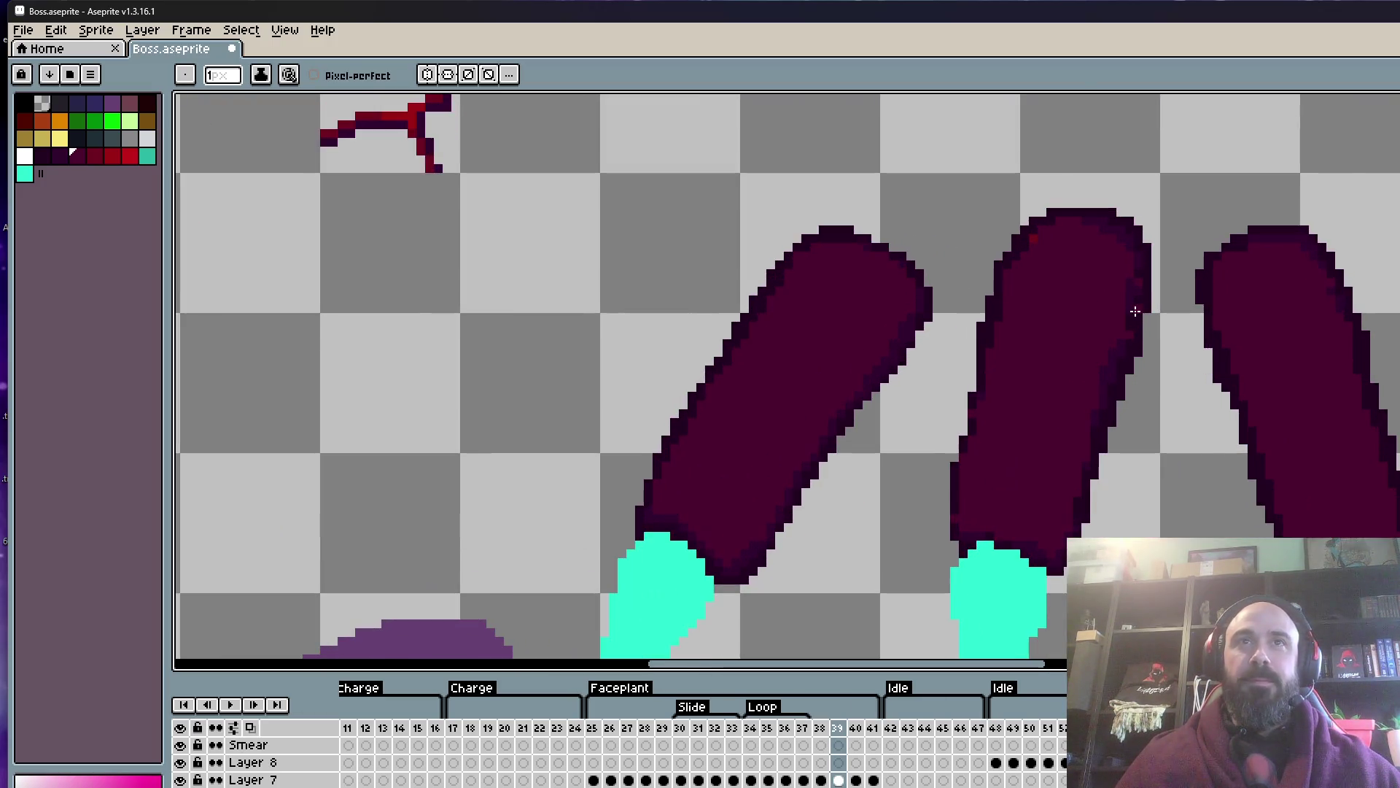
pyautogui.scroll(1, 1137, 313)
pyautogui.scroll(1, 998, 222)
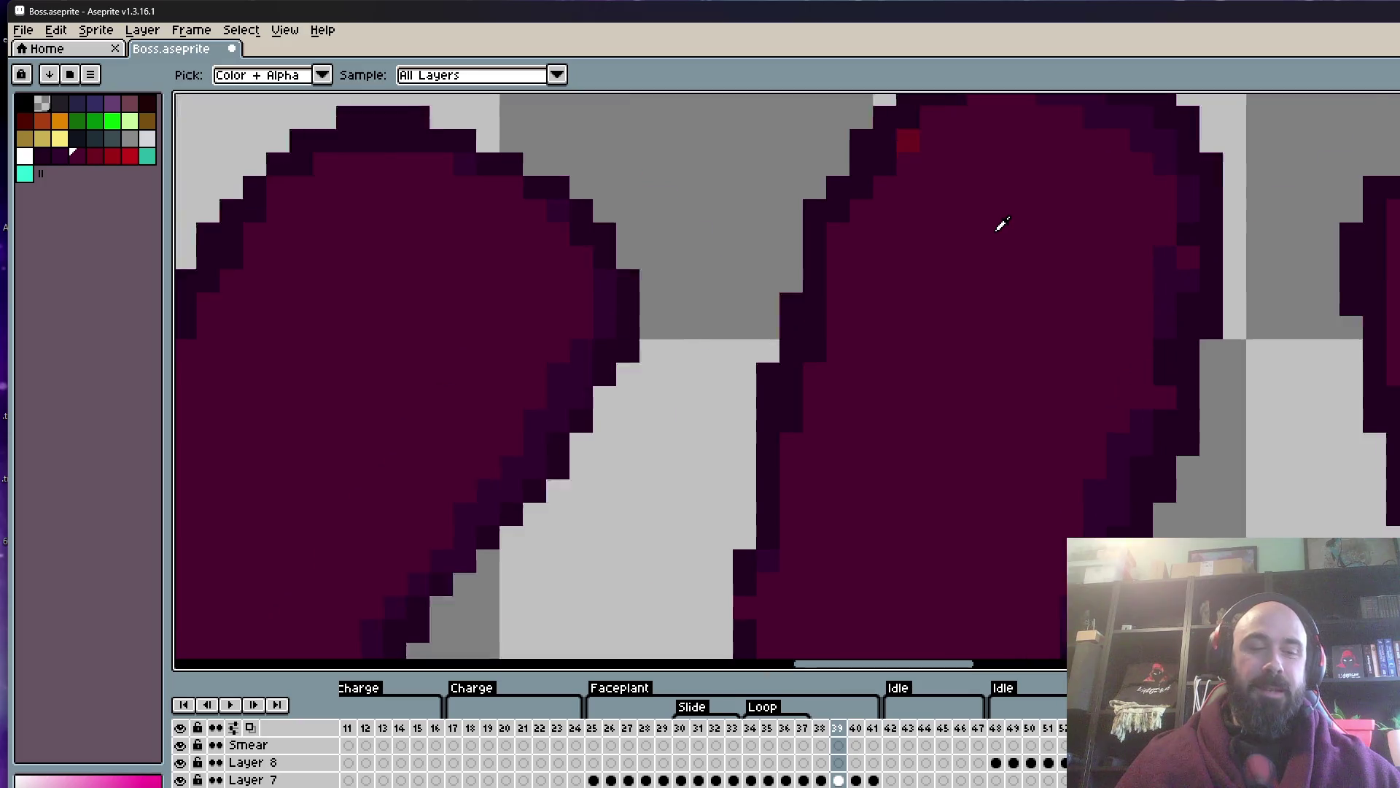
pyautogui.scroll(1, 929, 387)
pyautogui.click(802, 254)
pyautogui.click(768, 289)
pyautogui.click(904, 153)
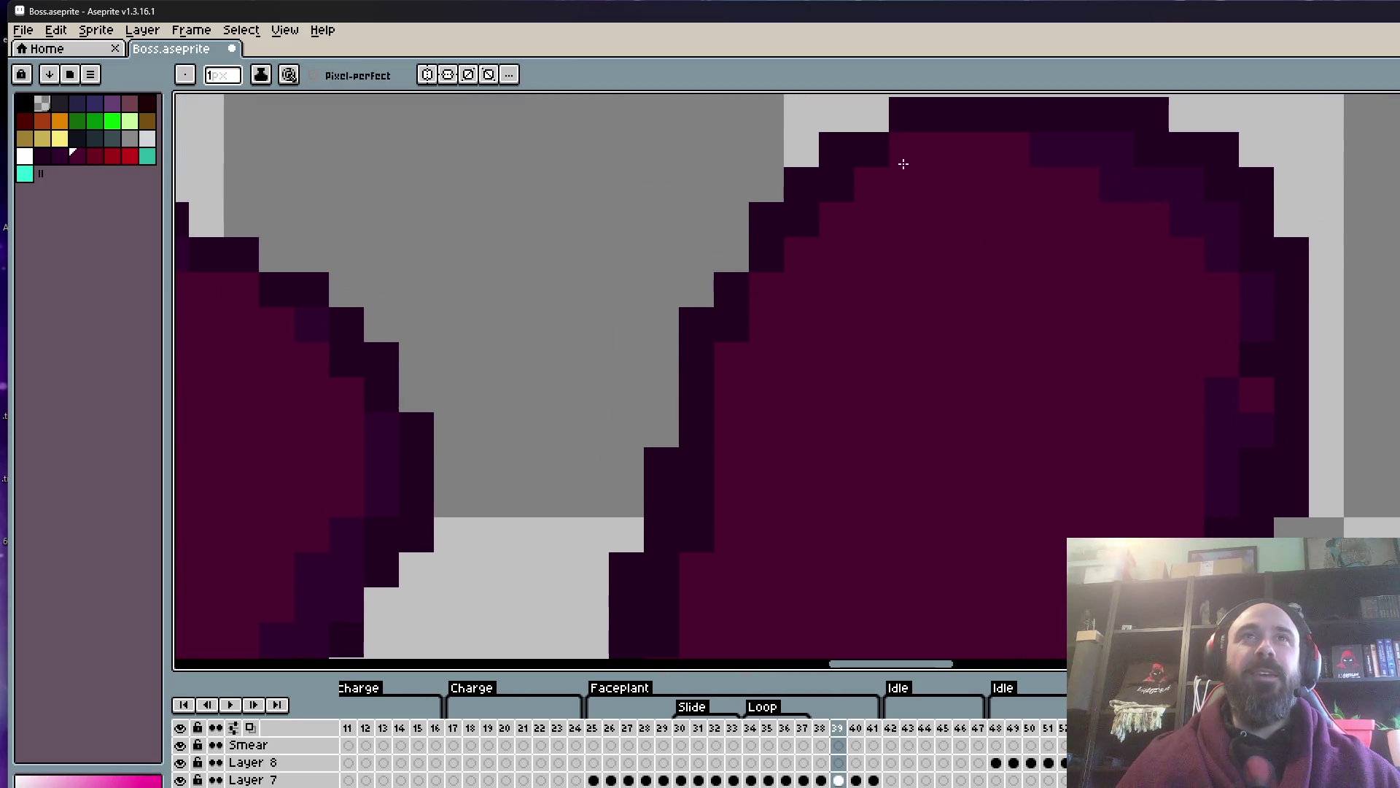
pyautogui.moveTo(696, 495); pyautogui.dragTo(697, 536)
pyautogui.scroll(-2, 775, 452)
pyautogui.scroll(2, 838, 313)
pyautogui.click(753, 307)
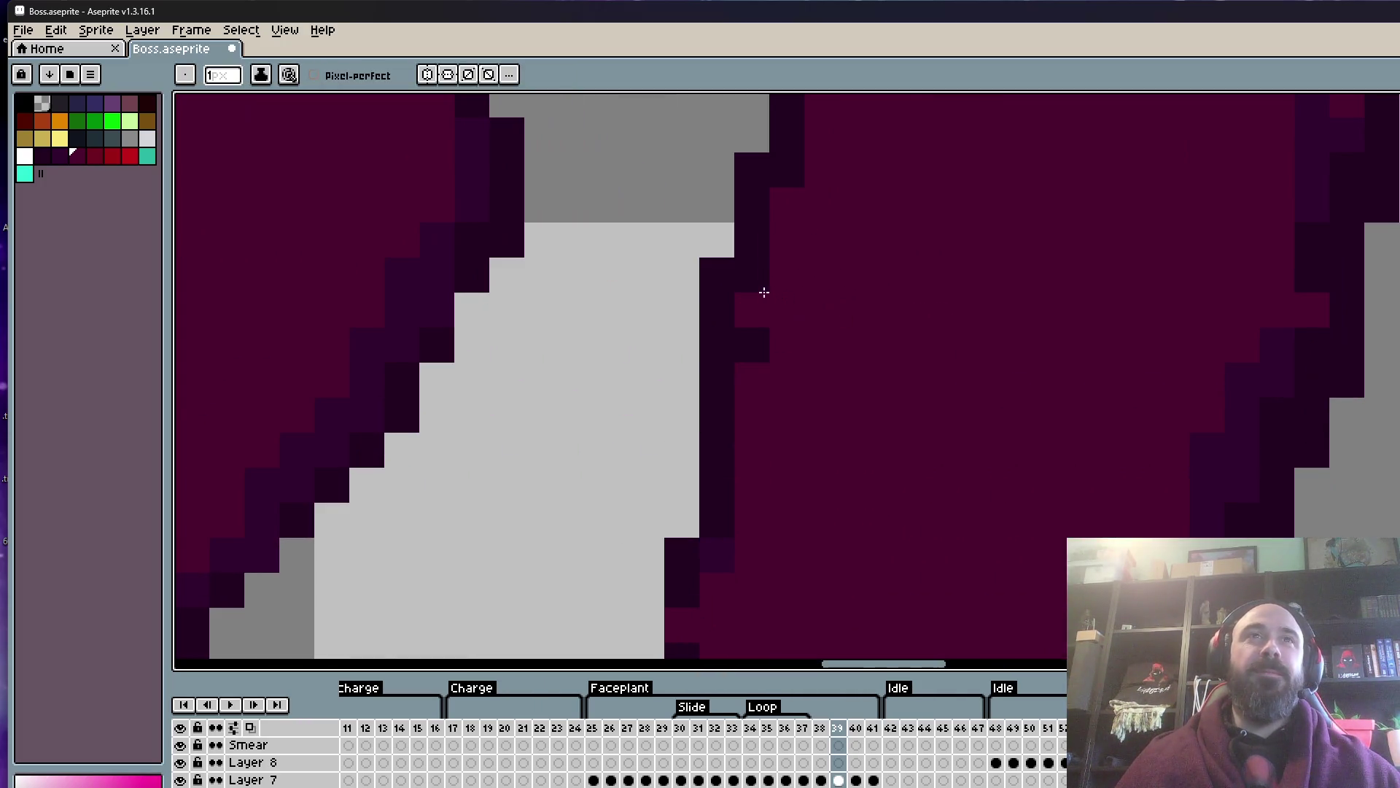
pyautogui.click(753, 345)
pyautogui.scroll(-2, 800, 346)
pyautogui.scroll(2, 800, 346)
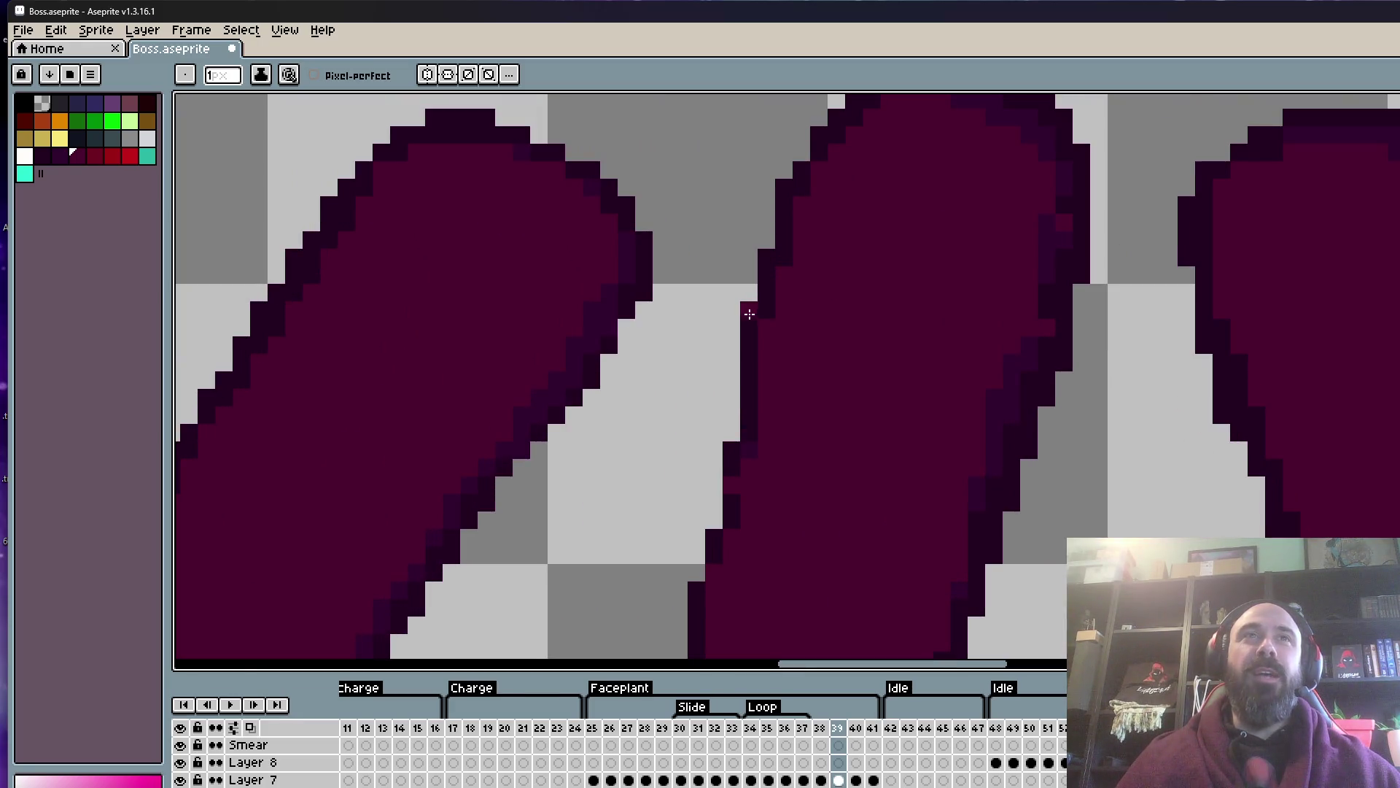
pyautogui.scroll(-5, 733, 235)
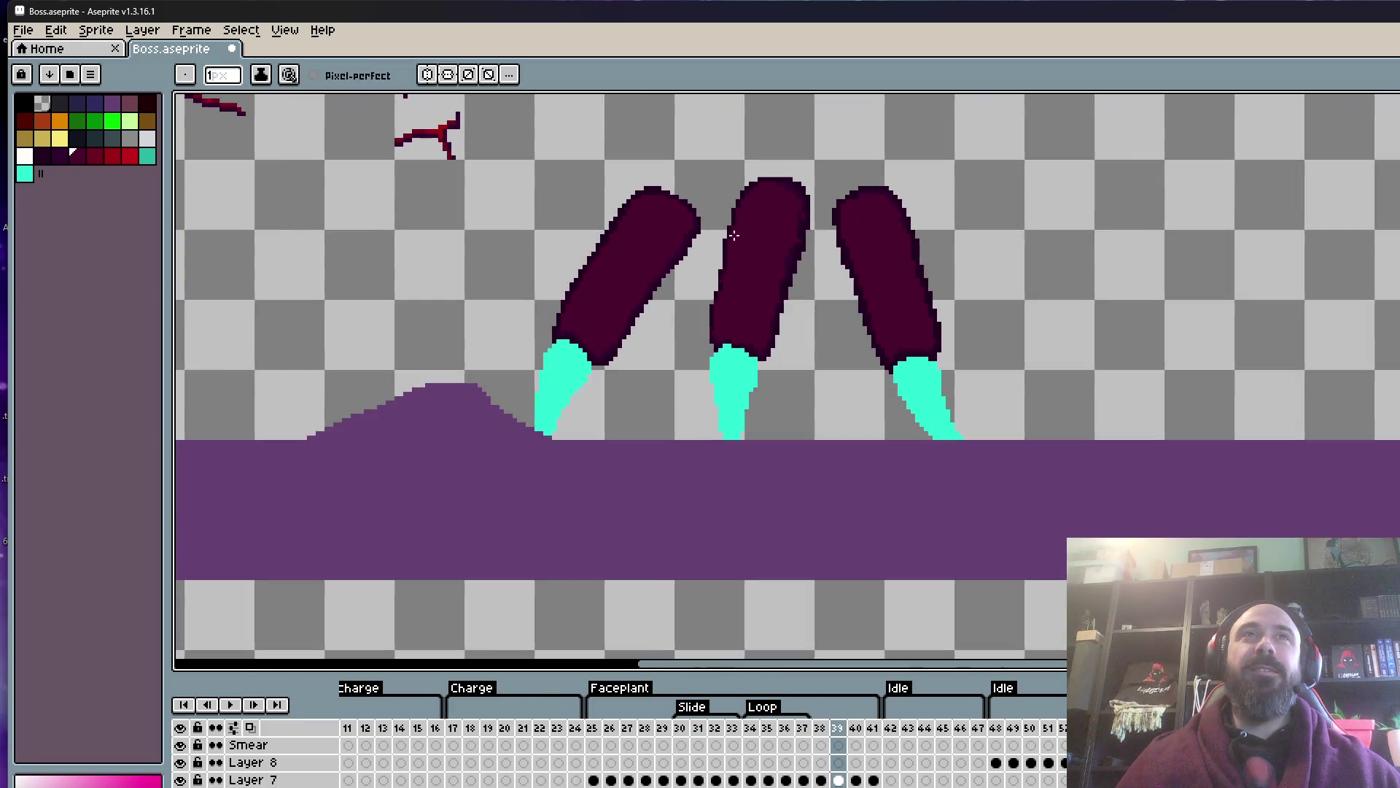
pyautogui.scroll(2, 791, 251)
pyautogui.scroll(2, 790, 247)
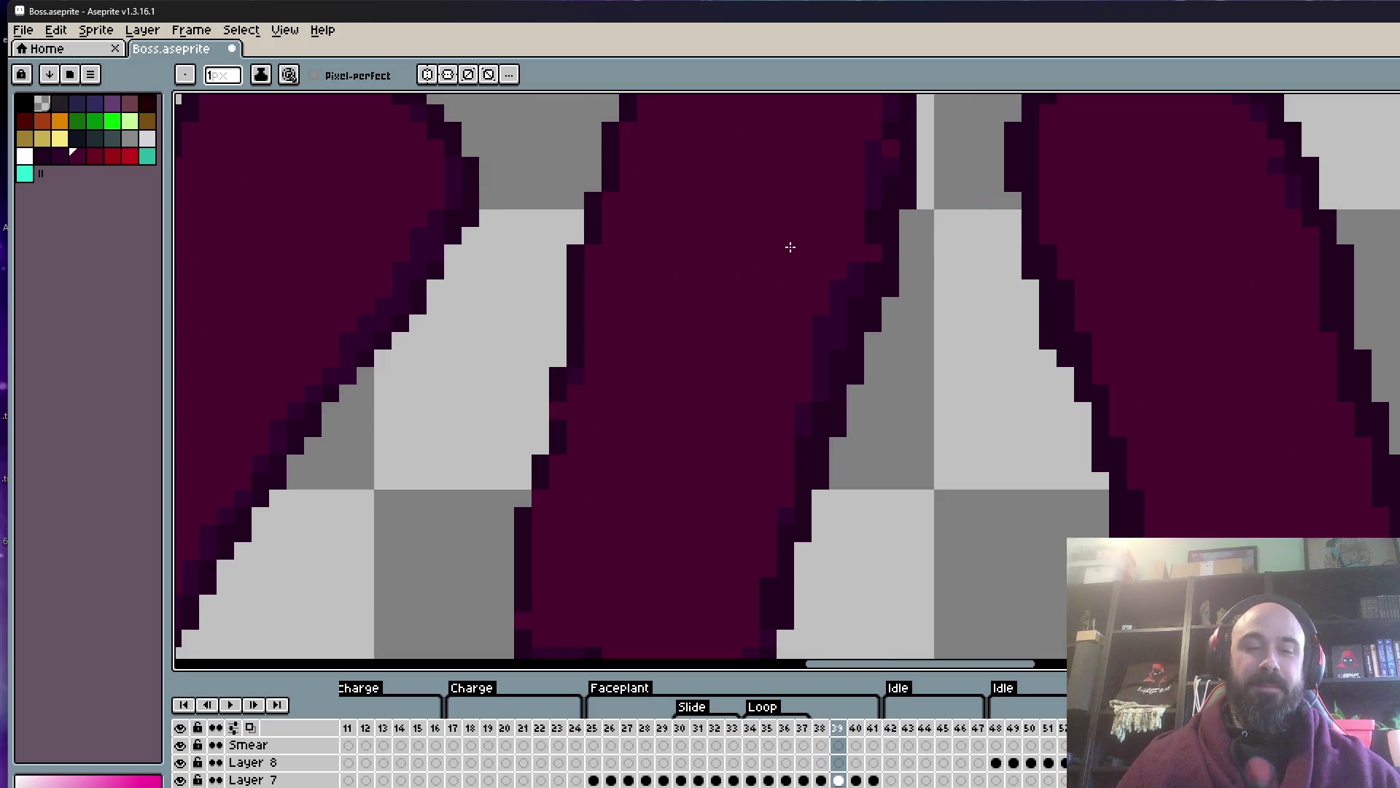
pyautogui.keyDown('alt'); pyautogui.click(828, 338); pyautogui.keyUp('alt')
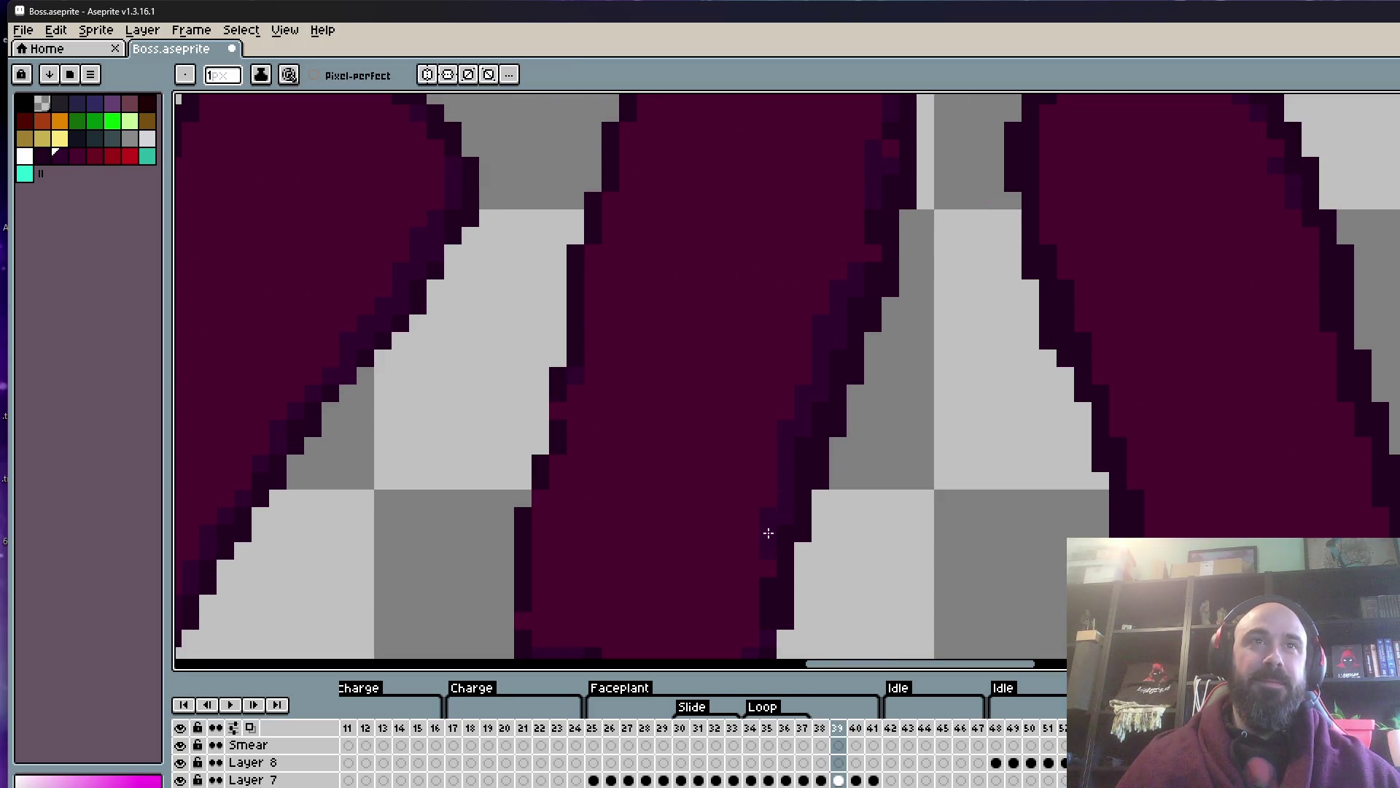
pyautogui.moveTo(772, 476); pyautogui.dragTo(774, 391)
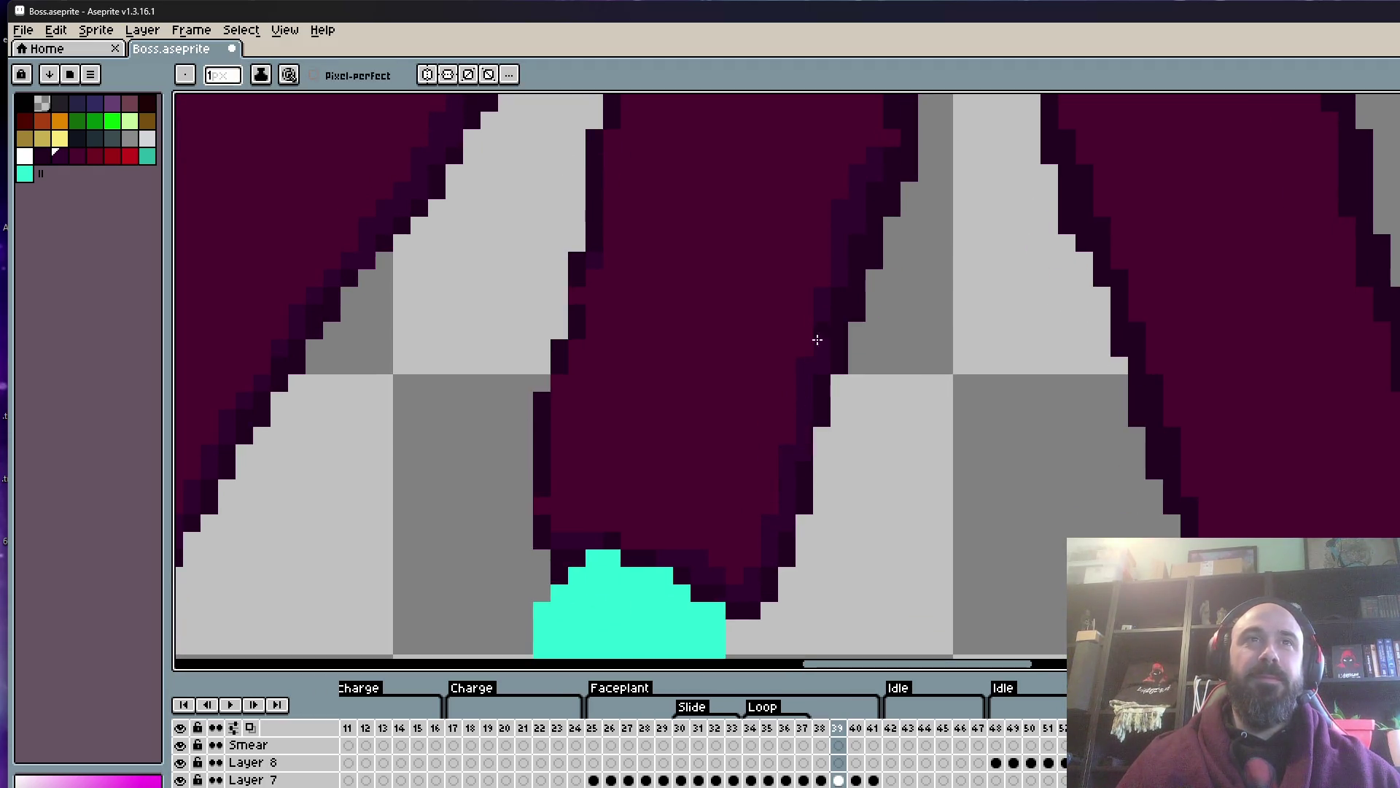
pyautogui.scroll(-2, 817, 339)
pyautogui.scroll(2, 826, 407)
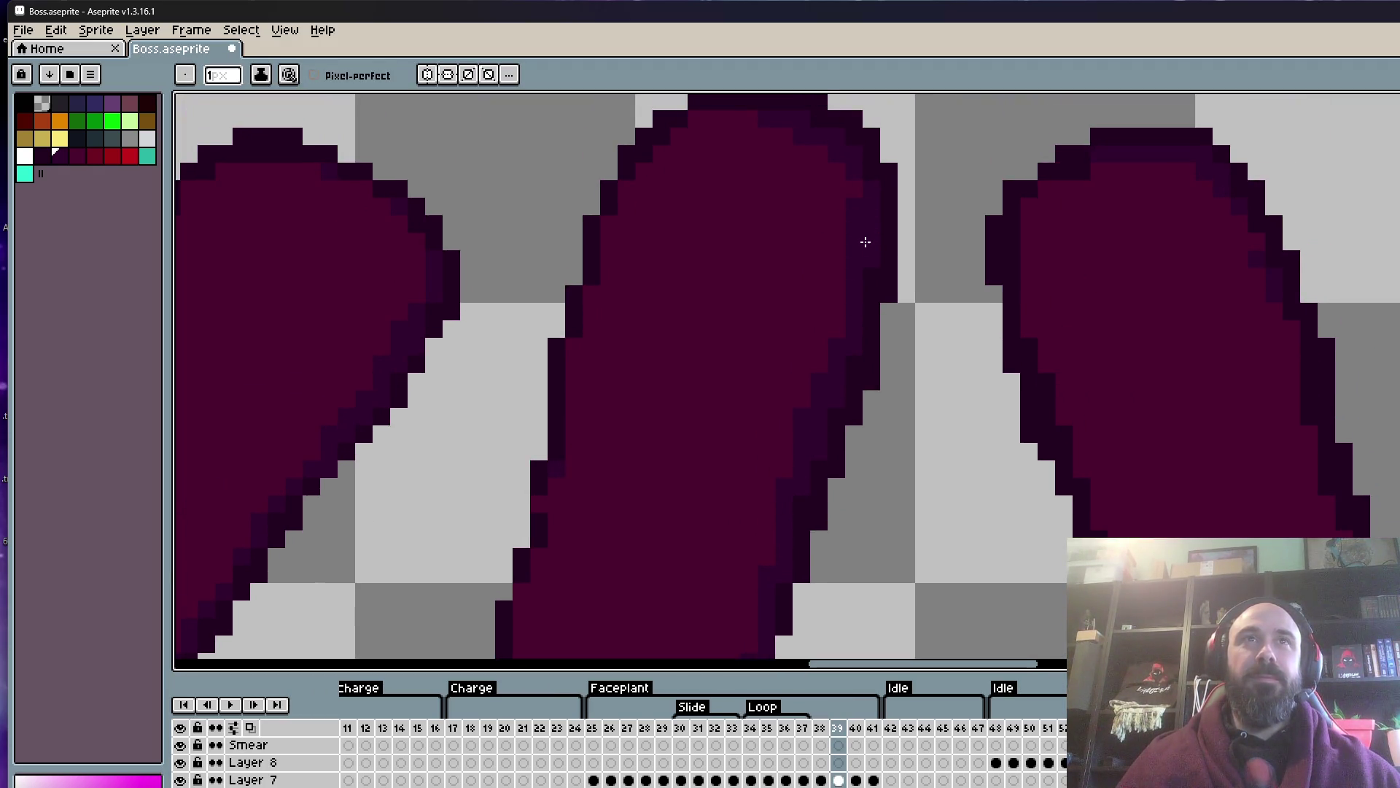
pyautogui.scroll(-5, 865, 242)
pyautogui.scroll(4, 823, 294)
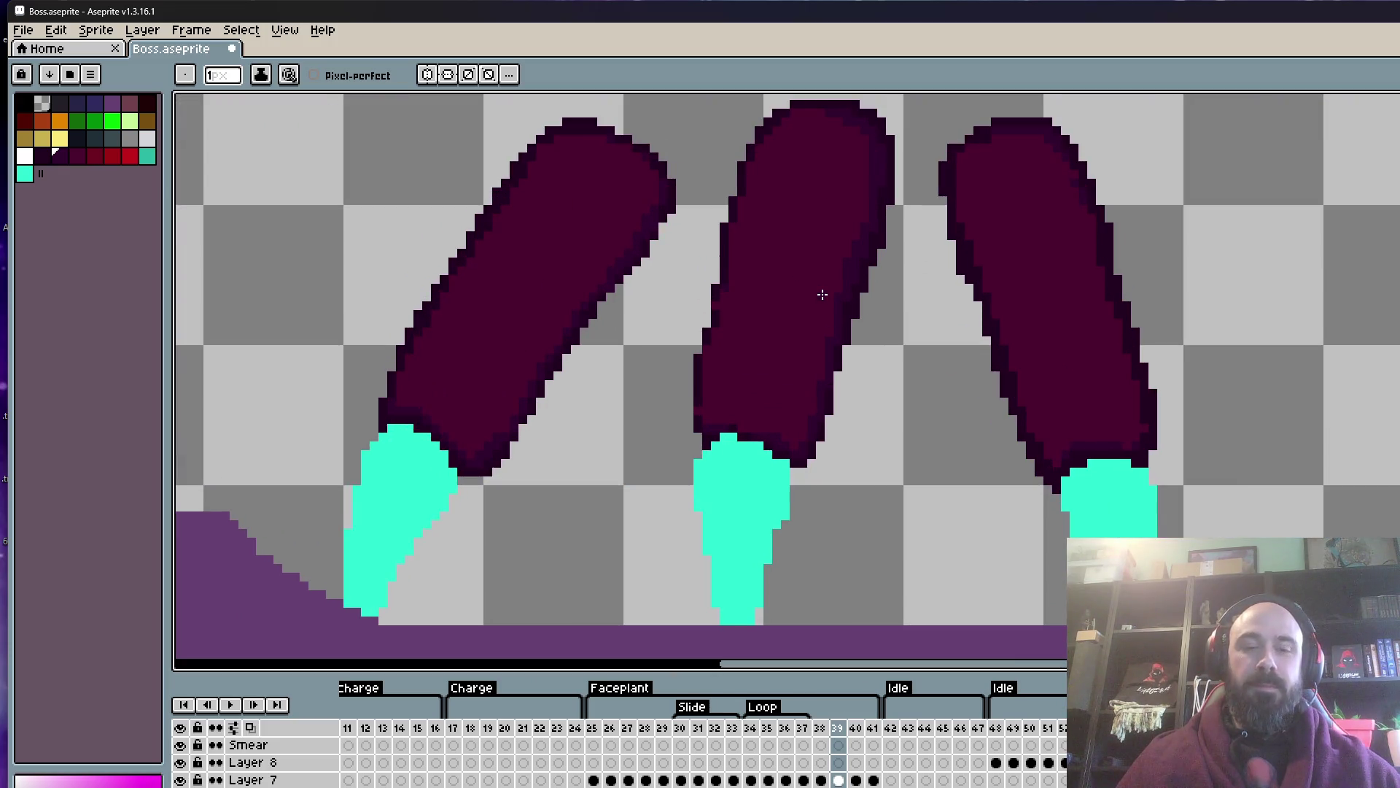
pyautogui.scroll(1, 816, 303)
pyautogui.scroll(3, 809, 251)
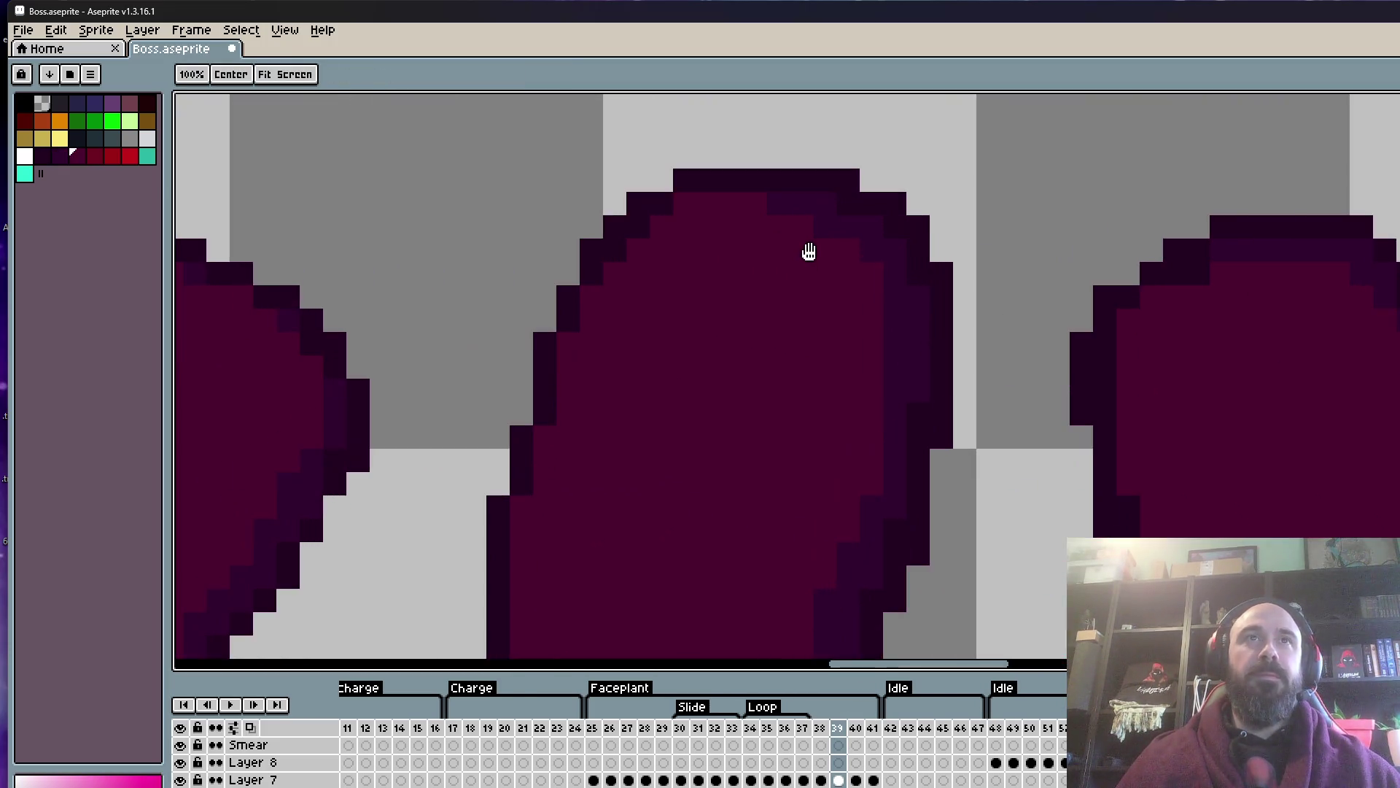
pyautogui.press('b')
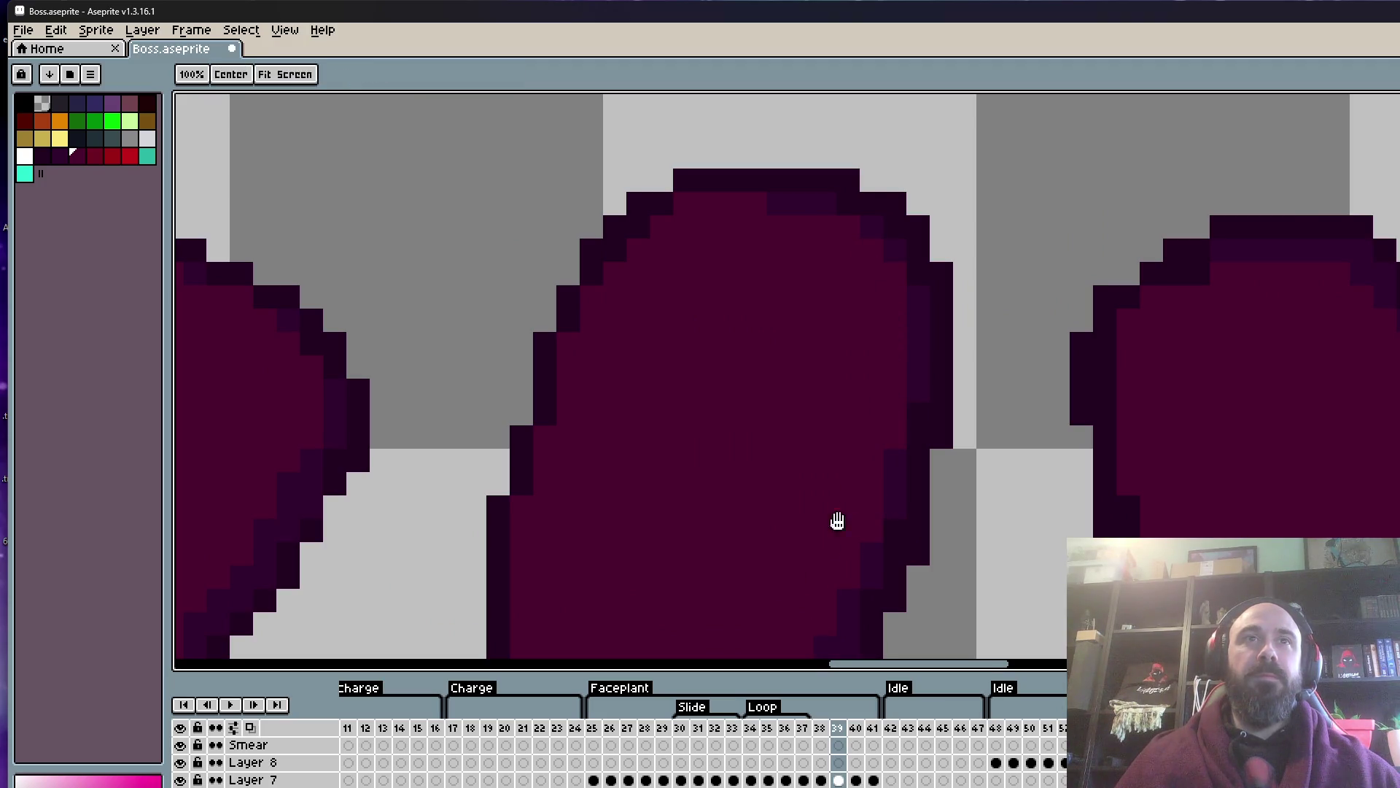
pyautogui.scroll(-1, 867, 410)
pyautogui.scroll(-1, 833, 484)
pyautogui.scroll(1, 1005, 510)
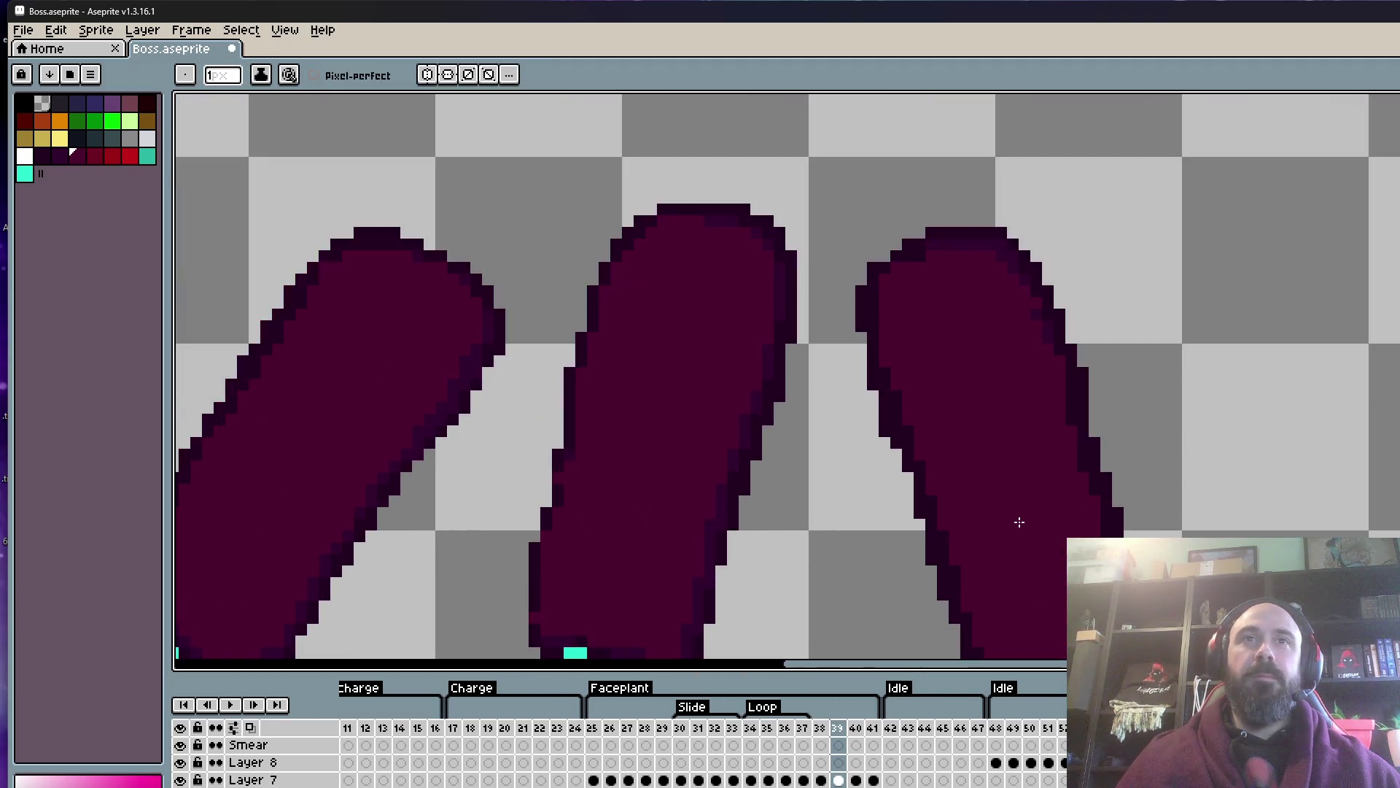
pyautogui.press('i')
pyautogui.scroll(-1, 1035, 510)
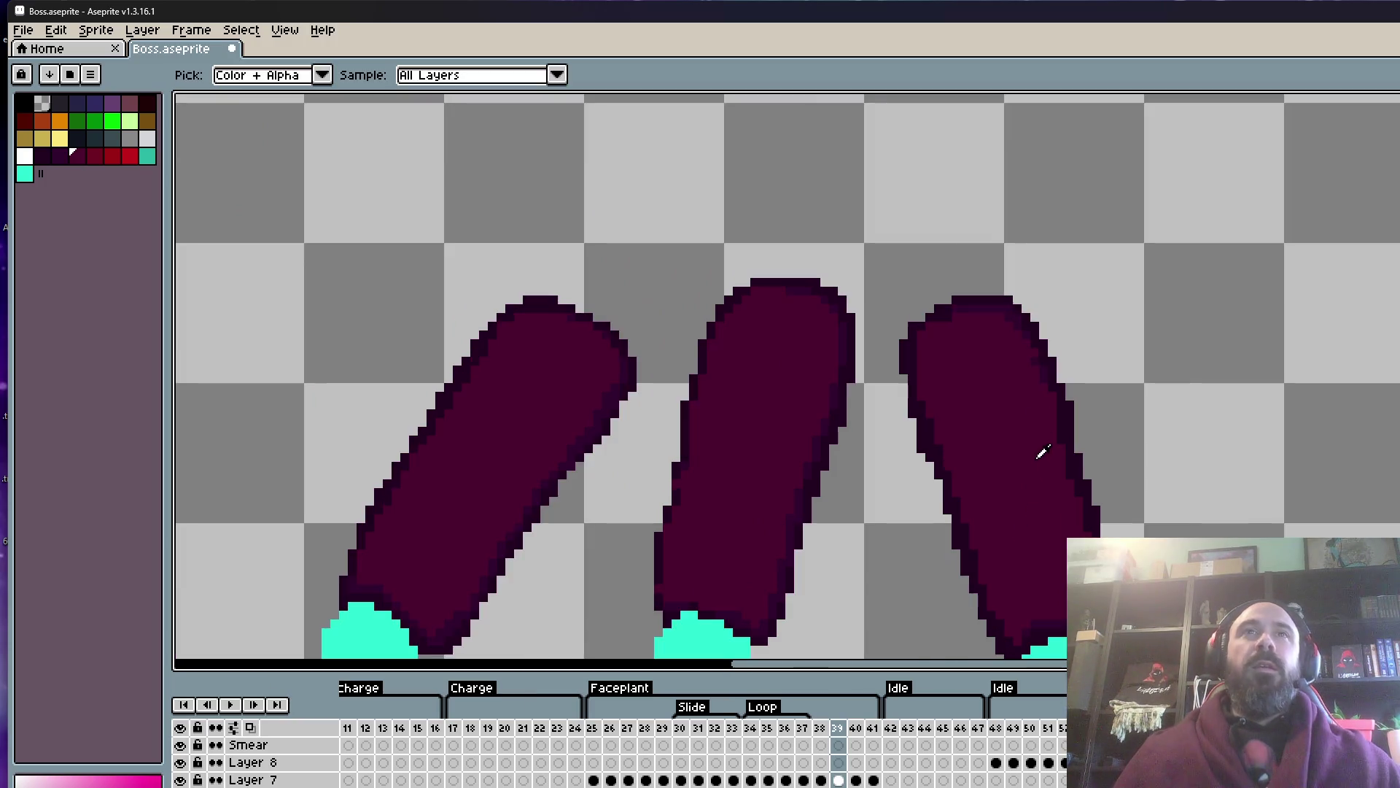
pyautogui.scroll(2, 1025, 309)
pyautogui.click(1012, 317)
pyautogui.press('b')
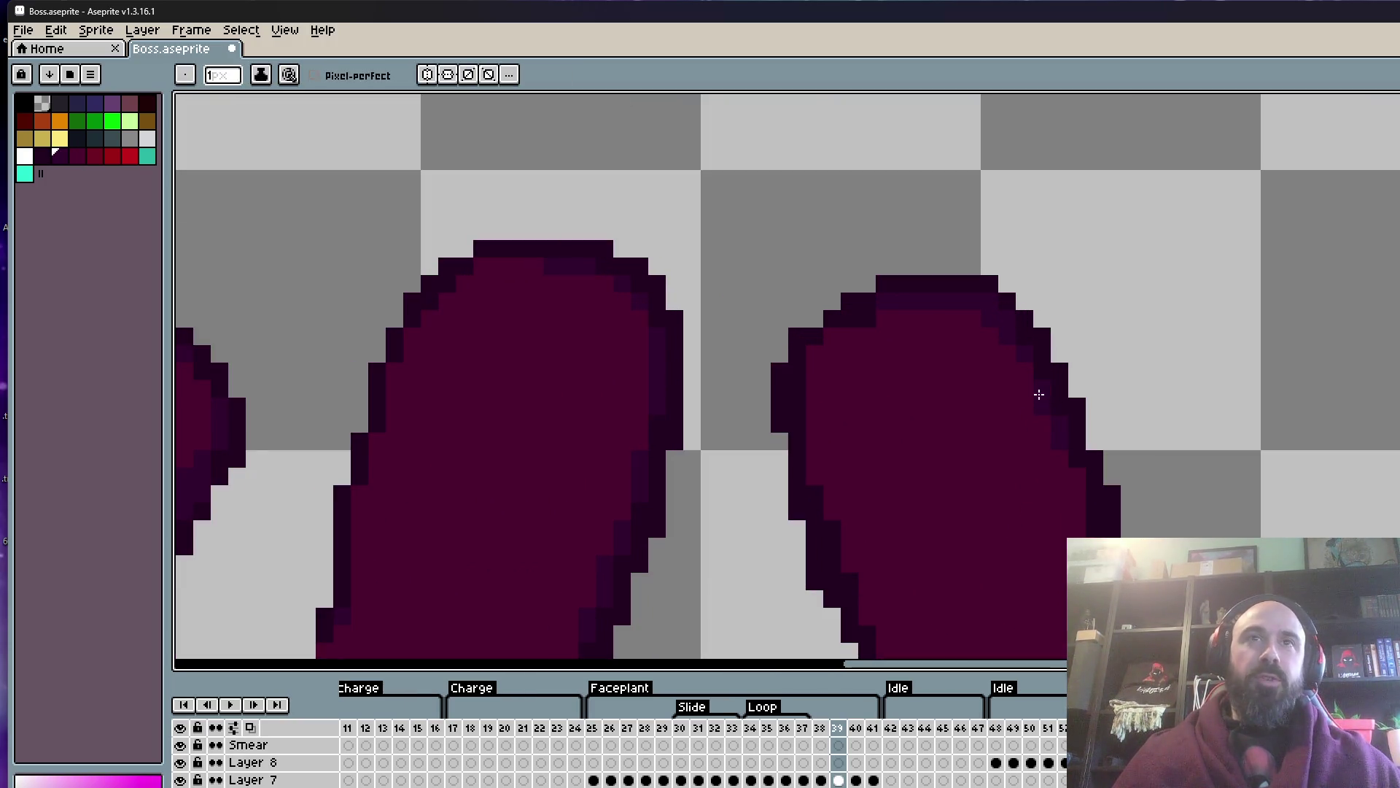
pyautogui.moveTo(1089, 522); pyautogui.dragTo(1056, 353)
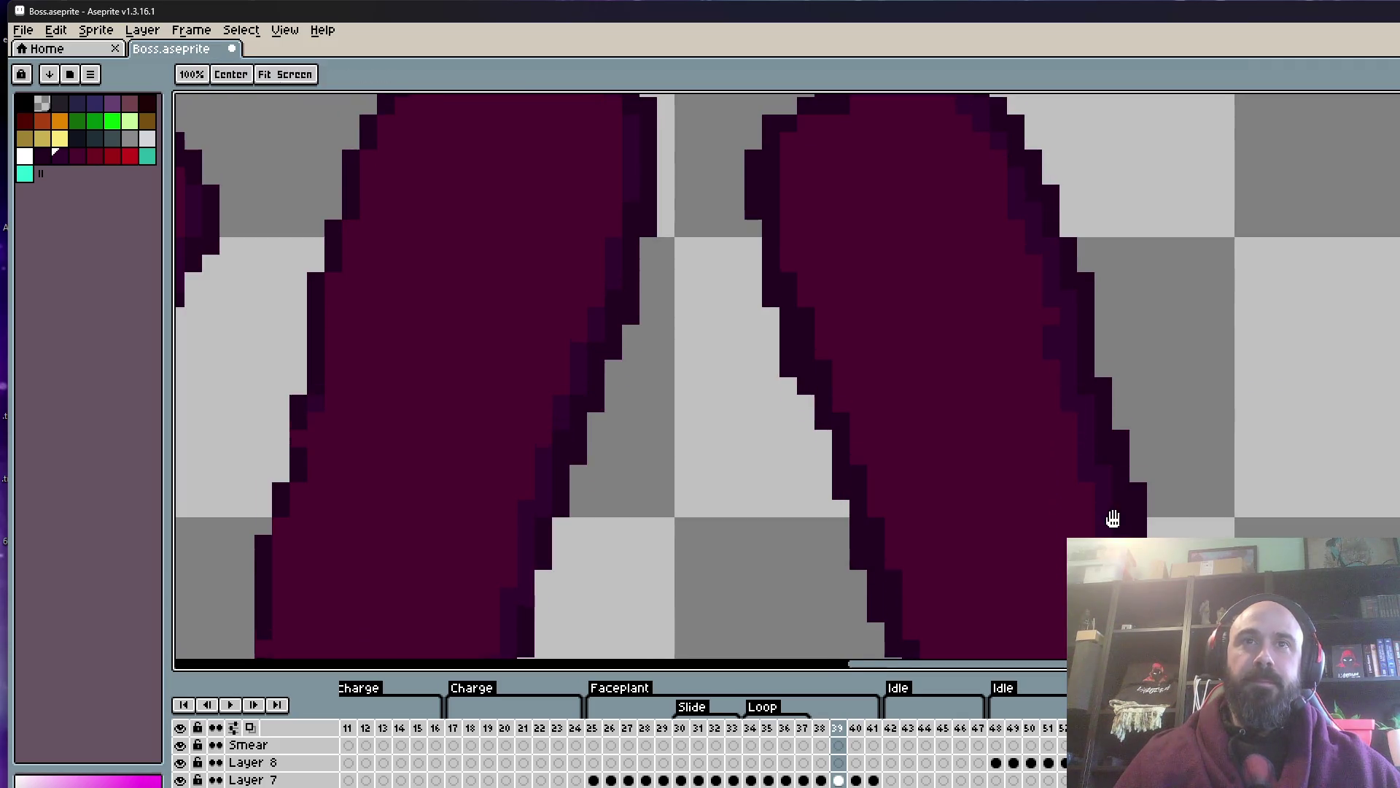
pyautogui.moveTo(1113, 516); pyautogui.dragTo(1107, 447)
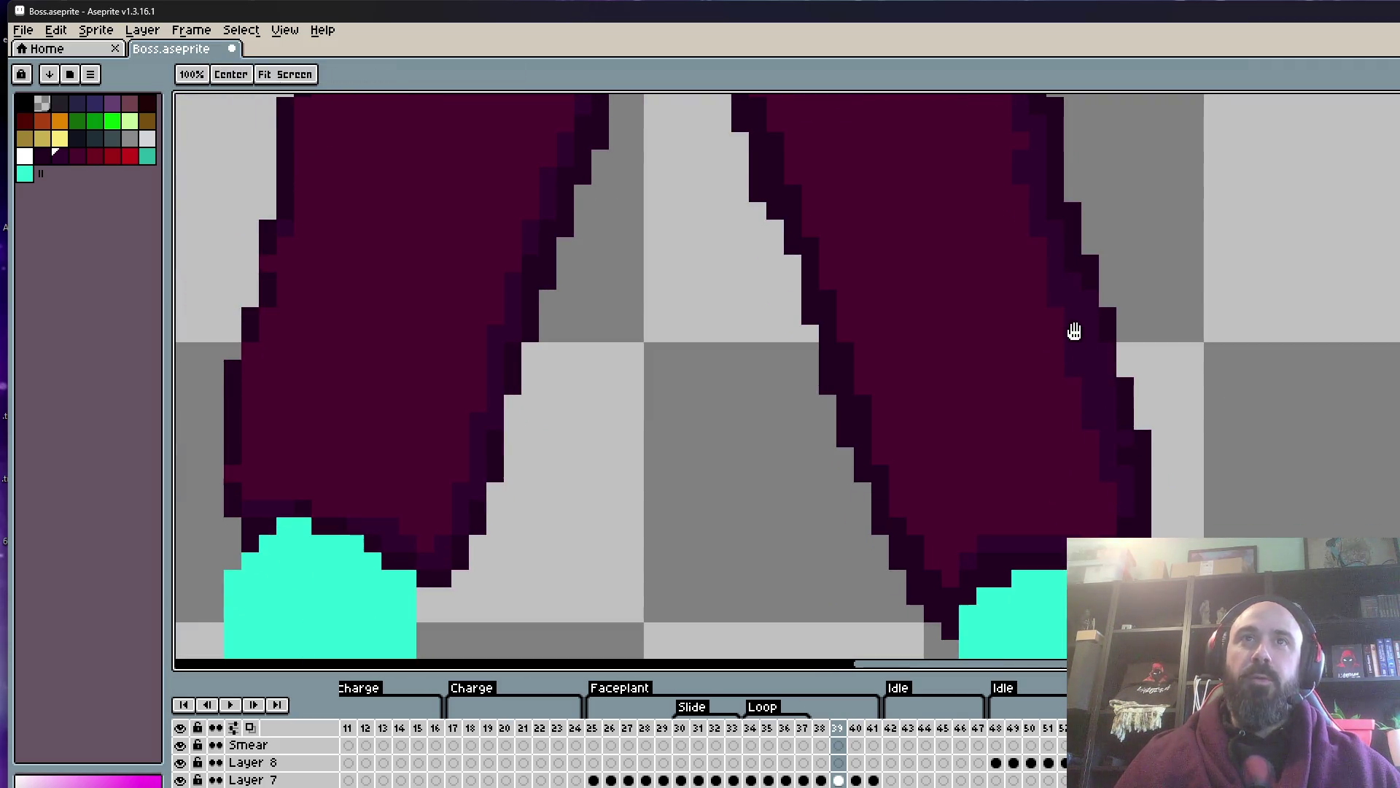
pyautogui.moveTo(1075, 328); pyautogui.dragTo(1092, 432)
pyautogui.scroll(-3, 1023, 269)
pyautogui.scroll(3, 1004, 233)
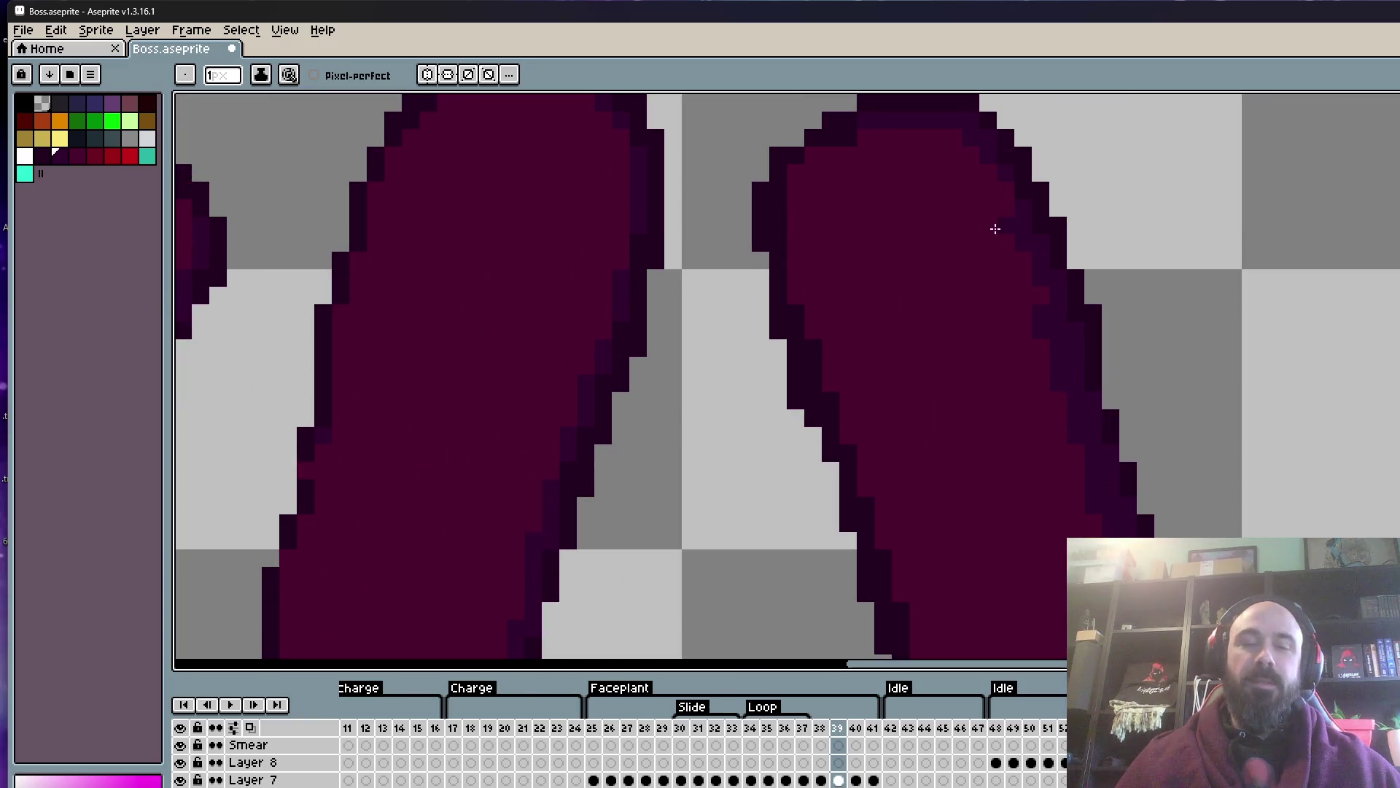
pyautogui.press('i')
pyautogui.press('b')
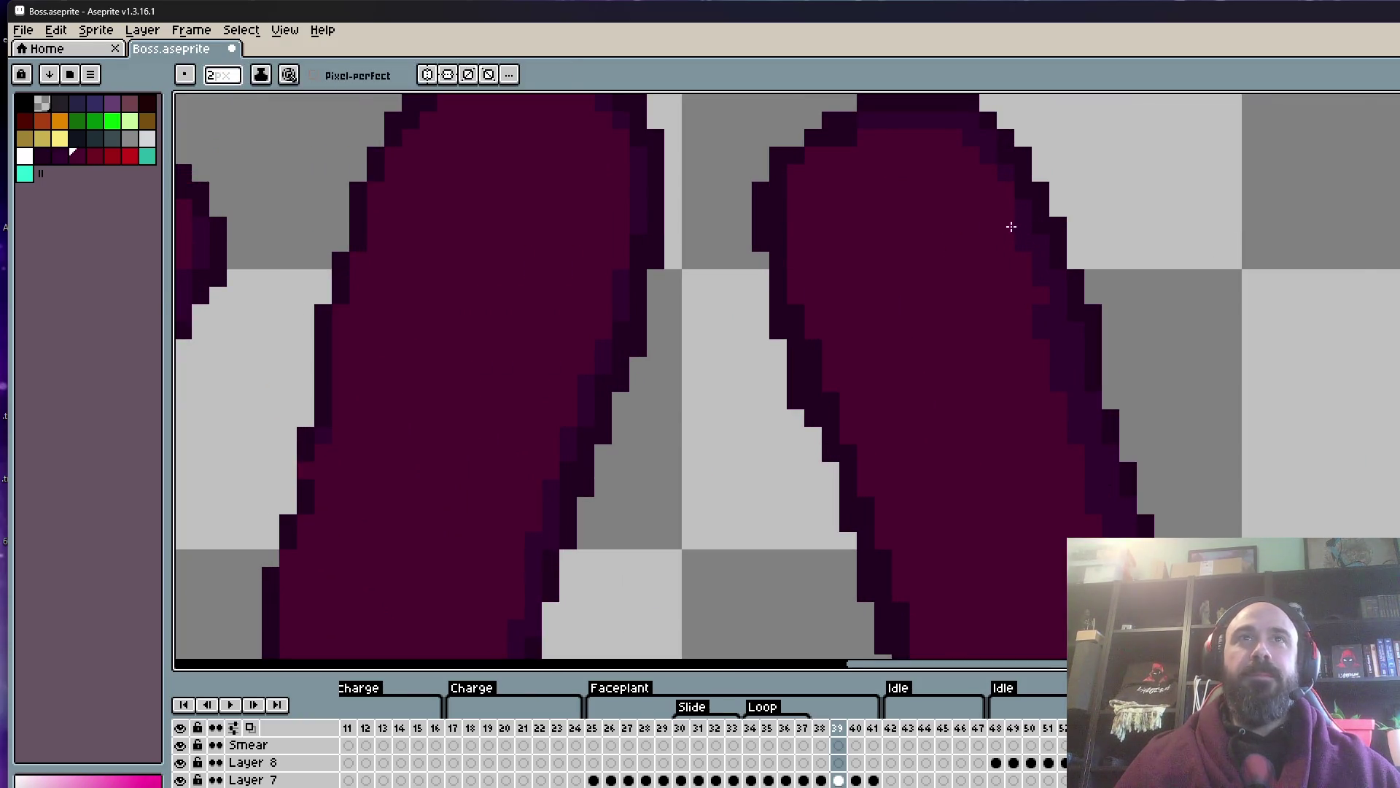
pyautogui.moveTo(1048, 472); pyautogui.dragTo(1054, 335)
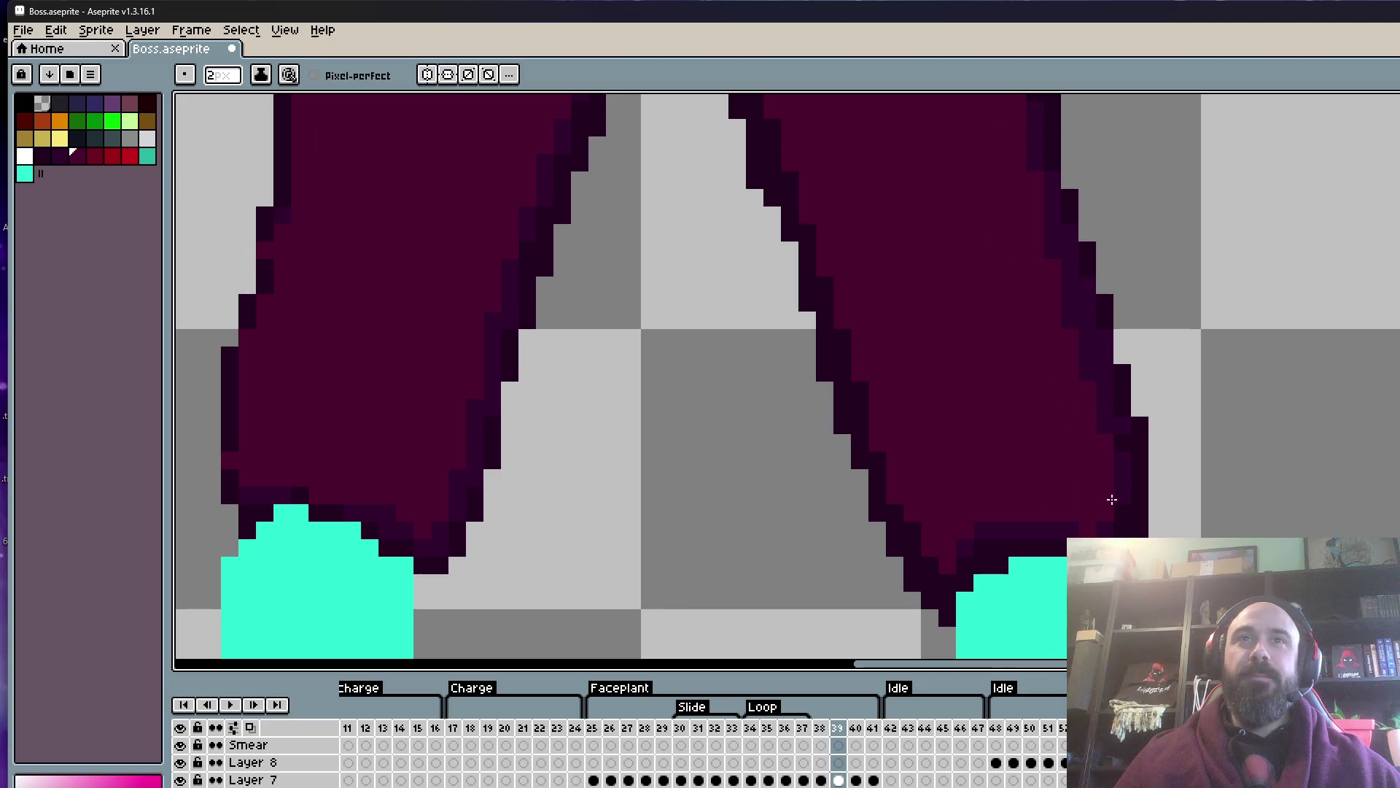
pyautogui.scroll(-3, 1101, 434)
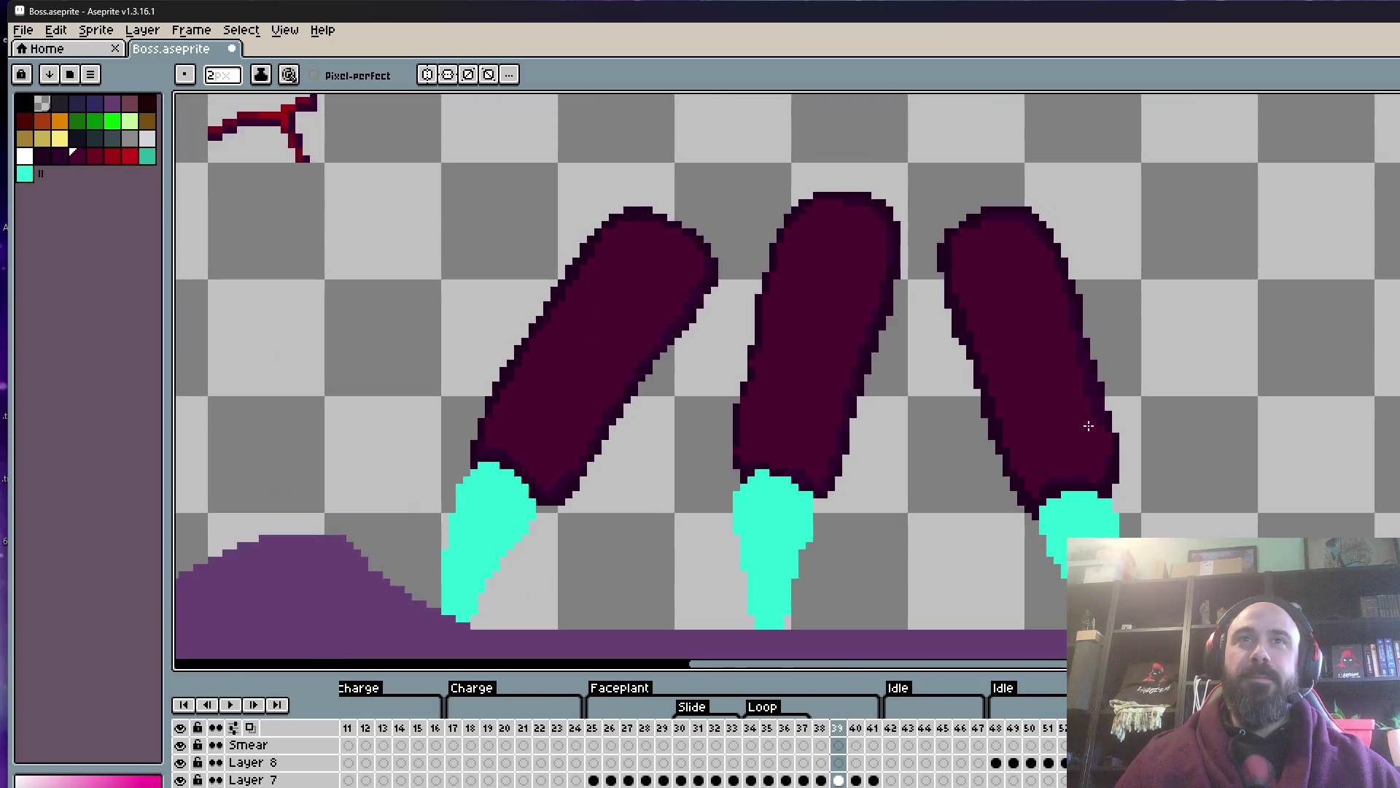
pyautogui.scroll(3, 1087, 422)
pyautogui.scroll(2, 1088, 416)
pyautogui.press('i')
pyautogui.press('b')
pyautogui.scroll(-3, 1144, 396)
pyautogui.scroll(2, 1145, 519)
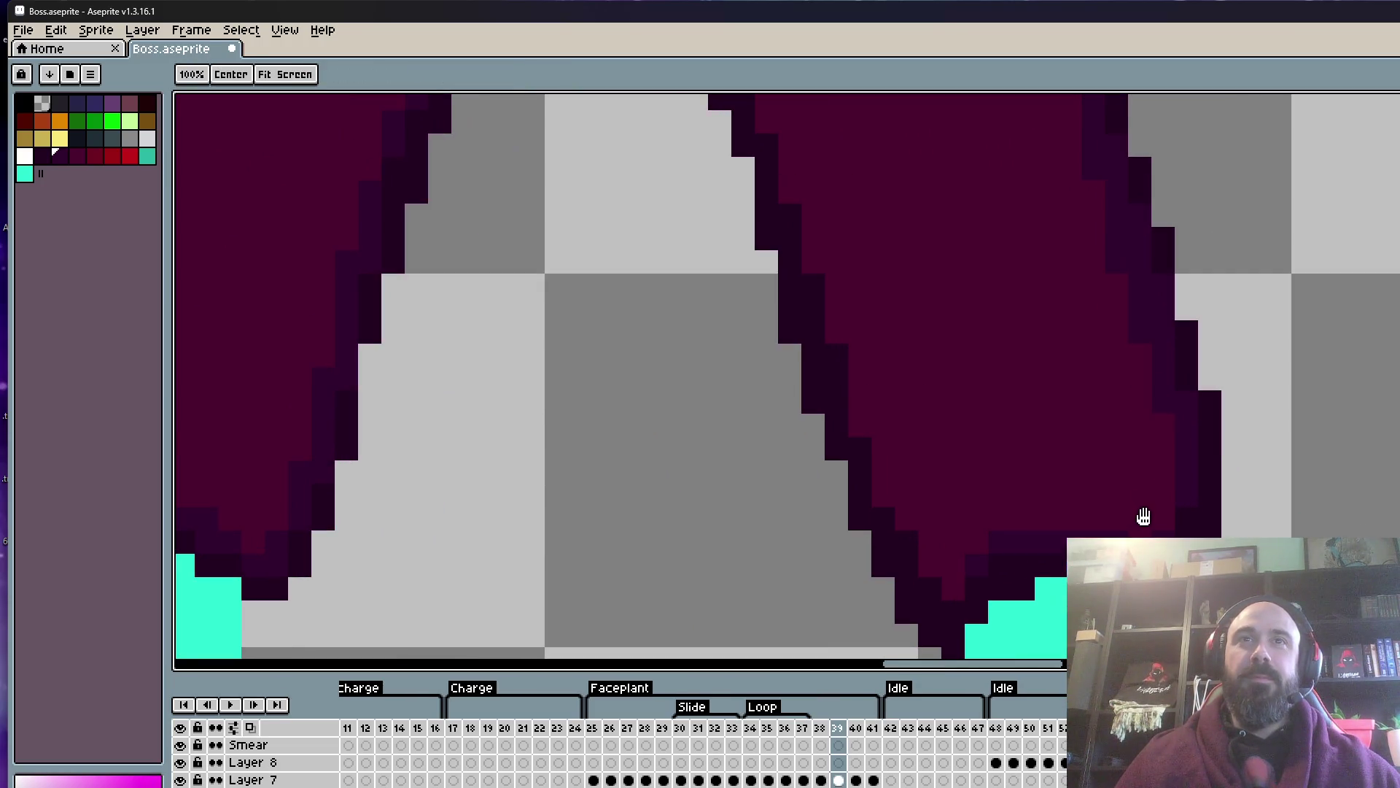
pyautogui.scroll(1, 1165, 524)
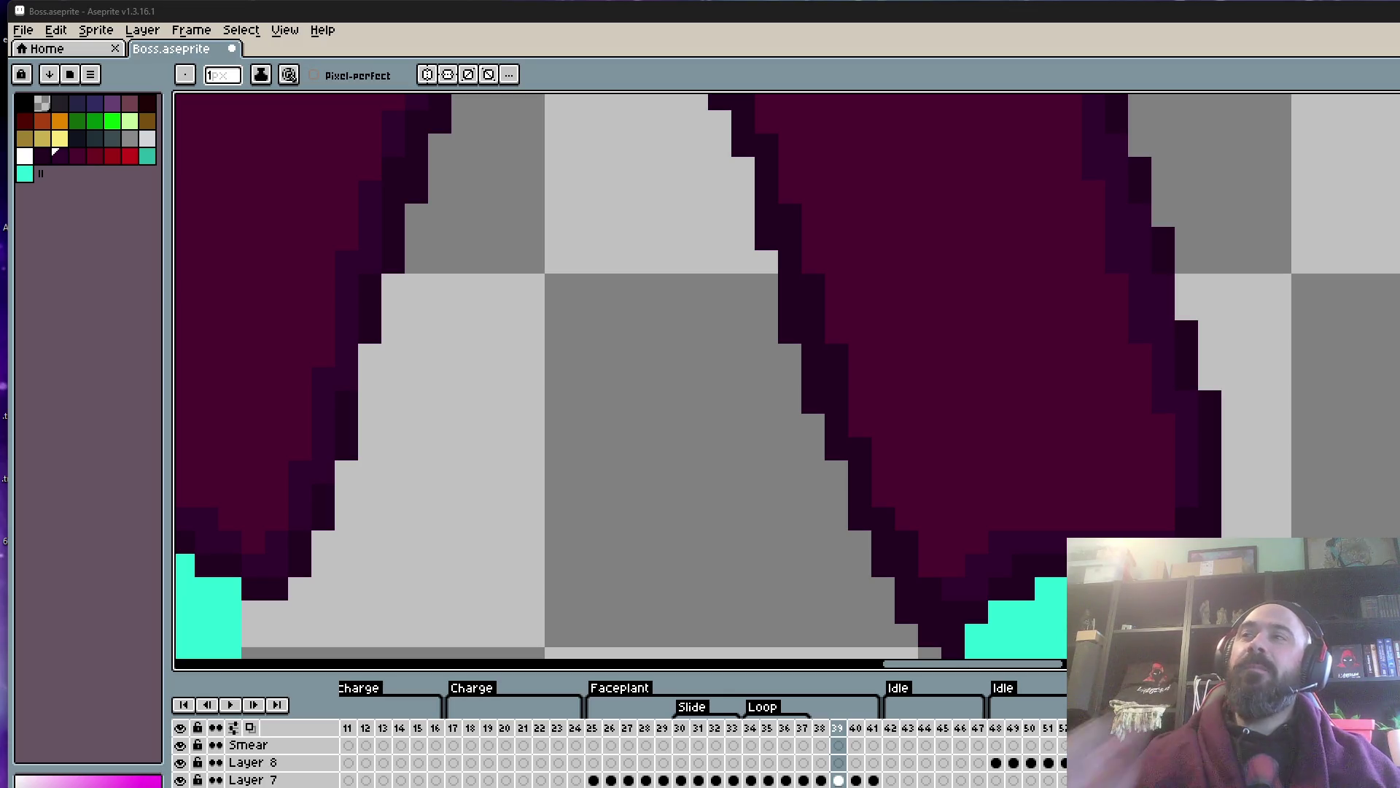
# - Sample two dark outline shades from the finger's edge
pyautogui.scroll(-1, 785, 134)
pyautogui.scroll(-1, 785, 135)
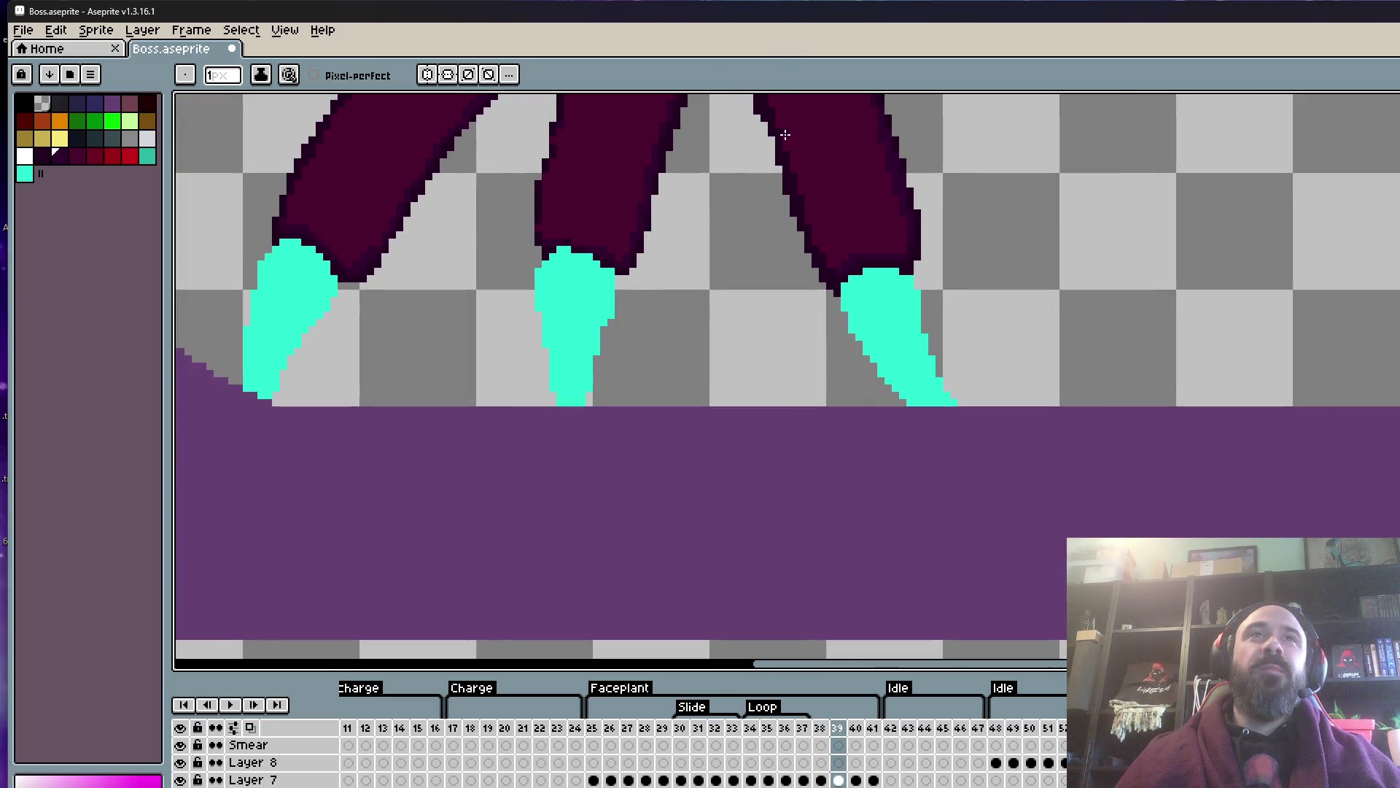
pyautogui.scroll(-1, 803, 484)
pyautogui.scroll(-1, 803, 322)
pyautogui.scroll(2, 819, 269)
pyautogui.scroll(3, 814, 237)
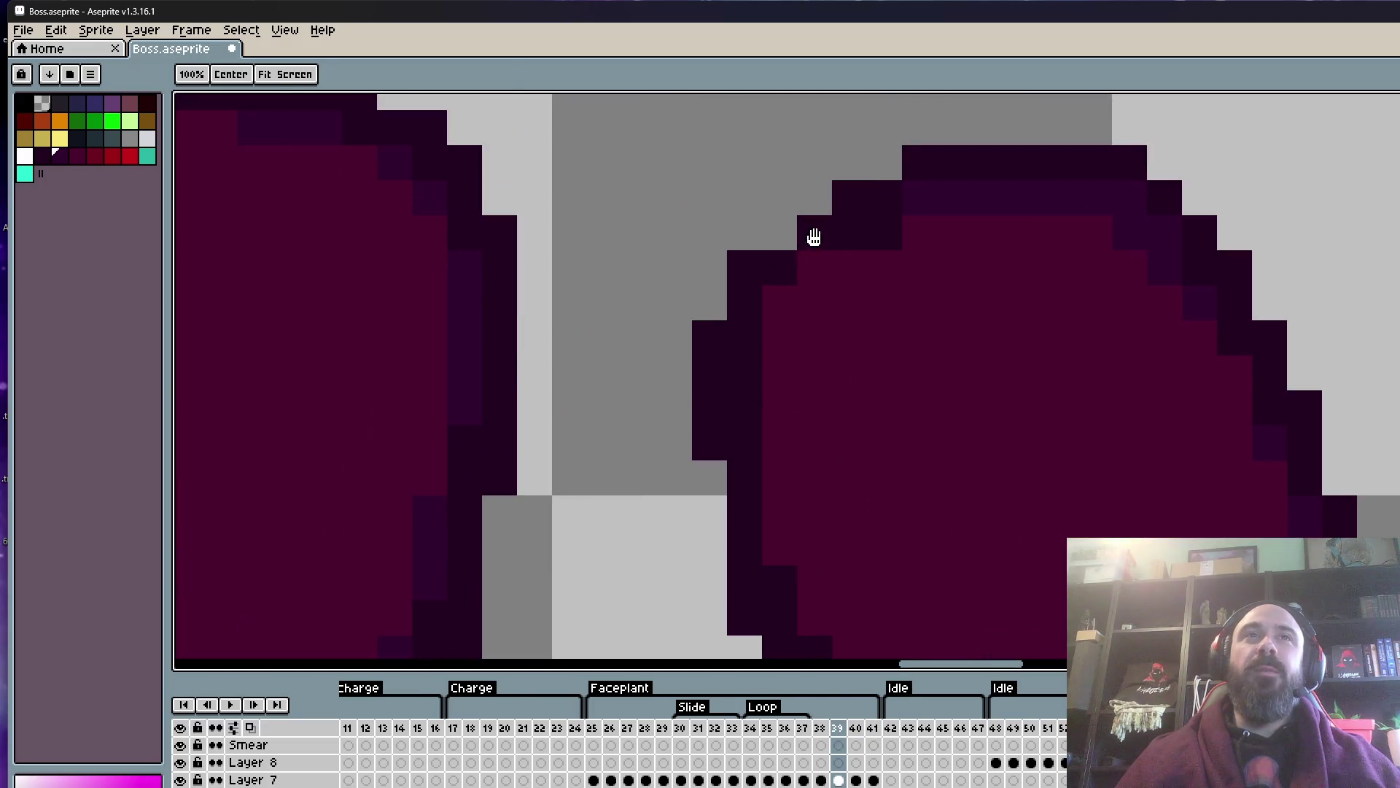
pyautogui.keyDown('alt'); pyautogui.click(889, 222); pyautogui.keyUp('alt')
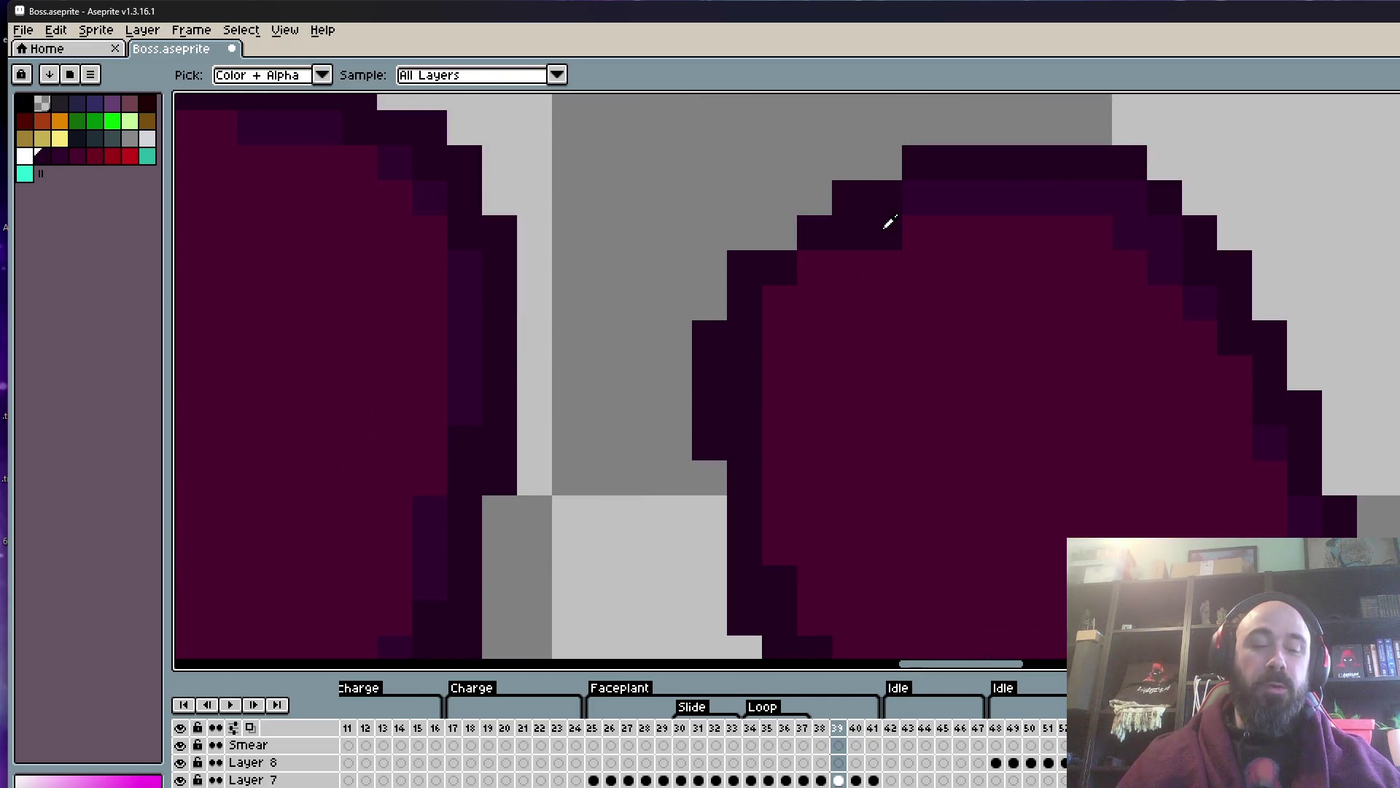
pyautogui.scroll(-2, 803, 234)
pyautogui.scroll(1, 810, 240)
pyautogui.scroll(1, 847, 272)
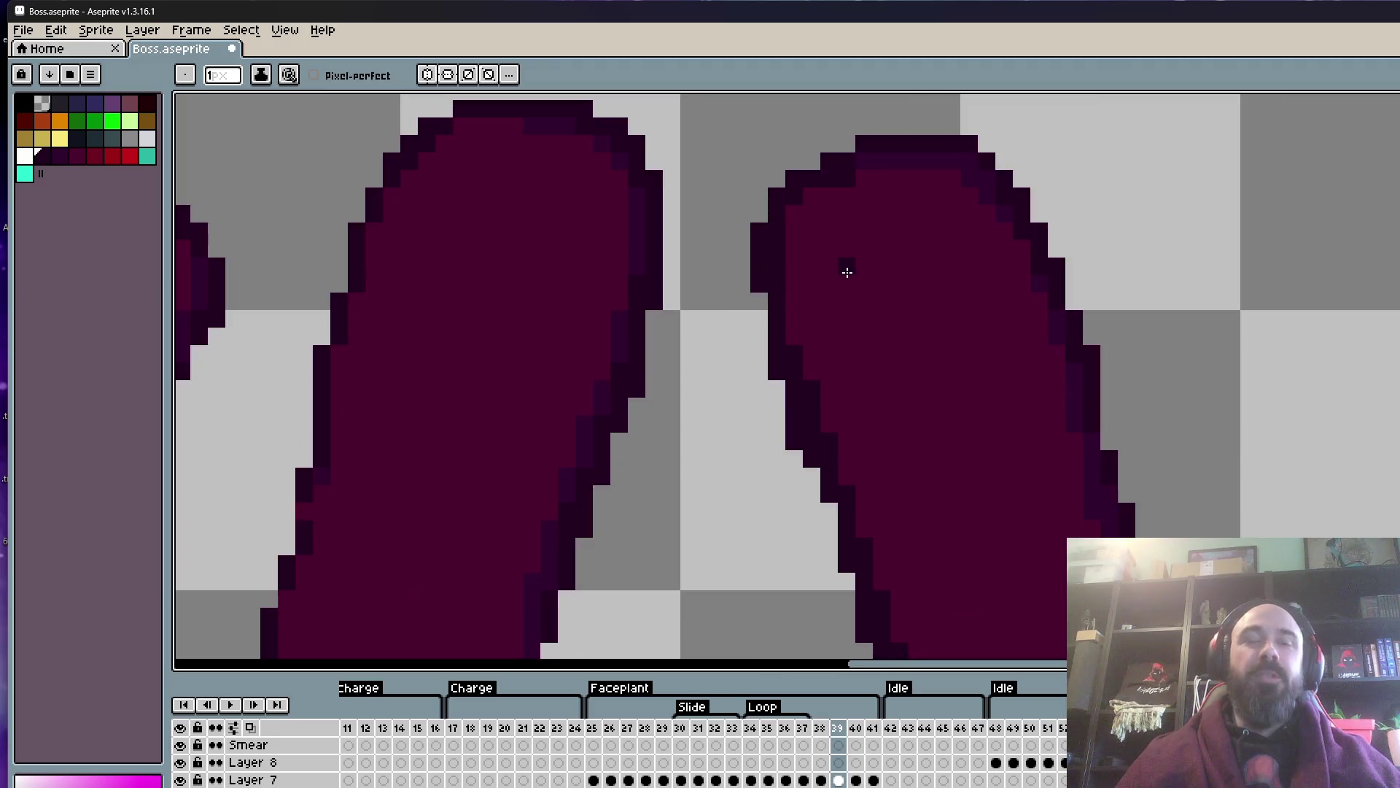
pyautogui.keyDown('alt'); pyautogui.click(850, 265); pyautogui.keyUp('alt')
# - Repaint the stray dark stair-step pixels along the finger's diagonal edge maroon
pyautogui.scroll(1, 852, 268)
pyautogui.scroll(1, 853, 272)
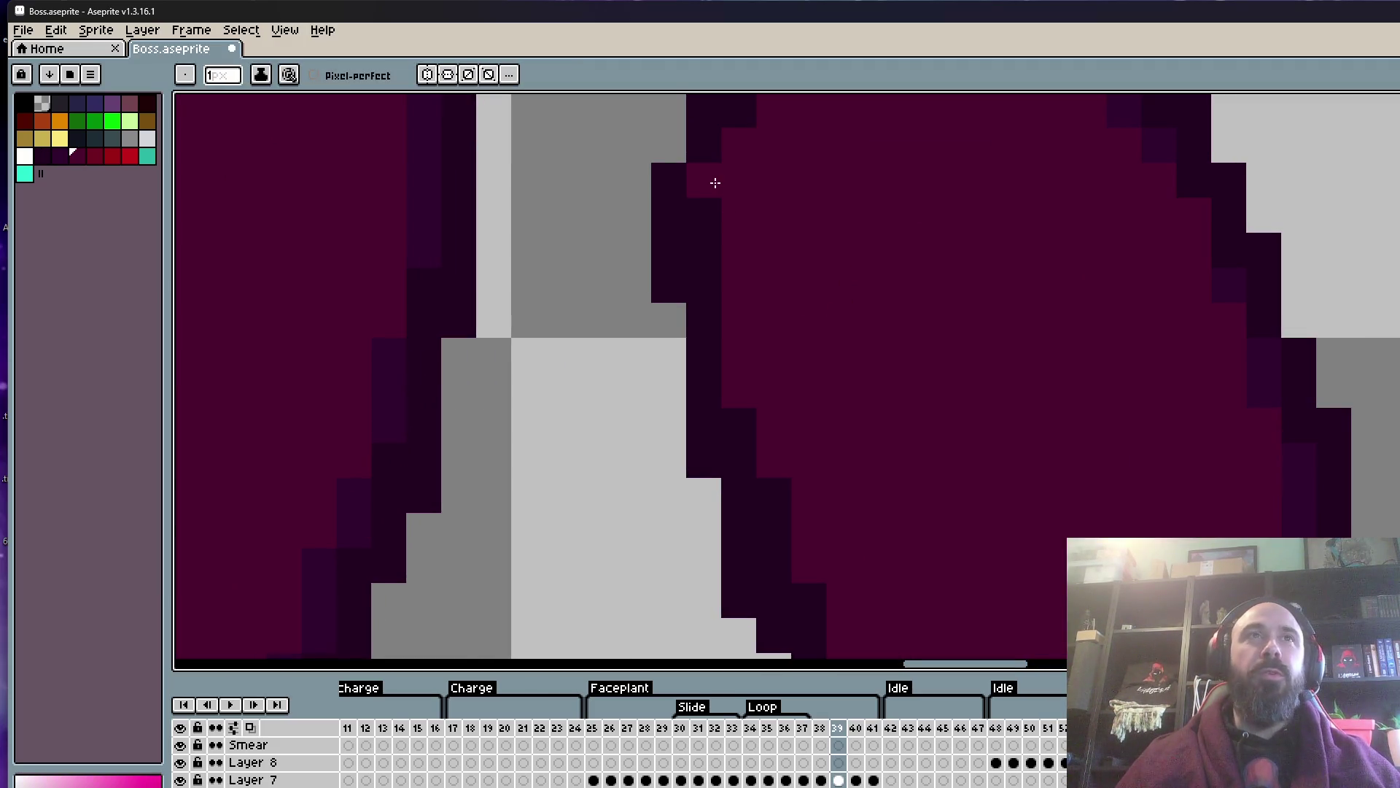
pyautogui.scroll(-1, 736, 350)
pyautogui.scroll(1, 701, 208)
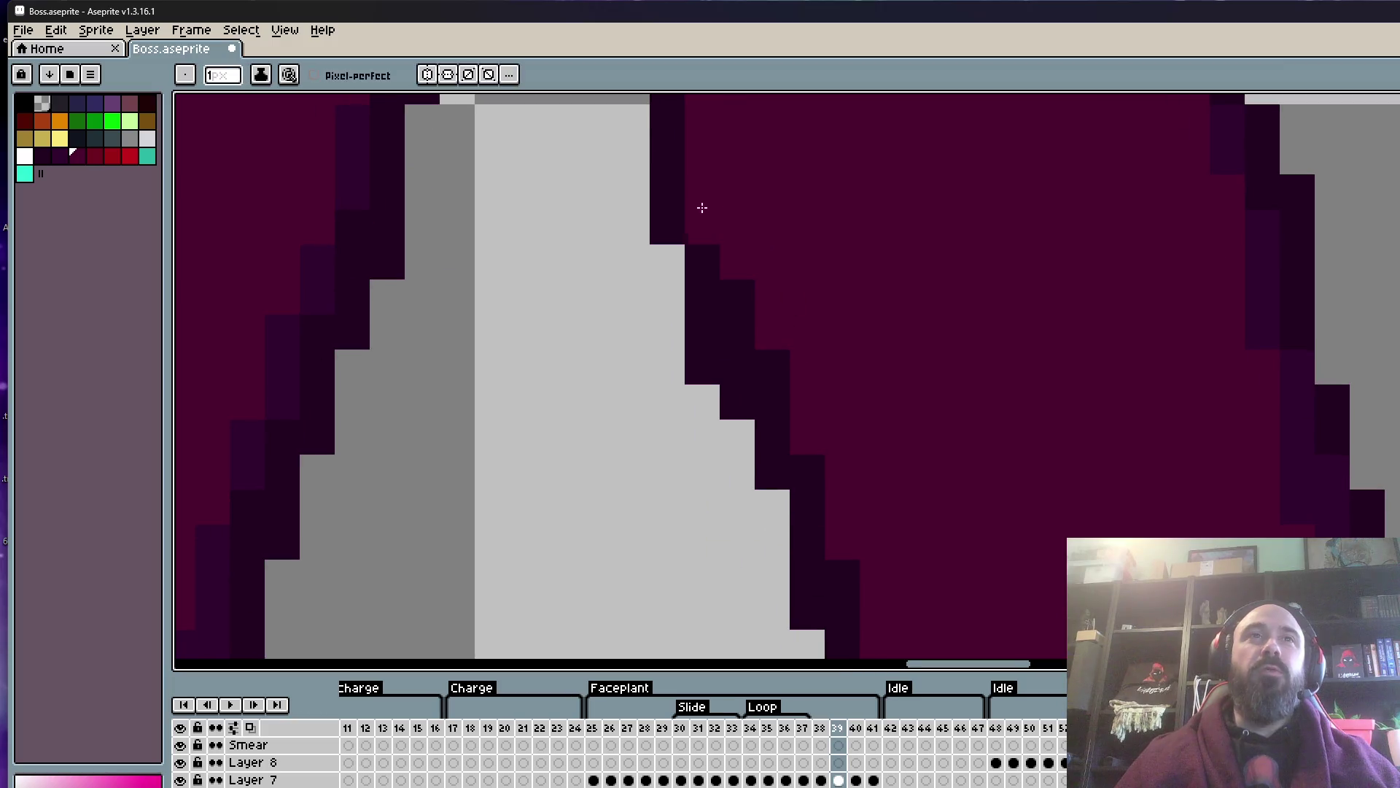
pyautogui.click(715, 219)
pyautogui.moveTo(737, 298); pyautogui.dragTo(797, 391)
pyautogui.click(710, 215)
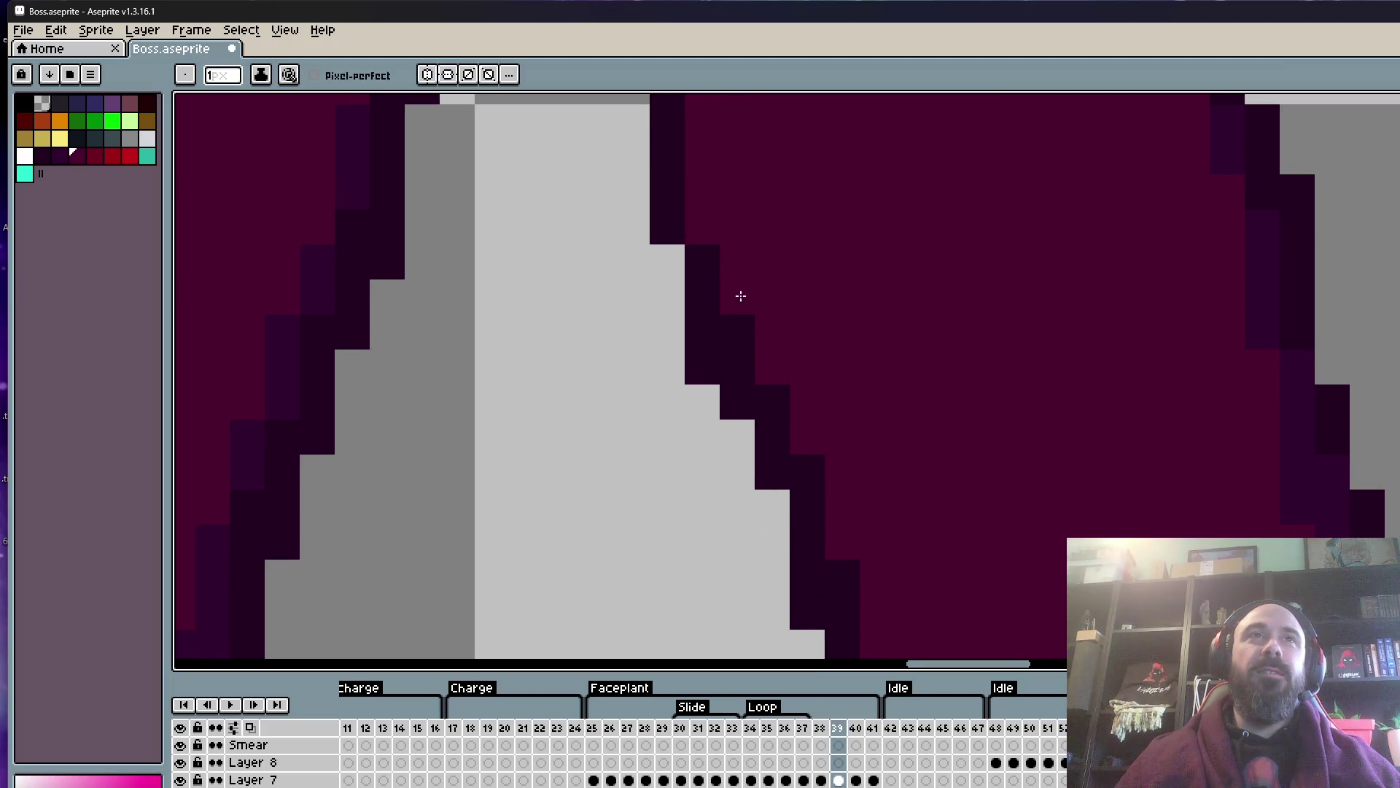
pyautogui.moveTo(738, 333); pyautogui.dragTo(741, 367)
pyautogui.click(772, 402)
pyautogui.click(807, 472)
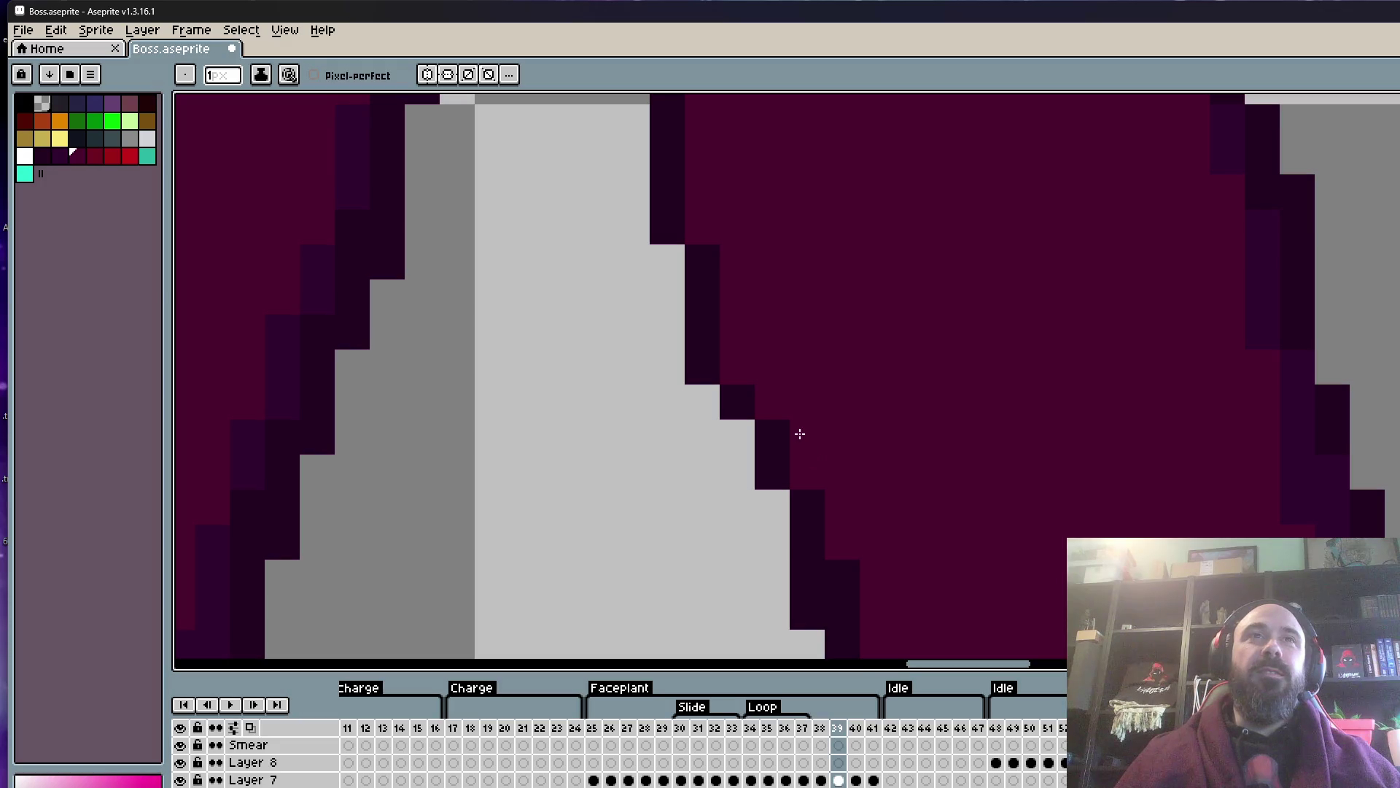
# - Move down the finger's edge, resample the outline colour and fix another edge pixel
pyautogui.scroll(-2, 897, 335)
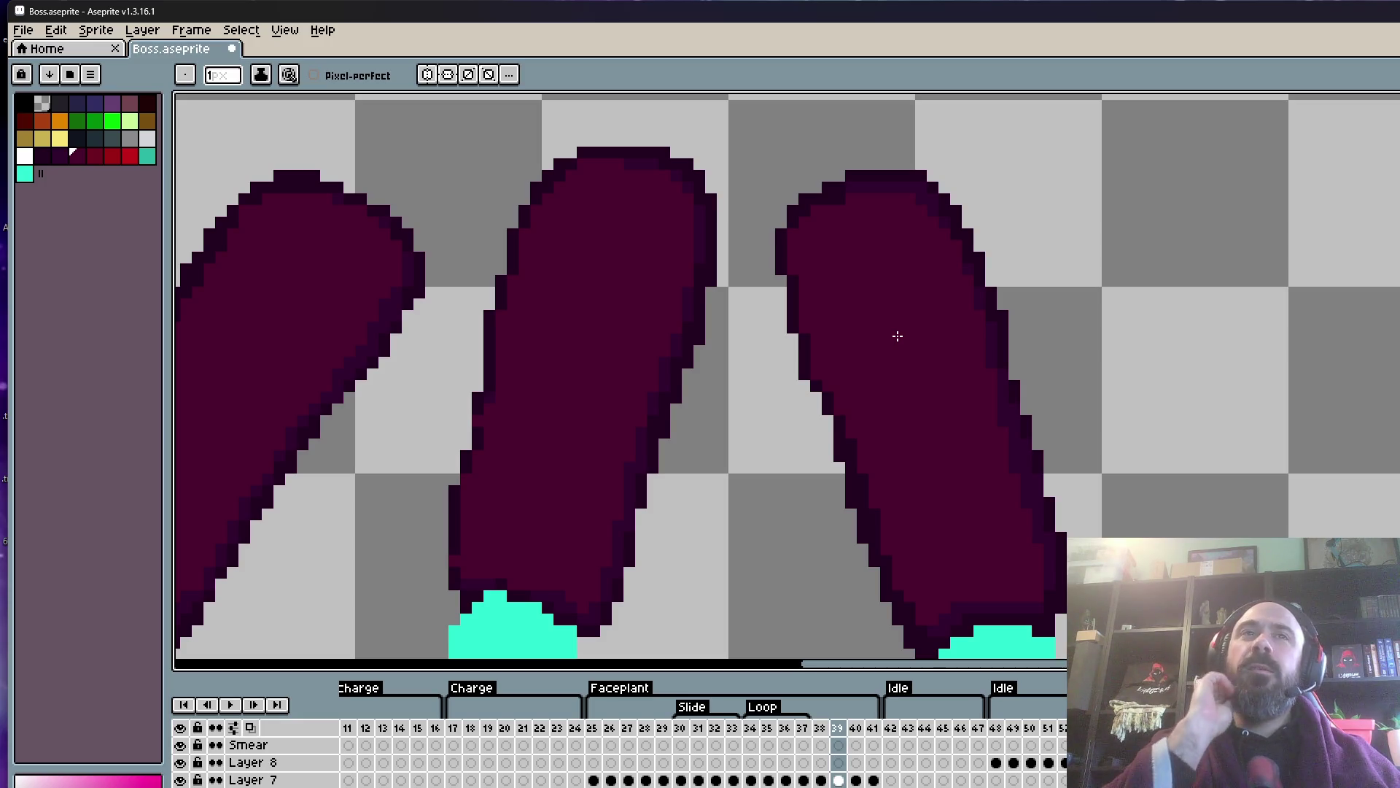
pyautogui.scroll(3, 904, 467)
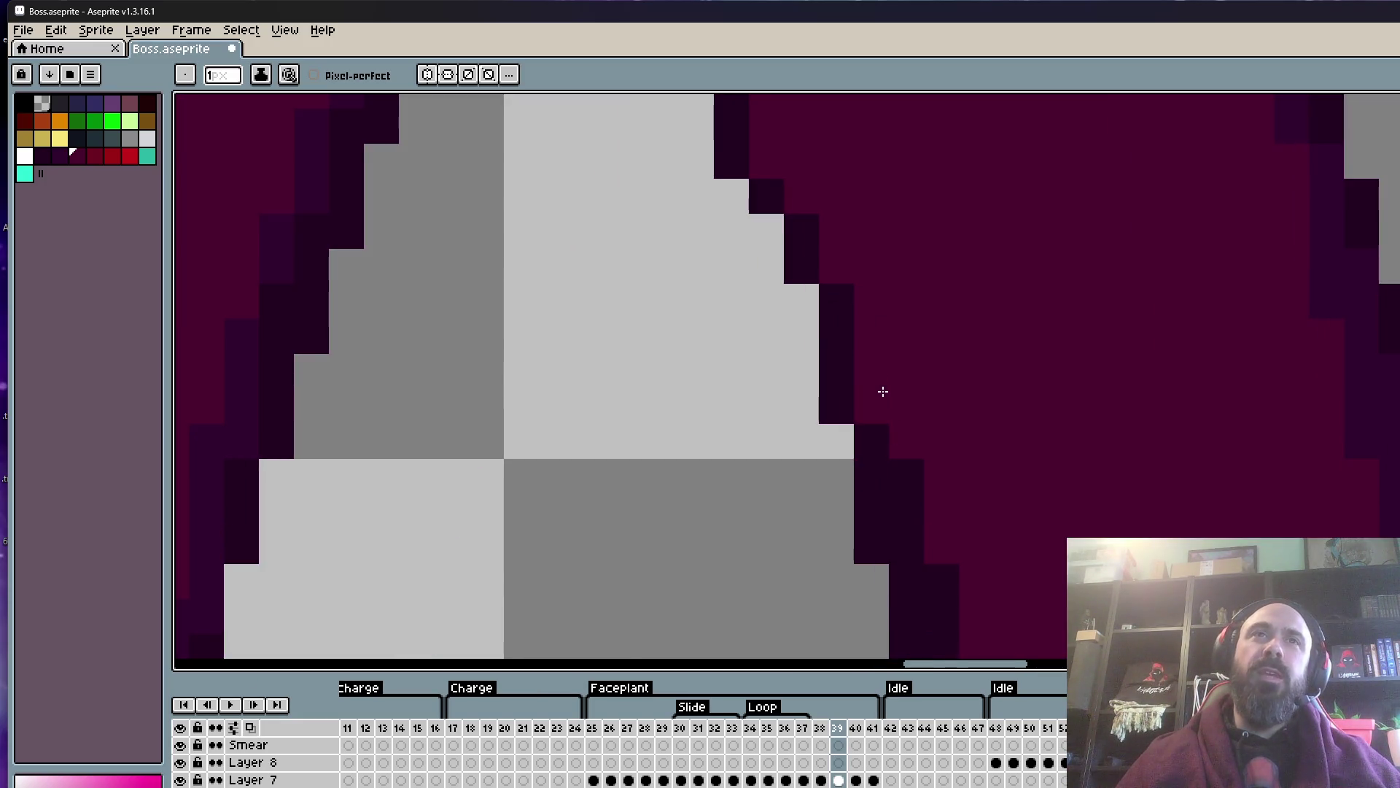
pyautogui.moveTo(916, 540); pyautogui.dragTo(894, 241)
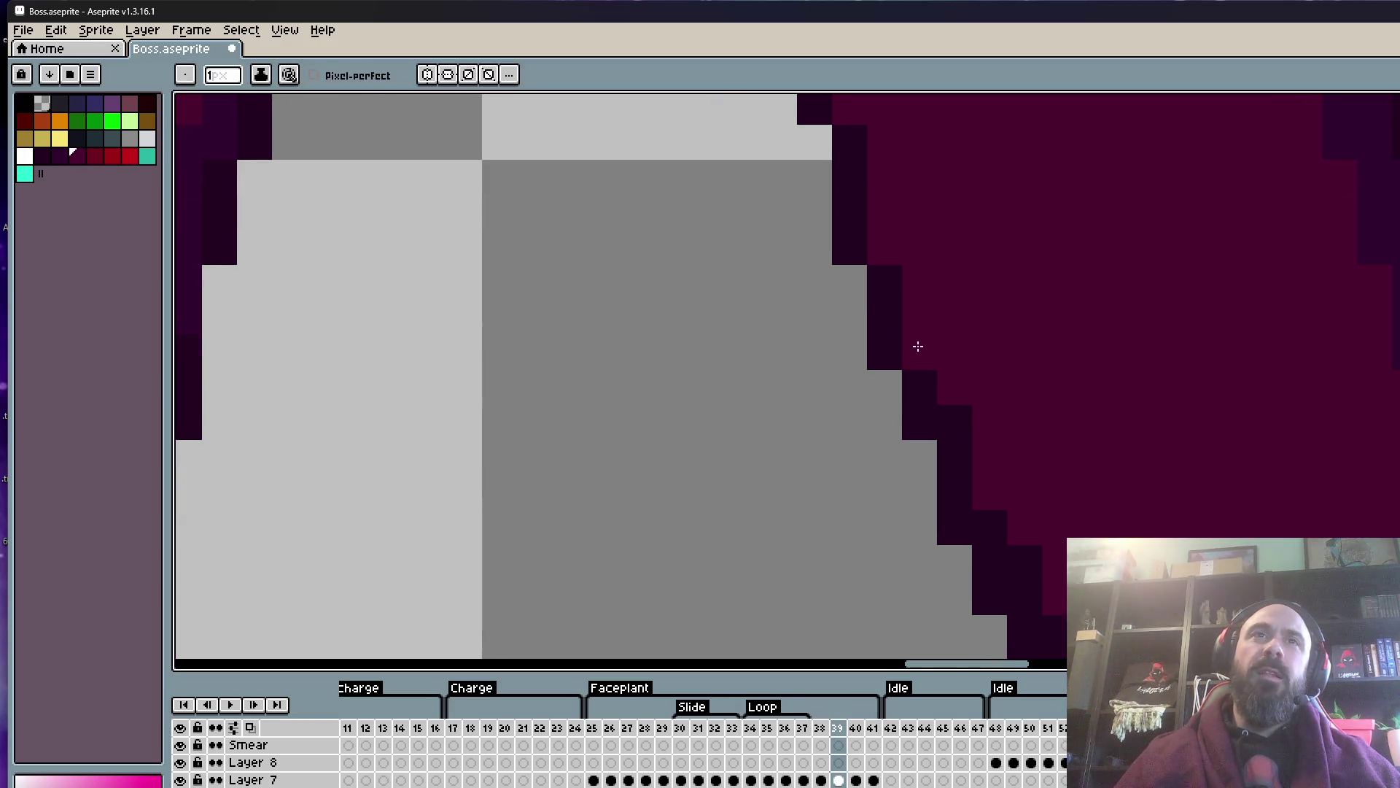
pyautogui.scroll(-3, 1025, 598)
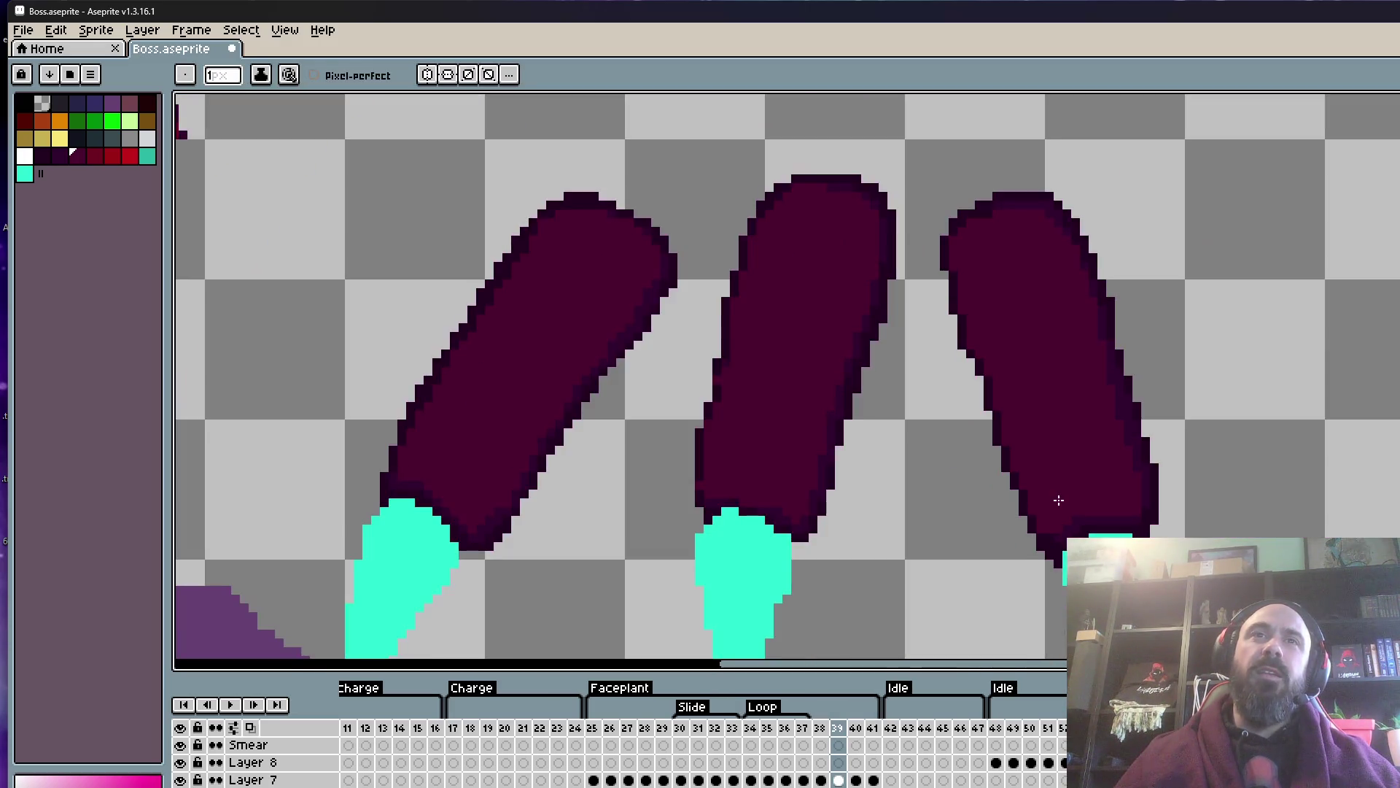
pyautogui.scroll(3, 746, 395)
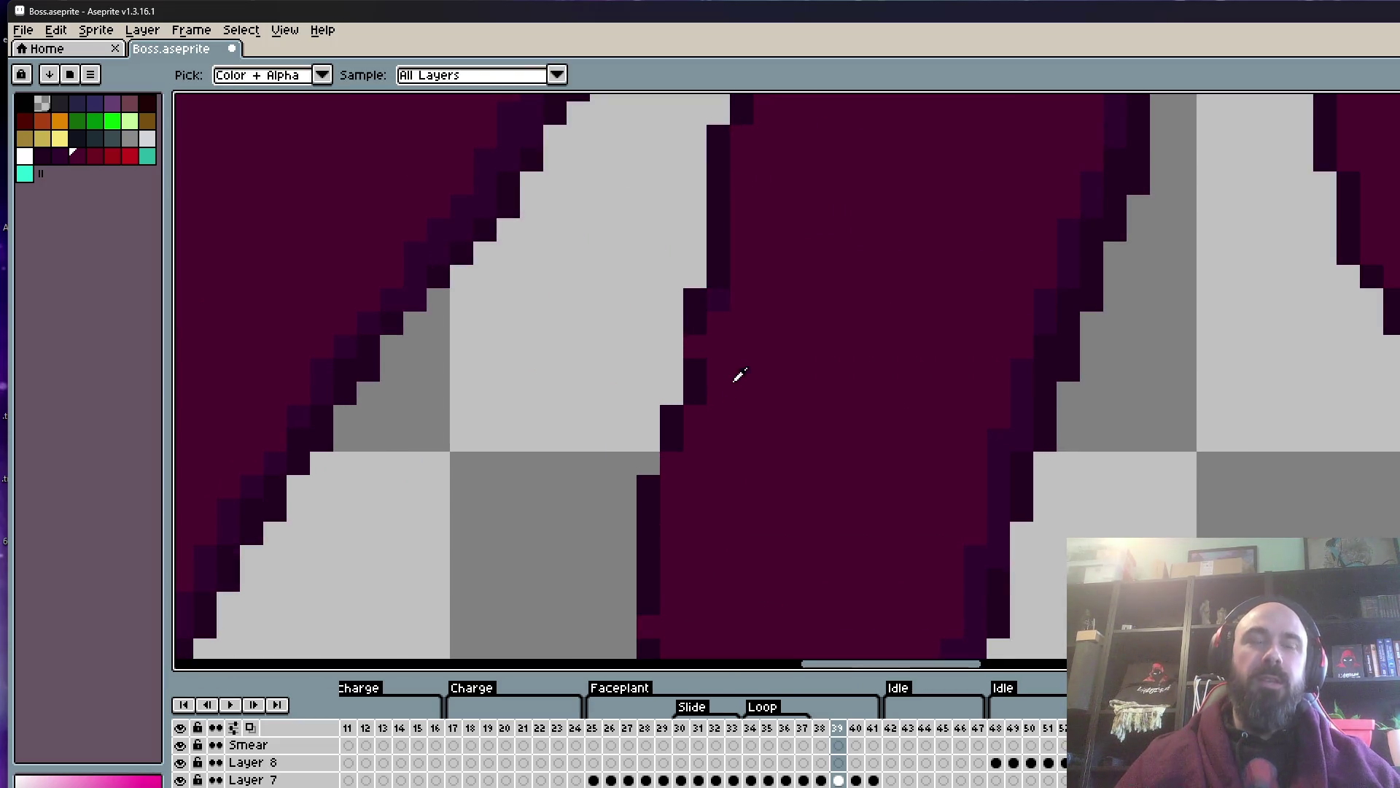
pyautogui.keyDown('alt'); pyautogui.click(694, 311); pyautogui.keyUp('alt')
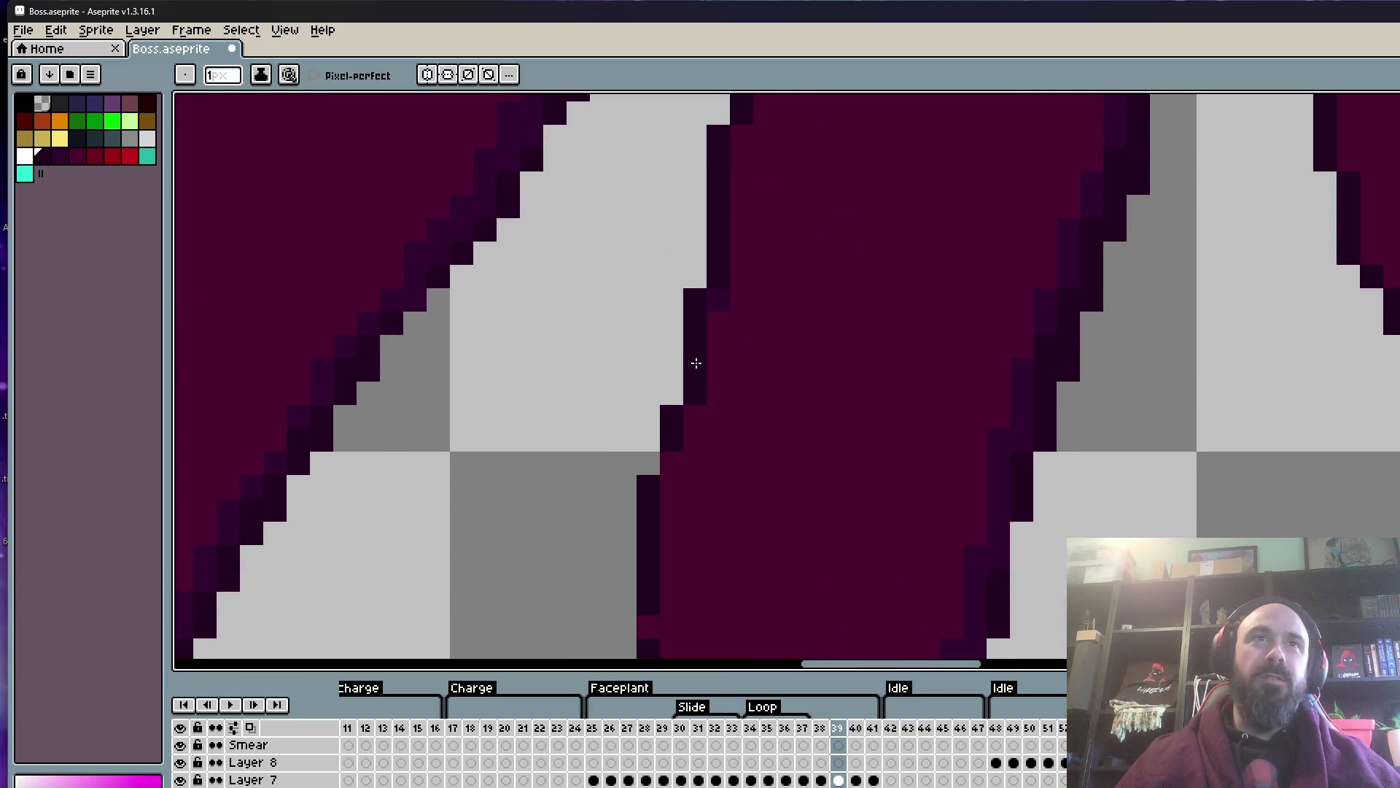
pyautogui.scroll(-2, 689, 357)
pyautogui.scroll(-2, 660, 524)
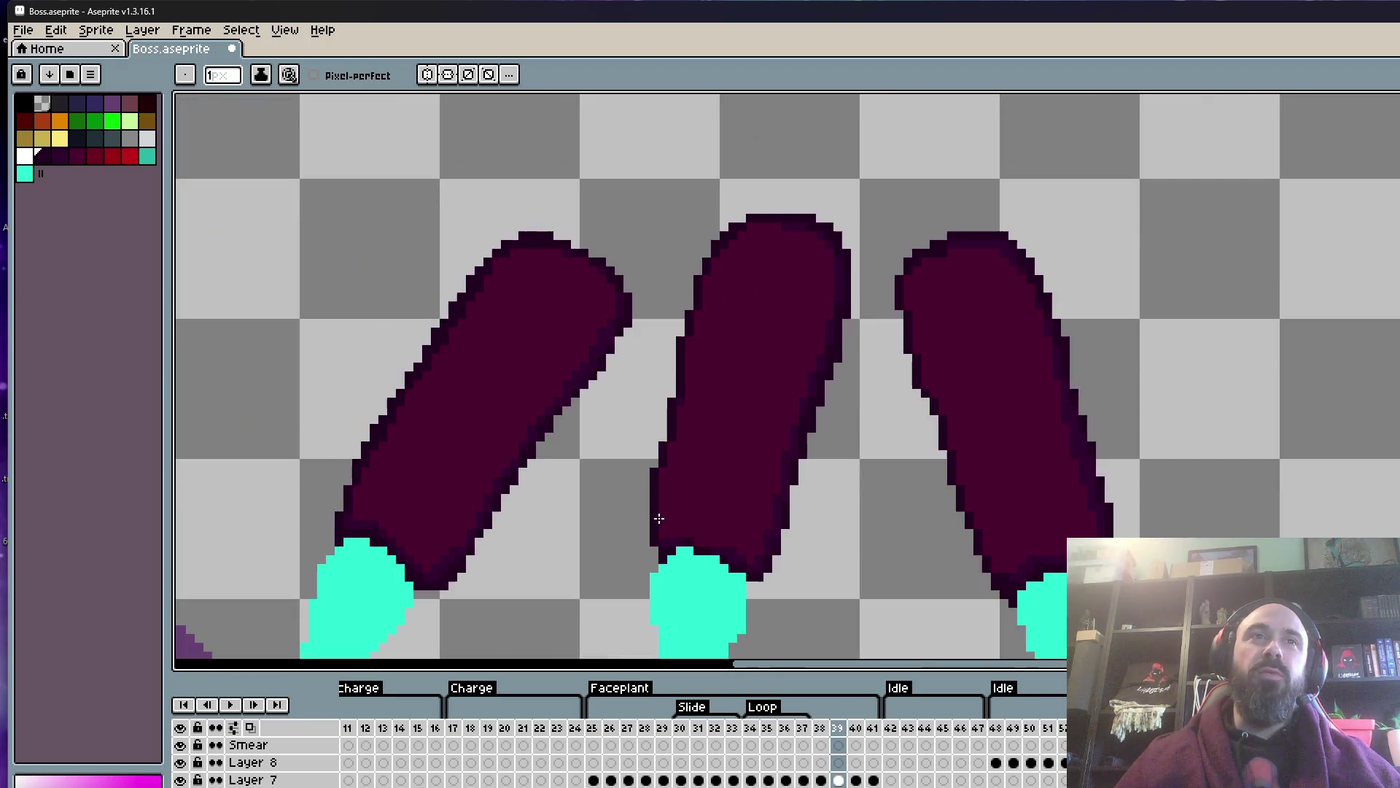
pyautogui.scroll(2, 668, 525)
pyautogui.scroll(1, 687, 527)
pyautogui.click(689, 527)
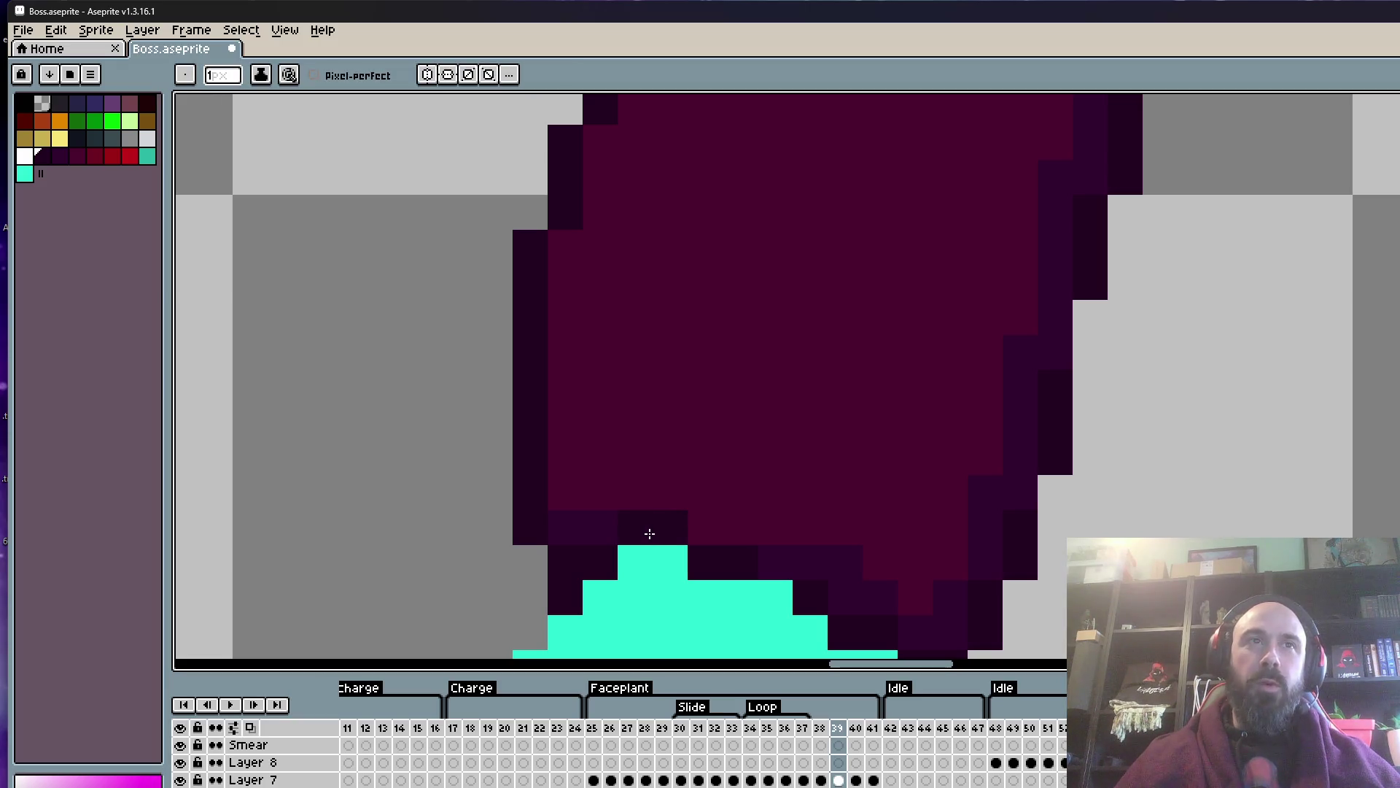
pyautogui.press('alt')
pyautogui.press('alt')
# - Add dark outline pixels just above the middle finger's cyan claw
pyautogui.keyDown('alt'); pyautogui.click(601, 515); pyautogui.keyUp('alt')
pyautogui.moveTo(645, 493); pyautogui.dragTo(733, 534)
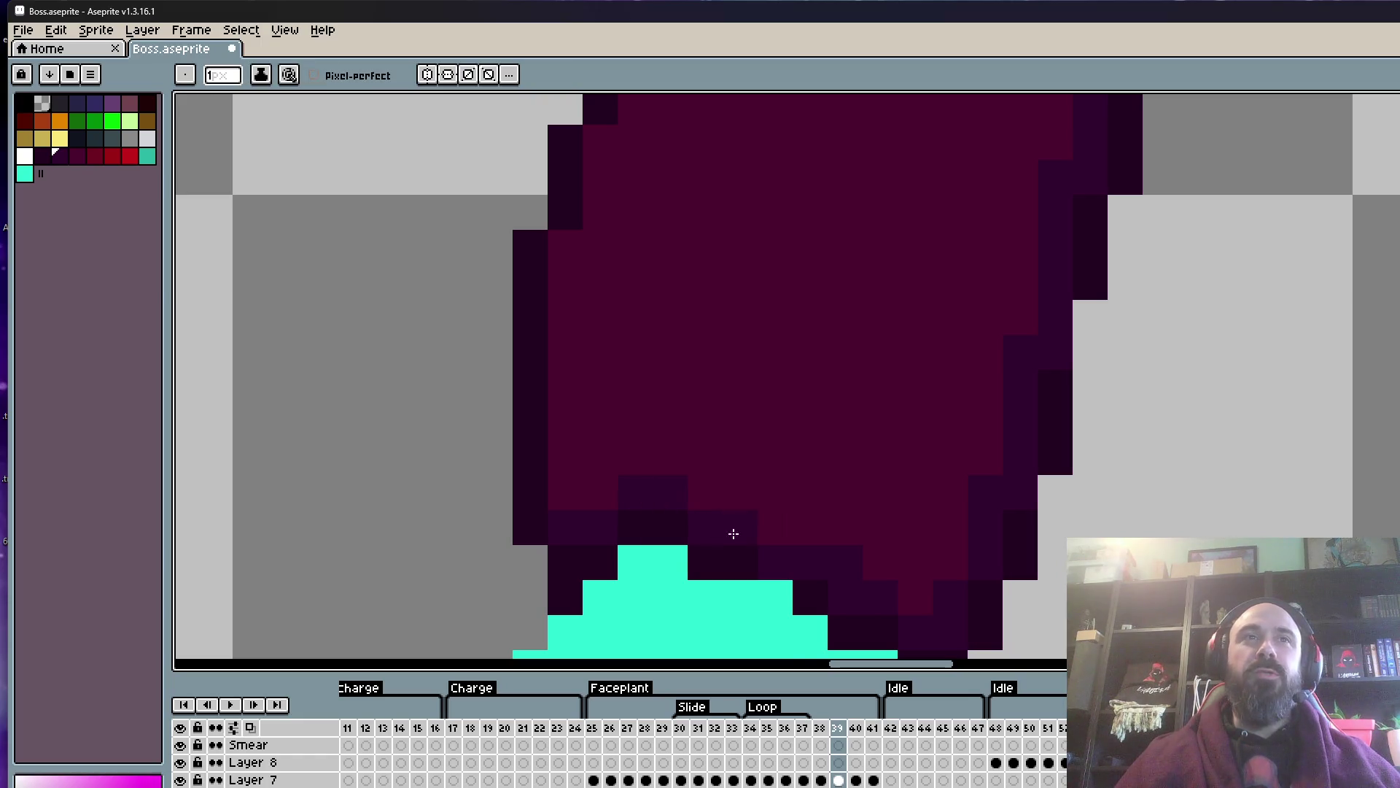
pyautogui.scroll(-4, 762, 522)
pyautogui.scroll(2, 765, 438)
pyautogui.scroll(1, 798, 482)
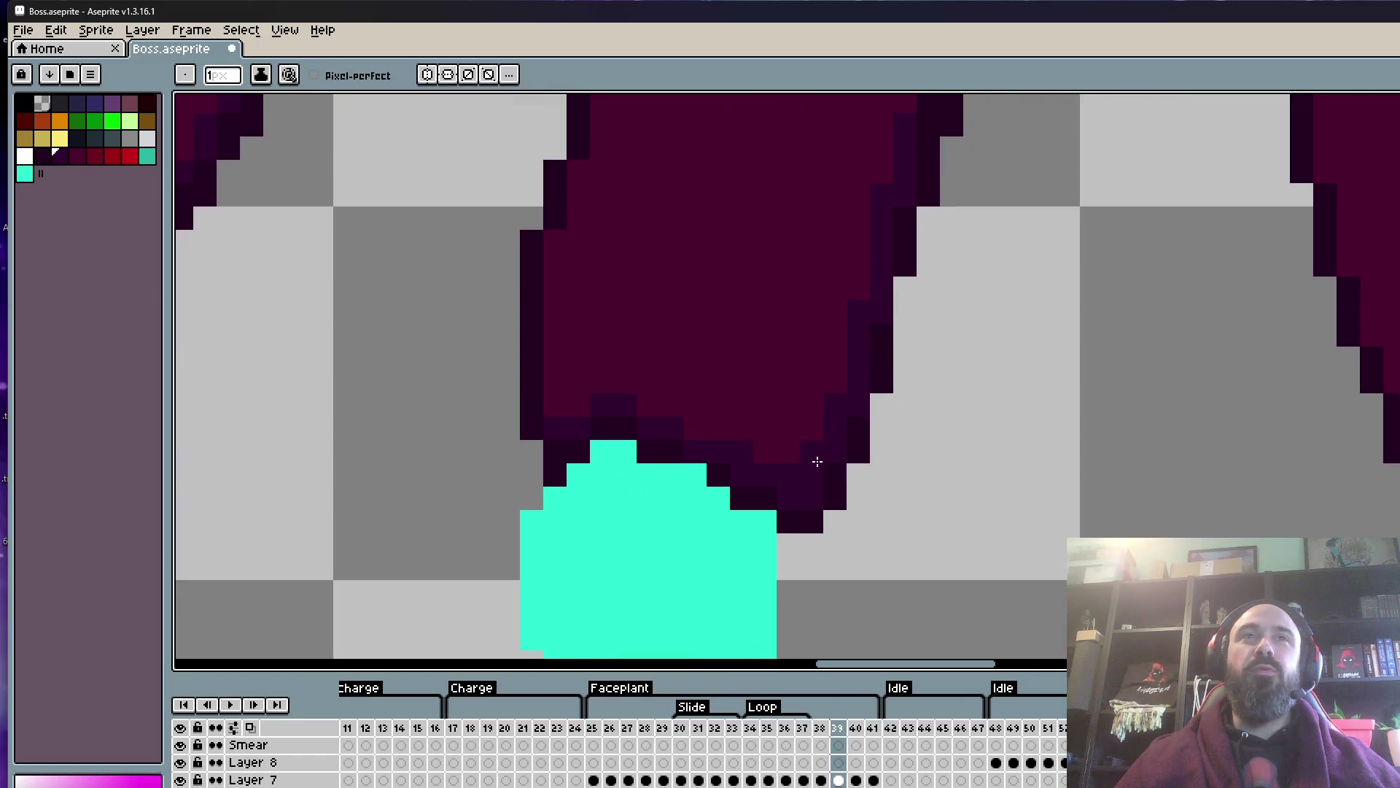
pyautogui.scroll(-3, 816, 461)
pyautogui.scroll(3, 558, 467)
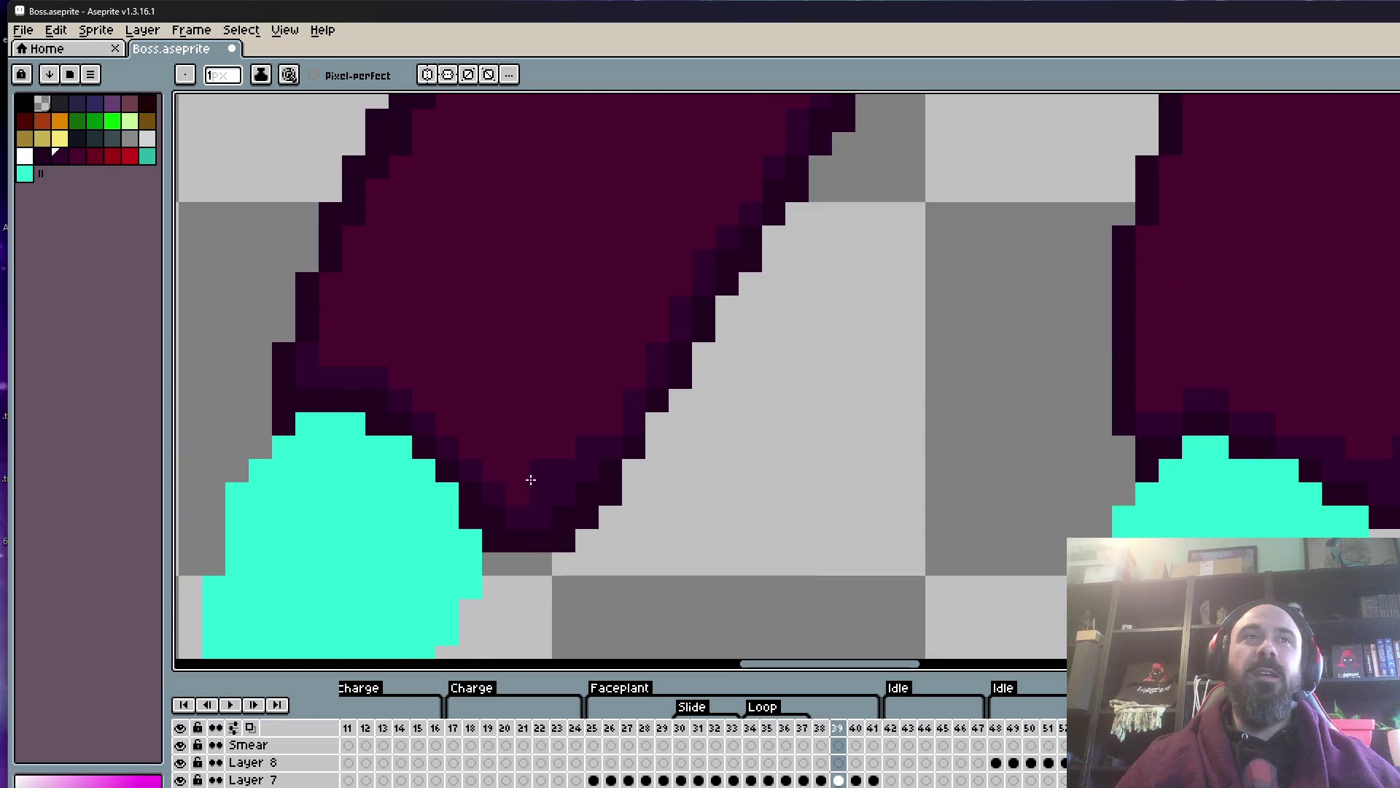
pyautogui.scroll(-3, 531, 479)
pyautogui.scroll(3, 544, 467)
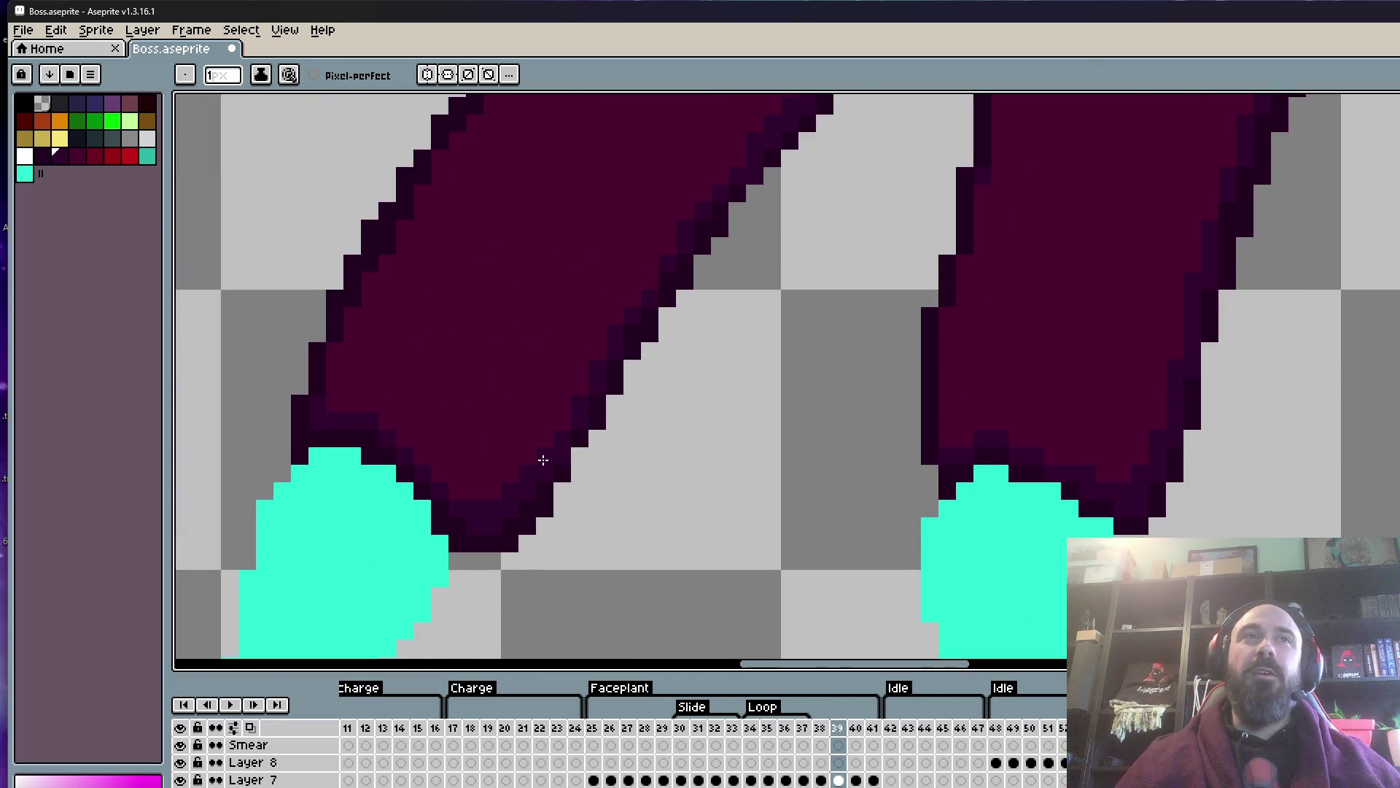
pyautogui.scroll(-3, 548, 460)
pyautogui.scroll(-1, 604, 409)
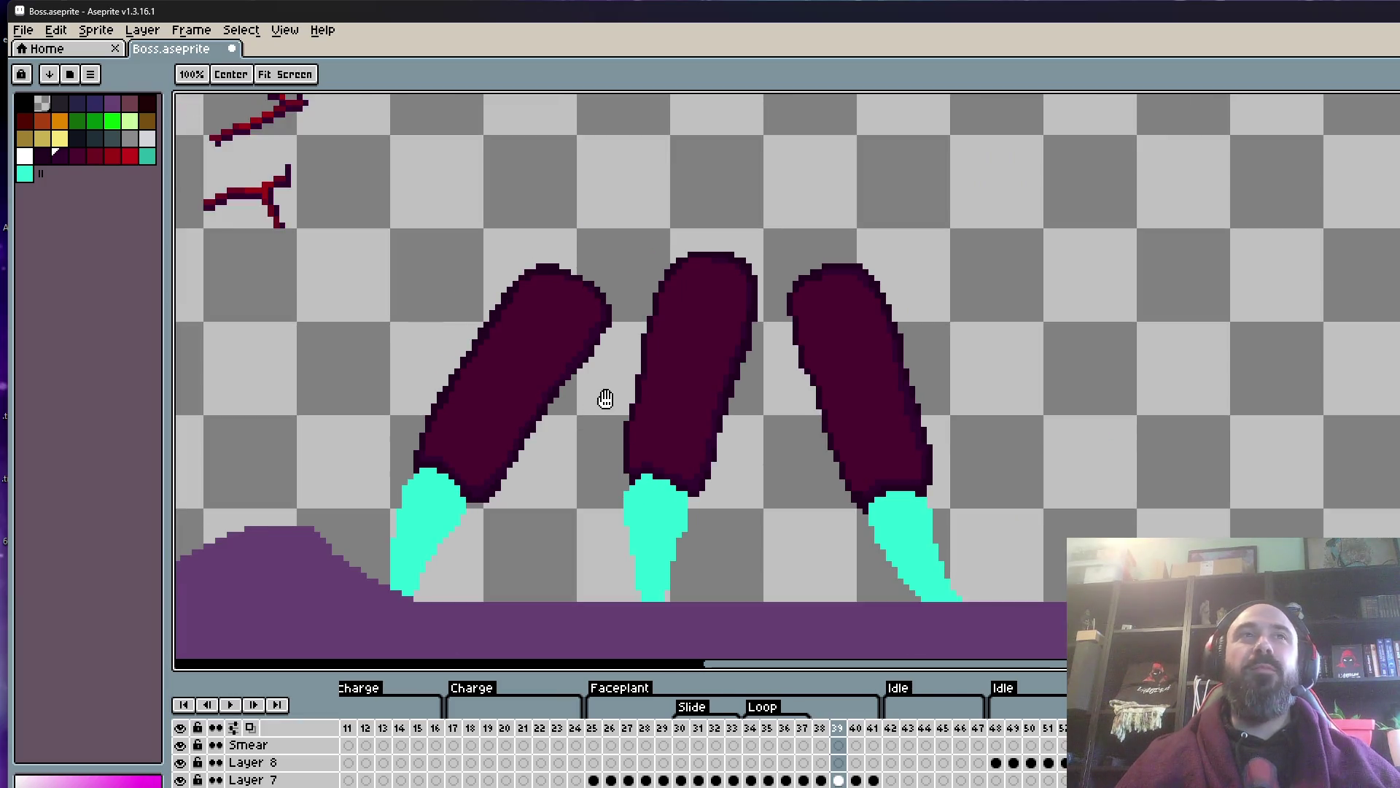
pyautogui.scroll(2, 599, 361)
pyautogui.scroll(3, 582, 335)
pyautogui.scroll(-6, 581, 325)
pyautogui.scroll(2, 582, 314)
pyautogui.scroll(3, 579, 325)
pyautogui.scroll(2, 578, 365)
pyautogui.scroll(-2, 580, 366)
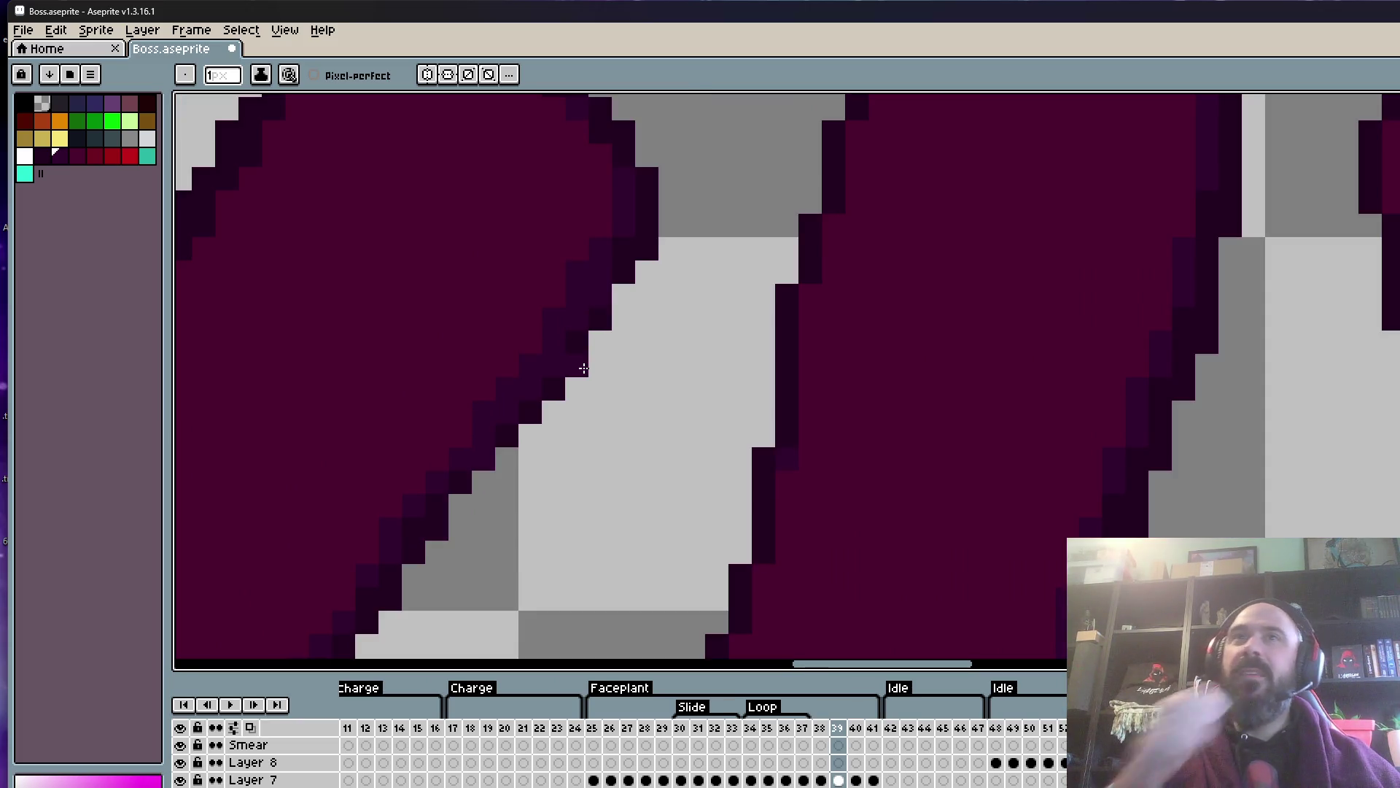
pyautogui.scroll(-4, 582, 368)
pyautogui.scroll(3, 633, 338)
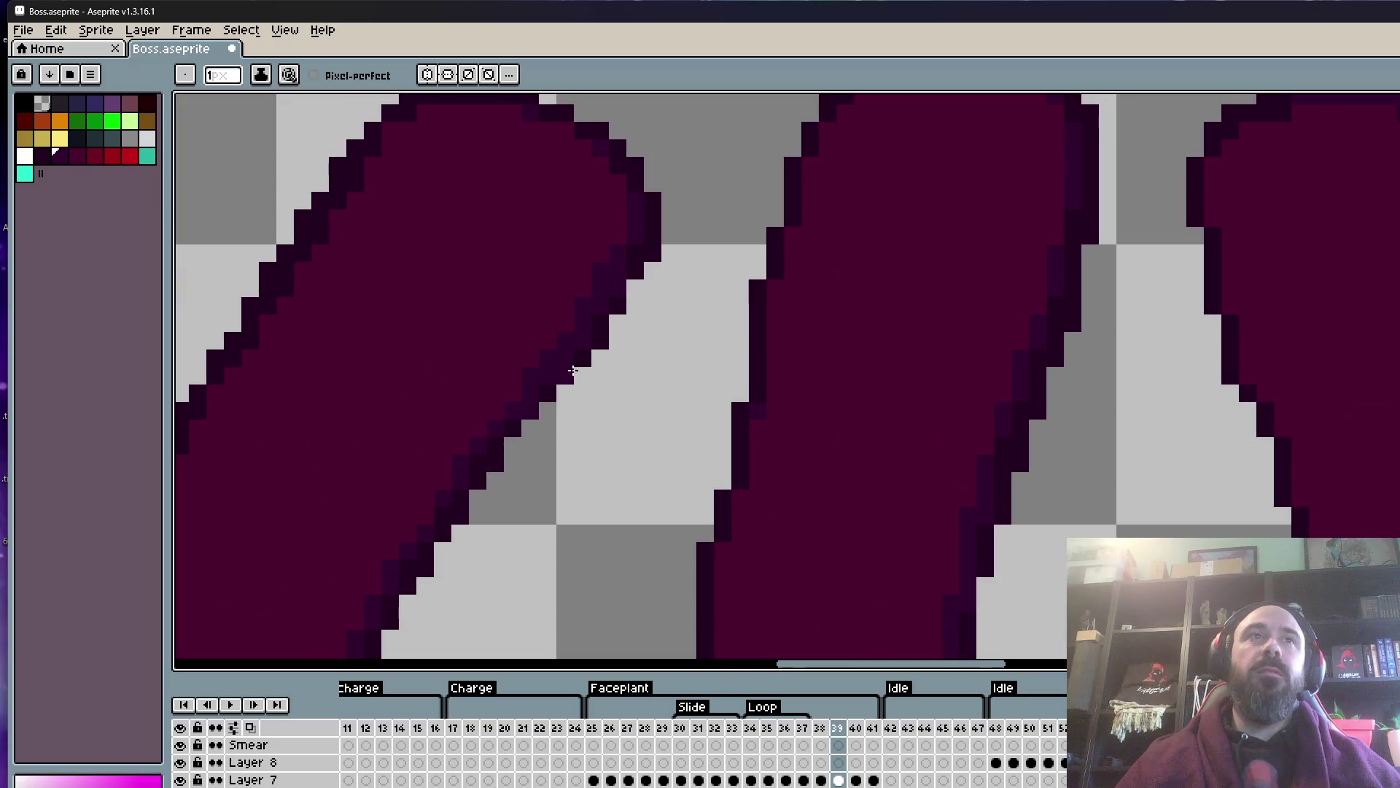
# - Clean up the dark outline pixels along the finger's right edge
pyautogui.moveTo(653, 254); pyautogui.dragTo(577, 373)
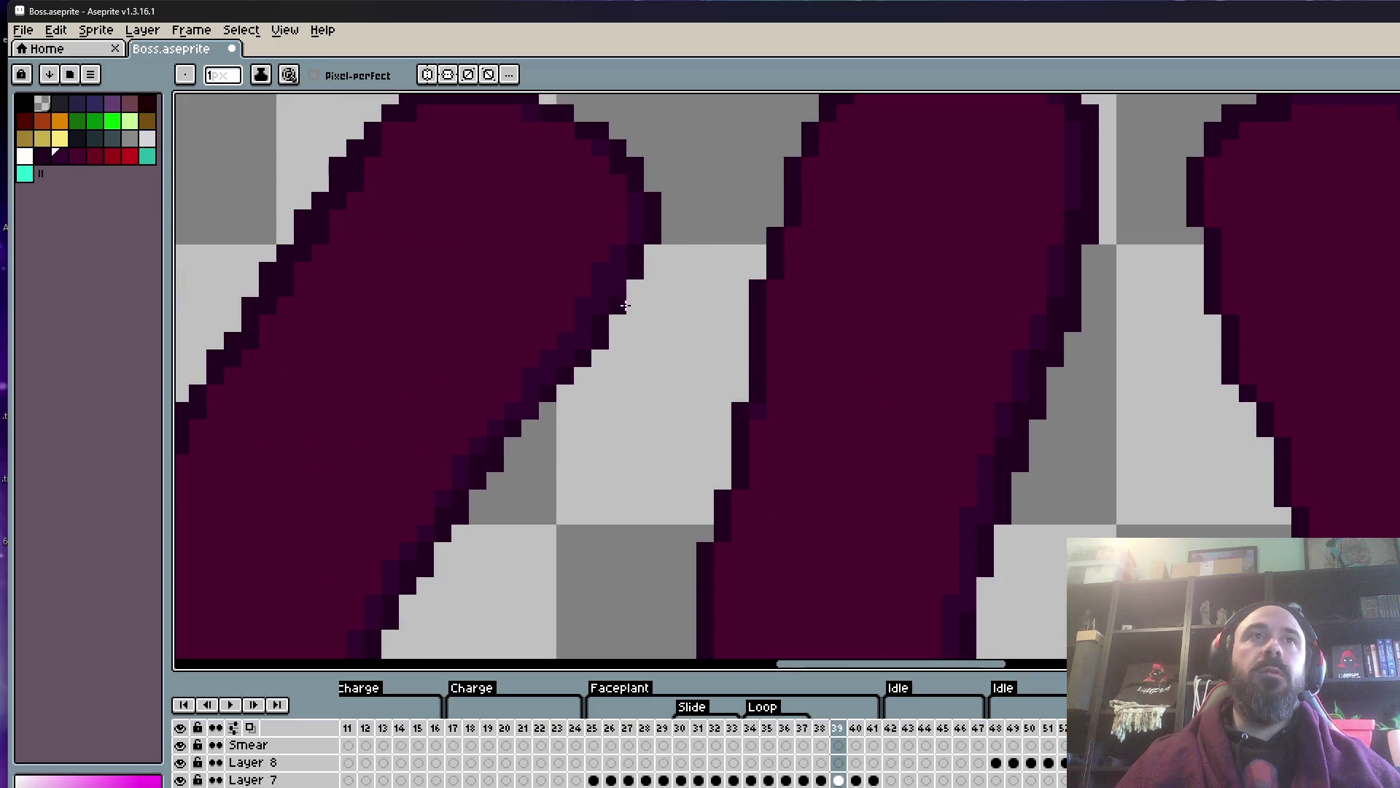
pyautogui.keyDown('alt'); pyautogui.click(558, 384); pyautogui.keyUp('alt')
pyautogui.scroll(2, 558, 385)
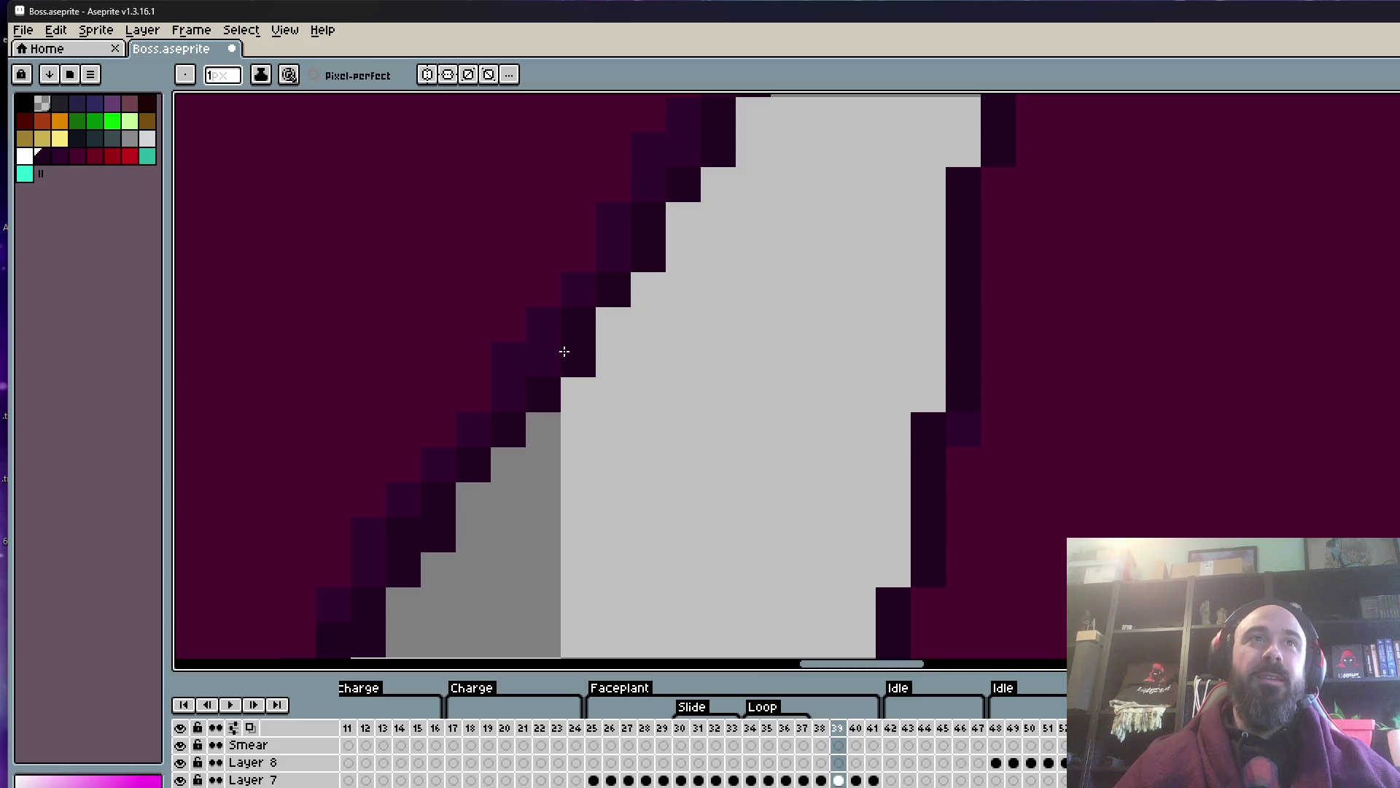
pyautogui.scroll(-3, 560, 323)
pyautogui.scroll(1, 560, 323)
pyautogui.scroll(-2, 601, 311)
# - Zoom out to review all three maroon fingers and the purple ground
pyautogui.moveTo(606, 292); pyautogui.dragTo(643, 253)
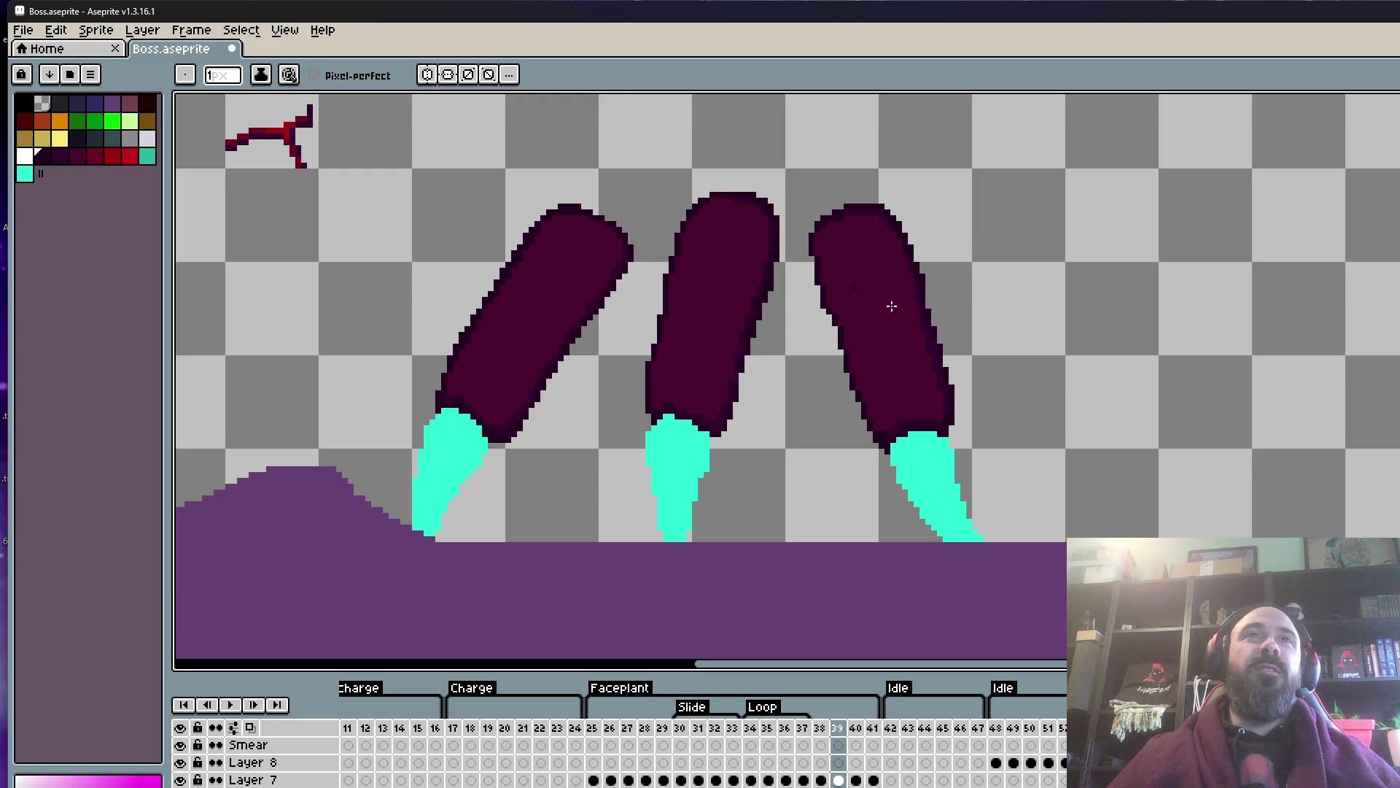
pyautogui.scroll(2, 844, 330)
pyautogui.scroll(2, 845, 330)
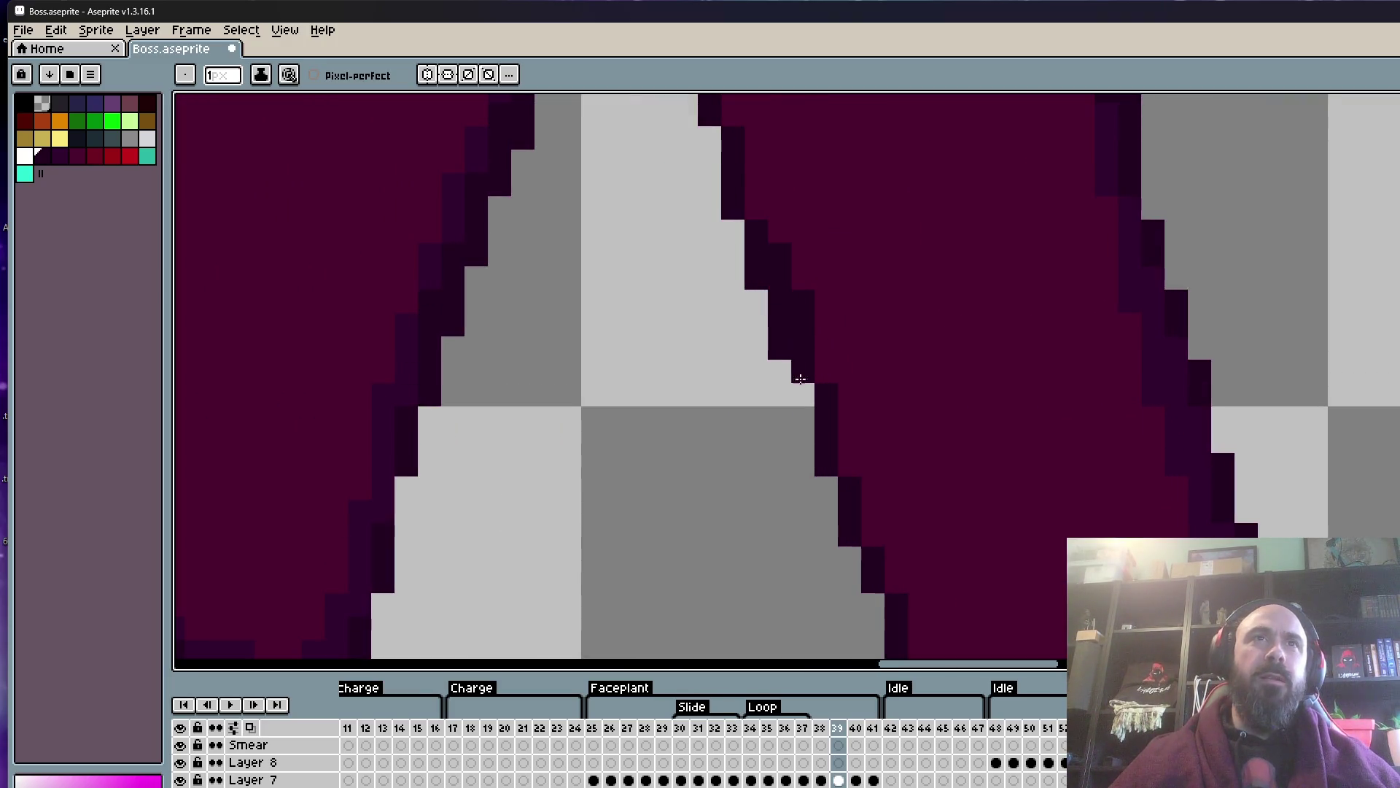
pyautogui.scroll(-3, 802, 364)
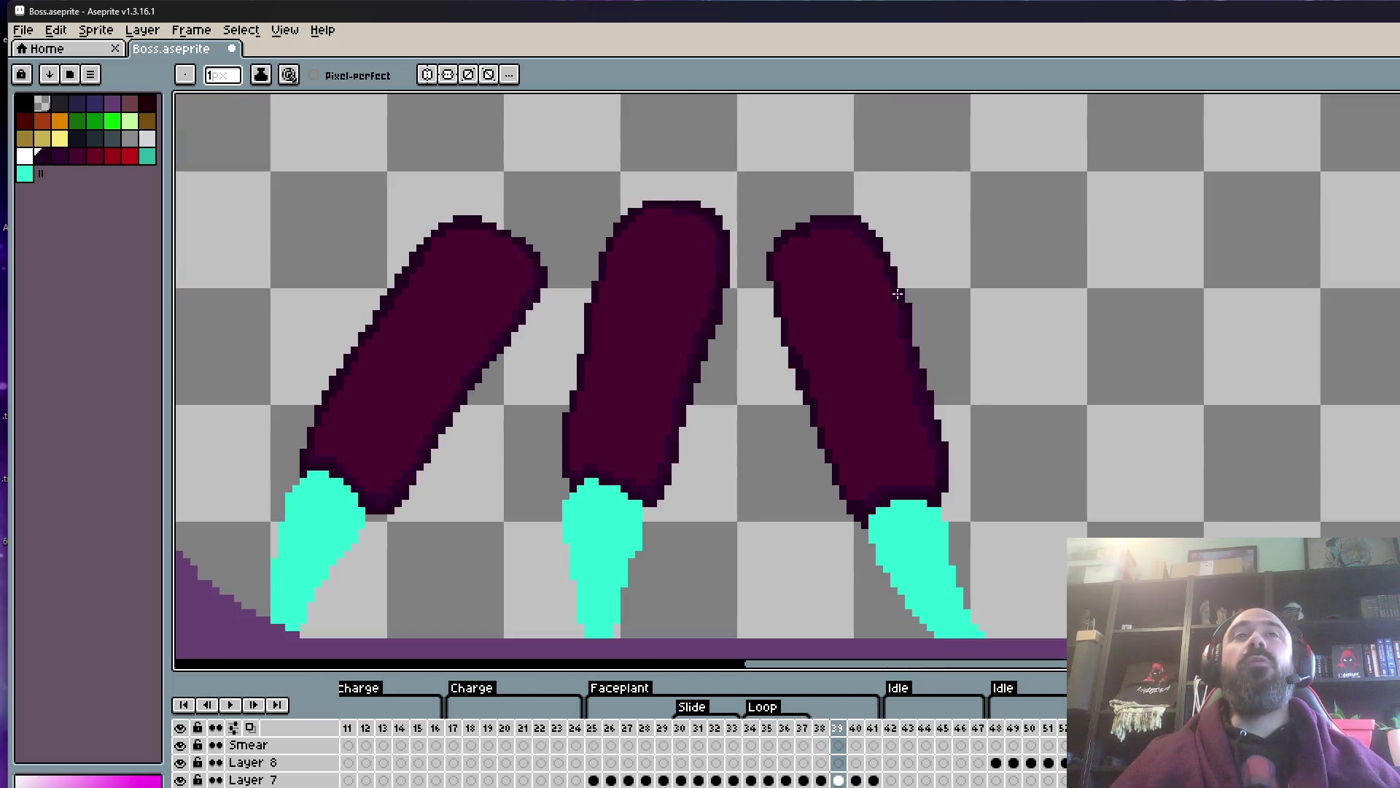
pyautogui.scroll(-2, 897, 293)
pyautogui.scroll(-3, 883, 266)
pyautogui.scroll(3, 798, 272)
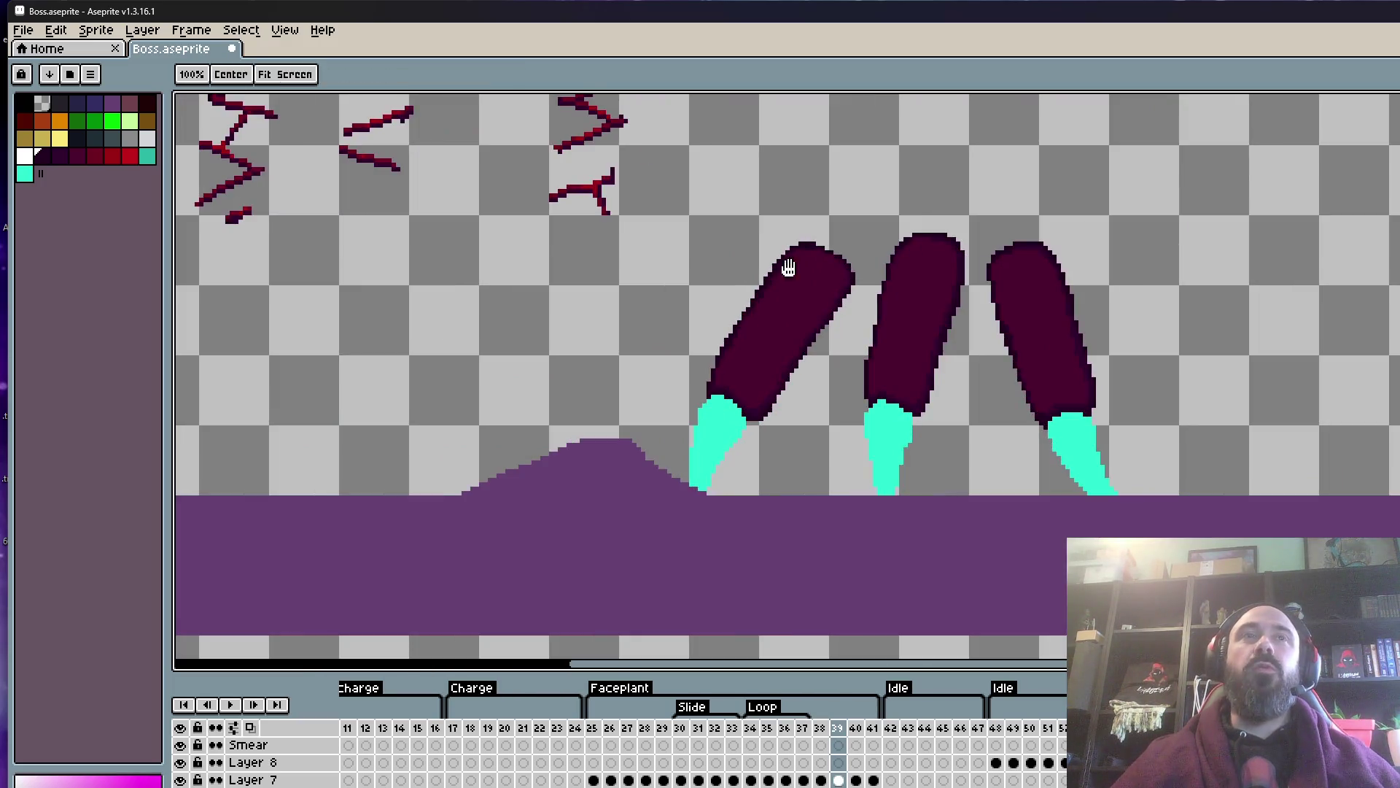
pyautogui.scroll(-1, 854, 366)
# - Select the third red zigzag and move it onto the right finger
pyautogui.press('m')
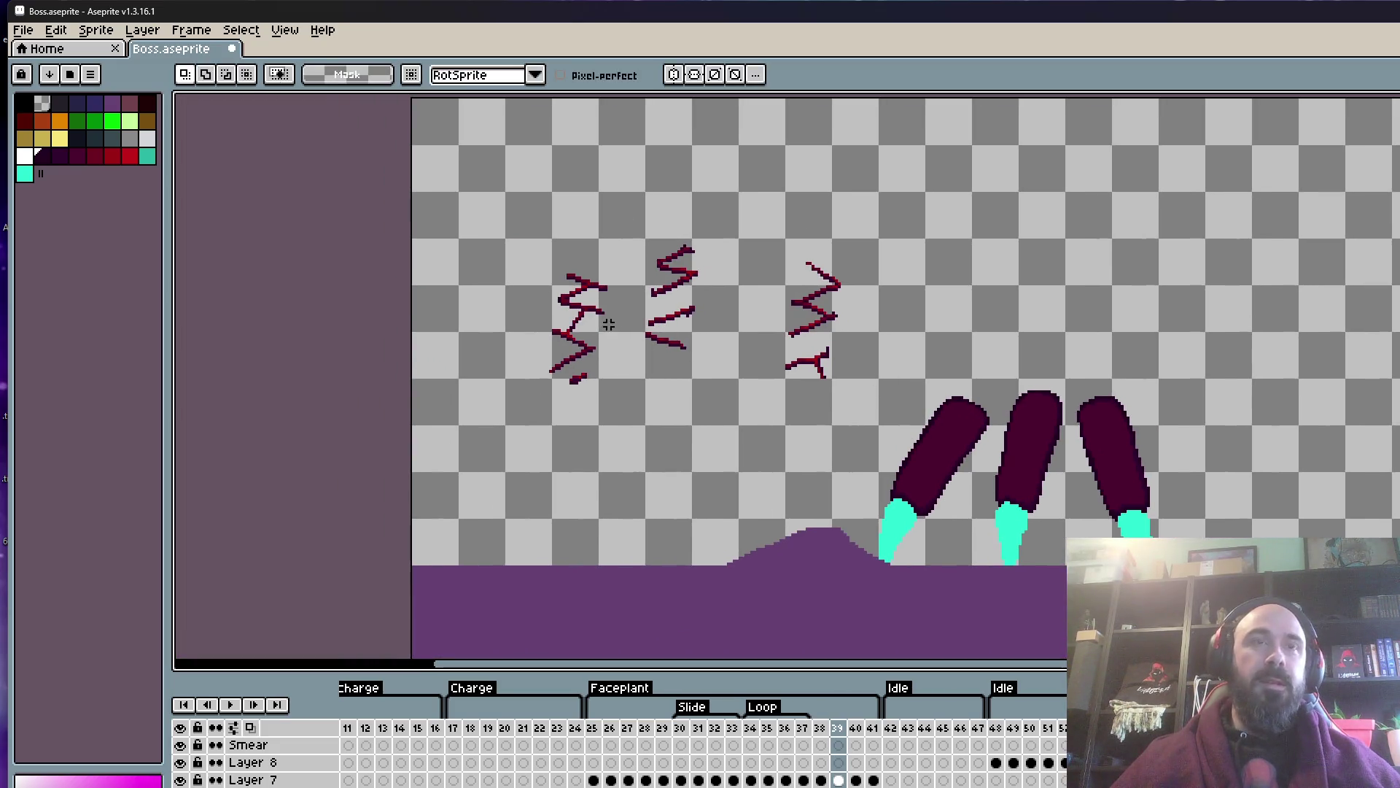
pyautogui.moveTo(742, 242); pyautogui.dragTo(878, 407)
pyautogui.moveTo(819, 354); pyautogui.dragTo(1116, 456)
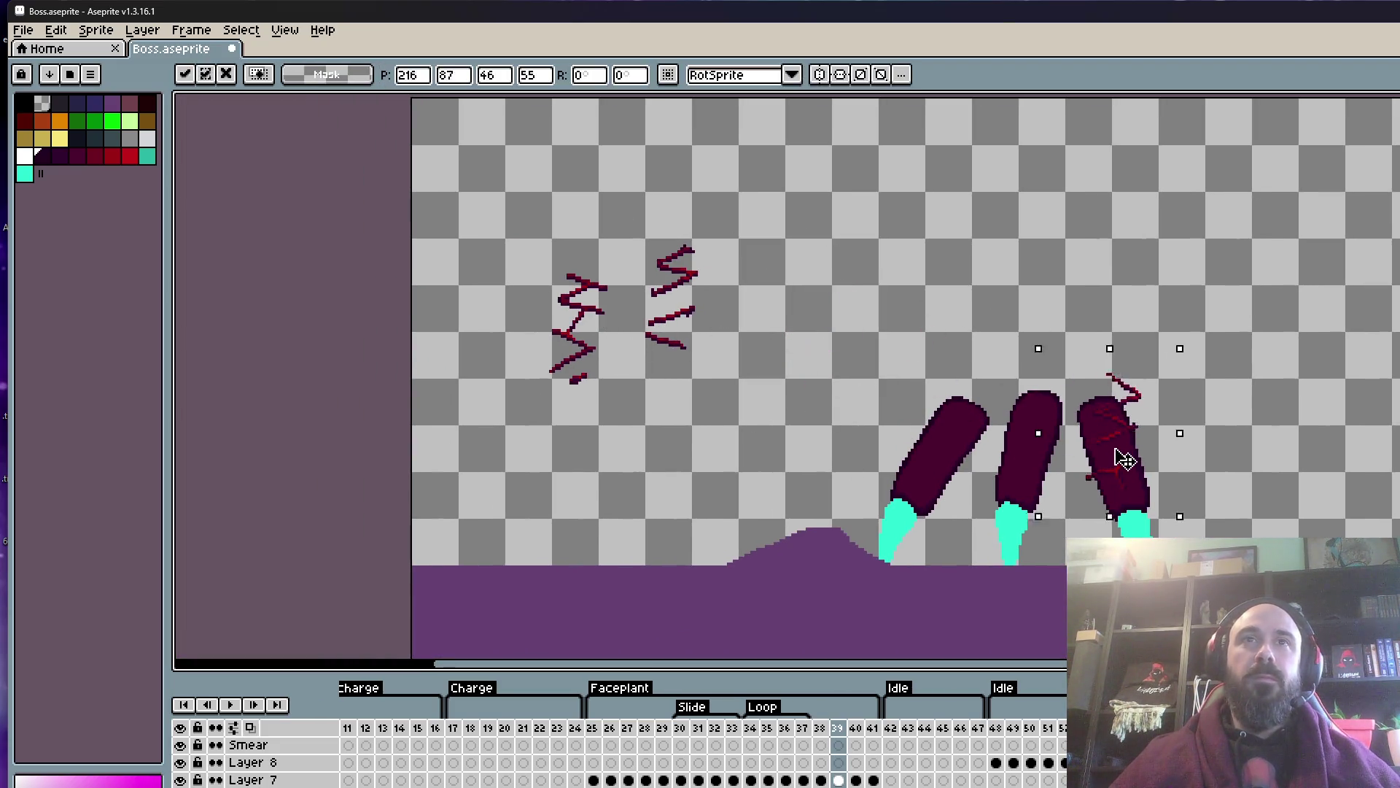
pyautogui.scroll(3, 1141, 438)
pyautogui.scroll(1, 1116, 443)
pyautogui.scroll(-2, 1115, 443)
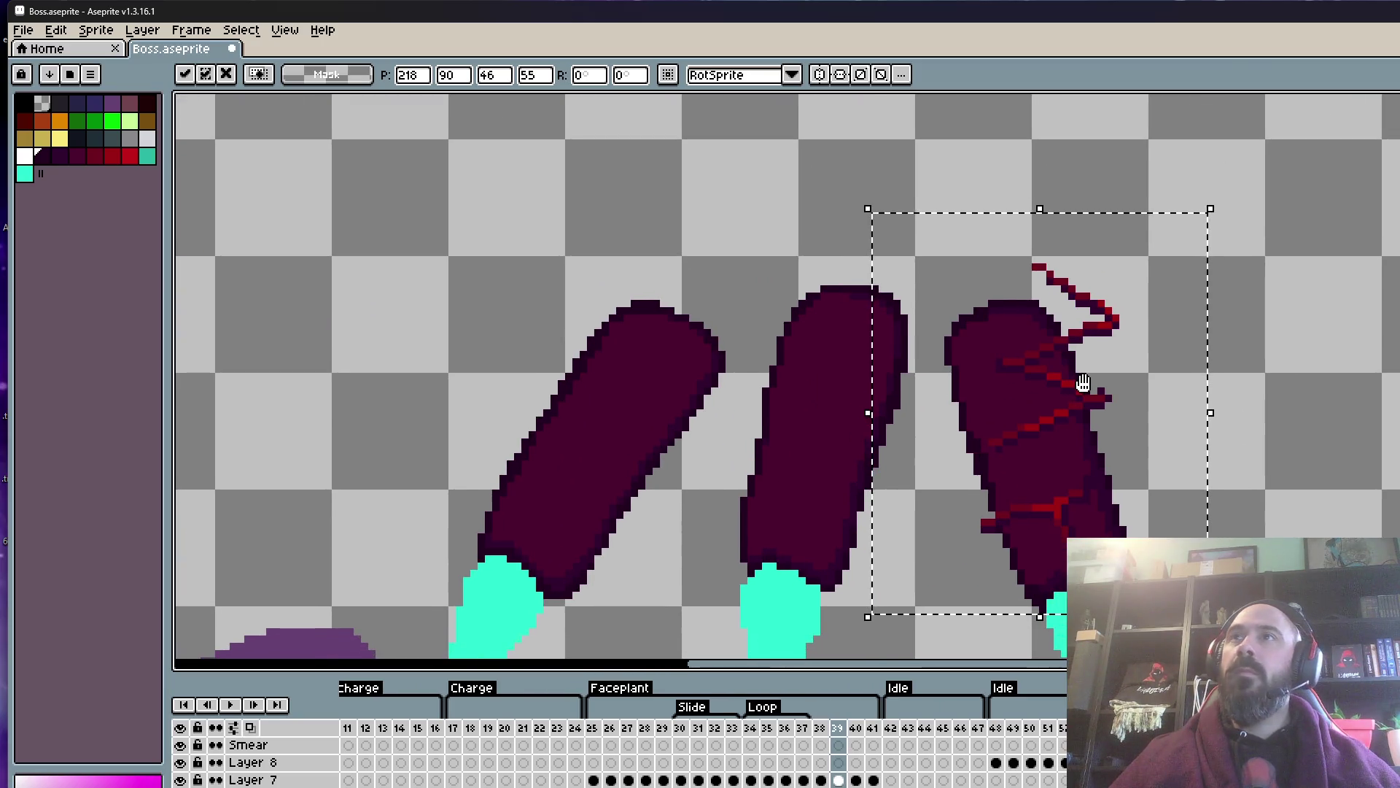
pyautogui.moveTo(1070, 422); pyautogui.dragTo(1093, 414)
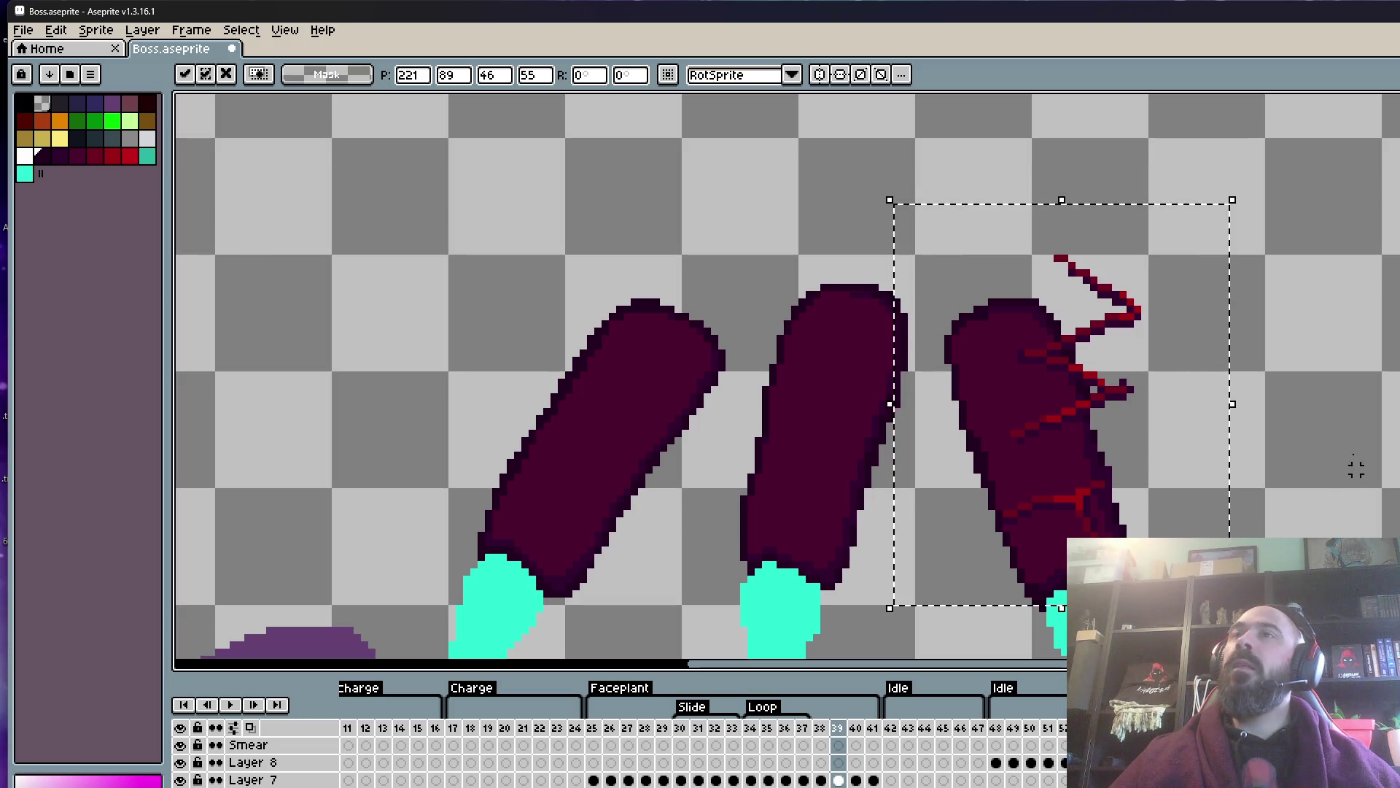
# - Position the red zigzag over the right finger, rotate it about 29° and apply
pyautogui.scroll(-1, 1226, 429)
pyautogui.moveTo(1225, 429); pyautogui.dragTo(1348, 369)
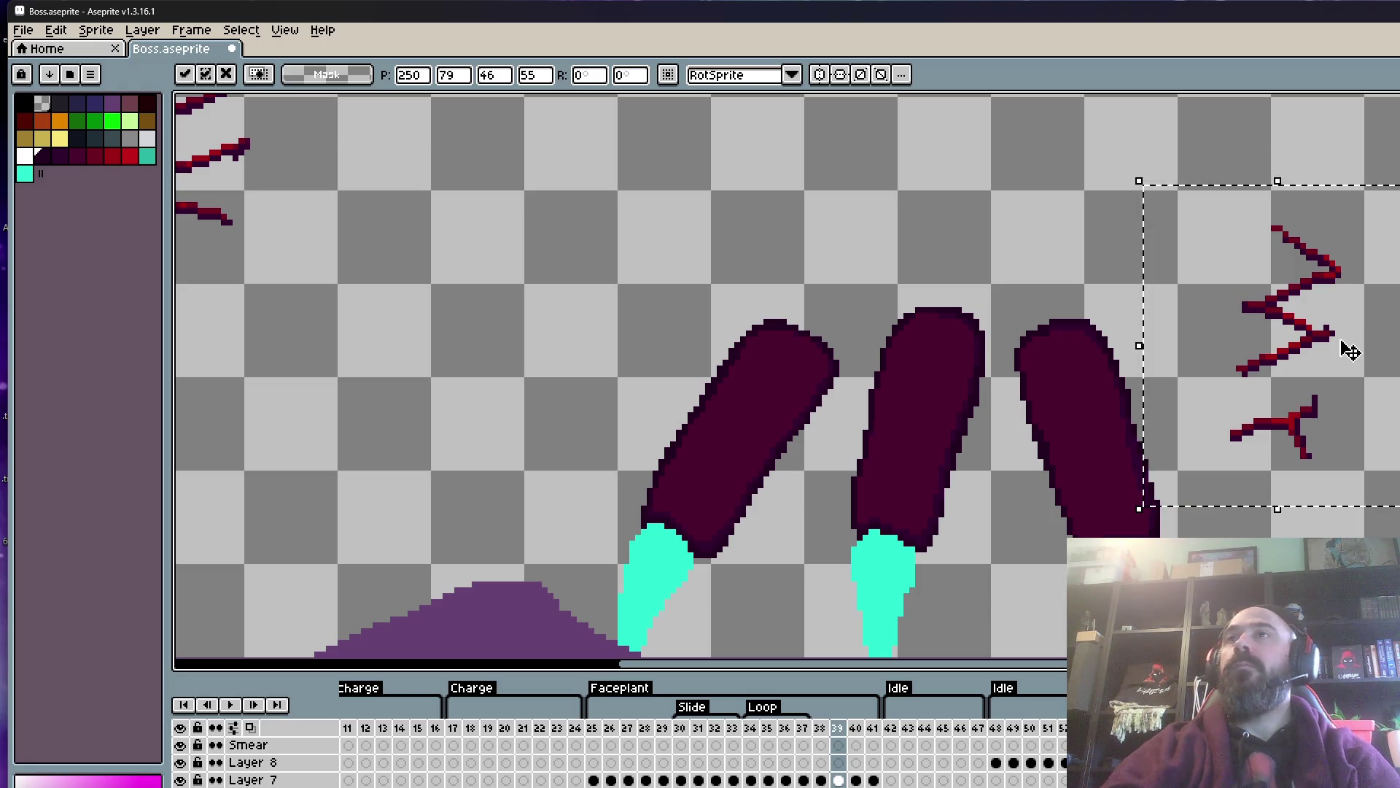
pyautogui.scroll(-2, 1093, 466)
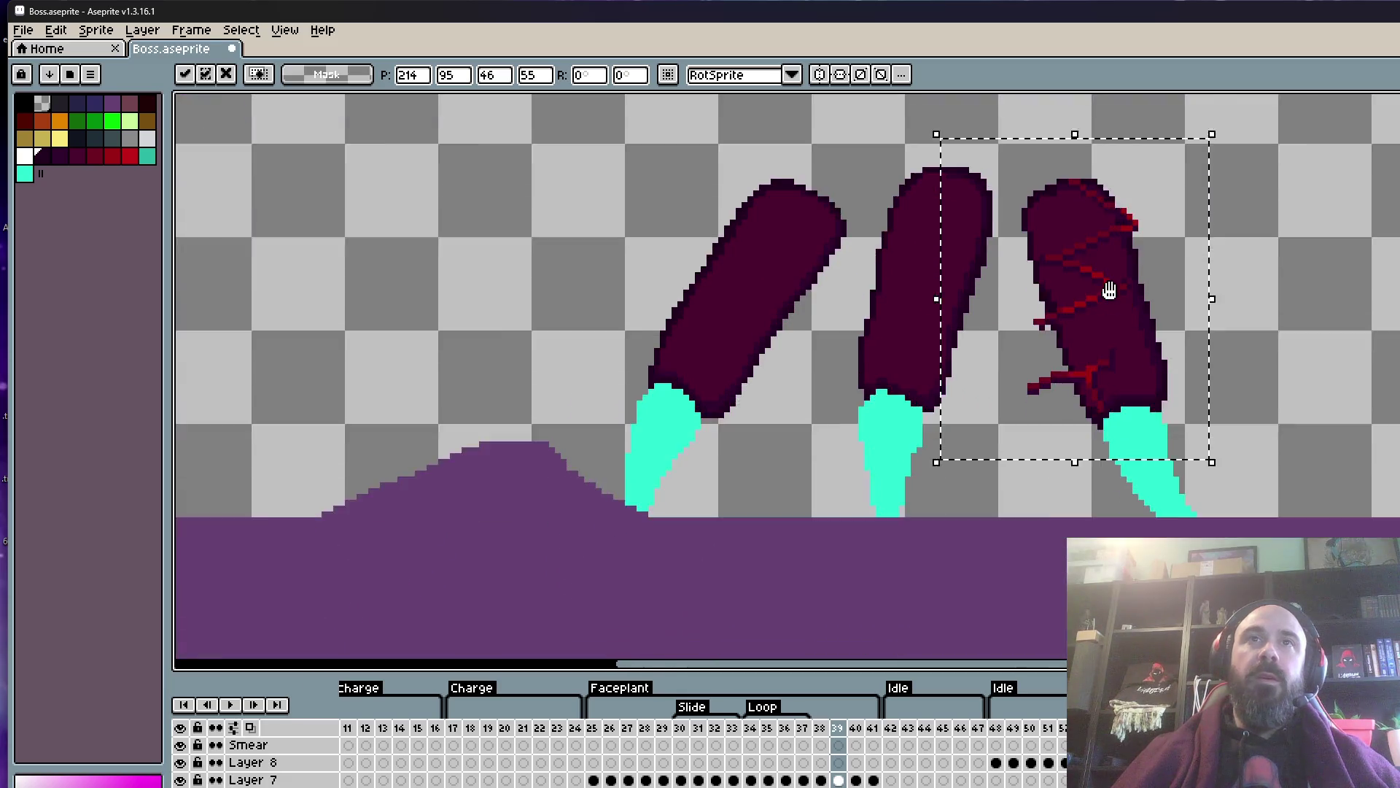
pyautogui.scroll(3, 1110, 287)
pyautogui.moveTo(1149, 398); pyautogui.dragTo(1222, 391)
pyautogui.scroll(-1, 1222, 390)
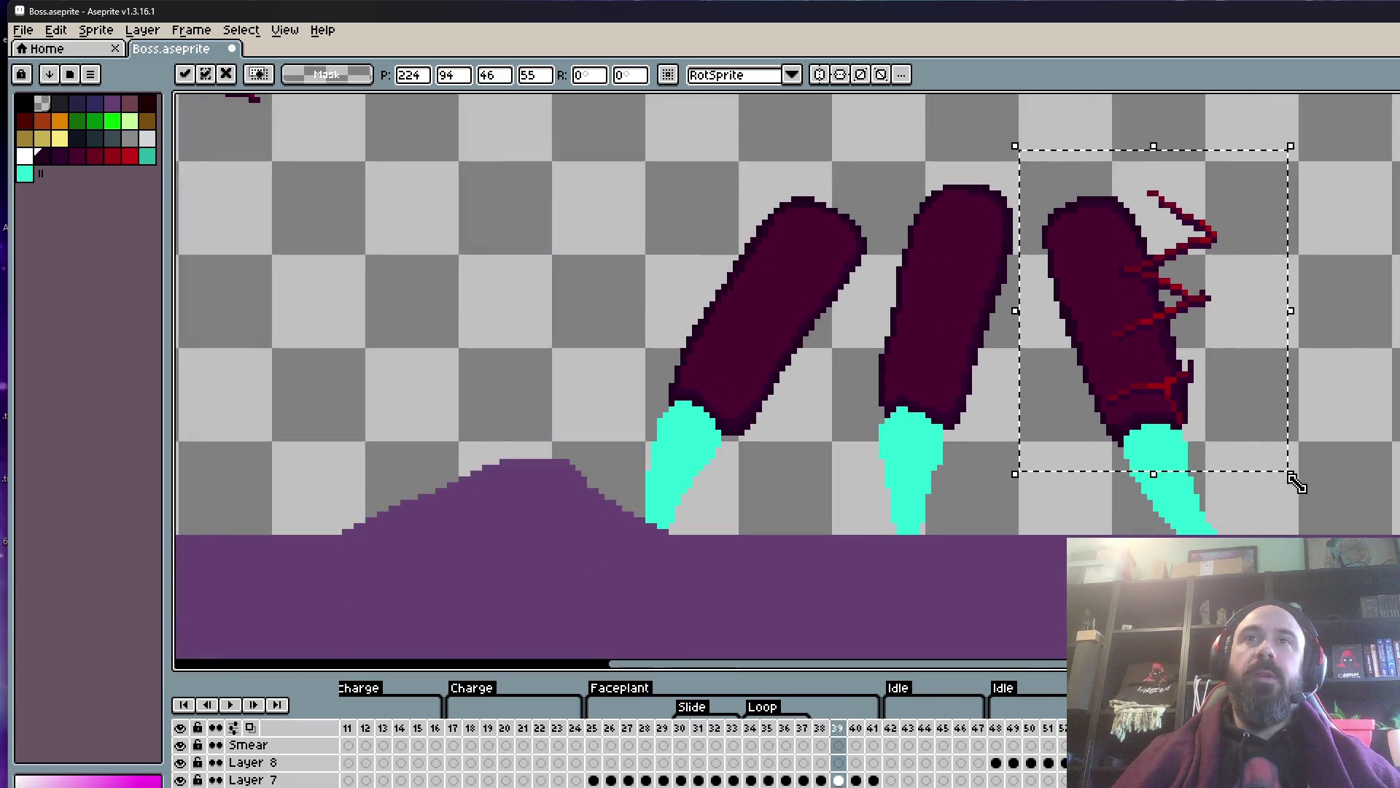
pyautogui.moveTo(1319, 491)
pyautogui.mouseDown()
pyautogui.moveTo(1230, 321)
pyautogui.moveTo(1165, 323)
pyautogui.mouseUp()
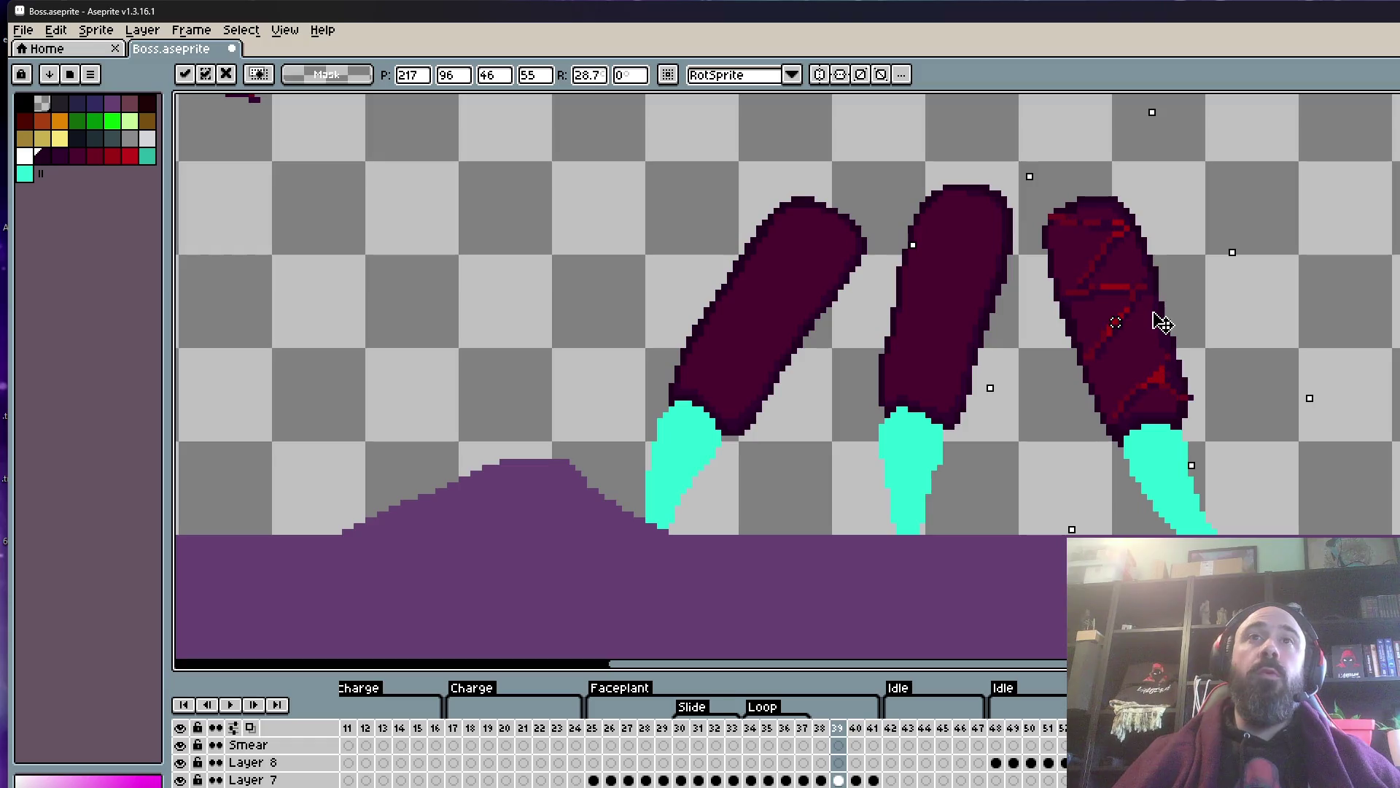
pyautogui.moveTo(1323, 400)
pyautogui.mouseDown()
pyautogui.moveTo(1354, 422)
pyautogui.moveTo(1334, 406)
pyautogui.mouseUp()
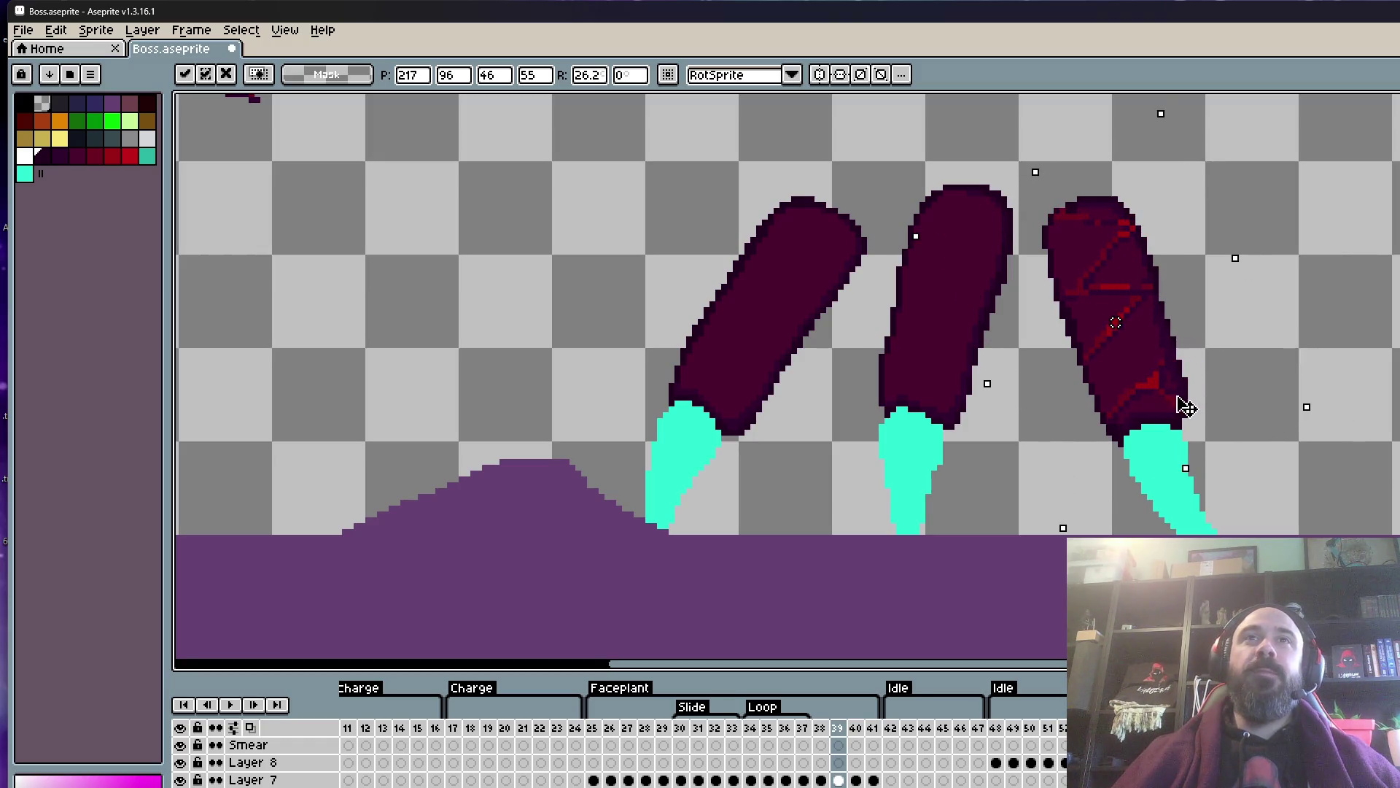
pyautogui.press('Return')
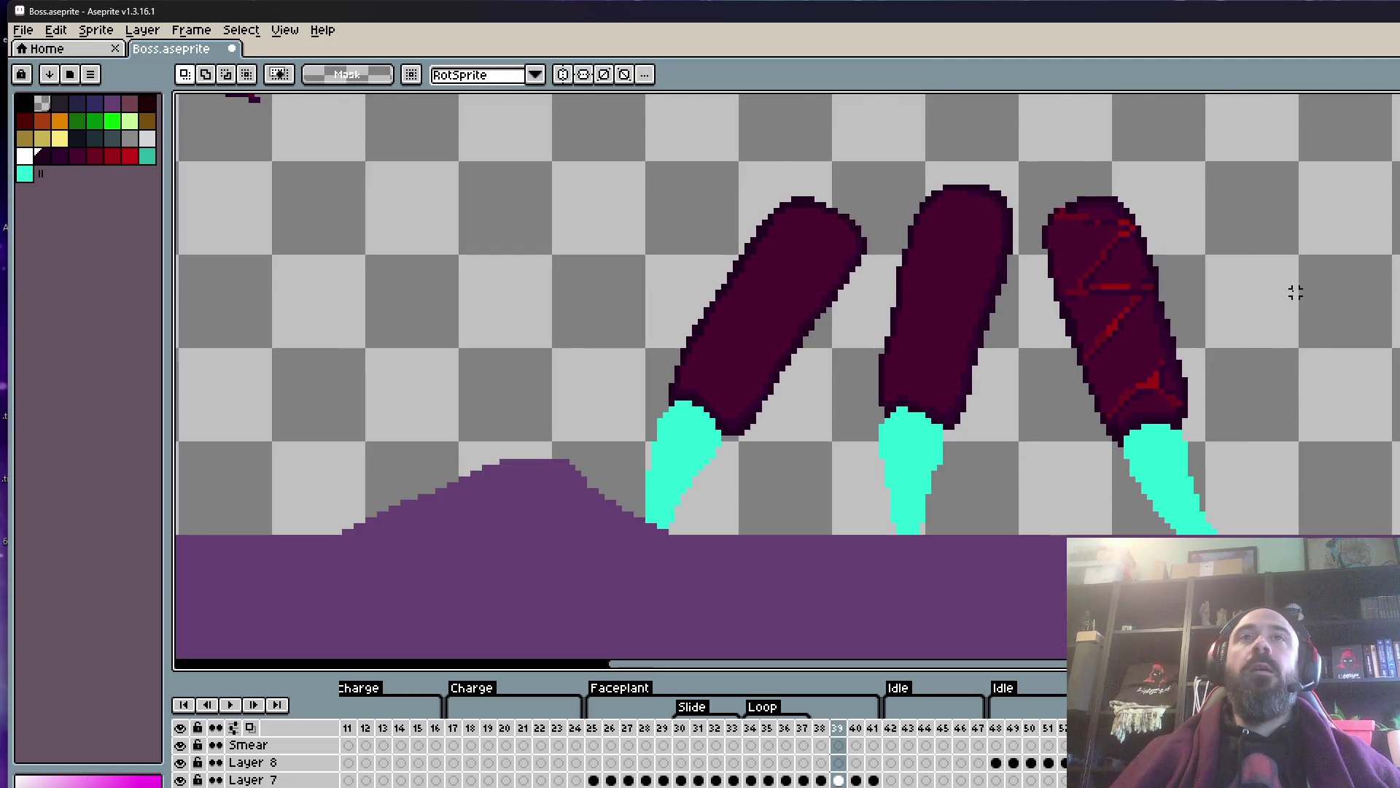
# - Move the next red zigzag onto the middle finger
pyautogui.scroll(-2, 1273, 429)
pyautogui.moveTo(709, 200)
pyautogui.mouseDown()
pyautogui.moveTo(813, 335)
pyautogui.moveTo(1101, 430)
pyautogui.moveTo(1141, 463)
pyautogui.mouseUp()
pyautogui.scroll(2, 1082, 417)
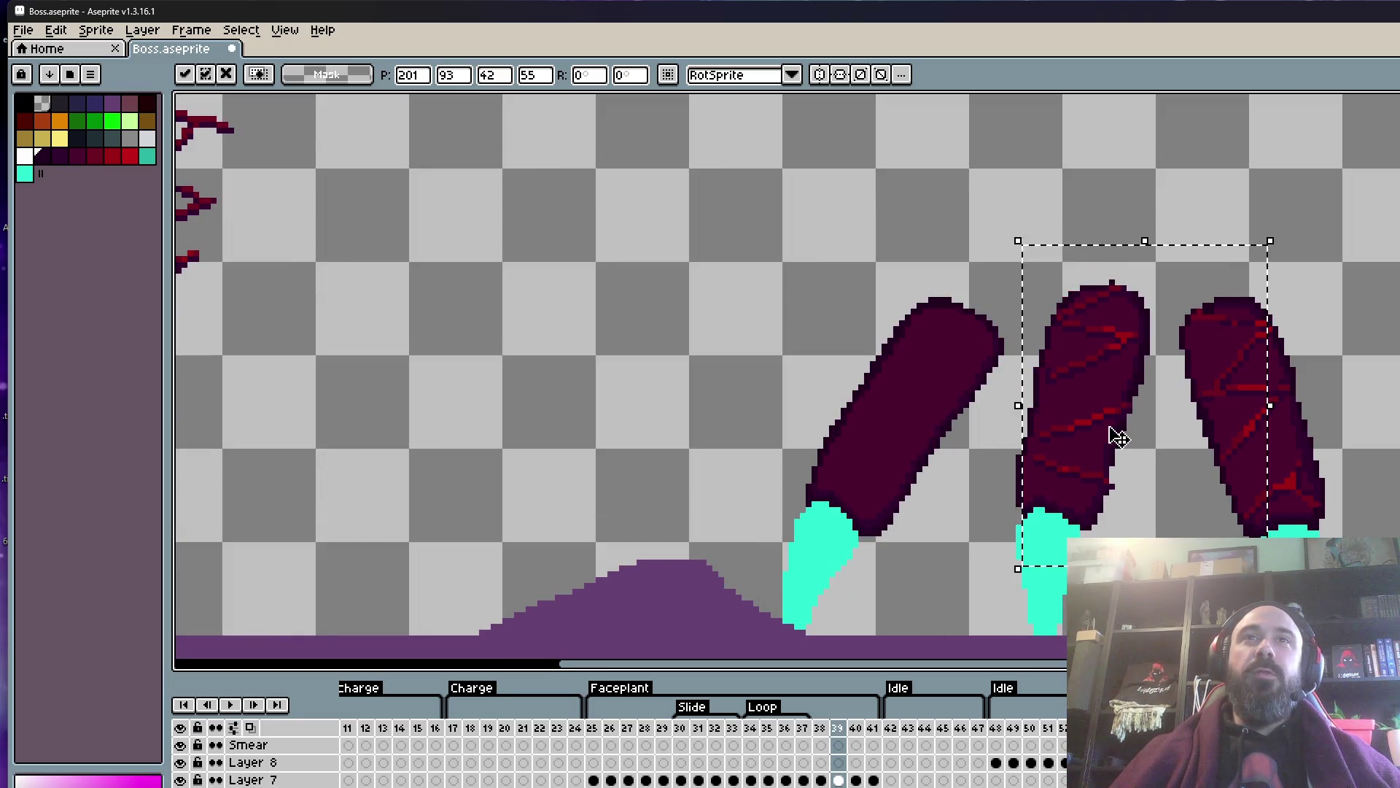
# - Rotate the zigzag to -6.6° to match the middle finger and apply it
pyautogui.scroll(1, 1130, 438)
pyautogui.moveTo(1336, 526); pyautogui.dragTo(1307, 548)
pyautogui.moveTo(1131, 334); pyautogui.dragTo(1129, 353)
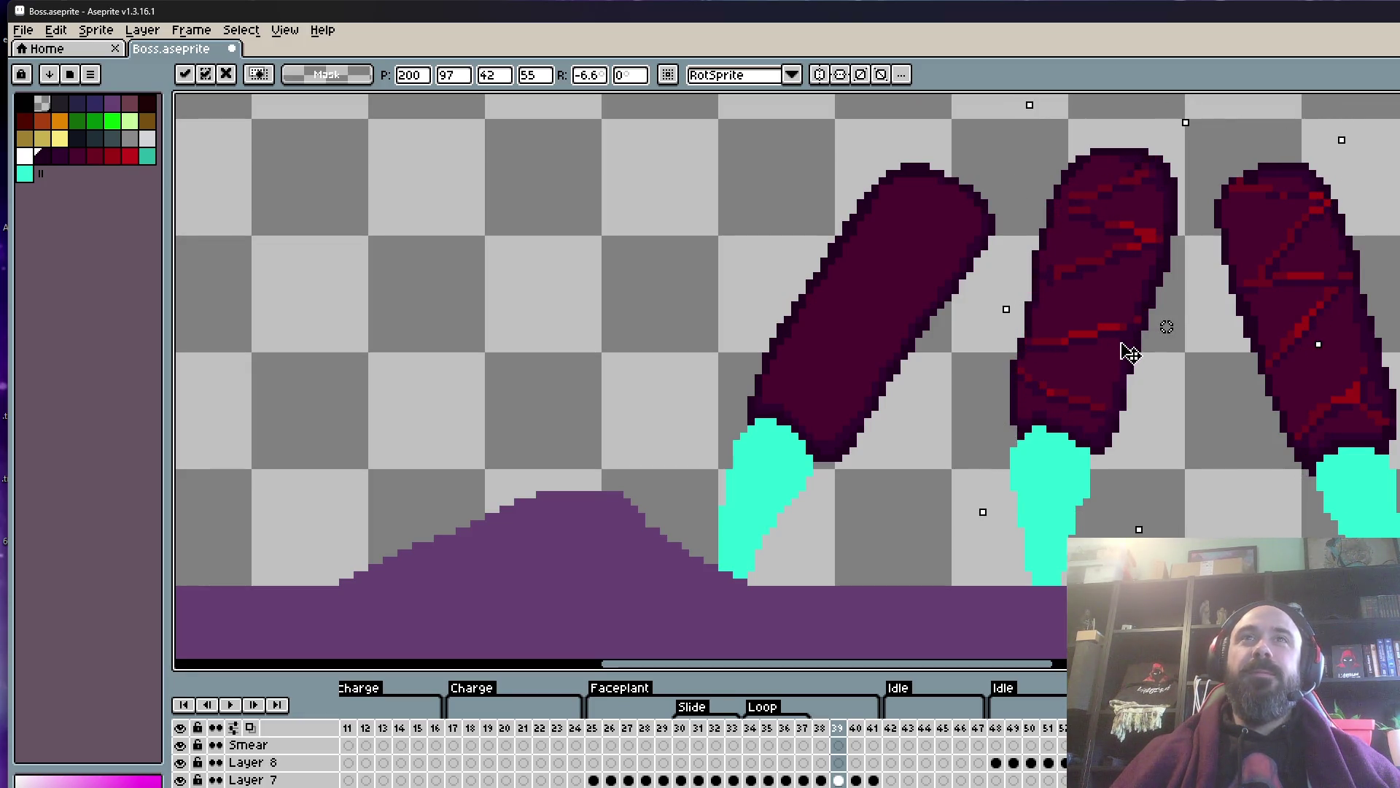
pyautogui.press('Return')
# - Move the last red zigzag onto the left finger, rotate it -20.4°, and apply it
pyautogui.scroll(-2, 1124, 343)
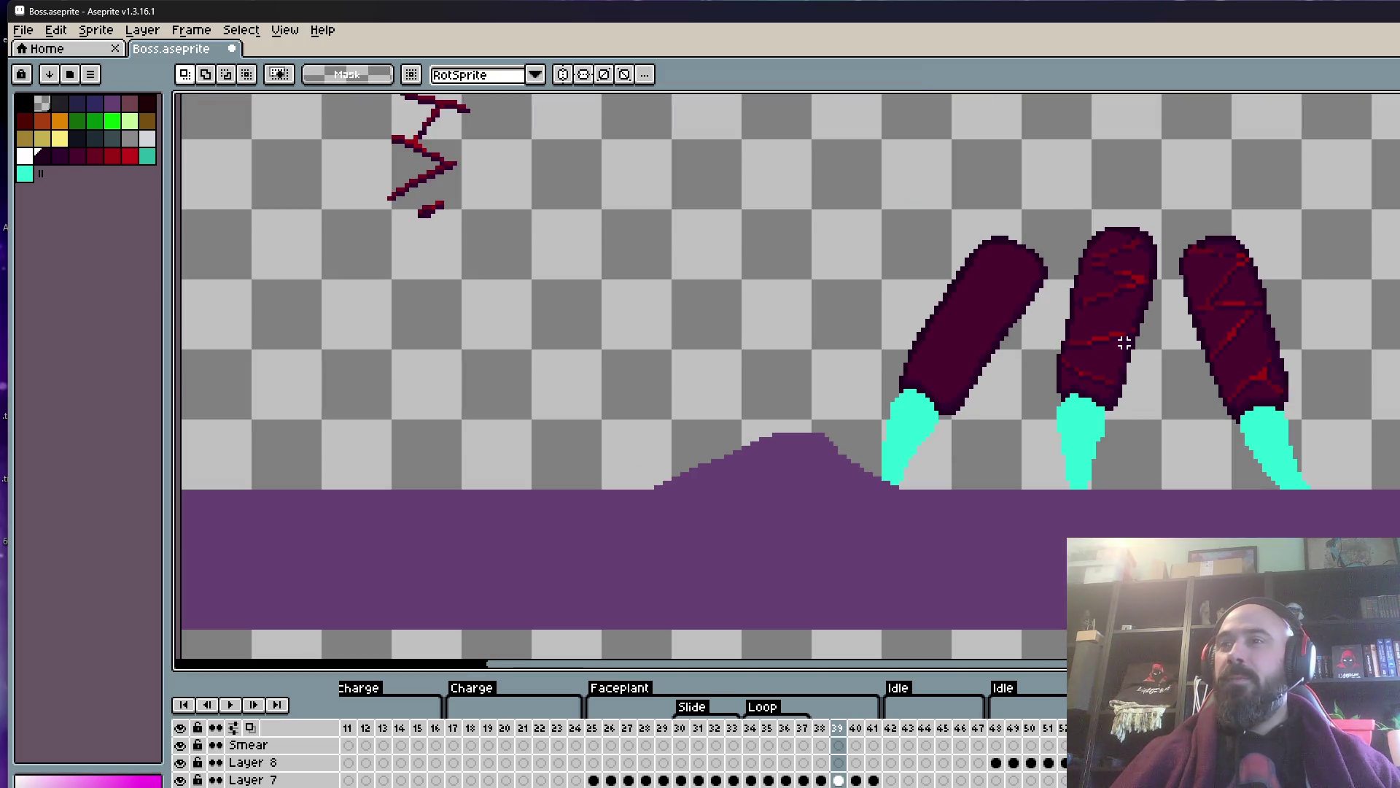
pyautogui.scroll(-2, 686, 207)
pyautogui.moveTo(687, 337); pyautogui.dragTo(687, 452)
pyautogui.moveTo(482, 175); pyautogui.dragTo(640, 407)
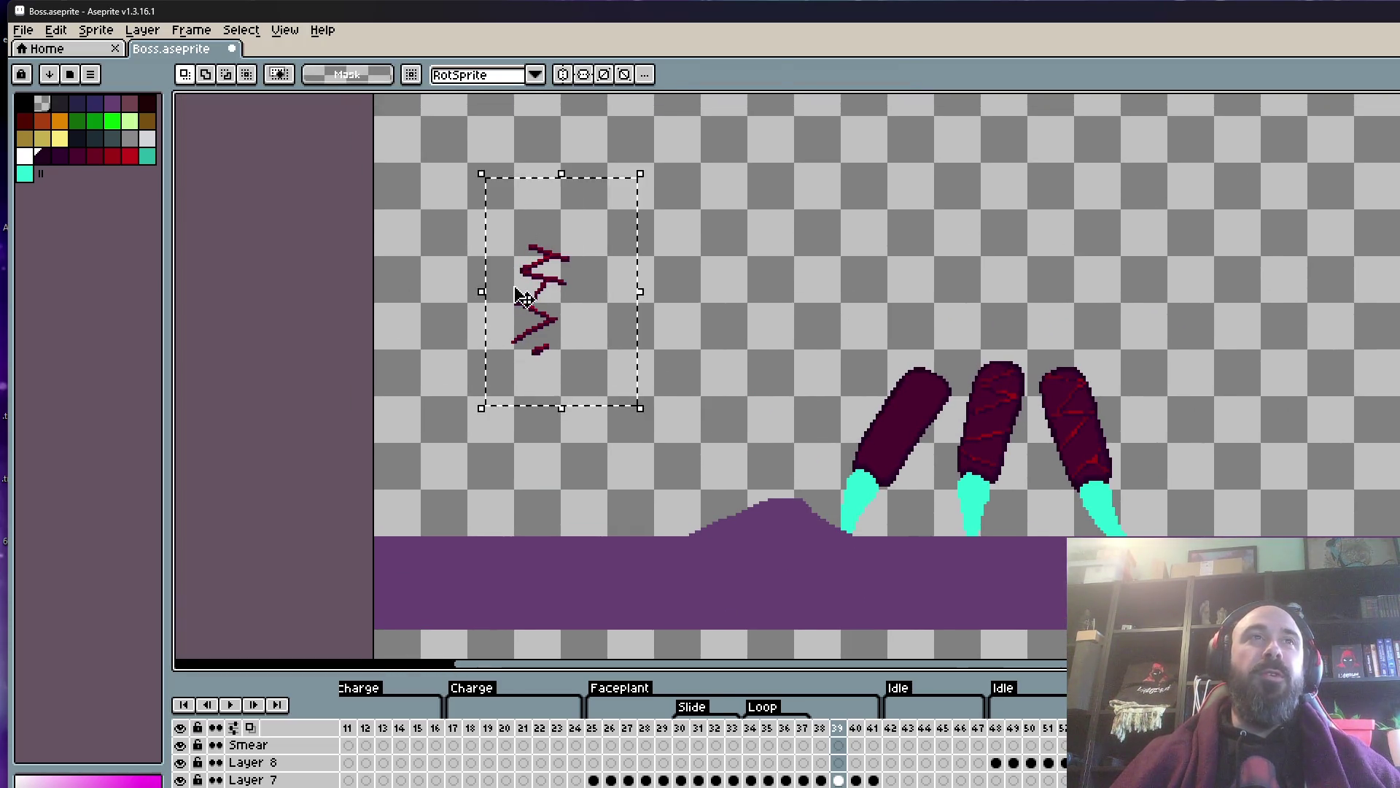
pyautogui.moveTo(518, 293); pyautogui.dragTo(843, 415)
pyautogui.scroll(2, 944, 416)
pyautogui.scroll(1, 985, 287)
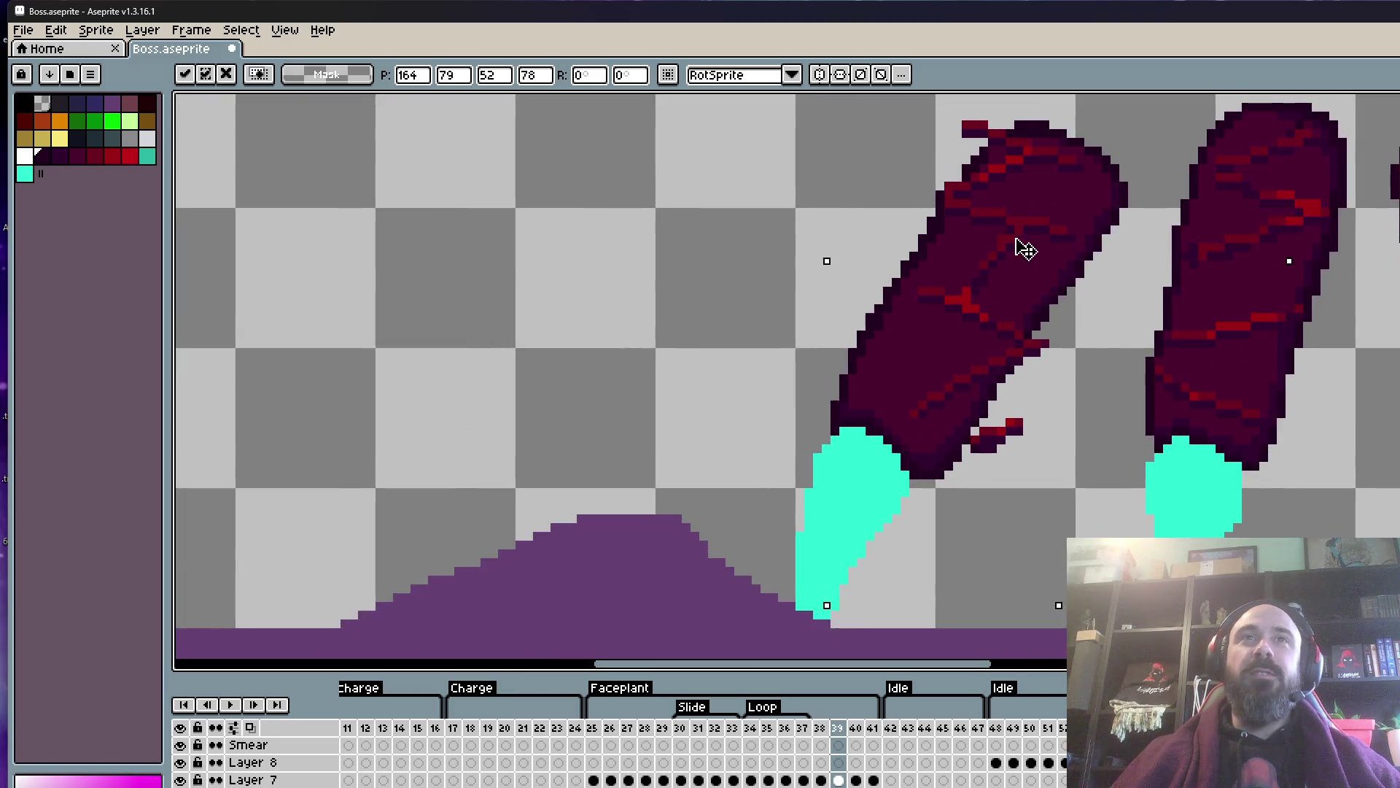
pyautogui.scroll(-1, 1025, 249)
pyautogui.moveTo(1036, 219)
pyautogui.mouseDown()
pyautogui.moveTo(1054, 262)
pyautogui.moveTo(1041, 308)
pyautogui.mouseUp()
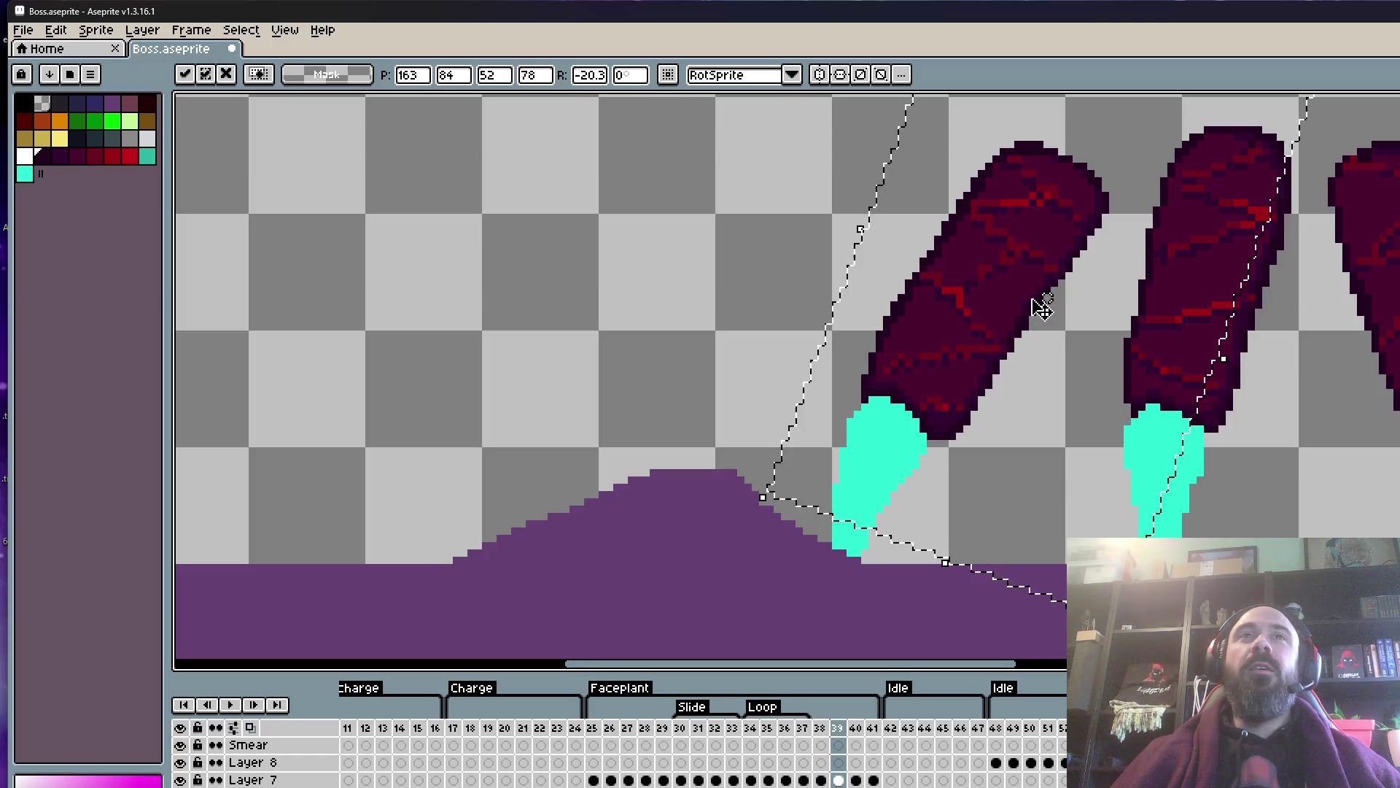
pyautogui.press('Return')
# - Scrub the timeline forward to frame 40
pyautogui.scroll(-1, 1042, 306)
pyautogui.scroll(-1, 1041, 303)
pyautogui.scroll(-3, 1041, 307)
pyautogui.scroll(3, 1037, 314)
pyautogui.moveTo(864, 731); pyautogui.dragTo(859, 739)
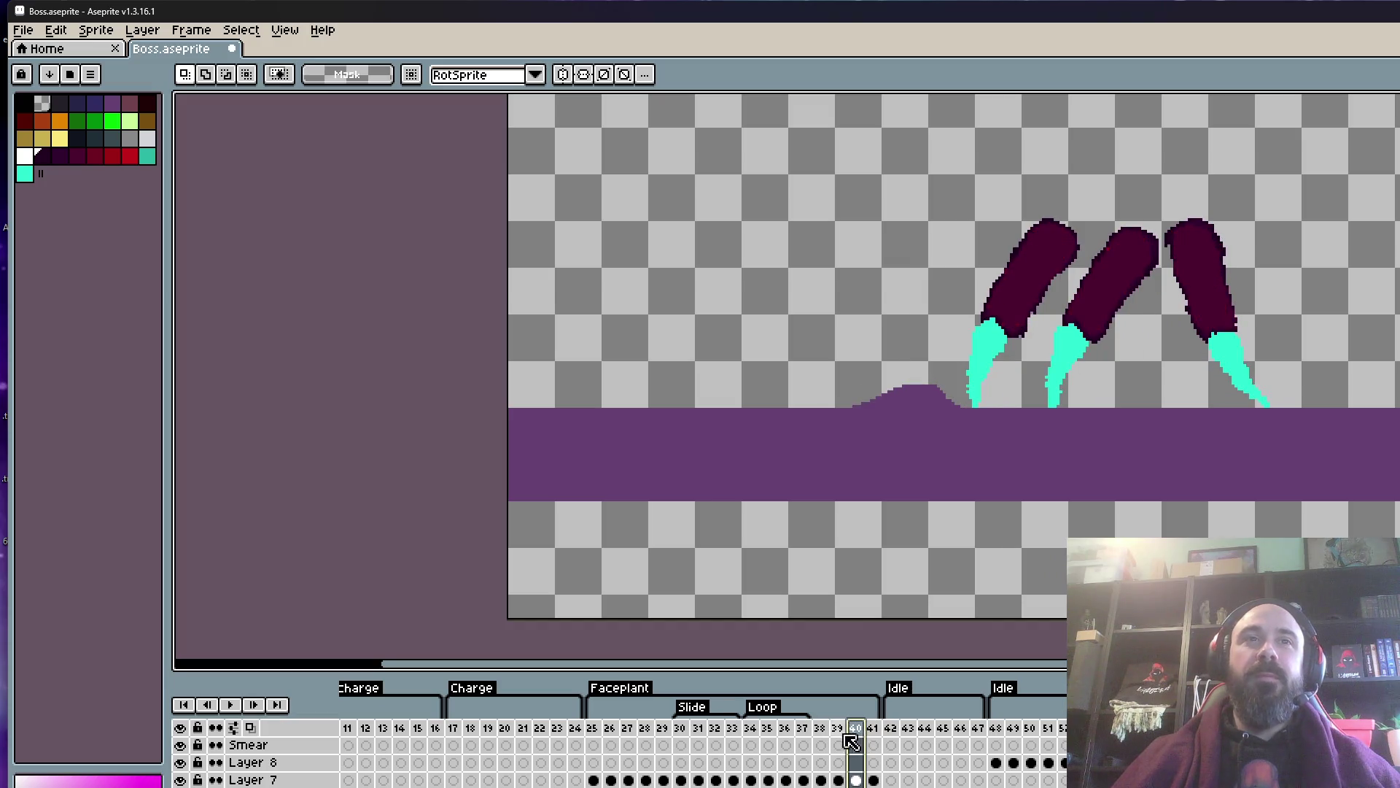
# - Go to frame 18 in the timeline, leaving no frame range selected
pyautogui.click(803, 740)
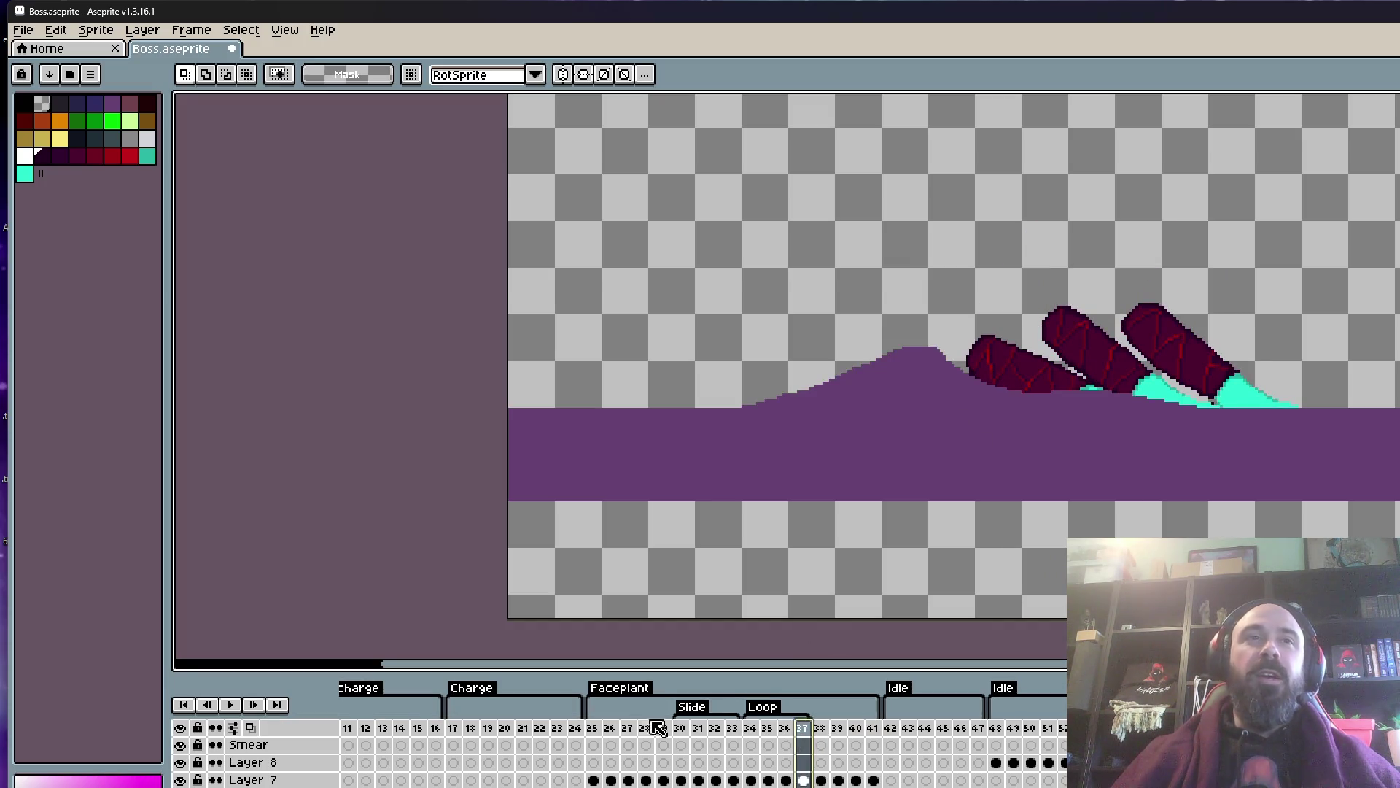
pyautogui.click(594, 727)
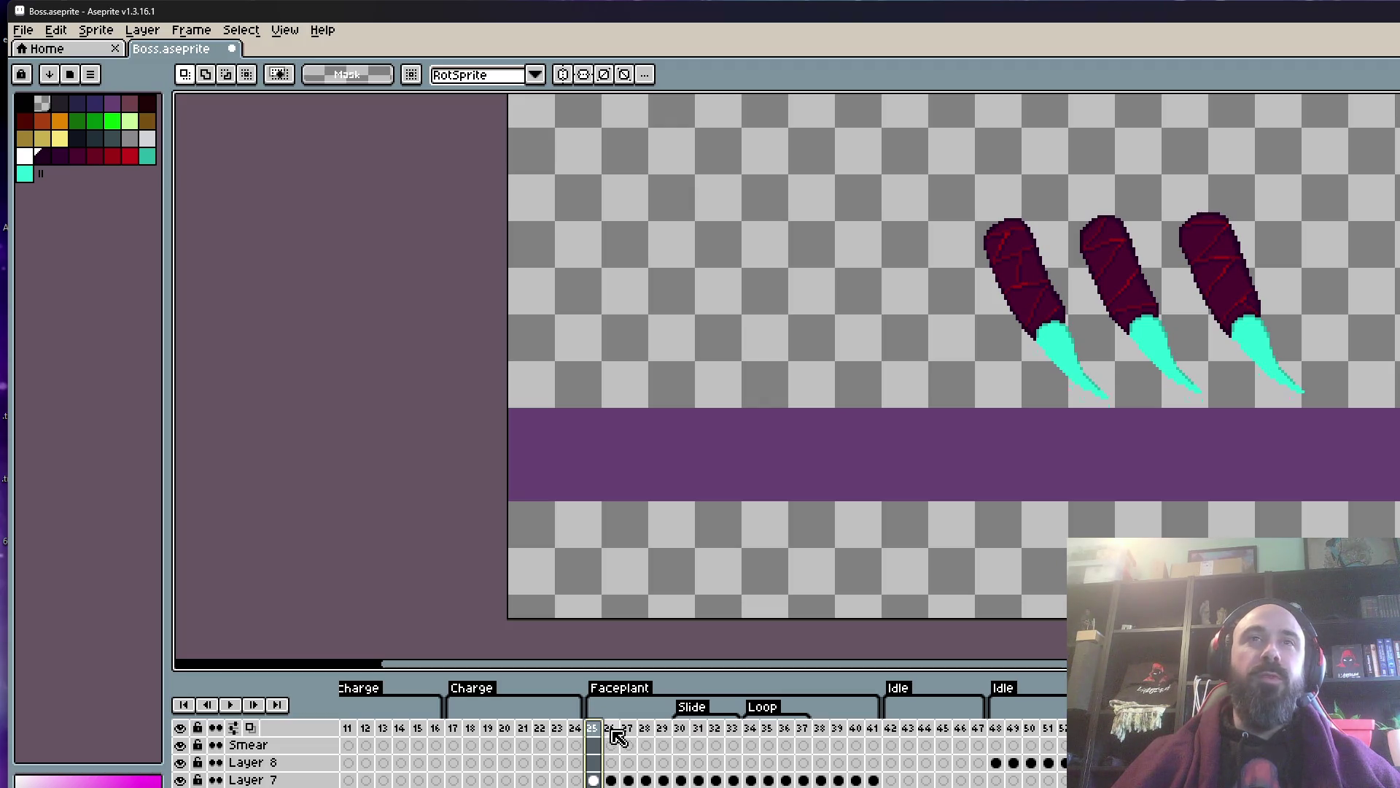
pyautogui.moveTo(619, 738); pyautogui.dragTo(771, 761)
pyautogui.moveTo(462, 730)
pyautogui.mouseDown()
pyautogui.moveTo(502, 740)
pyautogui.moveTo(484, 739)
pyautogui.mouseUp()
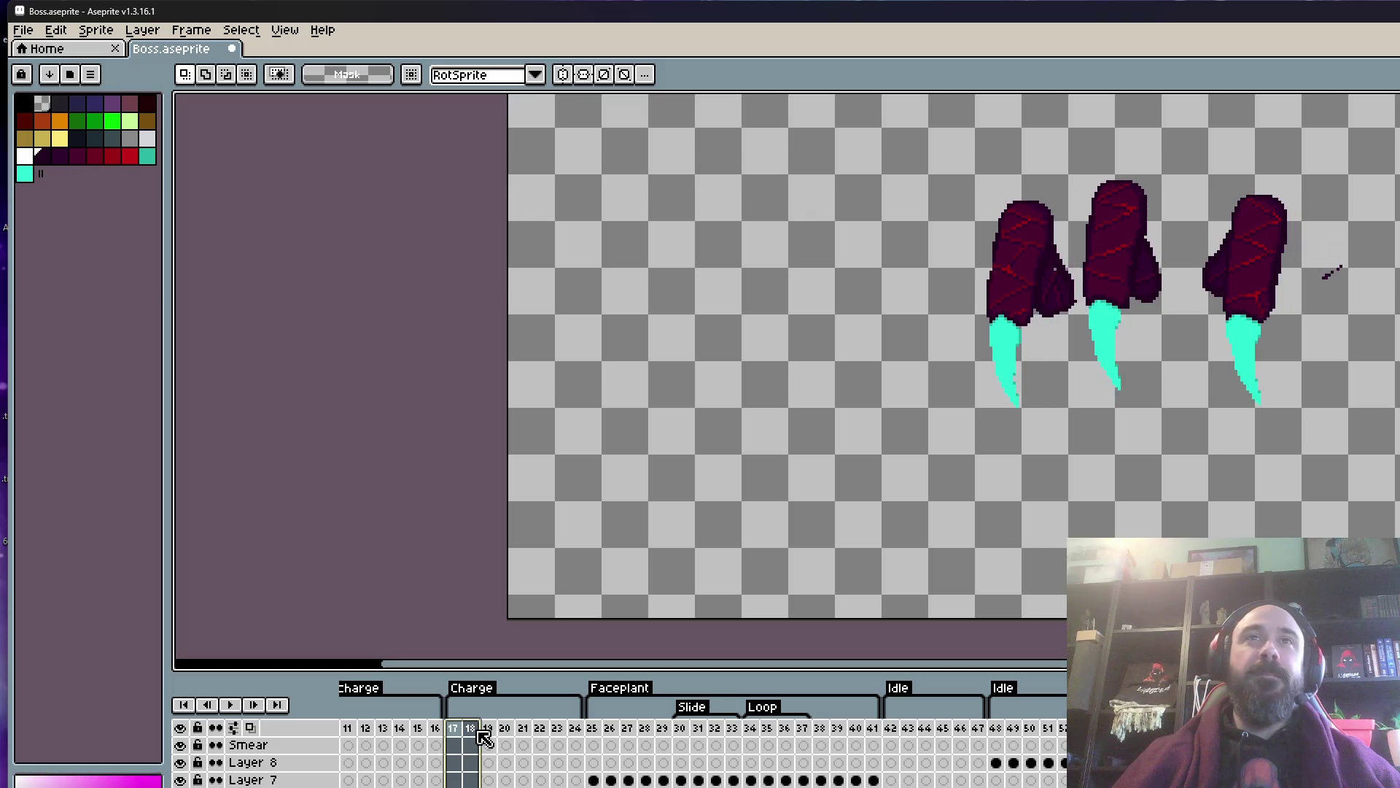
pyautogui.press('Escape')
# - Copy frame 18's three red-wrapped claws, then return to frame 40
pyautogui.moveTo(953, 139); pyautogui.dragTo(1296, 466)
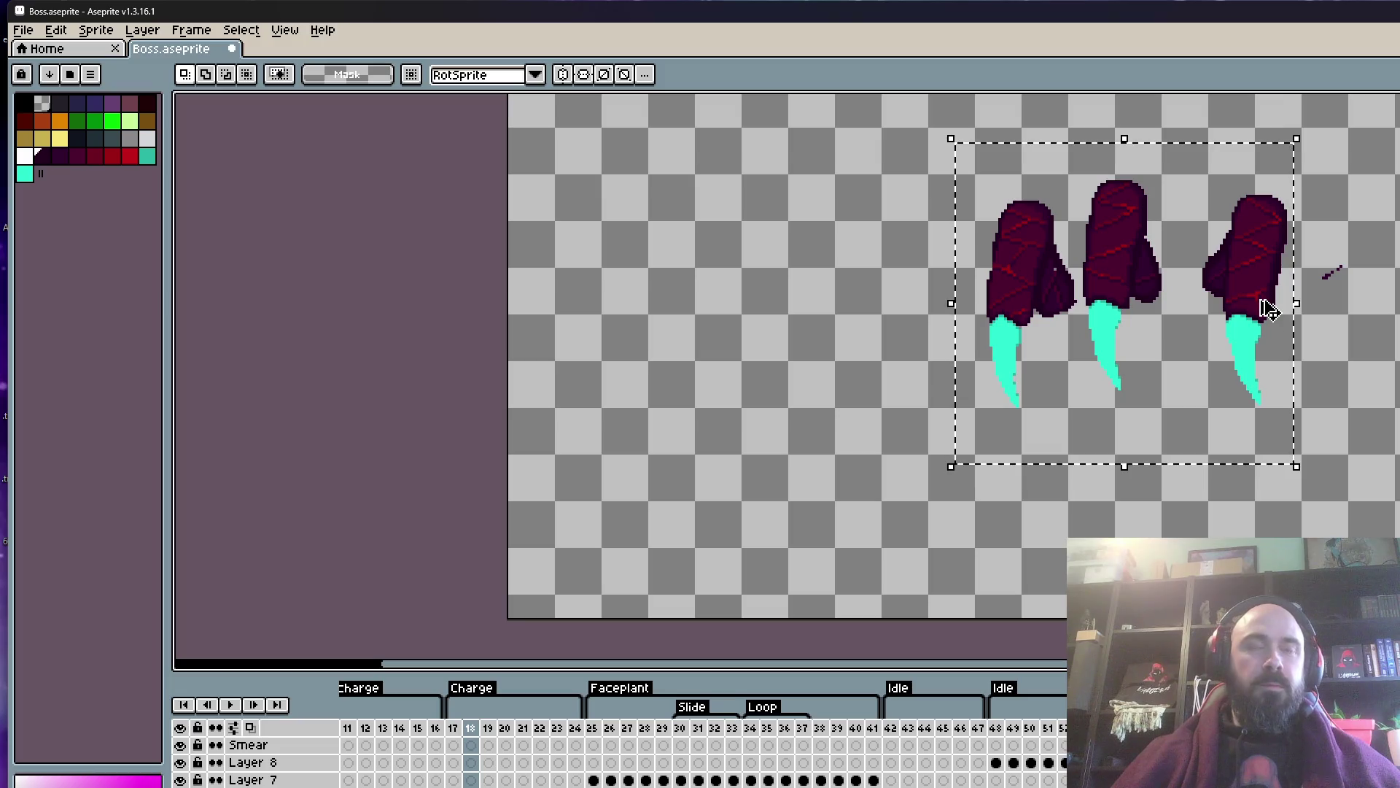
pyautogui.hotkey('ctrl', 'd')
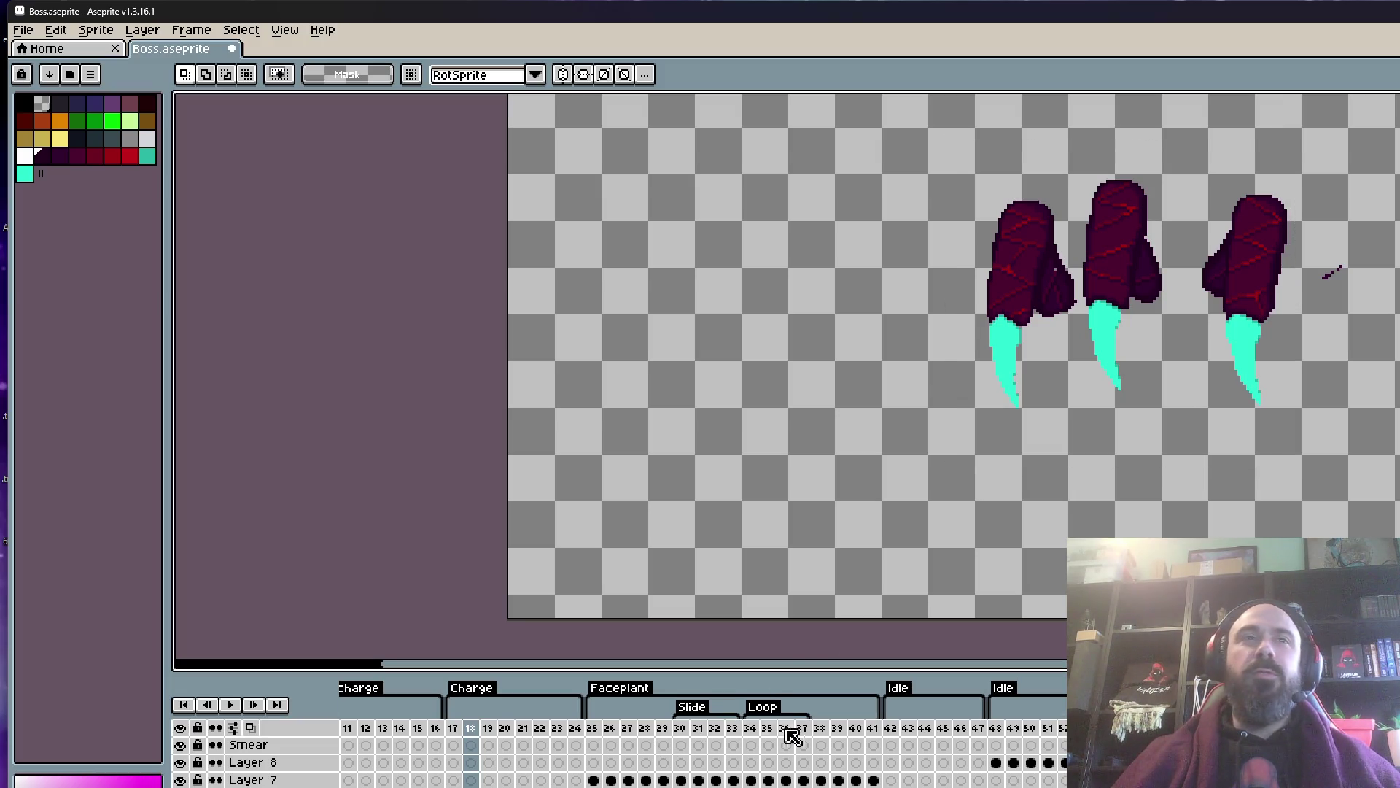
pyautogui.click(791, 737)
pyautogui.click(846, 737)
pyautogui.click(875, 738)
pyautogui.click(863, 735)
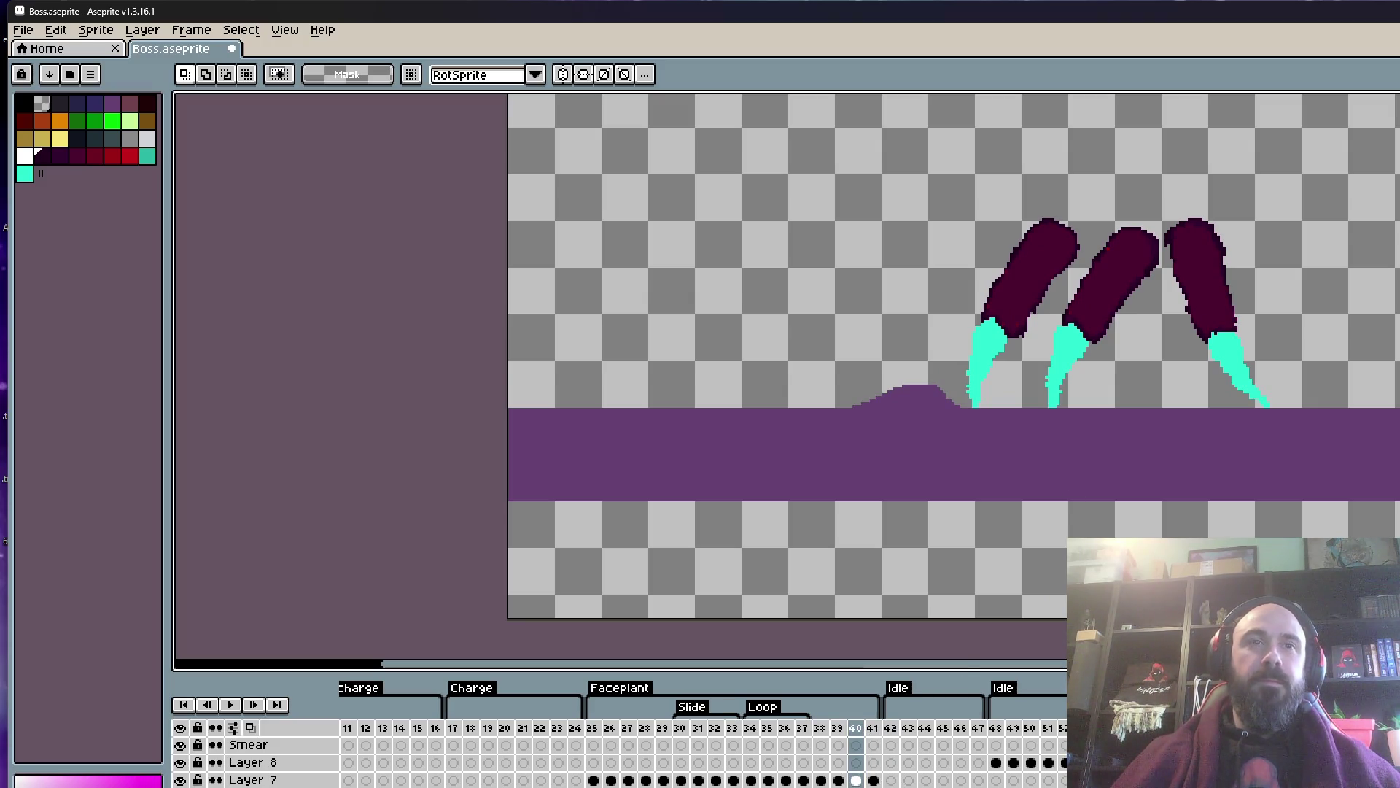
pyautogui.scroll(2, 1021, 328)
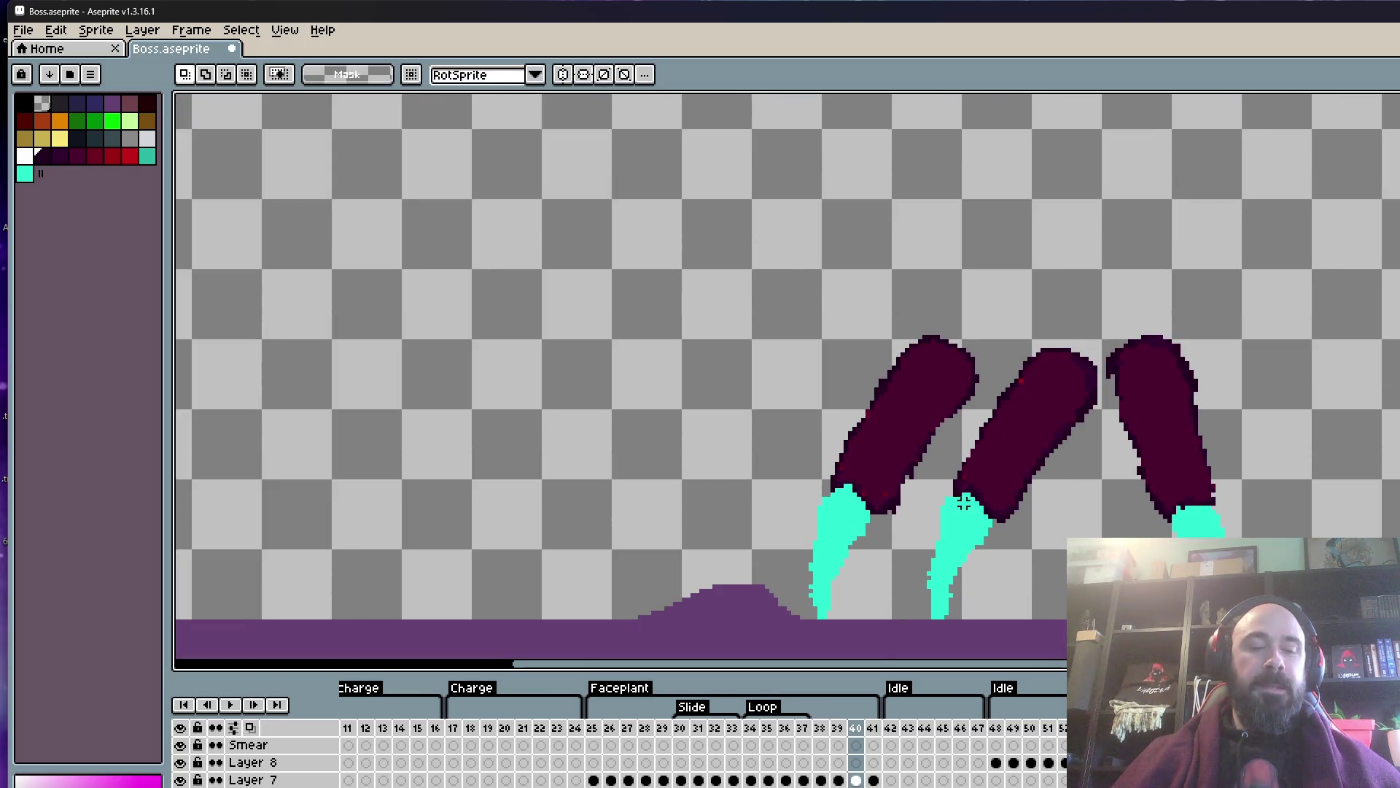
# - Paste the wrapped claws into frame 40 and place them in the empty area to the left
pyautogui.hotkey('ctrl', 'v')
pyautogui.moveTo(964, 503); pyautogui.dragTo(512, 360)
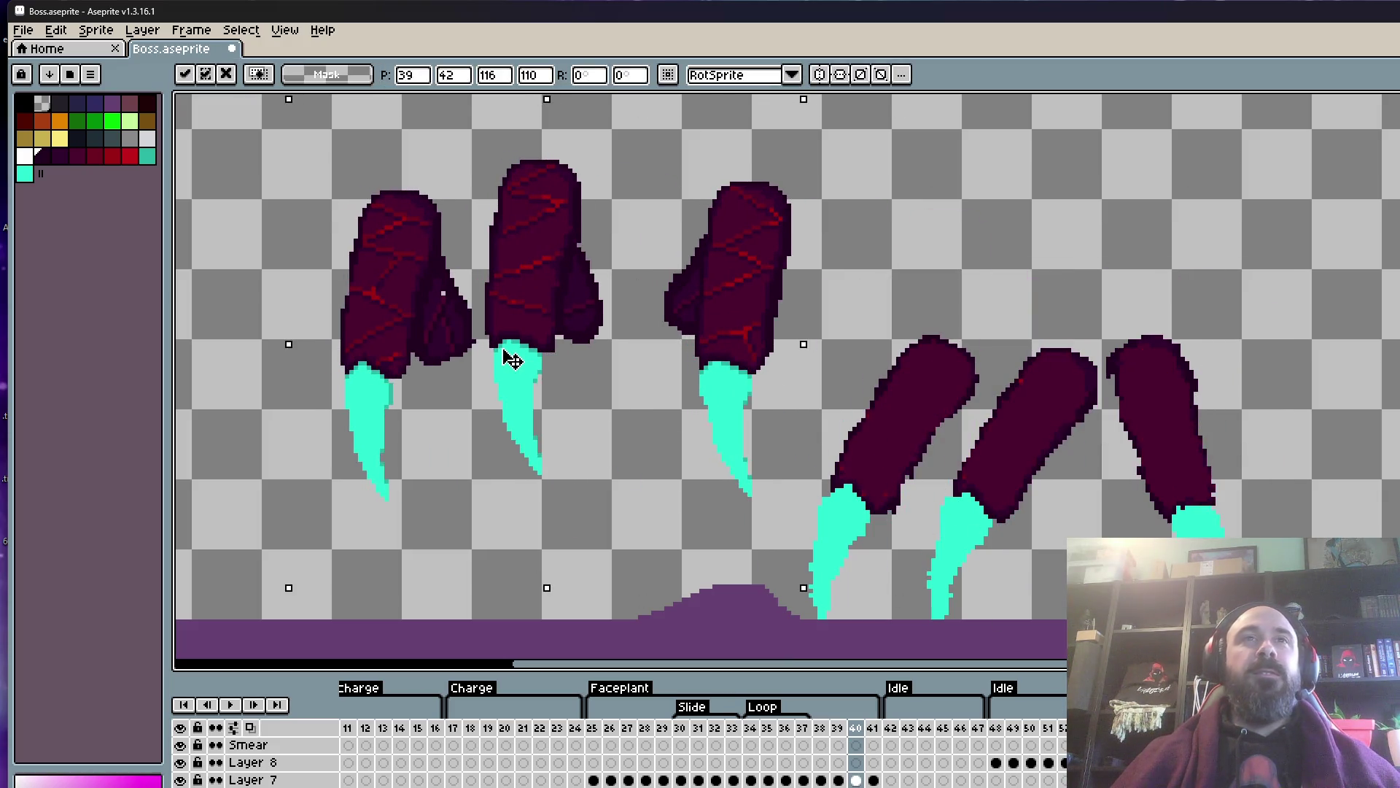
pyautogui.press('Return')
# - Erase the cyan pixels under the left and right pasted claws, undoing one misplaced edit
pyautogui.press('b')
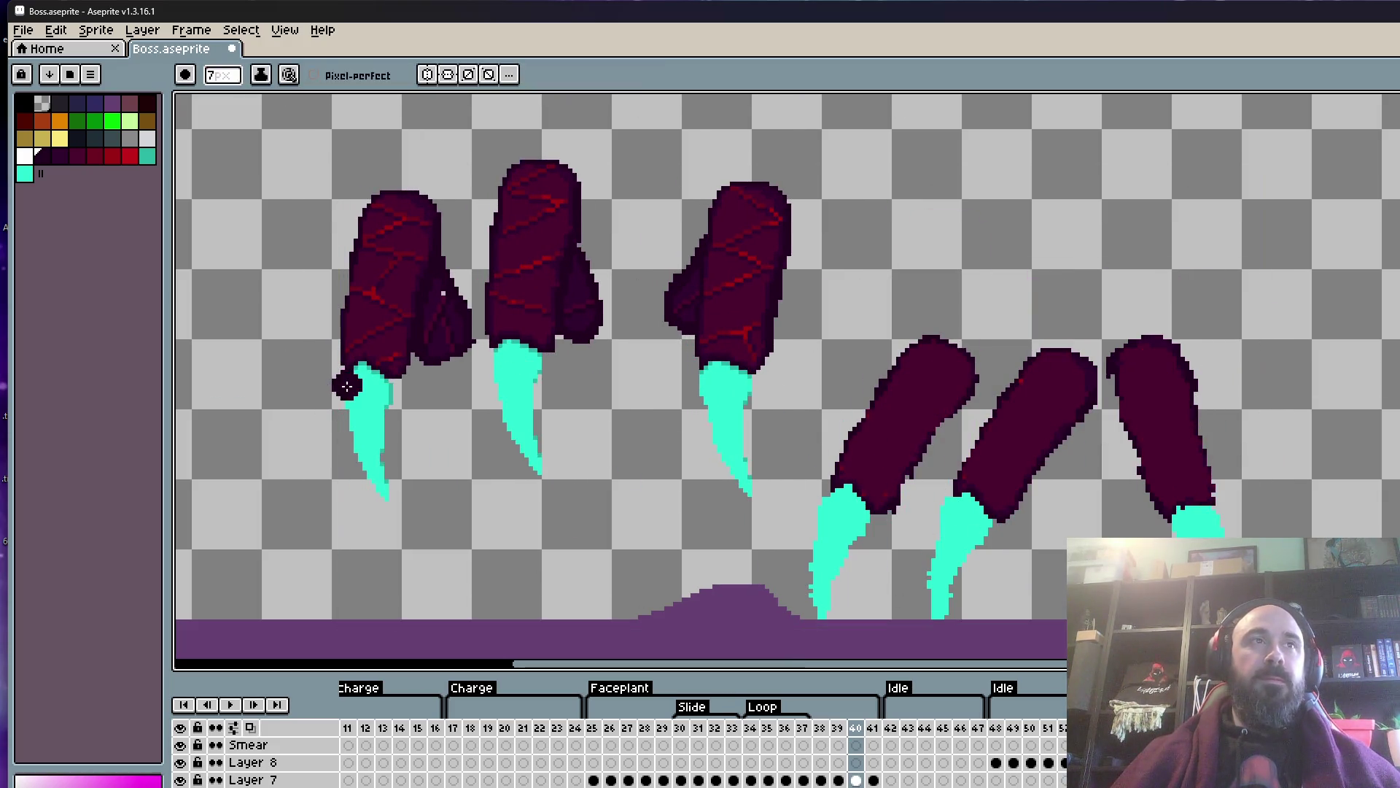
pyautogui.scroll(2, 372, 386)
pyautogui.moveTo(360, 448); pyautogui.dragTo(393, 513)
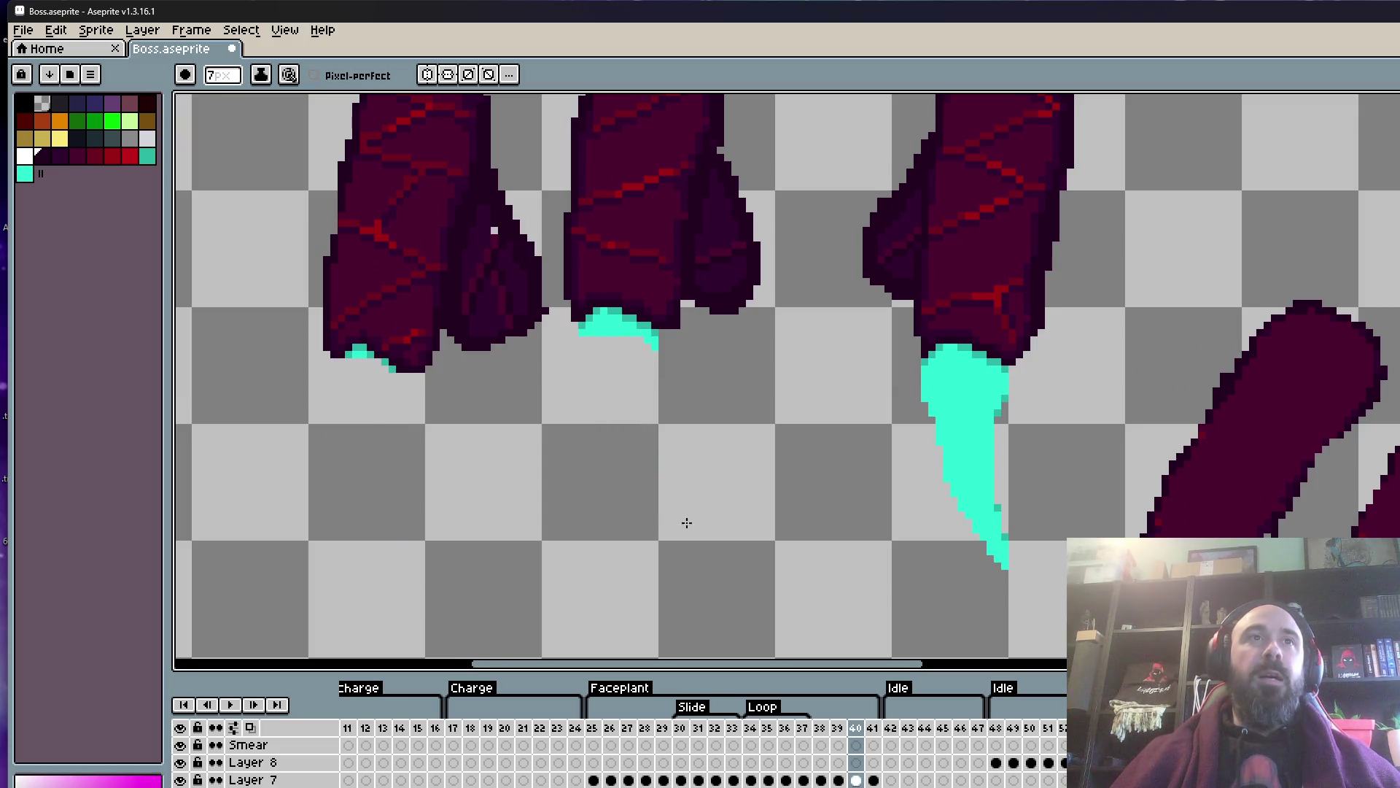
pyautogui.moveTo(1012, 423); pyautogui.dragTo(972, 423)
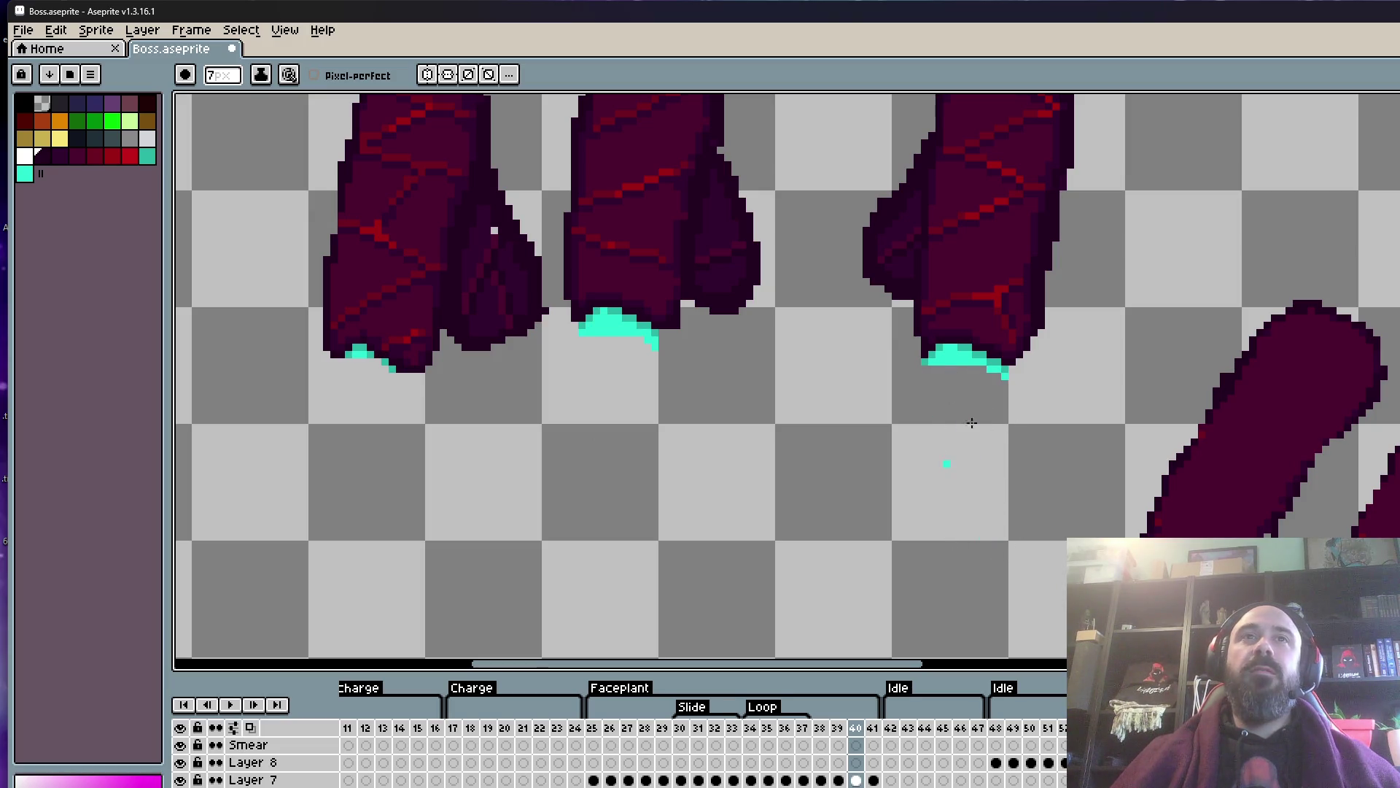
pyautogui.scroll(1, 813, 407)
pyautogui.scroll(1, 550, 416)
pyautogui.click(547, 379)
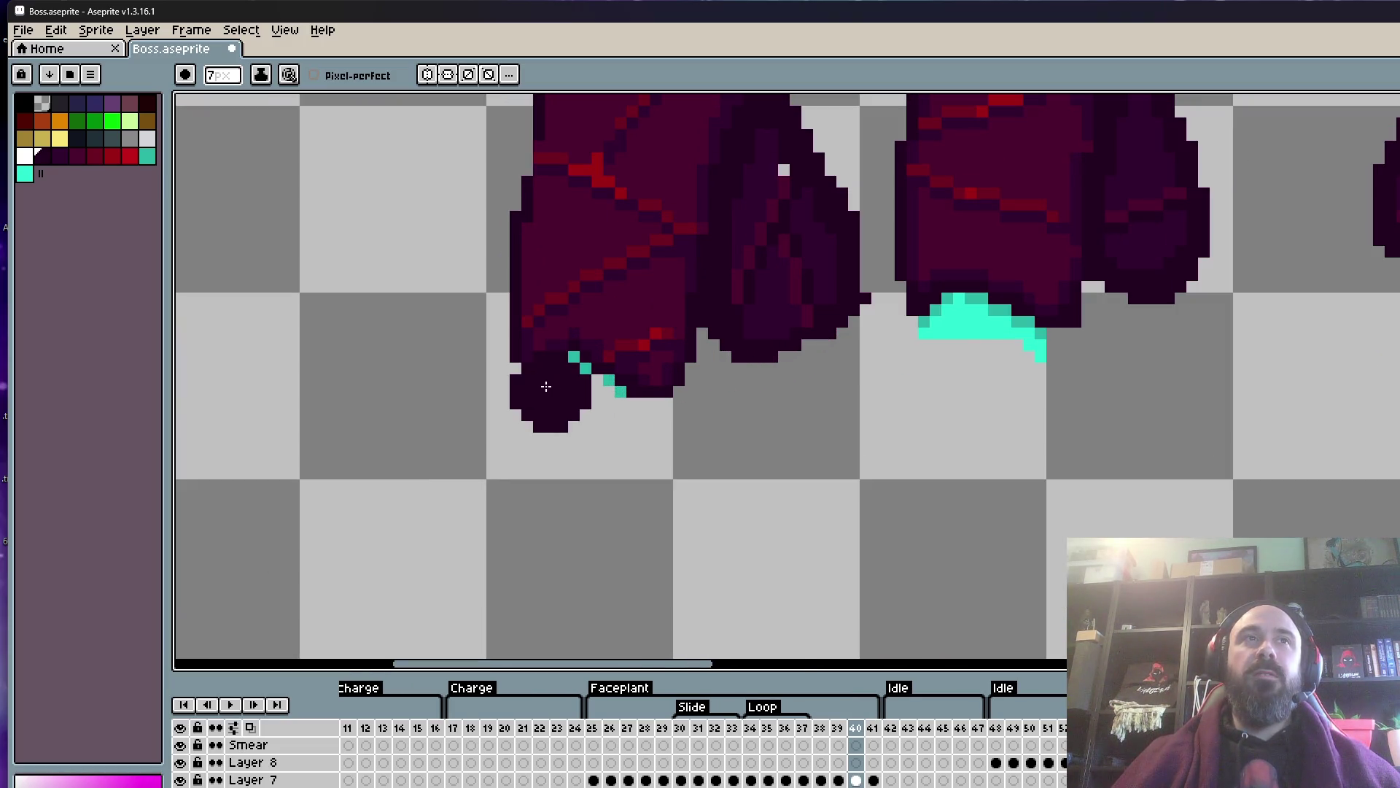
pyautogui.hotkey('ctrl', 'z')
pyautogui.hotkey('ctrl', 'z')
pyautogui.moveTo(947, 327); pyautogui.dragTo(931, 304)
# - Erase the remaining dark blob and cyan under the right claw
pyautogui.scroll(-1, 931, 304)
pyautogui.scroll(-1, 1062, 344)
pyautogui.scroll(1, 1109, 394)
pyautogui.scroll(1, 1228, 428)
pyautogui.moveTo(1211, 443); pyautogui.dragTo(1057, 410)
pyautogui.scroll(-2, 1057, 409)
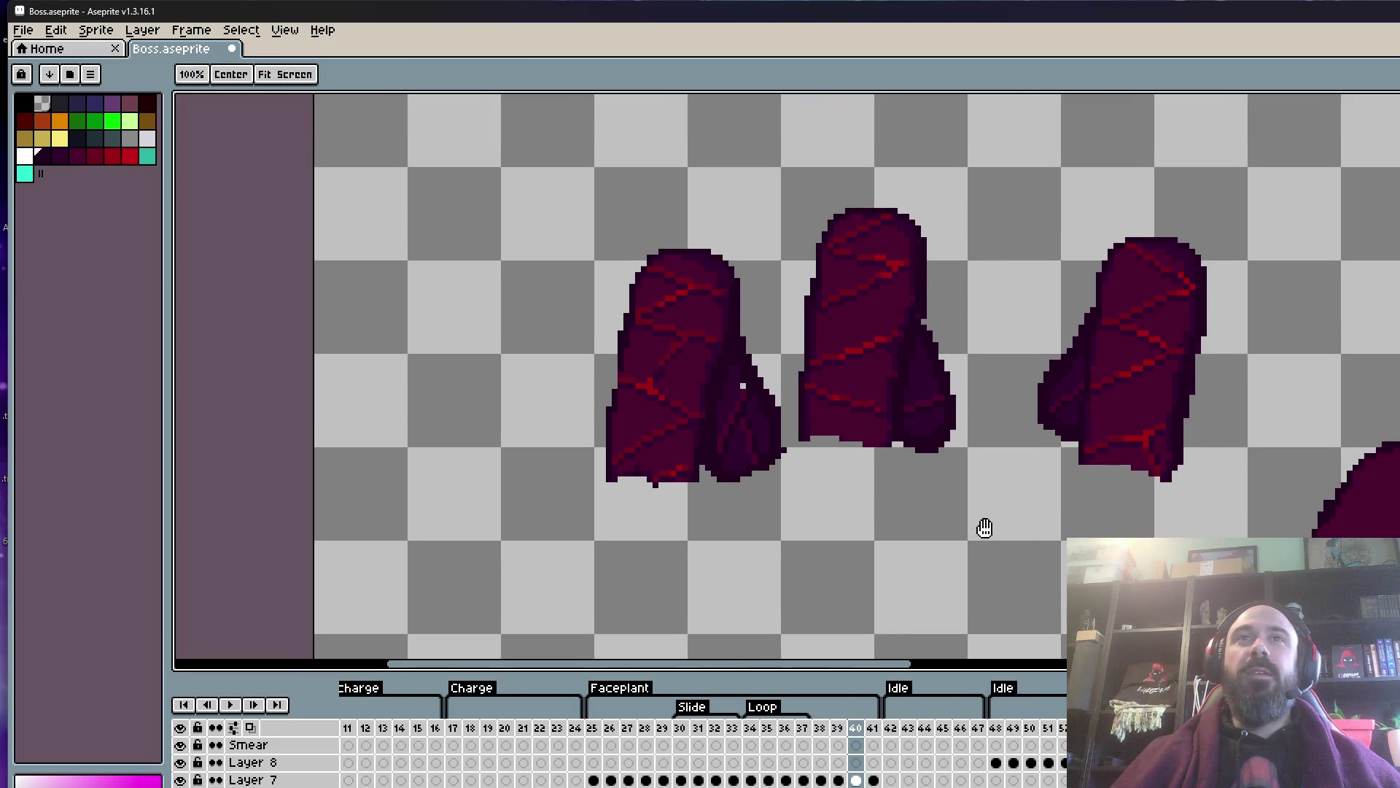
pyautogui.scroll(1, 496, 353)
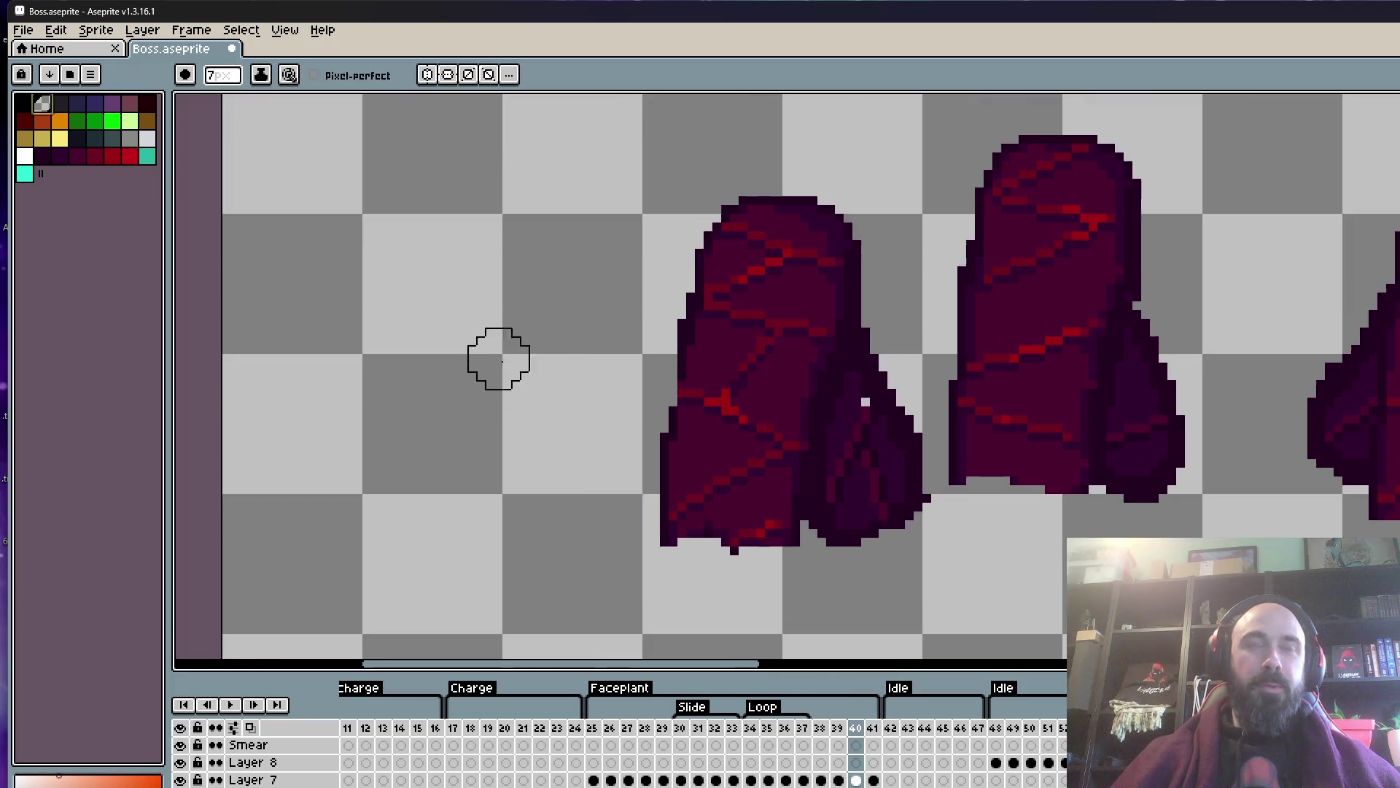
# - Delete the dark fill patches of the left finger using the Magic Wand at tolerance 0
pyautogui.press('w')
pyautogui.click(700, 340)
pyautogui.press('Delete')
pyautogui.click(769, 367)
pyautogui.press('Delete')
pyautogui.click(787, 280)
pyautogui.press('Delete')
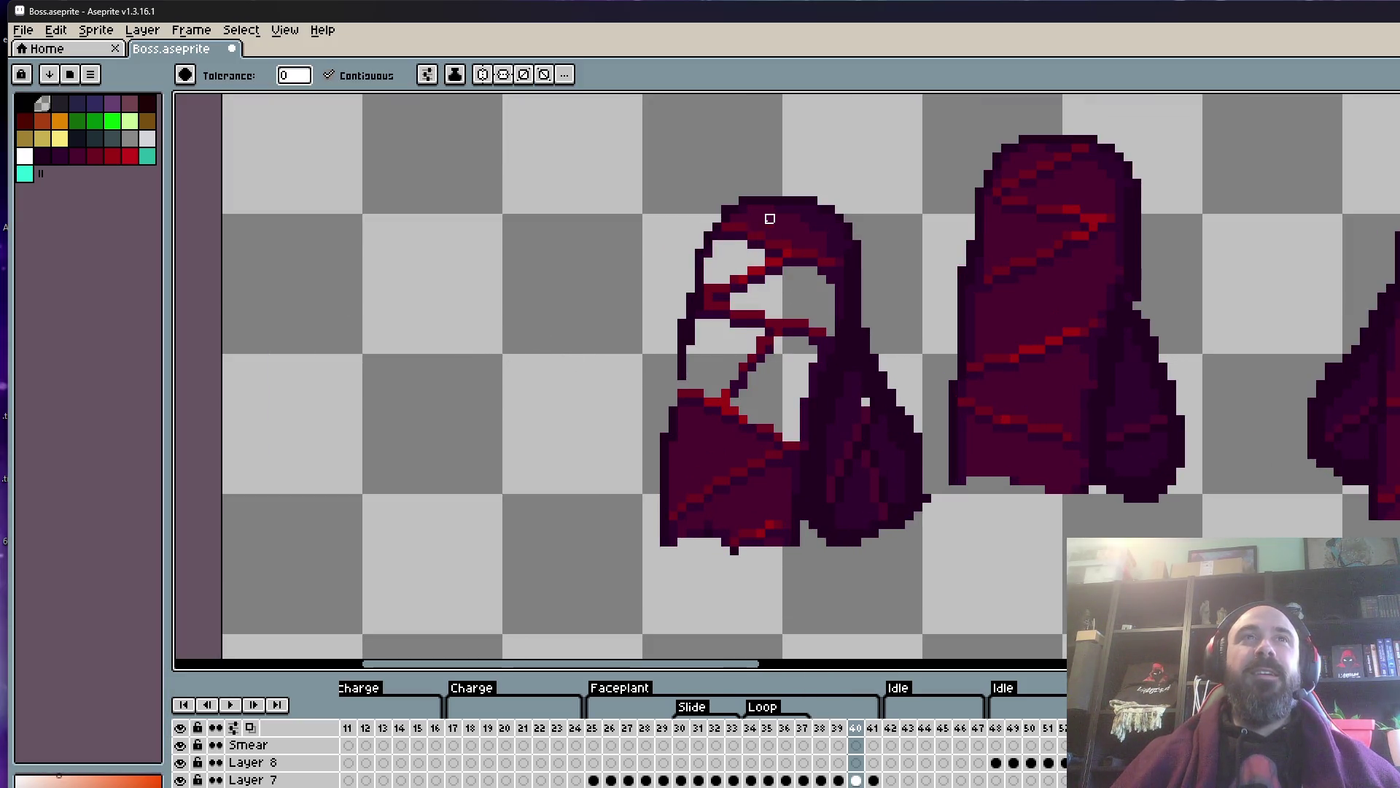
pyautogui.click(770, 219)
pyautogui.press('Delete')
pyautogui.click(700, 447)
pyautogui.press('Delete')
pyautogui.click(753, 499)
# - Delete the dark fill regions of the middle finger, bottom to top
pyautogui.press('Delete')
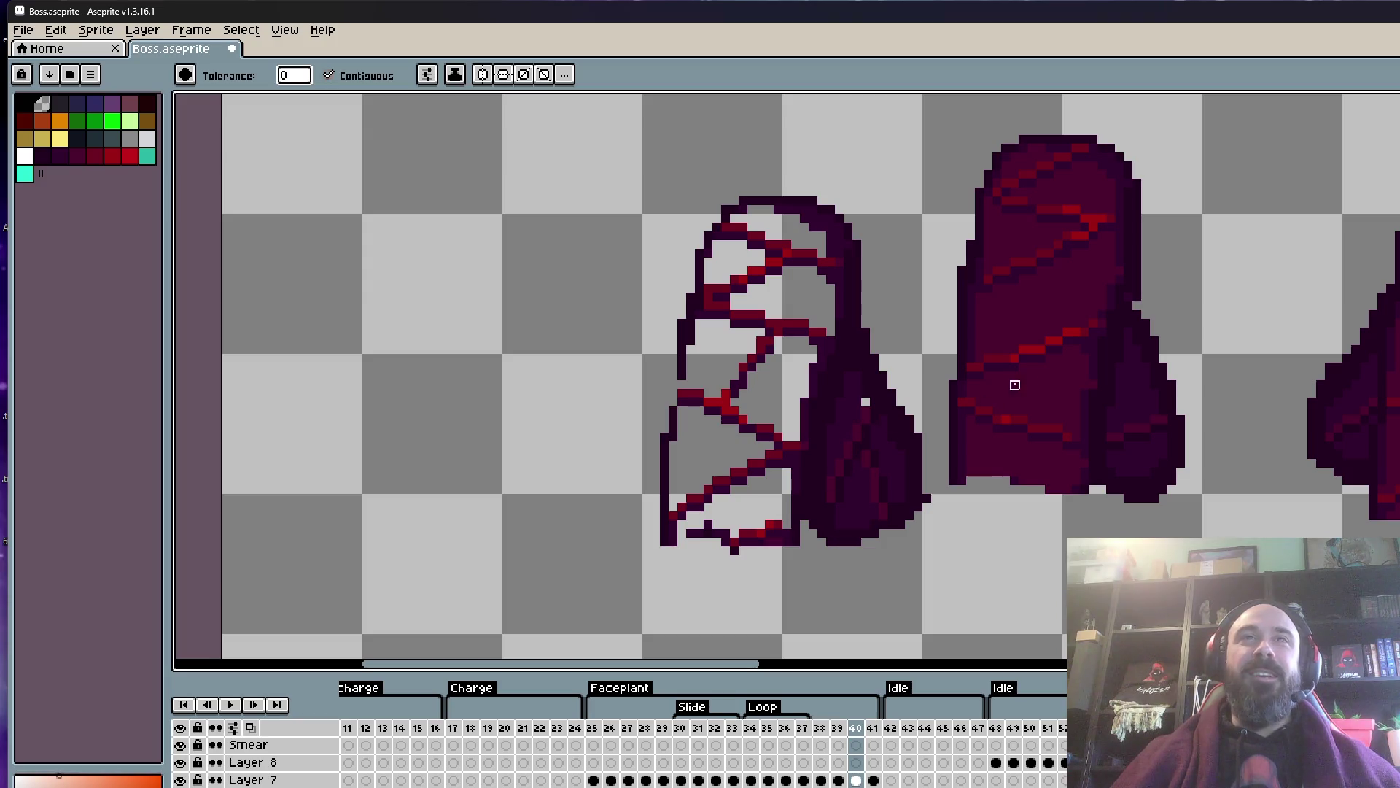
pyautogui.click(1033, 367)
pyautogui.press('Delete')
pyautogui.click(1041, 324)
pyautogui.press('Delete')
pyautogui.click(1006, 236)
pyautogui.press('Delete')
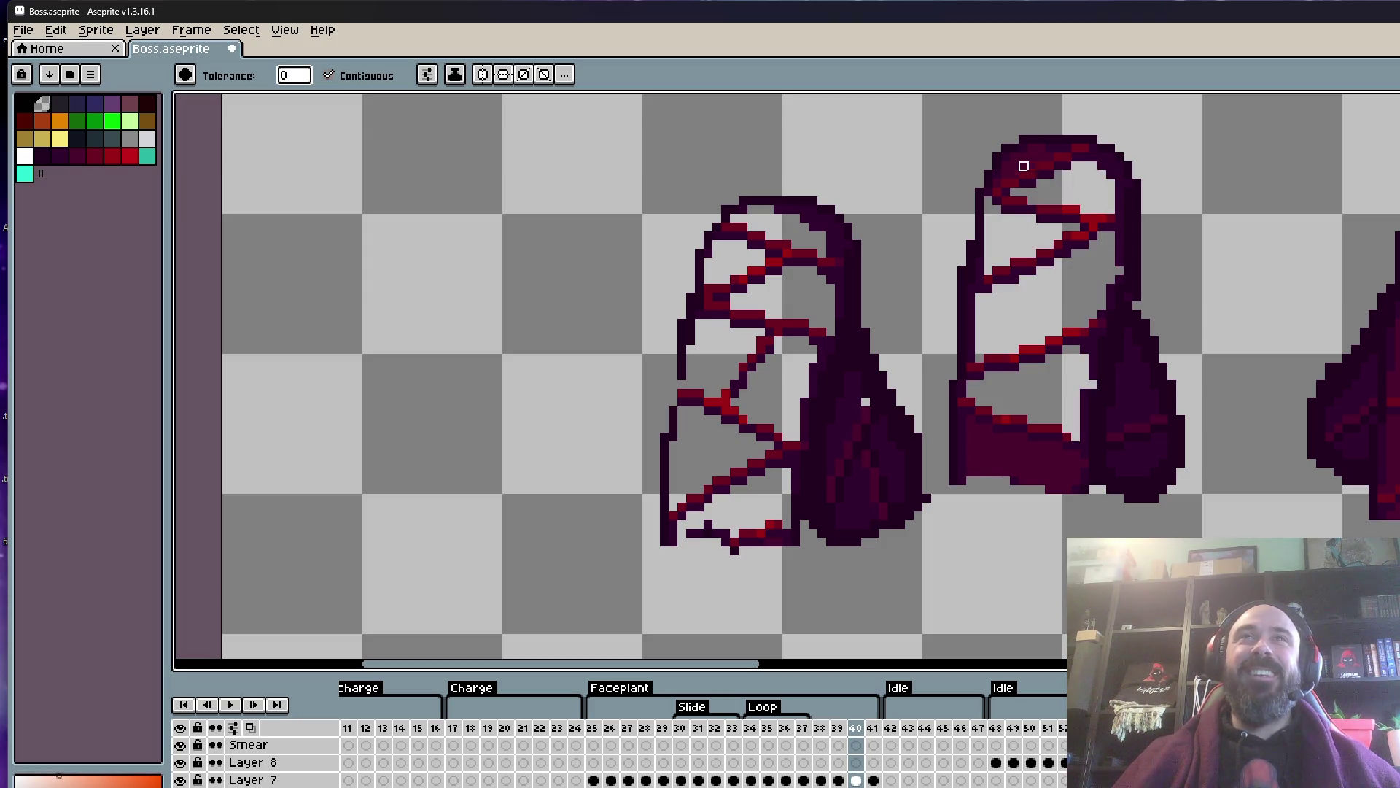
pyautogui.click(997, 472)
pyautogui.press('Delete')
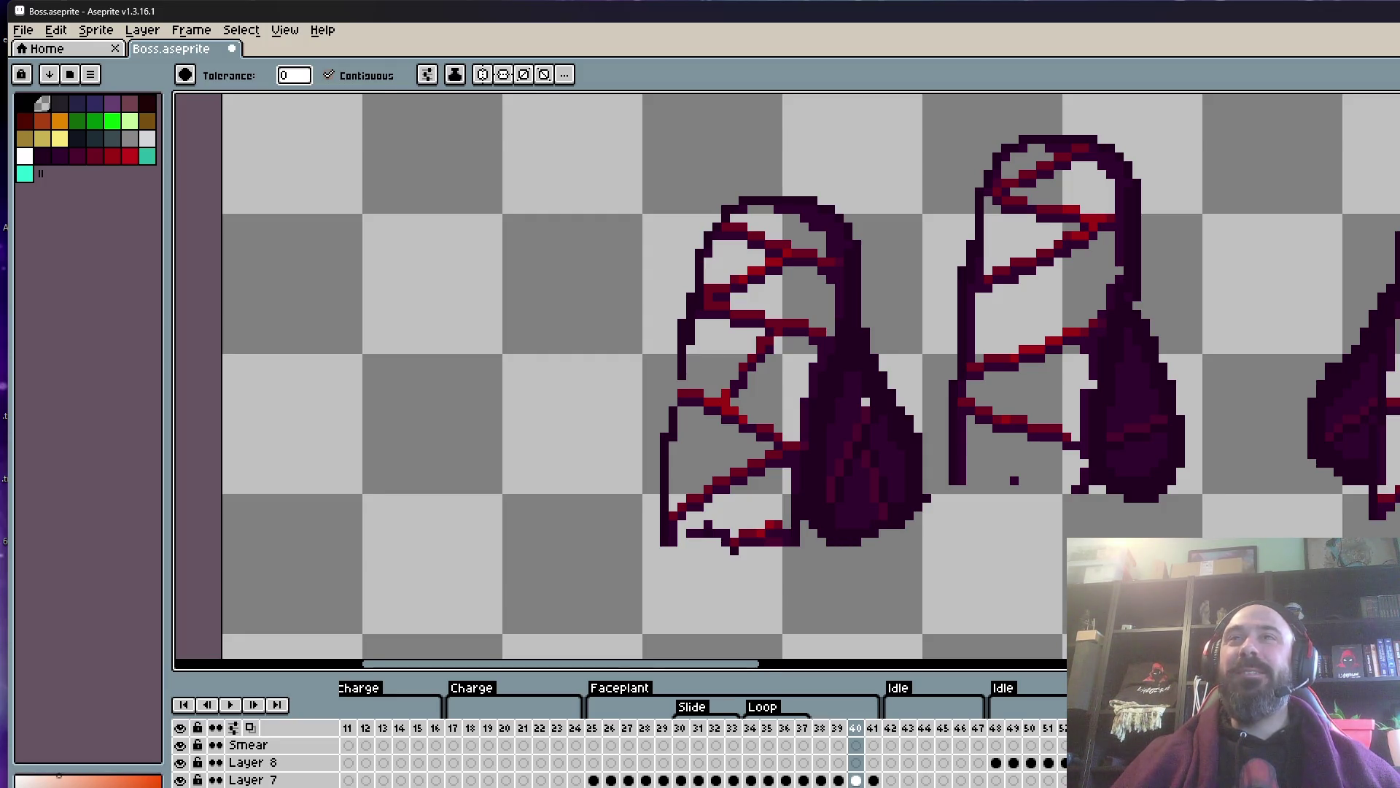
# - Erase a finger's dark outline, including its tip, top bar and side columns, with a 7px eraser
pyautogui.scroll(-2, 1014, 480)
pyautogui.press('e')
pyautogui.scroll(4, 1295, 431)
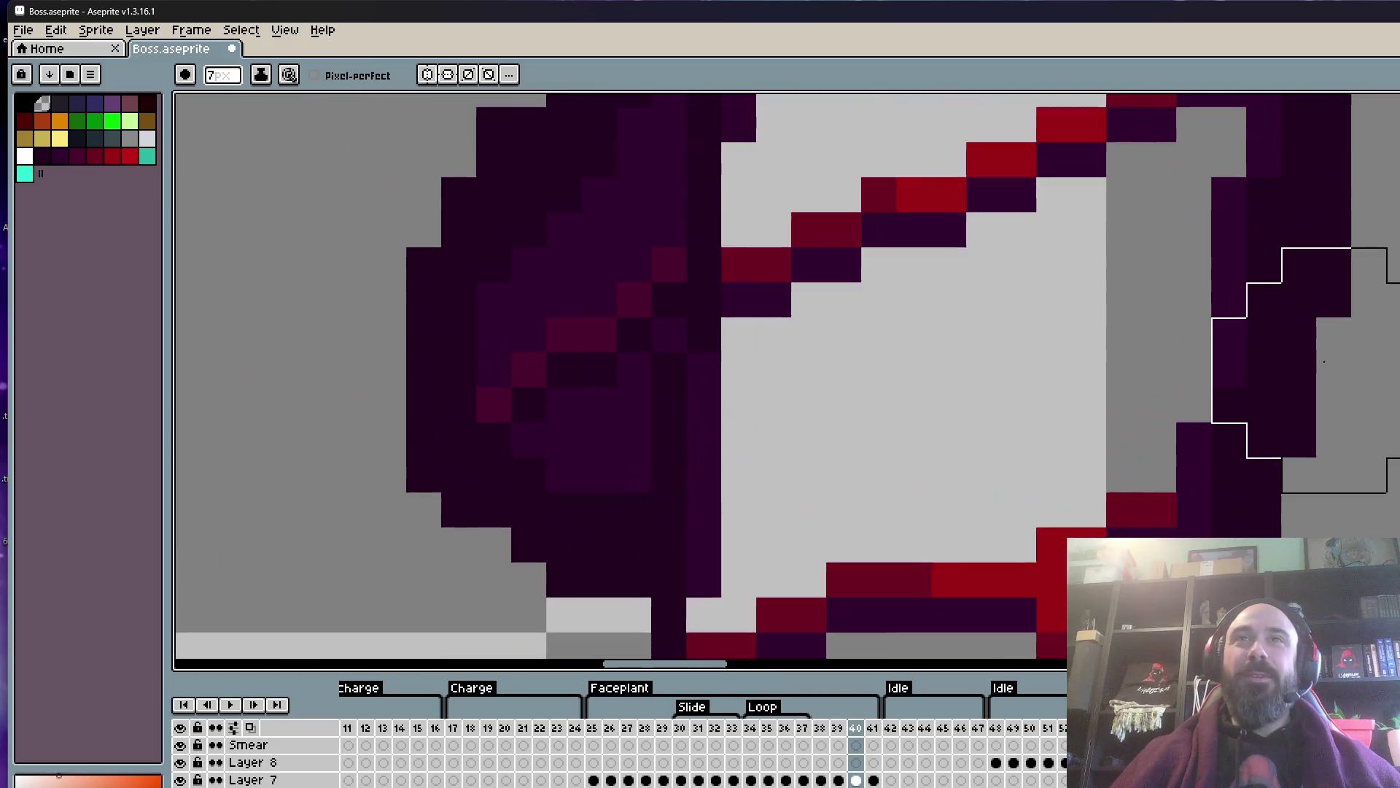
pyautogui.scroll(-2, 1324, 361)
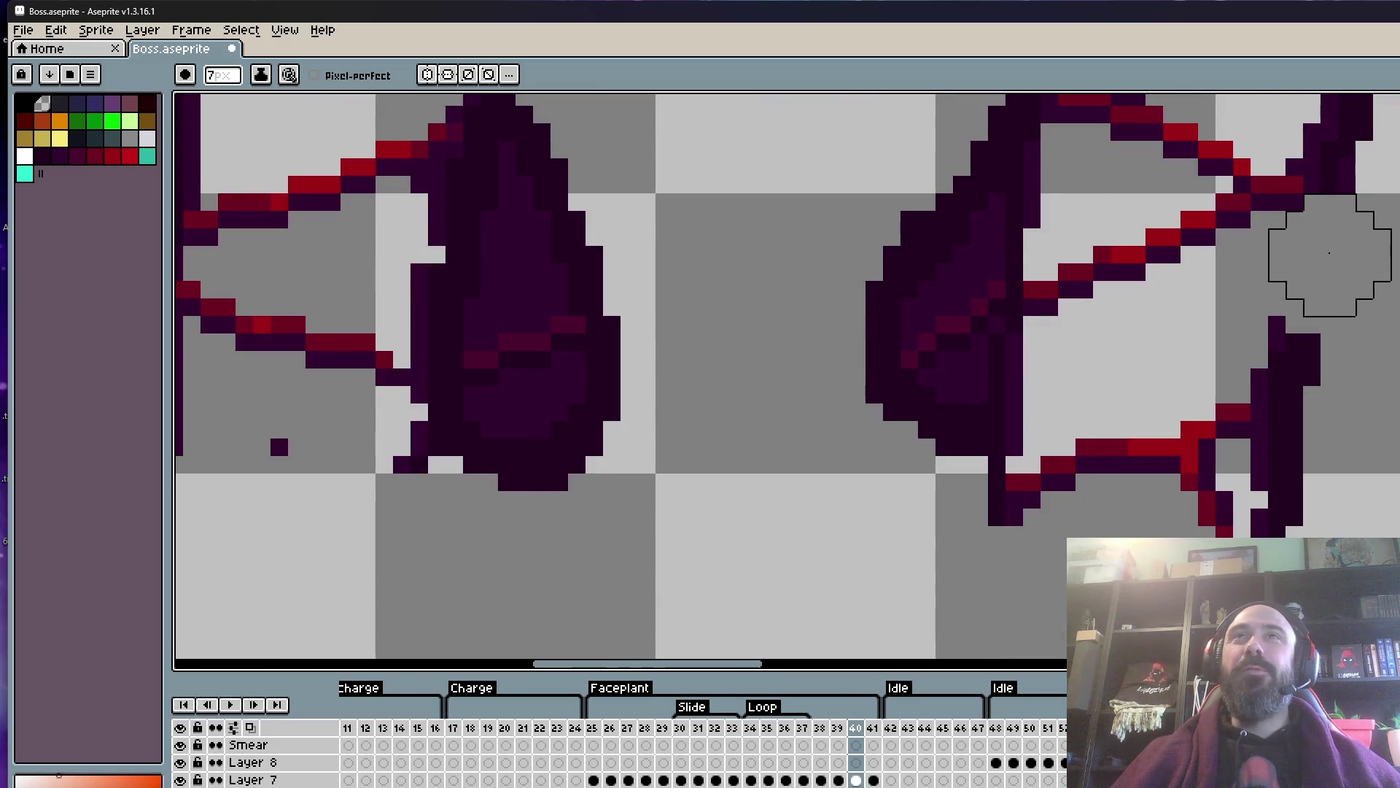
pyautogui.moveTo(1330, 253); pyautogui.dragTo(1295, 571)
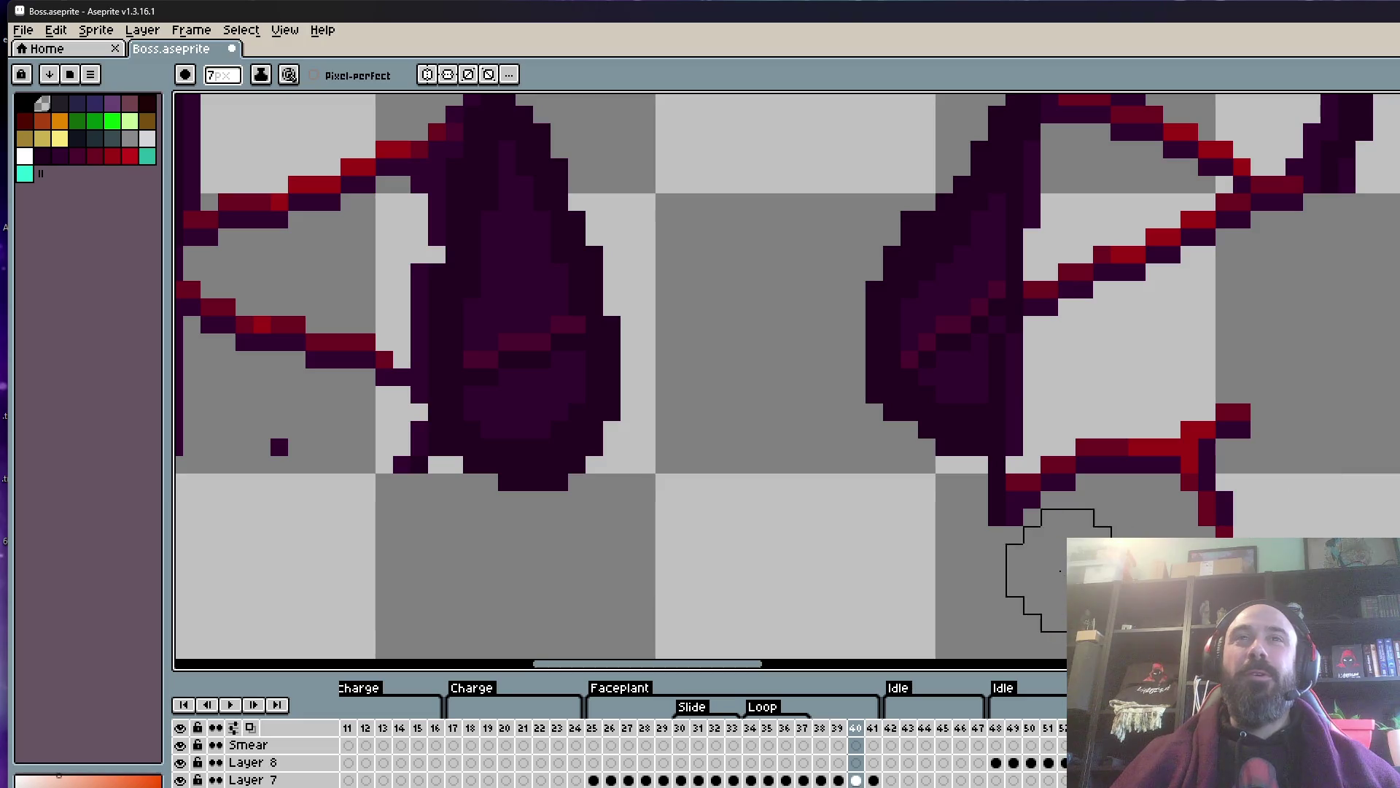
pyautogui.moveTo(885, 516)
pyautogui.mouseDown()
pyautogui.moveTo(957, 420)
pyautogui.moveTo(876, 288)
pyautogui.mouseUp()
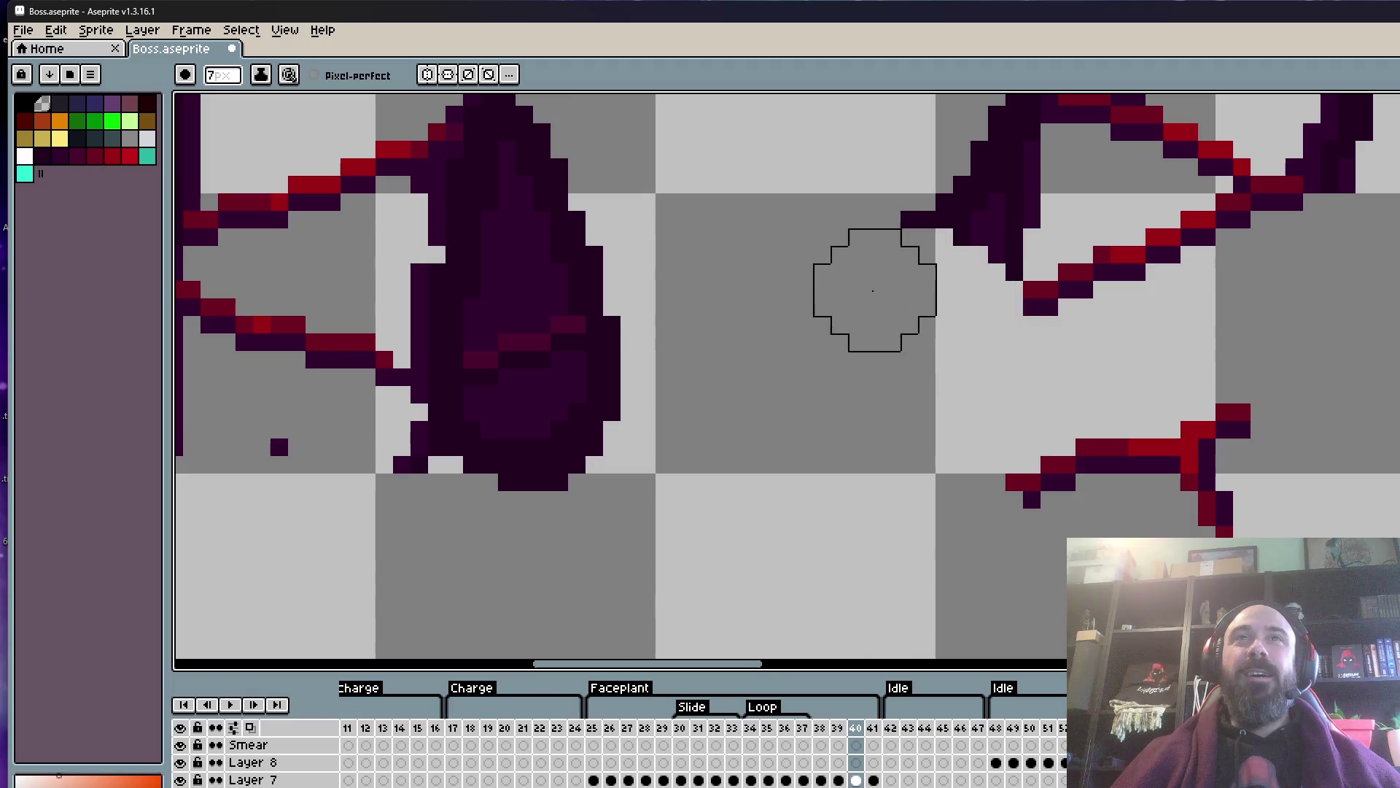
pyautogui.scroll(-1, 839, 456)
pyautogui.scroll(1, 839, 455)
pyautogui.moveTo(969, 382); pyautogui.dragTo(938, 420)
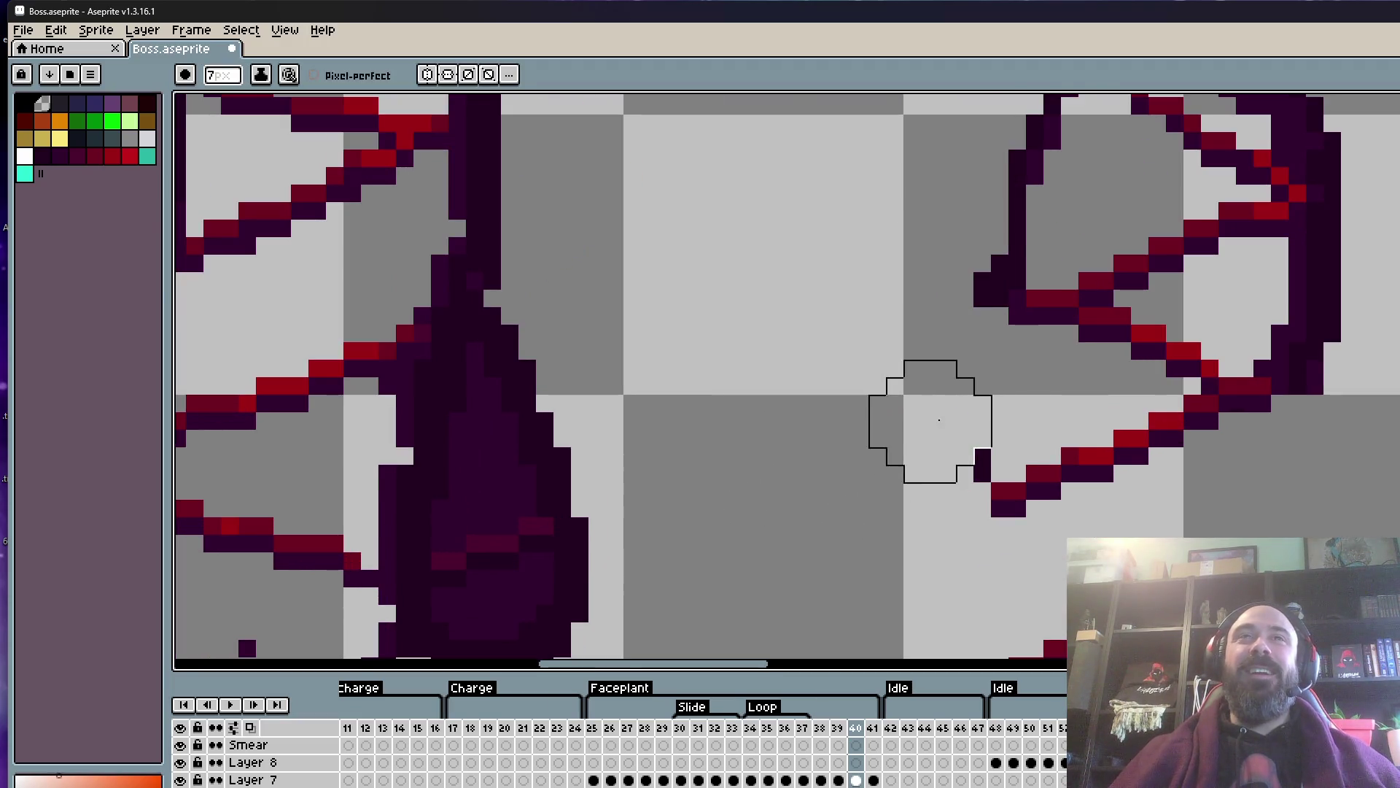
pyautogui.moveTo(931, 311)
pyautogui.mouseDown()
pyautogui.moveTo(963, 266)
pyautogui.moveTo(907, 447)
pyautogui.moveTo(975, 350)
pyautogui.mouseUp()
pyautogui.moveTo(1079, 266)
pyautogui.mouseDown()
pyautogui.moveTo(1278, 396)
pyautogui.moveTo(1202, 258)
pyautogui.mouseUp()
pyautogui.moveTo(1244, 375)
pyautogui.mouseDown()
pyautogui.moveTo(1246, 471)
pyautogui.moveTo(1231, 473)
pyautogui.mouseUp()
# - Erase the dark mound and the vertical dark bar beside the left finger
pyautogui.scroll(-1, 1249, 470)
pyautogui.scroll(-1, 1251, 469)
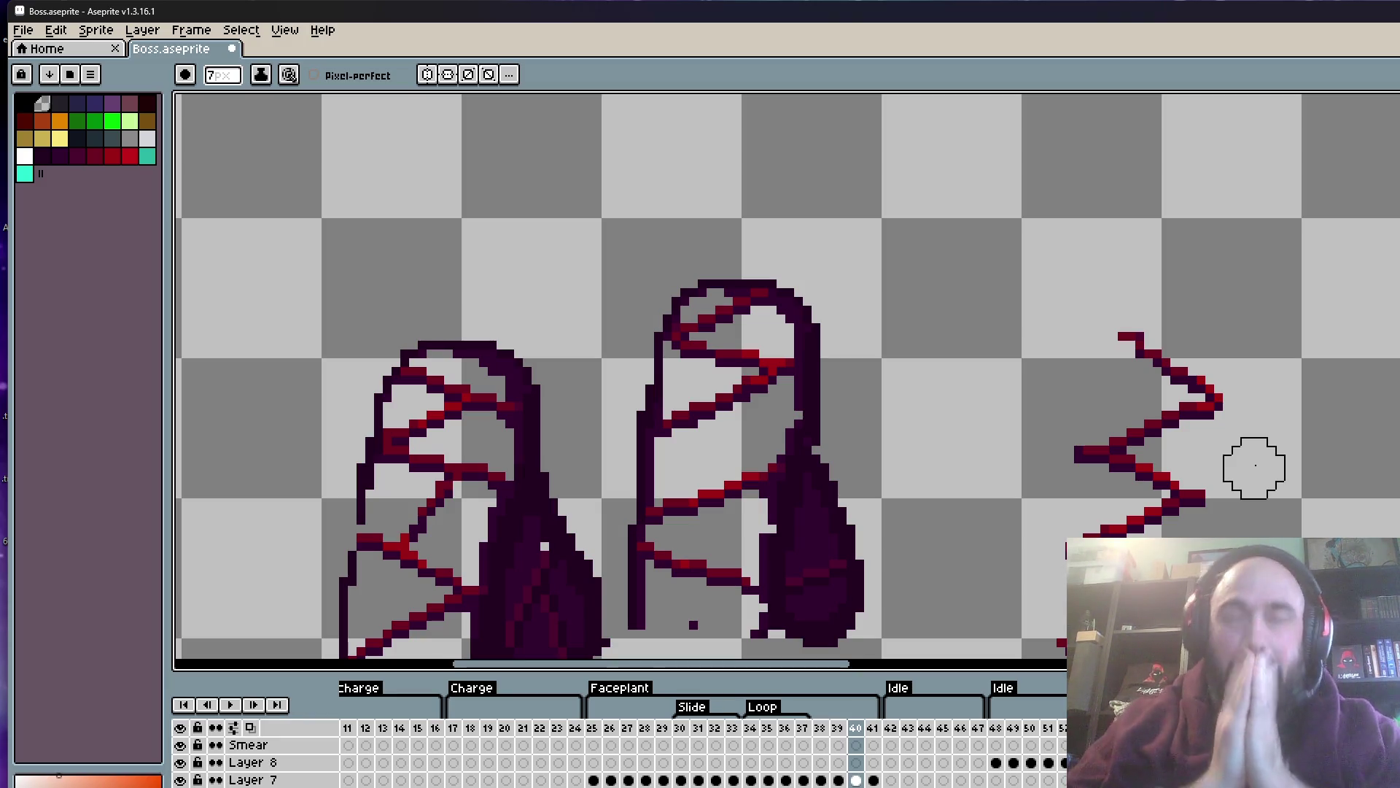
pyautogui.scroll(-1, 875, 409)
pyautogui.scroll(1, 575, 463)
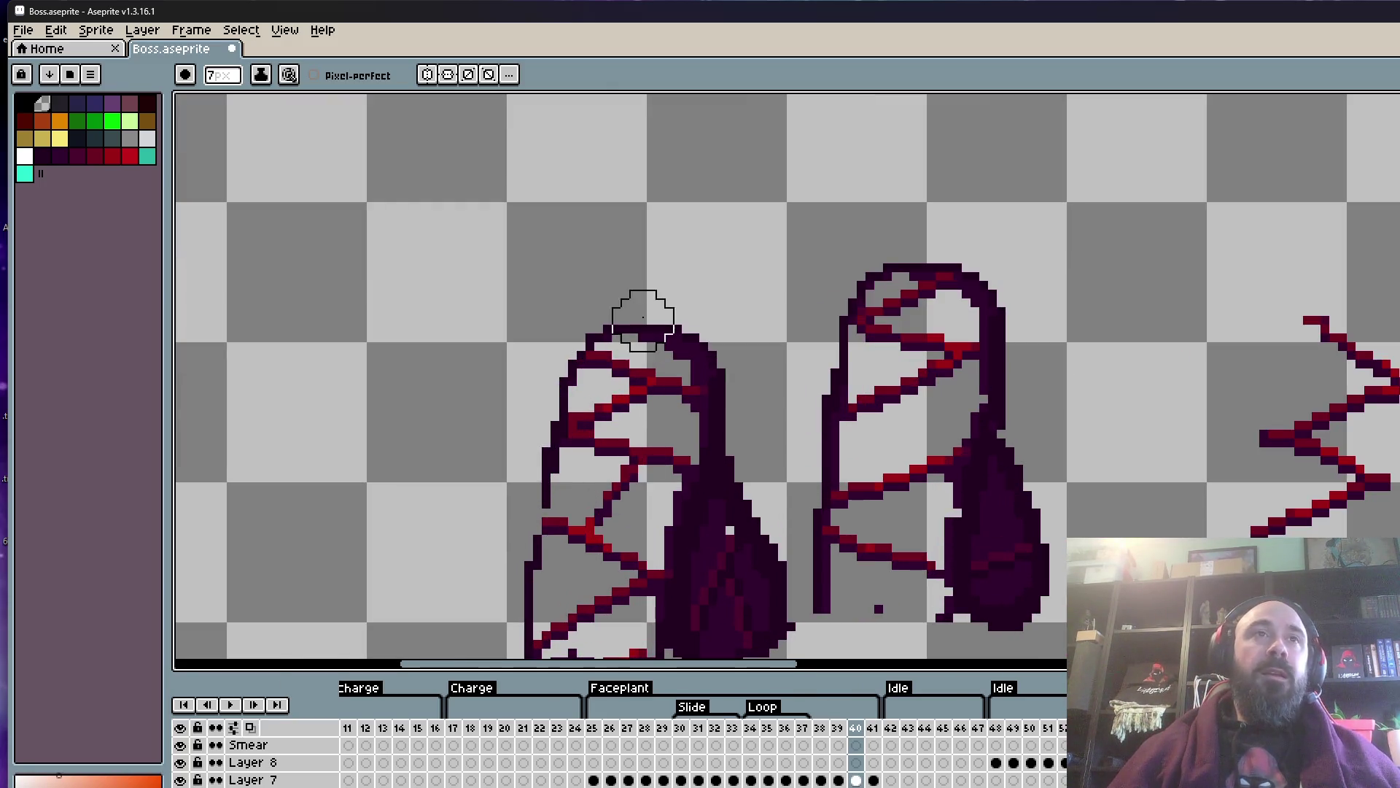
pyautogui.scroll(1, 643, 317)
pyautogui.moveTo(797, 381); pyautogui.dragTo(780, 324)
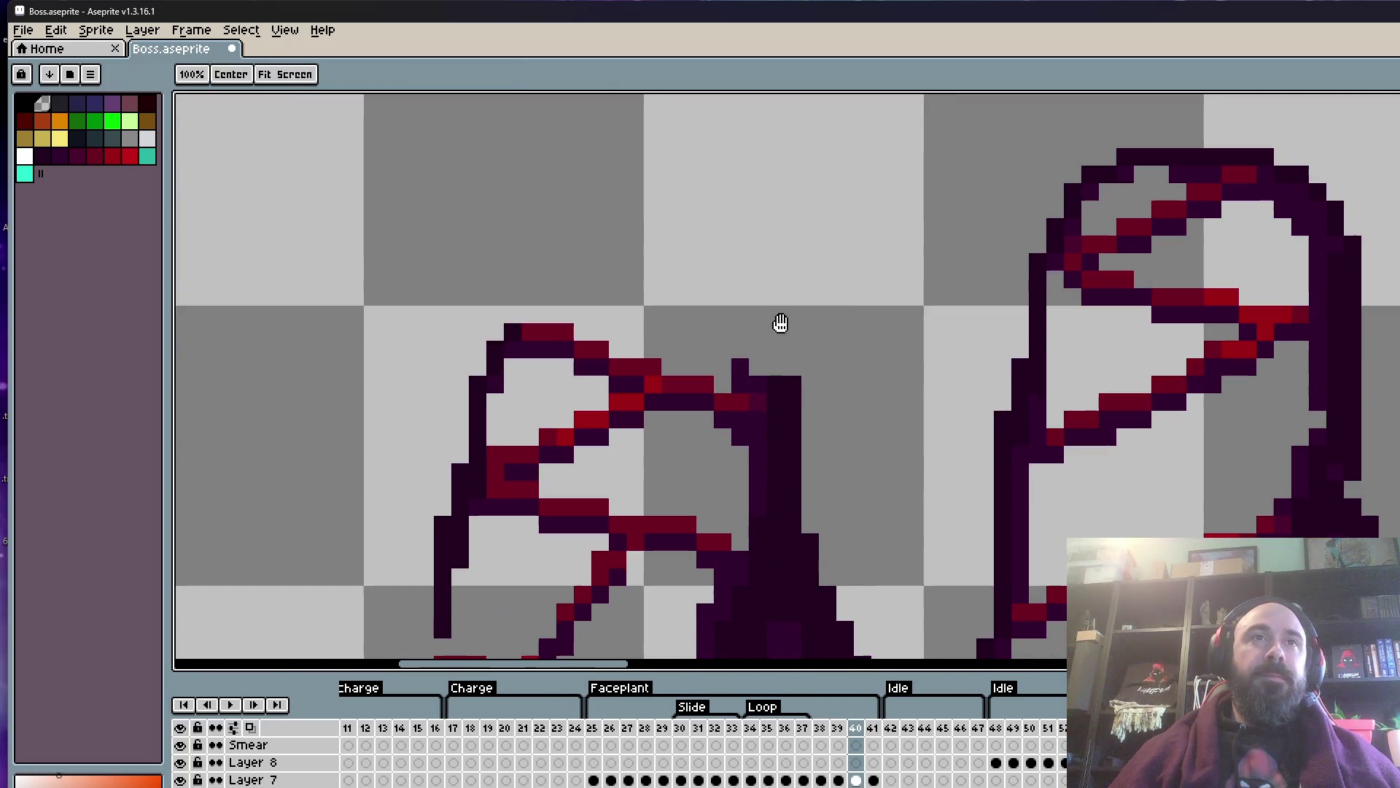
pyautogui.moveTo(817, 434); pyautogui.dragTo(819, 328)
pyautogui.moveTo(807, 473); pyautogui.dragTo(806, 381)
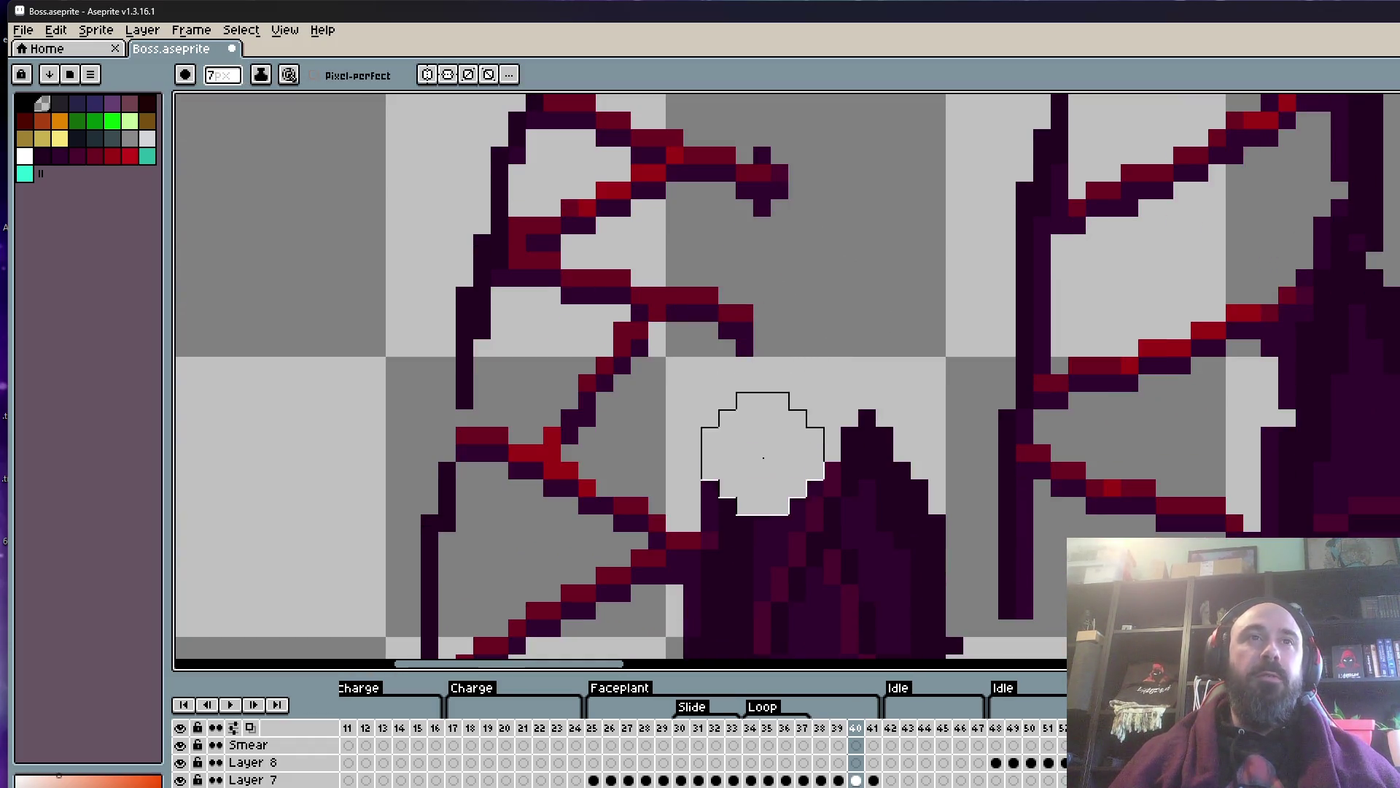
pyautogui.moveTo(762, 474)
pyautogui.mouseDown()
pyautogui.moveTo(875, 576)
pyautogui.moveTo(881, 366)
pyautogui.mouseUp()
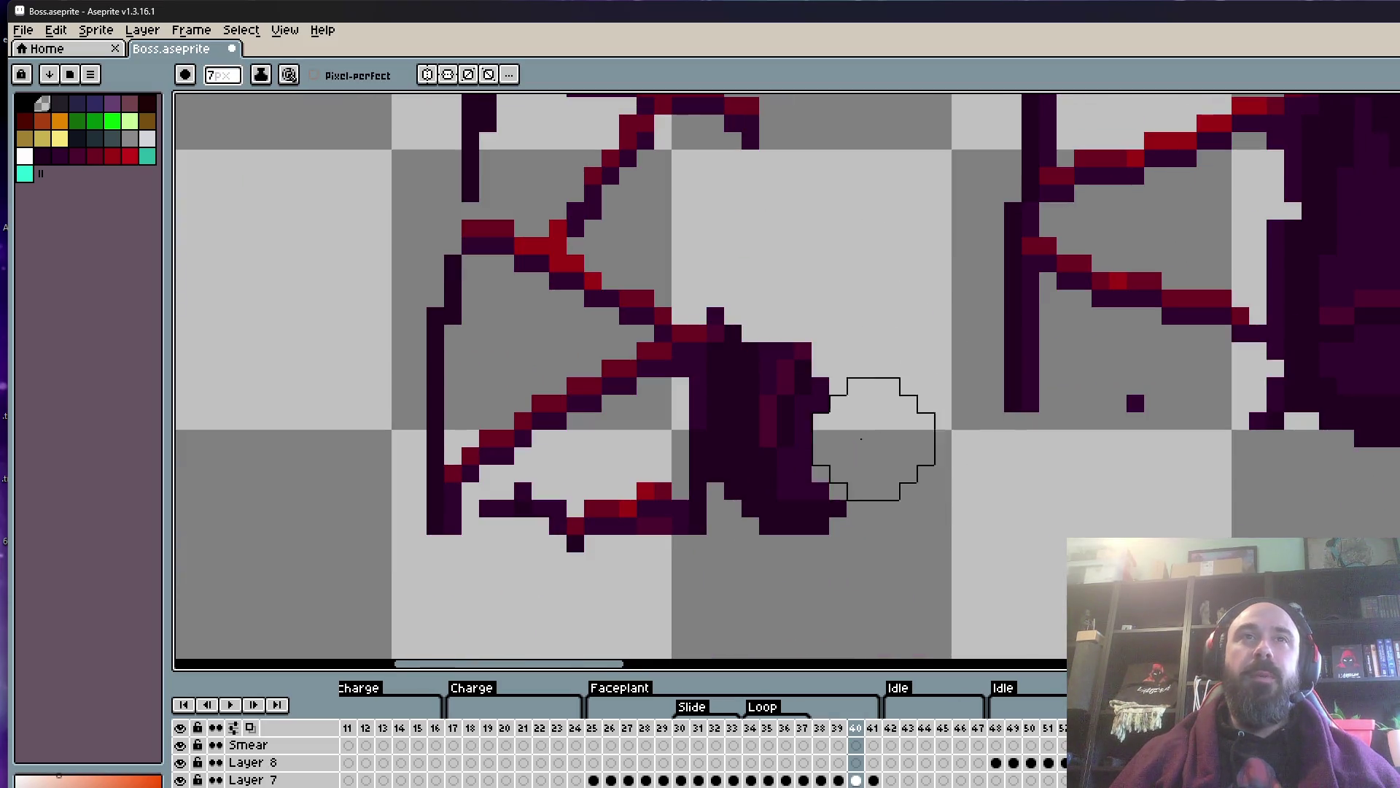
pyautogui.moveTo(862, 439); pyautogui.dragTo(722, 410)
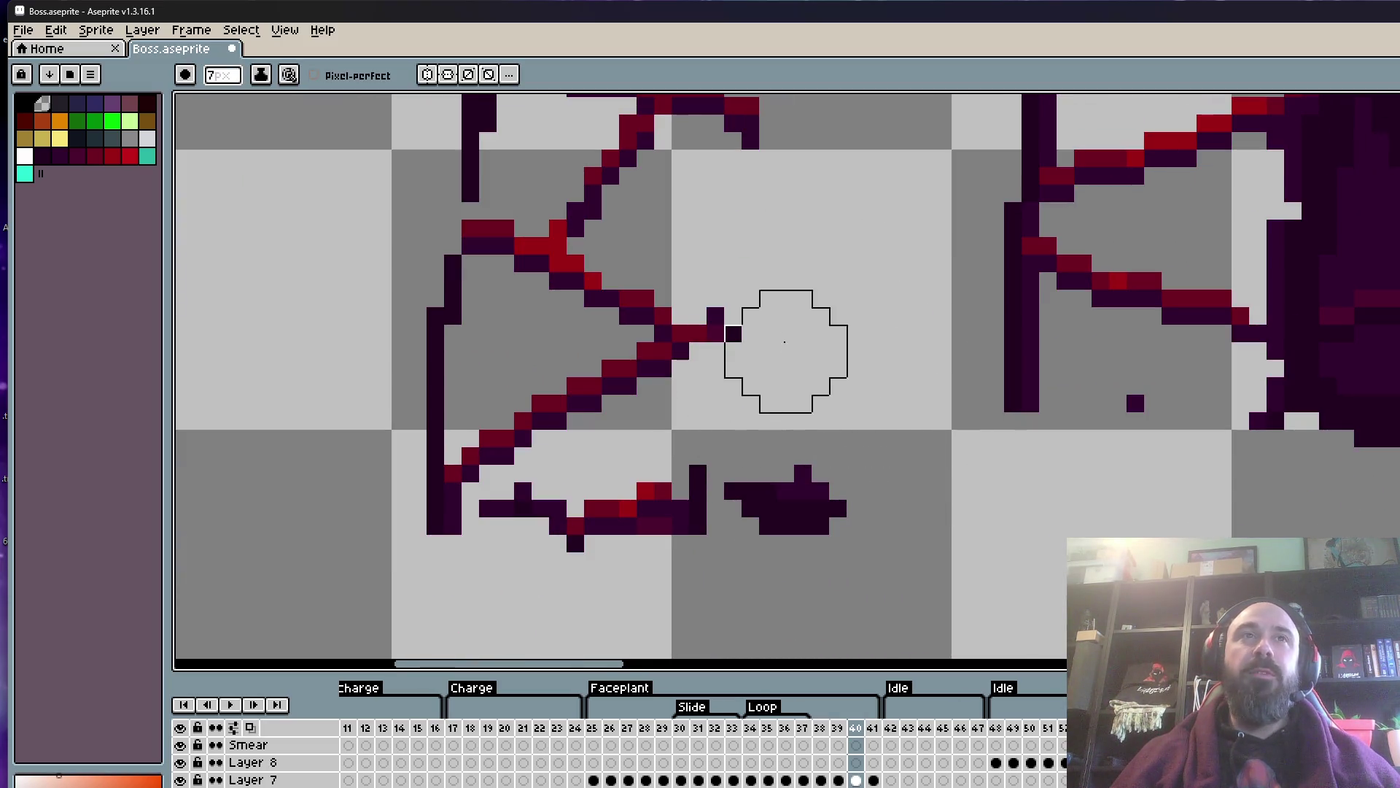
pyautogui.moveTo(772, 295)
pyautogui.mouseDown()
pyautogui.moveTo(819, 447)
pyautogui.moveTo(750, 469)
pyautogui.moveTo(731, 513)
pyautogui.mouseUp()
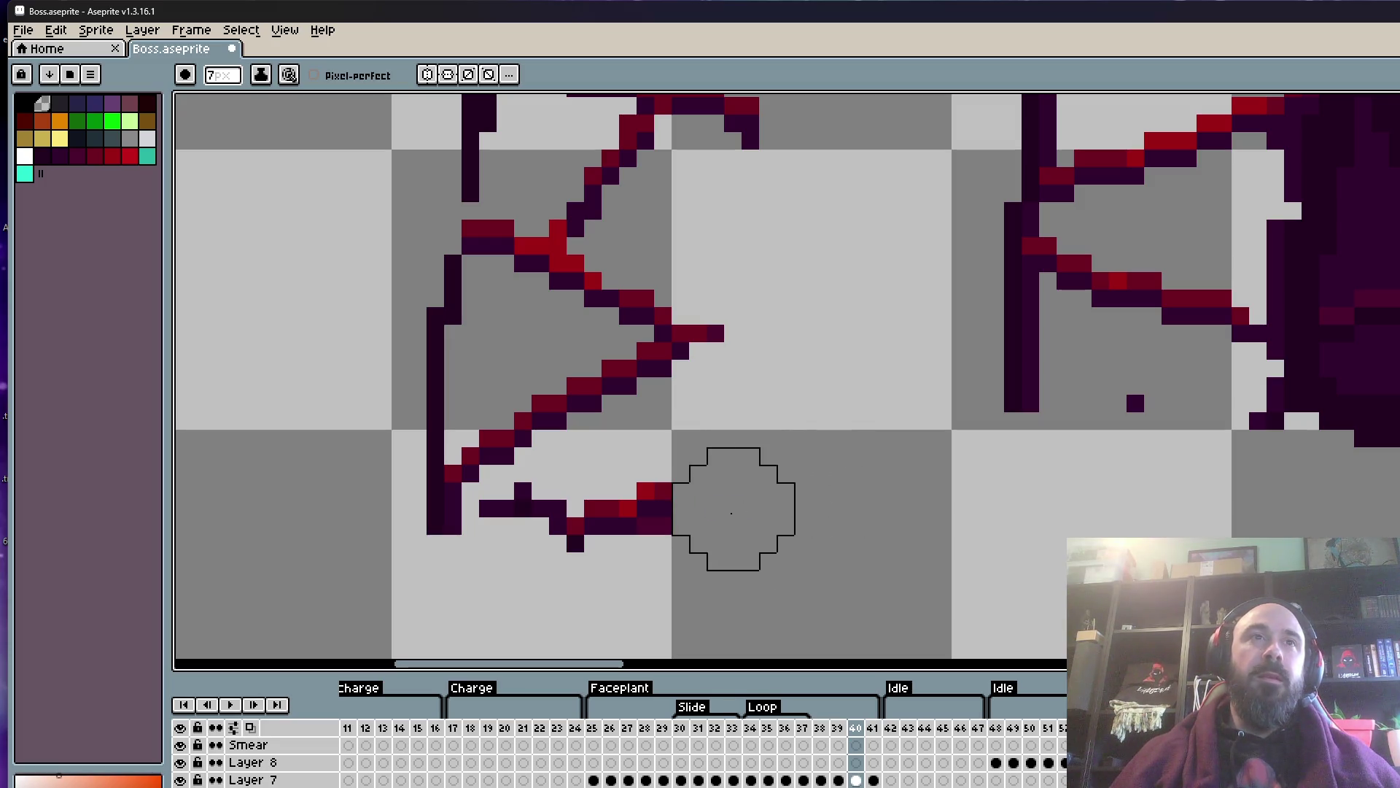
pyautogui.click(520, 555)
pyautogui.moveTo(494, 560); pyautogui.dragTo(454, 547)
# - Shrink the eraser to 5px and clear the remaining dark vertical bar and line bottom
pyautogui.press('-')
pyautogui.press('-')
pyautogui.moveTo(412, 434)
pyautogui.mouseDown()
pyautogui.moveTo(421, 308)
pyautogui.moveTo(417, 518)
pyautogui.mouseUp()
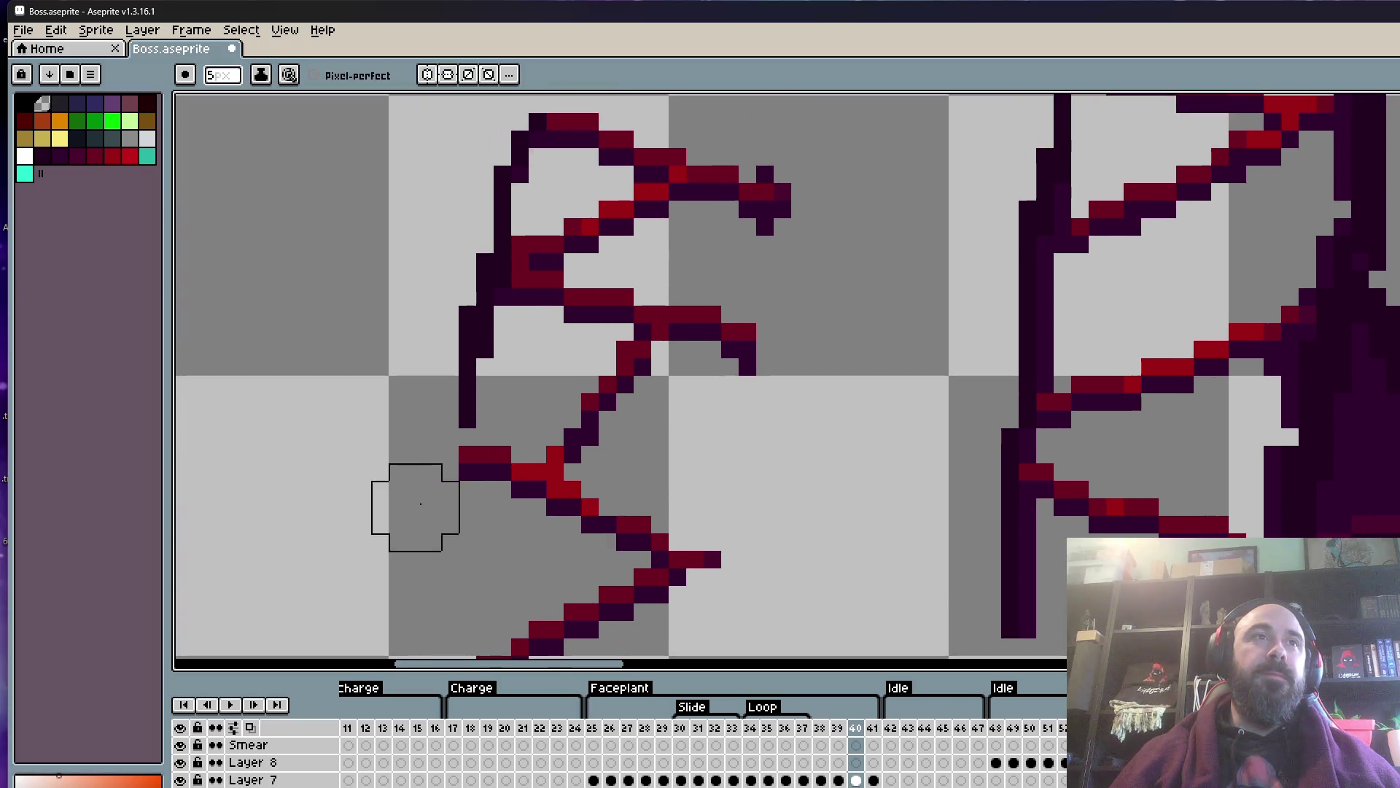
pyautogui.moveTo(462, 350)
pyautogui.mouseDown()
pyautogui.moveTo(454, 293)
pyautogui.moveTo(478, 150)
pyautogui.moveTo(484, 194)
pyautogui.mouseUp()
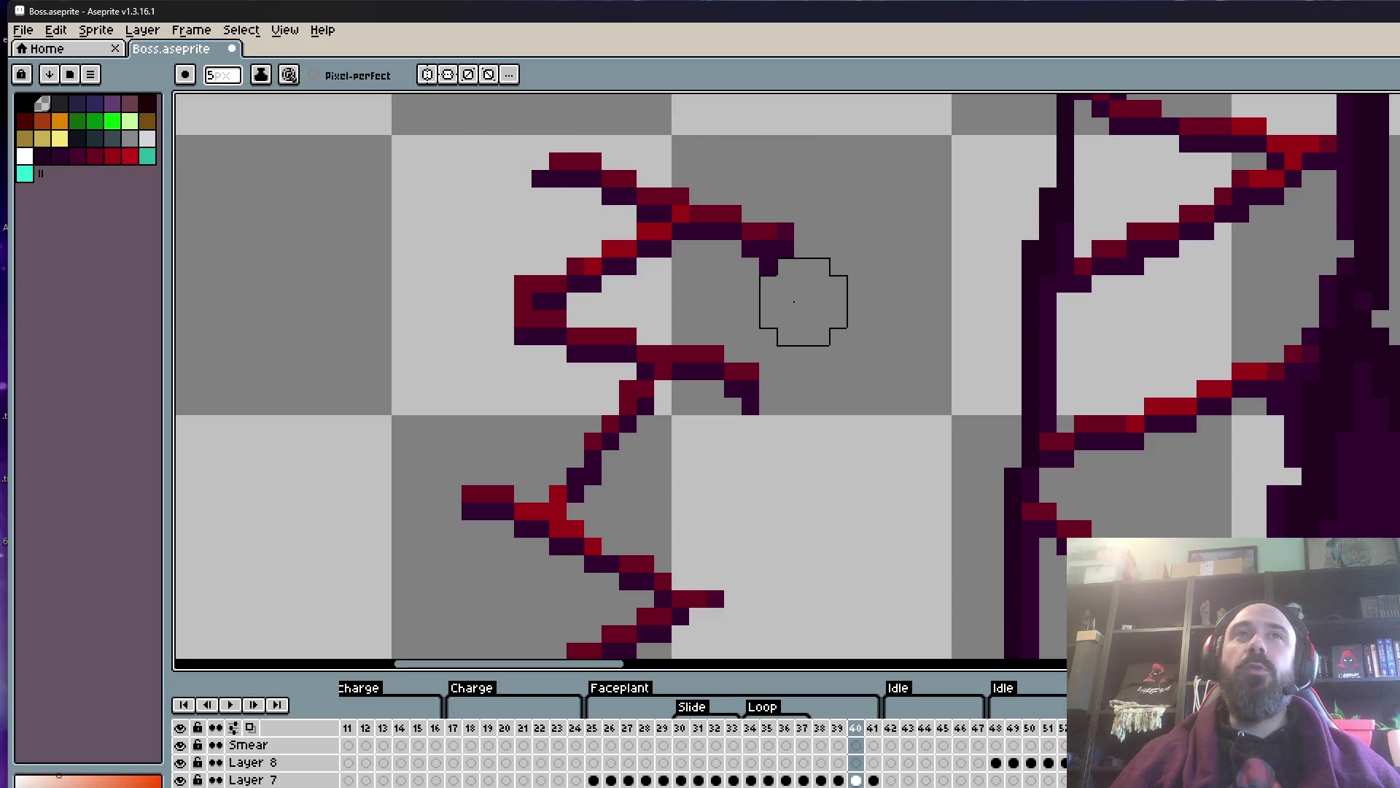
pyautogui.scroll(-2, 835, 369)
pyautogui.scroll(2, 788, 406)
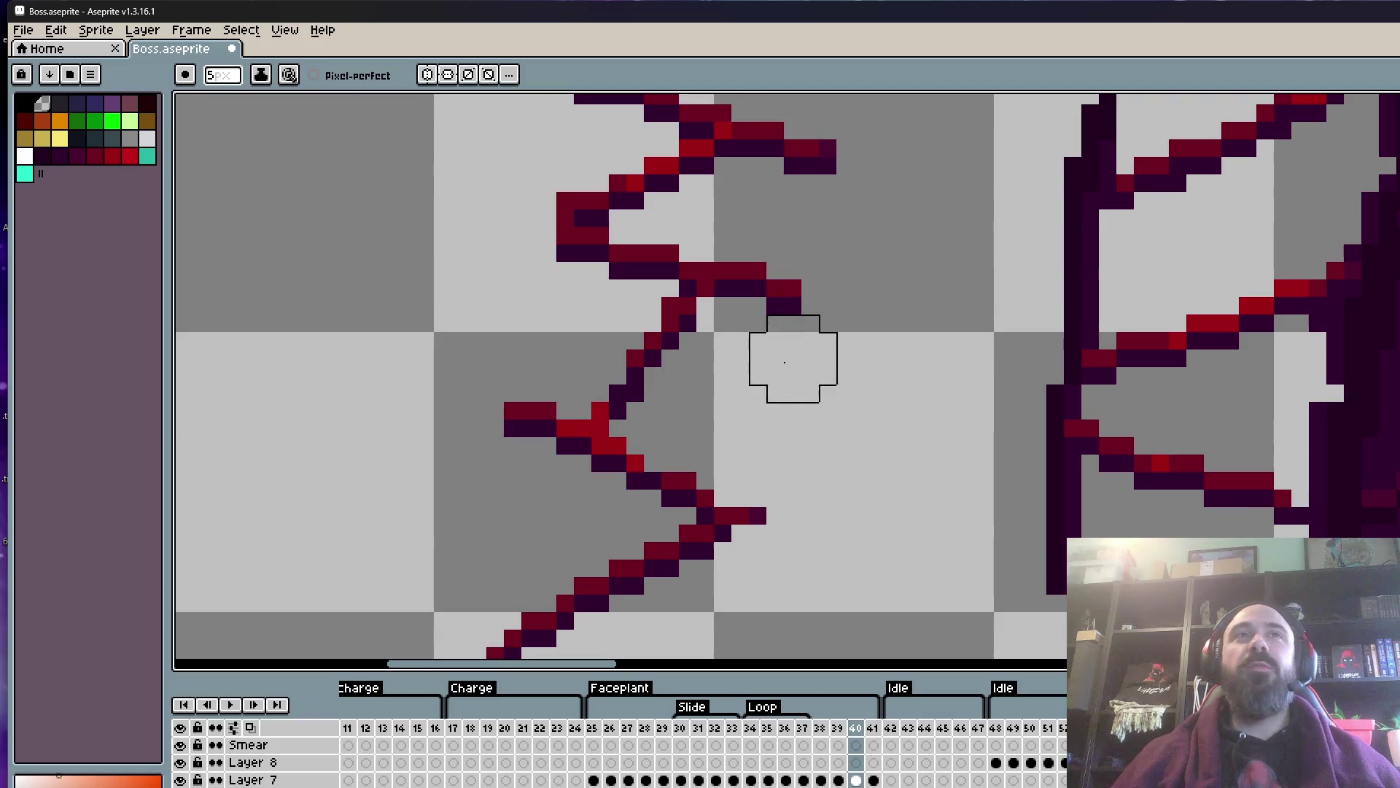
pyautogui.scroll(-2, 795, 400)
pyautogui.scroll(-1, 795, 401)
pyautogui.scroll(1, 908, 467)
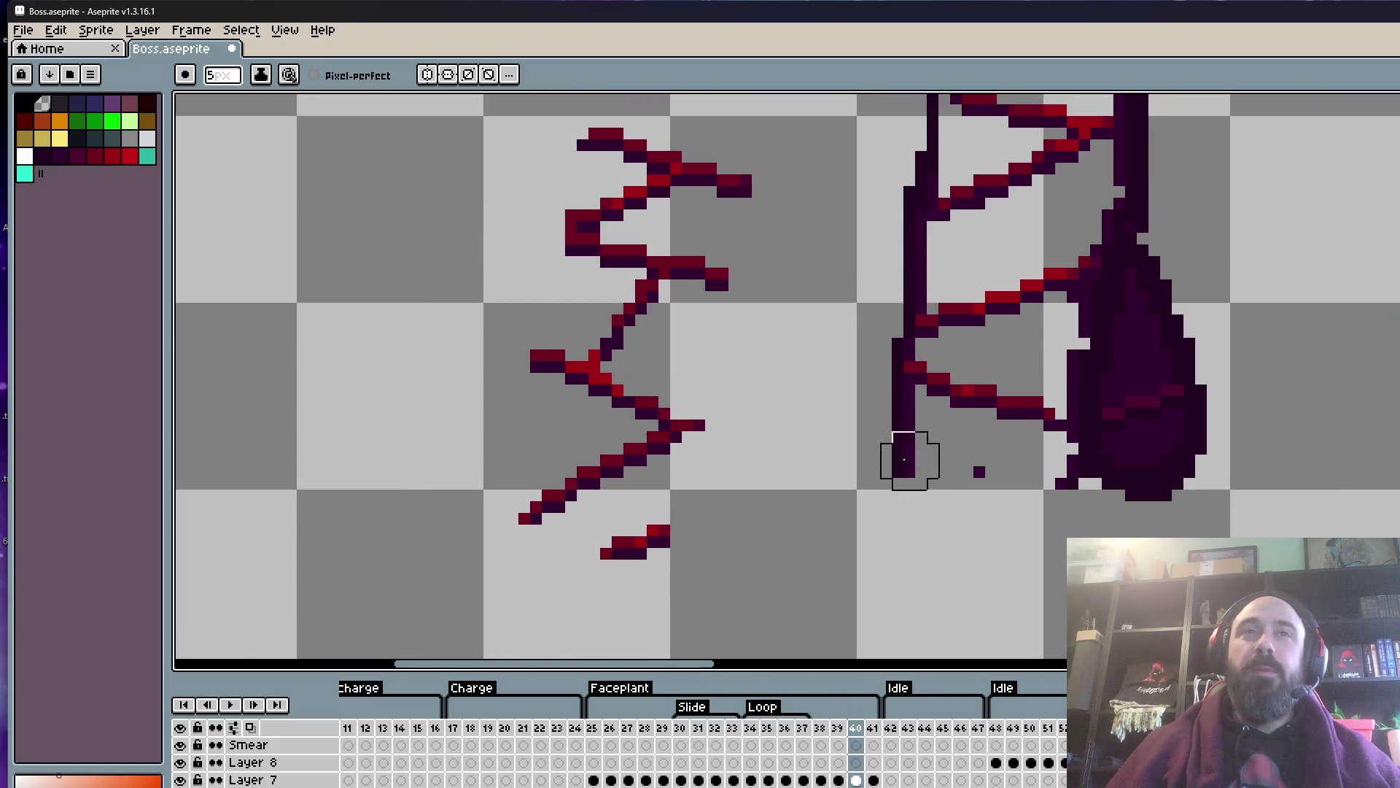
pyautogui.scroll(1, 904, 452)
# - Erase the dark drop shape and the leftover vertical and upper dark strokes
pyautogui.moveTo(1057, 508)
pyautogui.mouseDown()
pyautogui.moveTo(1291, 485)
pyautogui.moveTo(1188, 431)
pyautogui.moveTo(1204, 356)
pyautogui.moveTo(1178, 315)
pyautogui.moveTo(1328, 391)
pyautogui.moveTo(1283, 523)
pyautogui.moveTo(1132, 369)
pyautogui.moveTo(1225, 350)
pyautogui.moveTo(1240, 234)
pyautogui.mouseUp()
pyautogui.moveTo(1236, 315)
pyautogui.mouseDown()
pyautogui.moveTo(1248, 445)
pyautogui.moveTo(1213, 282)
pyautogui.moveTo(1235, 420)
pyautogui.mouseUp()
pyautogui.moveTo(1230, 394)
pyautogui.mouseDown()
pyautogui.moveTo(1250, 365)
pyautogui.moveTo(1259, 274)
pyautogui.moveTo(1198, 192)
pyautogui.mouseUp()
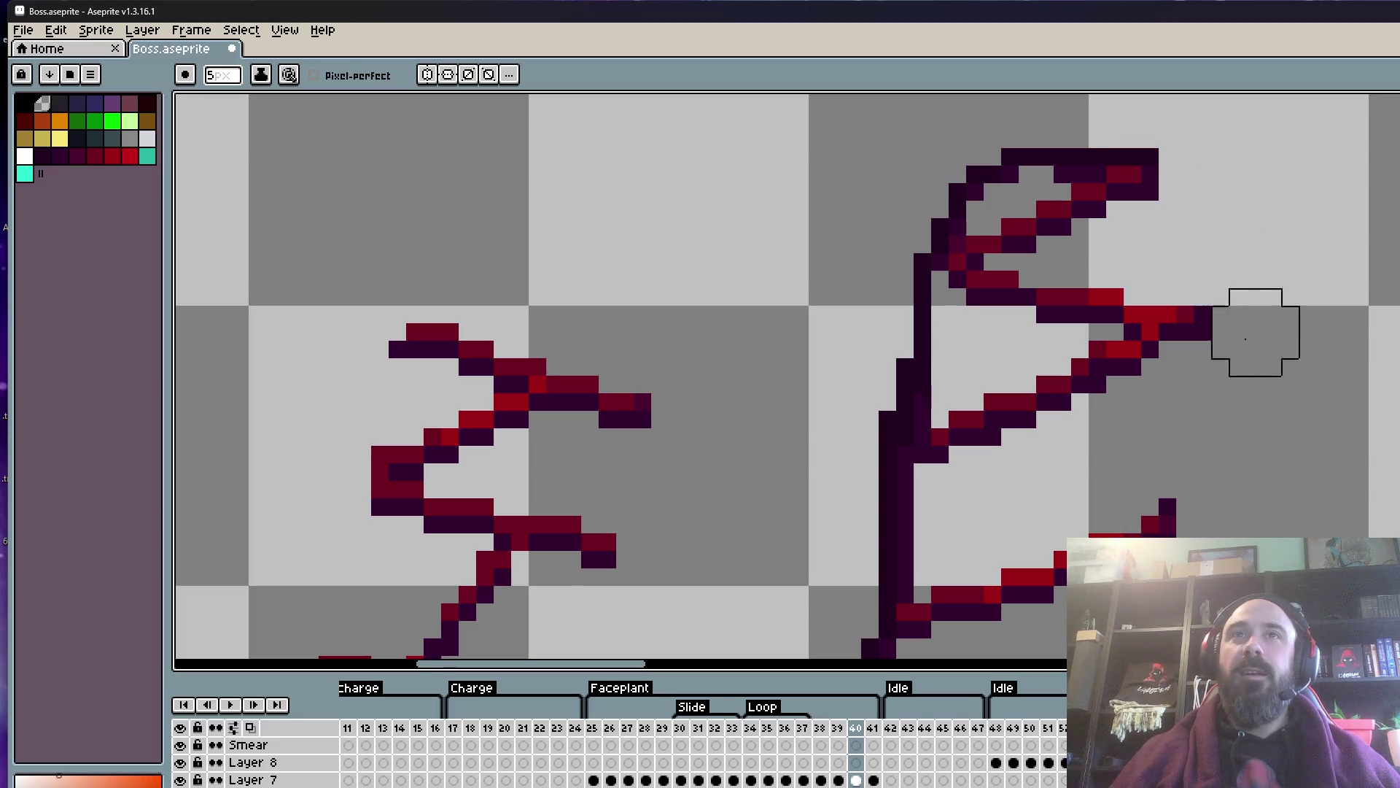
pyautogui.moveTo(922, 350); pyautogui.dragTo(904, 297)
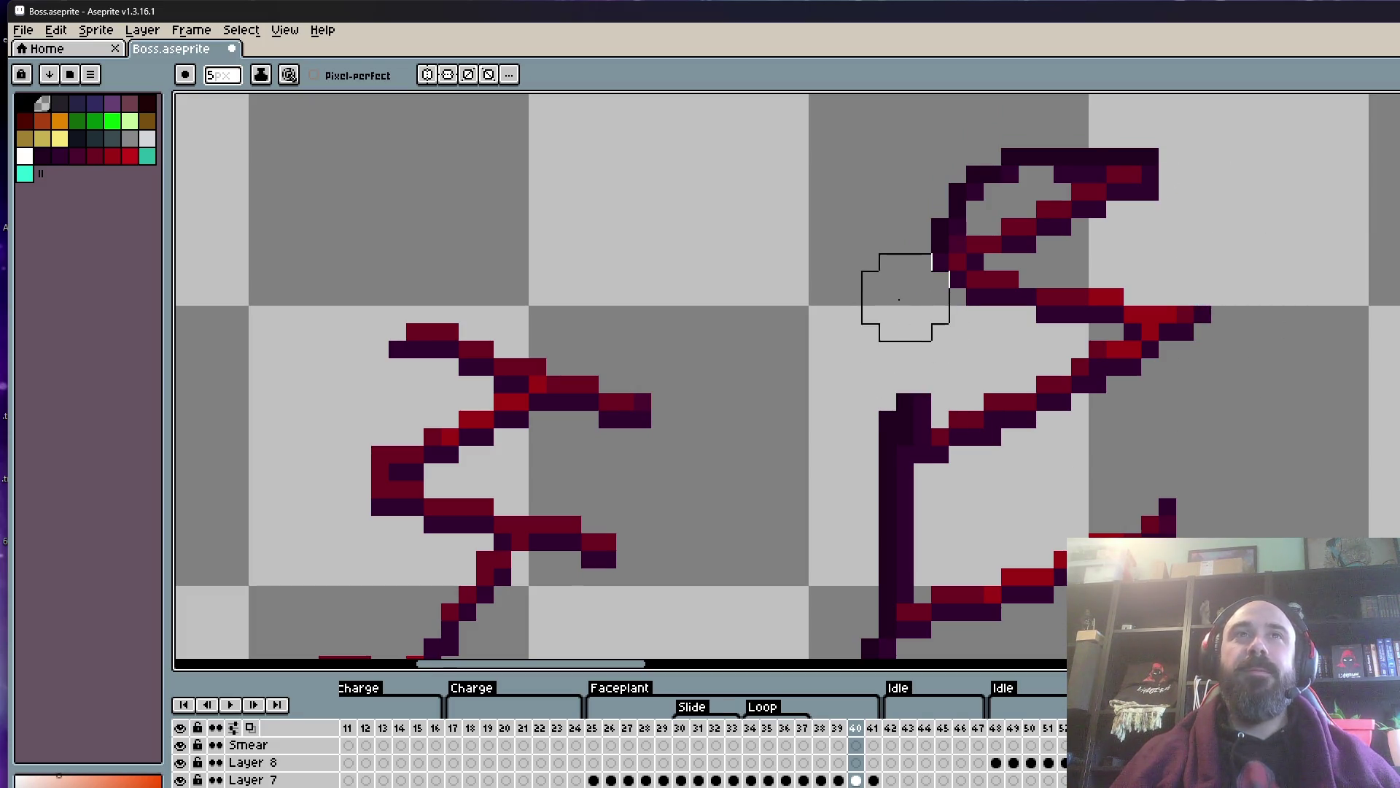
pyautogui.moveTo(838, 353)
pyautogui.mouseDown()
pyautogui.moveTo(866, 231)
pyautogui.moveTo(907, 275)
pyautogui.moveTo(875, 391)
pyautogui.moveTo(887, 449)
pyautogui.moveTo(901, 357)
pyautogui.moveTo(877, 574)
pyautogui.mouseUp()
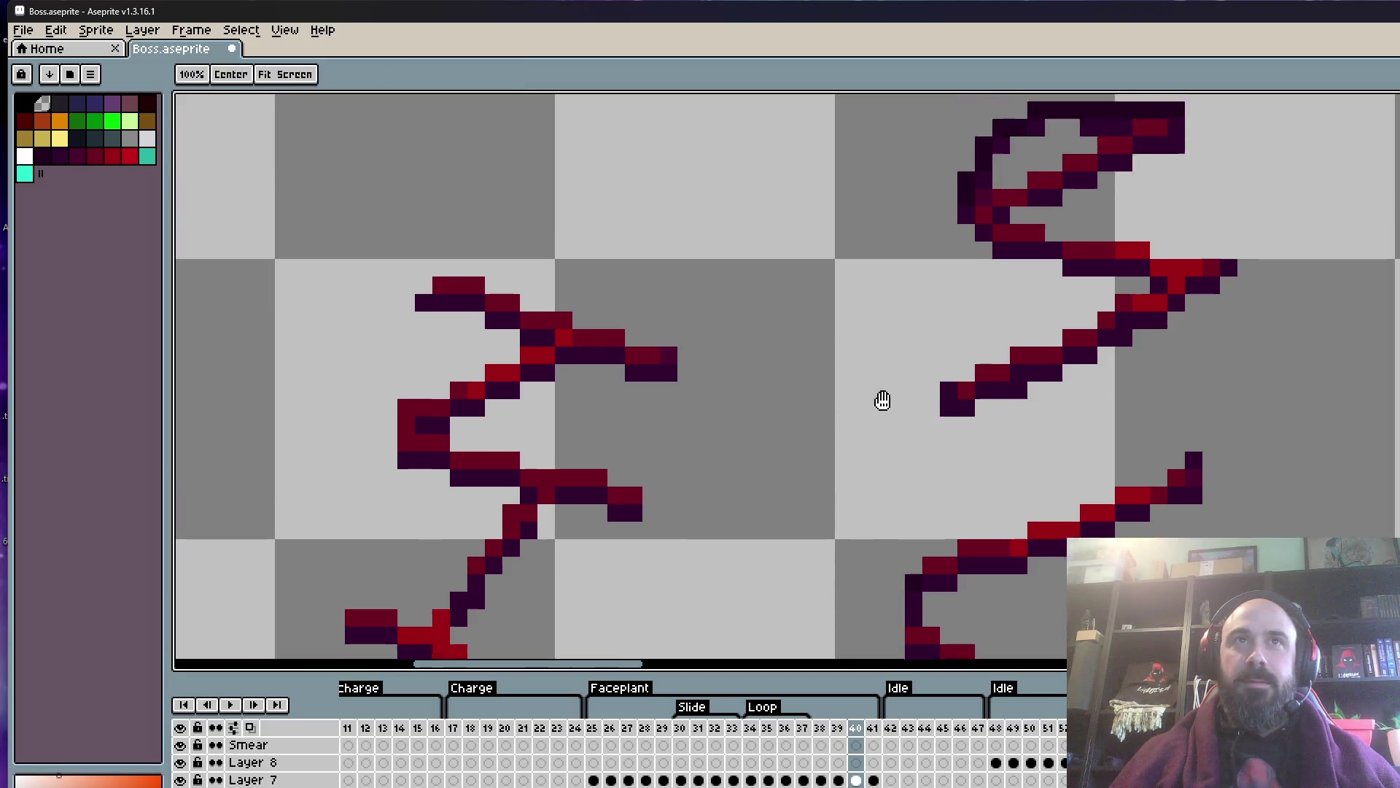
pyautogui.moveTo(913, 321); pyautogui.dragTo(1020, 257)
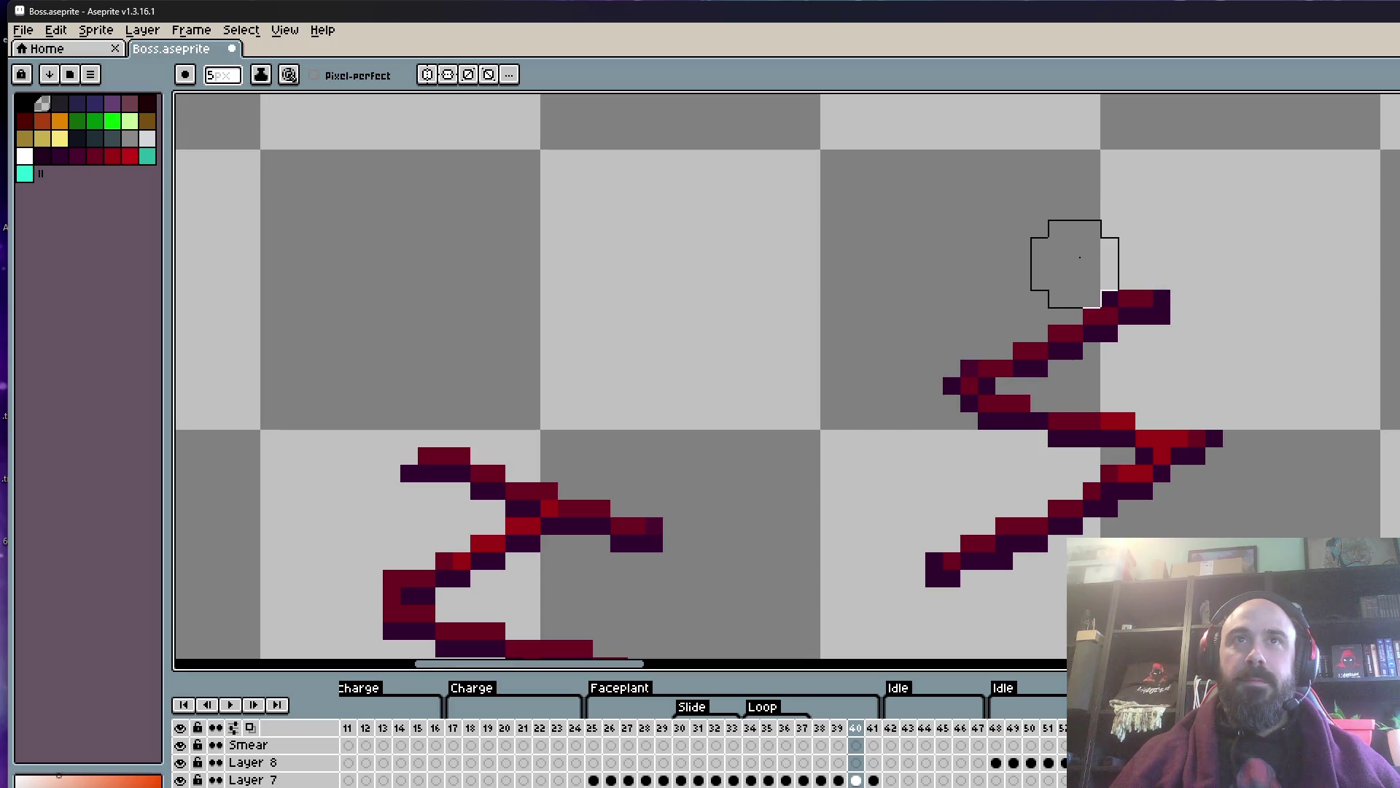
pyautogui.scroll(-3, 1200, 310)
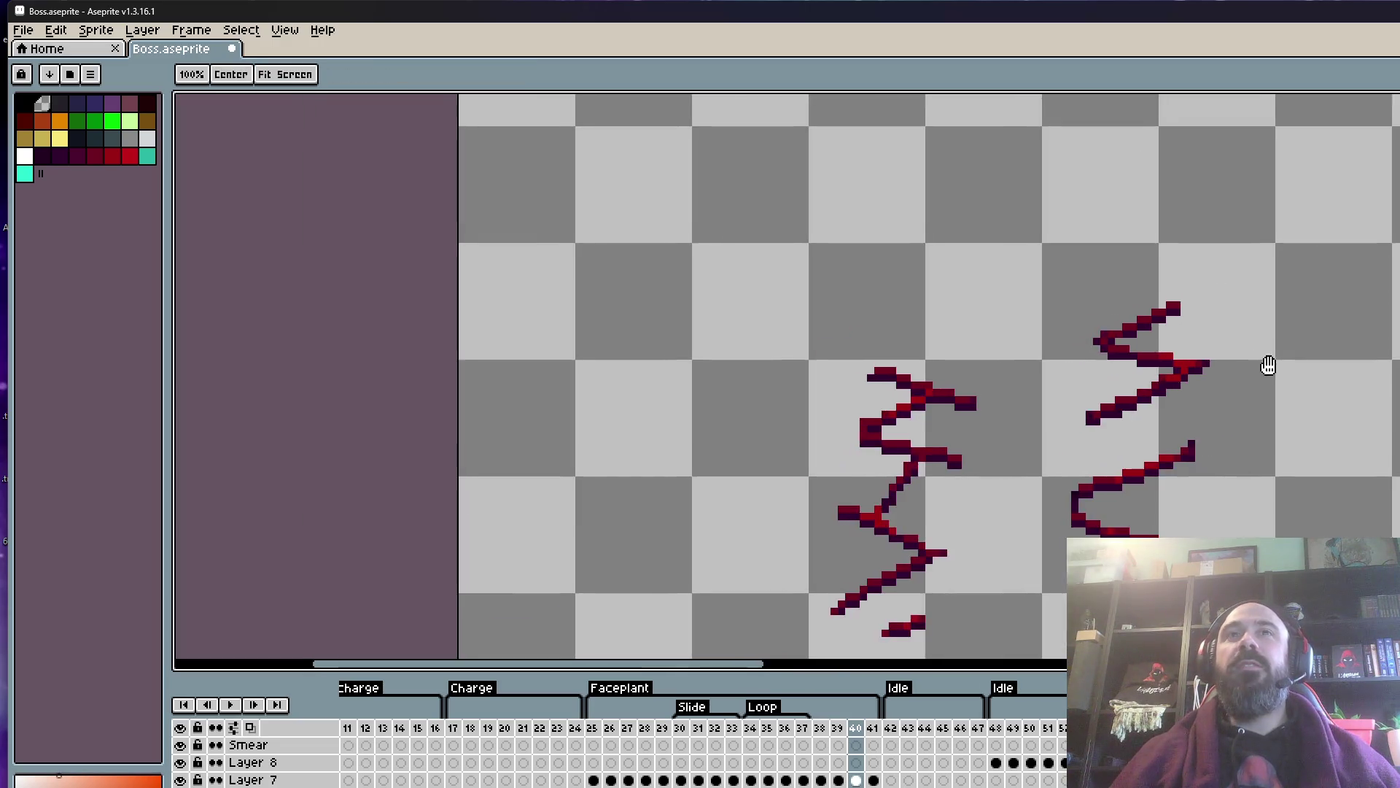
pyautogui.scroll(-2, 1145, 343)
pyautogui.scroll(-1, 1112, 335)
pyautogui.scroll(1, 1138, 357)
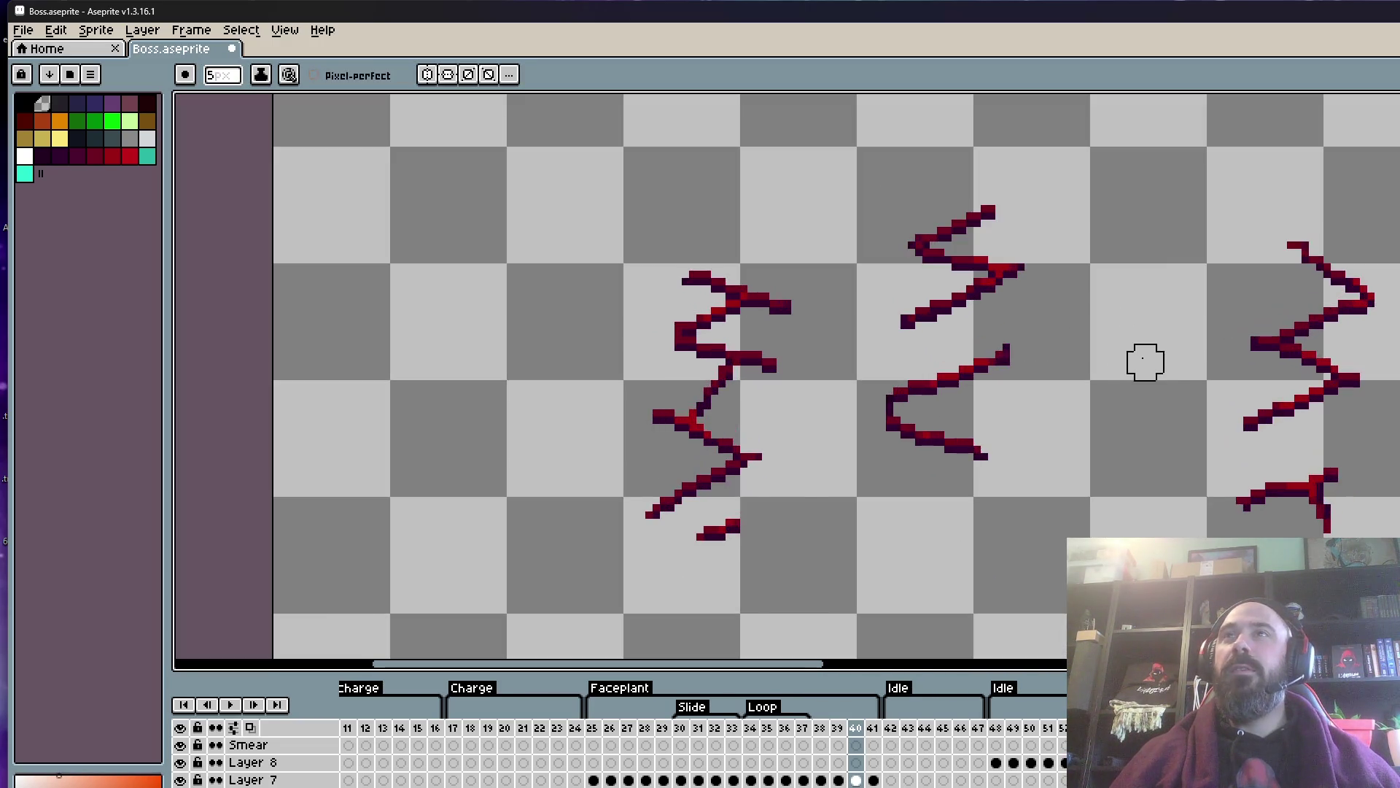
pyautogui.scroll(-1, 1063, 344)
pyautogui.moveTo(1064, 344); pyautogui.dragTo(988, 328)
pyautogui.scroll(1, 874, 302)
pyautogui.scroll(-1, 824, 235)
pyautogui.press('Left')
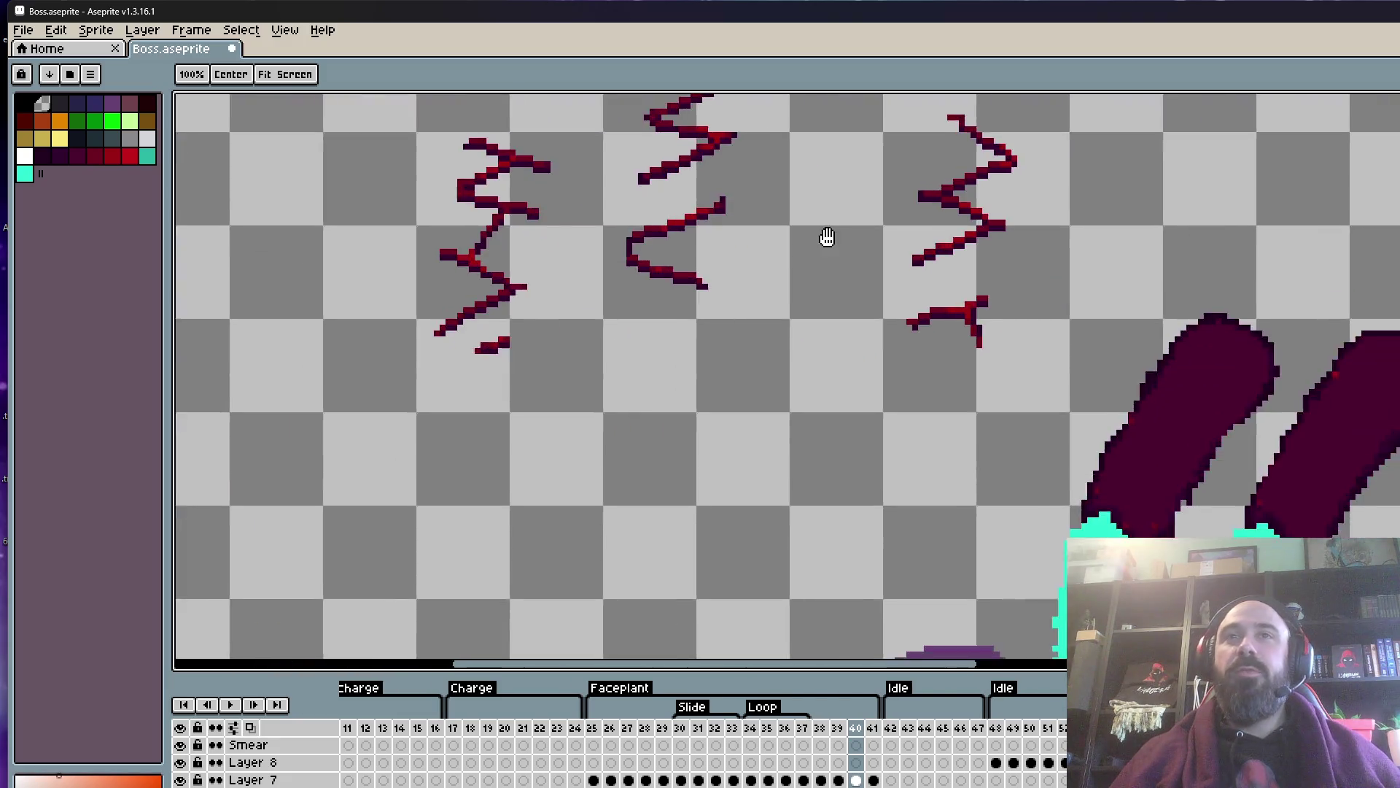
pyautogui.scroll(-2, 1097, 322)
pyautogui.scroll(2, 1087, 313)
pyautogui.scroll(1, 1194, 326)
pyautogui.press('Right')
pyautogui.press('Right')
pyautogui.press('Left')
pyautogui.press('Left')
pyautogui.press('Right')
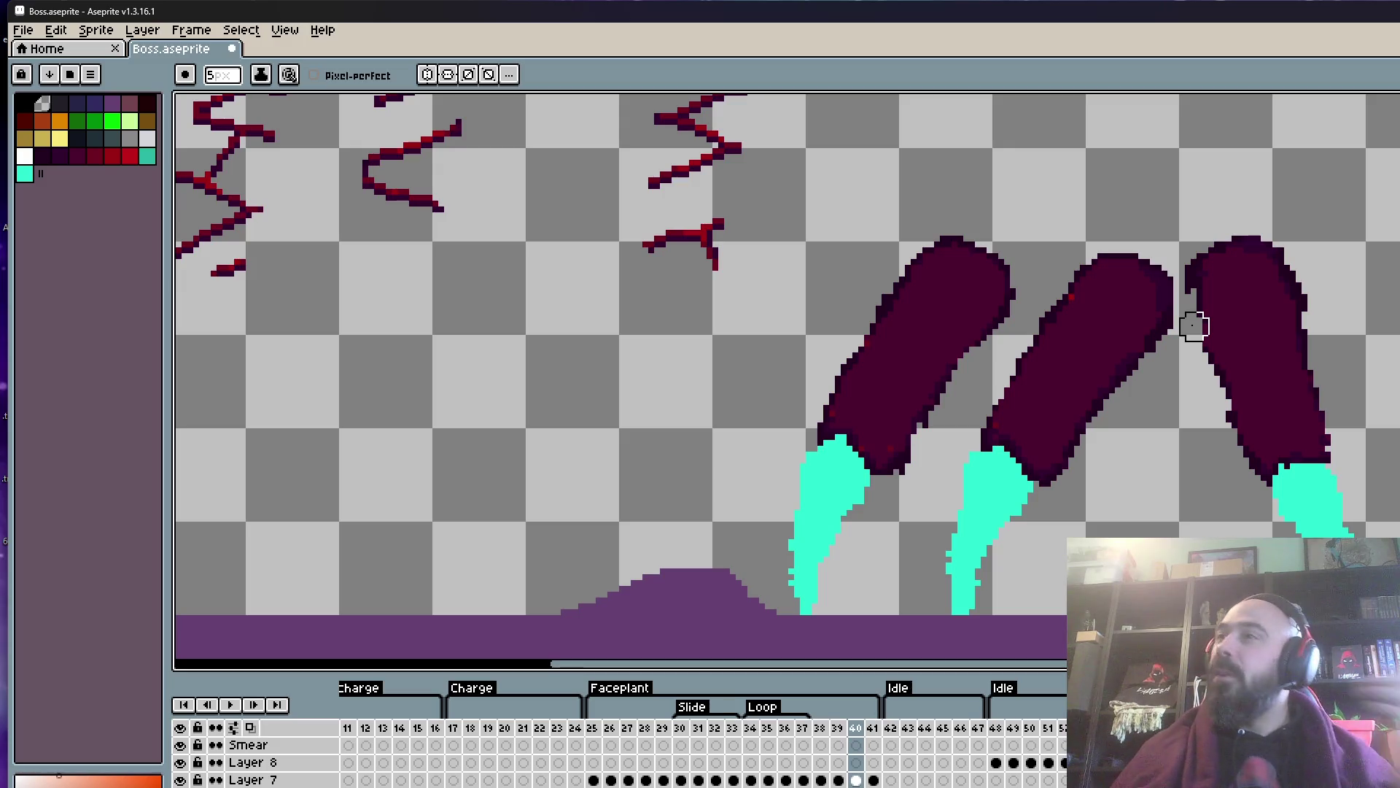
pyautogui.scroll(2, 1136, 448)
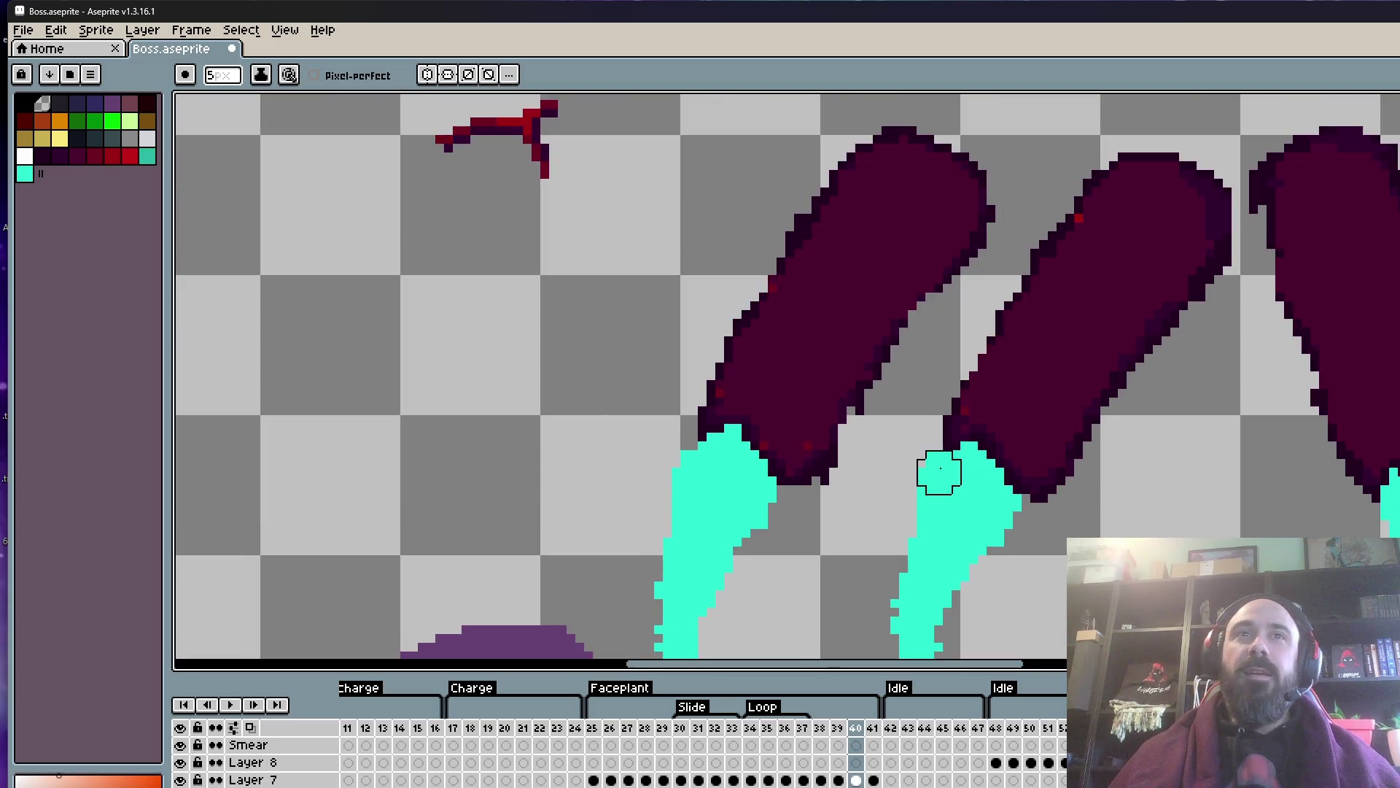
pyautogui.scroll(-1, 875, 572)
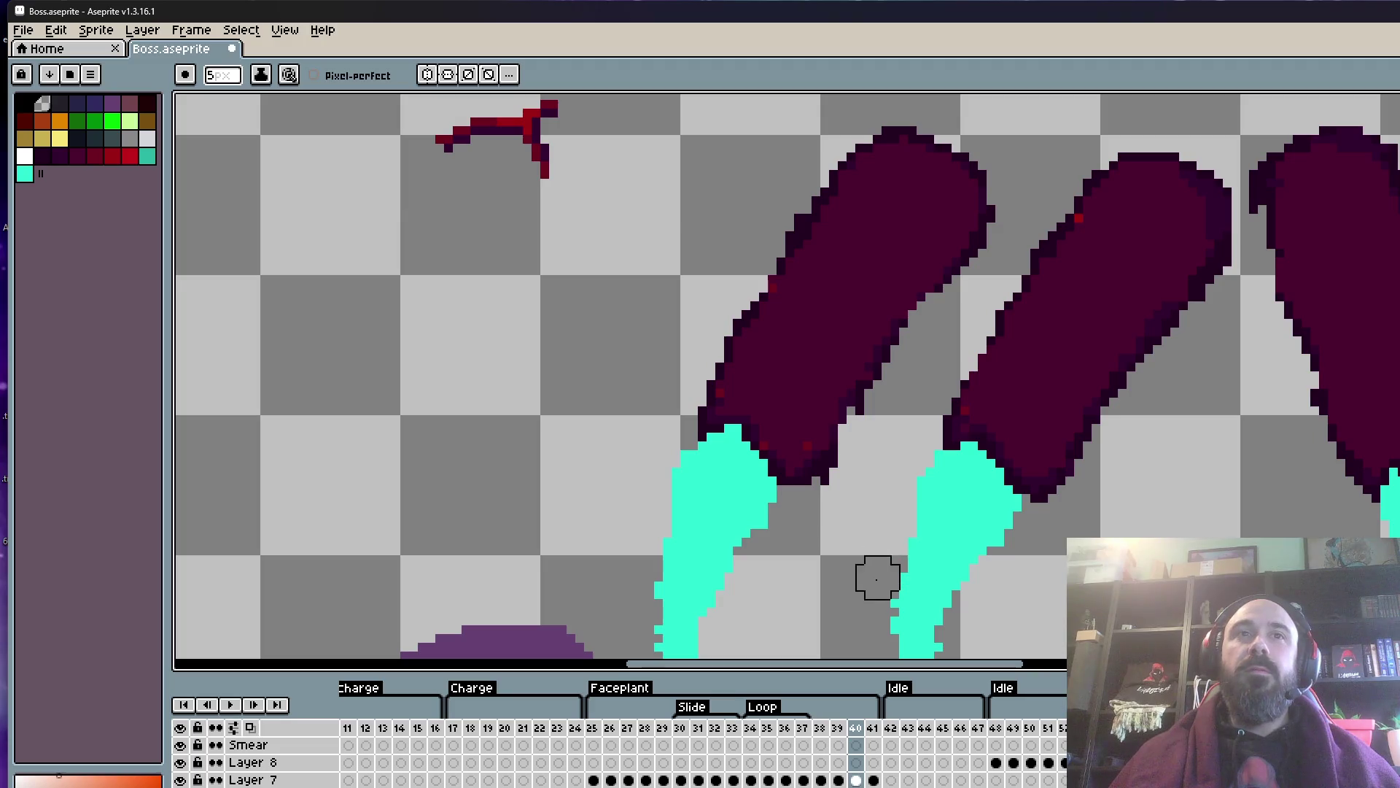
pyautogui.scroll(-1, 857, 510)
pyautogui.scroll(2, 864, 437)
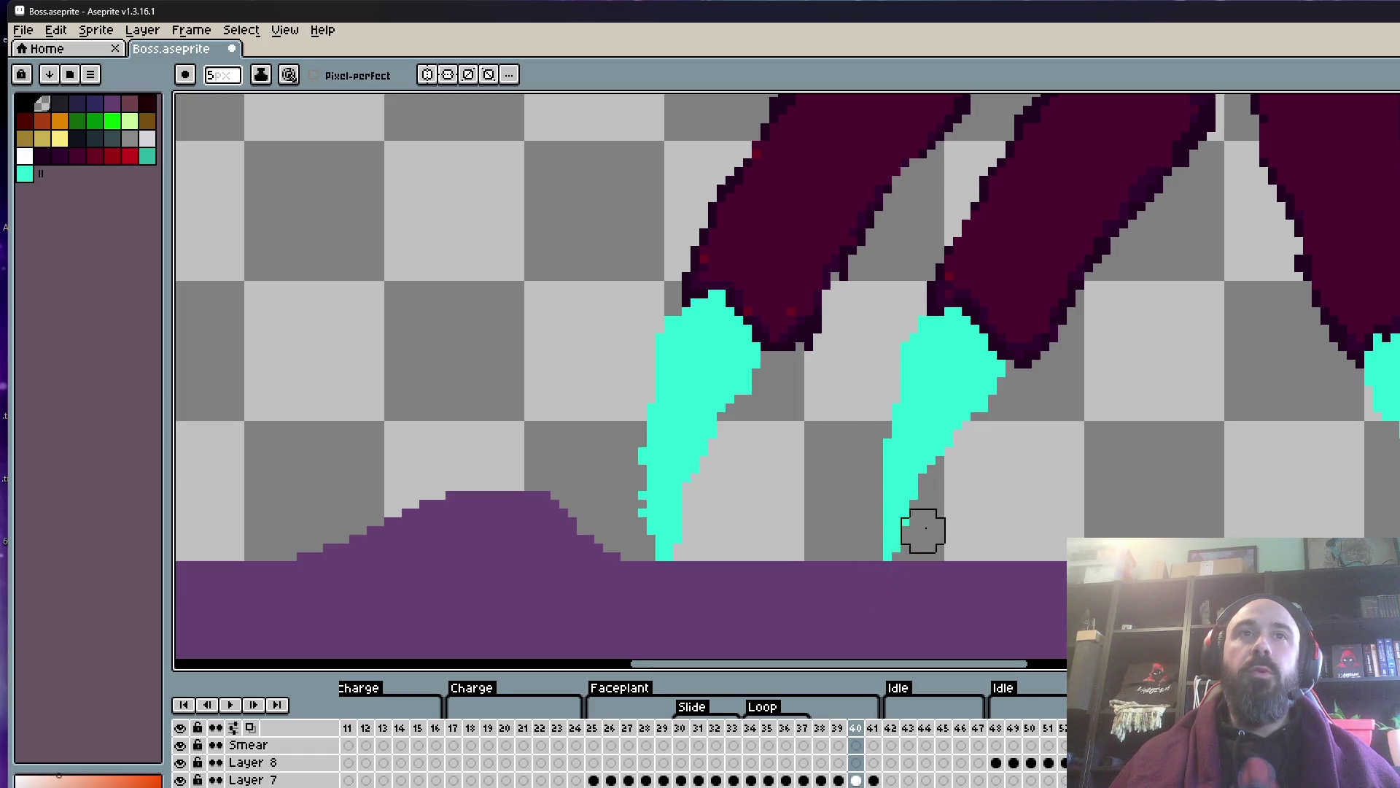
pyautogui.scroll(-2, 888, 600)
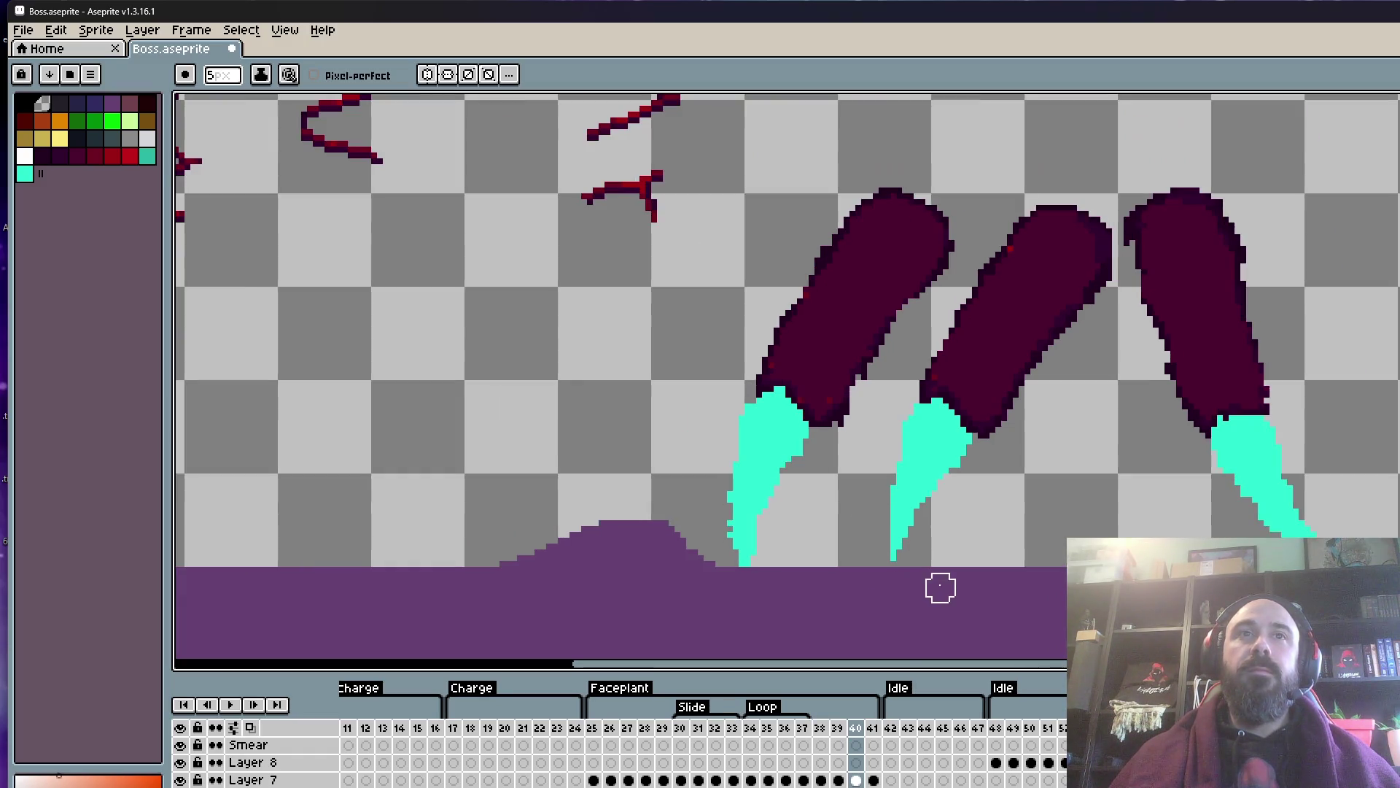
pyautogui.scroll(1, 922, 510)
pyautogui.scroll(1, 981, 438)
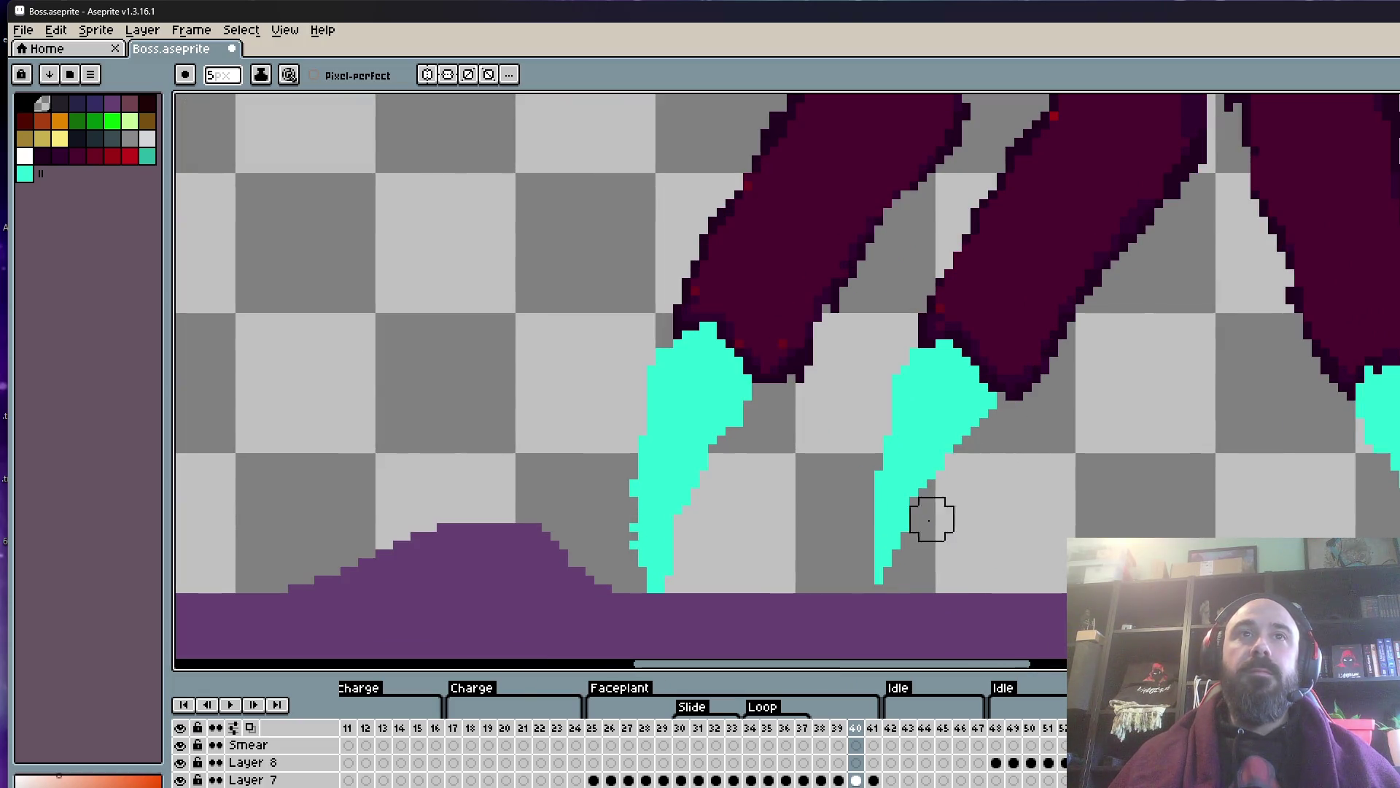
pyautogui.scroll(-2, 938, 539)
pyautogui.scroll(3, 897, 408)
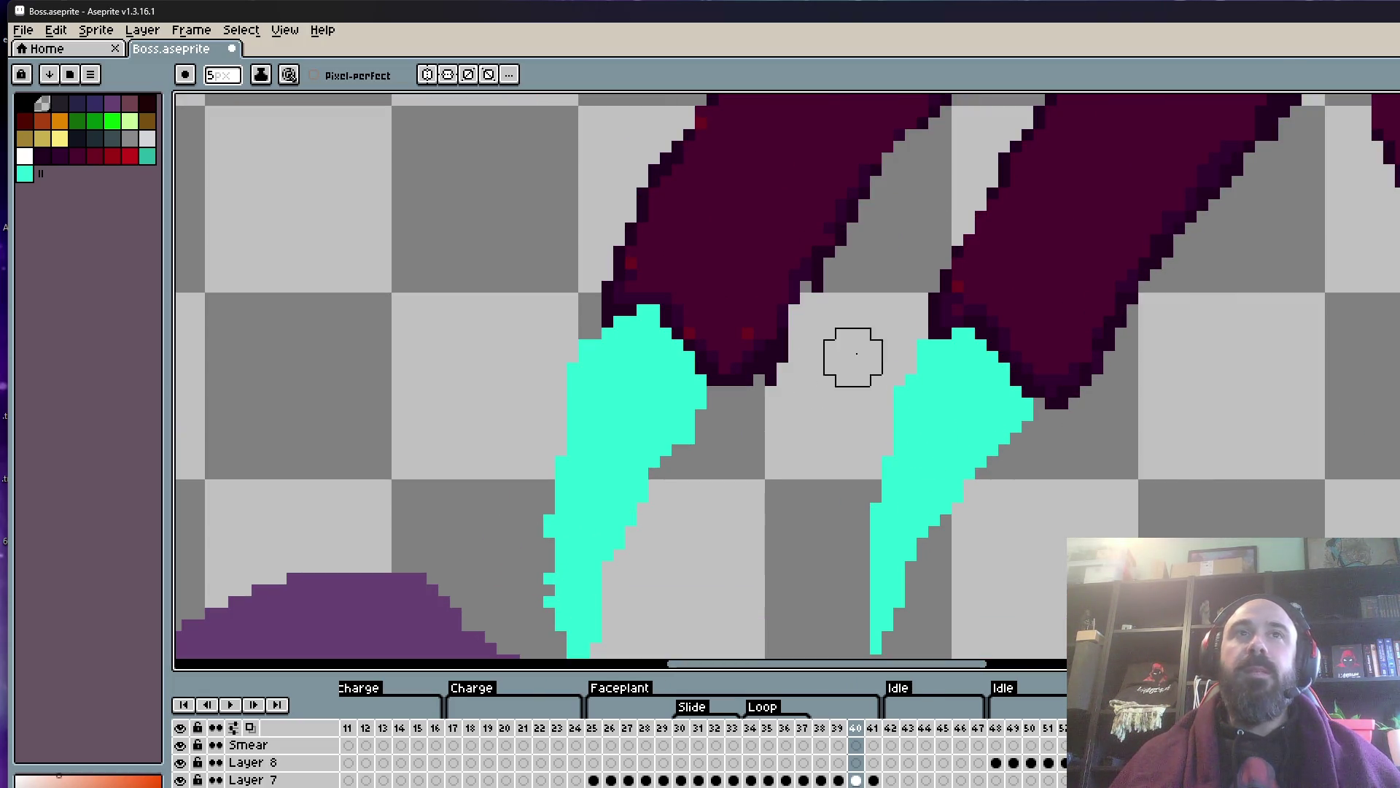
pyautogui.scroll(-1, 839, 356)
pyautogui.scroll(1, 839, 356)
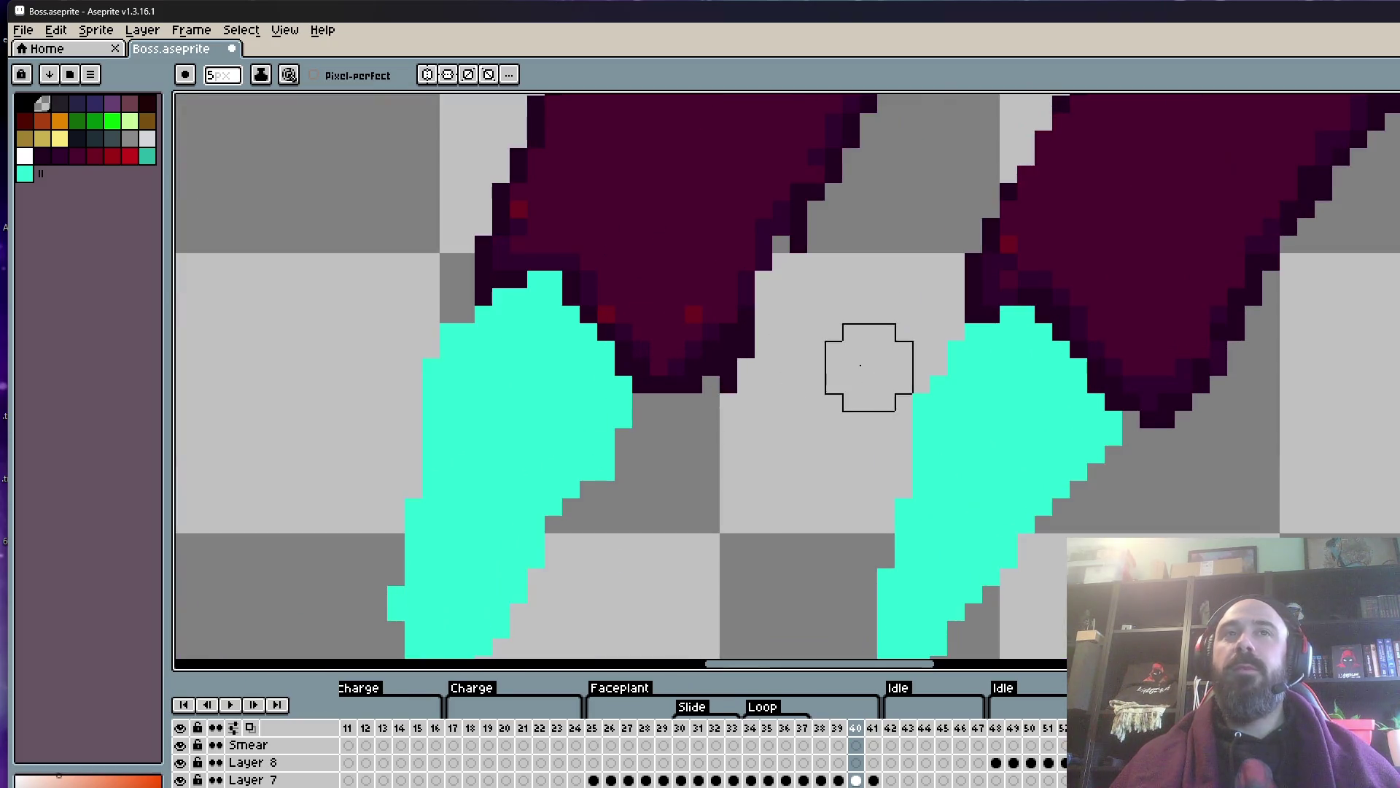
pyautogui.scroll(1, 837, 361)
pyautogui.scroll(-2, 831, 373)
pyautogui.press('b')
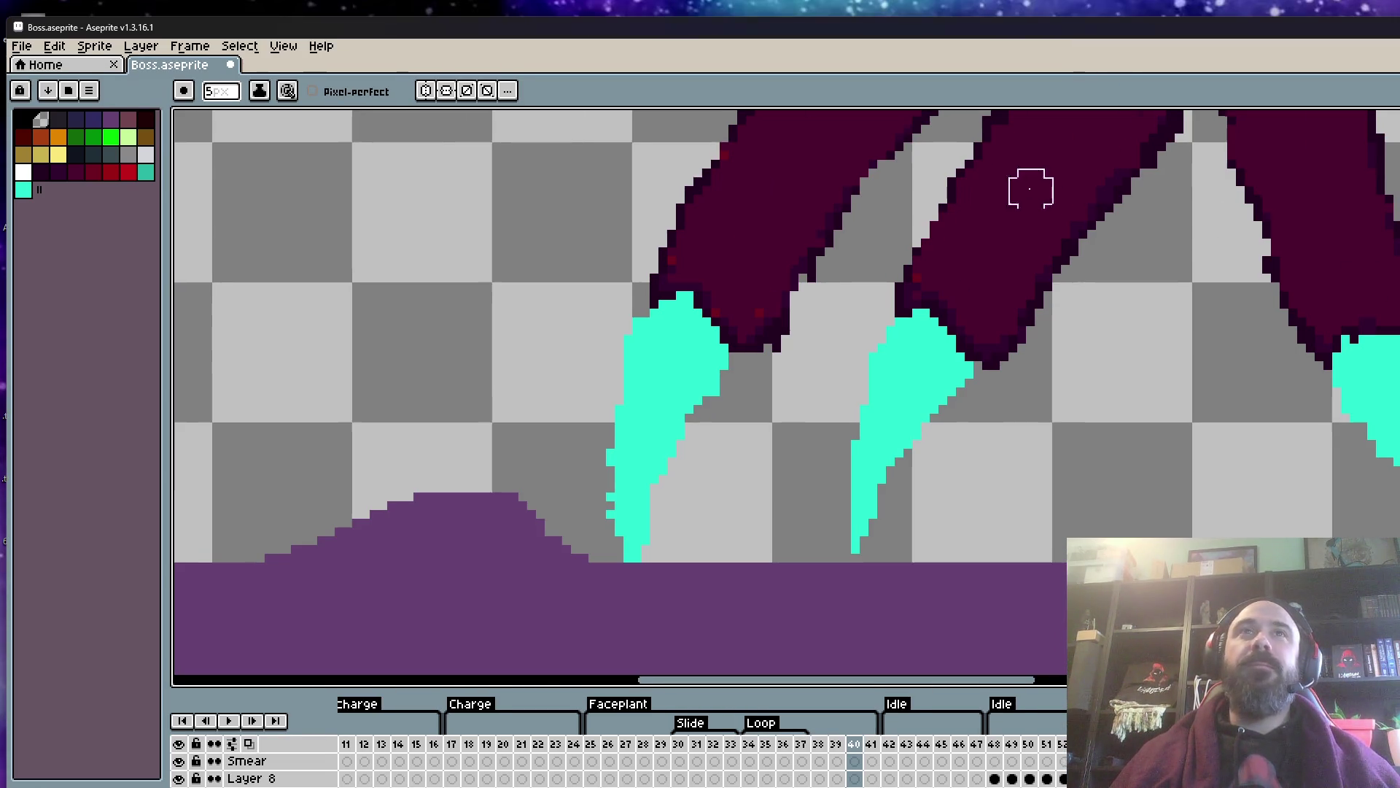
pyautogui.scroll(-5, 999, 332)
pyautogui.scroll(3, 999, 332)
pyautogui.scroll(2, 948, 310)
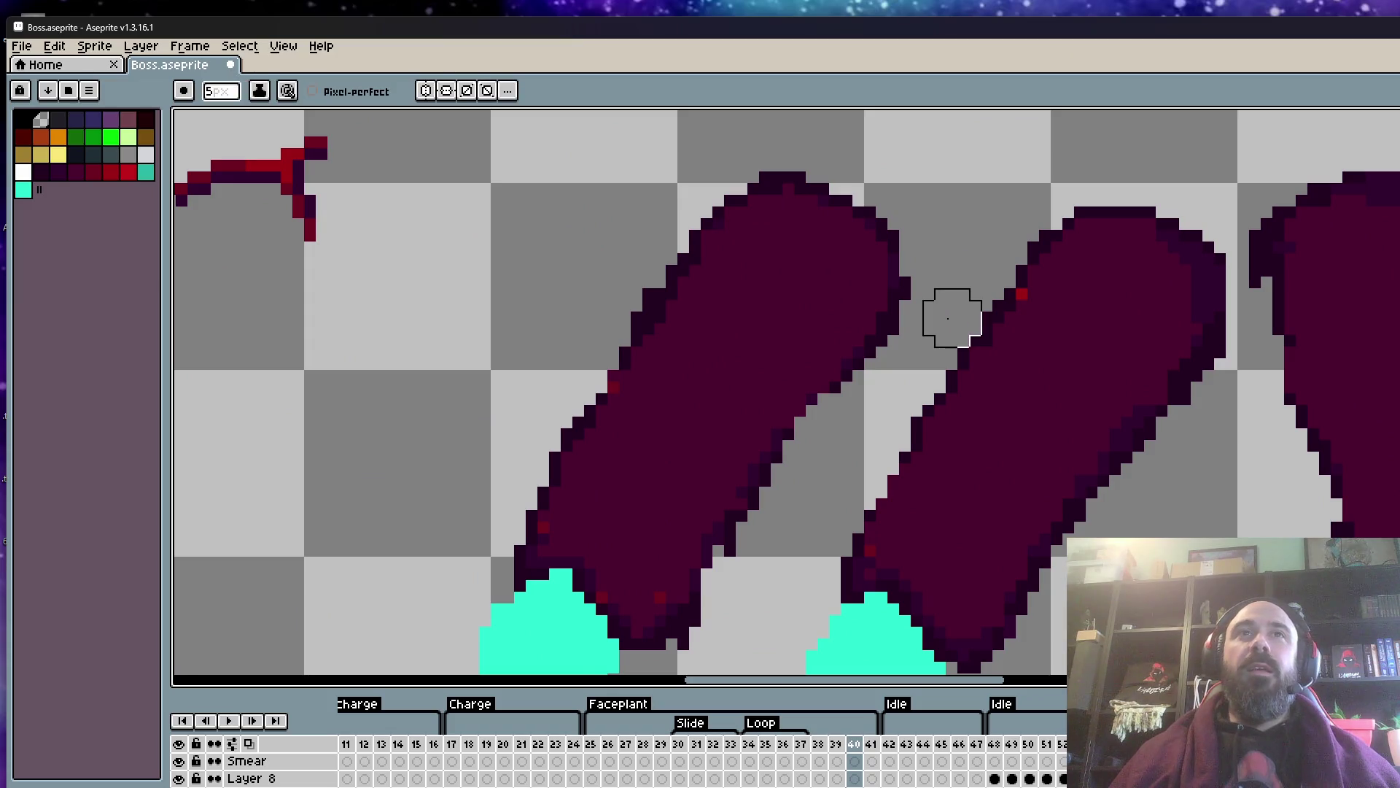
pyautogui.scroll(-1, 937, 263)
pyautogui.scroll(-1, 831, 342)
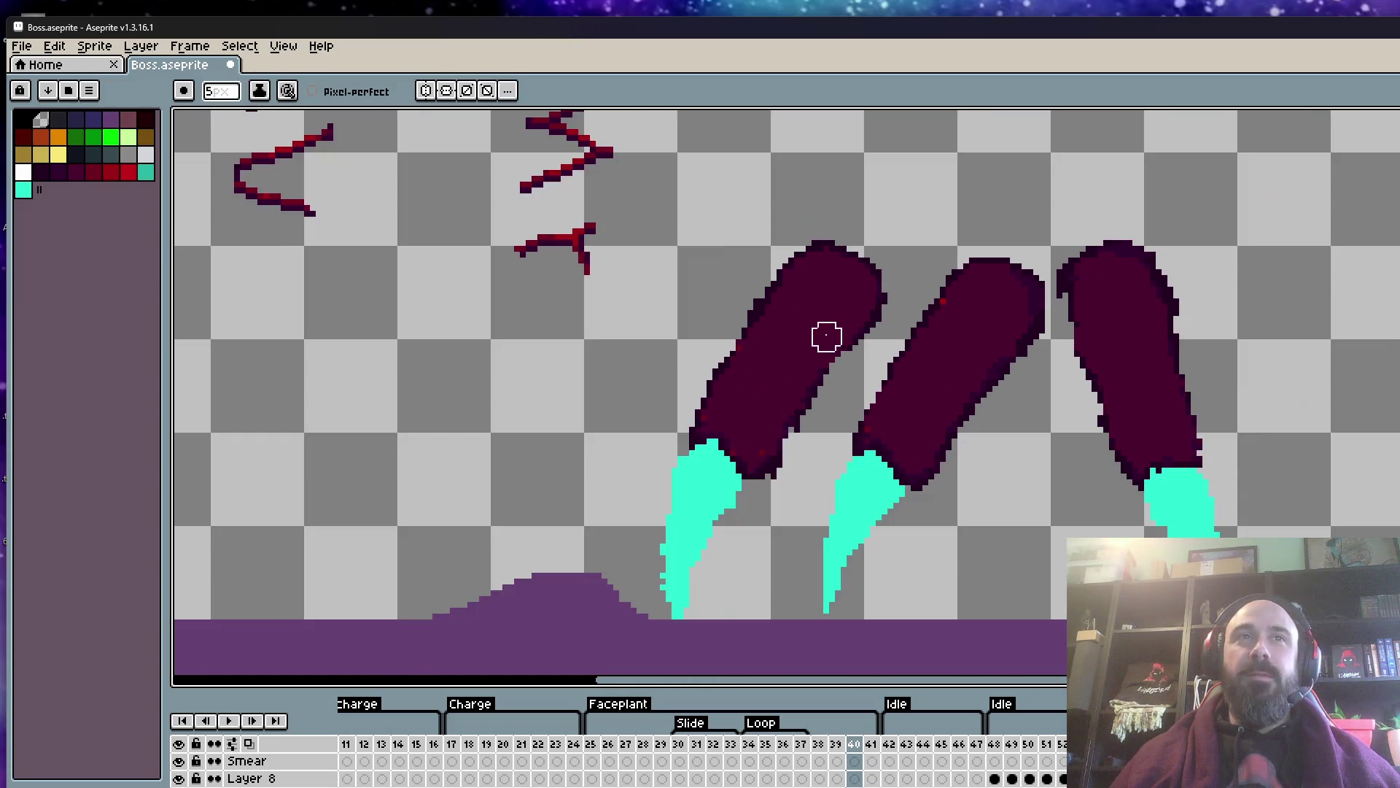
pyautogui.scroll(1, 781, 500)
pyautogui.scroll(-2, 799, 461)
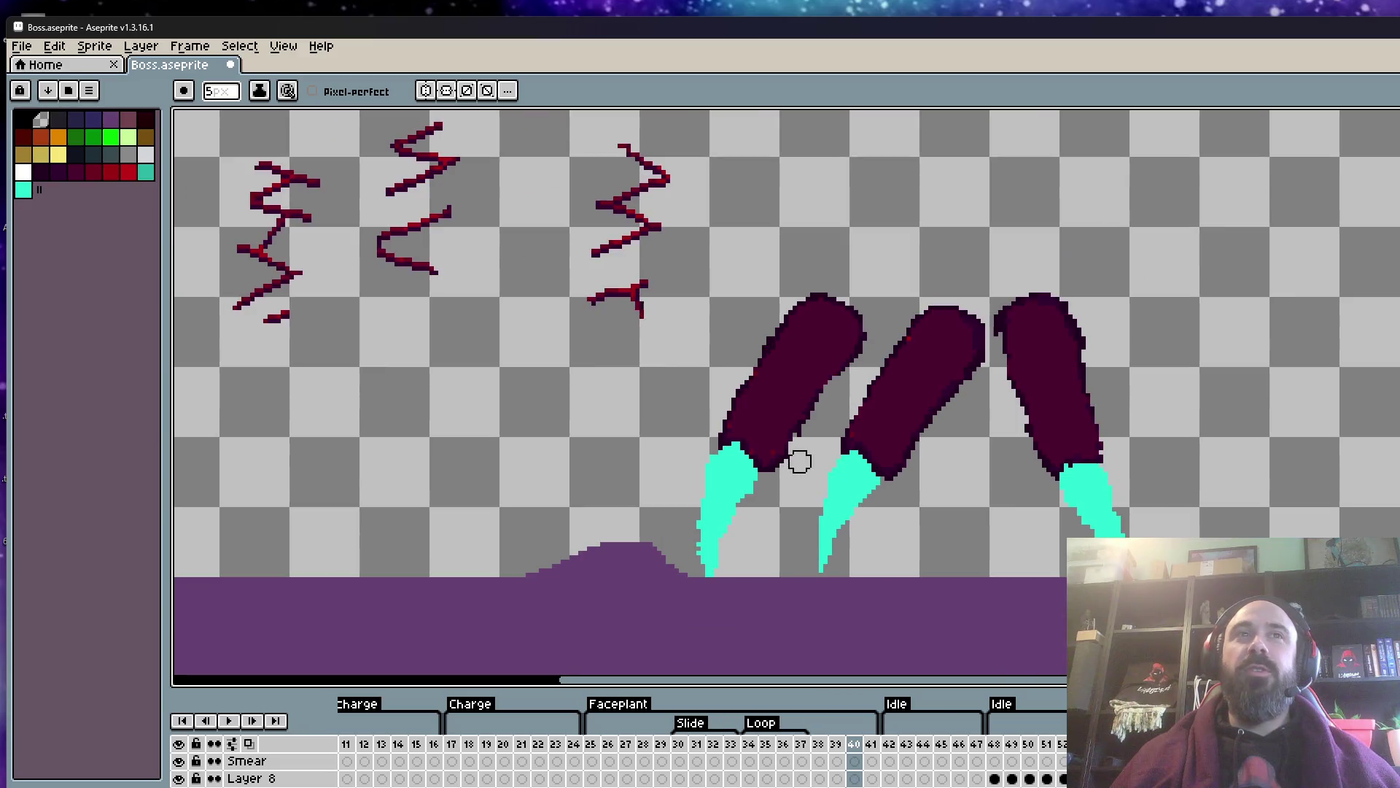
pyautogui.scroll(1, 735, 344)
pyautogui.scroll(-1, 743, 316)
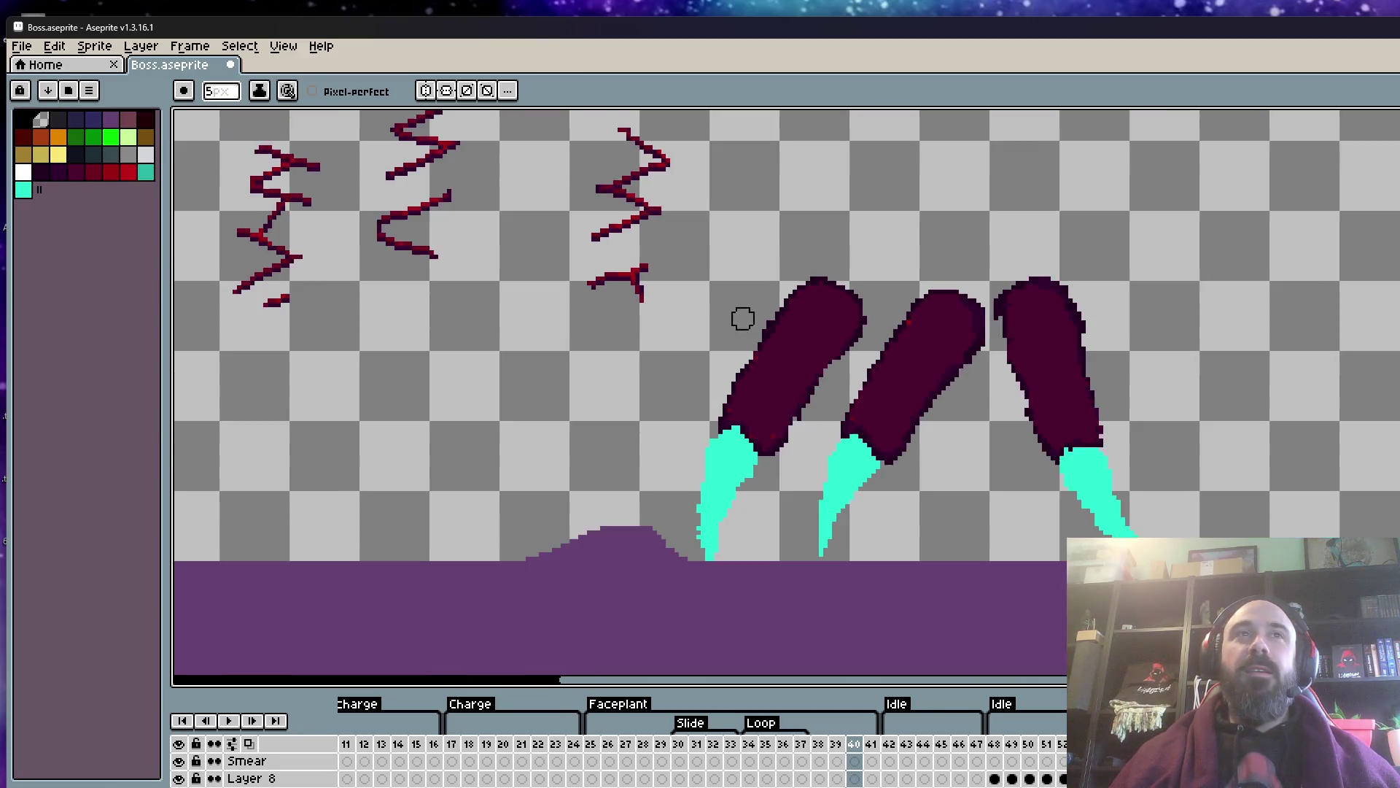
pyautogui.scroll(-1, 777, 355)
pyautogui.scroll(3, 777, 355)
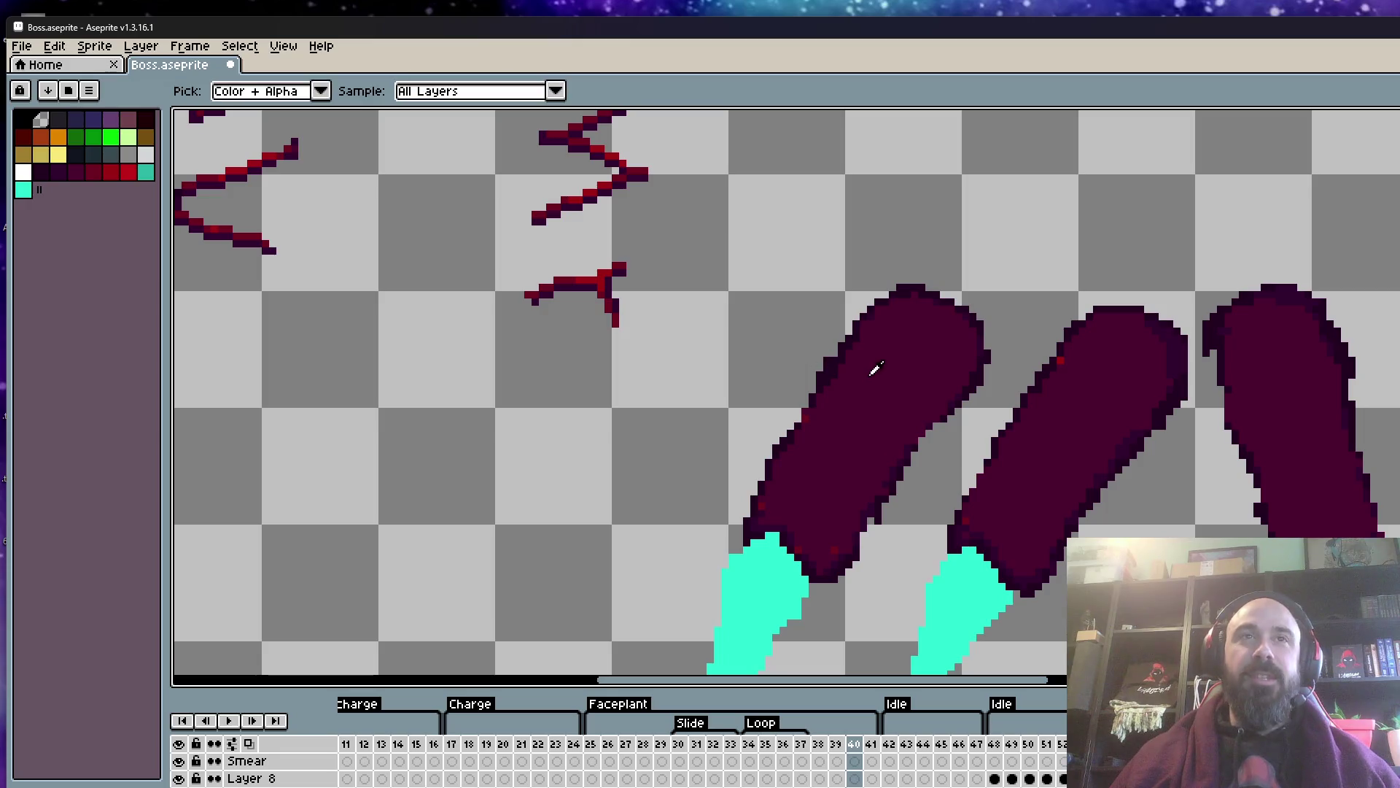
# - Darken the jagged pixels and fill the gap along the leftmost finger's left outline
pyautogui.scroll(3, 850, 381)
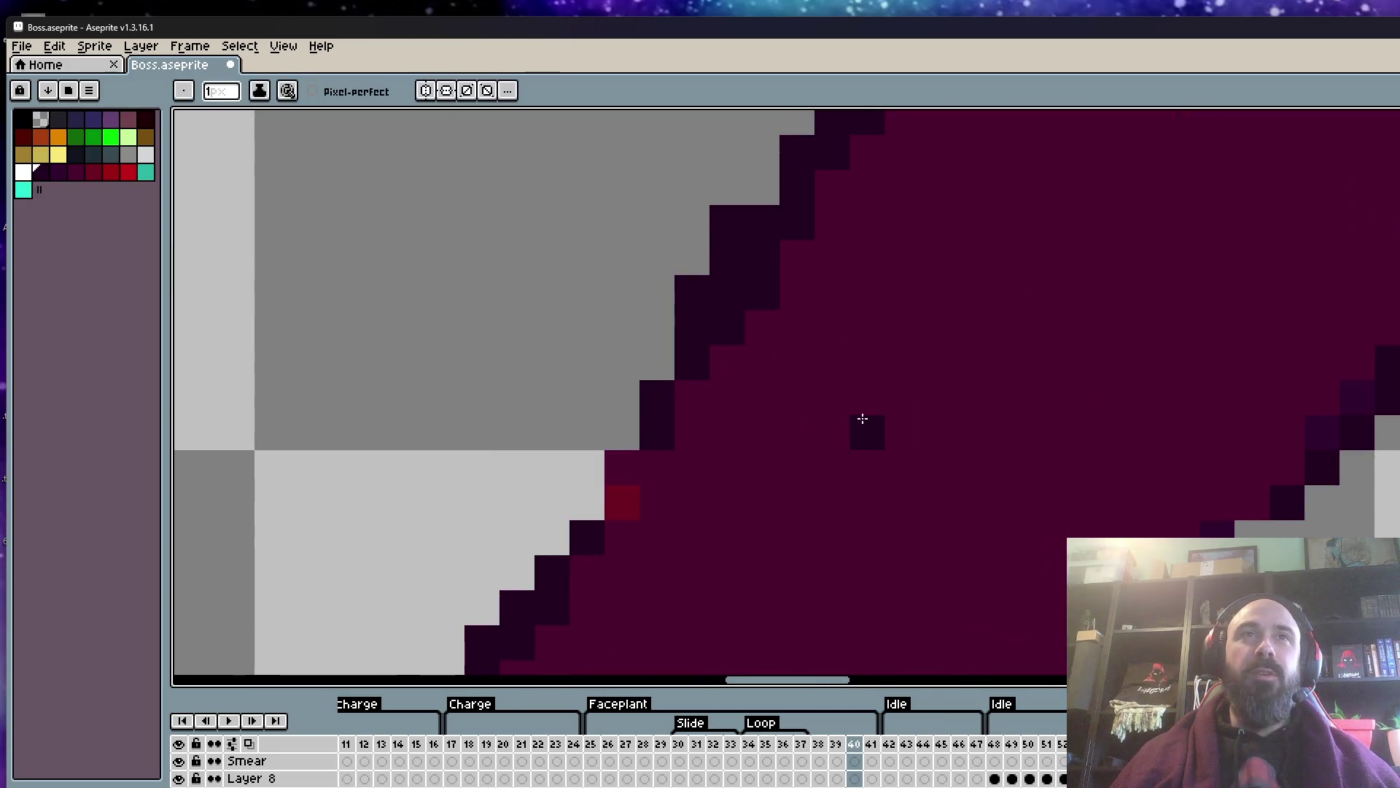
pyautogui.scroll(-3, 863, 425)
pyautogui.scroll(2, 788, 338)
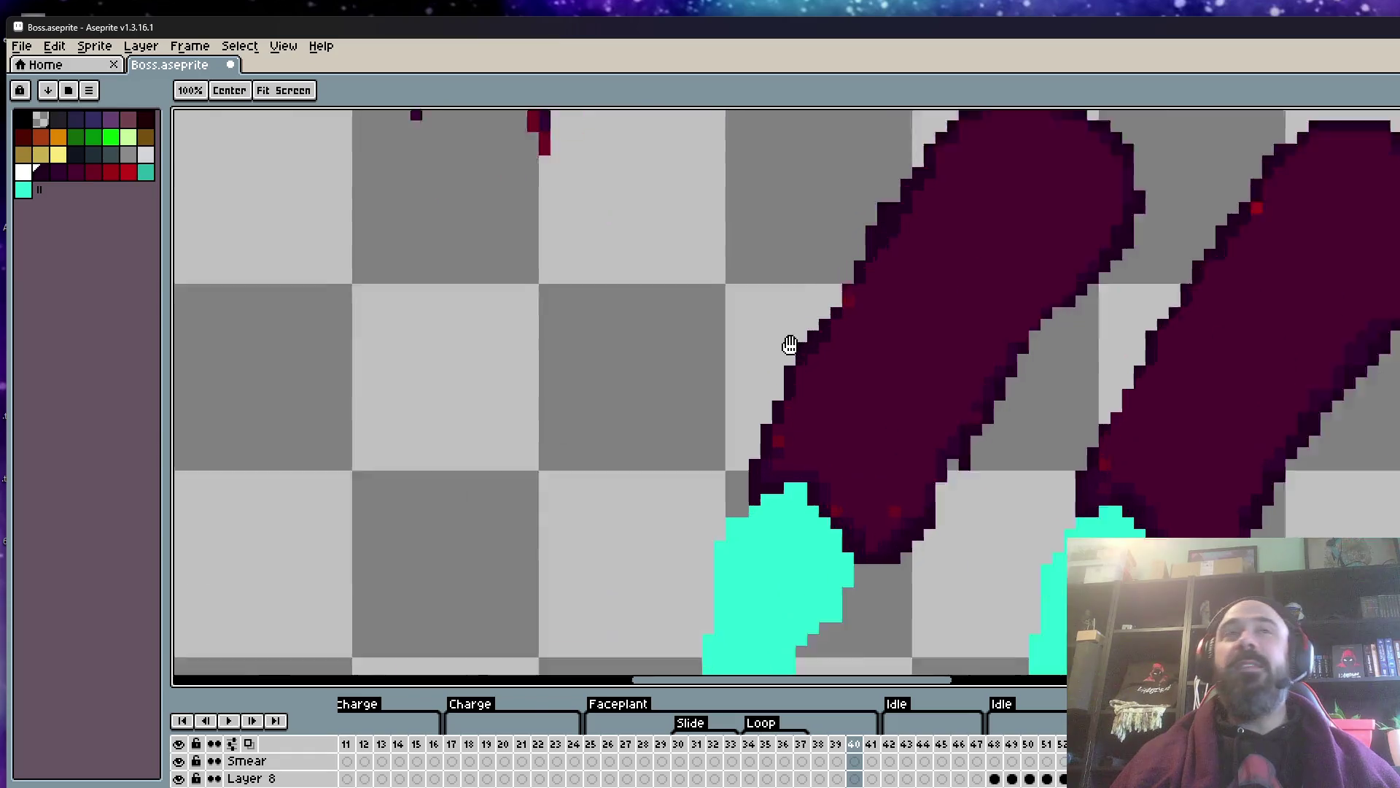
pyautogui.scroll(1, 829, 303)
pyautogui.scroll(1, 788, 422)
pyautogui.click(848, 330)
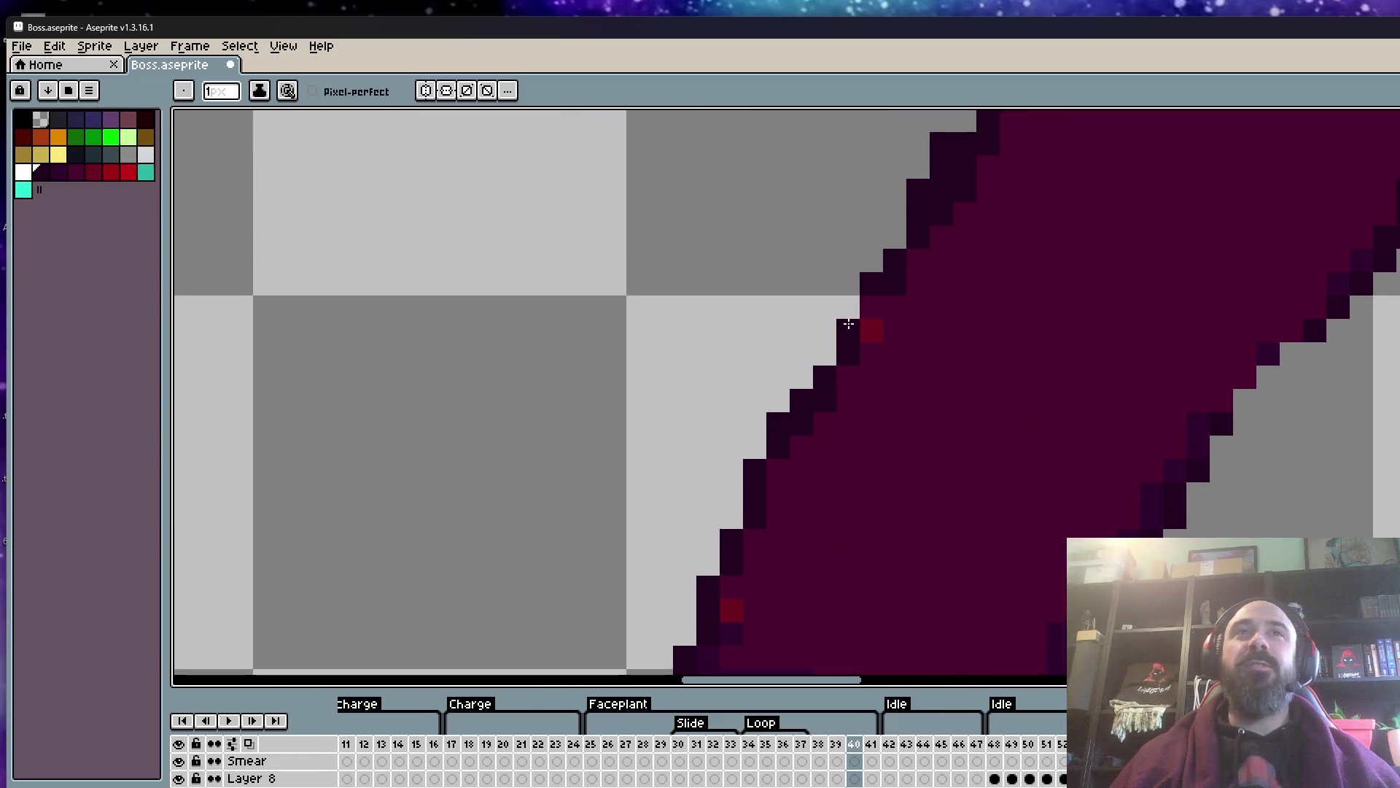
pyautogui.scroll(-1, 844, 321)
pyautogui.scroll(1, 847, 310)
pyautogui.click(868, 314)
pyautogui.click(892, 244)
pyautogui.scroll(-2, 891, 244)
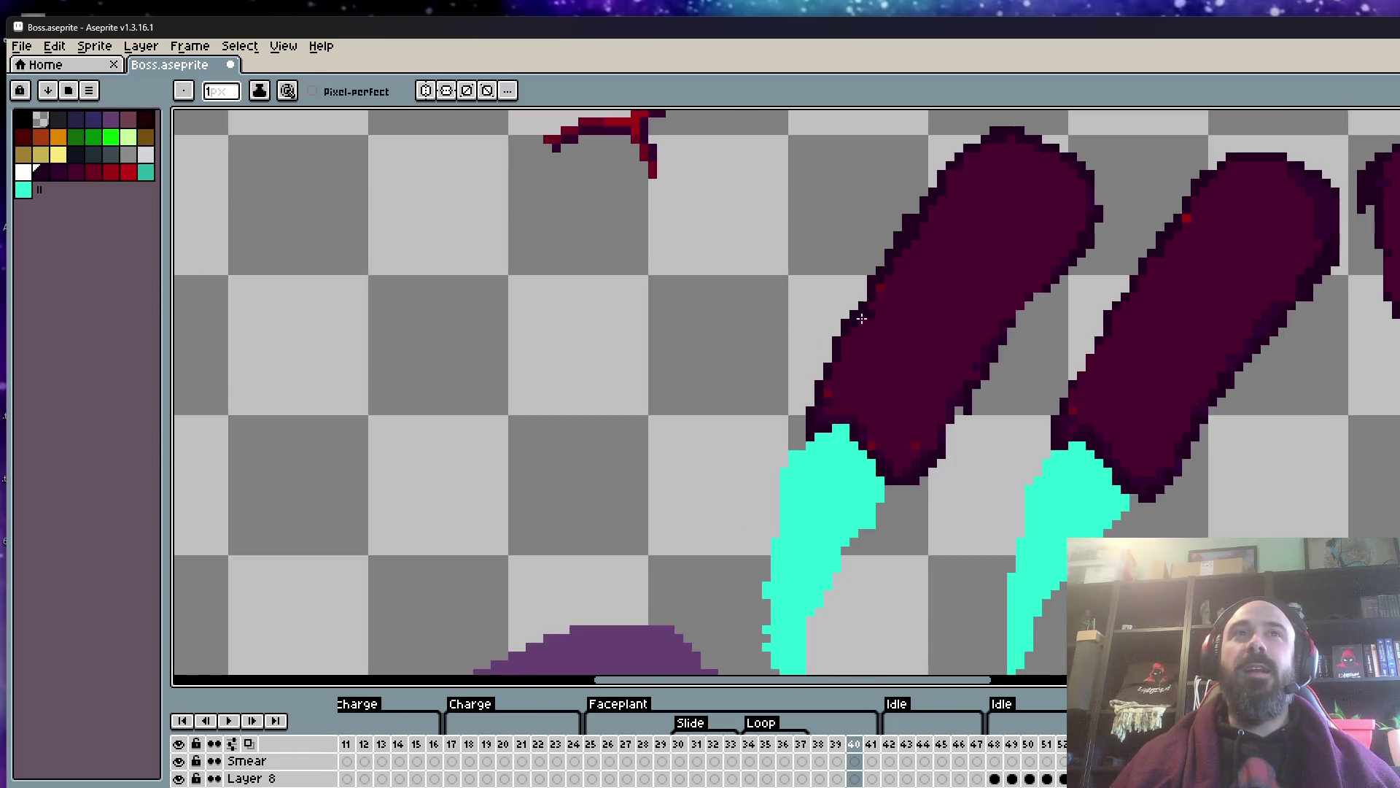
pyautogui.scroll(2, 810, 423)
# - Smooth the leftmost finger's right outline with dark edge pixels
pyautogui.moveTo(1082, 499); pyautogui.dragTo(1010, 460)
pyautogui.click(1070, 508)
pyautogui.click(1092, 474)
pyautogui.click(1134, 399)
pyautogui.scroll(-3, 1125, 385)
pyautogui.scroll(2, 946, 572)
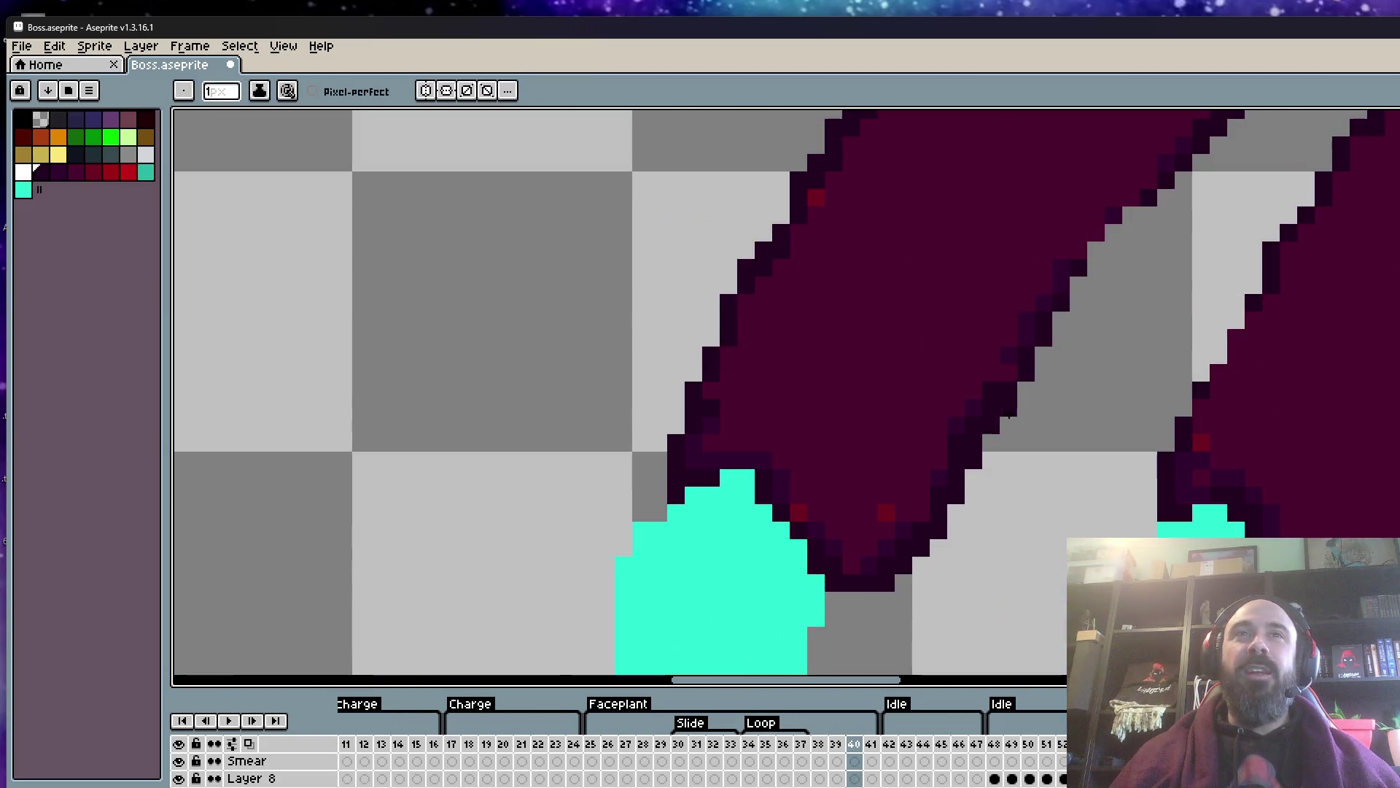
pyautogui.scroll(-2, 1047, 396)
pyautogui.scroll(4, 1031, 403)
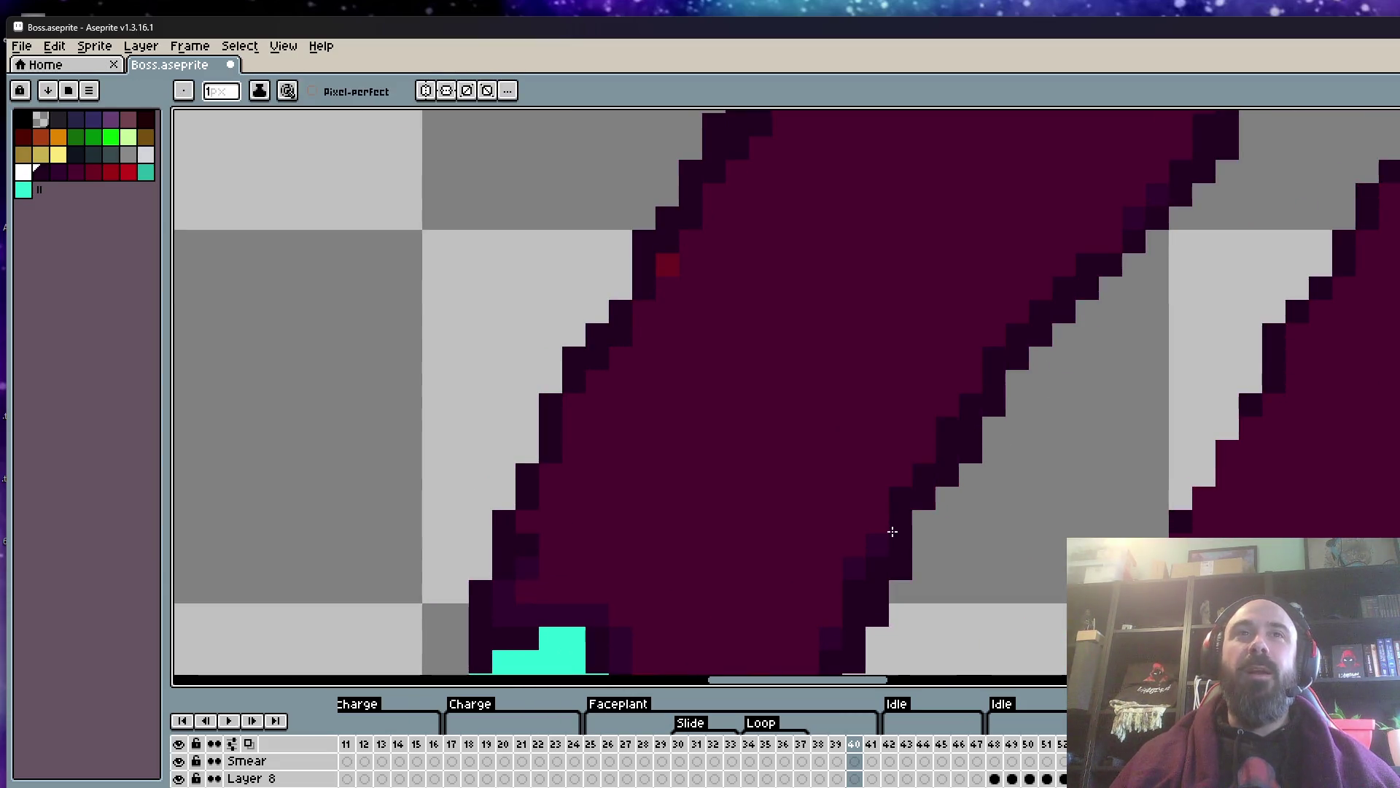
pyautogui.scroll(-2, 890, 531)
pyautogui.scroll(2, 986, 368)
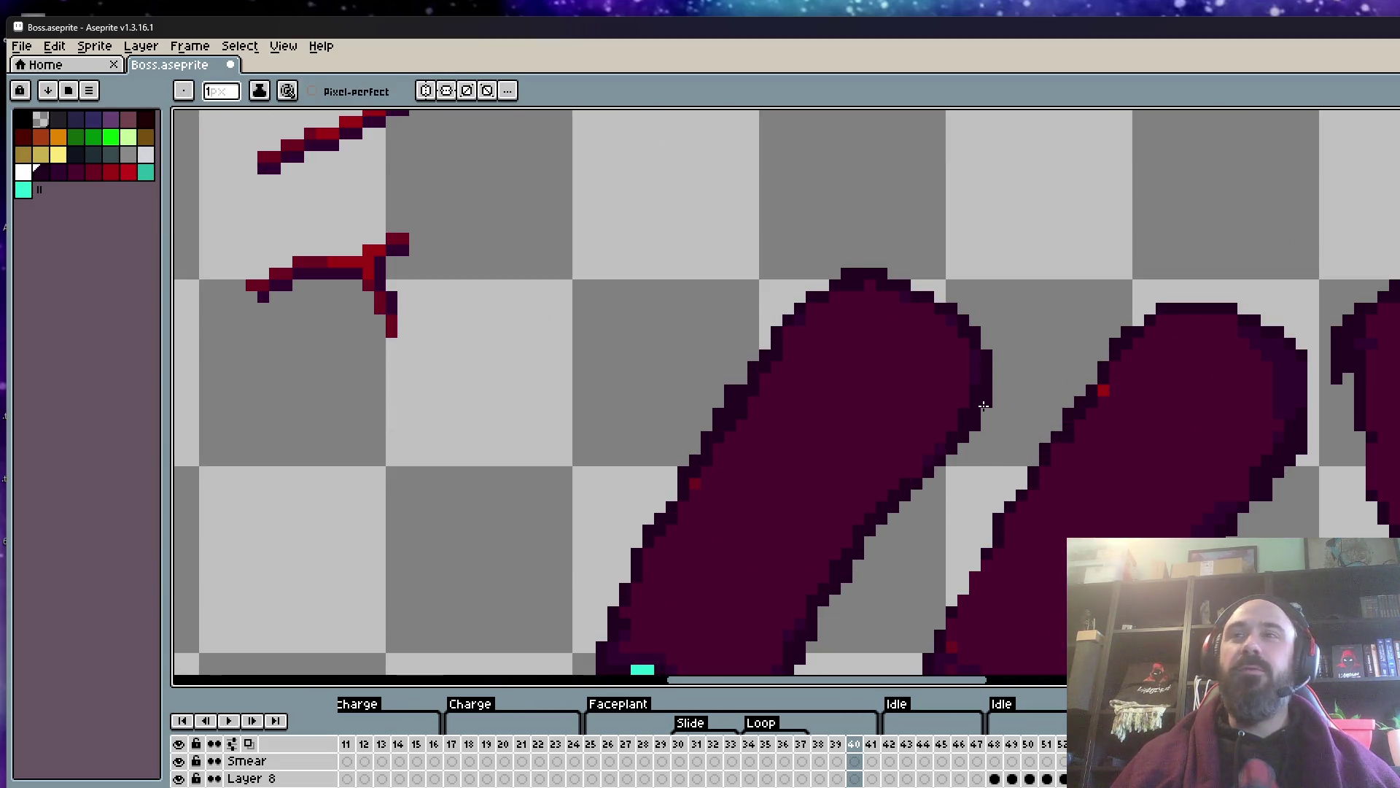
pyautogui.scroll(-2, 978, 406)
pyautogui.scroll(1, 962, 405)
pyautogui.scroll(1, 953, 404)
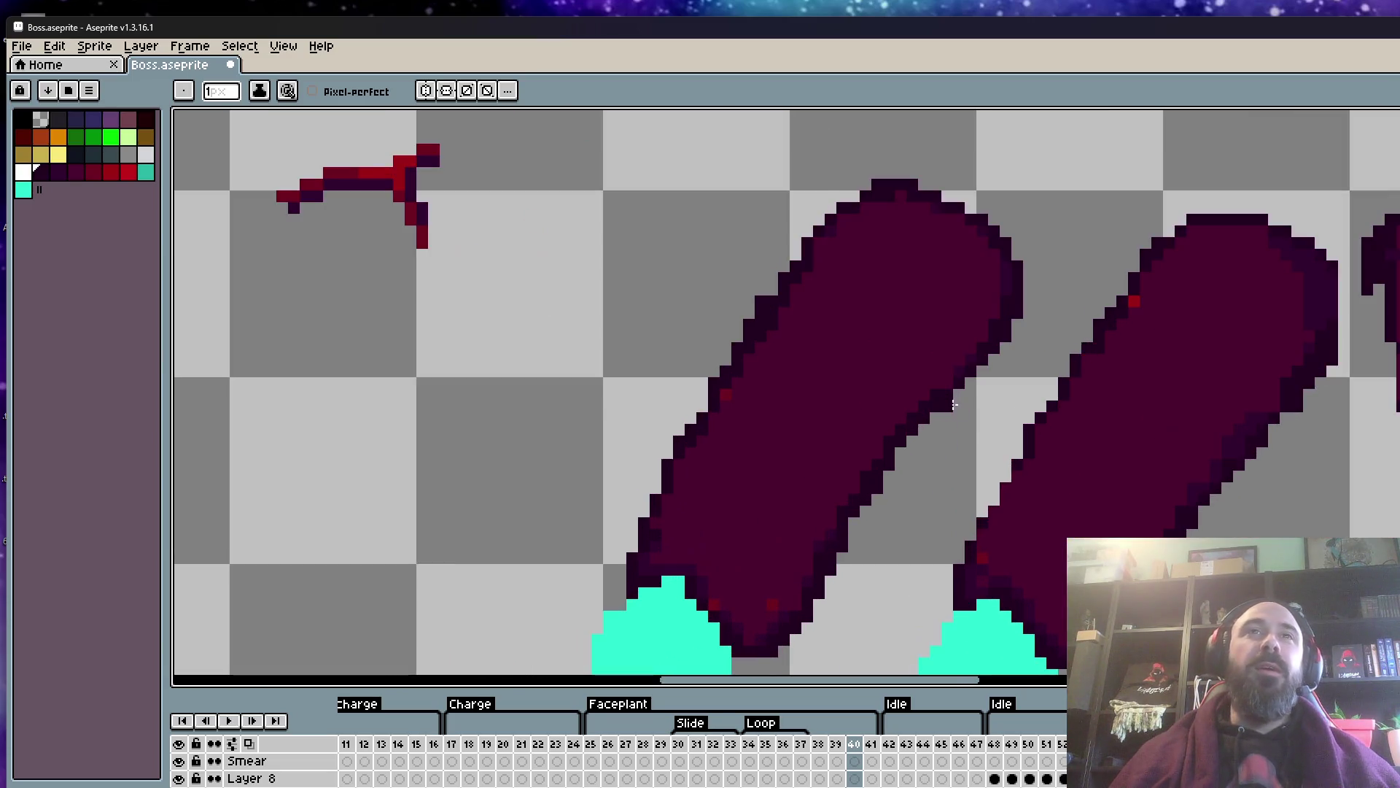
pyautogui.scroll(-2, 953, 404)
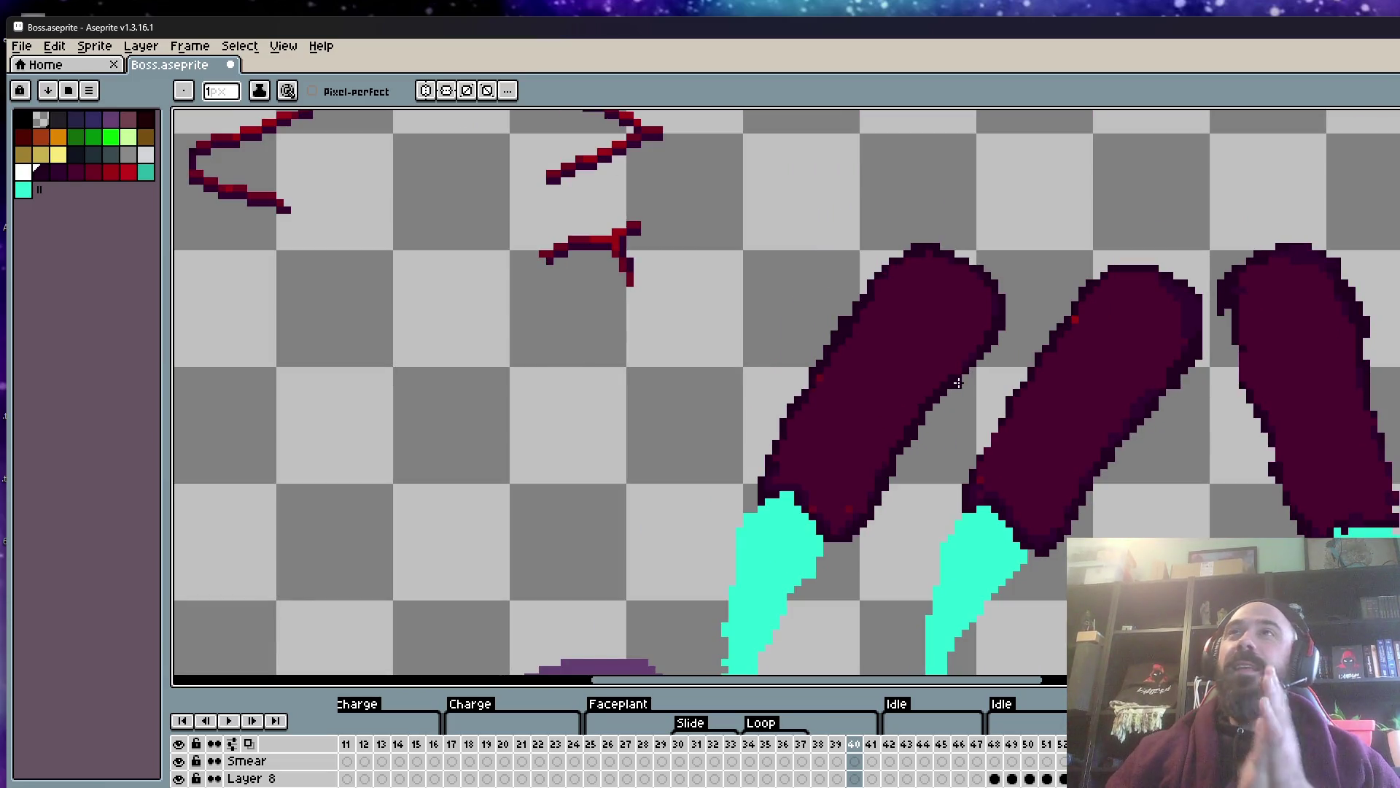
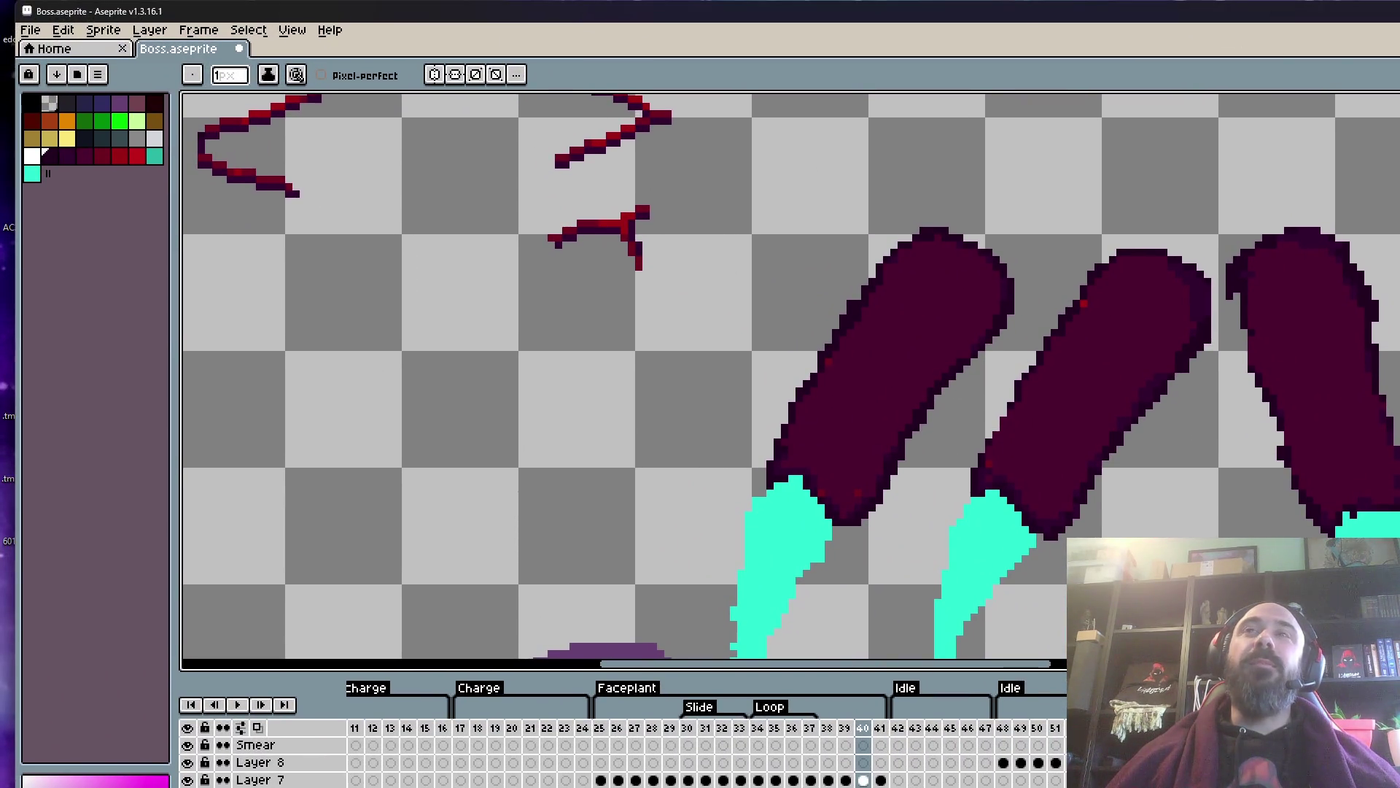
# - Draw dark outline pixels along the right leg's edge, then undo them
pyautogui.scroll(5, 1228, 306)
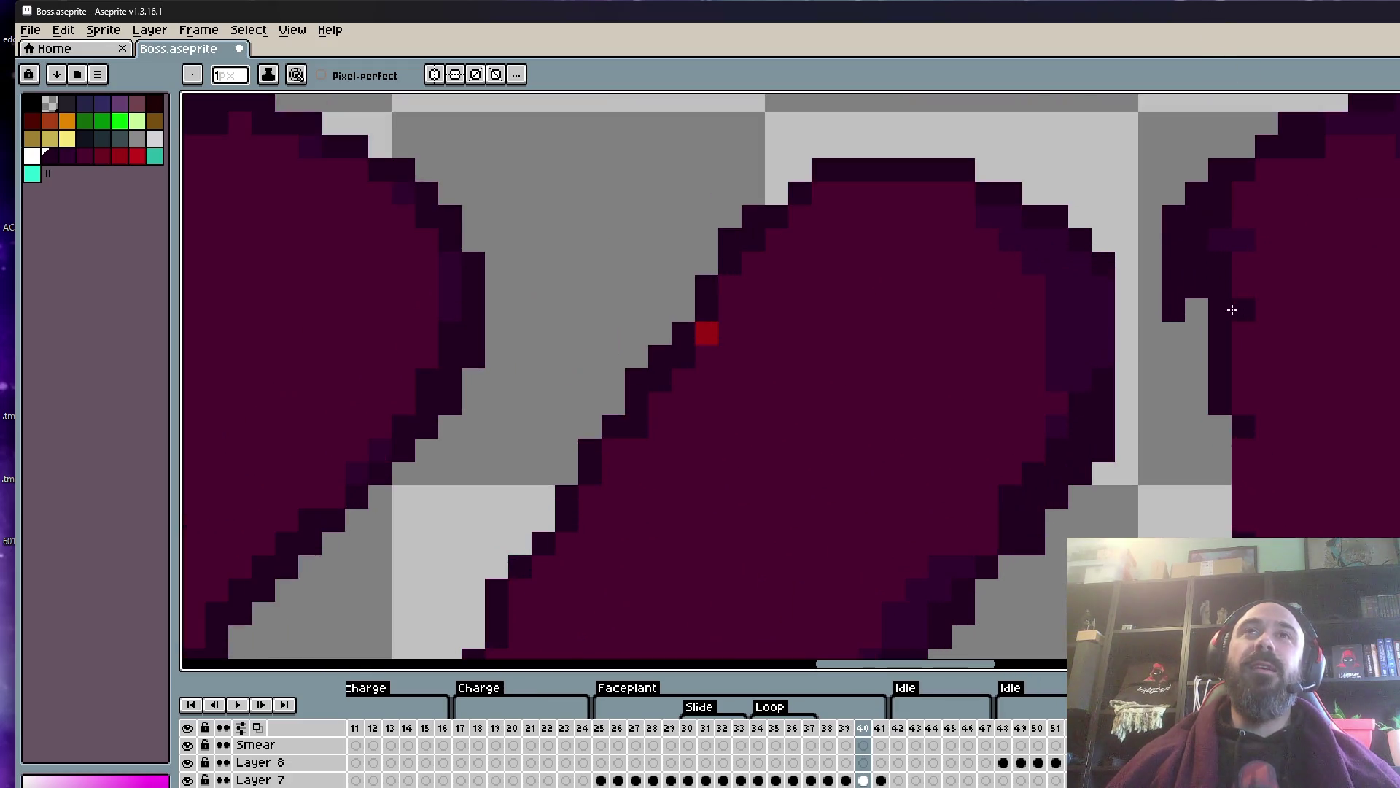
pyautogui.scroll(-5, 1230, 421)
pyautogui.scroll(2, 1229, 422)
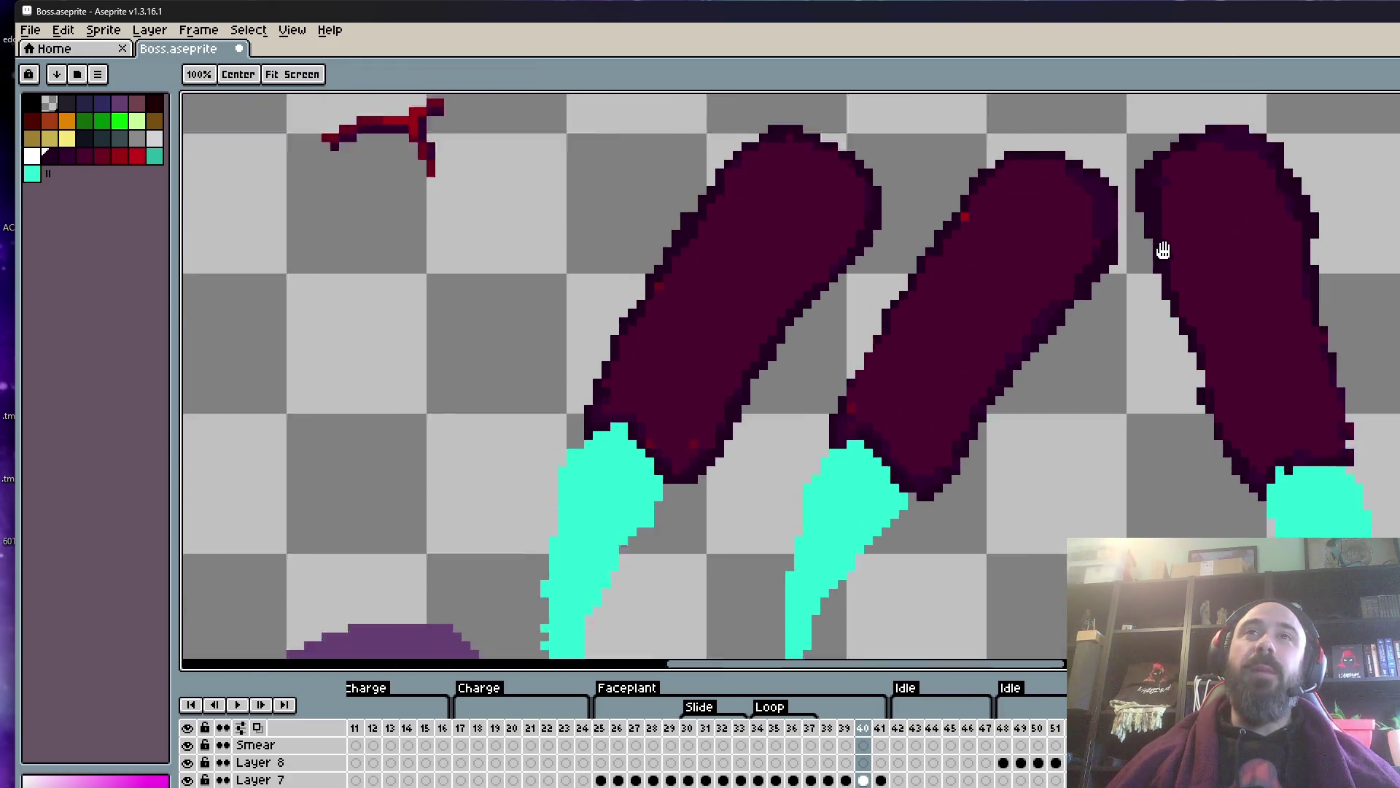
pyautogui.scroll(1, 1162, 250)
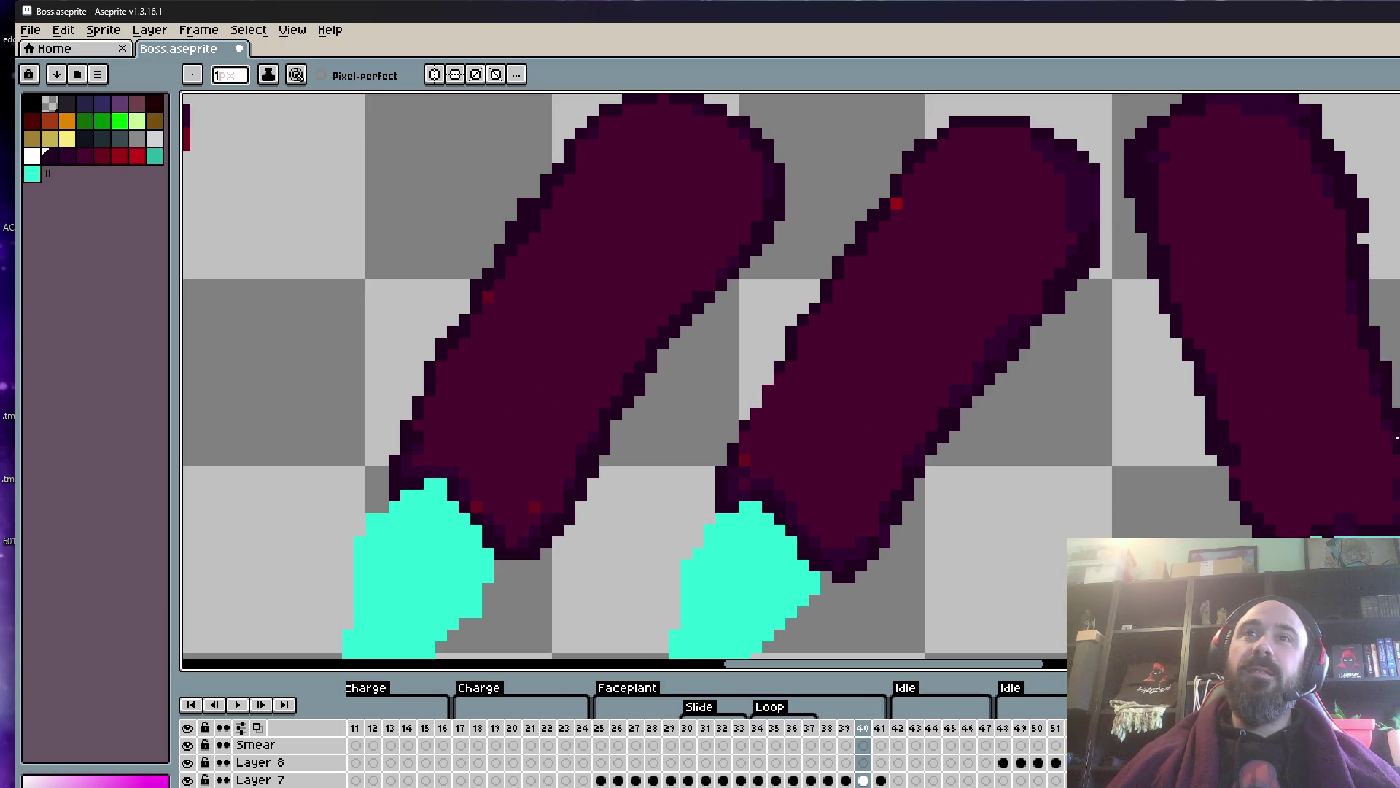
pyautogui.moveTo(1350, 280); pyautogui.dragTo(1382, 338)
pyautogui.scroll(-3, 1335, 205)
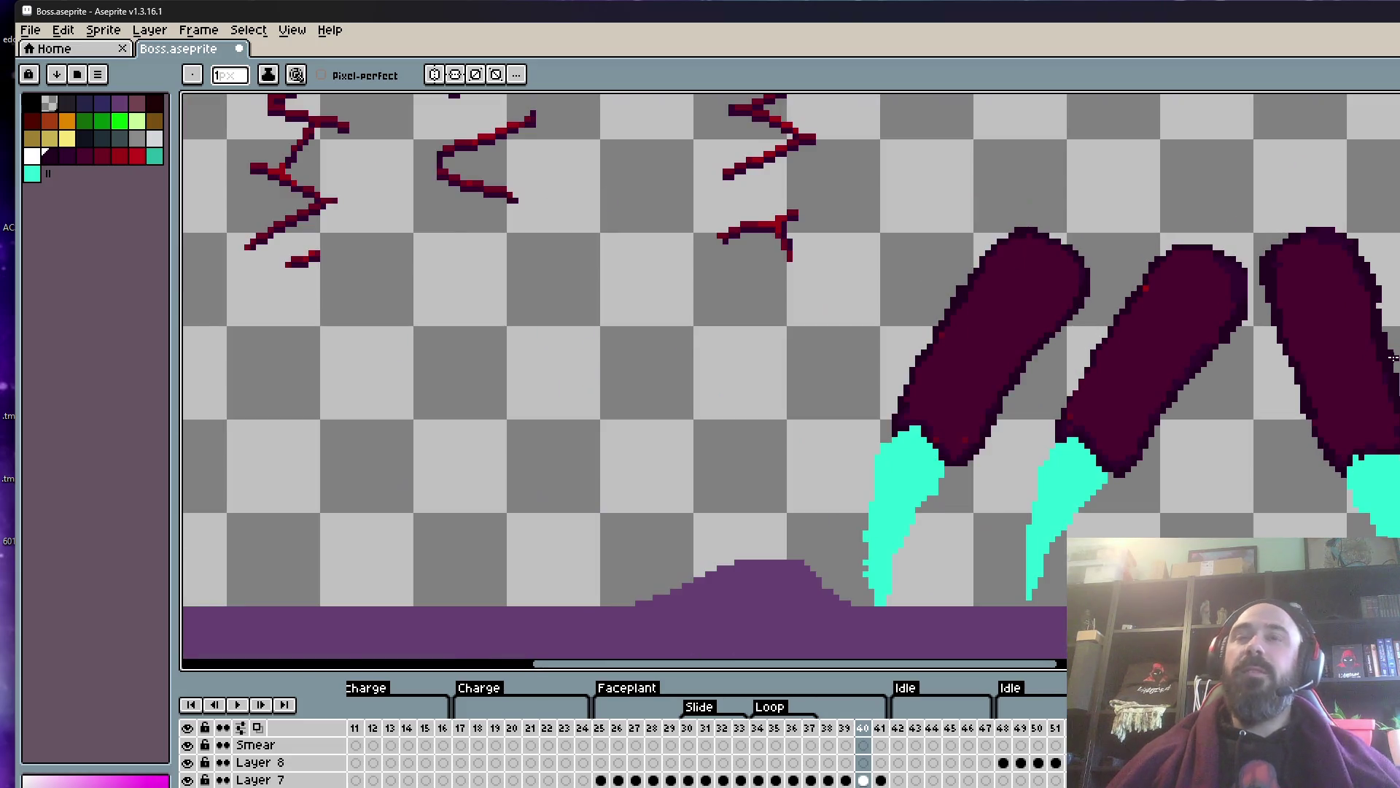
pyautogui.scroll(1, 1334, 204)
pyautogui.scroll(3, 1335, 205)
pyautogui.scroll(2, 1334, 205)
pyautogui.hotkey('ctrl', 'z')
pyautogui.hotkey('ctrl', 'z')
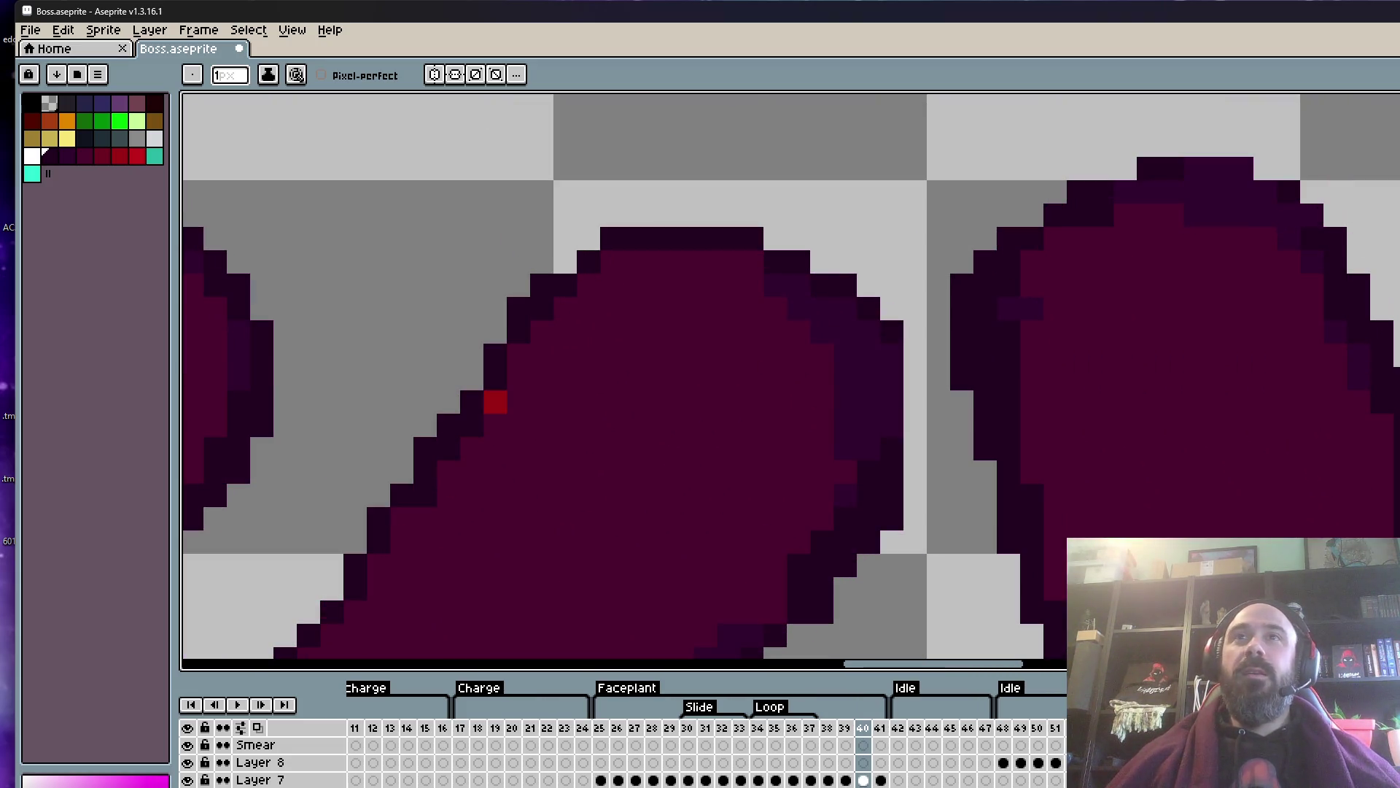
# - Repaint the stray dark pixel column in the leg's maroon
pyautogui.scroll(-3, 1214, 321)
pyautogui.scroll(3, 1214, 321)
pyautogui.scroll(-3, 1215, 321)
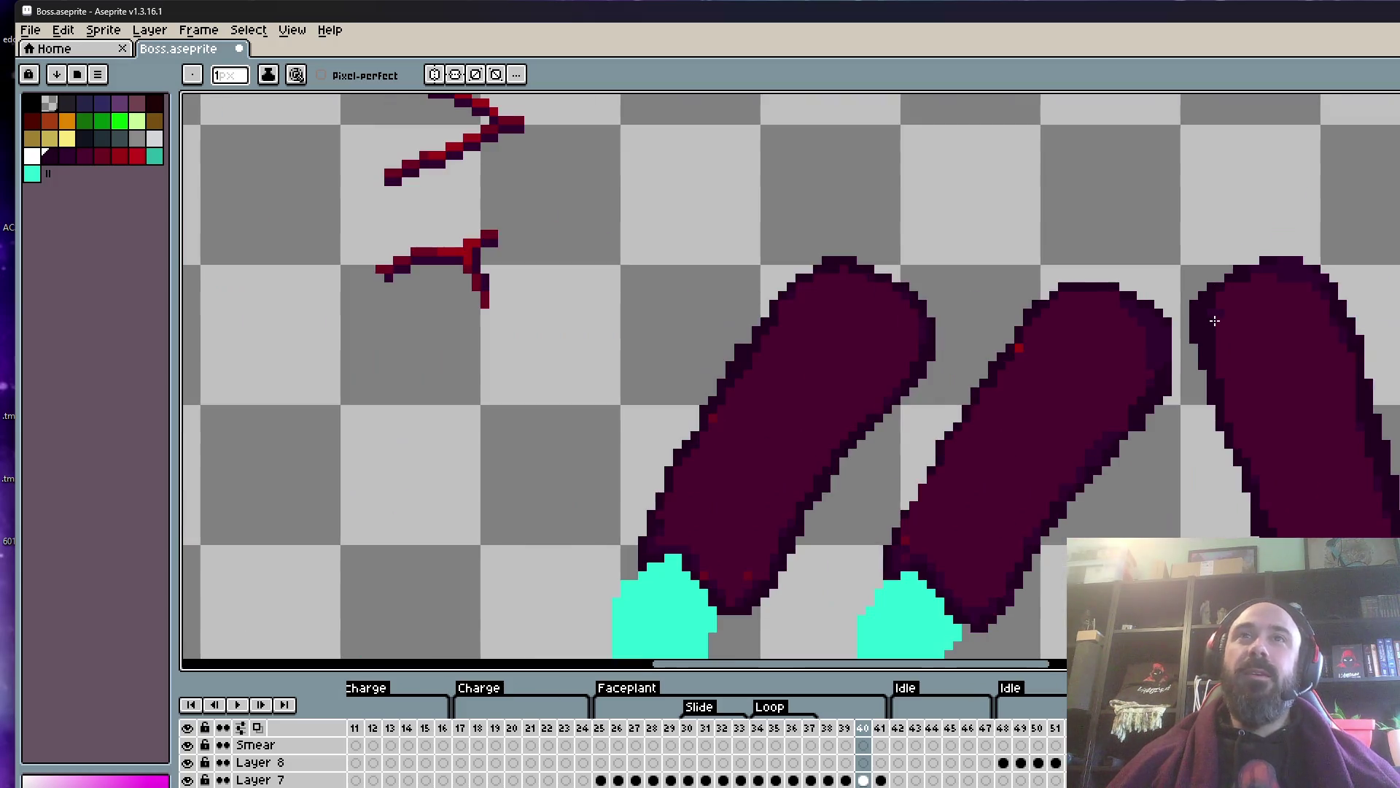
pyautogui.scroll(2, 1258, 360)
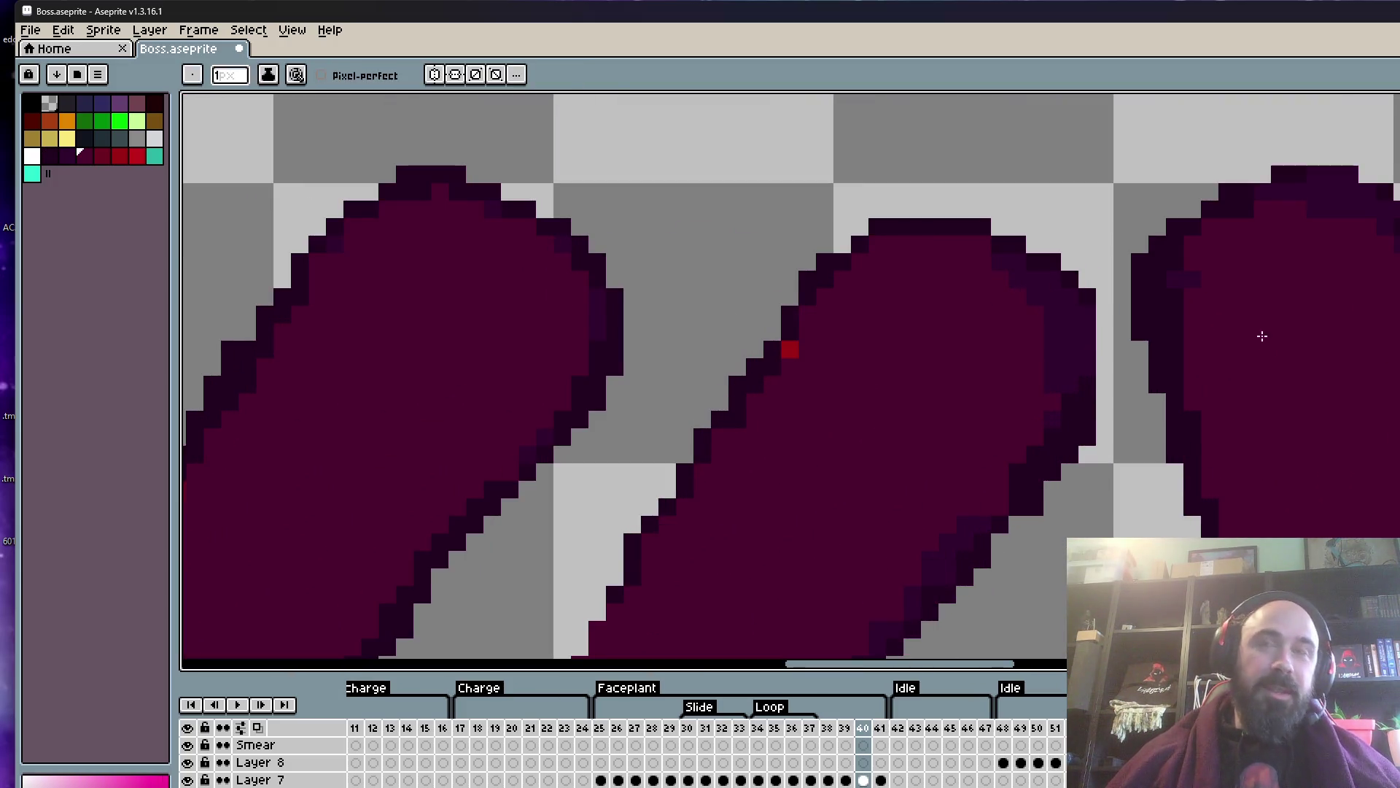
pyautogui.scroll(3, 1260, 334)
pyautogui.moveTo(1116, 232); pyautogui.dragTo(1090, 463)
pyautogui.scroll(-3, 1099, 244)
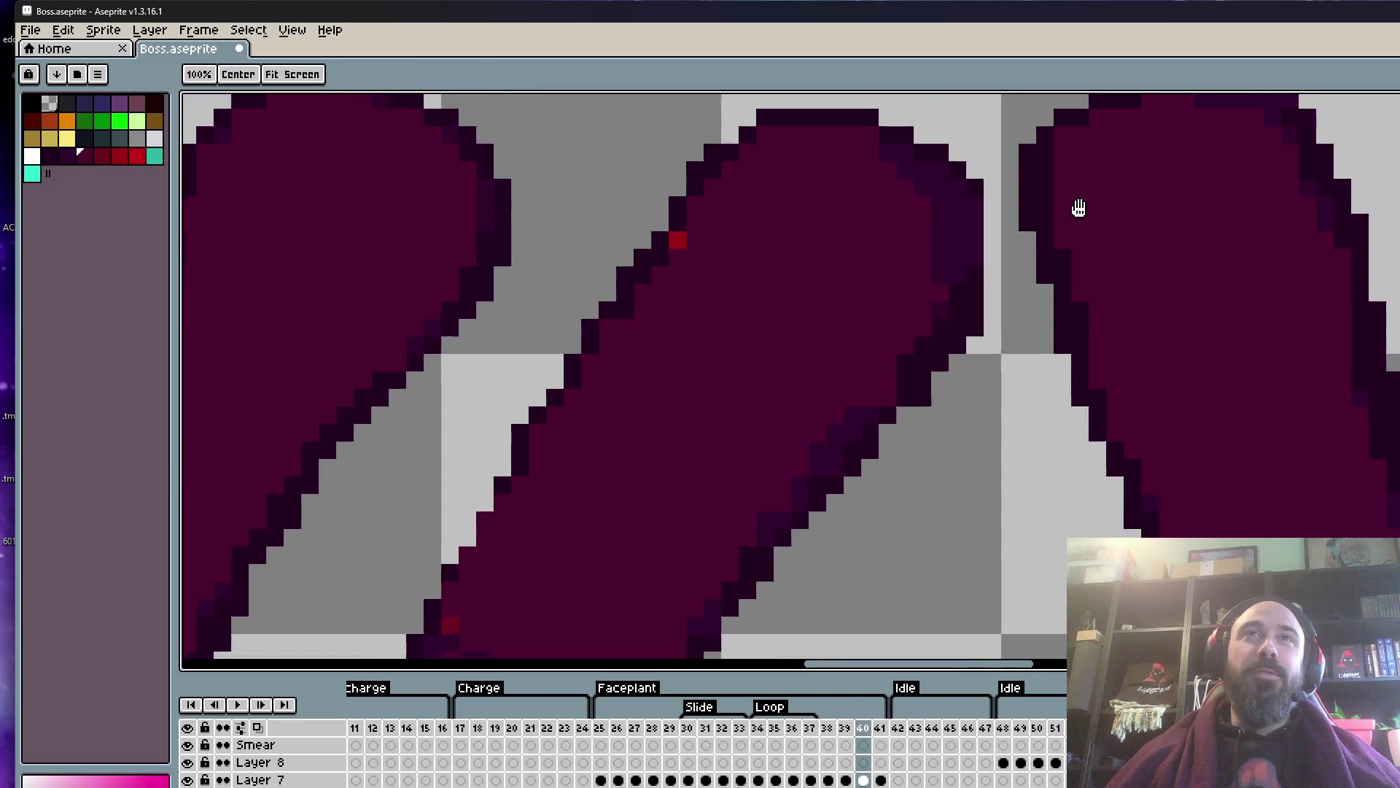
pyautogui.scroll(3, 1078, 206)
# - Pan across the claw legs down to the cyan-tipped feet to check the edges
pyautogui.moveTo(1014, 113); pyautogui.dragTo(1013, 212)
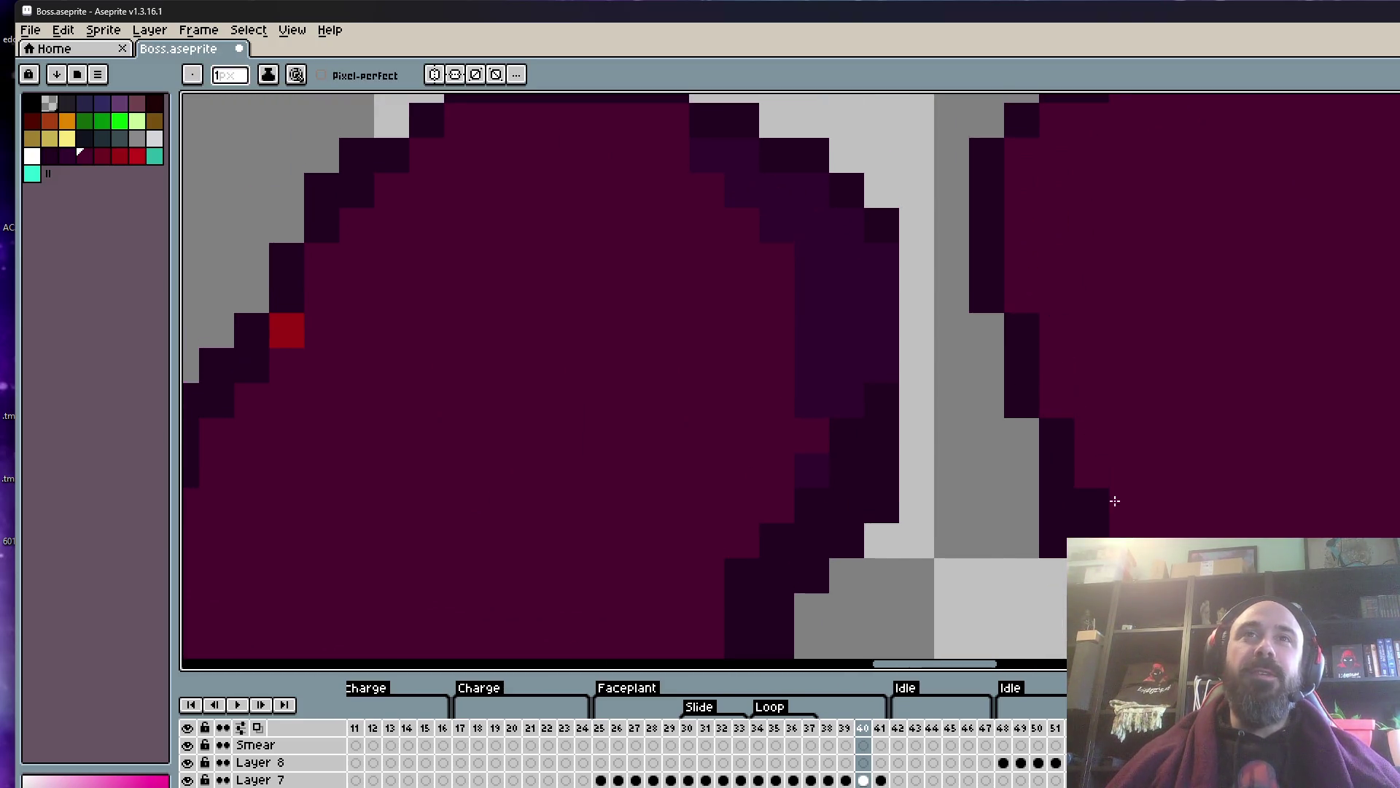
pyautogui.scroll(-3, 1075, 317)
pyautogui.scroll(3, 1074, 318)
pyautogui.scroll(-4, 1066, 338)
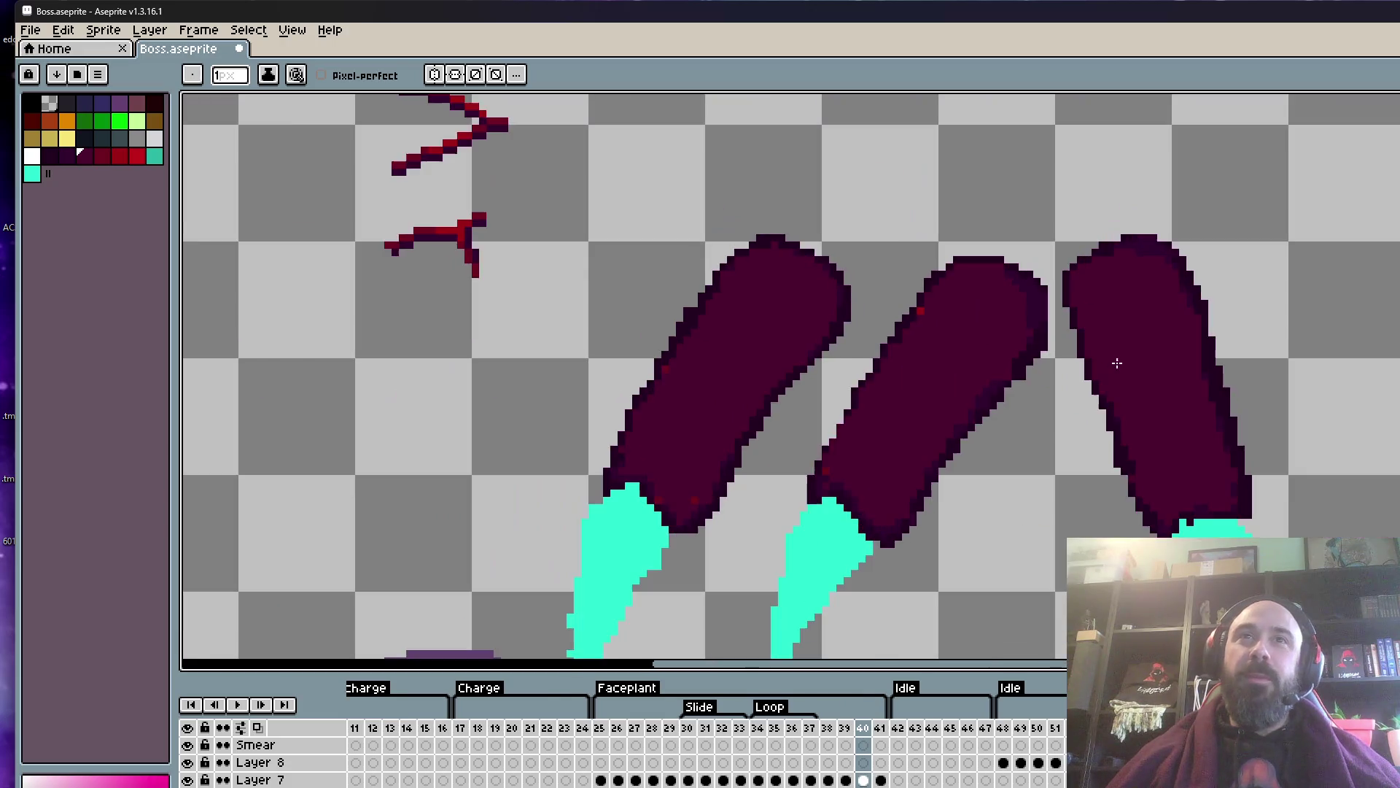
pyautogui.scroll(2, 1121, 242)
pyautogui.scroll(1, 1121, 241)
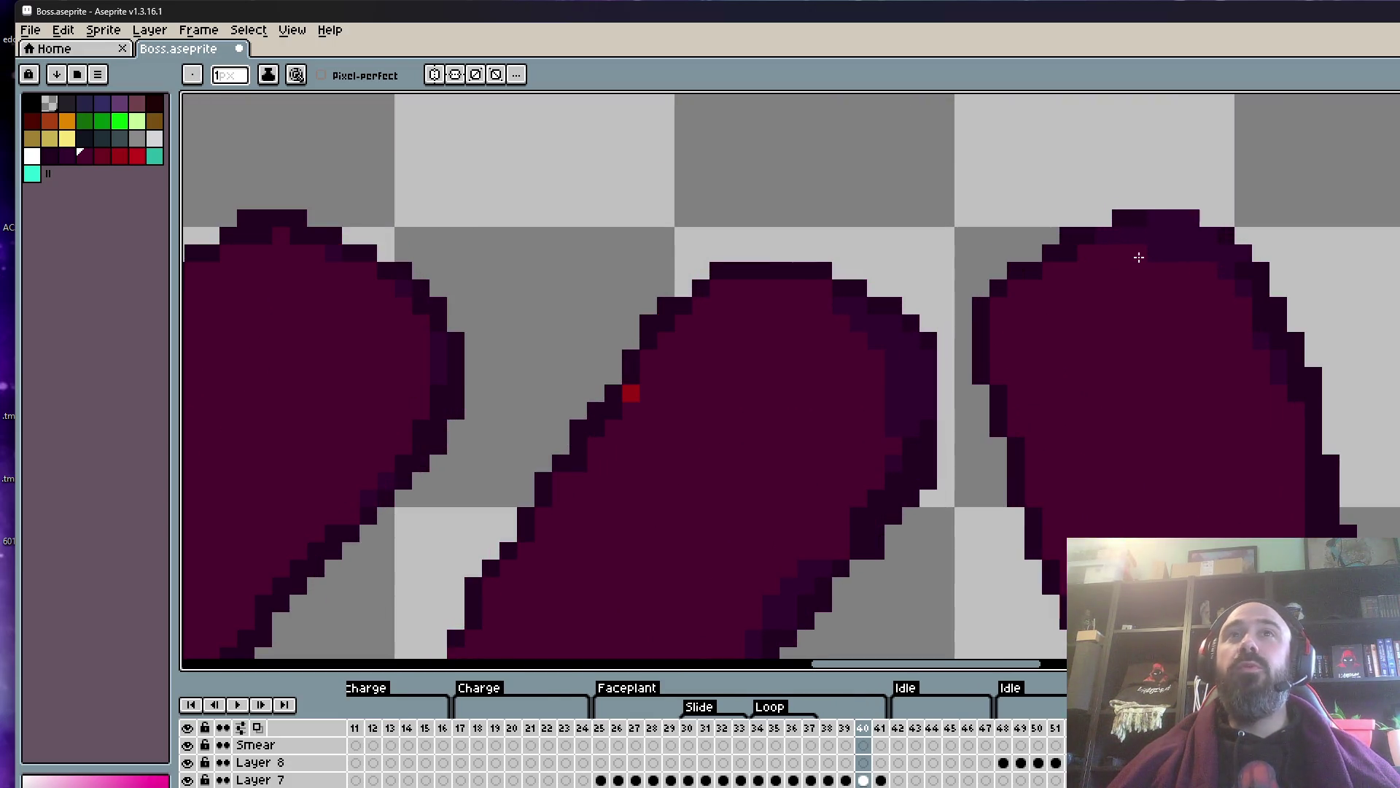
pyautogui.scroll(-2, 1174, 258)
pyautogui.scroll(1, 1021, 357)
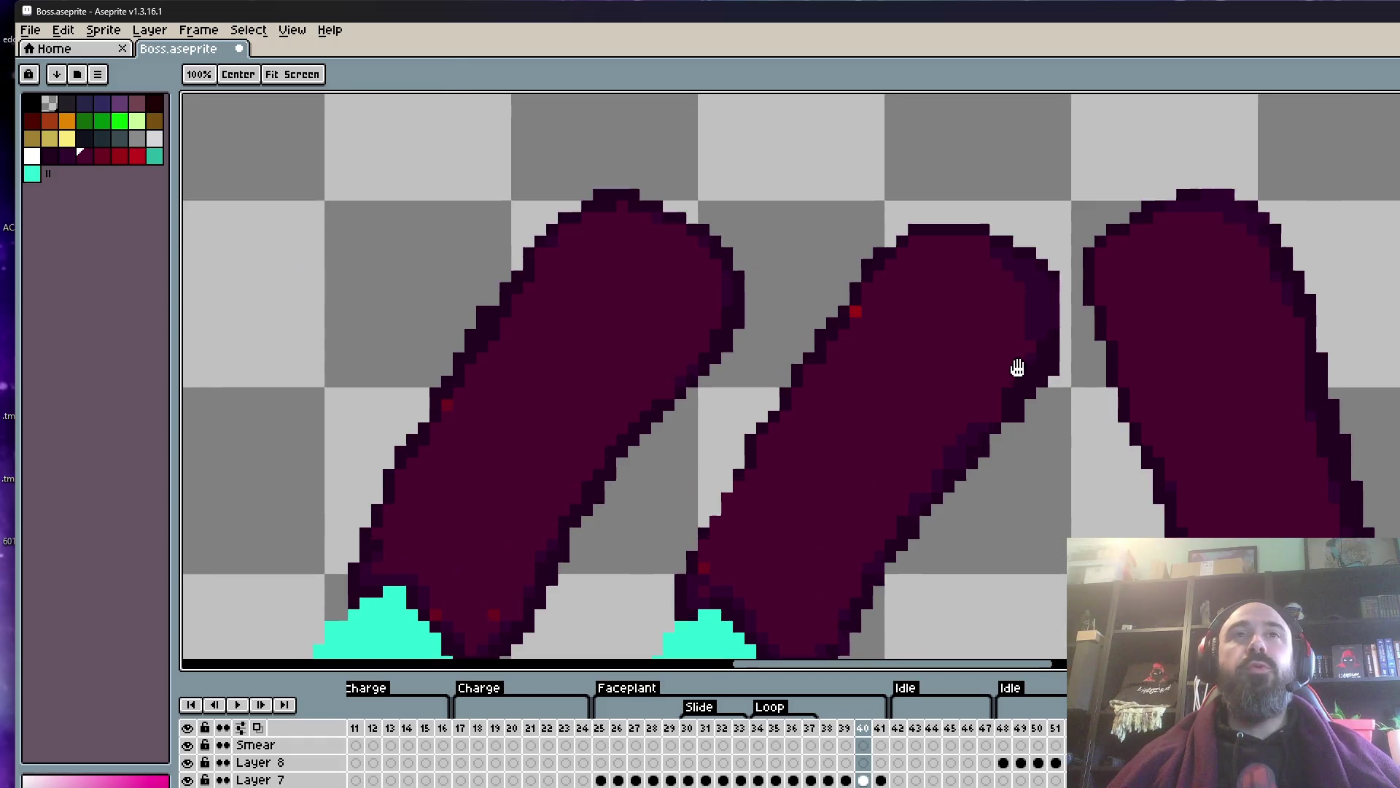
pyautogui.scroll(1, 997, 346)
pyautogui.scroll(2, 997, 345)
pyautogui.scroll(-2, 1021, 378)
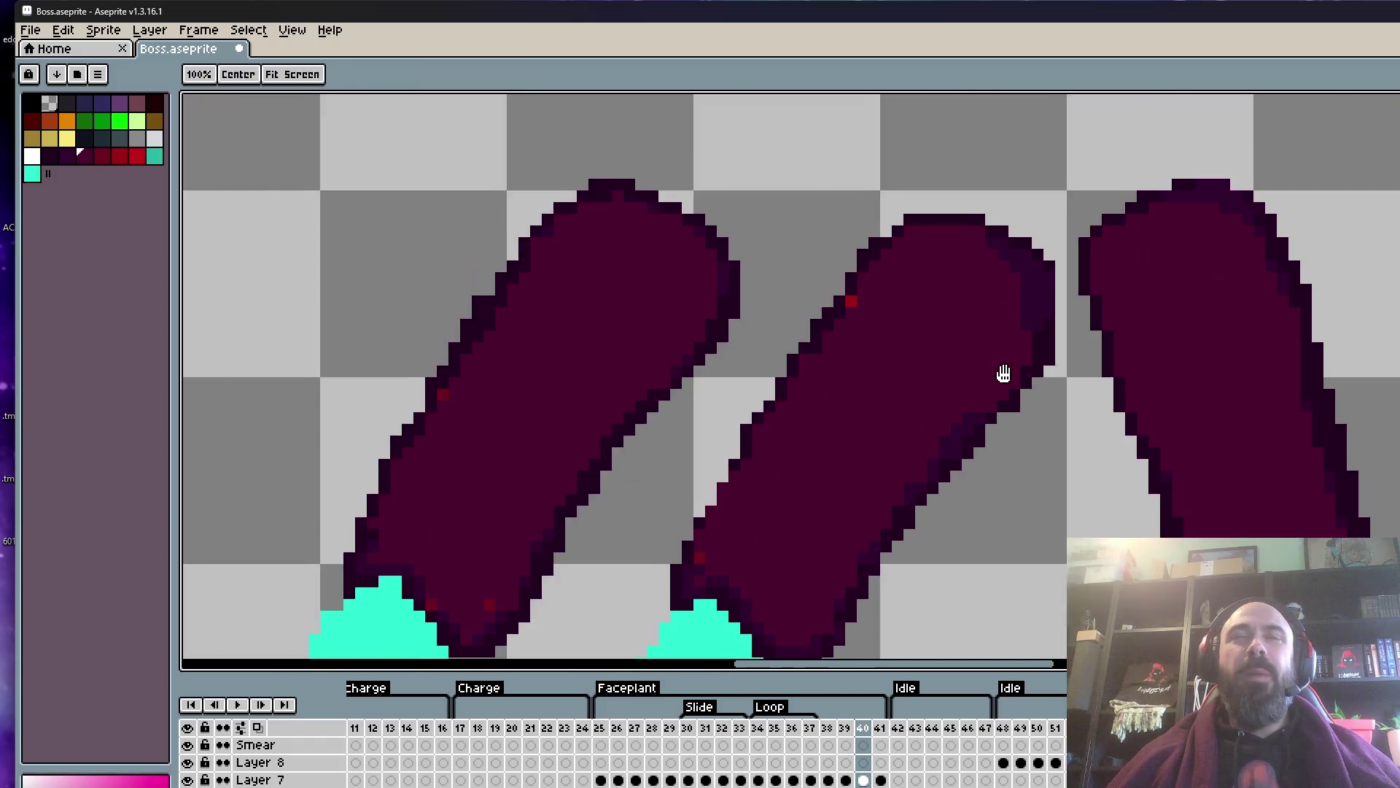
pyautogui.scroll(2, 1004, 372)
pyautogui.scroll(-3, 1003, 356)
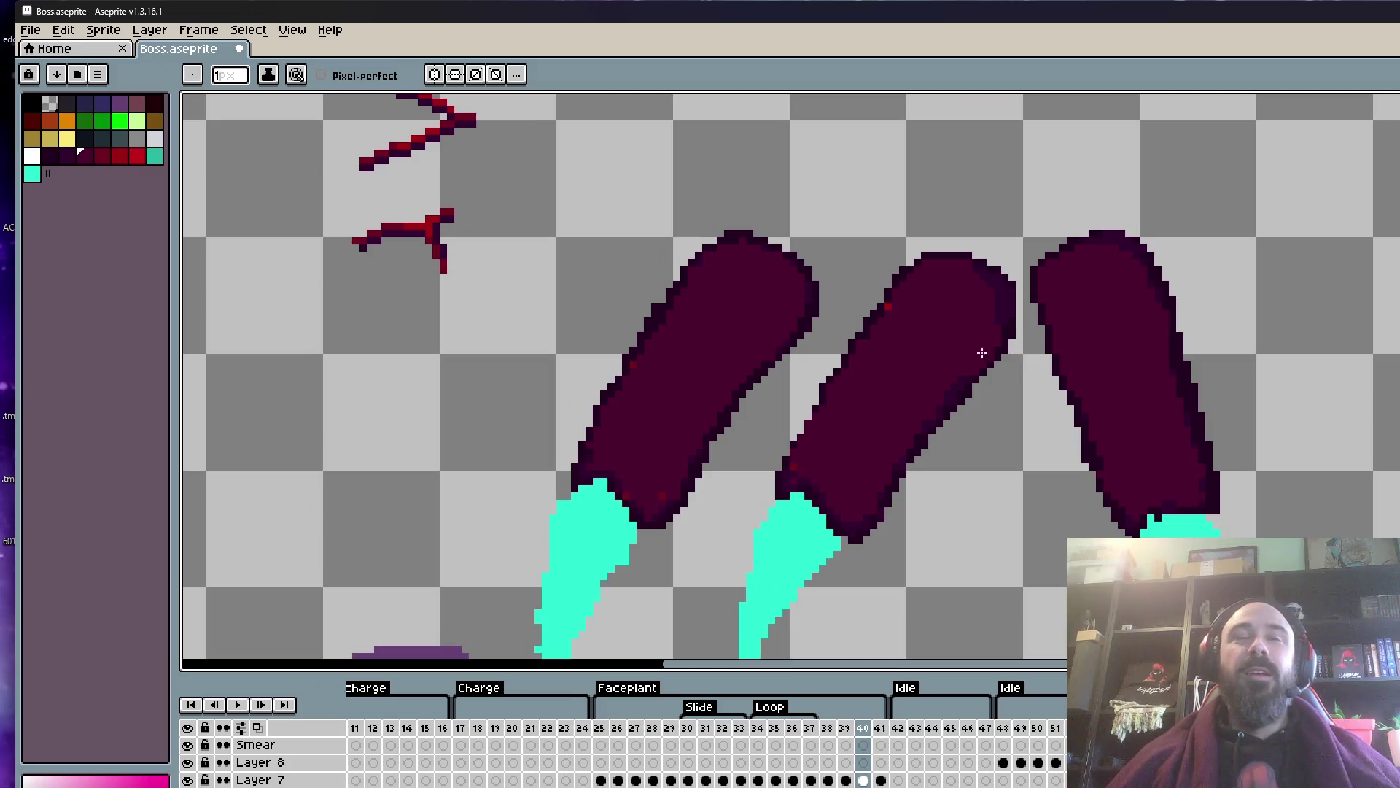
pyautogui.scroll(2, 907, 375)
pyautogui.scroll(-1, 908, 376)
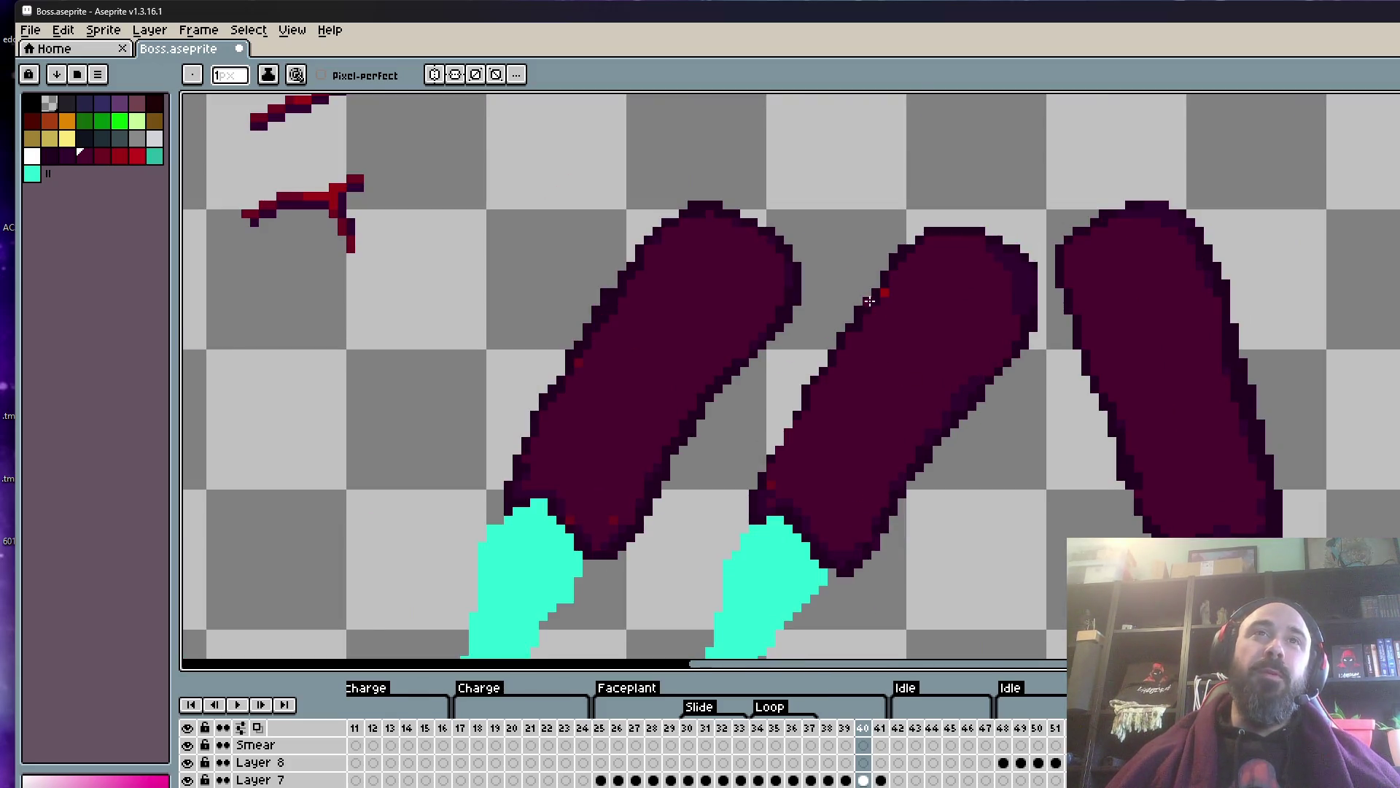
pyautogui.scroll(2, 882, 293)
pyautogui.moveTo(878, 297); pyautogui.dragTo(967, 156)
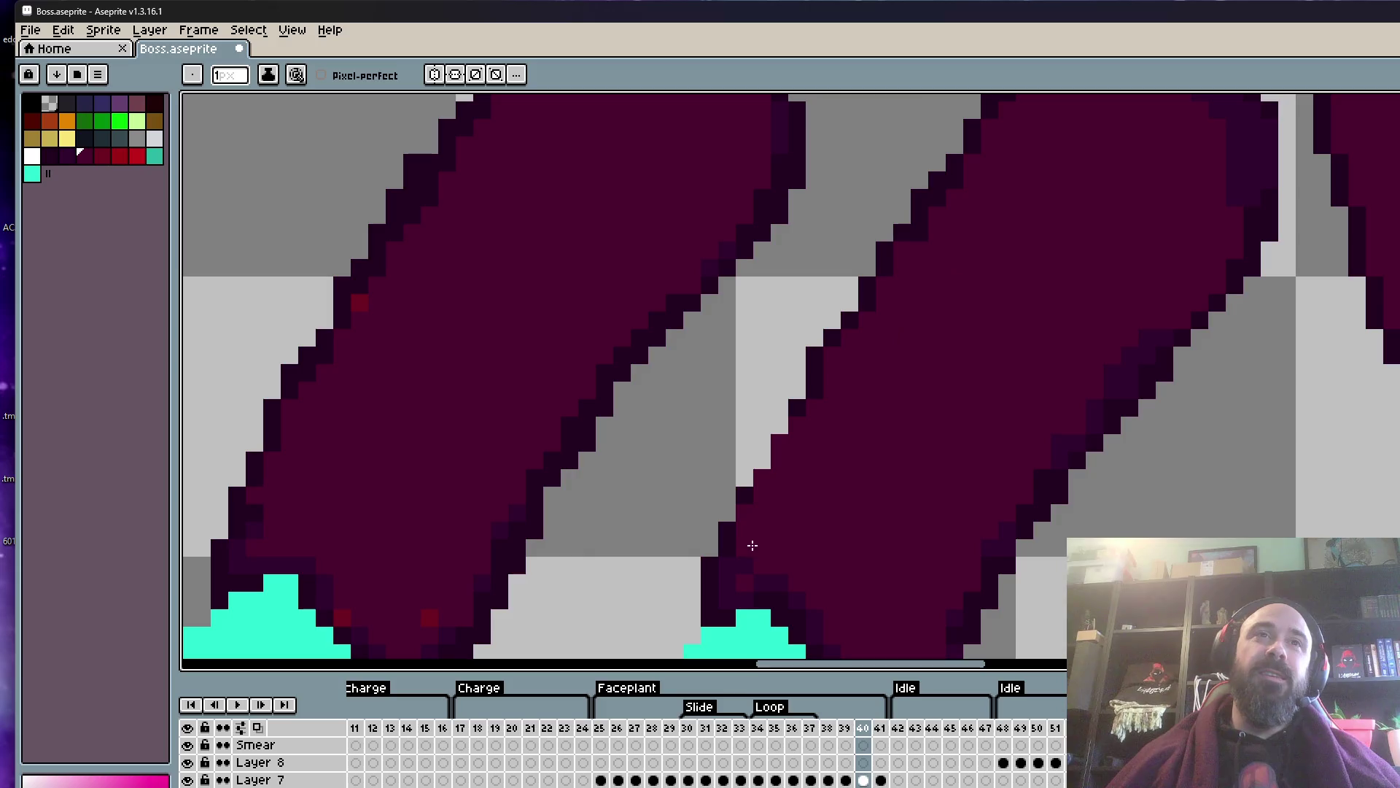
pyautogui.scroll(-2, 744, 544)
pyautogui.scroll(2, 743, 545)
pyautogui.scroll(-2, 787, 375)
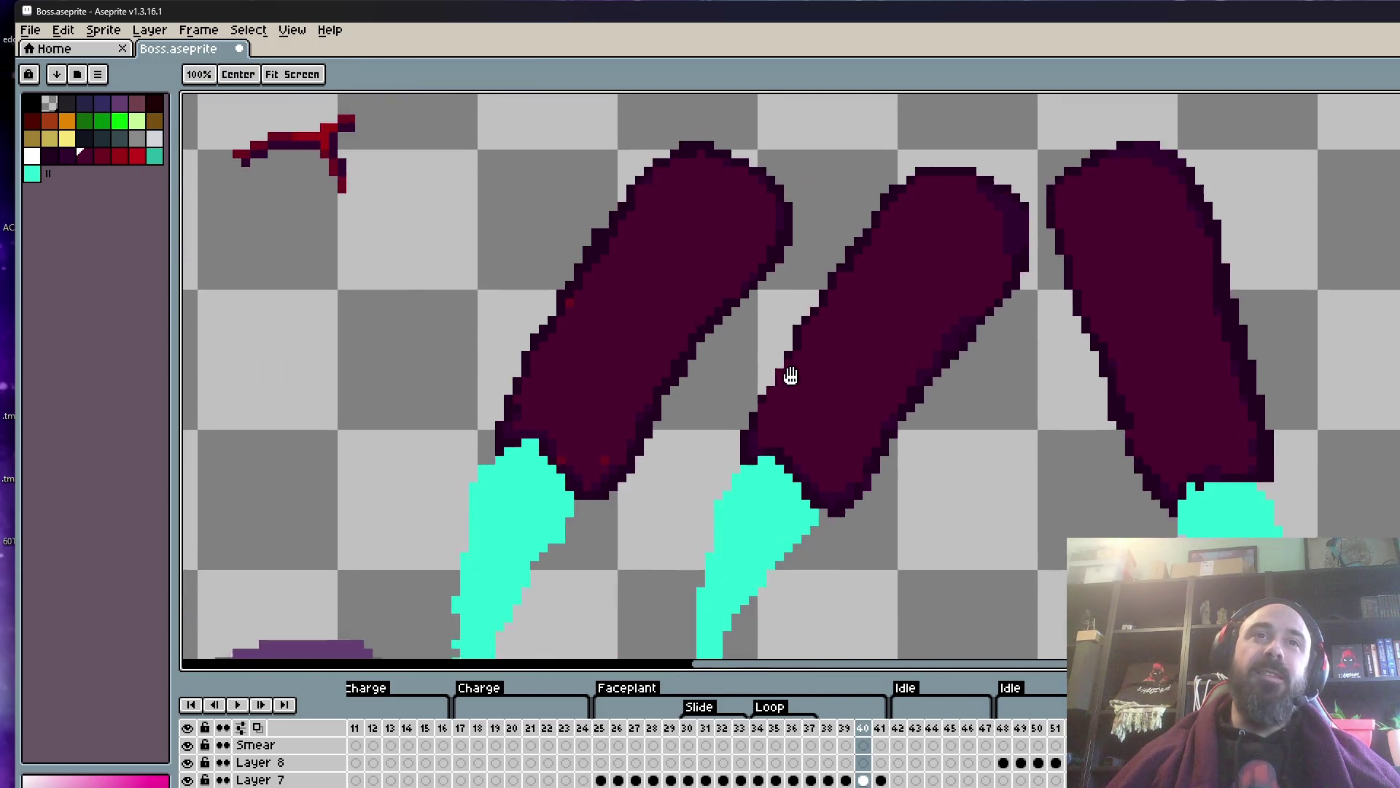
pyautogui.scroll(3, 747, 456)
pyautogui.press('alt')
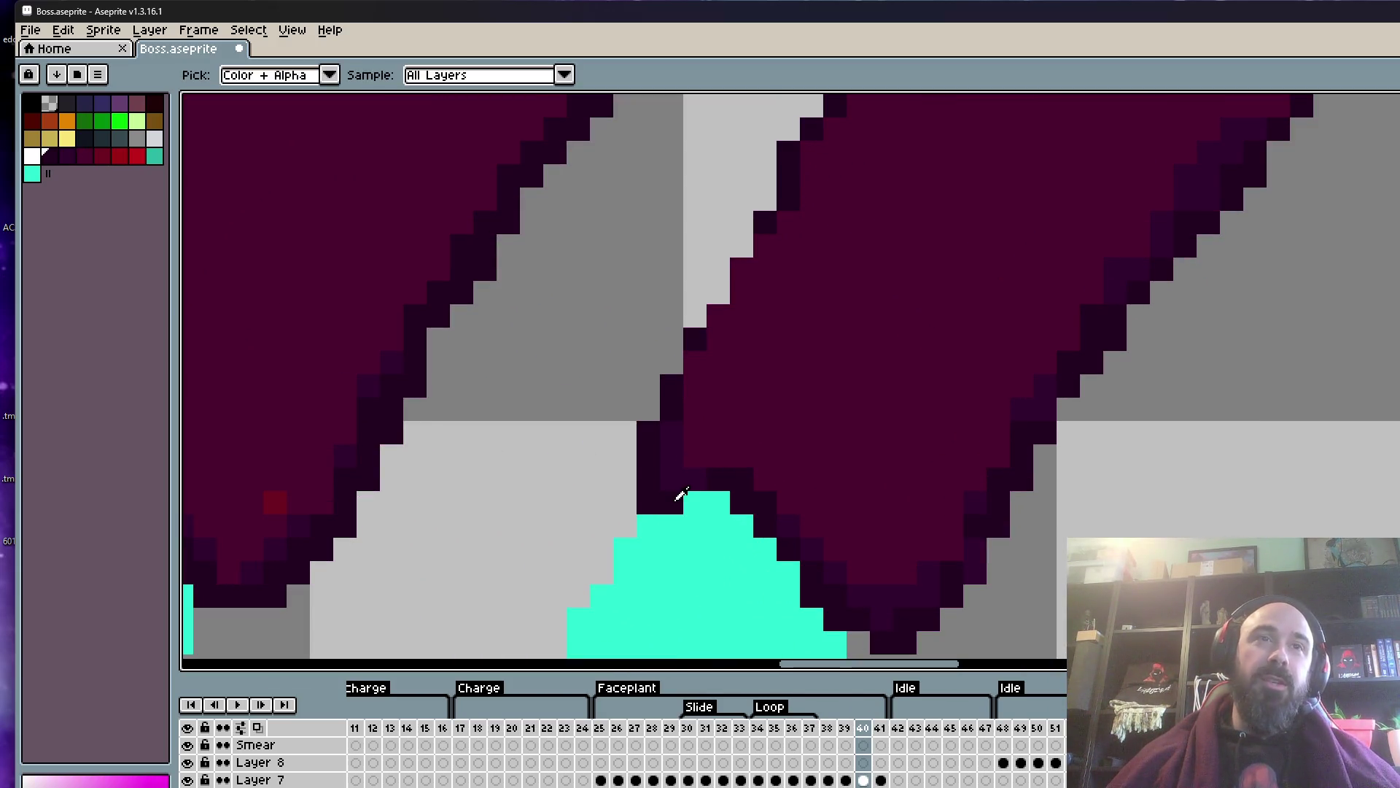
pyautogui.scroll(-3, 781, 520)
pyautogui.scroll(3, 773, 511)
pyautogui.scroll(-5, 758, 489)
pyautogui.scroll(4, 744, 472)
pyautogui.scroll(-2, 744, 473)
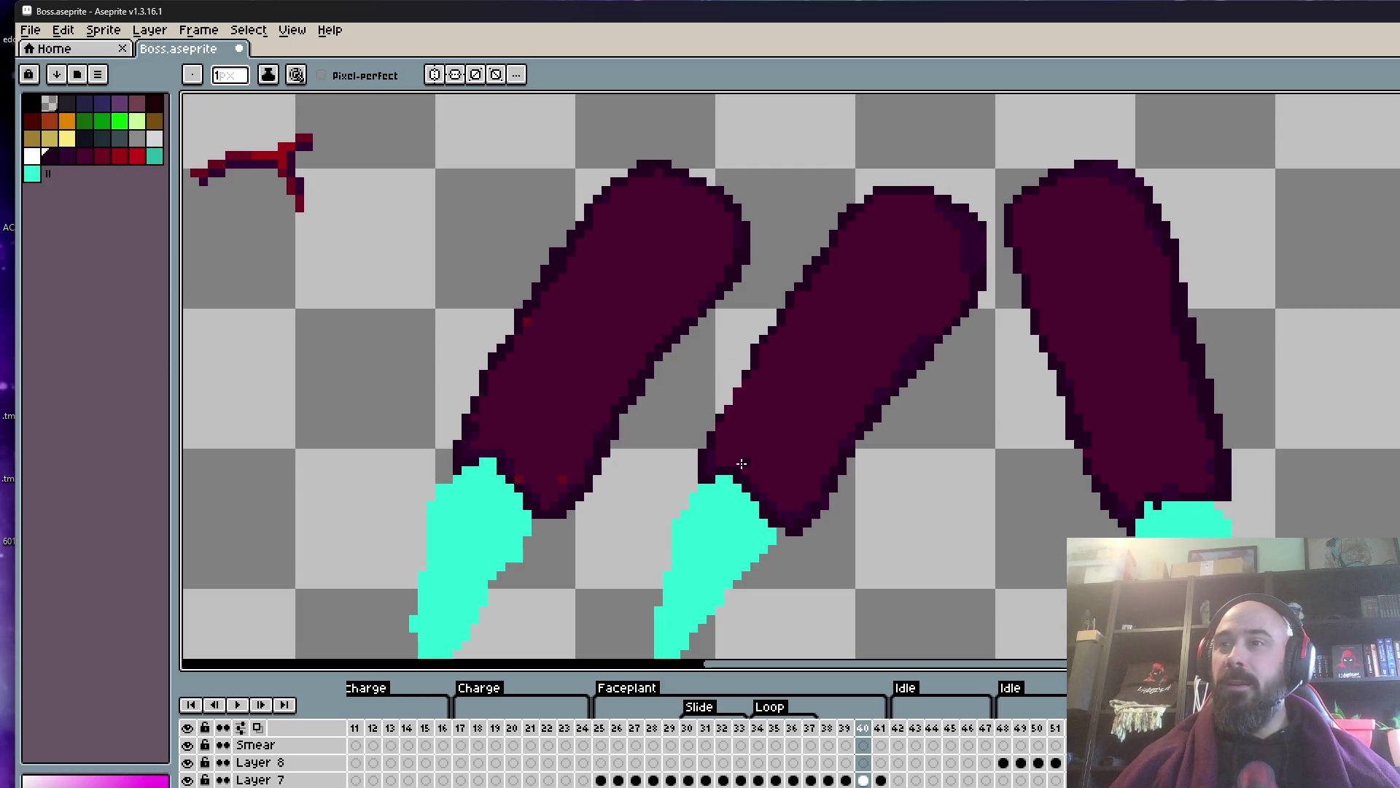
pyautogui.scroll(2, 756, 474)
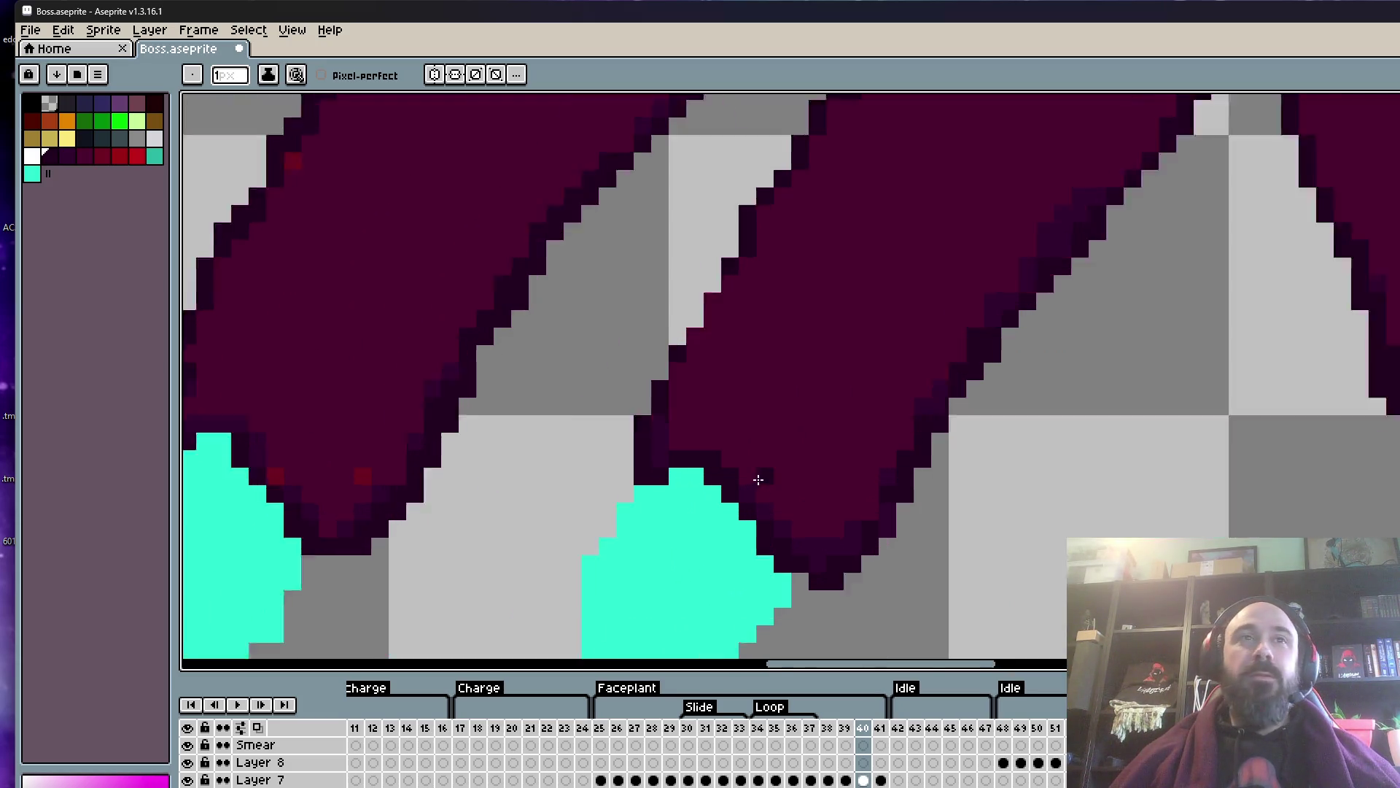
pyautogui.scroll(2, 751, 479)
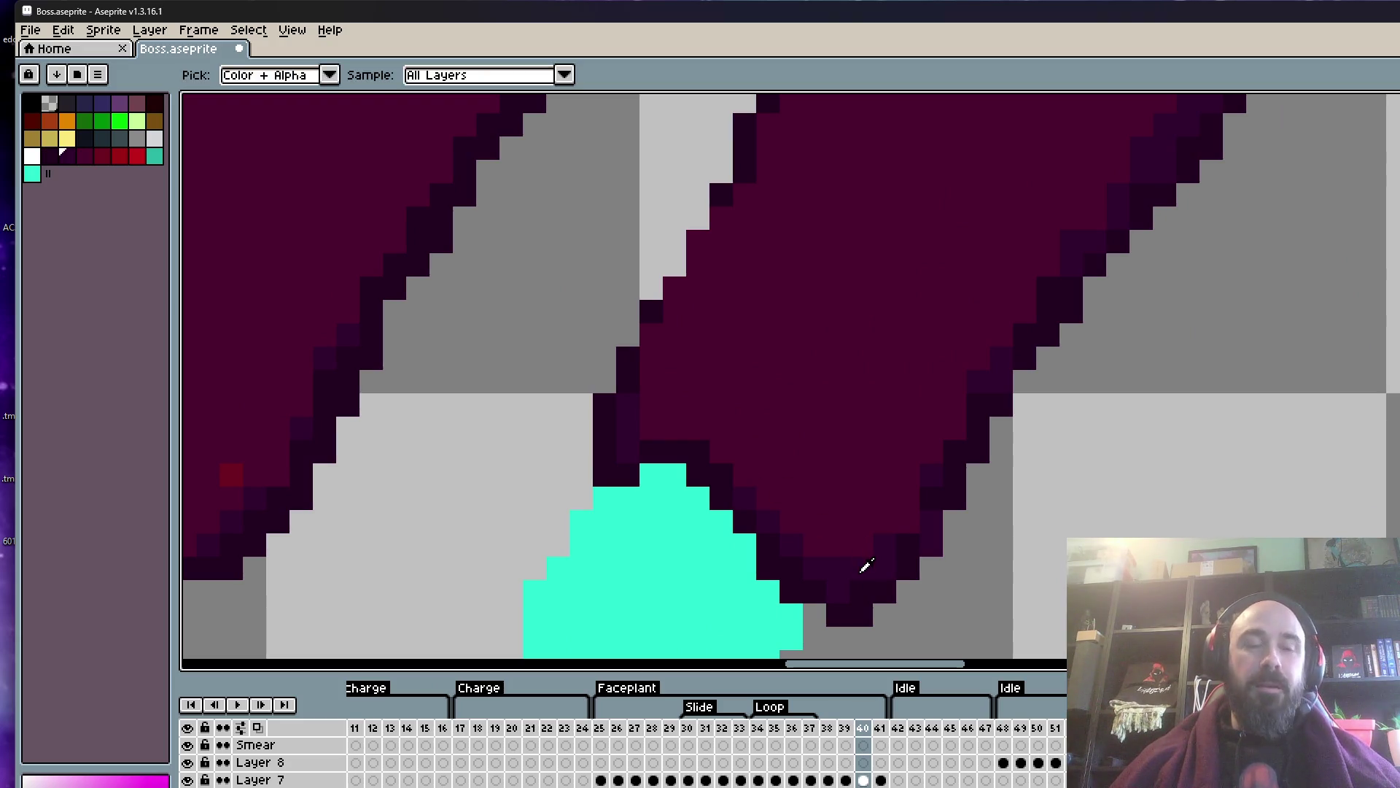
pyautogui.press('b')
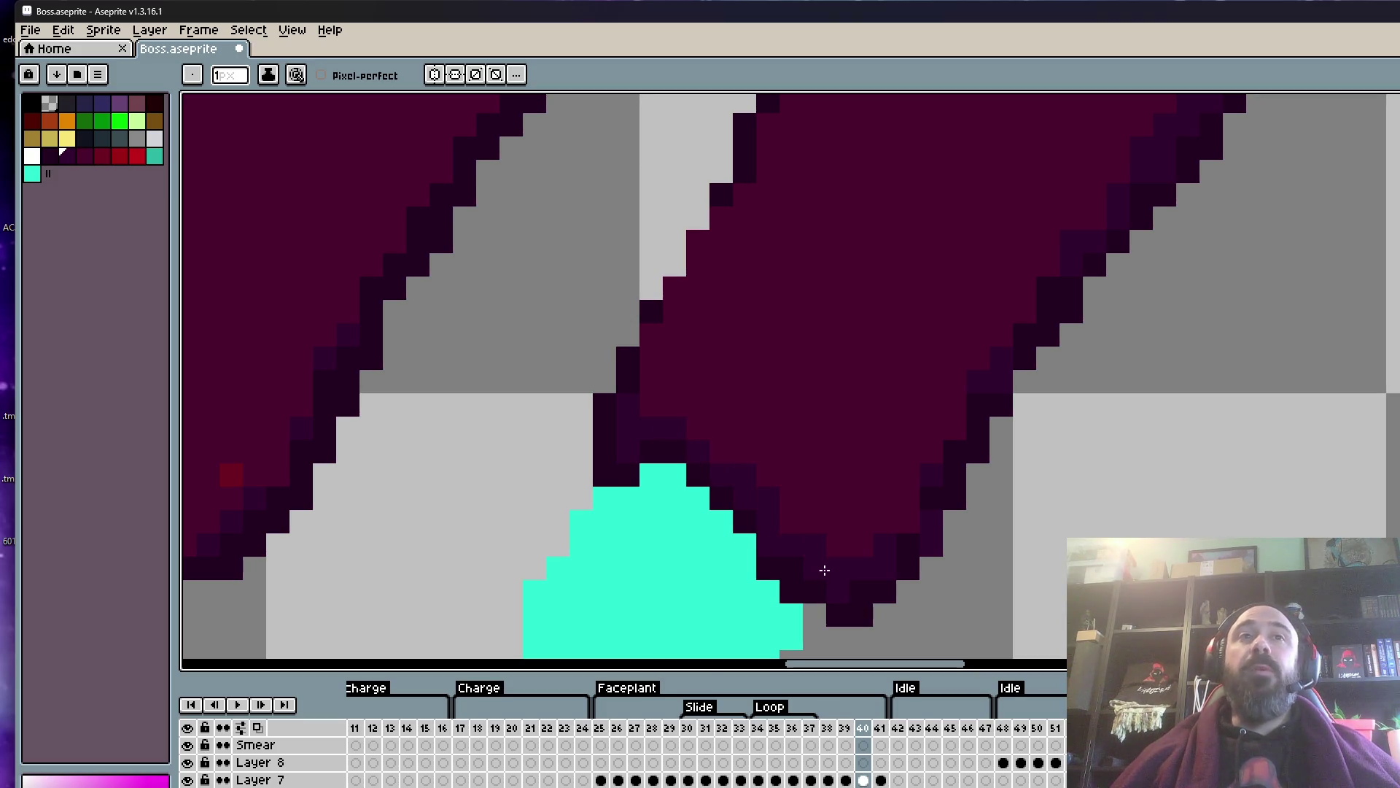
pyautogui.scroll(-2, 824, 570)
pyautogui.scroll(2, 553, 521)
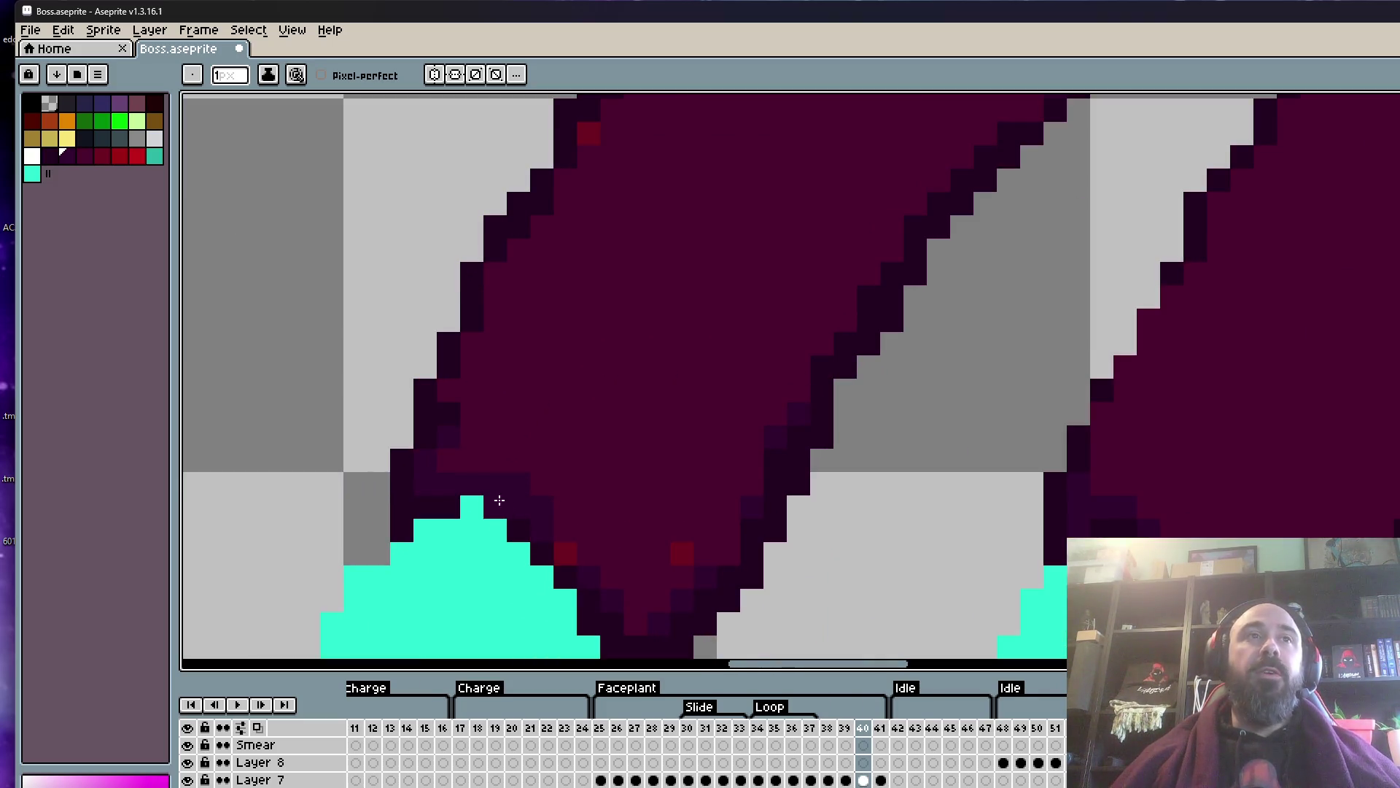
pyautogui.moveTo(498, 487); pyautogui.dragTo(597, 584)
pyautogui.click(682, 554)
pyautogui.scroll(-3, 726, 529)
pyautogui.scroll(3, 694, 379)
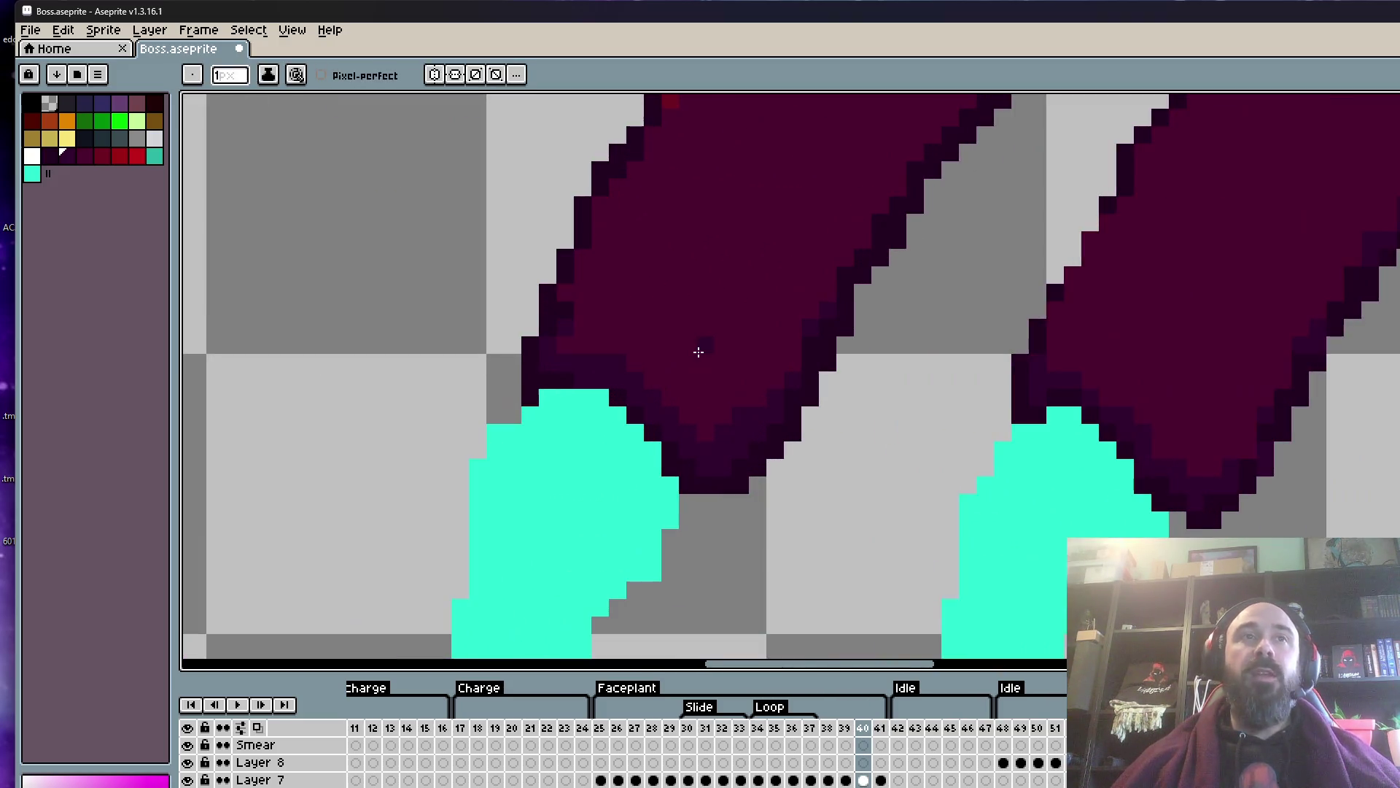
pyautogui.scroll(1, 687, 306)
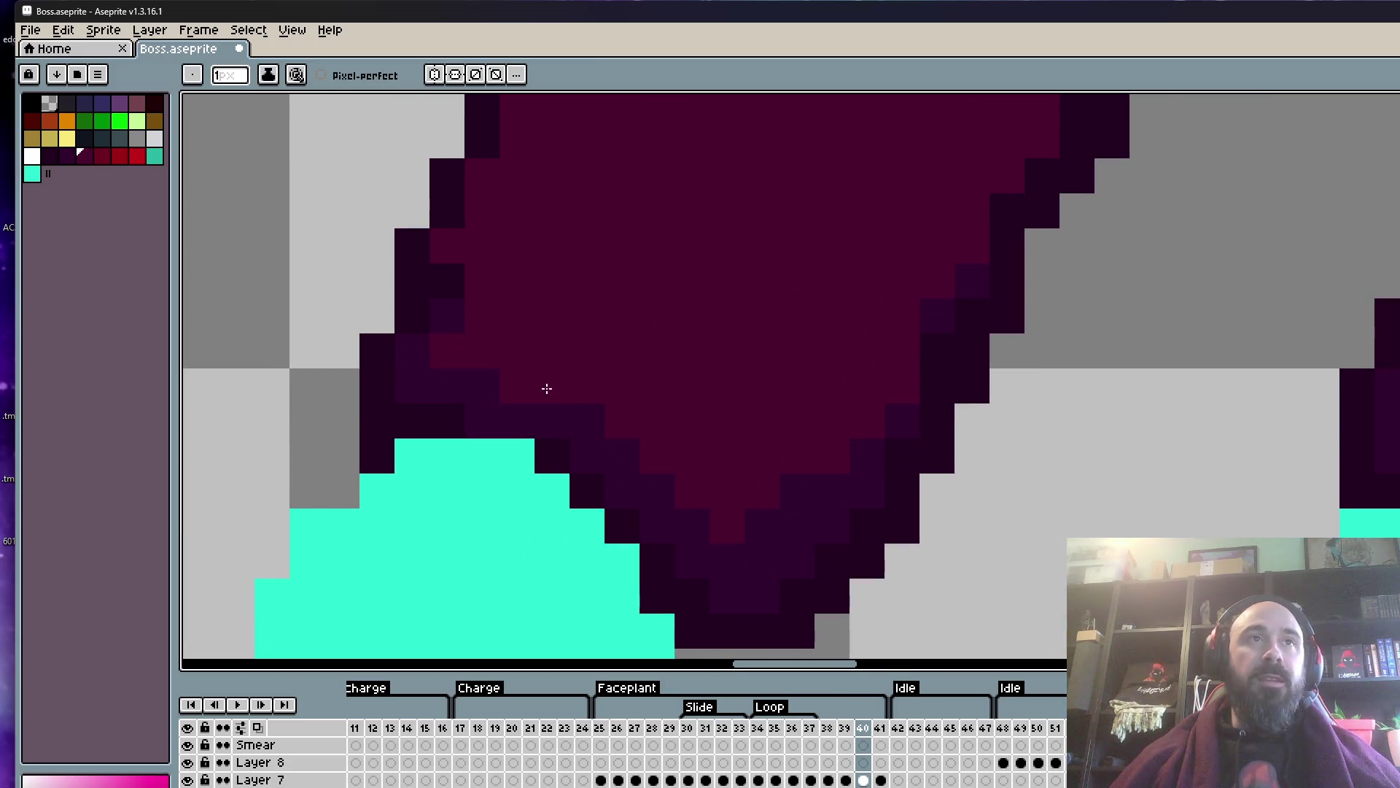
pyautogui.scroll(-1, 429, 372)
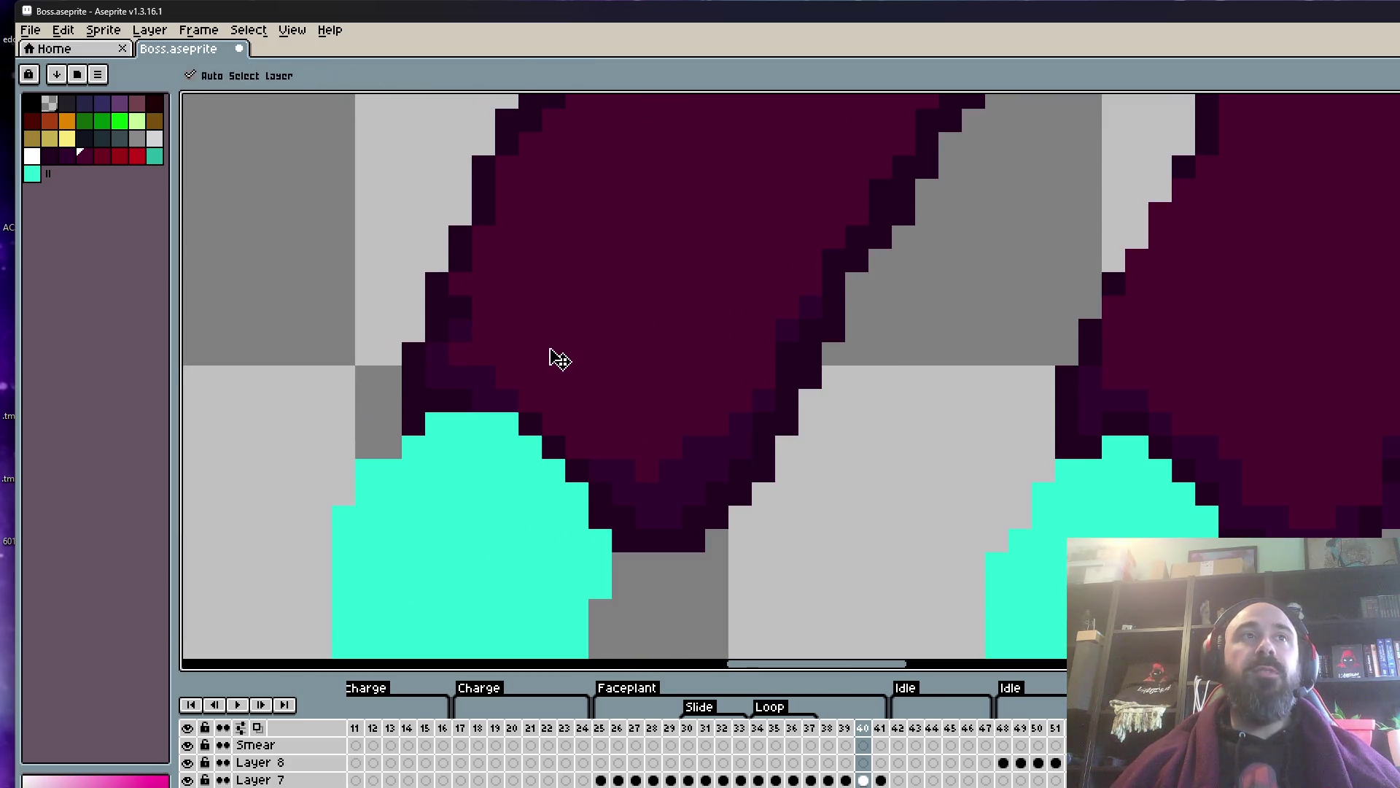
pyautogui.scroll(-1, 572, 347)
pyautogui.scroll(3, 773, 347)
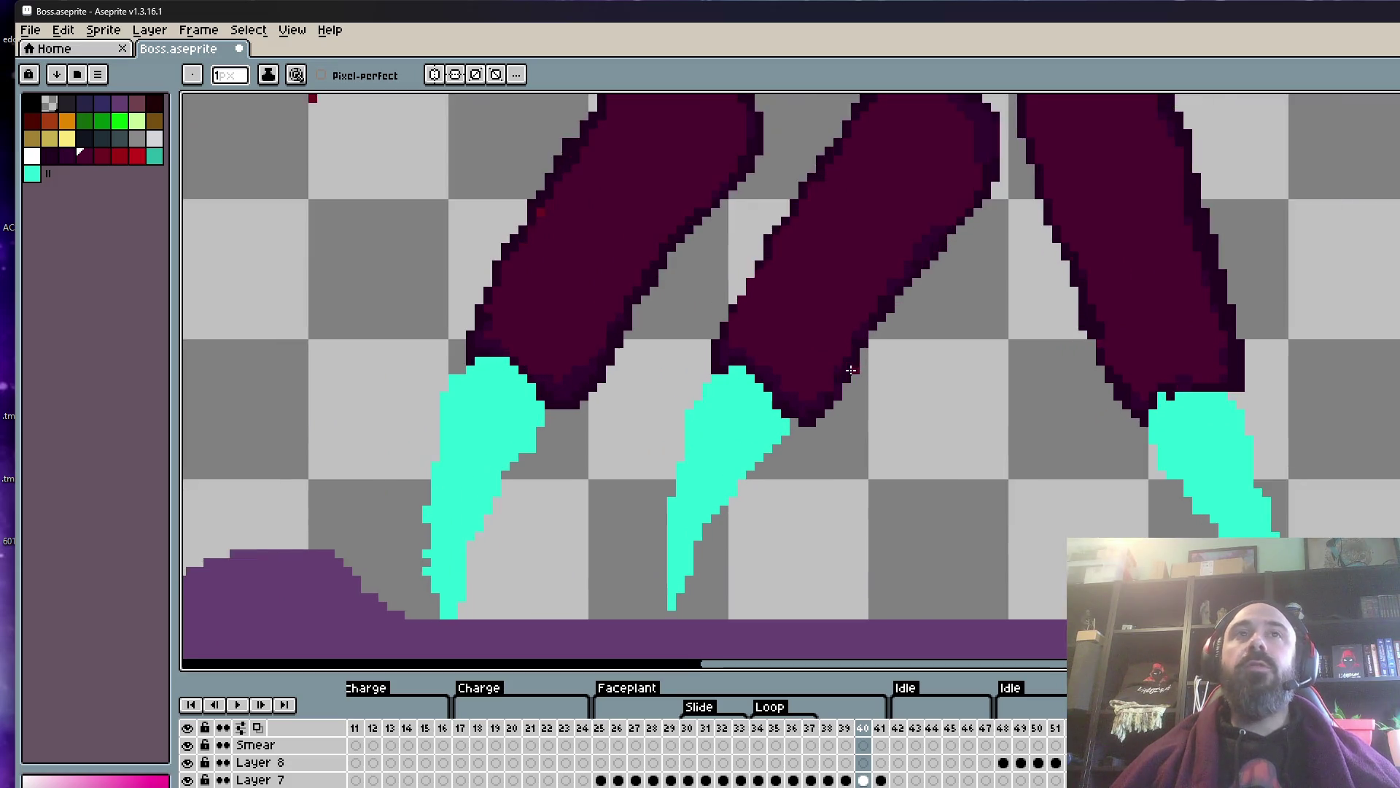
pyautogui.scroll(-2, 843, 353)
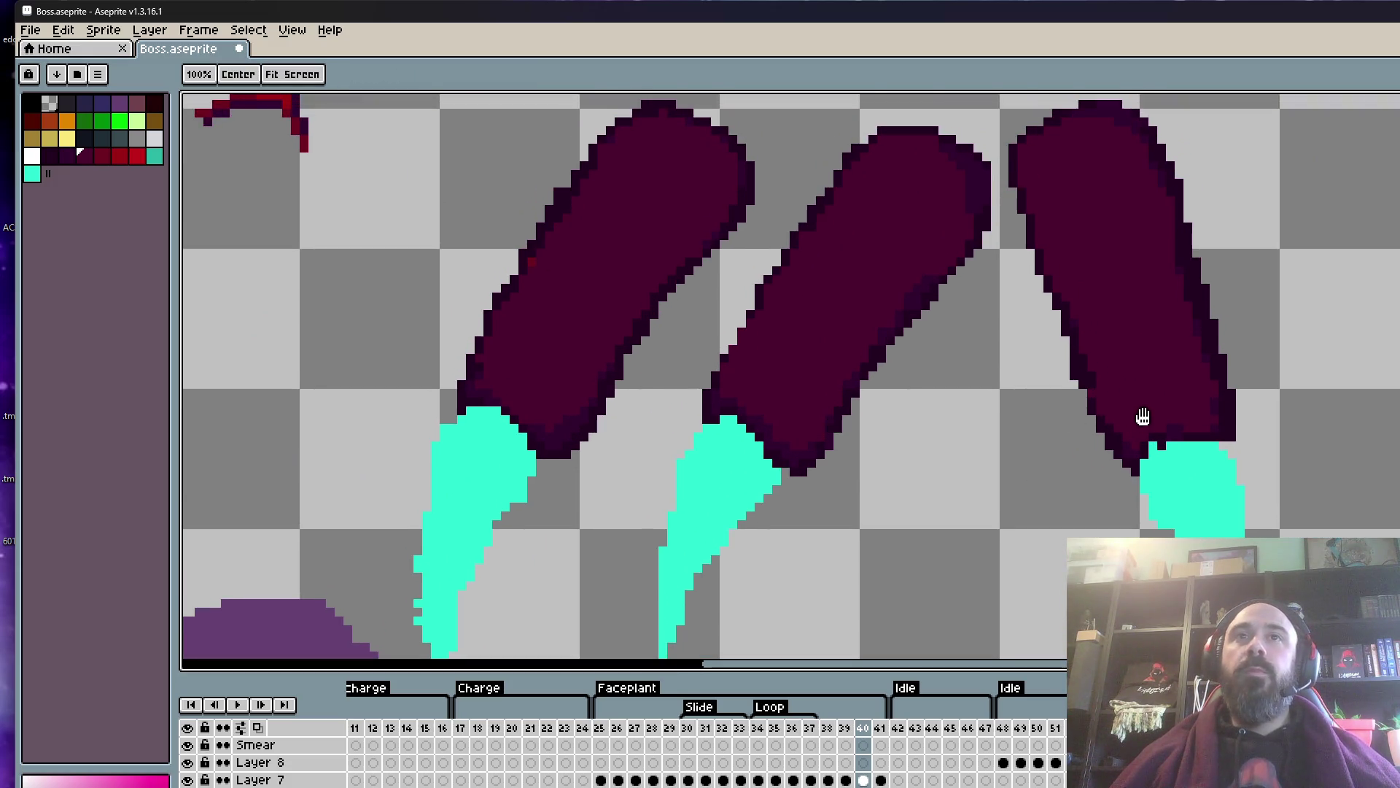
pyautogui.scroll(5, 1143, 416)
pyautogui.press('i')
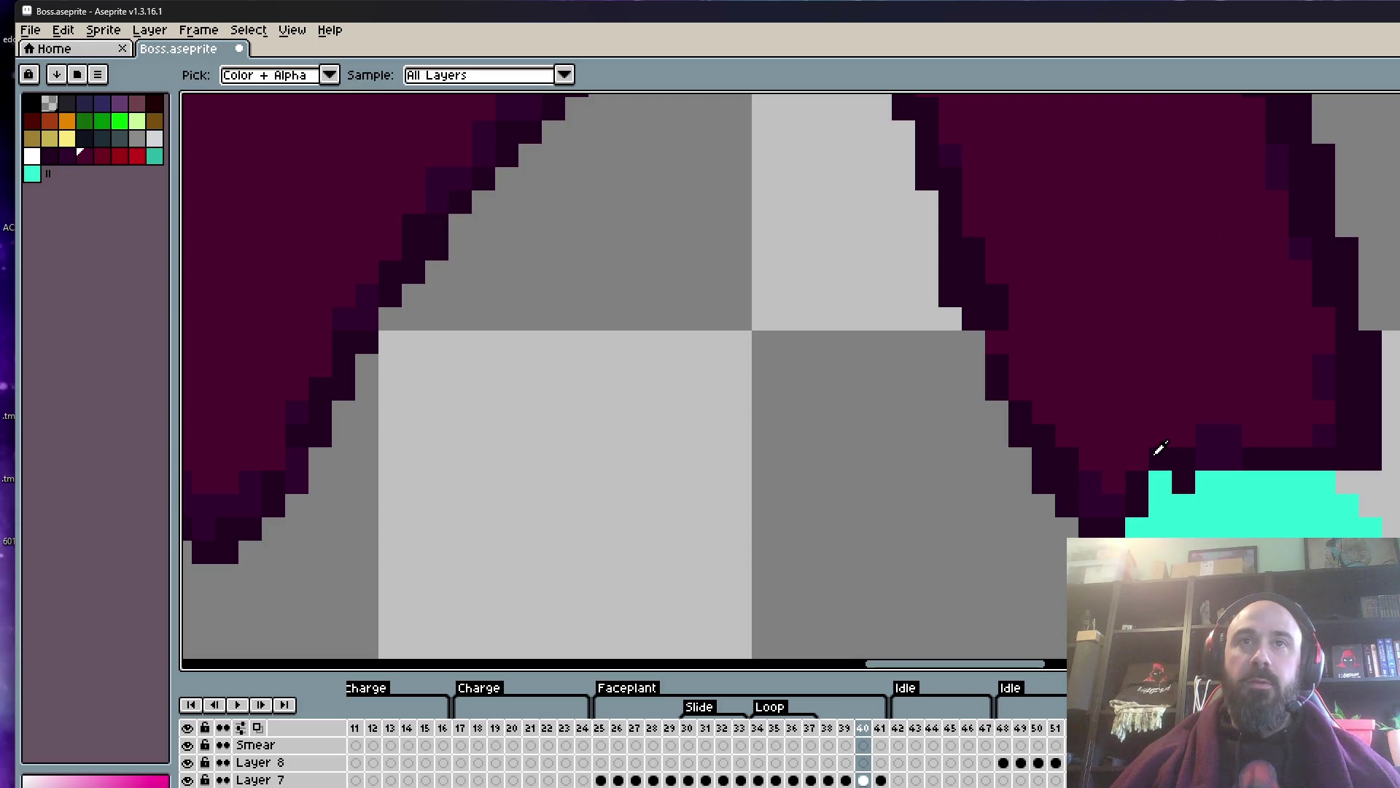
pyautogui.click(1155, 456)
pyautogui.press('b')
pyautogui.moveTo(1175, 435); pyautogui.dragTo(1317, 432)
pyautogui.click(1160, 482)
pyautogui.scroll(-3, 1145, 488)
pyautogui.scroll(2, 1289, 432)
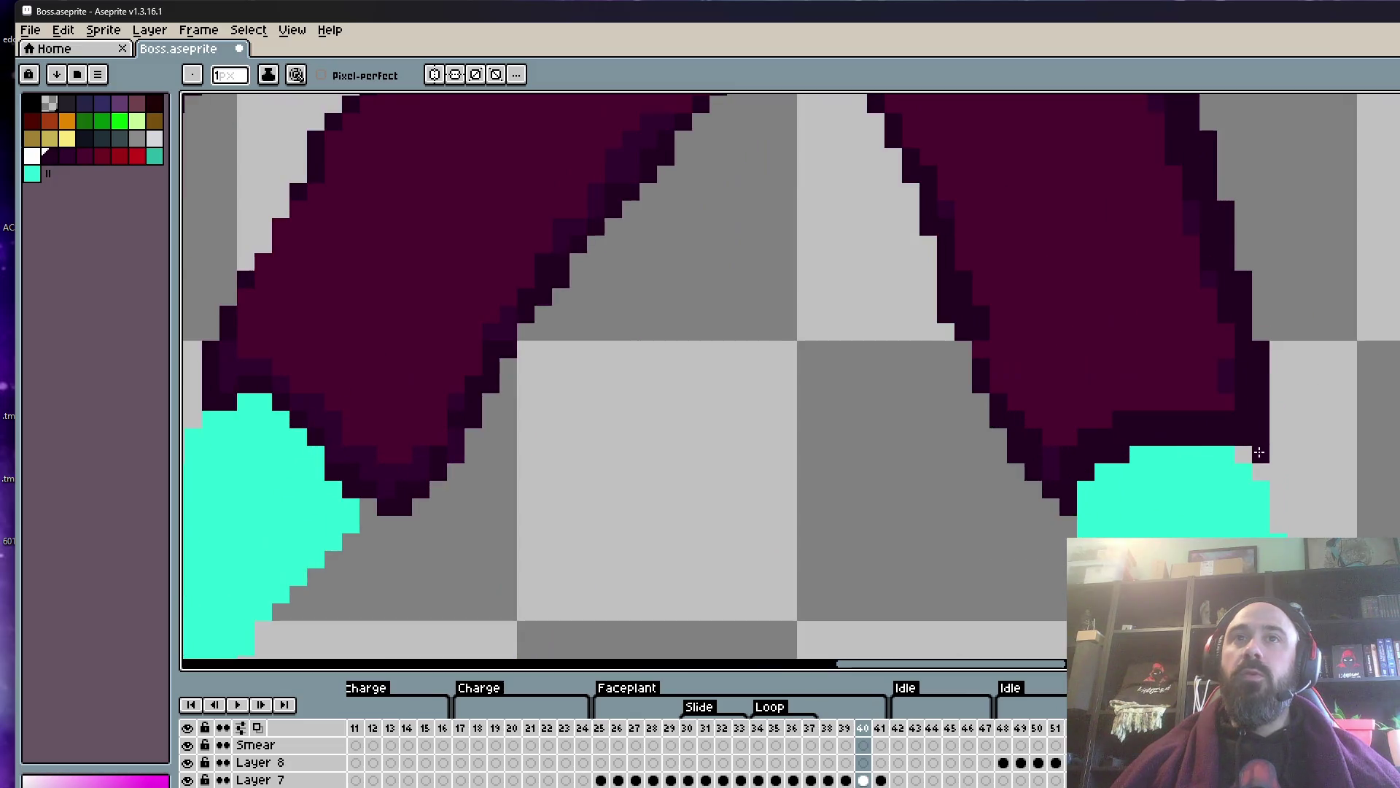
pyautogui.scroll(-2, 1258, 365)
pyautogui.scroll(2, 1267, 344)
pyautogui.scroll(-2, 1270, 326)
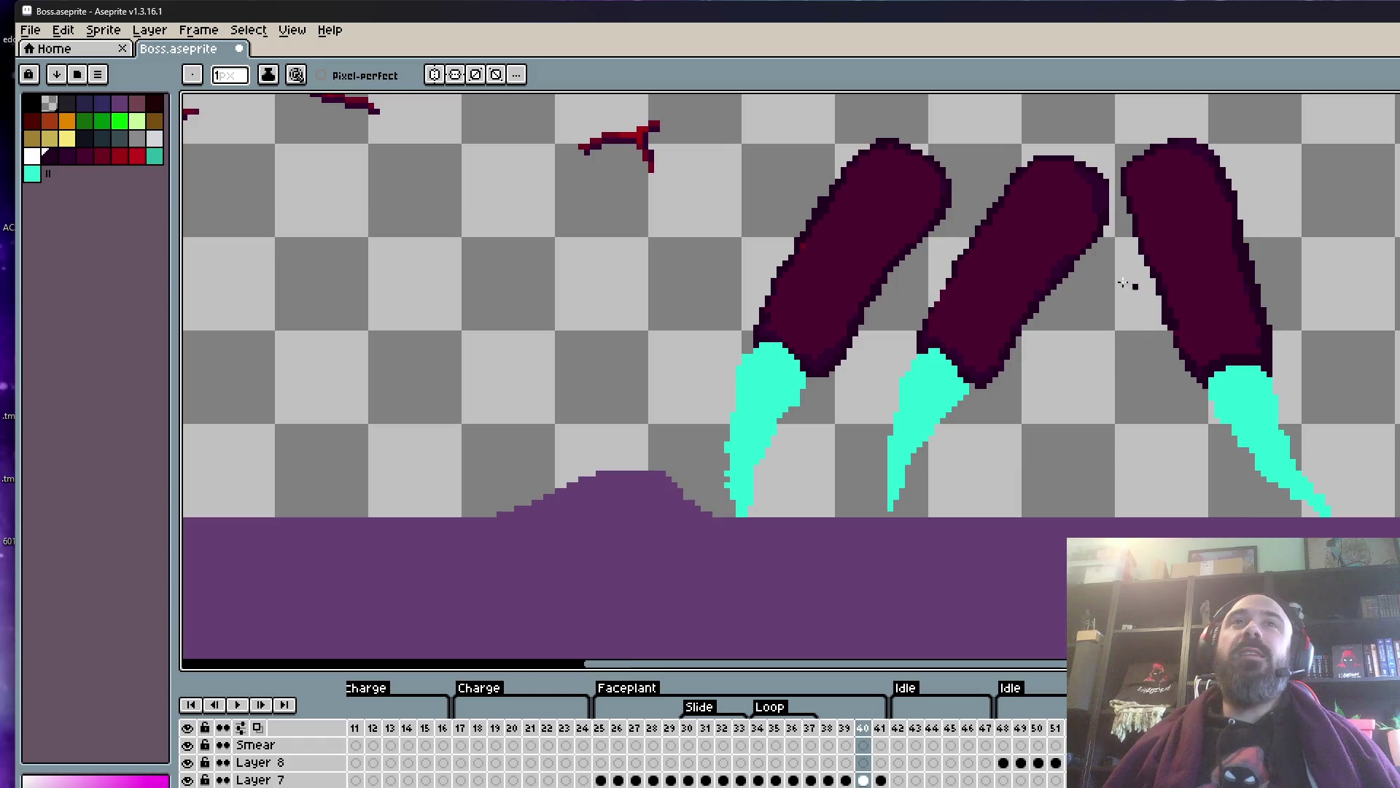
# - Eyedrop the dark purple claw colour from the canvas
pyautogui.scroll(1, 1052, 286)
pyautogui.scroll(-5, 1053, 286)
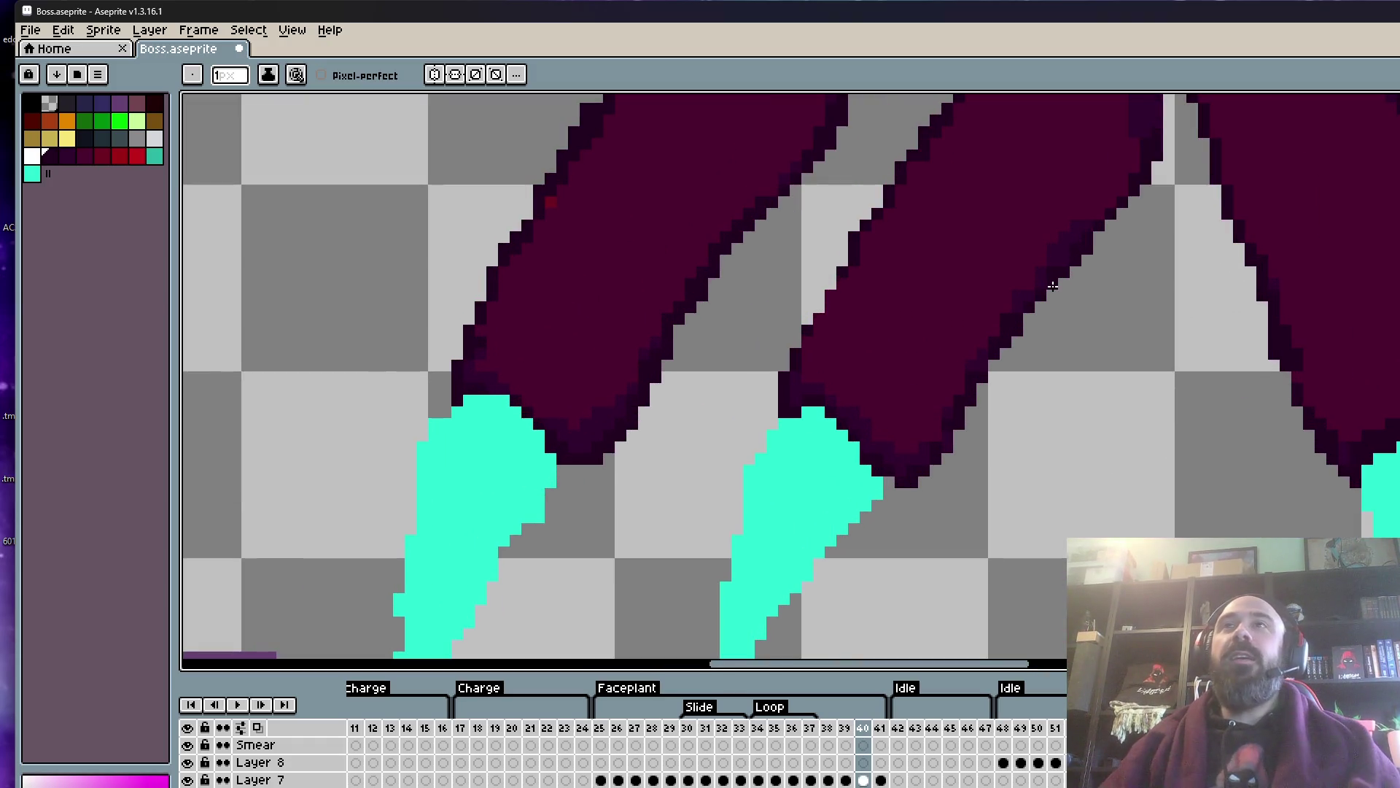
pyautogui.scroll(-2, 1047, 277)
pyautogui.scroll(5, 1041, 270)
pyautogui.scroll(-1, 1041, 270)
pyautogui.scroll(1, 1025, 301)
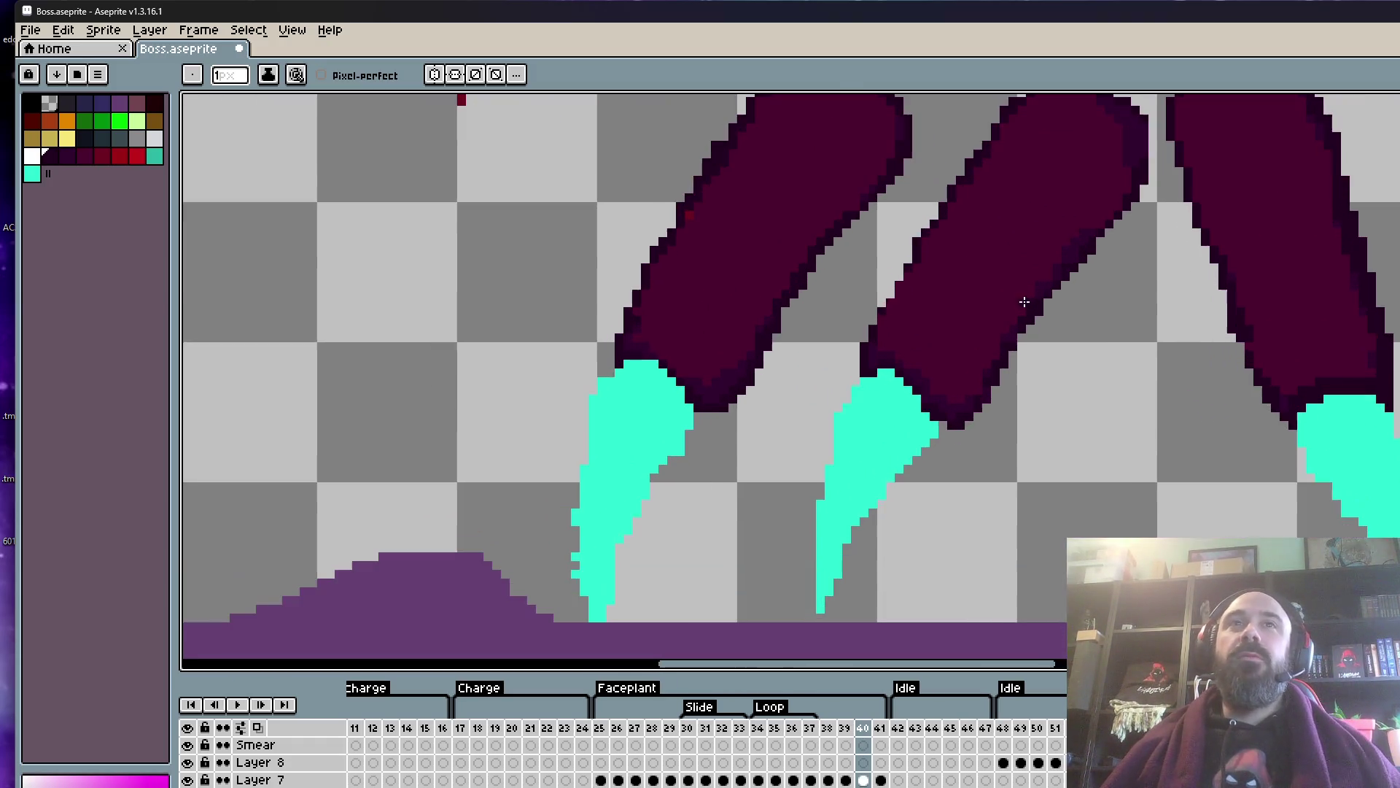
pyautogui.scroll(2, 910, 280)
pyautogui.press('i')
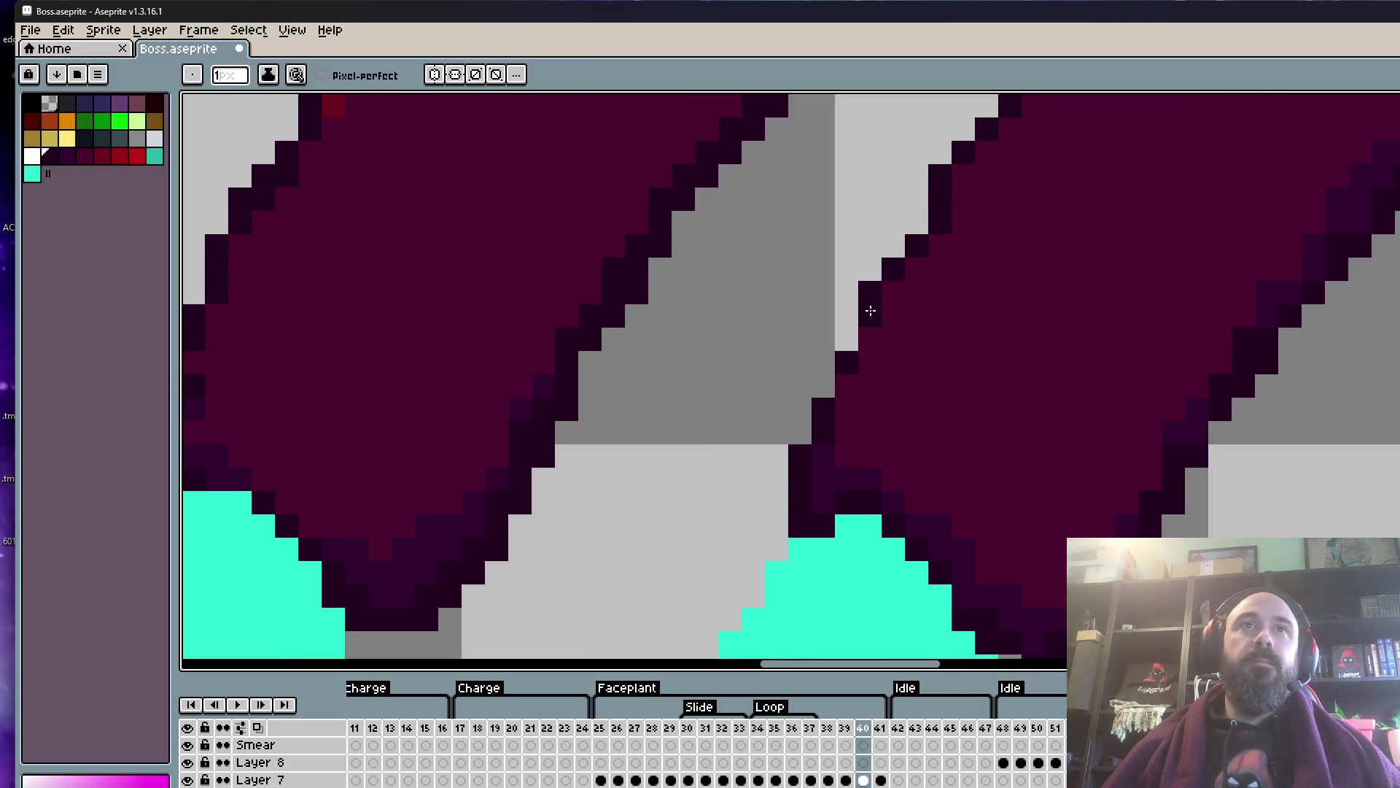
pyautogui.scroll(-1, 847, 342)
pyautogui.scroll(1, 850, 337)
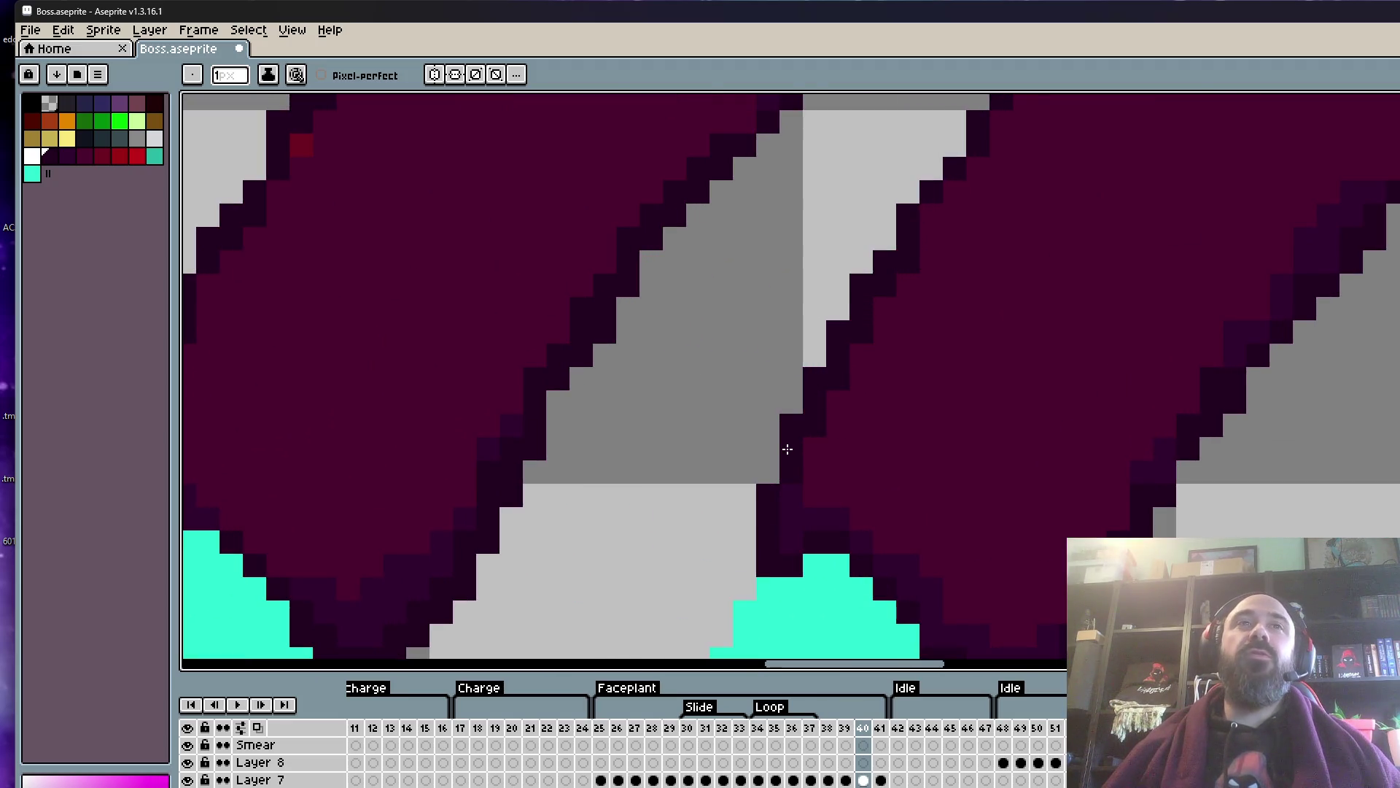
pyautogui.scroll(-3, 824, 412)
pyautogui.scroll(1, 904, 388)
pyautogui.scroll(3, 904, 388)
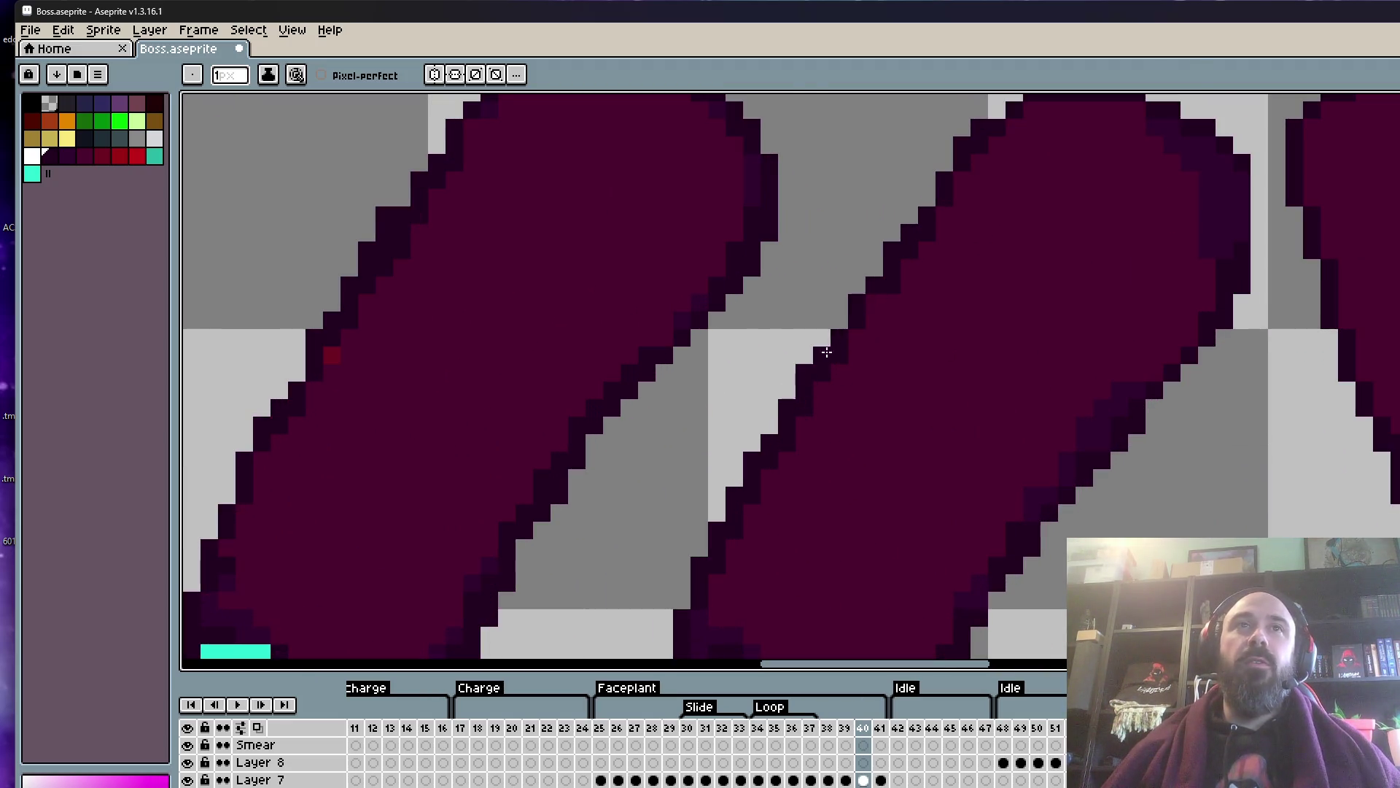
pyautogui.scroll(-3, 947, 188)
pyautogui.scroll(2, 924, 268)
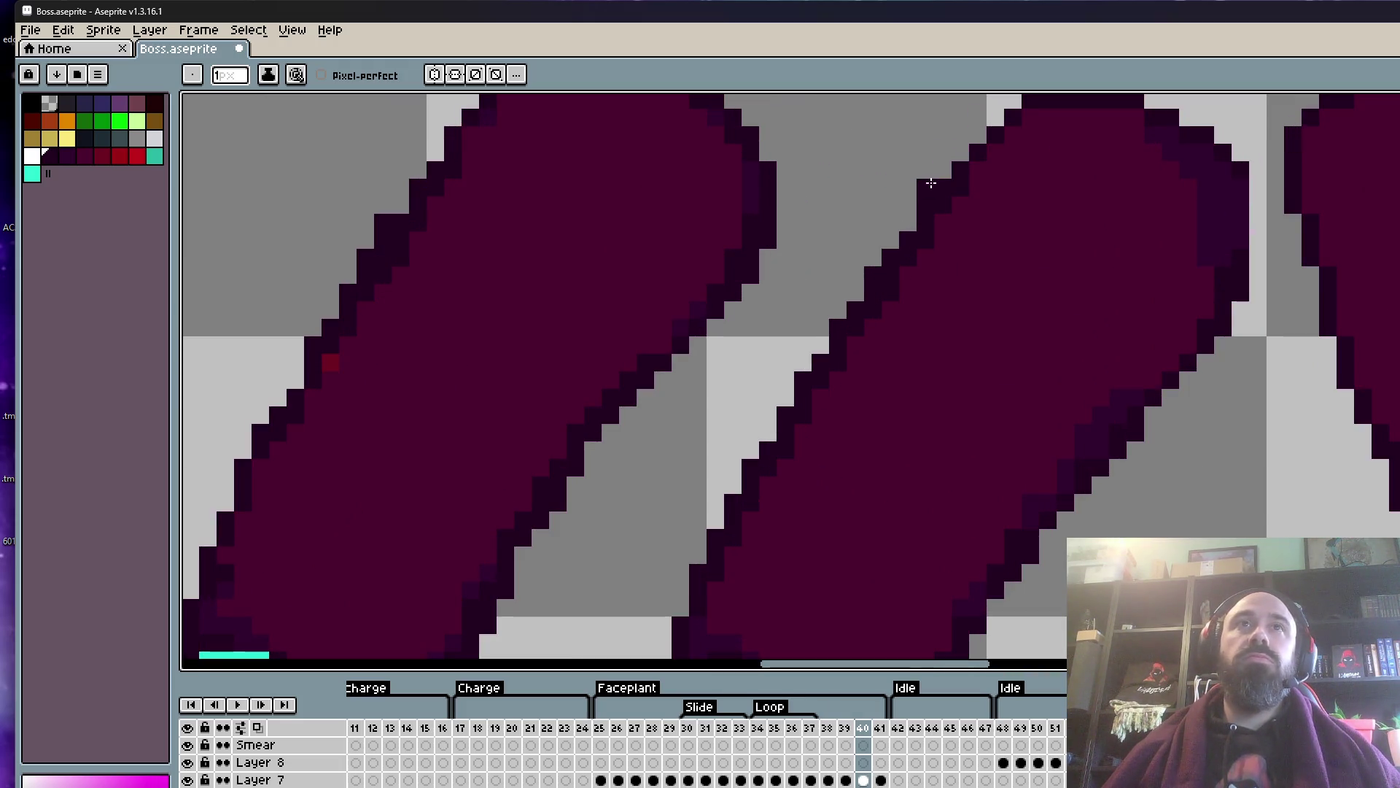
pyautogui.scroll(-1, 875, 270)
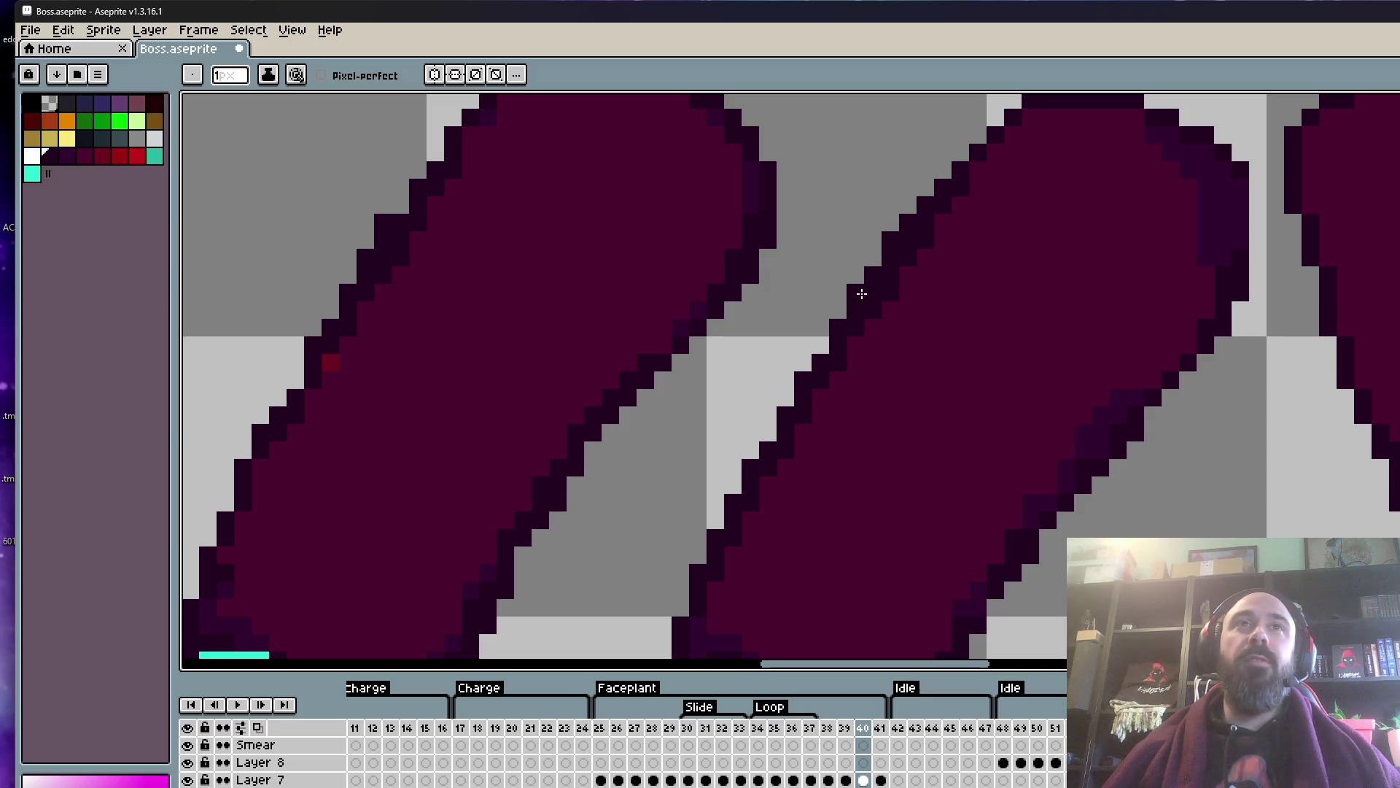
pyautogui.scroll(-1, 818, 314)
pyautogui.scroll(2, 950, 306)
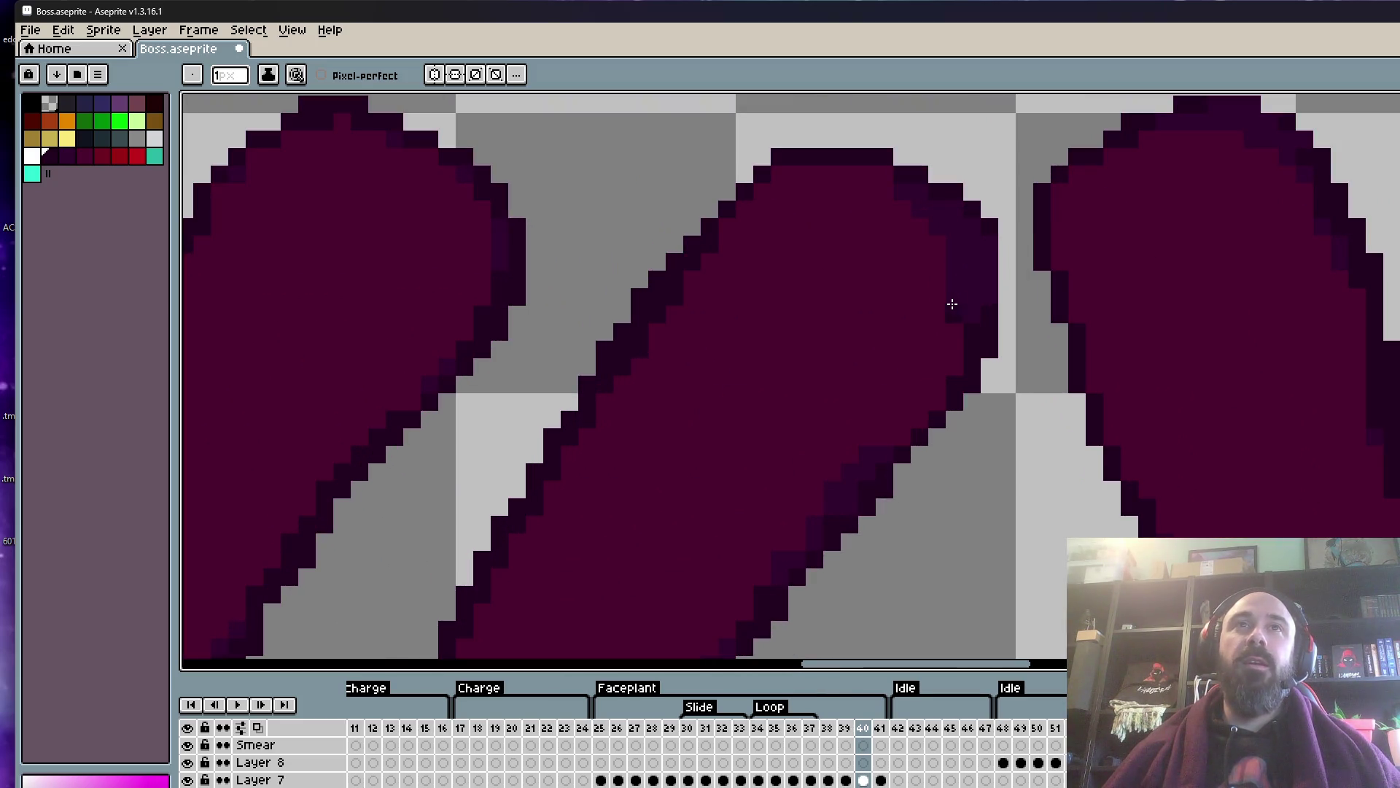
pyautogui.keyDown('alt'); pyautogui.click(893, 299); pyautogui.keyUp('alt')
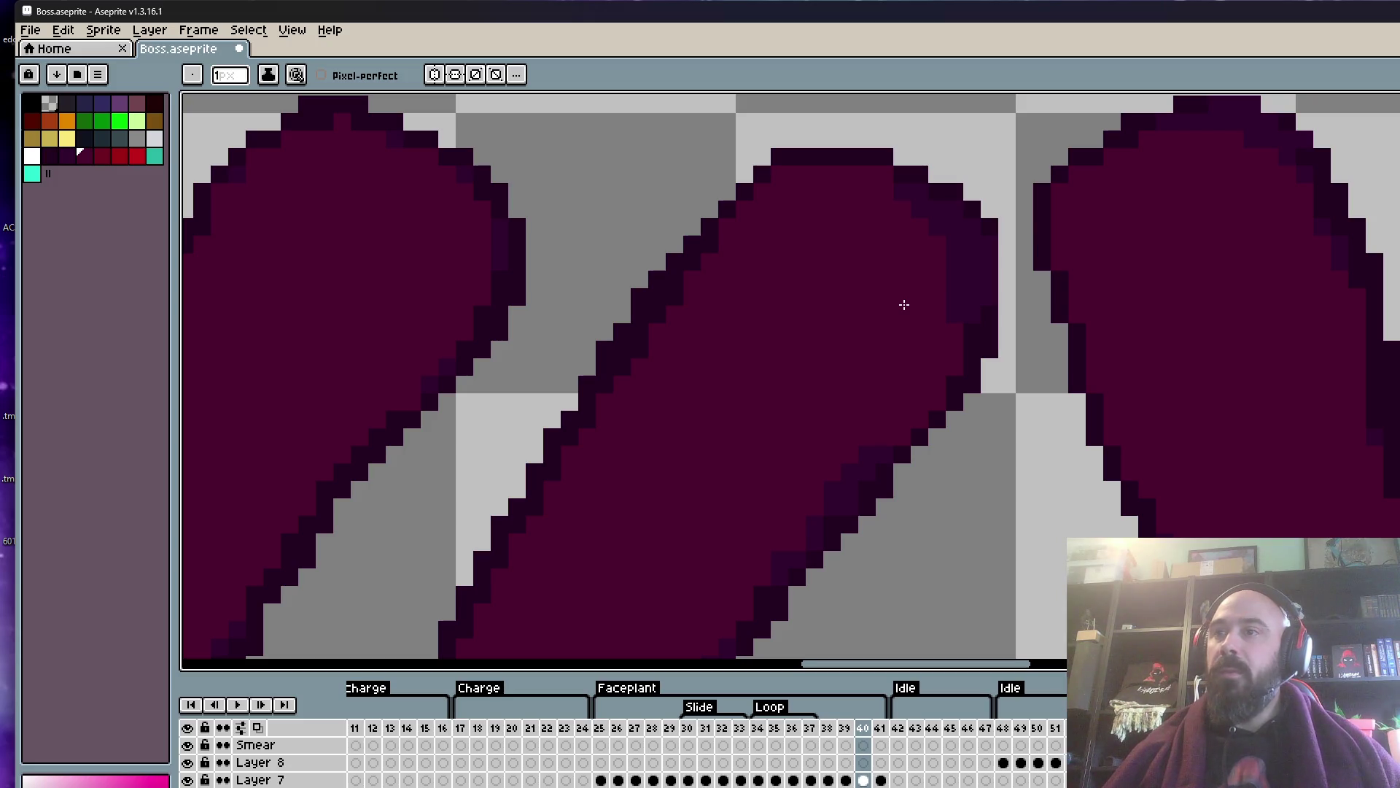
# - Add a dark outline pixel on the middle claw's edge and cover a stray one with fill
pyautogui.scroll(1, 929, 215)
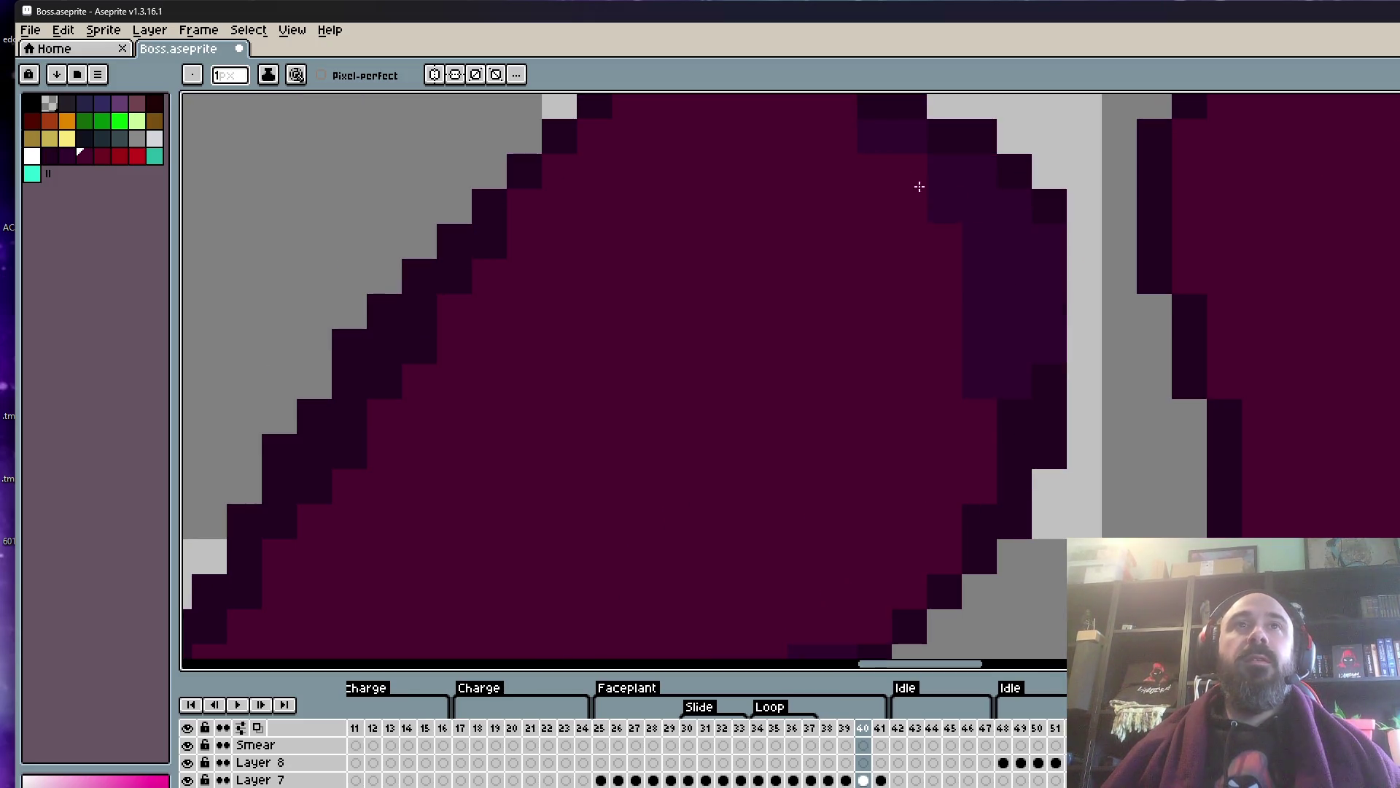
pyautogui.scroll(-2, 981, 390)
pyautogui.scroll(1, 966, 374)
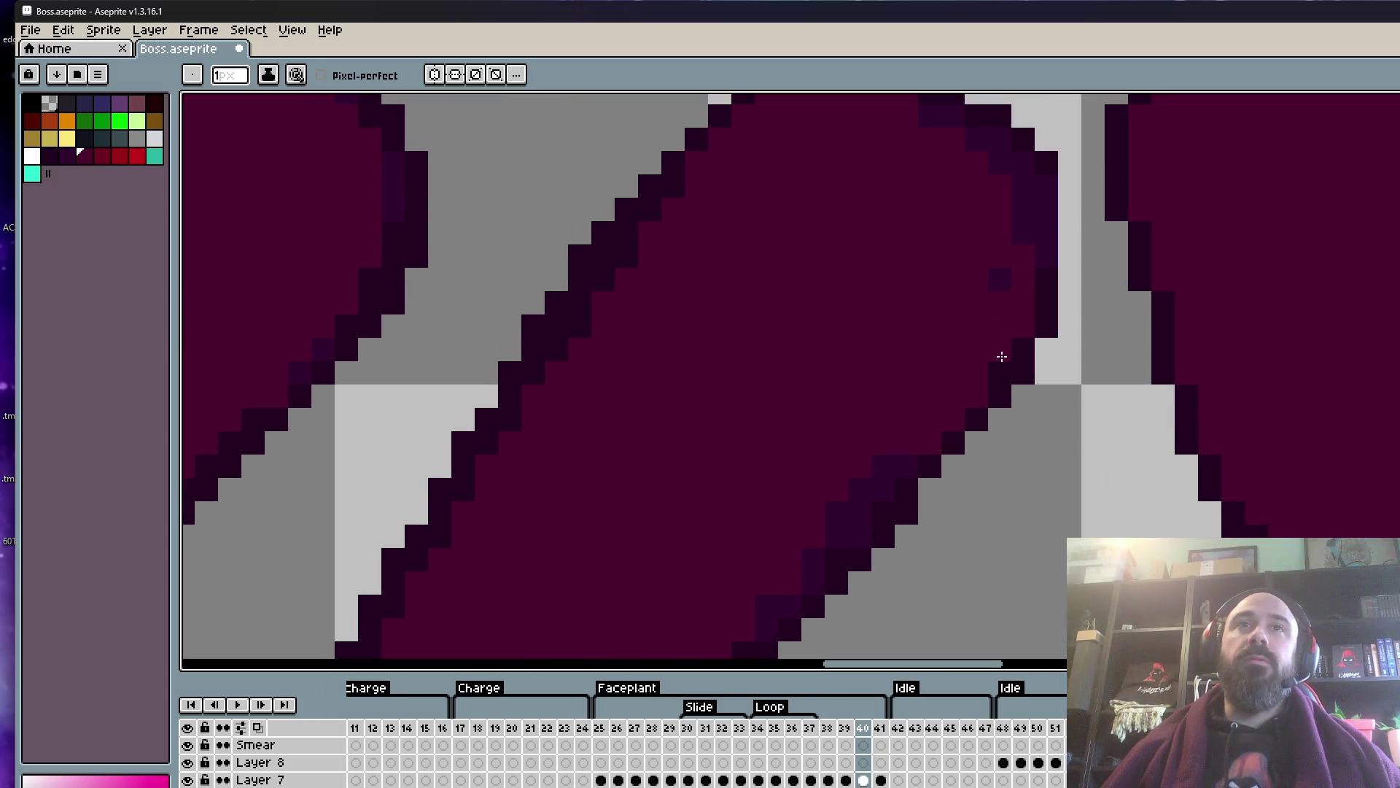
pyautogui.scroll(-2, 988, 256)
pyautogui.scroll(2, 1005, 224)
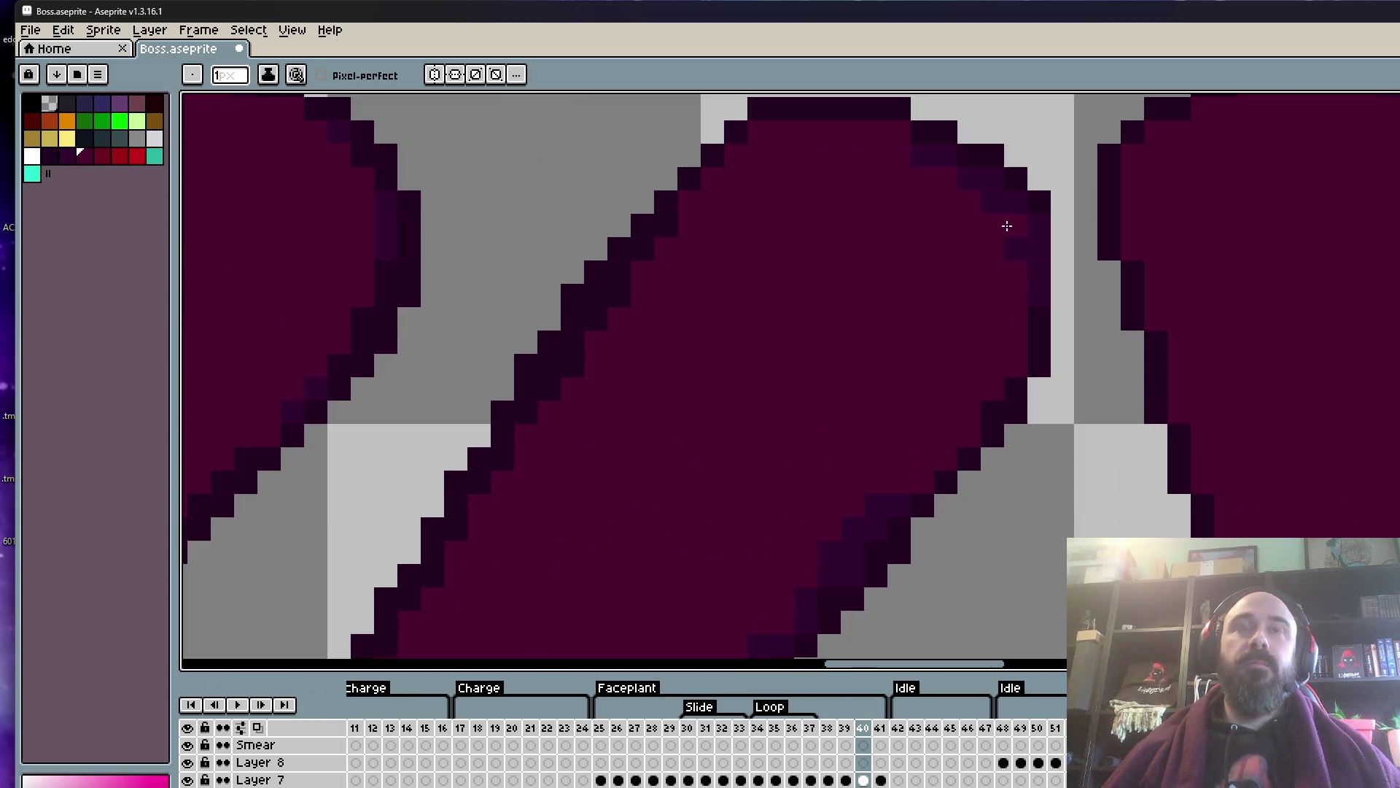
pyautogui.press('i')
pyautogui.click(1042, 200)
pyautogui.press('b')
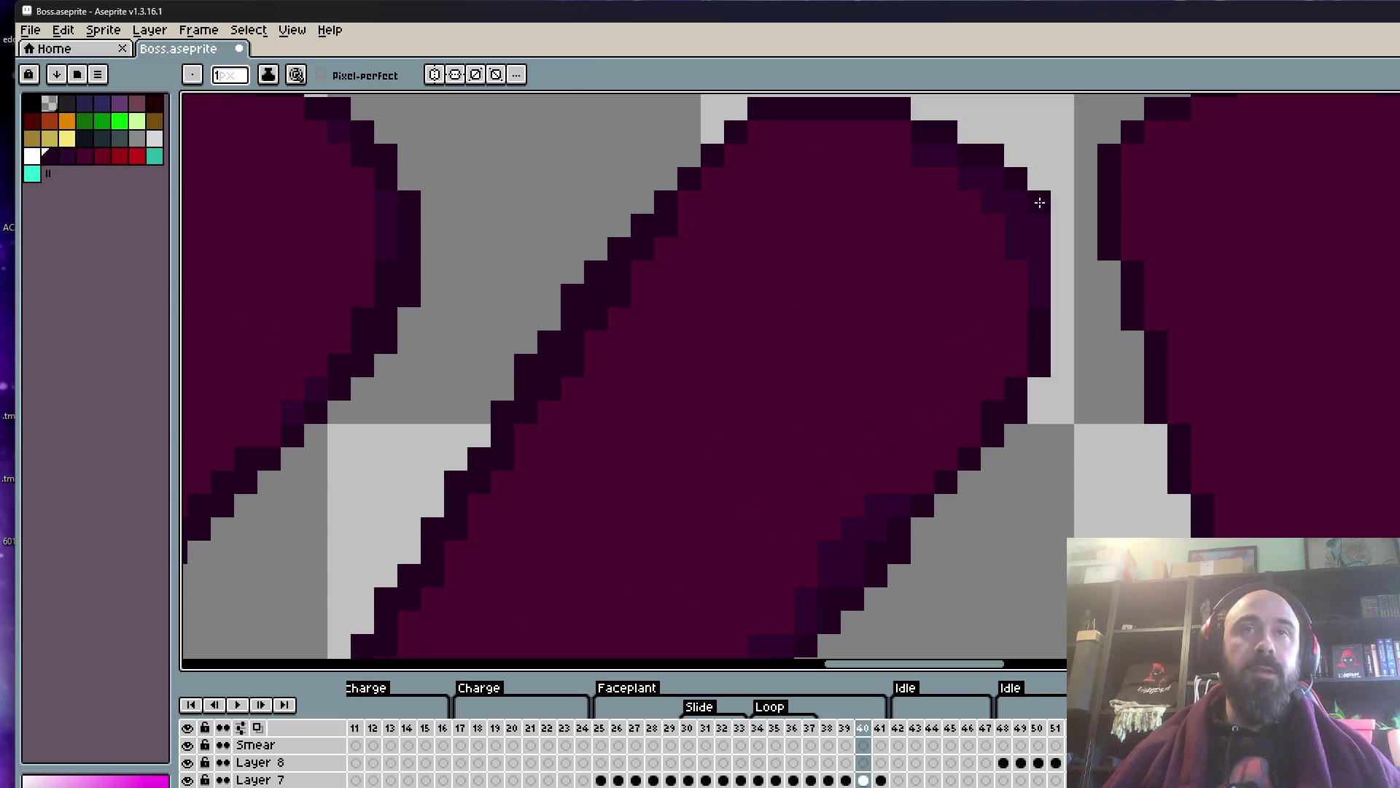
pyautogui.click(936, 463)
pyautogui.keyDown('alt'); pyautogui.click(903, 500); pyautogui.keyUp('alt')
pyautogui.click(946, 460)
pyautogui.click(1016, 343)
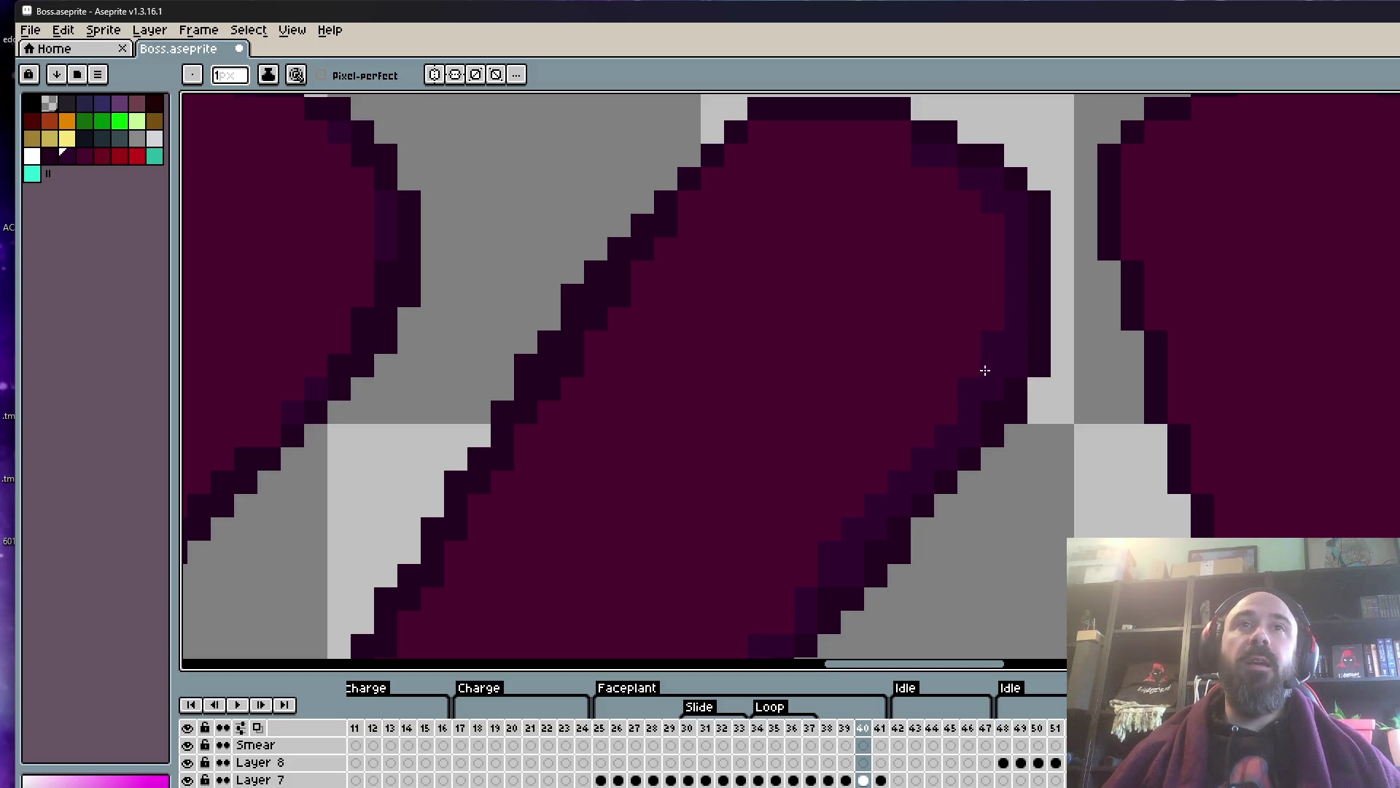
# - Alt-click to pick up the claw's dark outline colour again
pyautogui.scroll(-3, 984, 371)
pyautogui.scroll(1, 948, 404)
pyautogui.scroll(2, 948, 405)
pyautogui.press('alt')
pyautogui.keyDown('alt'); pyautogui.click(868, 342); pyautogui.keyUp('alt')
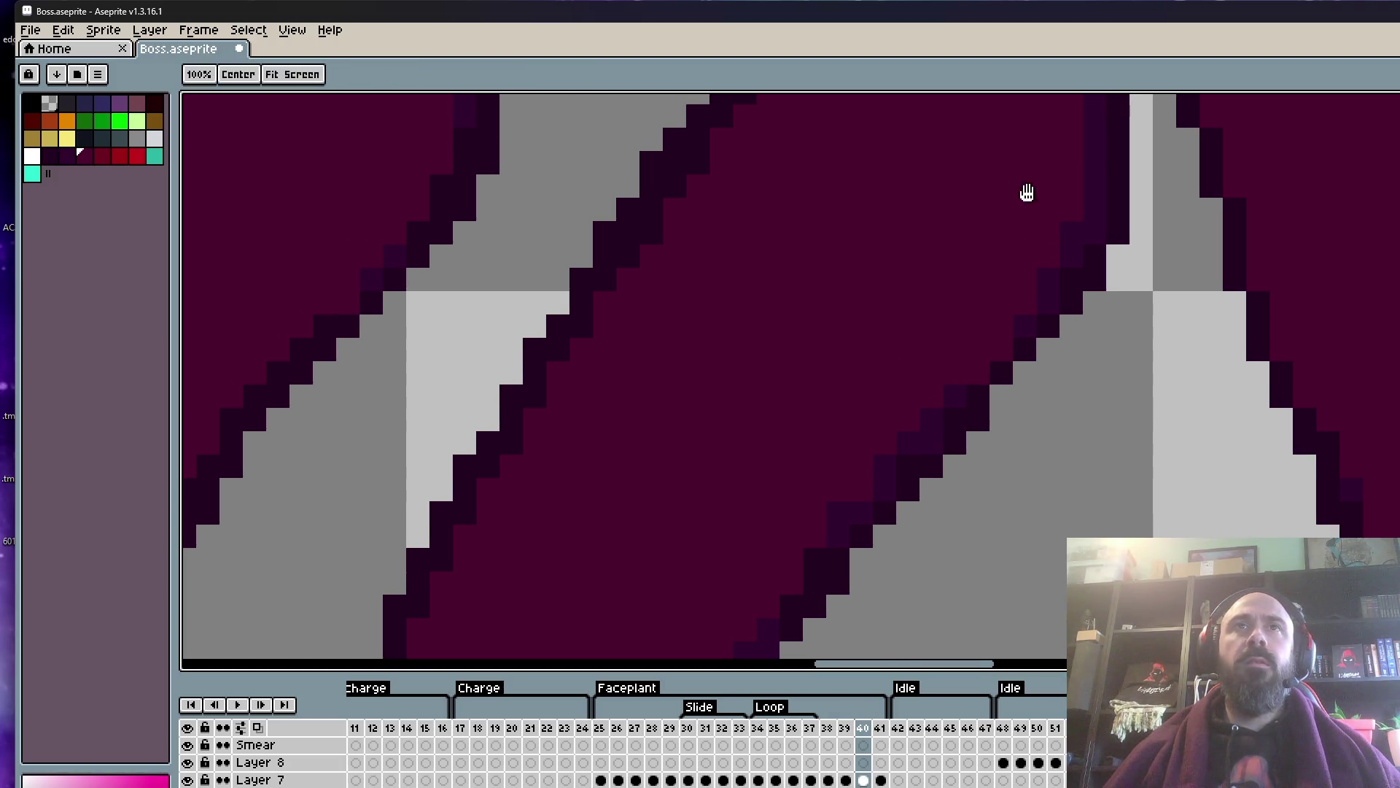
pyautogui.scroll(-1, 978, 265)
pyautogui.scroll(-1, 970, 283)
pyautogui.scroll(2, 965, 335)
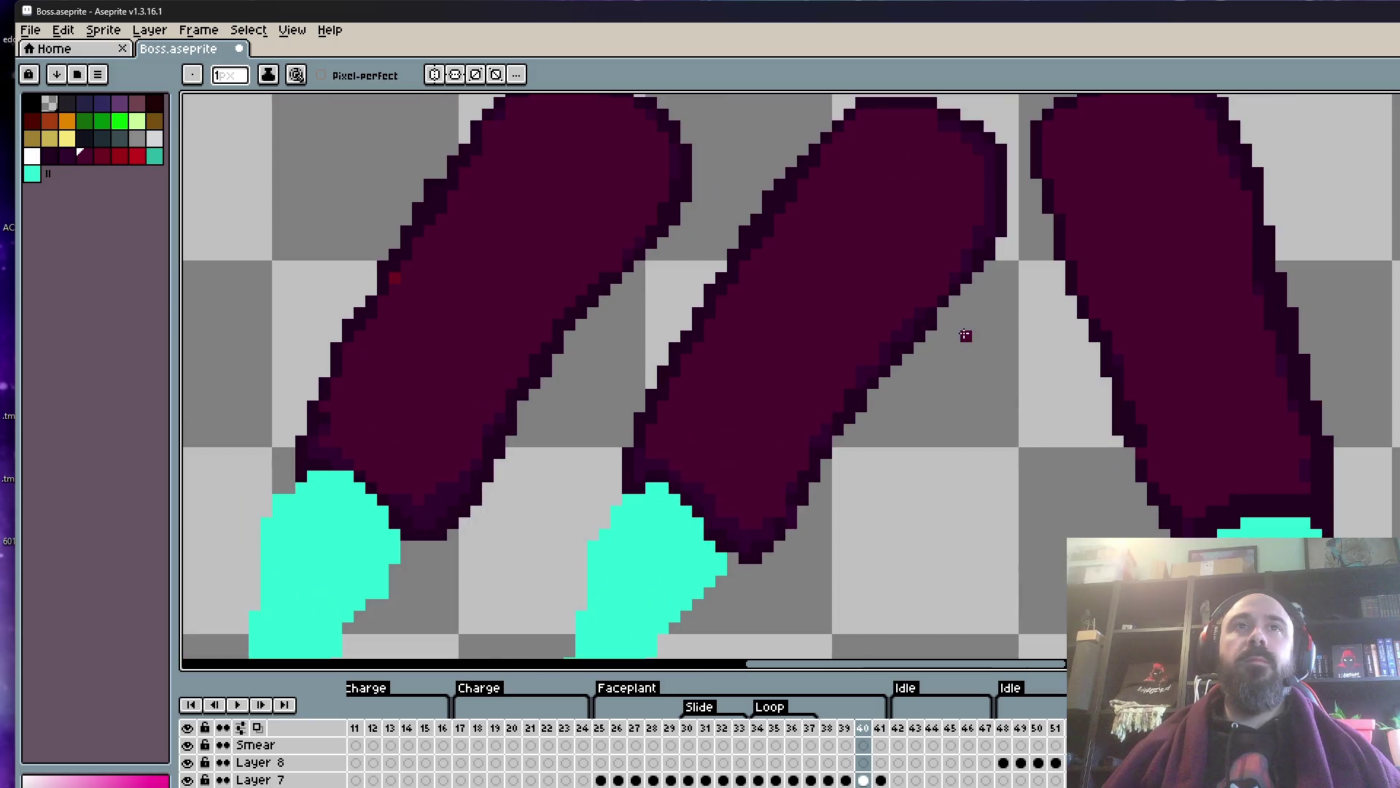
# - Add two staircase pixels to smooth the claw's dark outline
pyautogui.scroll(1, 942, 330)
pyautogui.click(905, 281)
pyautogui.keyDown('alt'); pyautogui.click(875, 287); pyautogui.keyUp('alt')
# - Sample the purple claw colour, then the dark outline colour
pyautogui.click(890, 251)
pyautogui.scroll(-2, 942, 211)
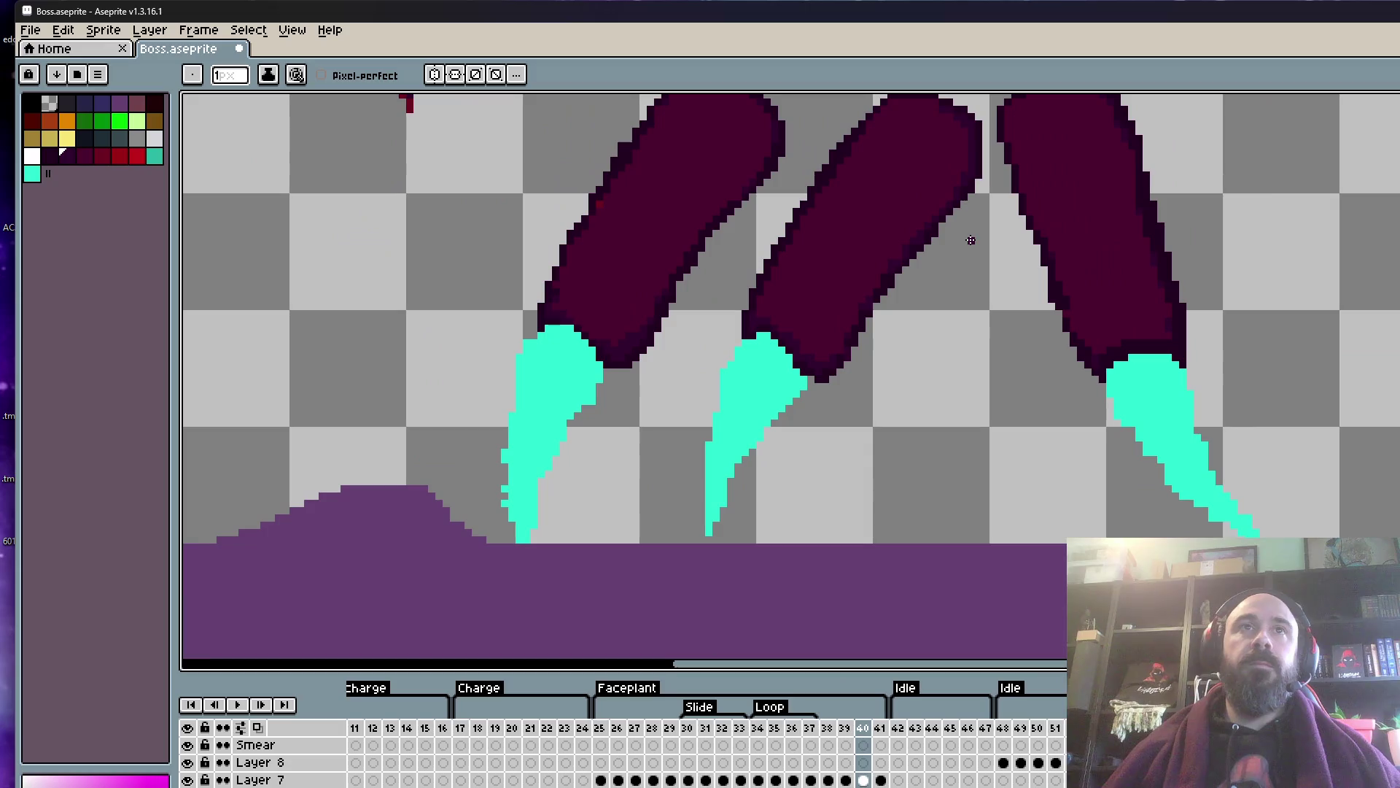
pyautogui.scroll(2, 950, 261)
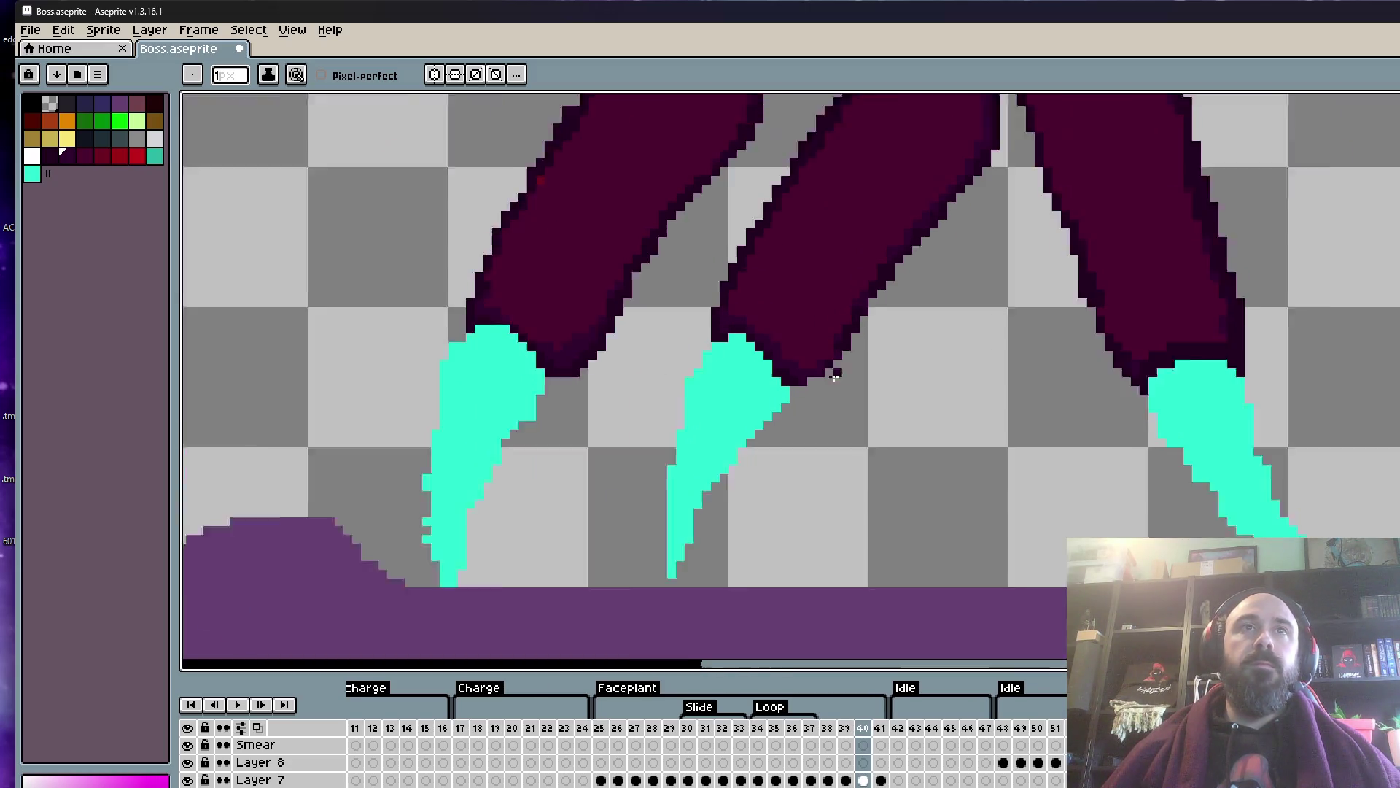
pyautogui.scroll(-2, 850, 342)
pyautogui.scroll(3, 850, 342)
pyautogui.keyDown('alt'); pyautogui.click(856, 294); pyautogui.keyUp('alt')
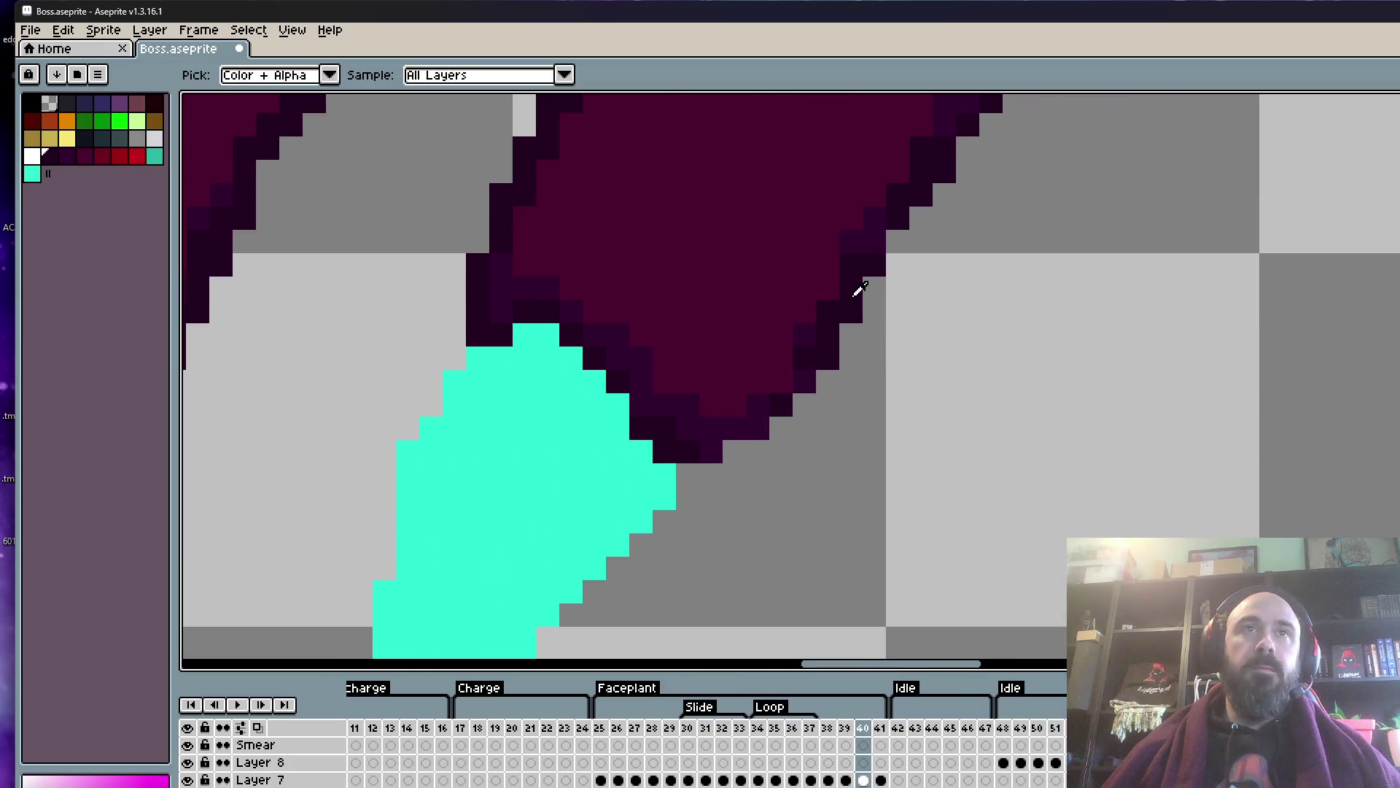
pyautogui.scroll(-2, 815, 353)
pyautogui.scroll(2, 814, 353)
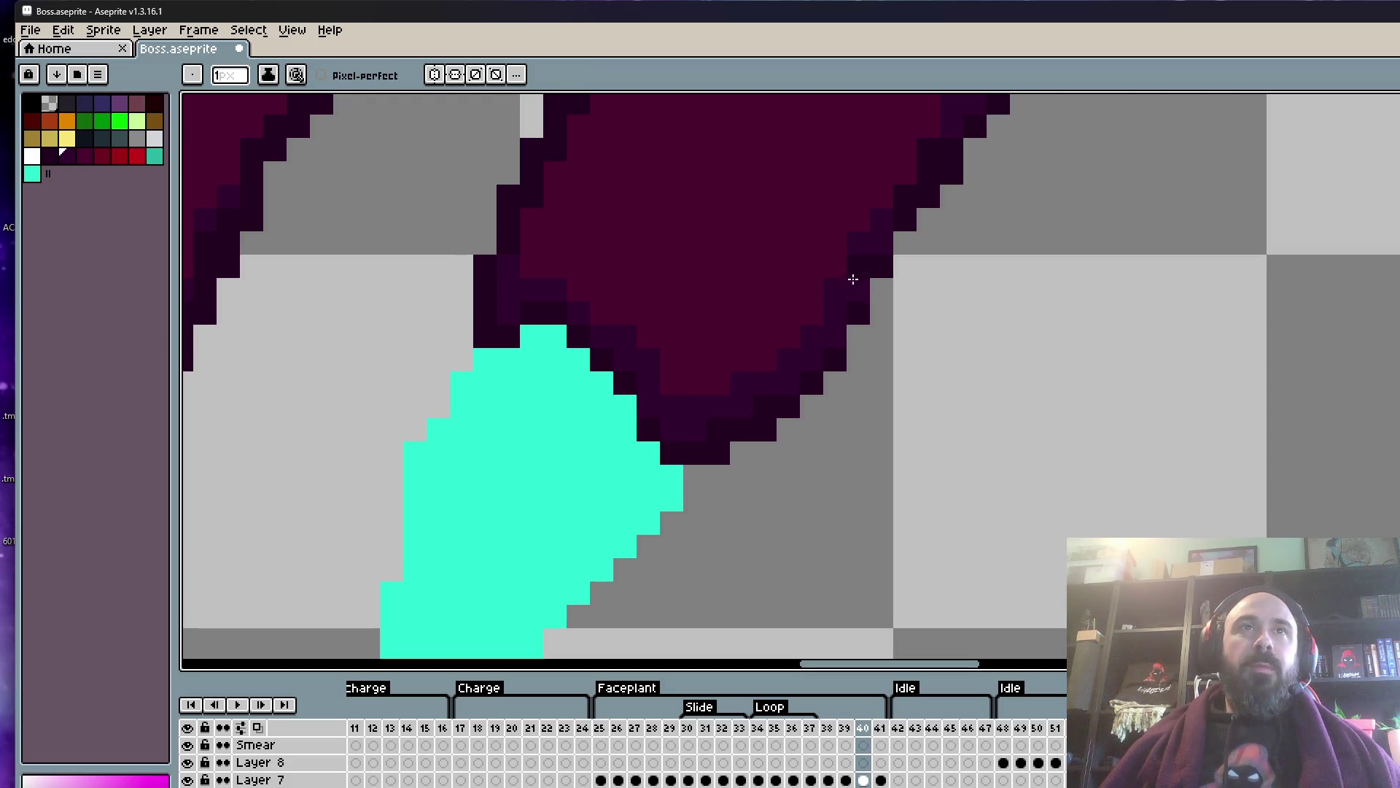
pyautogui.scroll(-2, 853, 279)
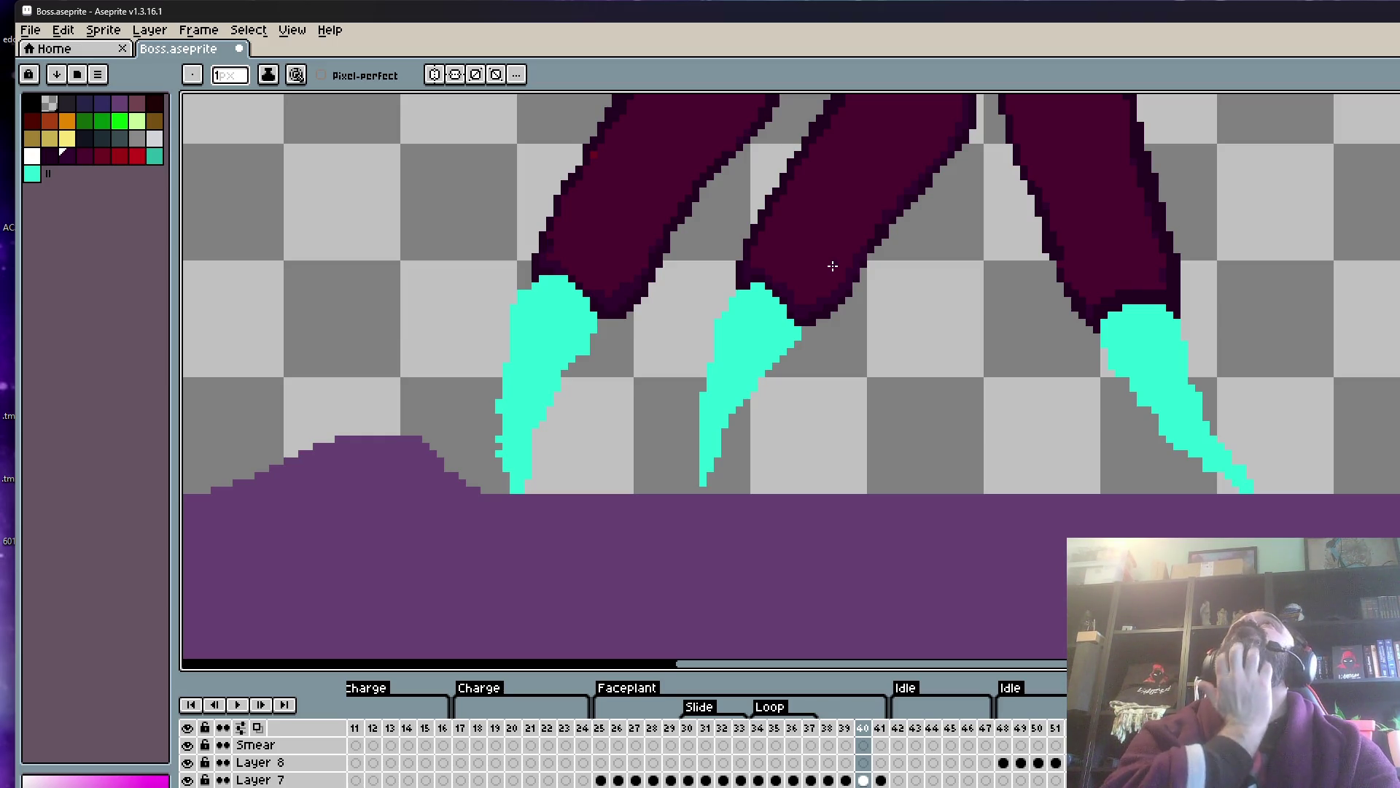
pyautogui.scroll(-2, 663, 312)
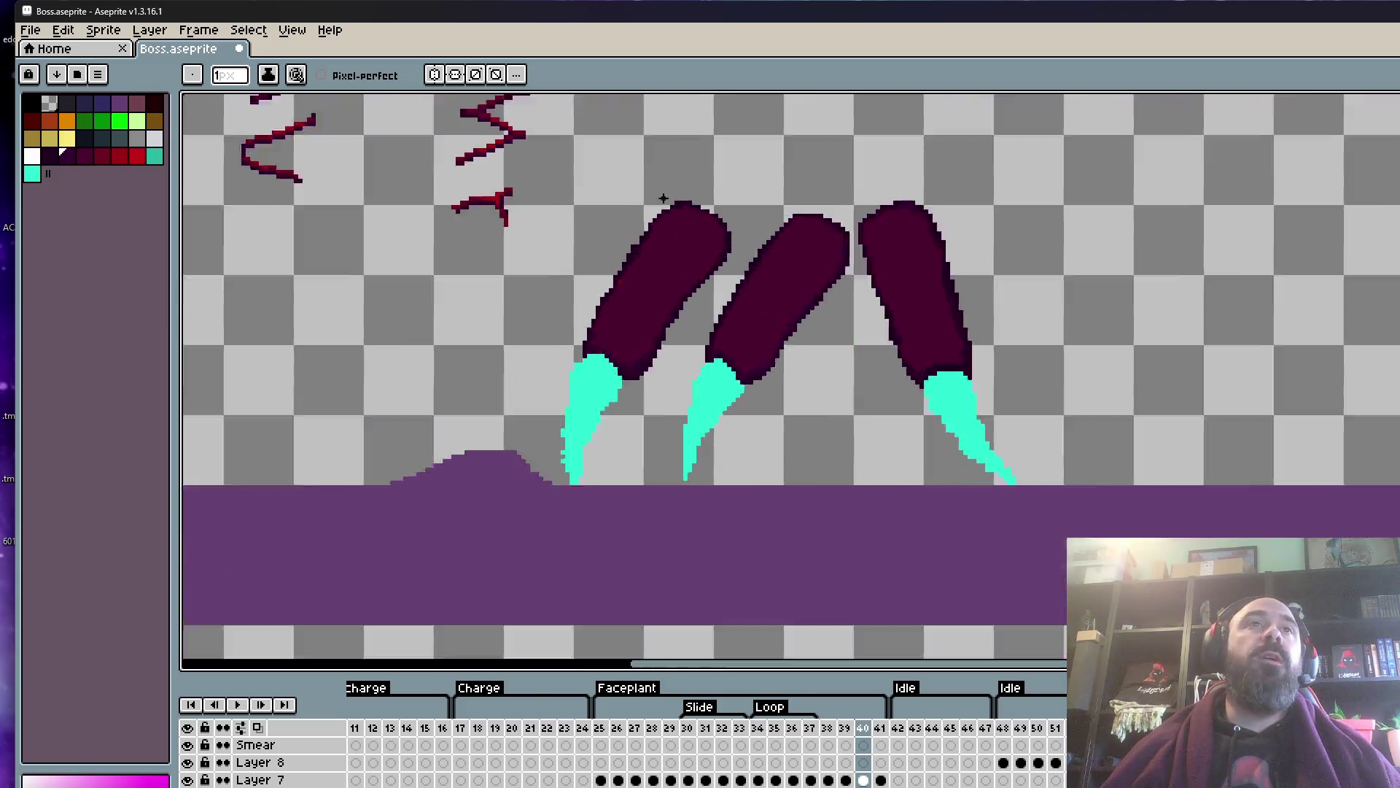
# - Recolour outline pixels along the leftmost claw's edge with the maroon fill
pyautogui.scroll(3, 642, 258)
pyautogui.scroll(2, 583, 320)
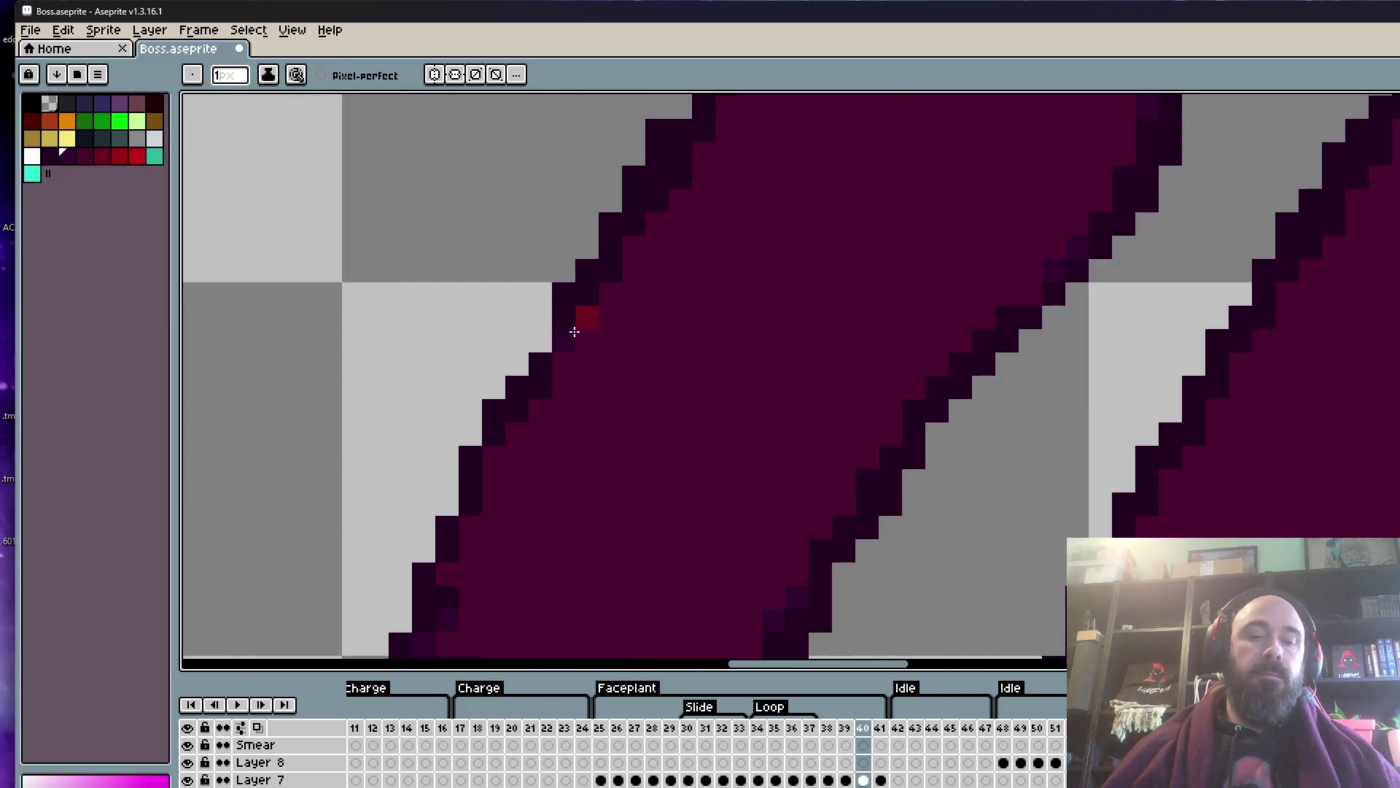
pyautogui.keyDown('alt'); pyautogui.click(597, 354); pyautogui.keyUp('alt')
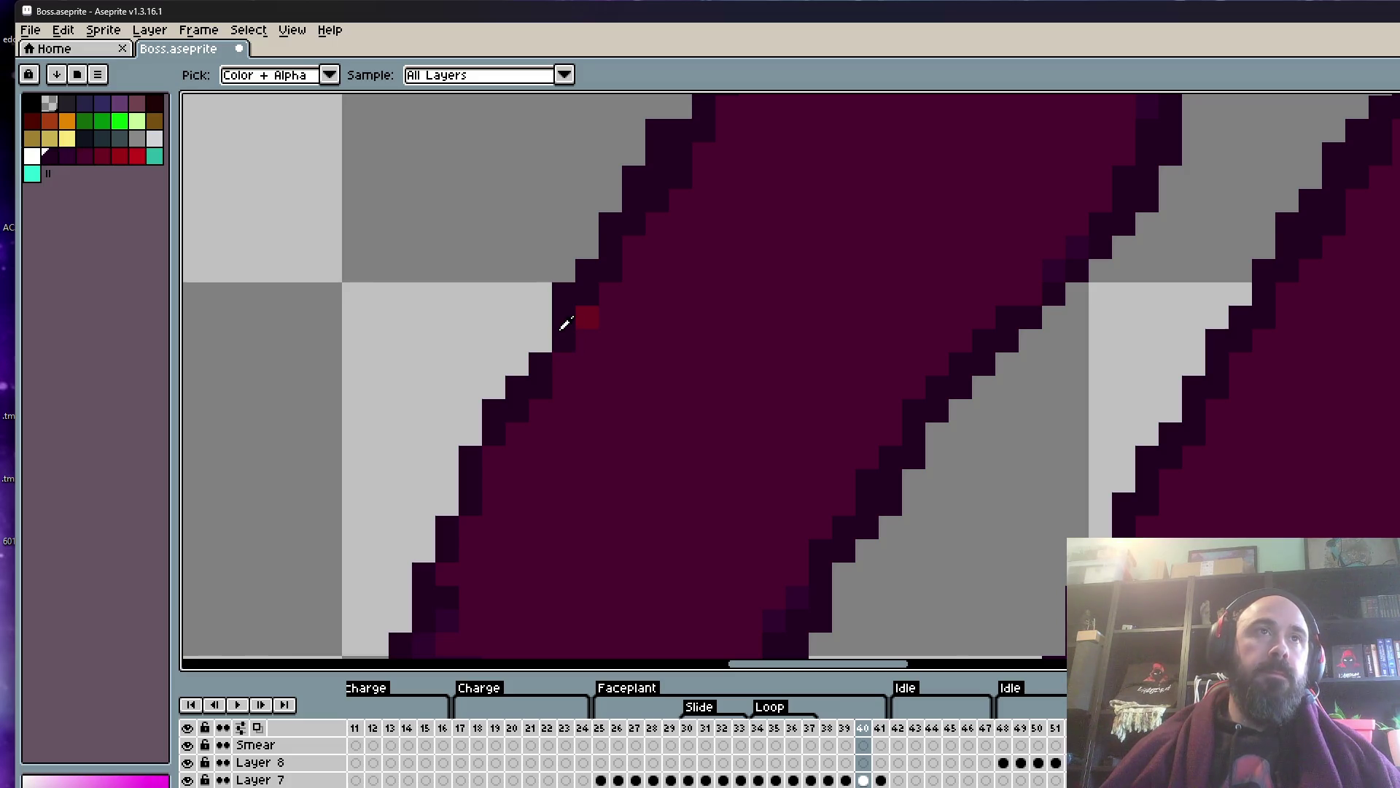
pyautogui.scroll(-3, 566, 355)
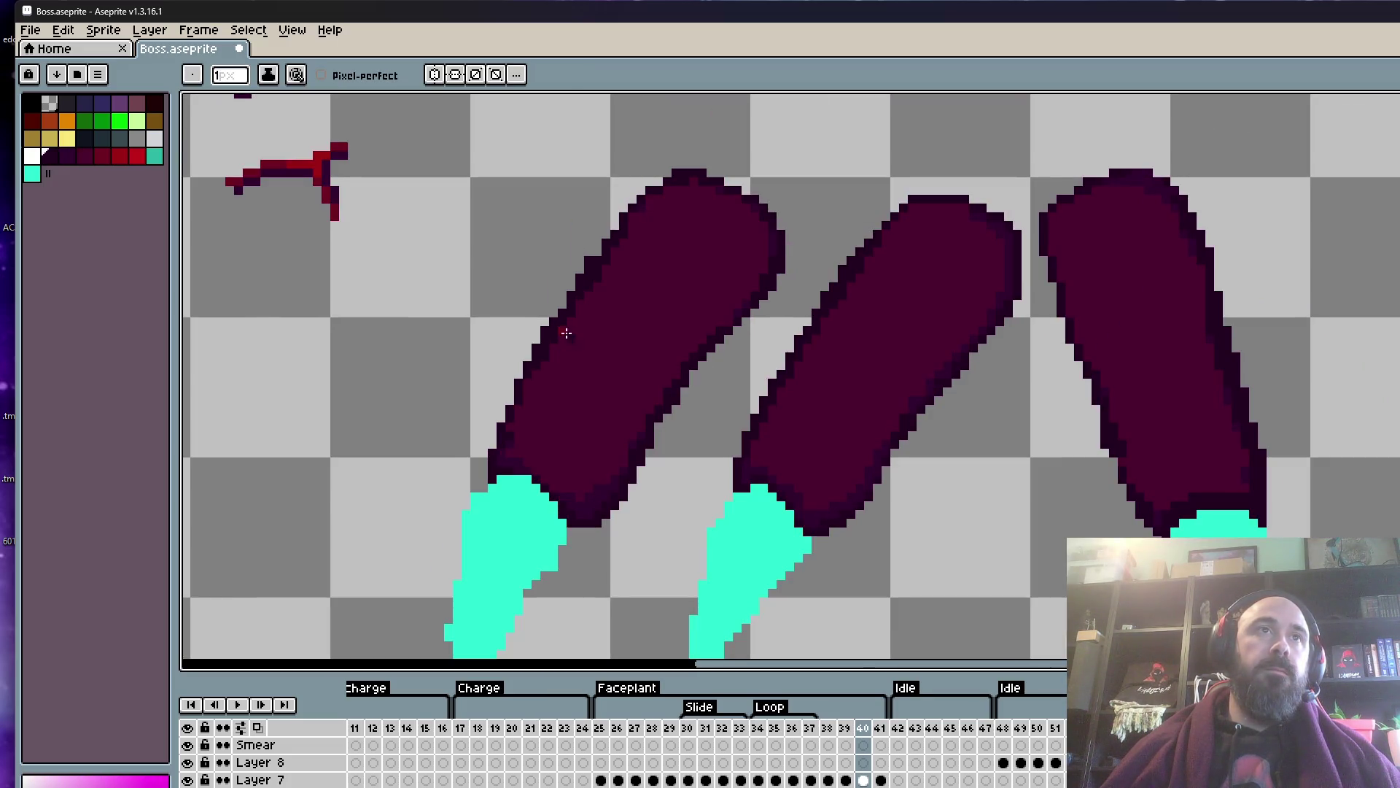
pyautogui.scroll(1, 567, 334)
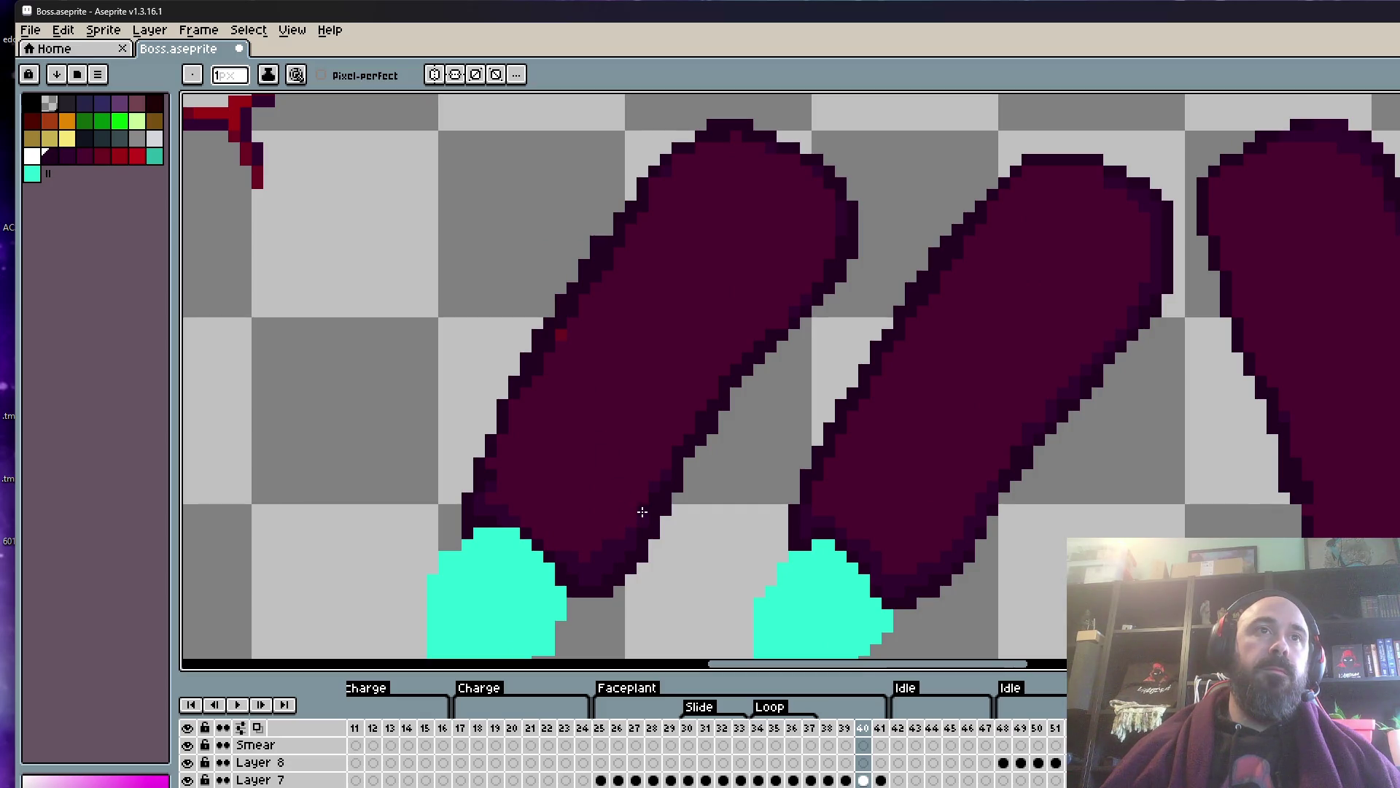
pyautogui.press('alt')
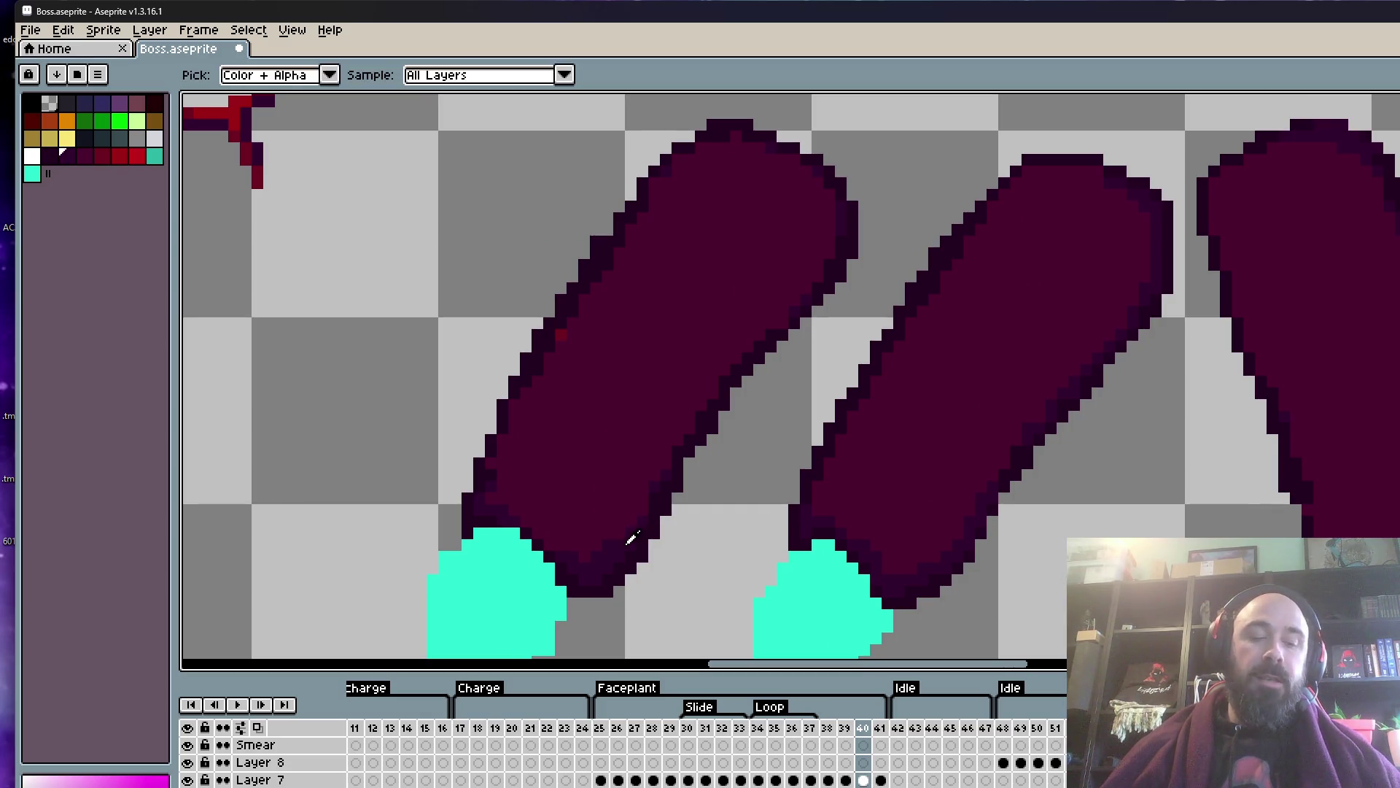
pyautogui.scroll(2, 609, 498)
pyautogui.click(757, 366)
pyautogui.scroll(-1, 795, 262)
pyautogui.moveTo(722, 481); pyautogui.dragTo(860, 306)
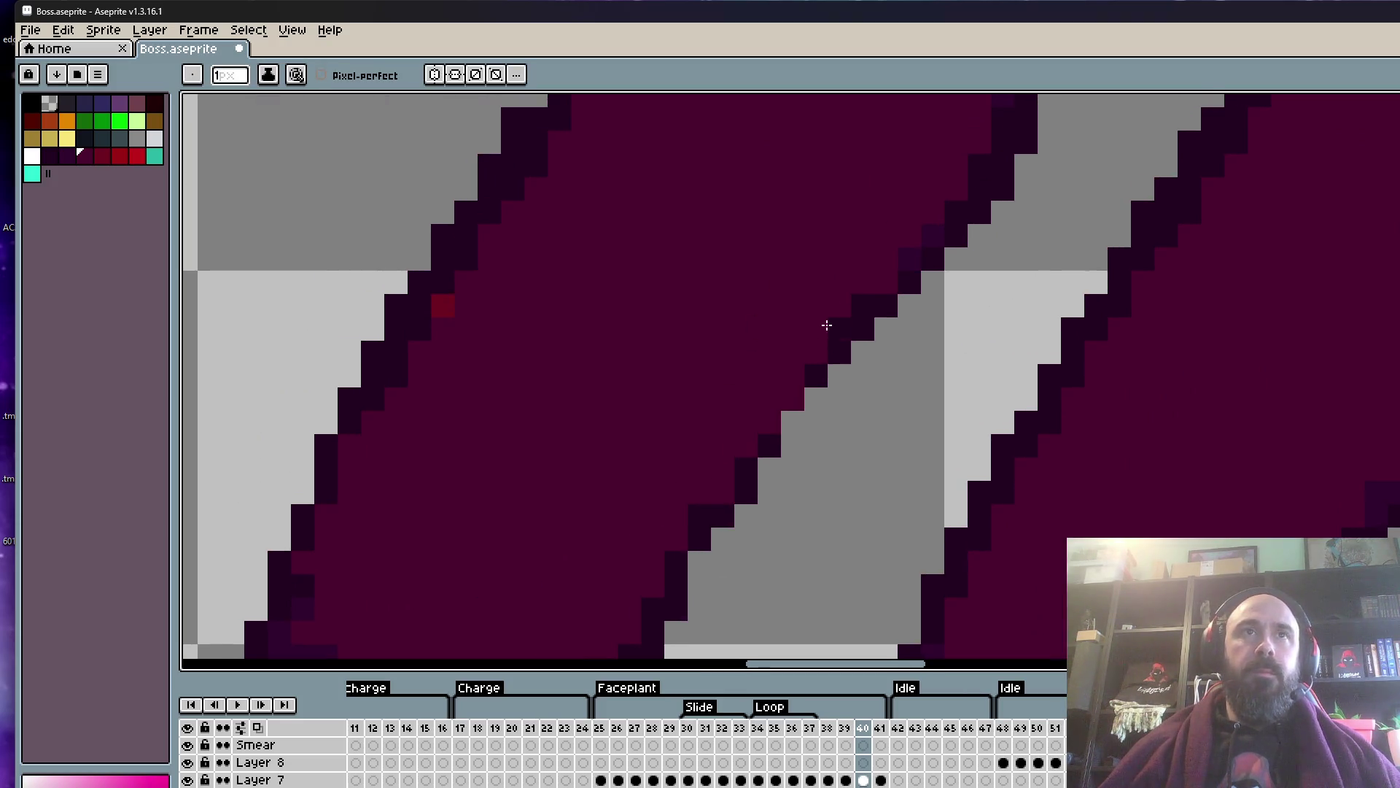
pyautogui.scroll(-2, 853, 252)
pyautogui.scroll(2, 834, 271)
pyautogui.scroll(2, 835, 271)
# - Fill the missing outline pixel on the leftmost leg with the dark outline colour
pyautogui.keyDown('alt'); pyautogui.click(858, 335); pyautogui.keyUp('alt')
pyautogui.click(785, 407)
pyautogui.scroll(-2, 825, 355)
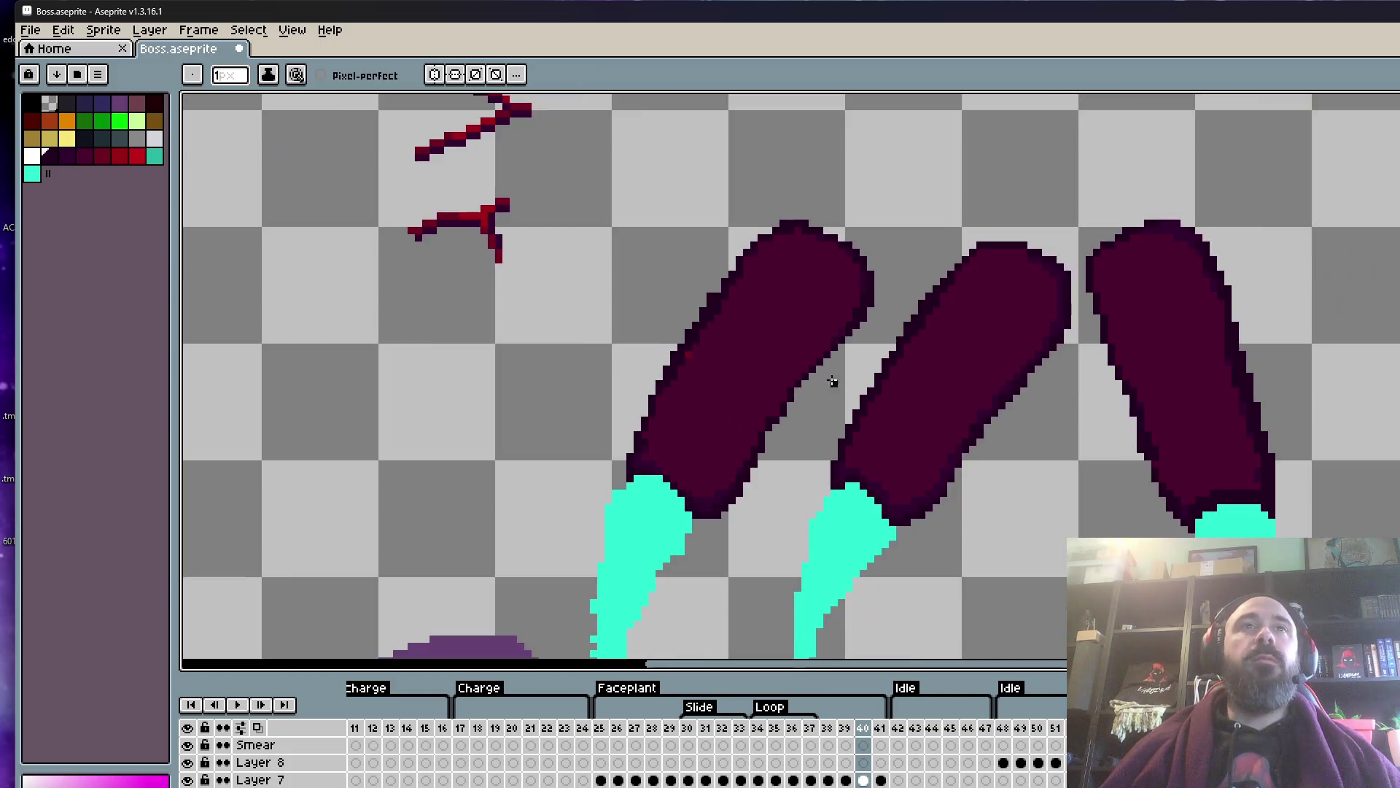
pyautogui.scroll(1, 825, 356)
pyautogui.scroll(-1, 825, 355)
pyautogui.scroll(2, 739, 305)
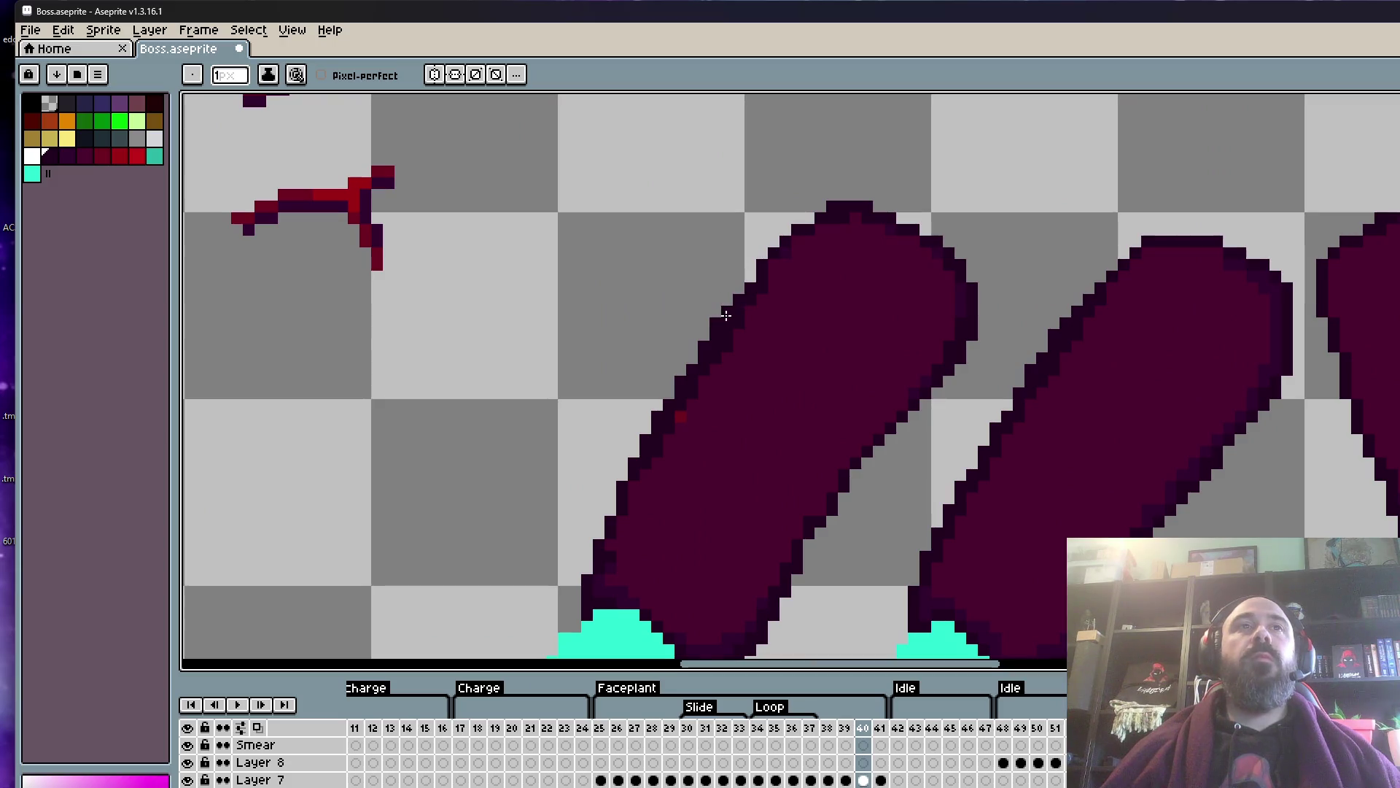
pyautogui.scroll(-2, 730, 337)
pyautogui.scroll(2, 730, 337)
pyautogui.scroll(-2, 993, 408)
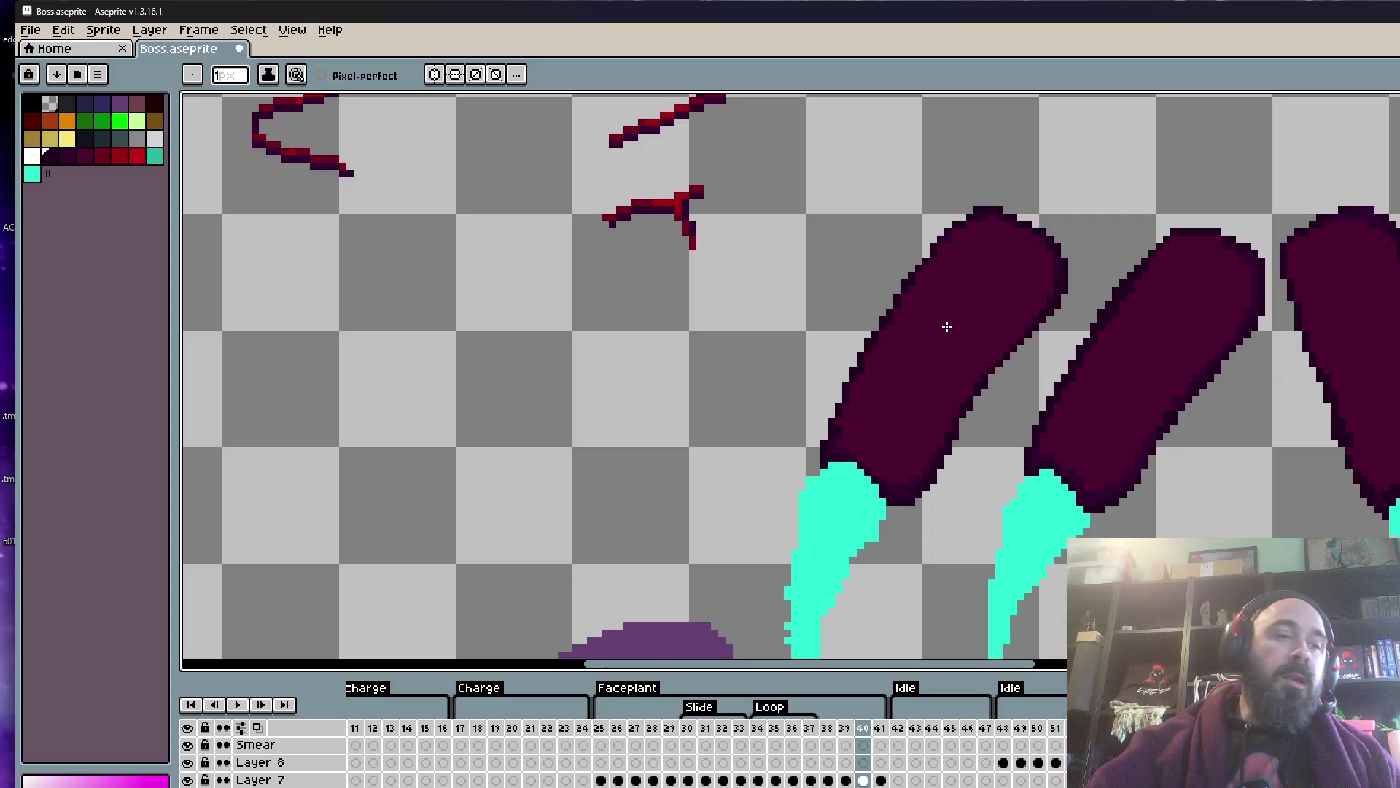
pyautogui.scroll(-5, 846, 521)
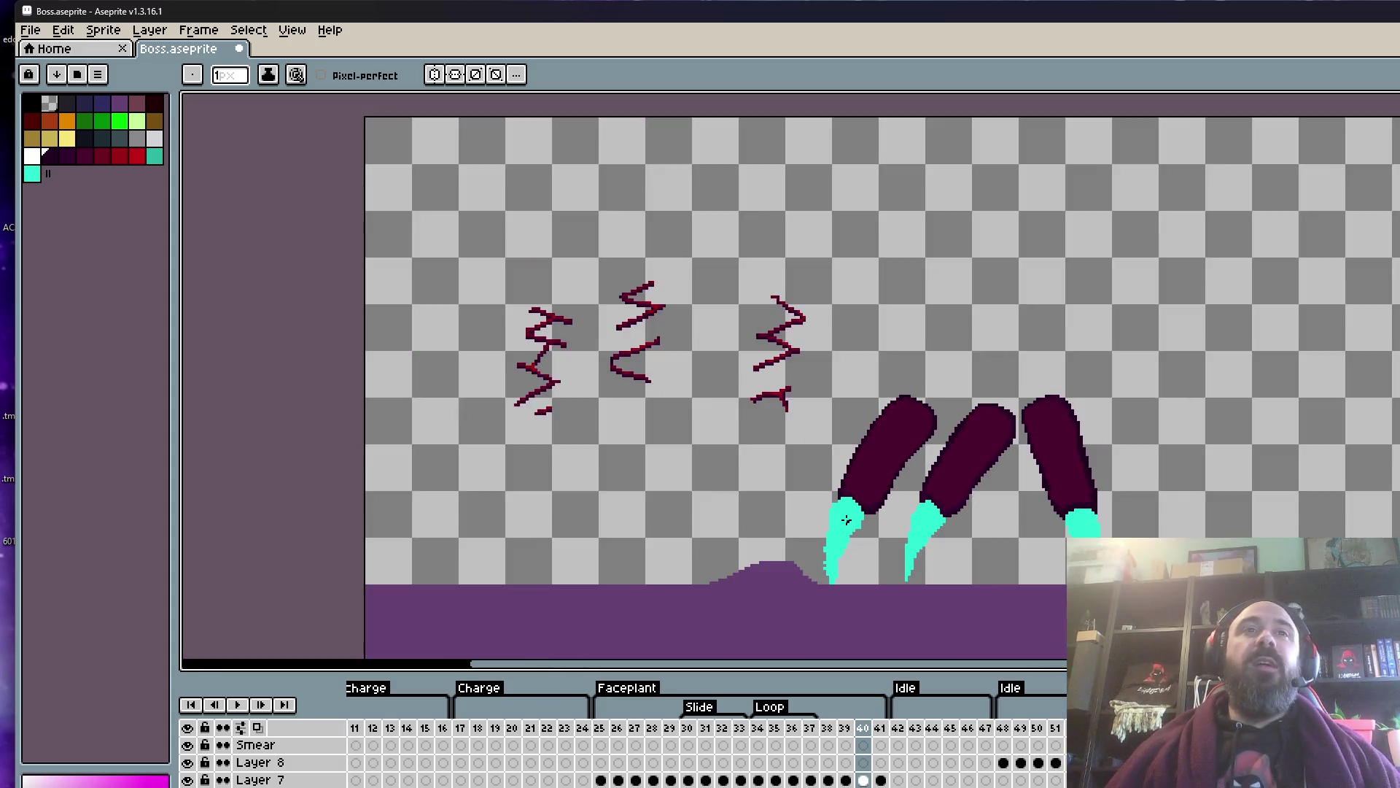
pyautogui.scroll(7, 829, 510)
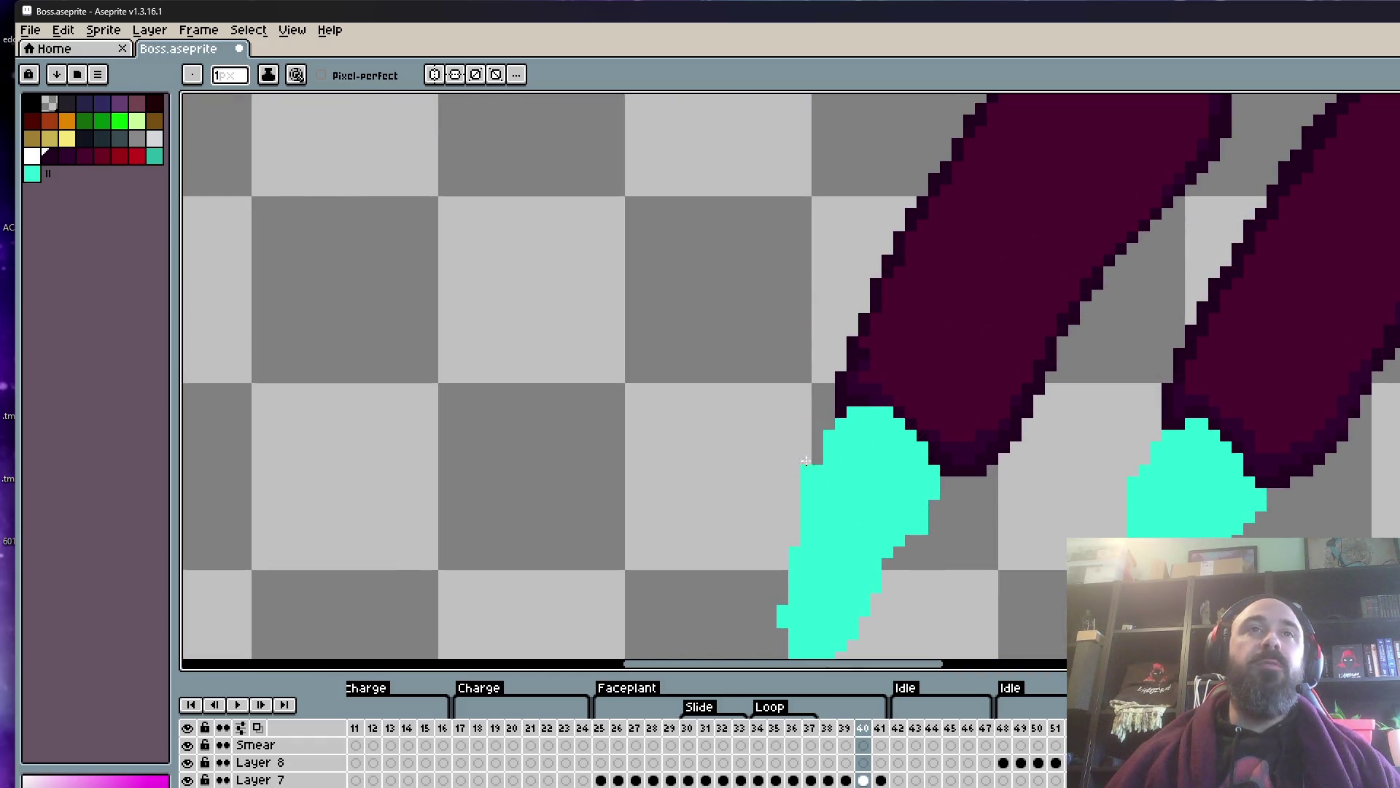
pyautogui.scroll(-4, 784, 474)
pyautogui.scroll(2, 788, 460)
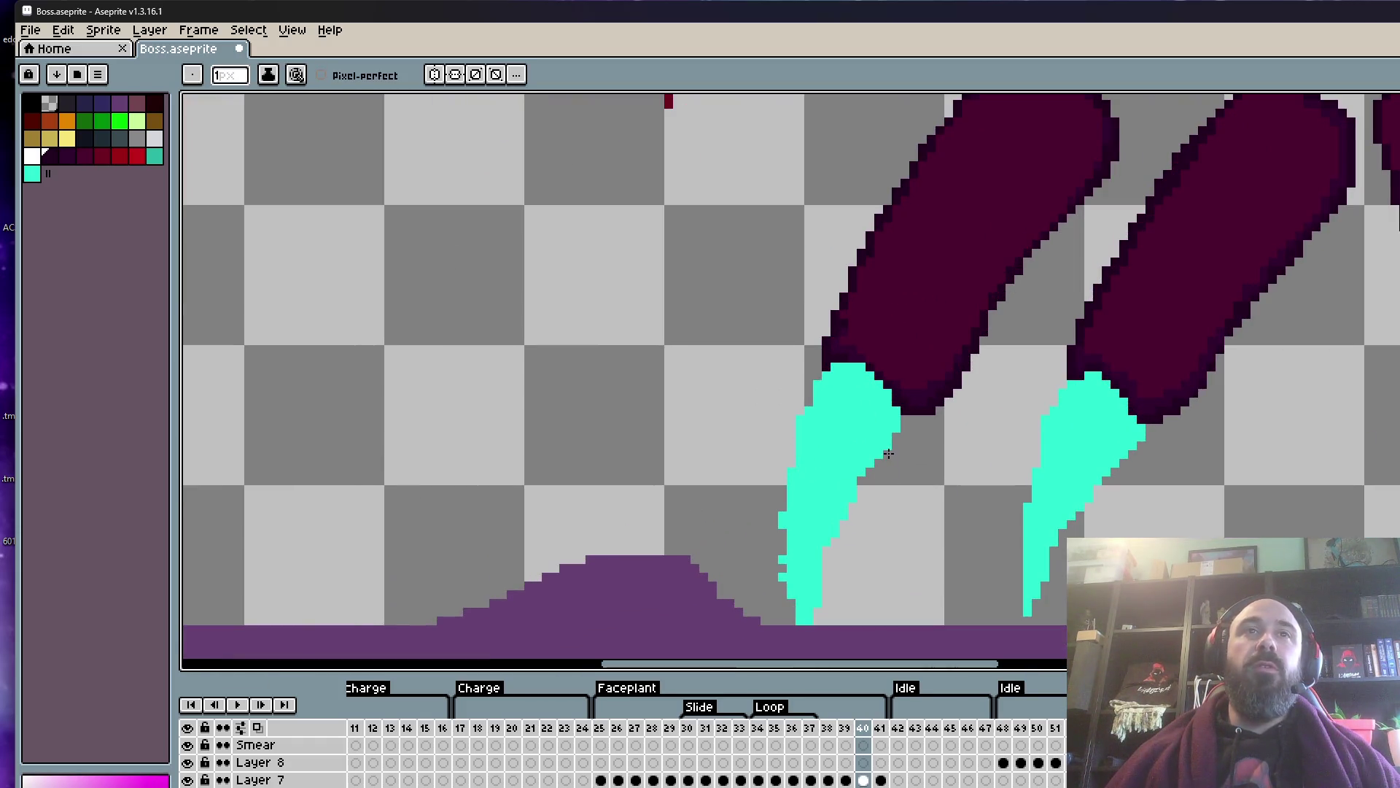
pyautogui.scroll(-2, 803, 442)
pyautogui.scroll(2, 840, 449)
pyautogui.scroll(-1, 831, 448)
pyautogui.scroll(-1, 820, 430)
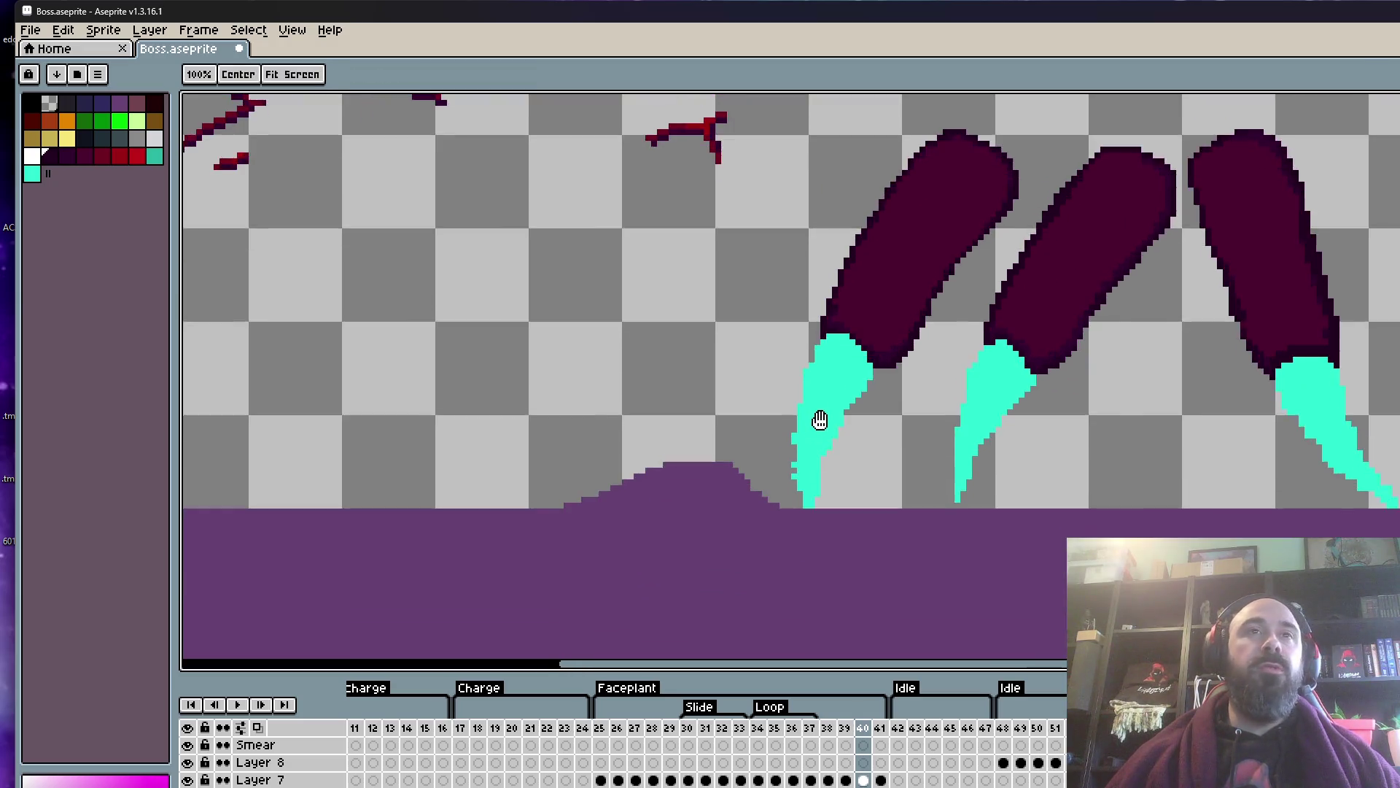
pyautogui.scroll(3, 810, 423)
pyautogui.moveTo(780, 409)
pyautogui.mouseDown()
pyautogui.moveTo(784, 504)
pyautogui.moveTo(819, 572)
pyautogui.mouseUp()
pyautogui.scroll(-1, 809, 533)
pyautogui.scroll(1, 802, 438)
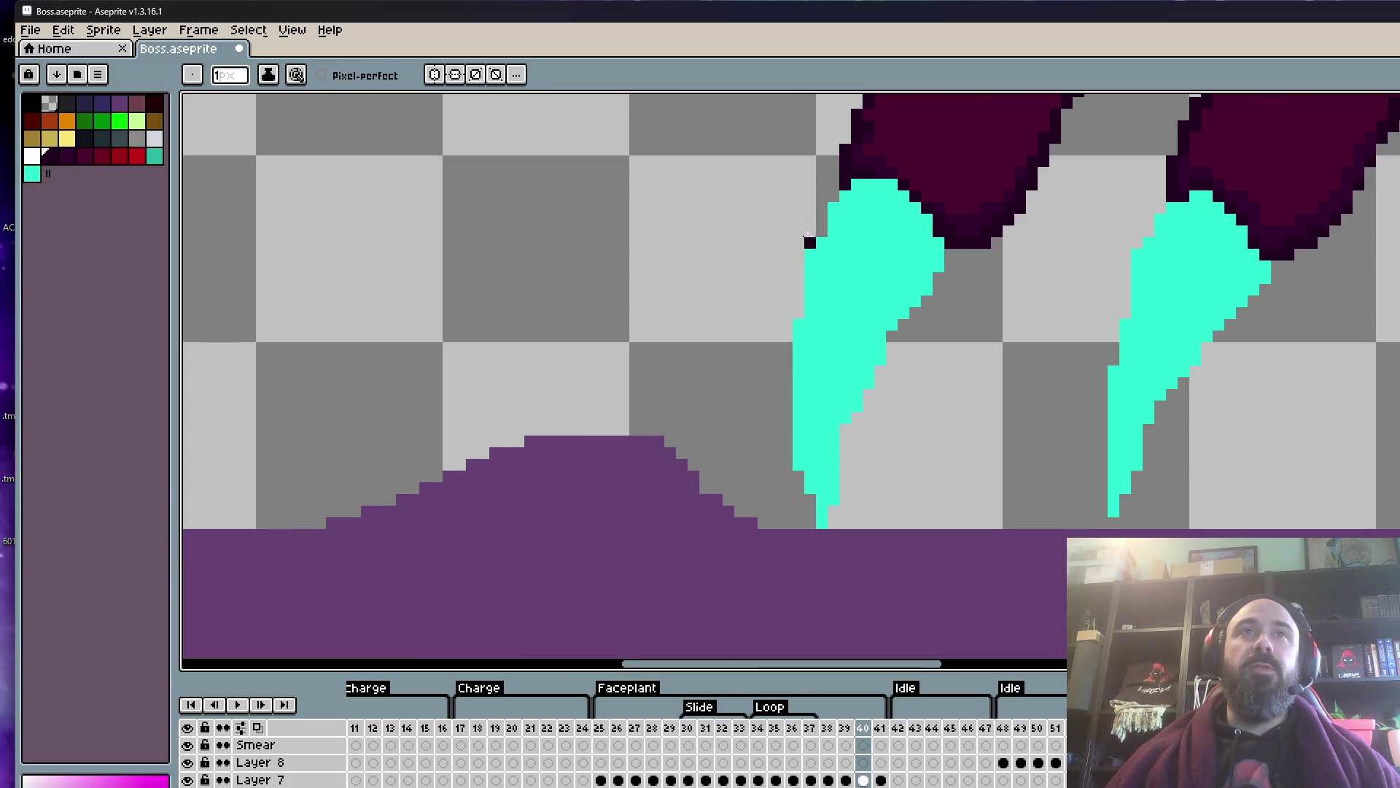
pyautogui.keyDown('alt'); pyautogui.click(880, 298); pyautogui.keyUp('alt')
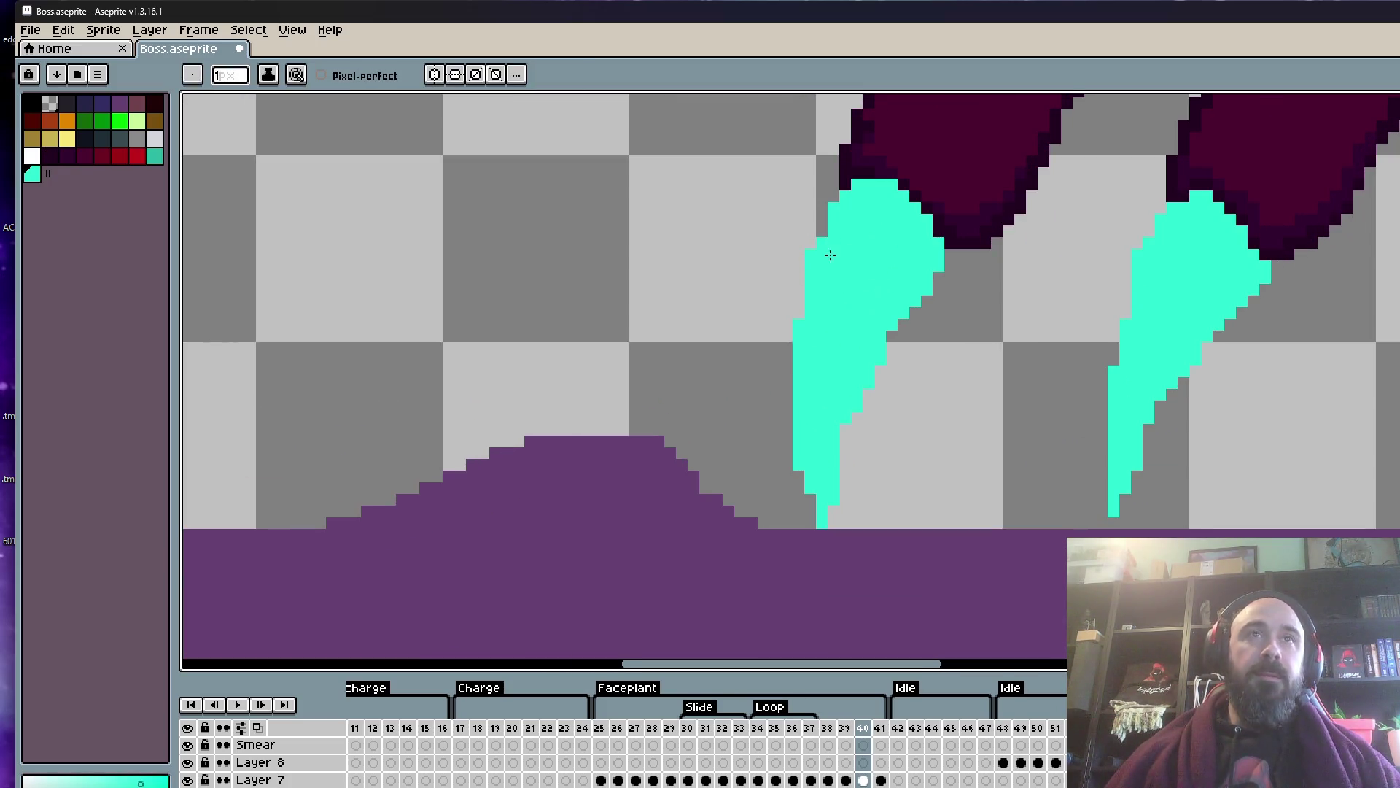
pyautogui.moveTo(795, 356); pyautogui.dragTo(823, 489)
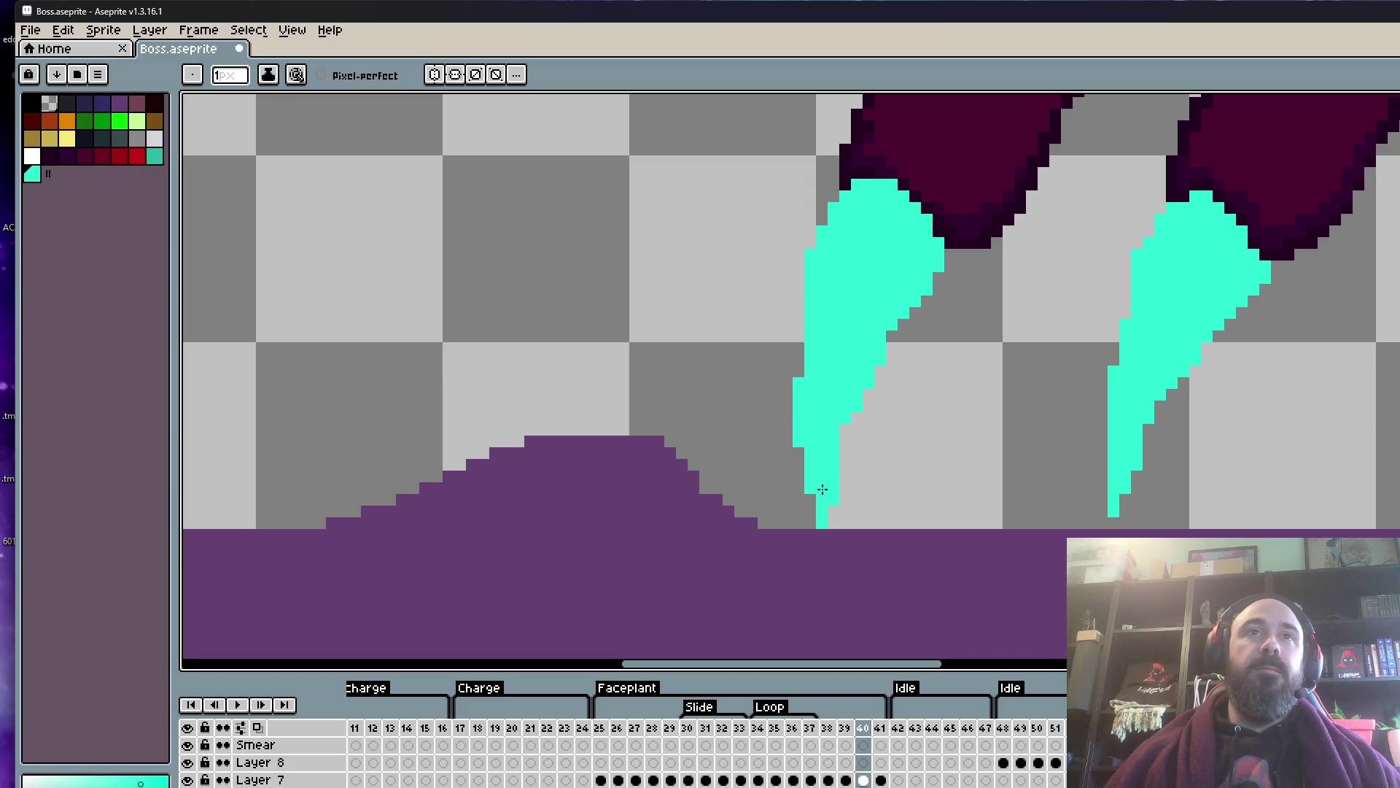
pyautogui.moveTo(799, 379); pyautogui.dragTo(799, 422)
pyautogui.scroll(-6, 841, 481)
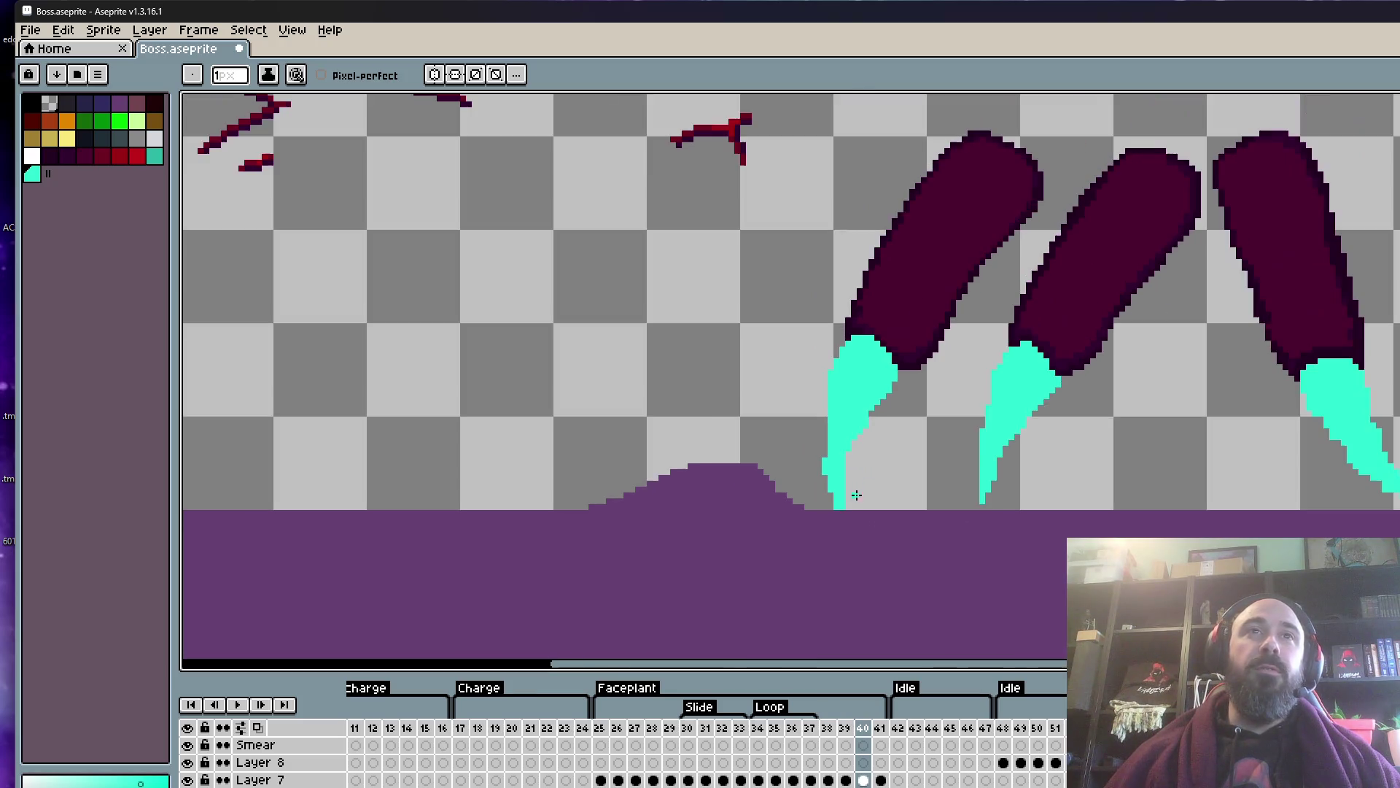
pyautogui.scroll(5, 867, 490)
pyautogui.moveTo(802, 414); pyautogui.dragTo(796, 415)
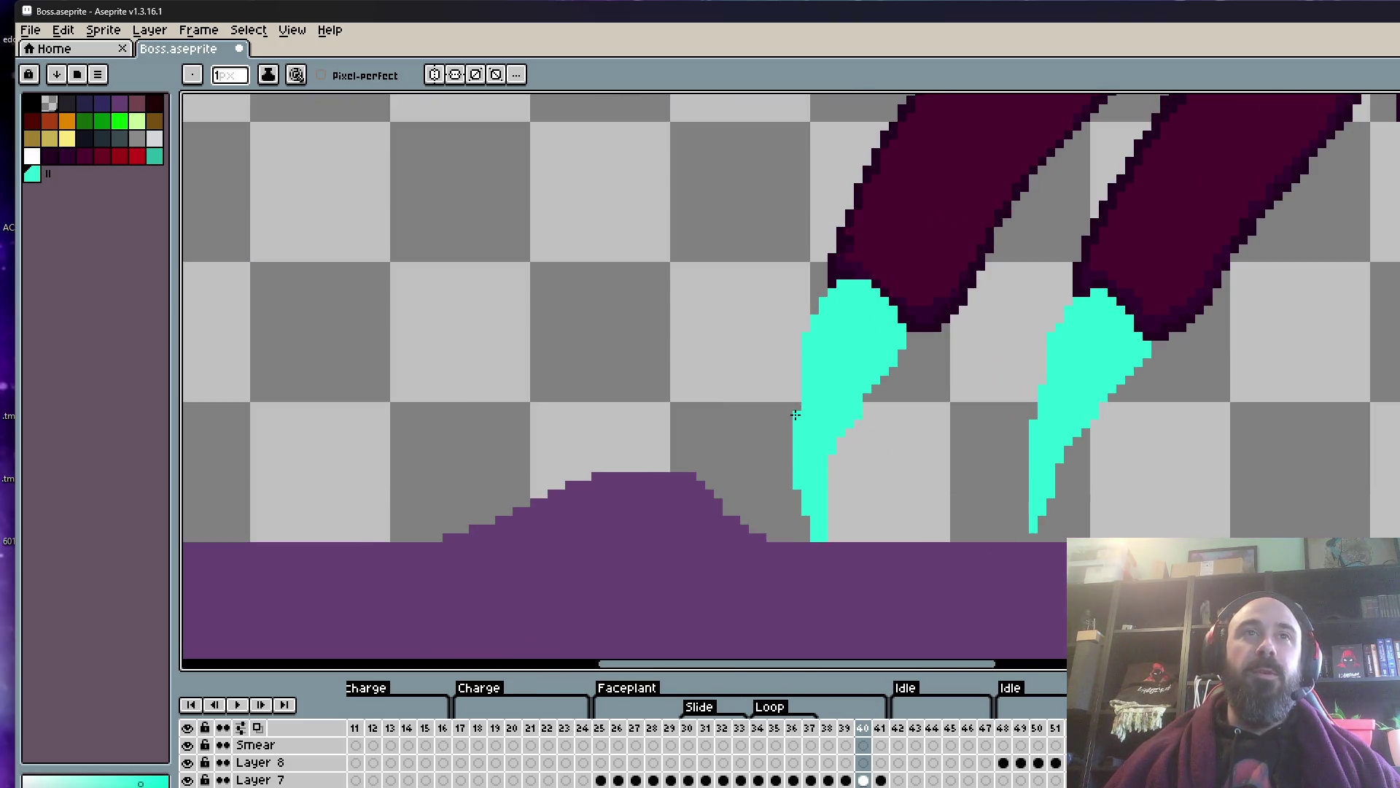
pyautogui.scroll(-2, 886, 547)
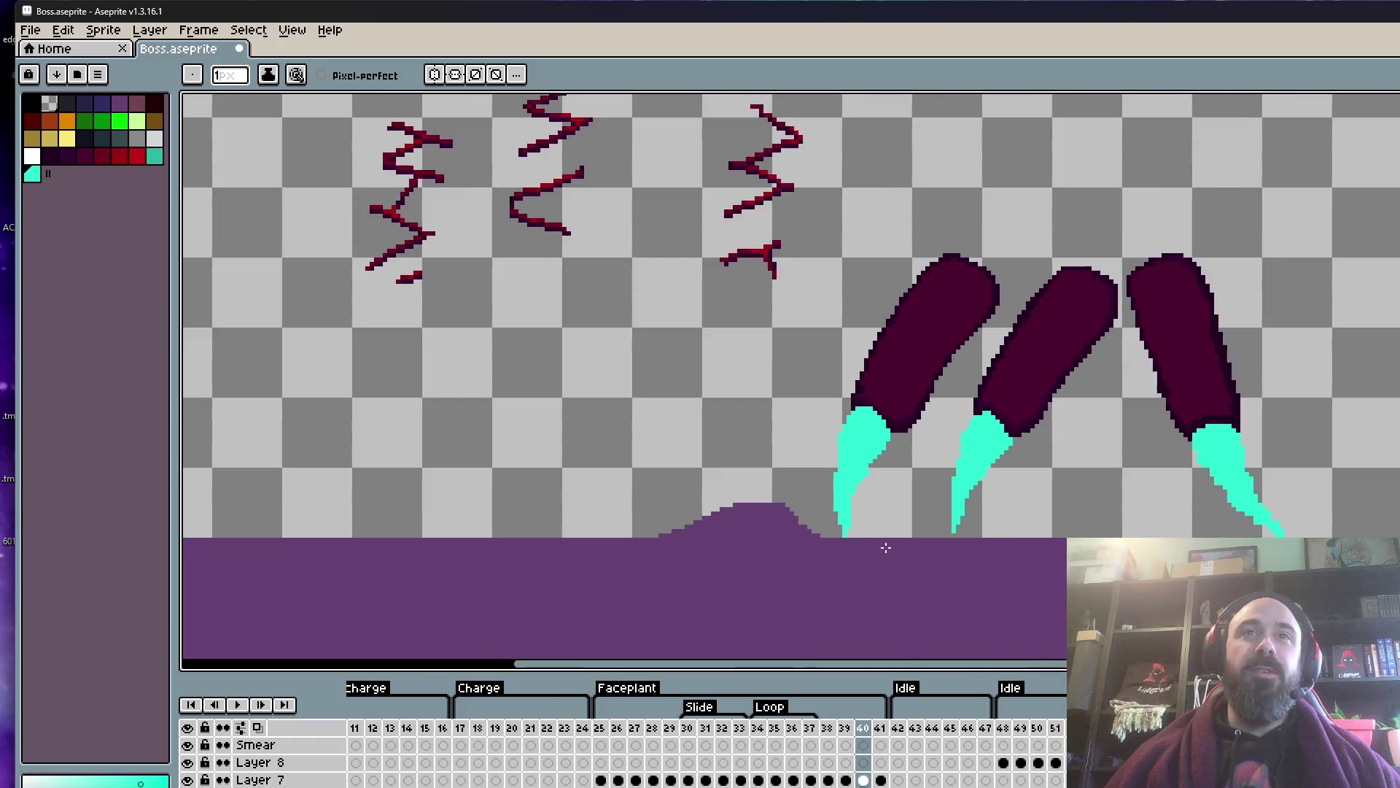
pyautogui.scroll(2, 830, 525)
pyautogui.scroll(2, 802, 543)
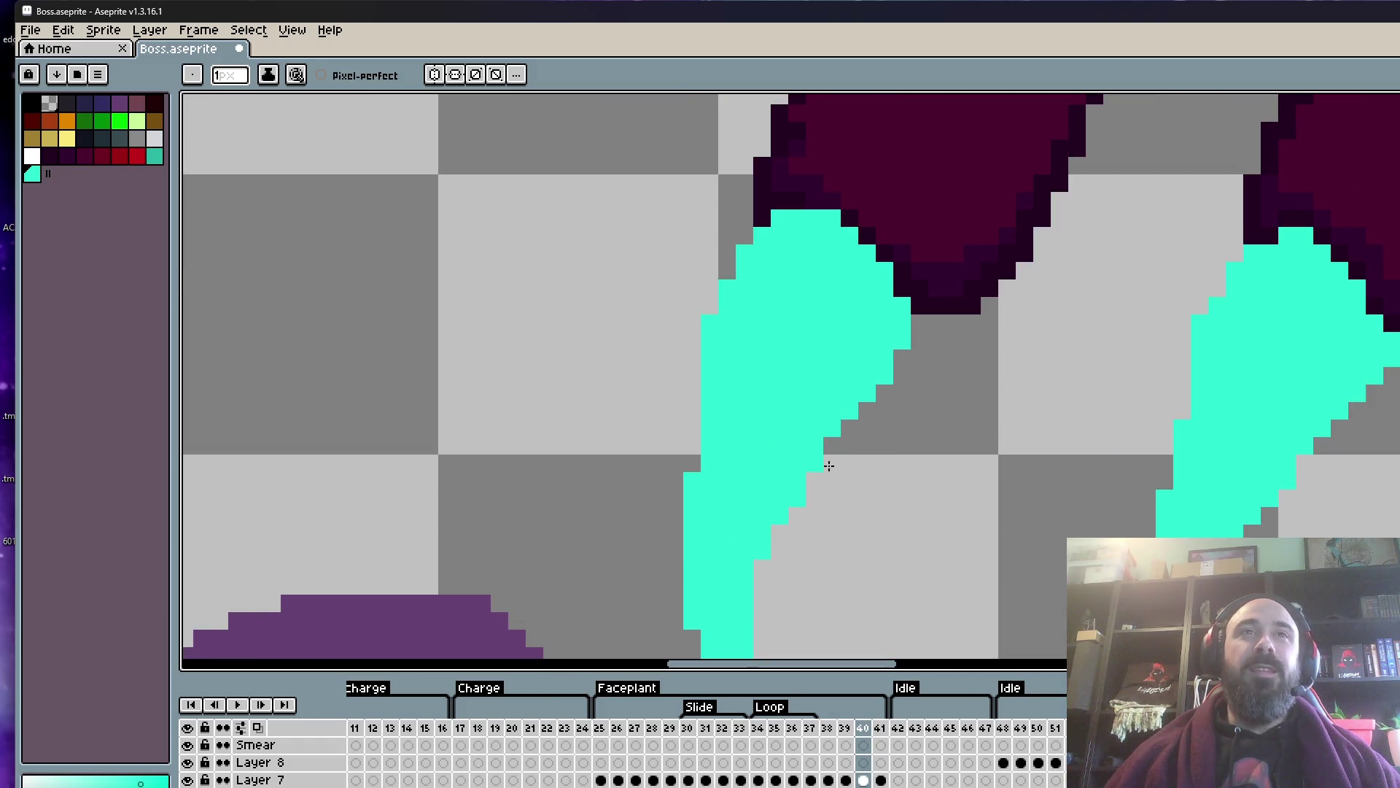
pyautogui.scroll(-3, 865, 438)
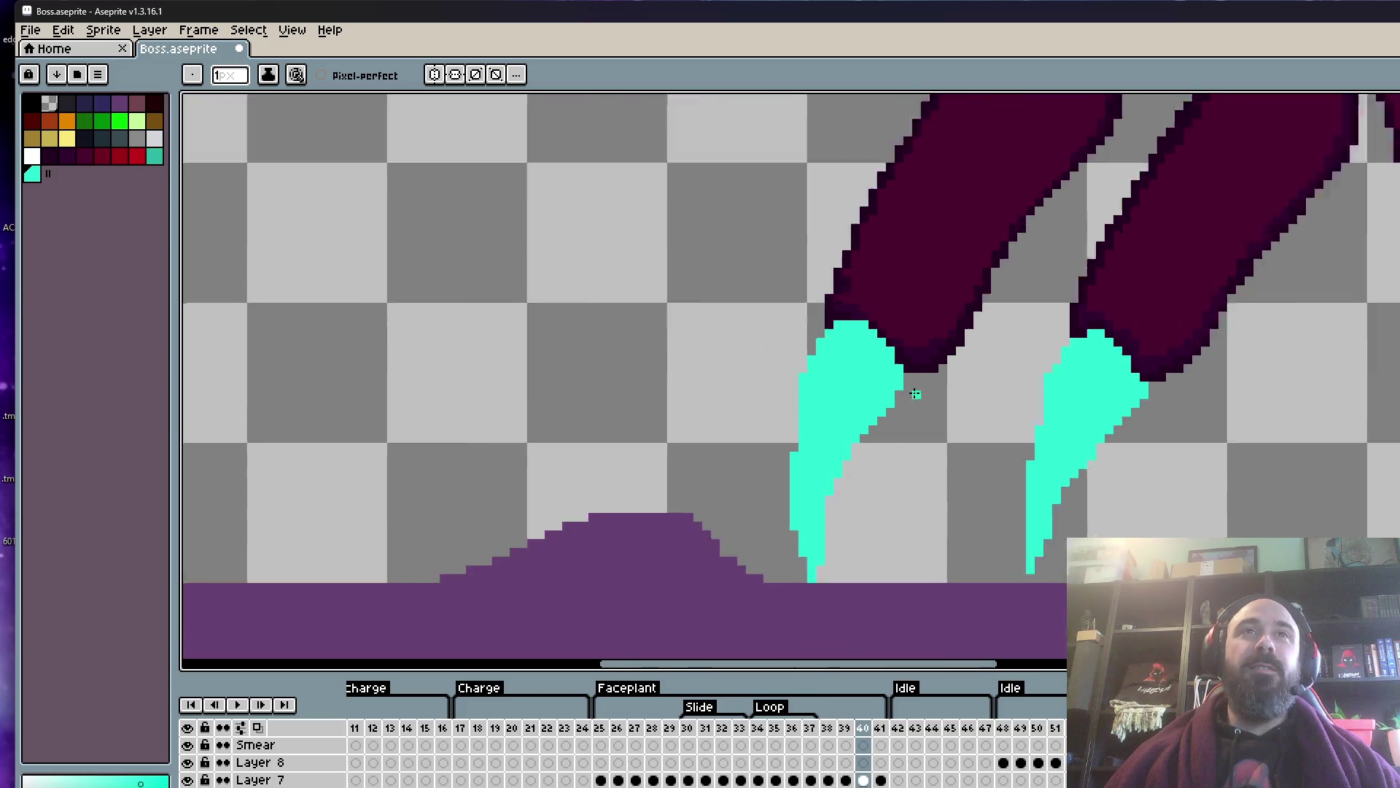
pyautogui.scroll(3, 913, 391)
pyautogui.moveTo(916, 360); pyautogui.dragTo(877, 396)
pyautogui.click(897, 347)
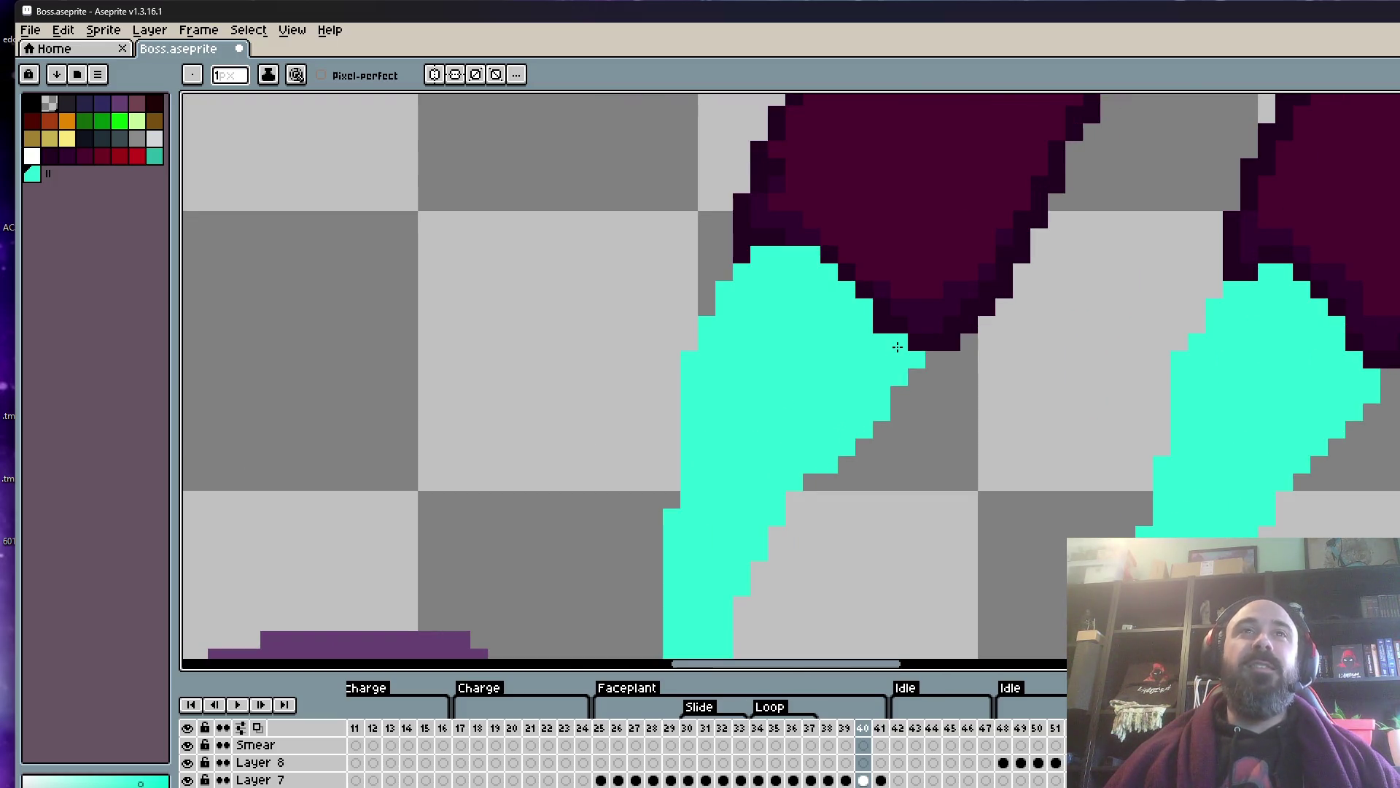
pyautogui.scroll(-5, 875, 333)
pyautogui.scroll(4, 846, 372)
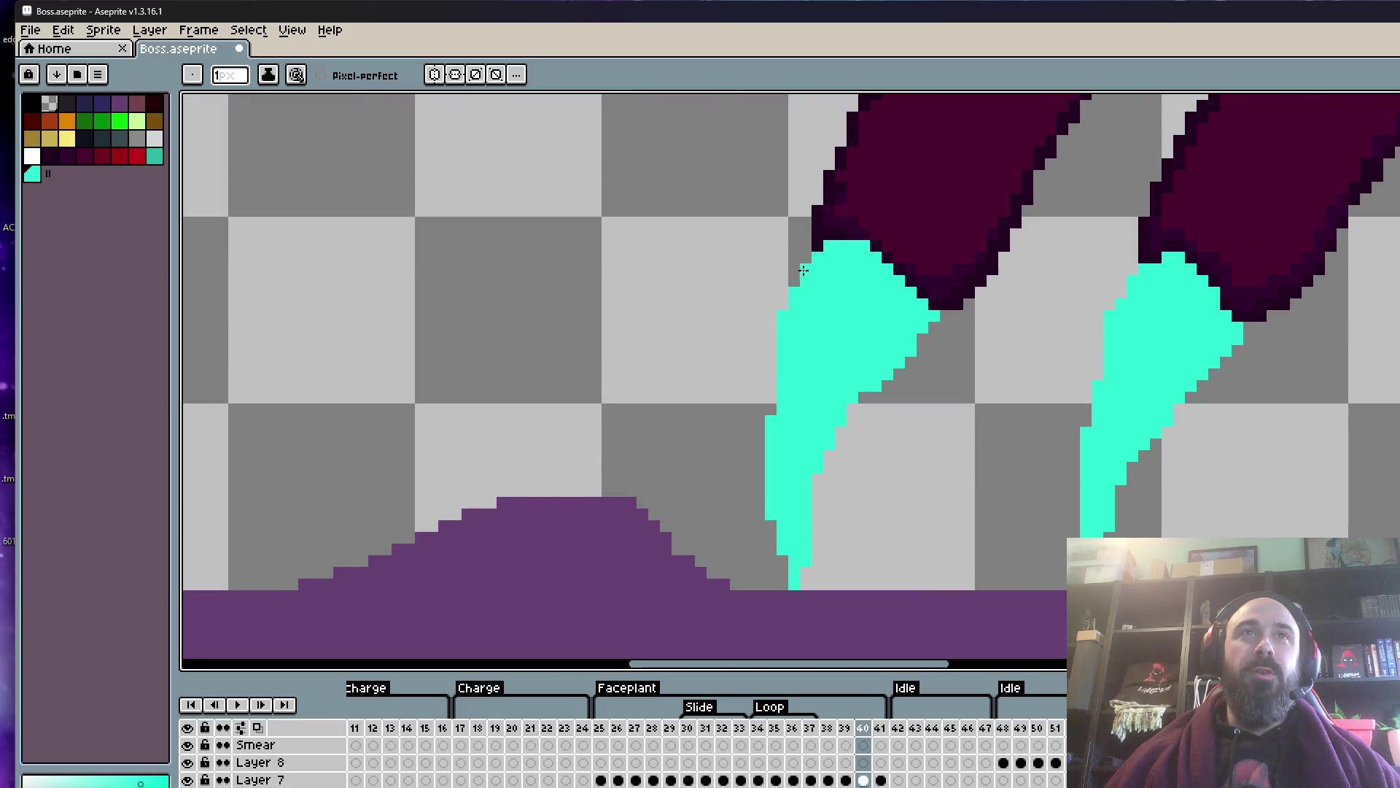
pyautogui.click(795, 293)
pyautogui.moveTo(771, 419); pyautogui.dragTo(771, 519)
pyautogui.click(796, 315)
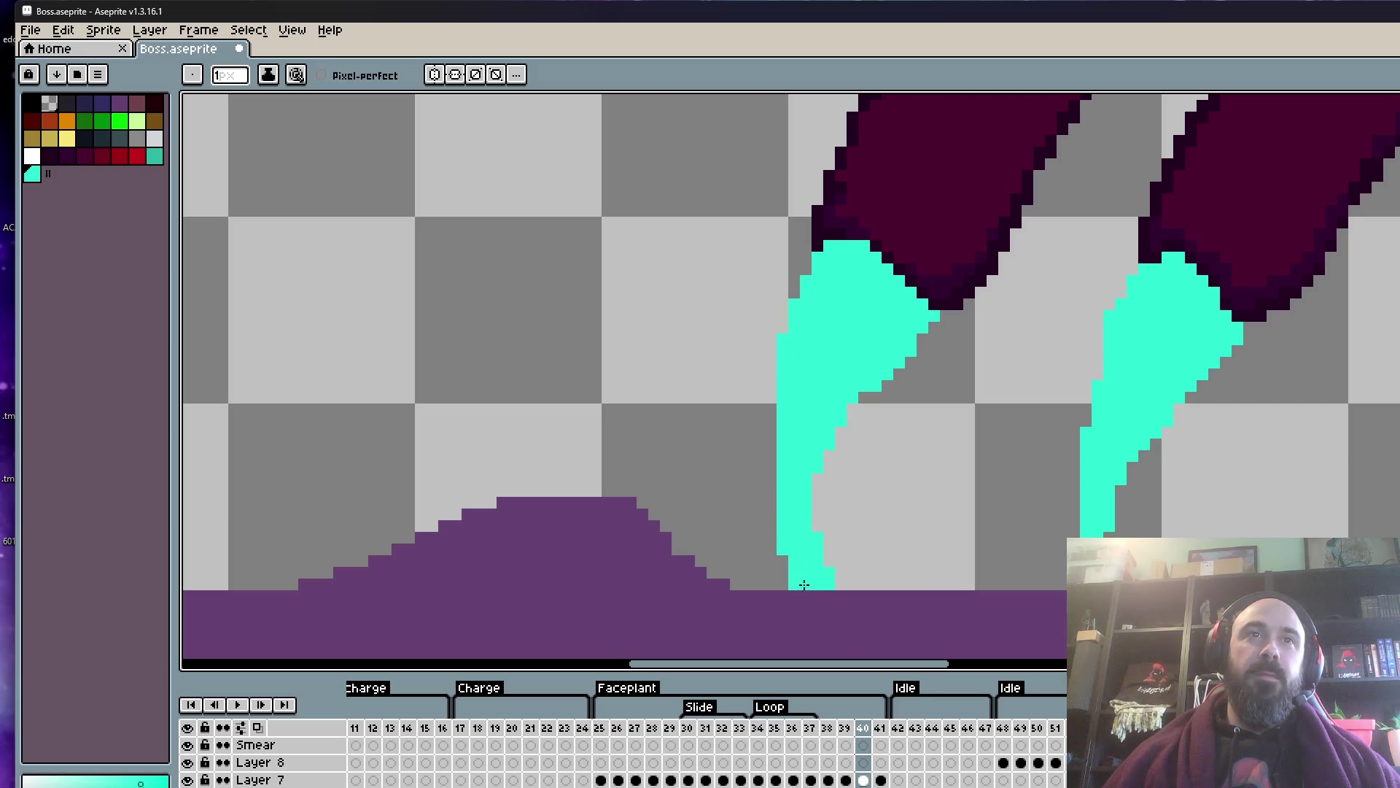
pyautogui.scroll(-1, 804, 585)
pyautogui.click(800, 503)
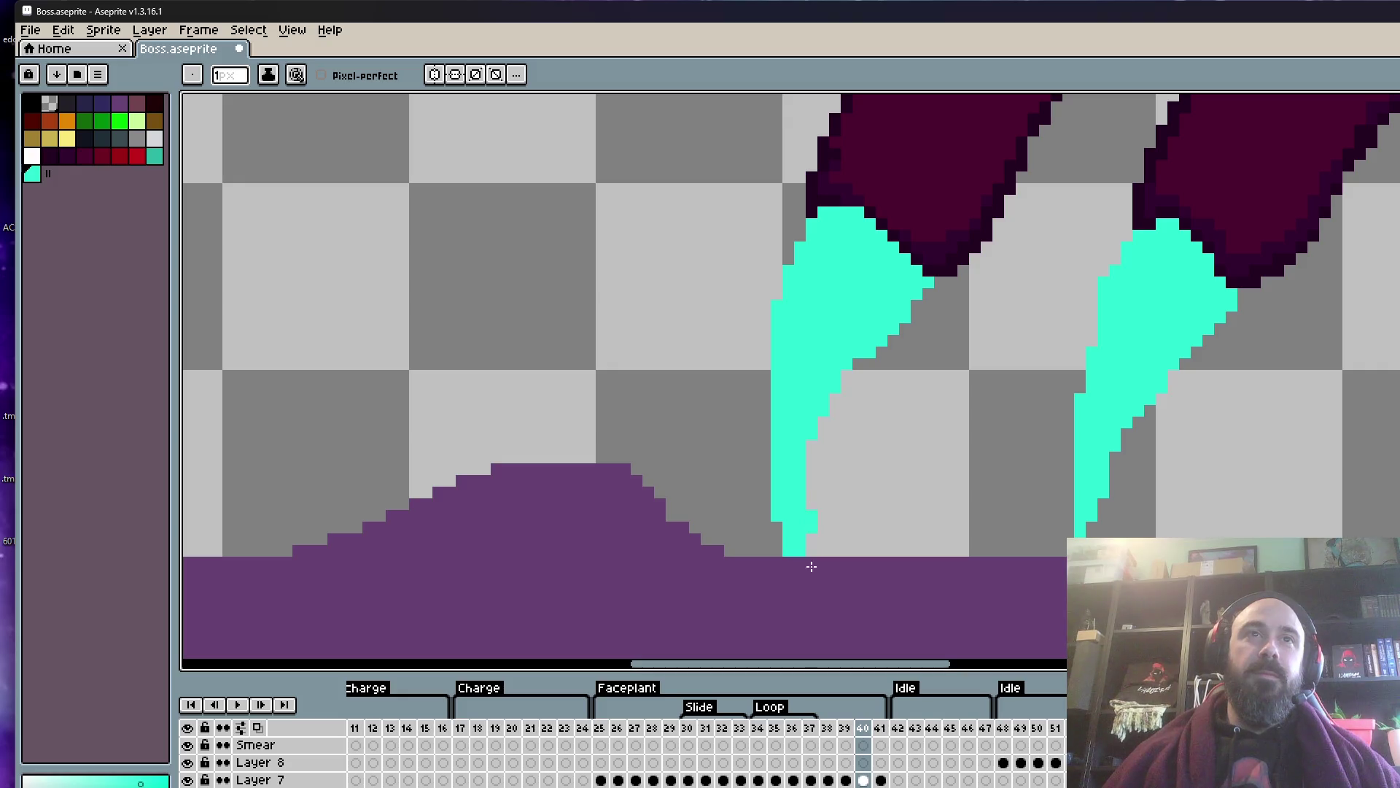
pyautogui.scroll(-2, 809, 551)
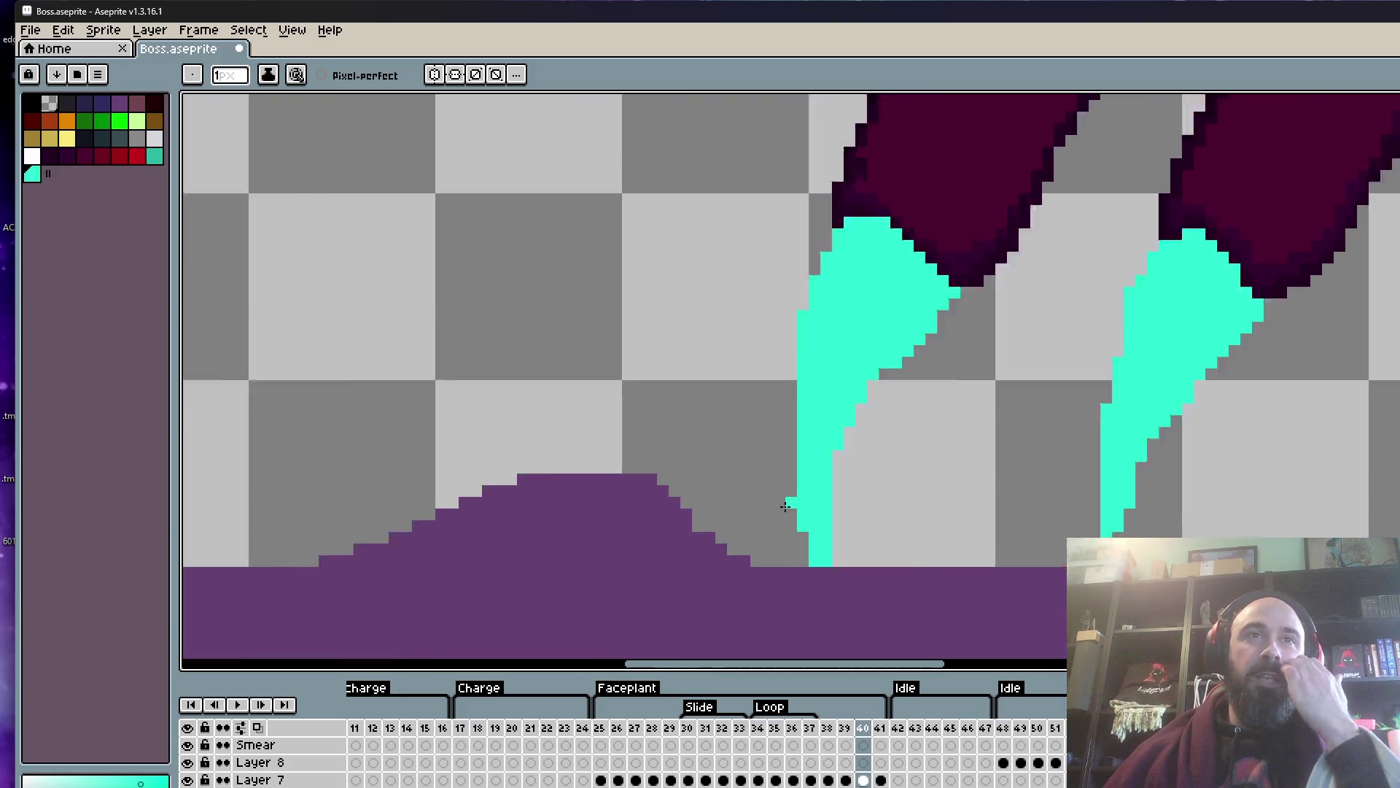
pyautogui.scroll(3, 820, 605)
pyautogui.moveTo(792, 499); pyautogui.dragTo(786, 546)
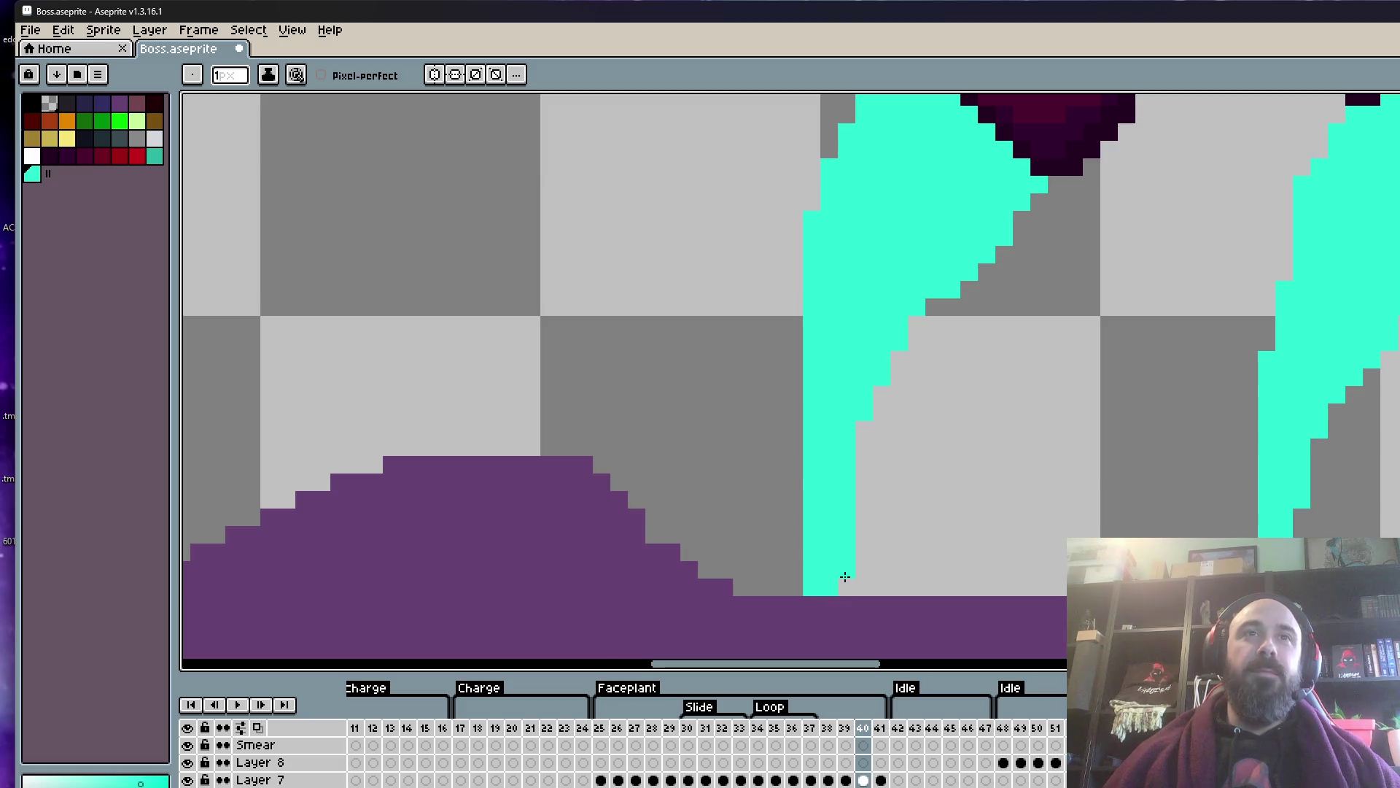
pyautogui.scroll(-2, 843, 578)
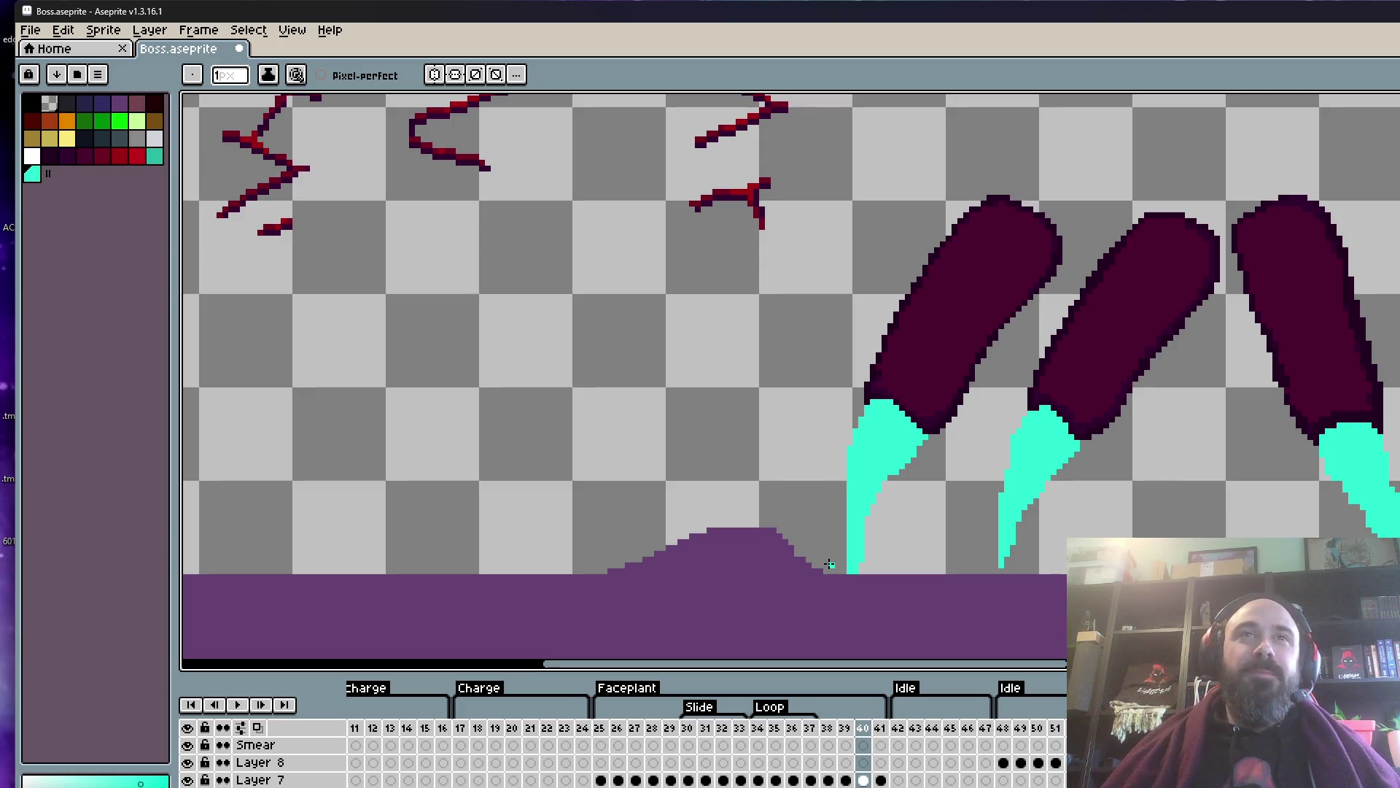
pyautogui.scroll(1, 830, 563)
pyautogui.scroll(2, 911, 446)
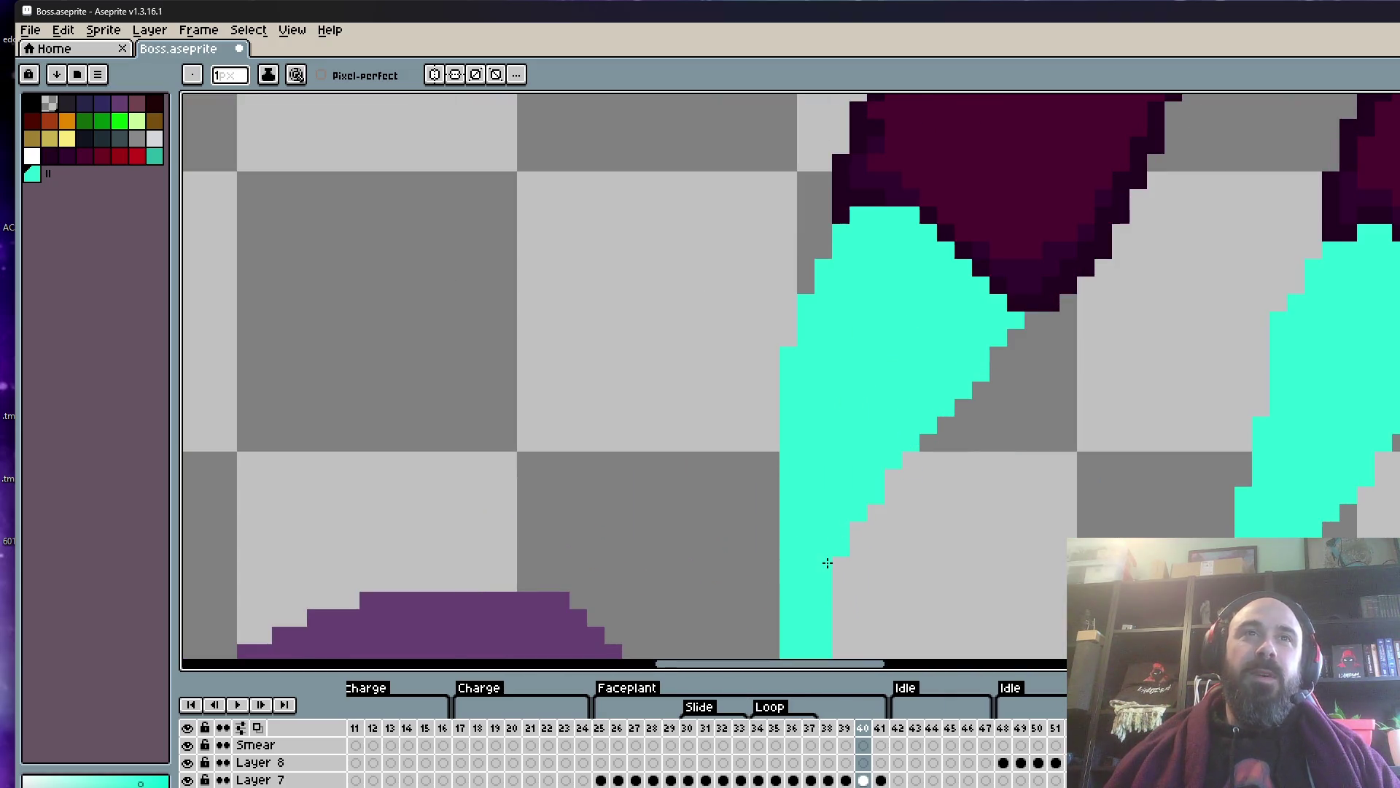
pyautogui.scroll(-2, 827, 563)
pyautogui.scroll(2, 788, 424)
pyautogui.scroll(-2, 784, 441)
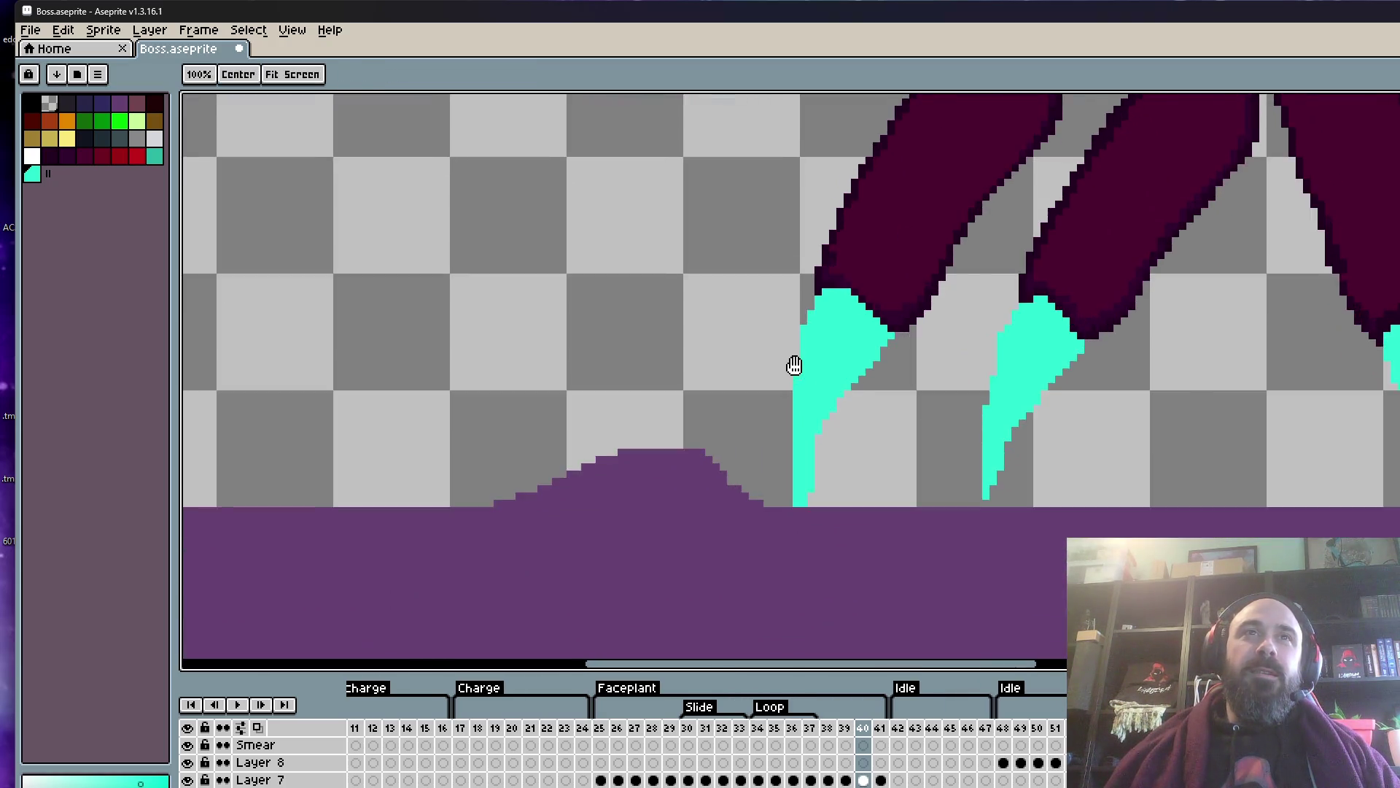
pyautogui.scroll(1, 792, 419)
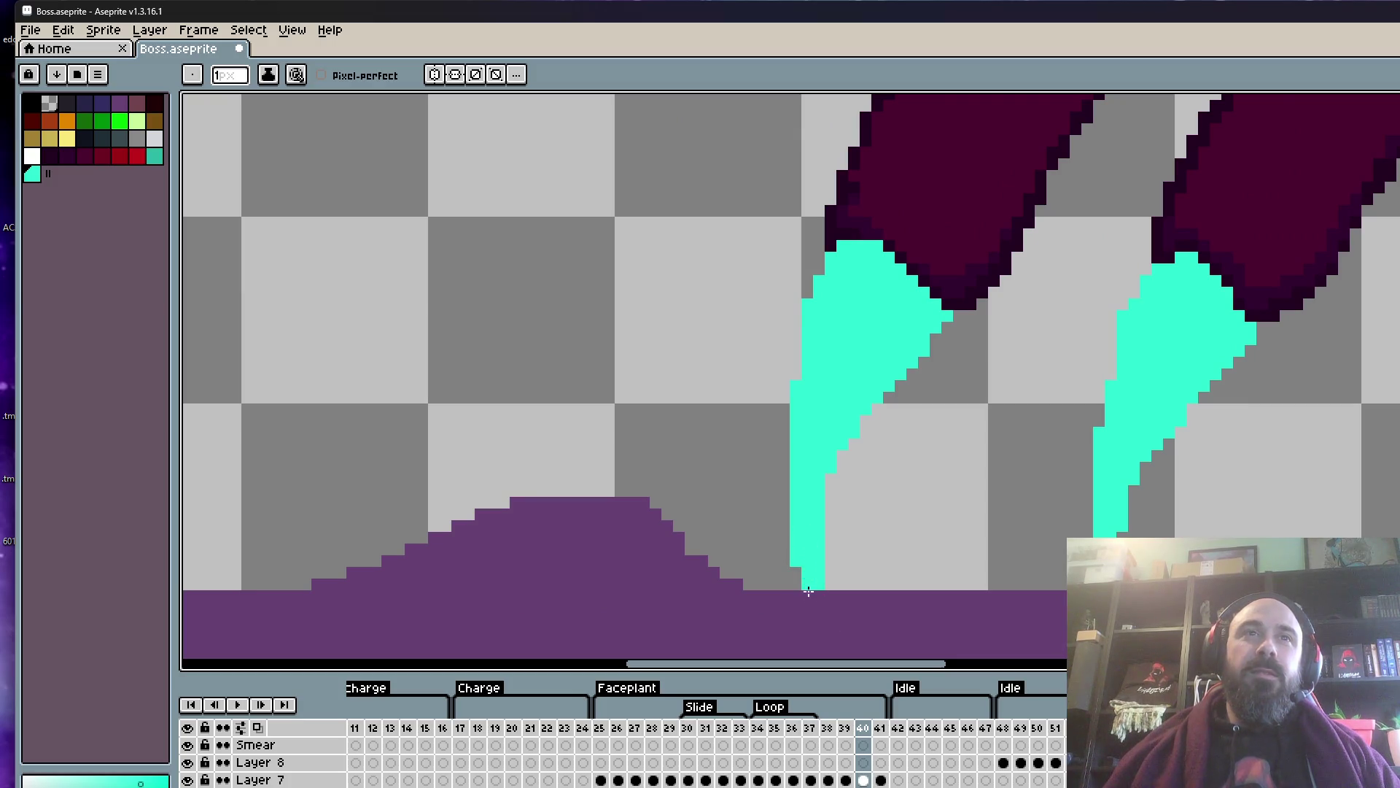
pyautogui.scroll(-2, 824, 536)
pyautogui.scroll(2, 805, 476)
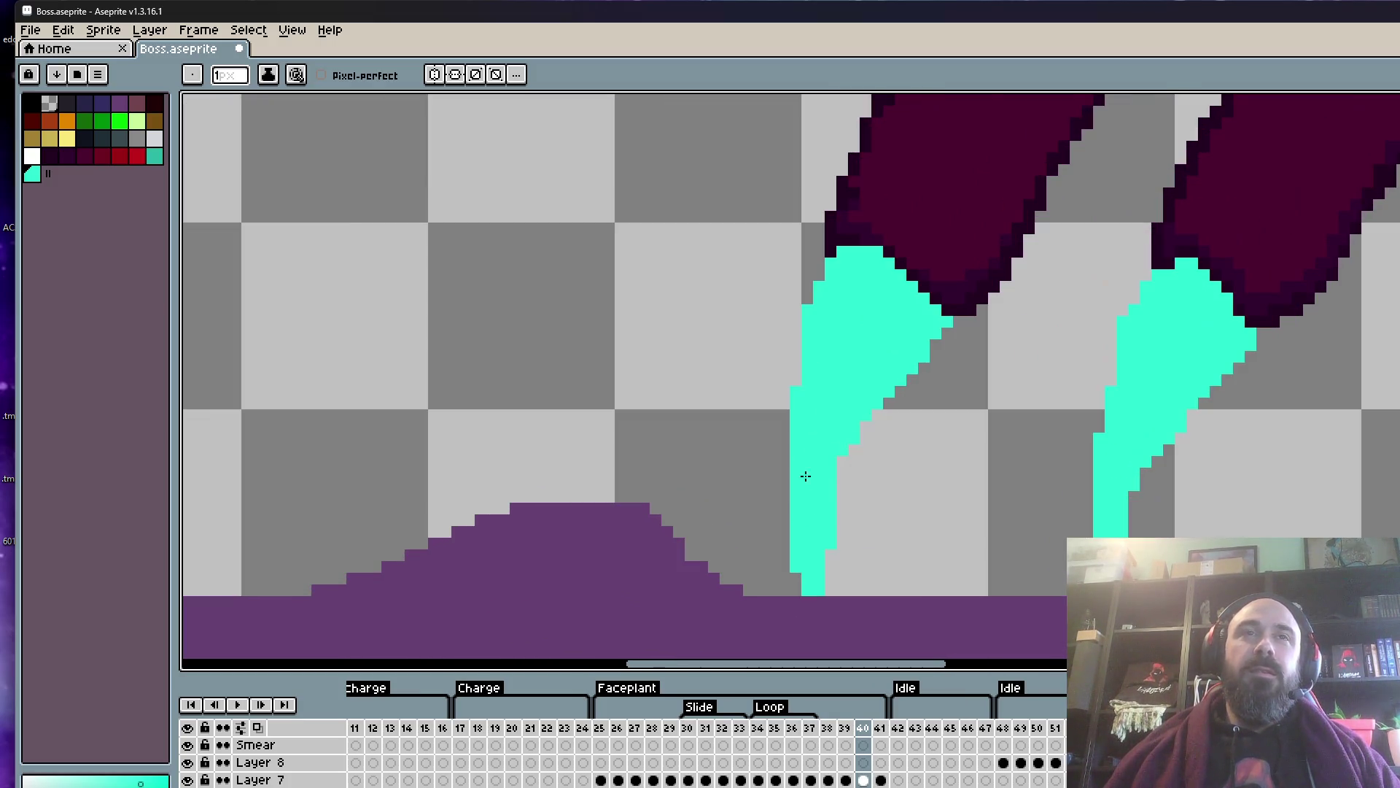
pyautogui.scroll(-1, 790, 413)
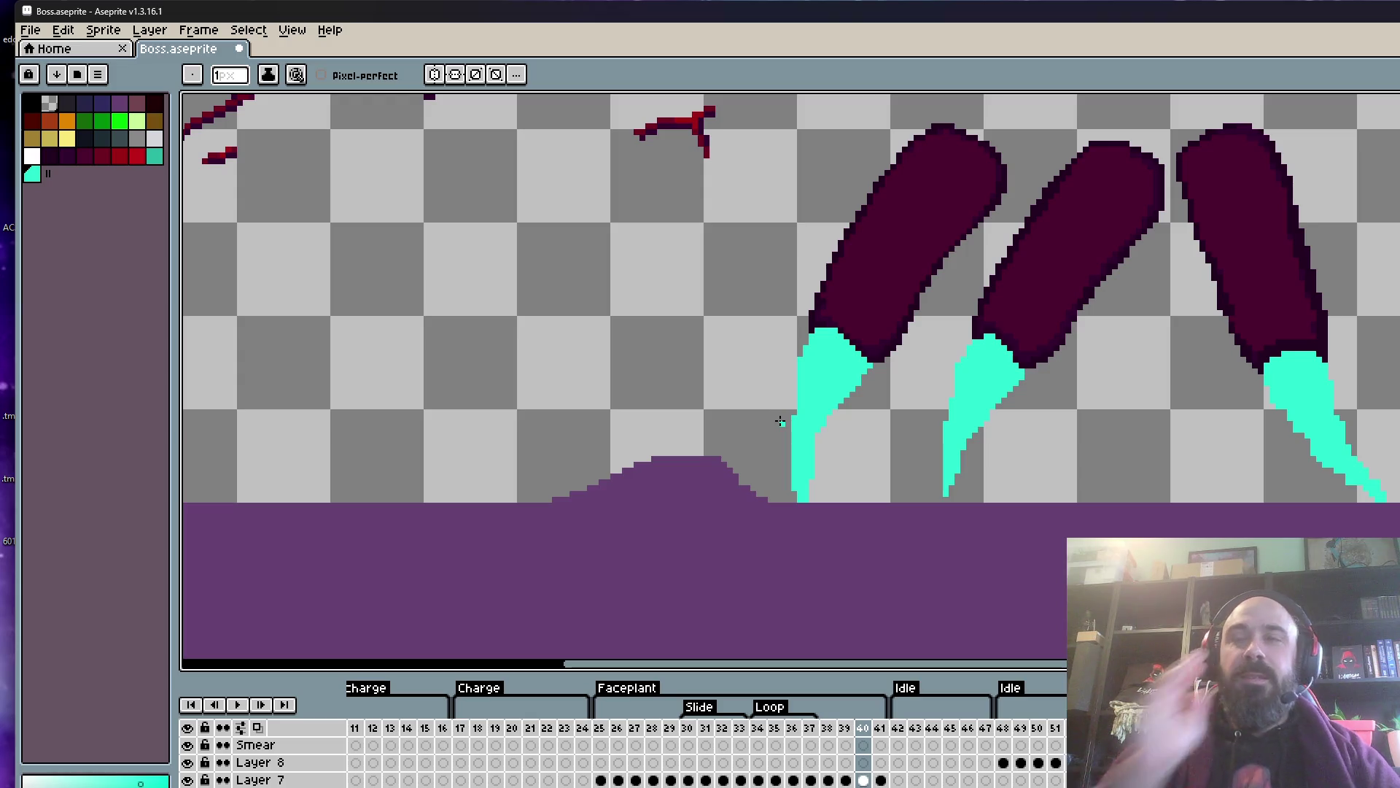
pyautogui.scroll(2, 781, 421)
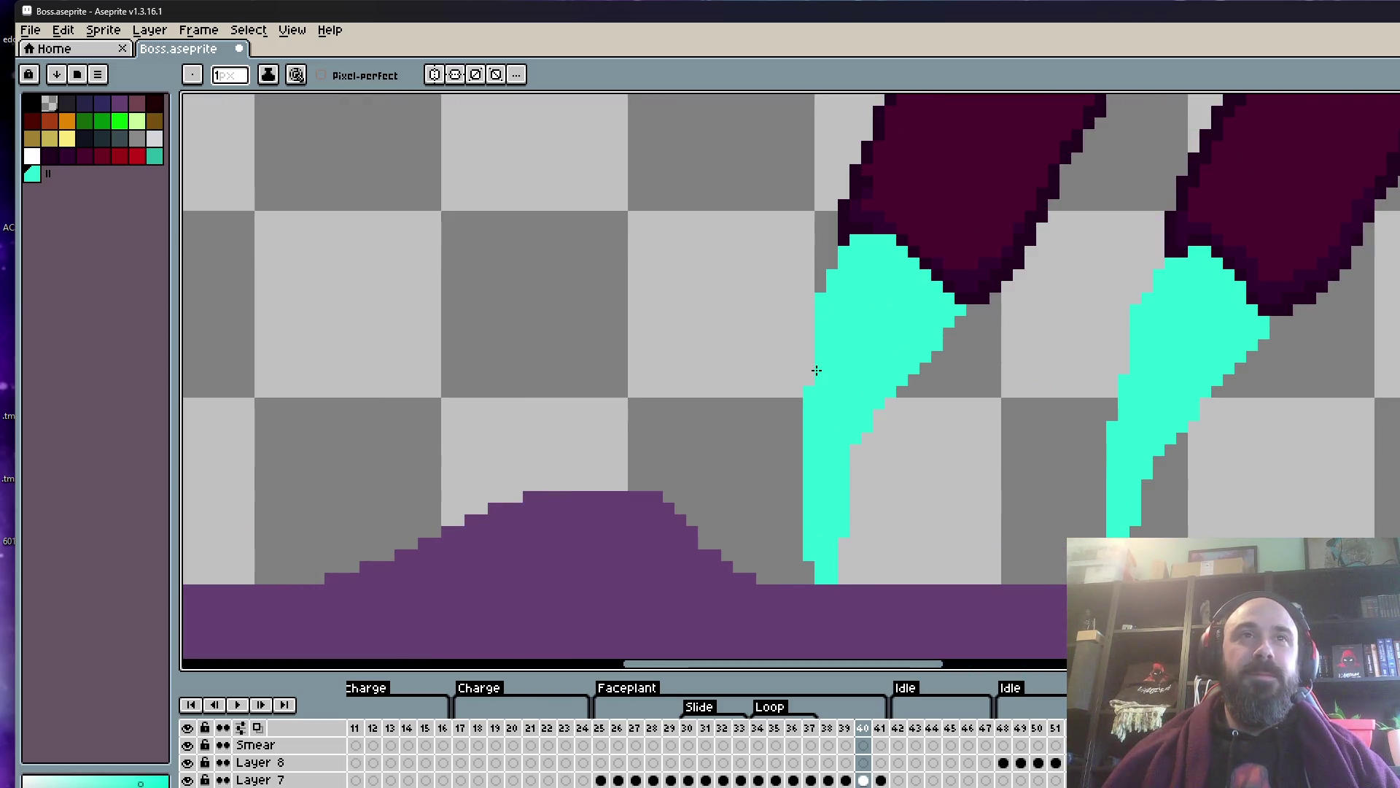
pyautogui.scroll(-3, 817, 371)
pyautogui.scroll(2, 812, 450)
pyautogui.moveTo(806, 436); pyautogui.dragTo(807, 483)
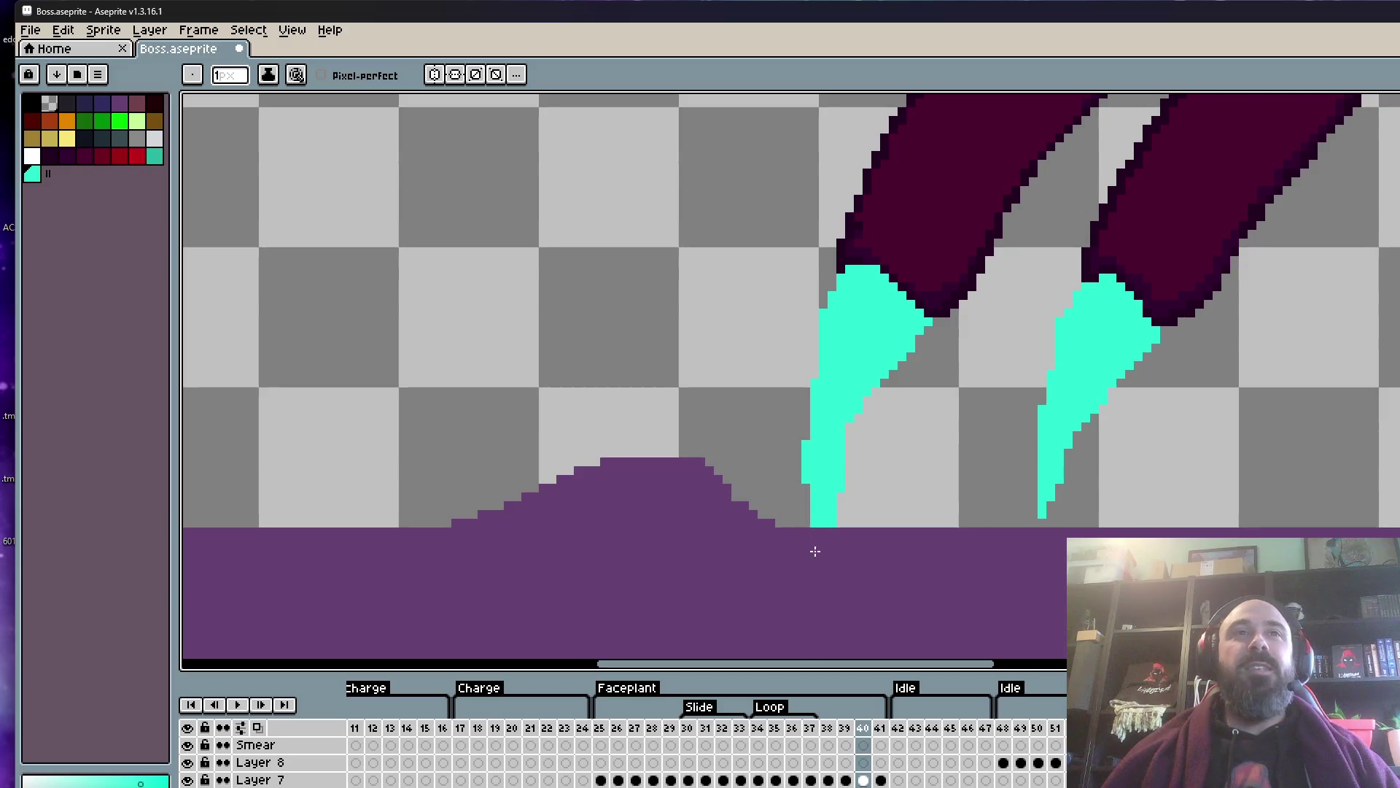
pyautogui.scroll(-2, 813, 554)
pyautogui.scroll(3, 835, 526)
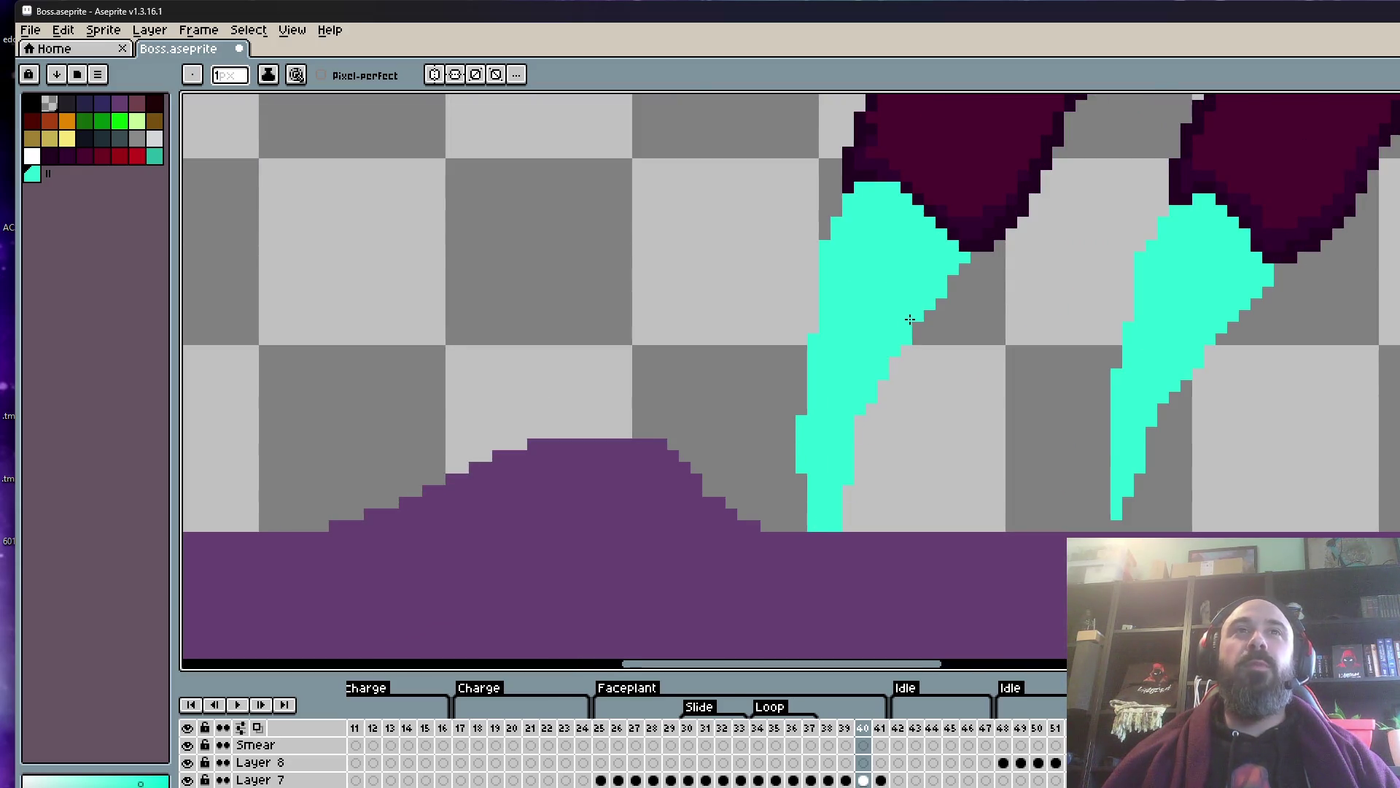
pyautogui.scroll(-3, 864, 394)
pyautogui.scroll(3, 871, 383)
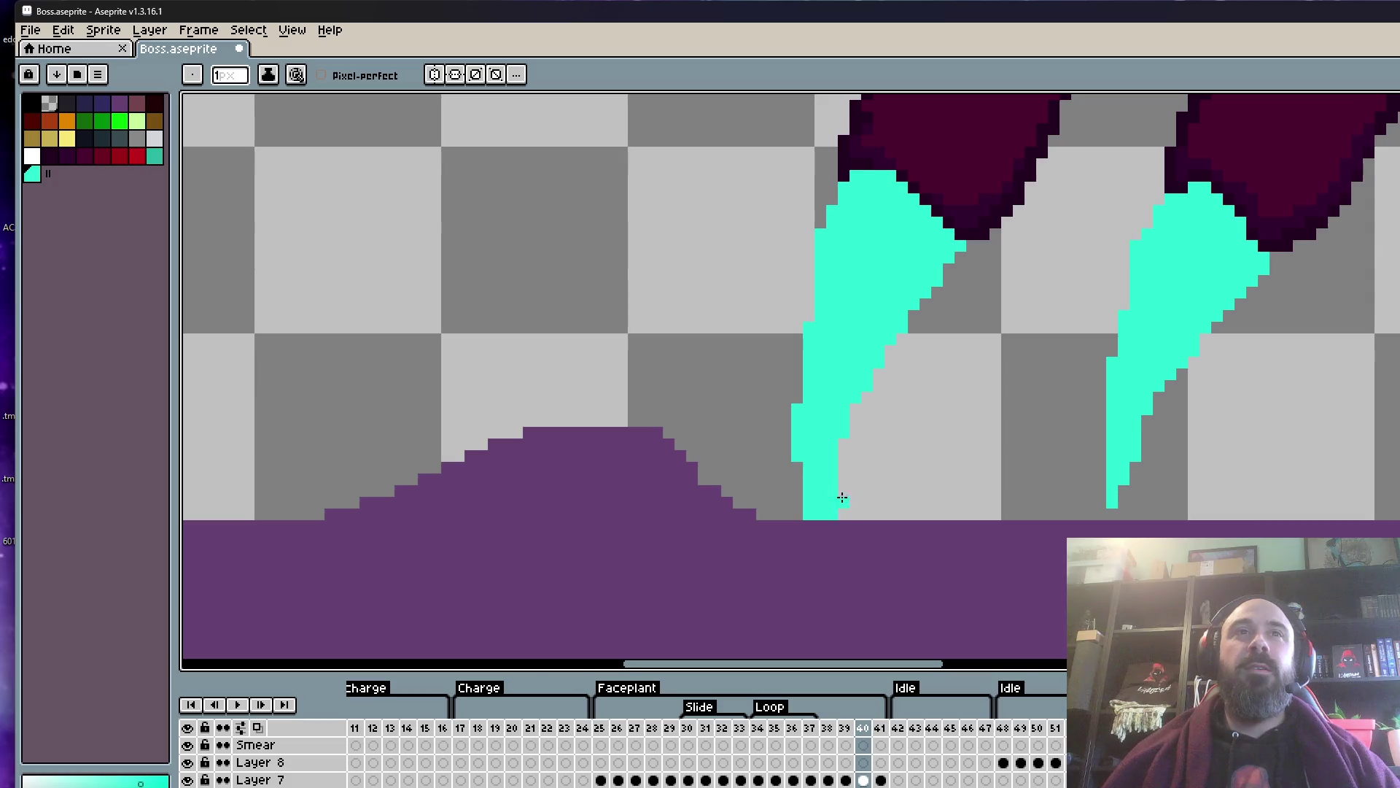
pyautogui.scroll(-3, 839, 504)
pyautogui.scroll(2, 846, 492)
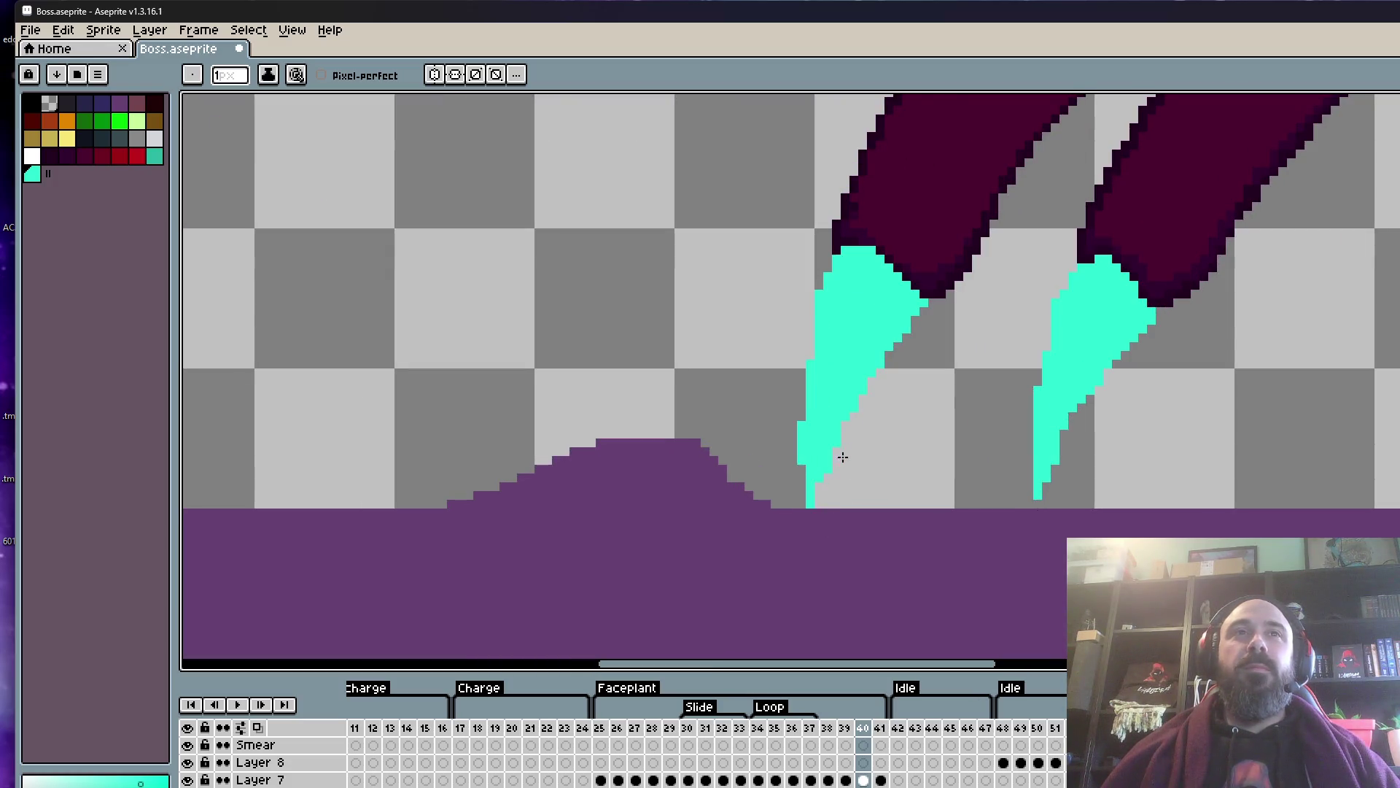
pyautogui.scroll(-1, 844, 456)
pyautogui.scroll(-1, 850, 456)
pyautogui.scroll(2, 860, 458)
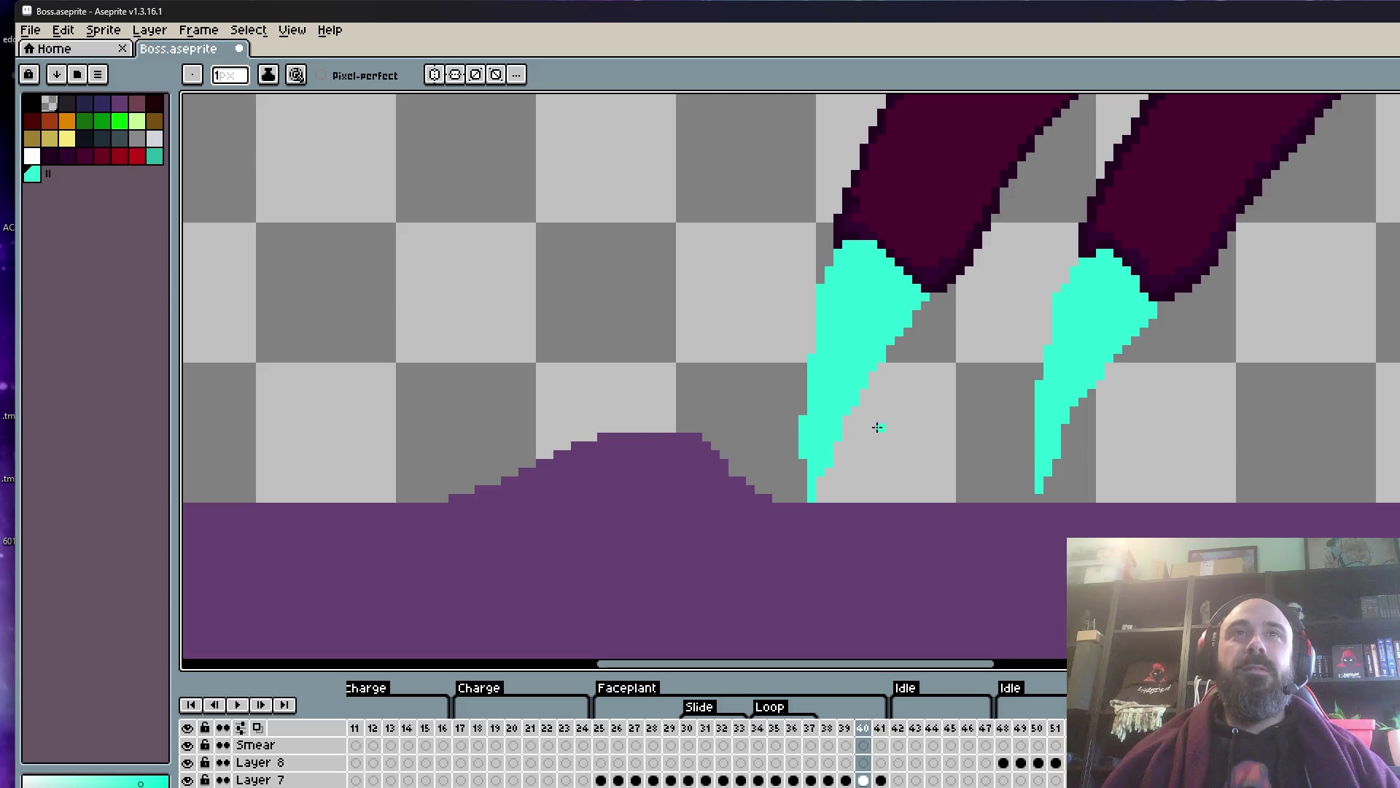
pyautogui.scroll(1, 875, 401)
pyautogui.scroll(1, 877, 371)
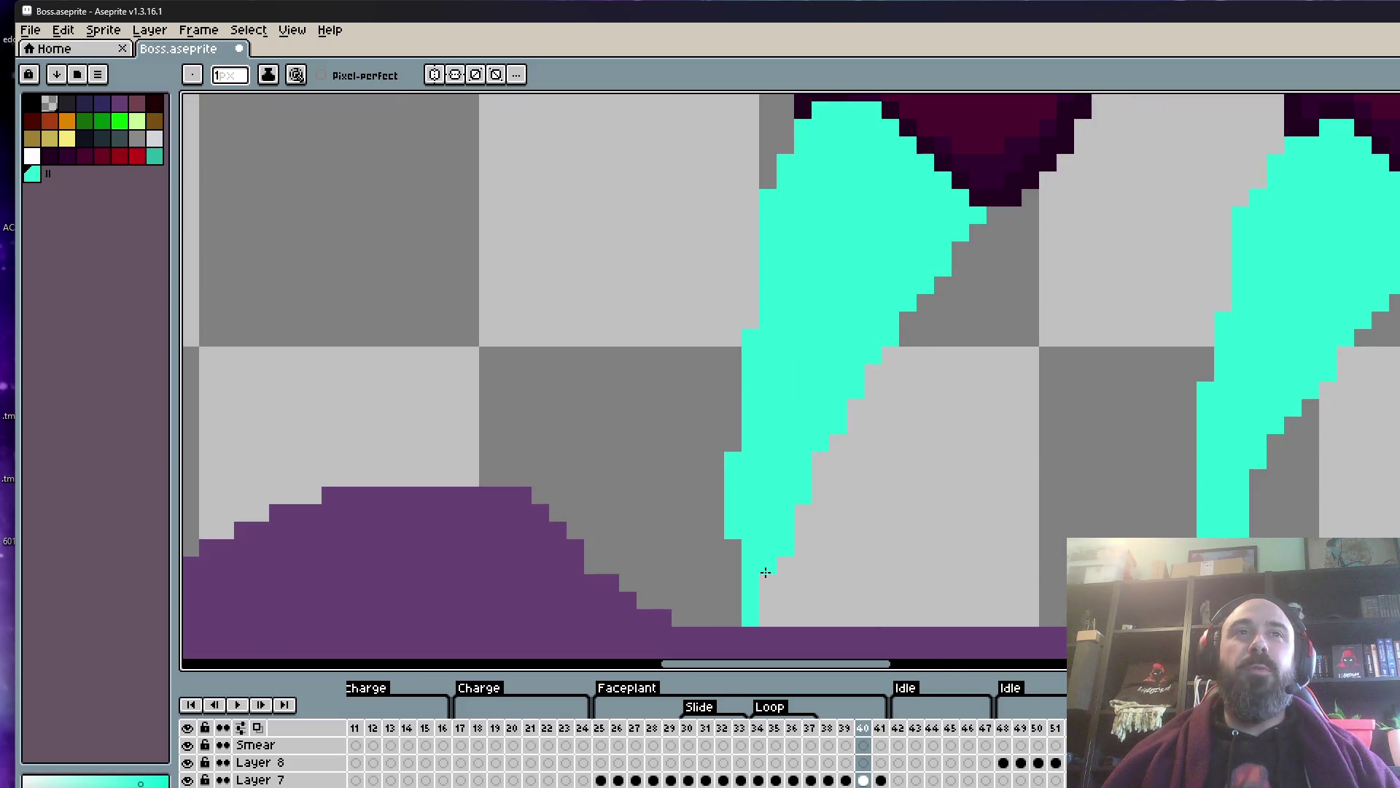
pyautogui.scroll(-2, 842, 498)
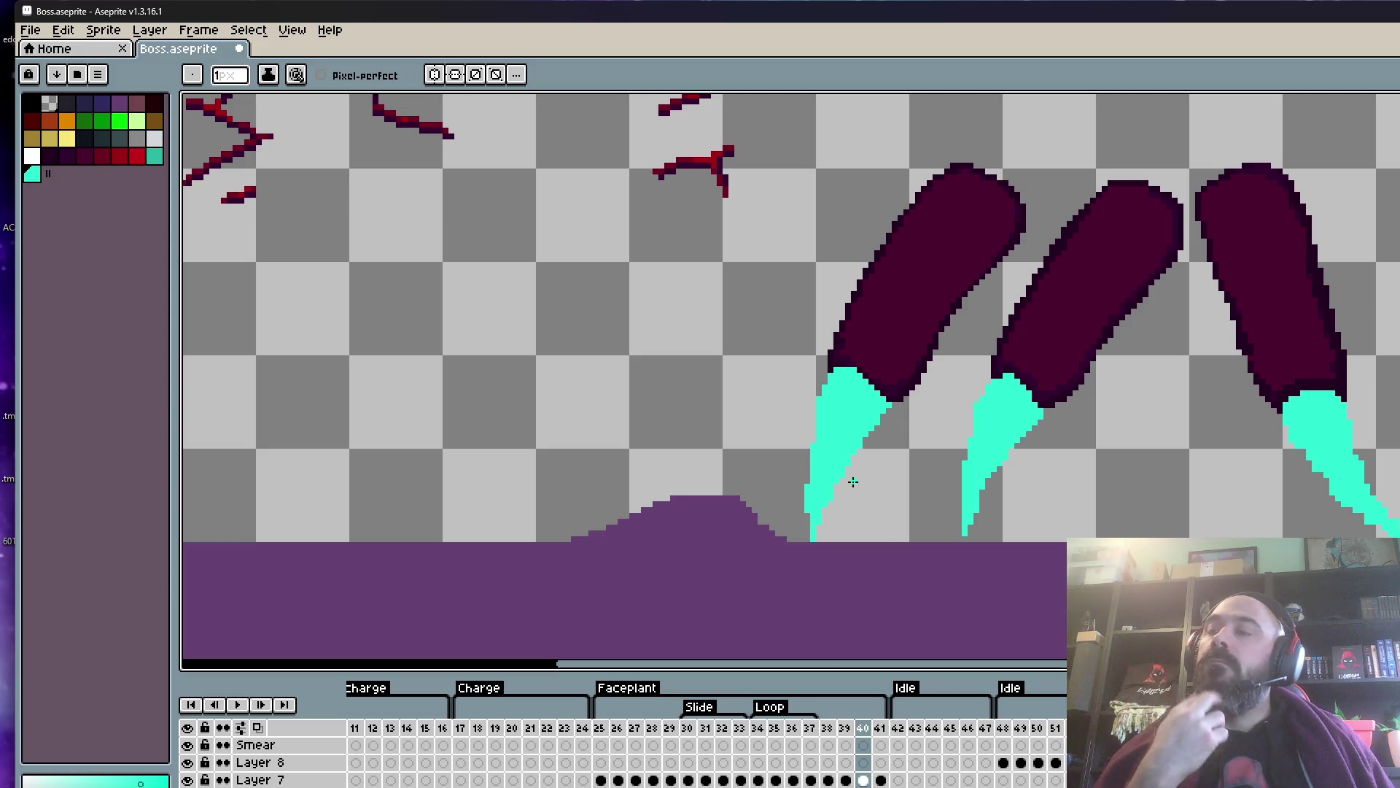
pyautogui.scroll(3, 844, 416)
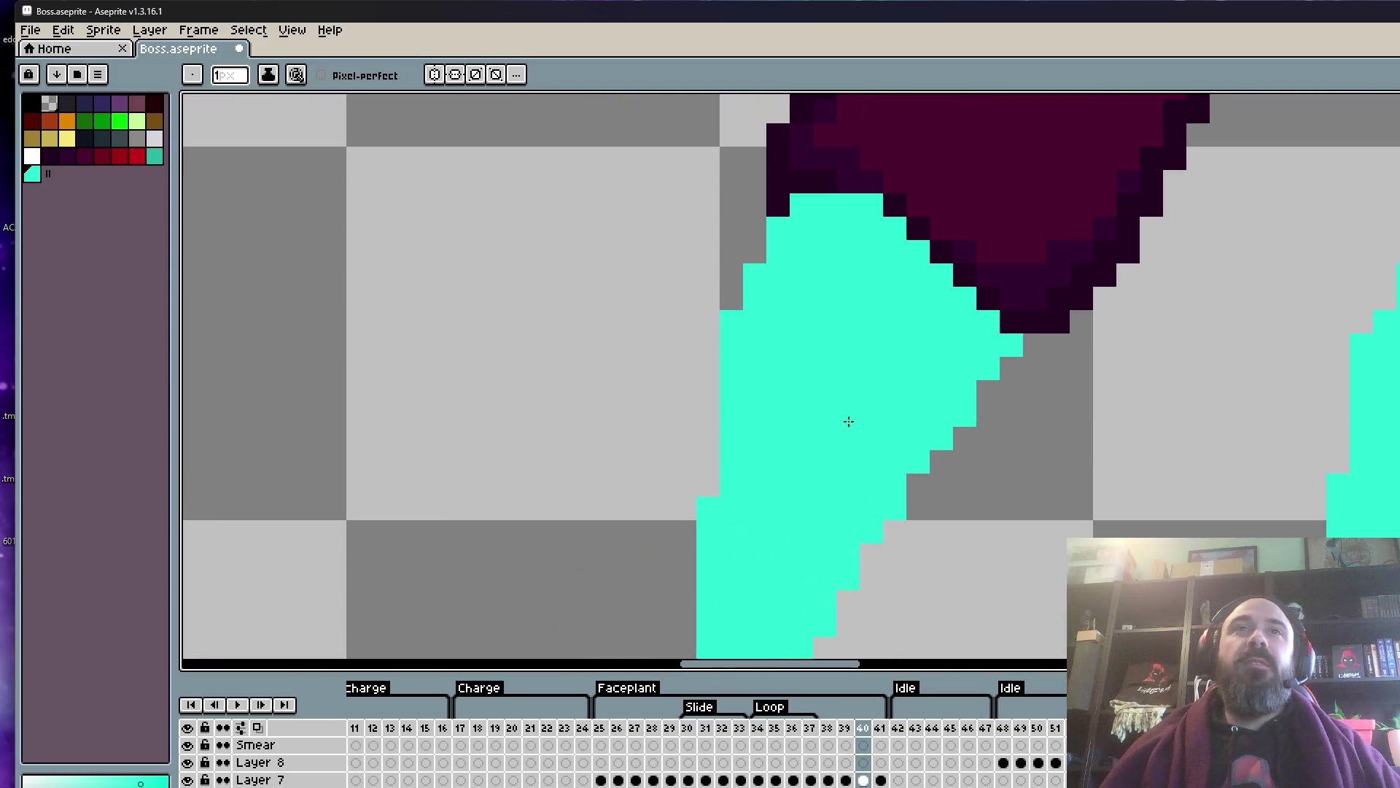
pyautogui.scroll(-2, 1188, 325)
pyautogui.scroll(2, 995, 370)
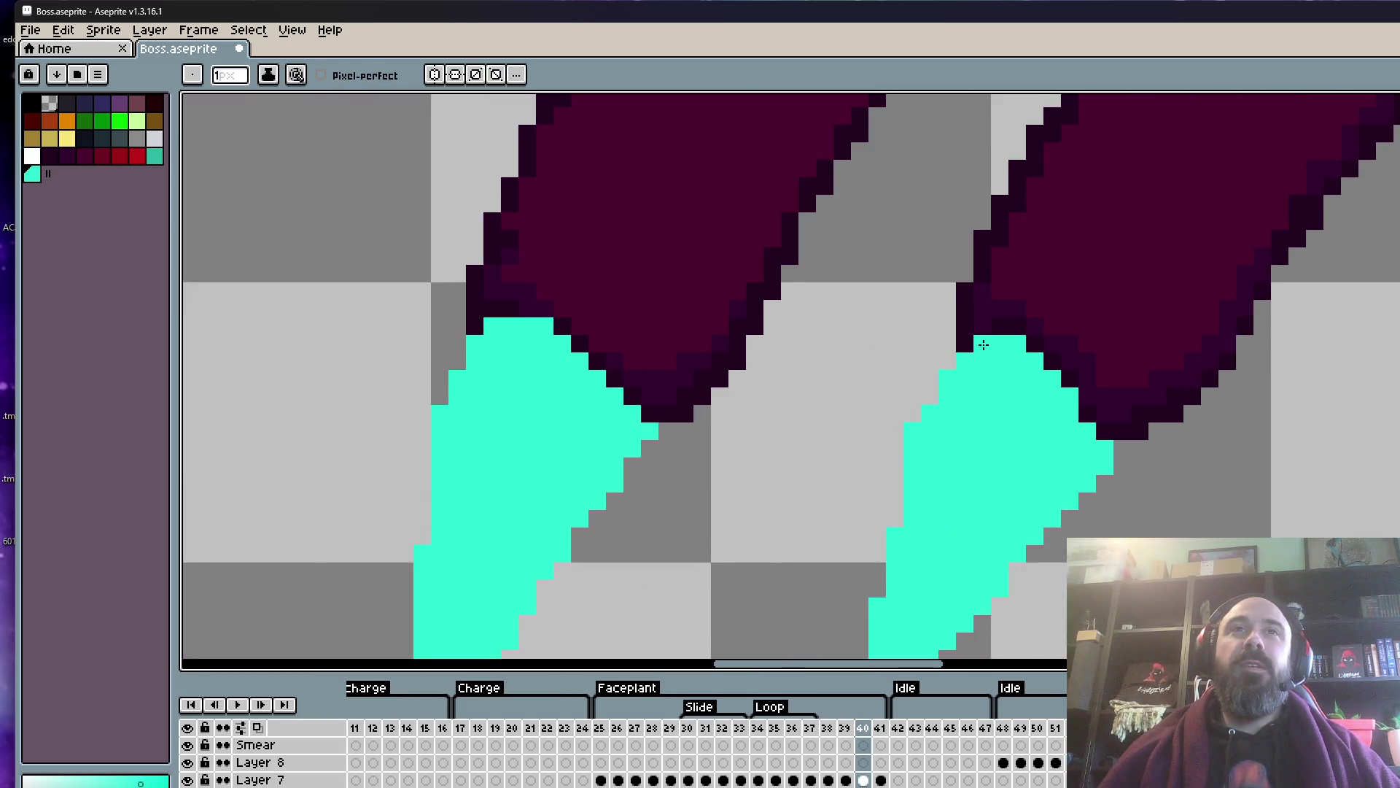
pyautogui.scroll(-1, 995, 370)
pyautogui.scroll(-1, 1006, 394)
pyautogui.scroll(2, 1020, 420)
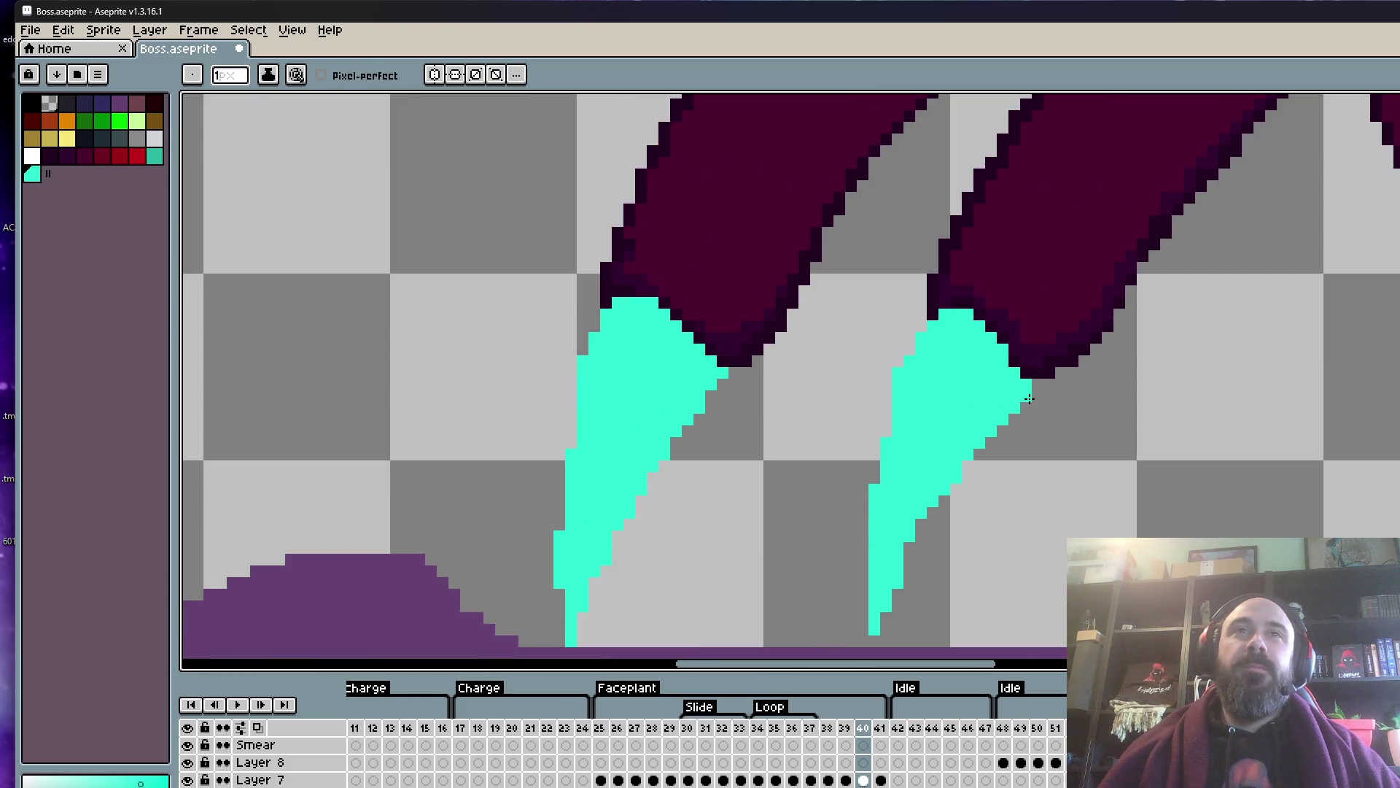
pyautogui.scroll(-4, 1000, 491)
pyautogui.scroll(3, 921, 495)
pyautogui.scroll(1, 920, 495)
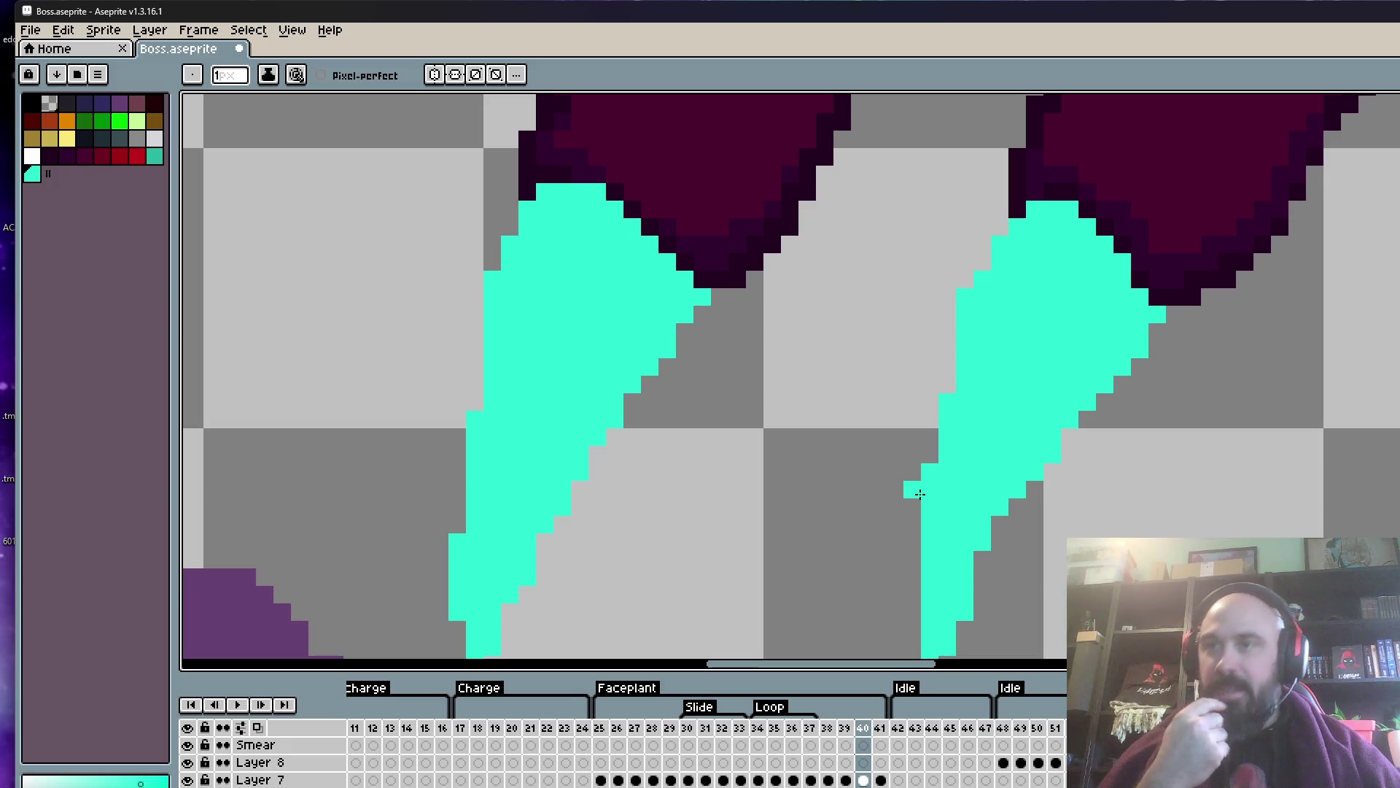
pyautogui.scroll(-4, 998, 441)
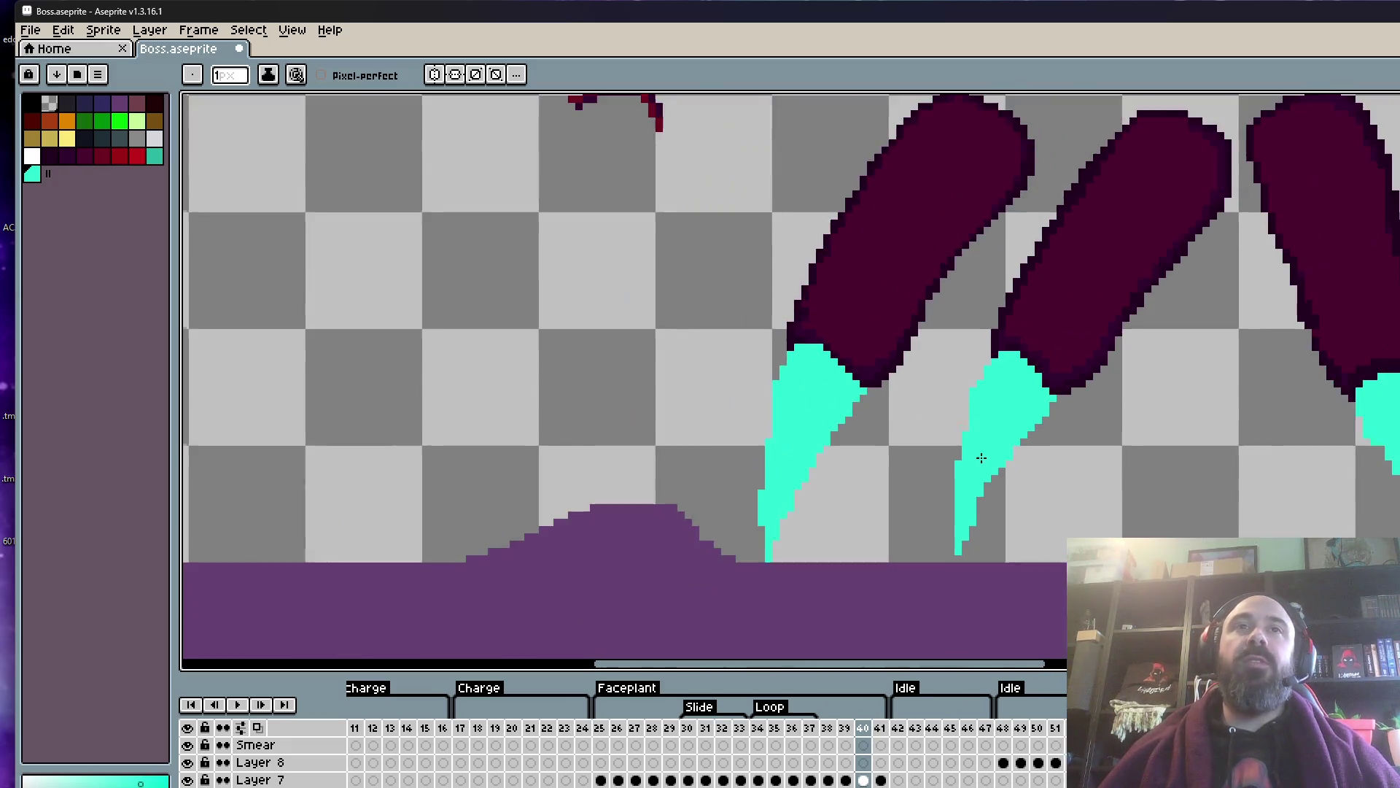
pyautogui.scroll(2, 982, 458)
pyautogui.scroll(3, 982, 457)
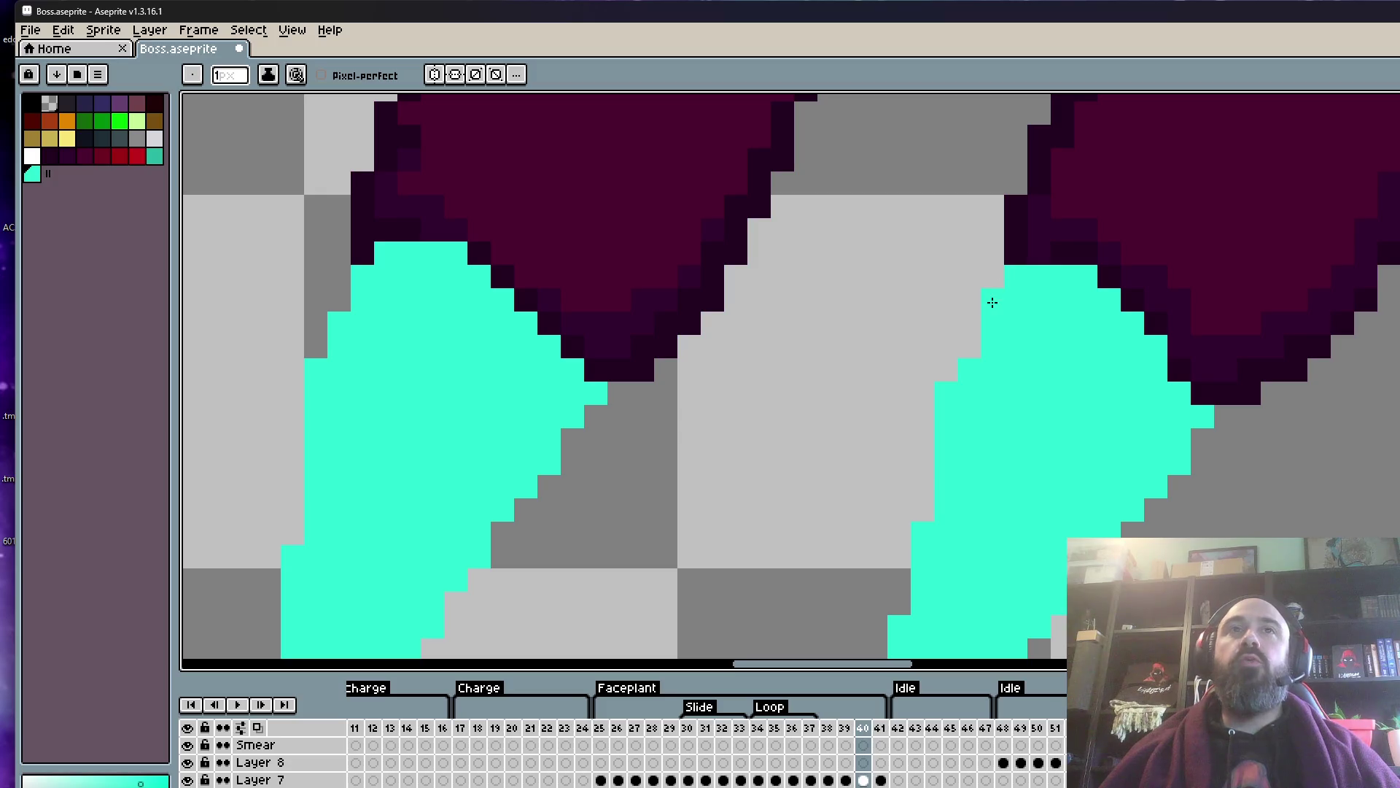
# - Add two cyan pixels to the claw tip
pyautogui.click(992, 299)
pyautogui.scroll(-1, 996, 299)
pyautogui.scroll(1, 1023, 269)
pyautogui.click(1018, 259)
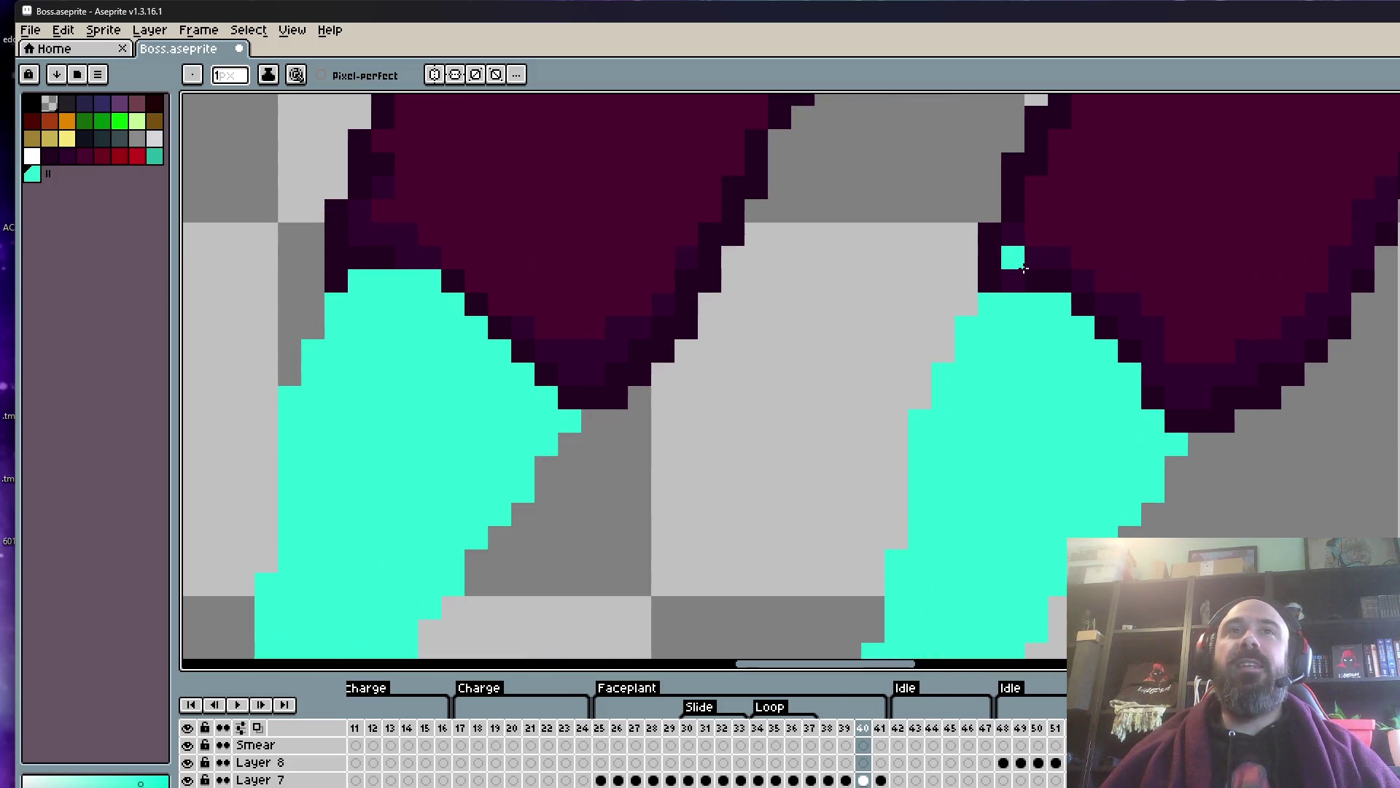
pyautogui.scroll(1, 1023, 269)
# - Outline the top edge of the cyan claw tip in the dark purple outline colour
pyautogui.keyDown('alt'); pyautogui.click(968, 274); pyautogui.keyUp('alt')
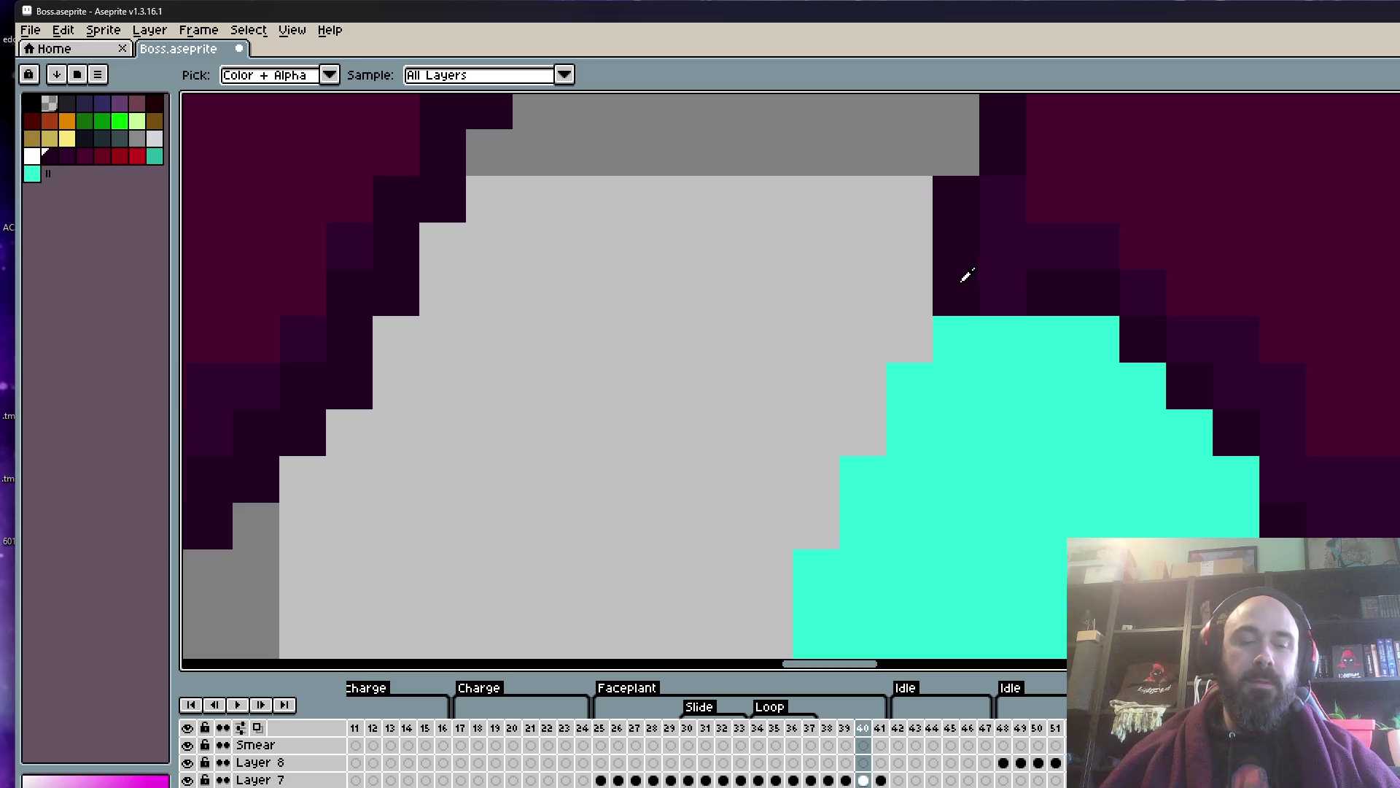
pyautogui.click(923, 332)
pyautogui.moveTo(955, 339); pyautogui.dragTo(1094, 339)
pyautogui.moveTo(1143, 386); pyautogui.dragTo(1190, 433)
pyautogui.scroll(-5, 1236, 393)
pyautogui.scroll(-1, 1156, 353)
pyautogui.scroll(3, 1156, 353)
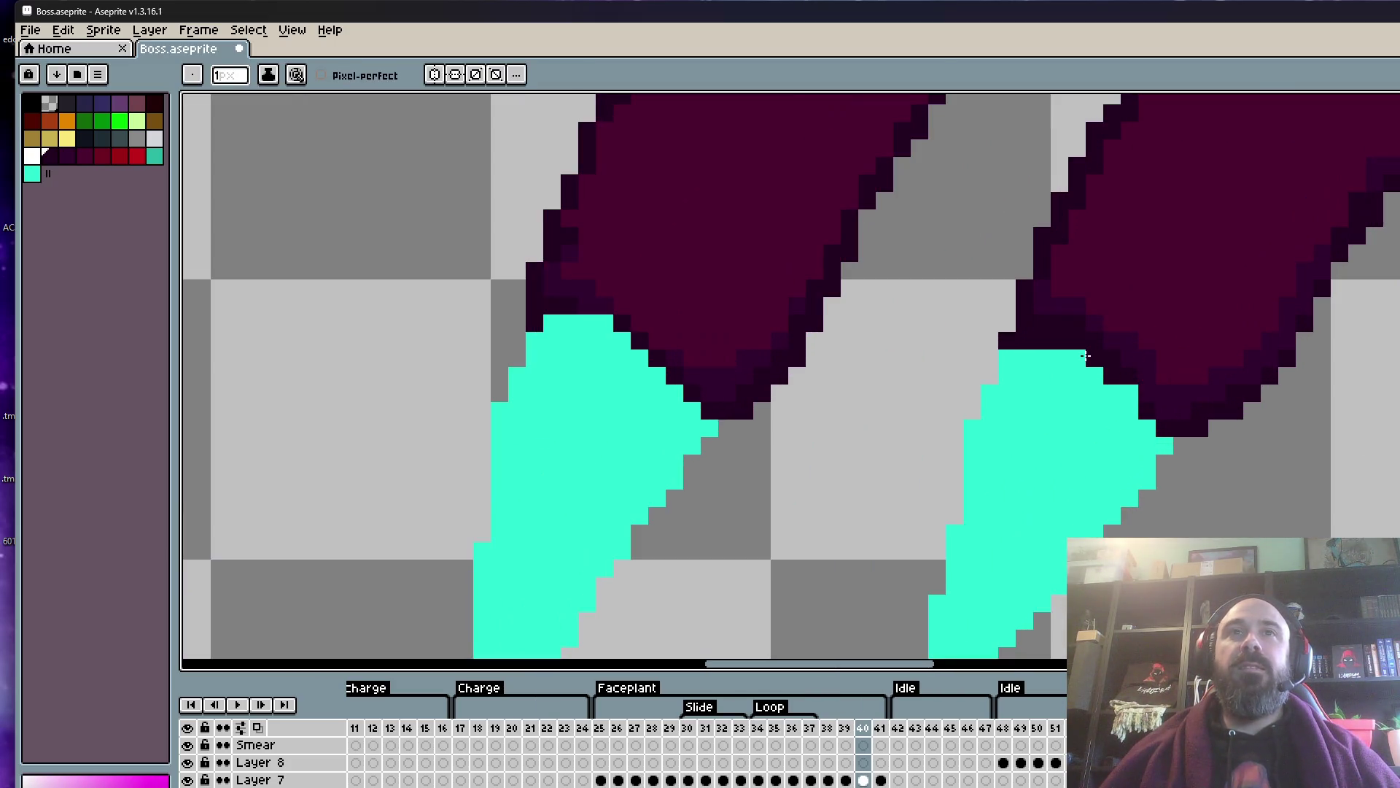
pyautogui.scroll(-3, 1185, 388)
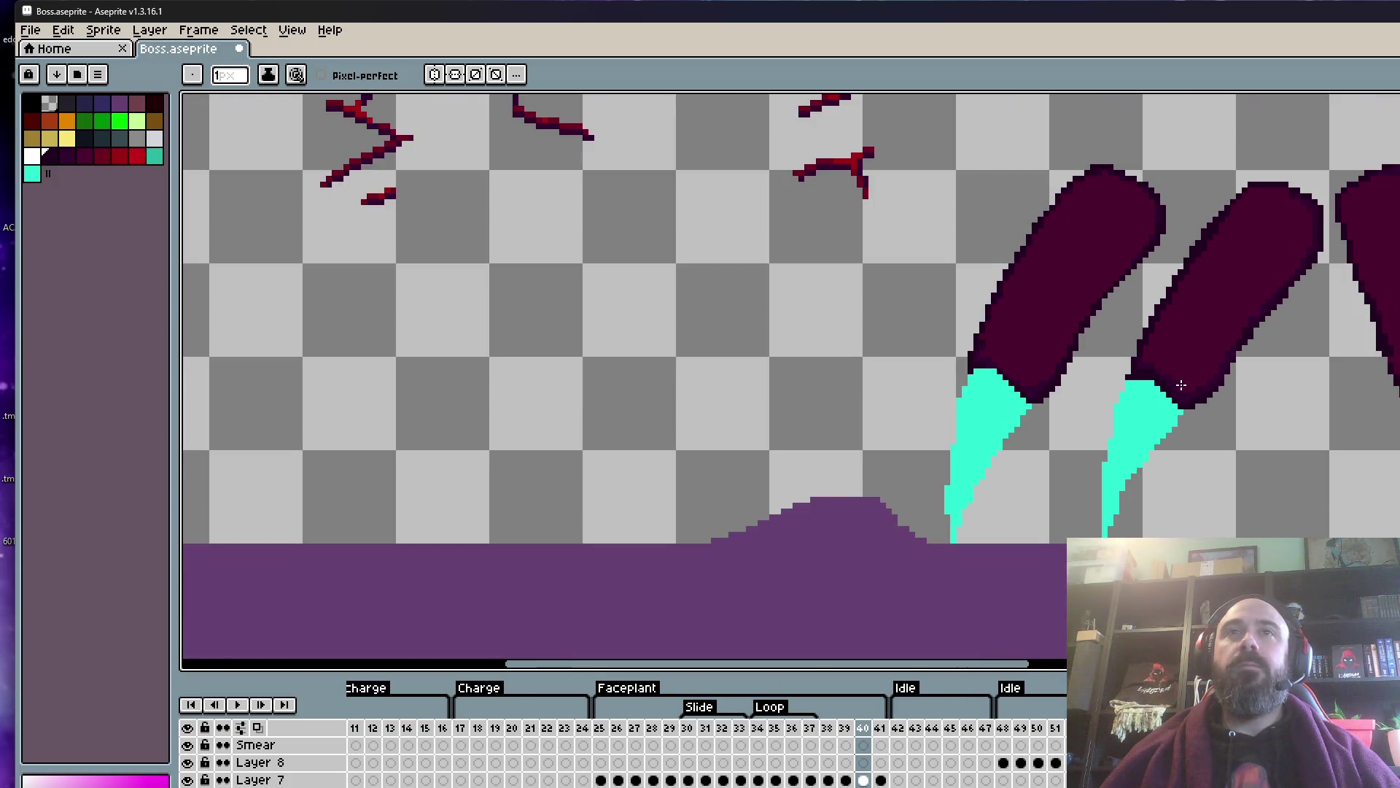
pyautogui.scroll(1, 1182, 384)
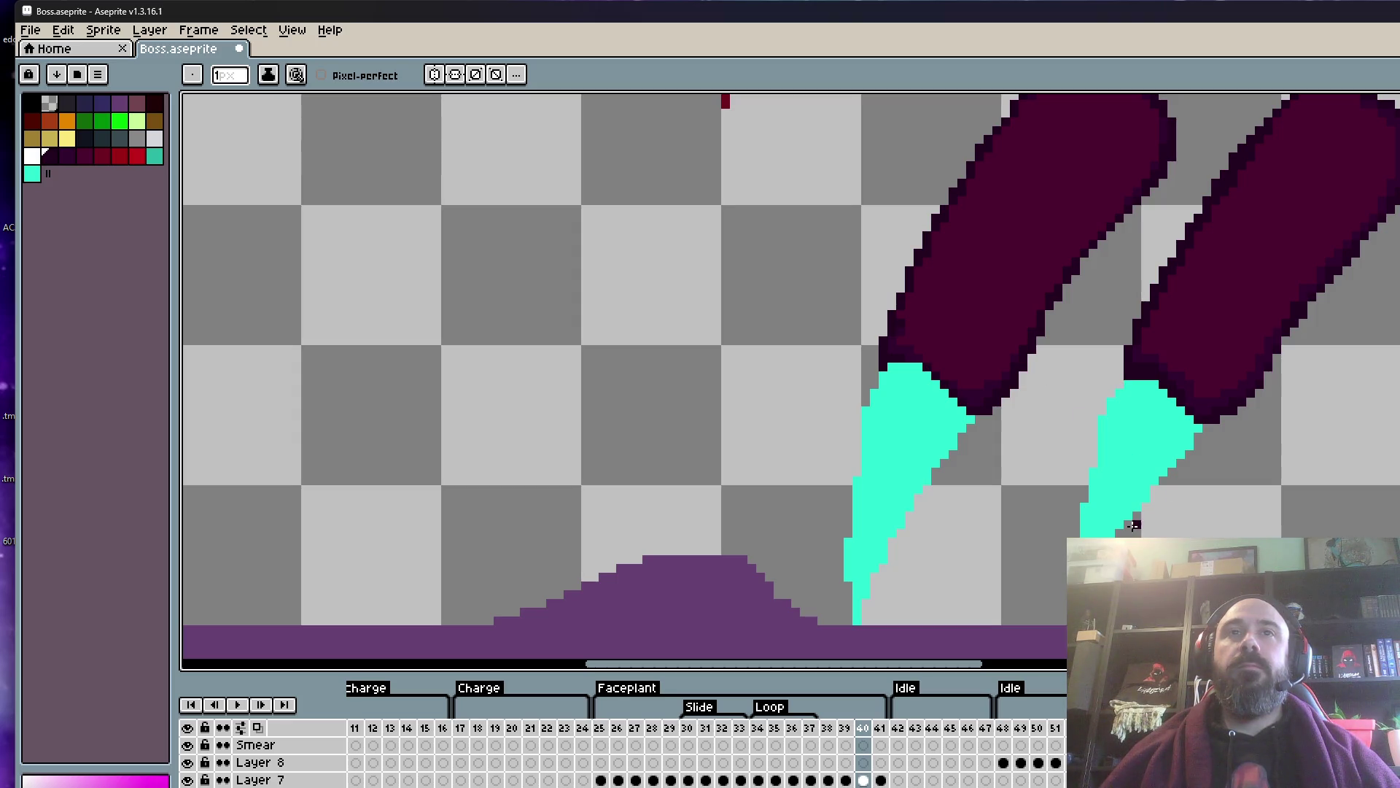
# - Trim cyan pixels off the claw's lower-right edge using the sampled cyan colour
pyautogui.press('space')
pyautogui.scroll(-1, 1225, 455)
pyautogui.moveTo(1226, 455); pyautogui.dragTo(1147, 447)
pyautogui.scroll(2, 1147, 447)
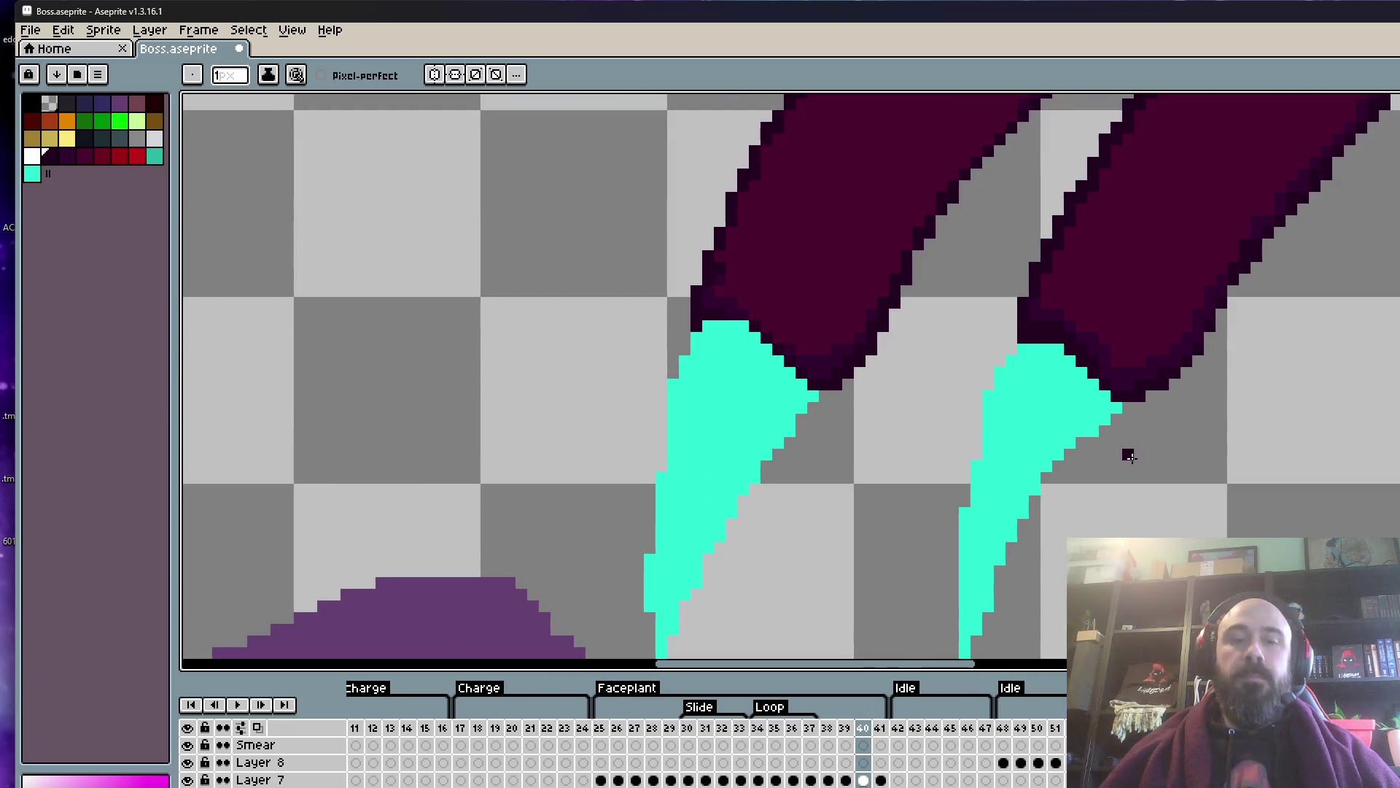
pyautogui.keyDown('alt'); pyautogui.click(1080, 426); pyautogui.keyUp('alt')
pyautogui.scroll(1, 1086, 418)
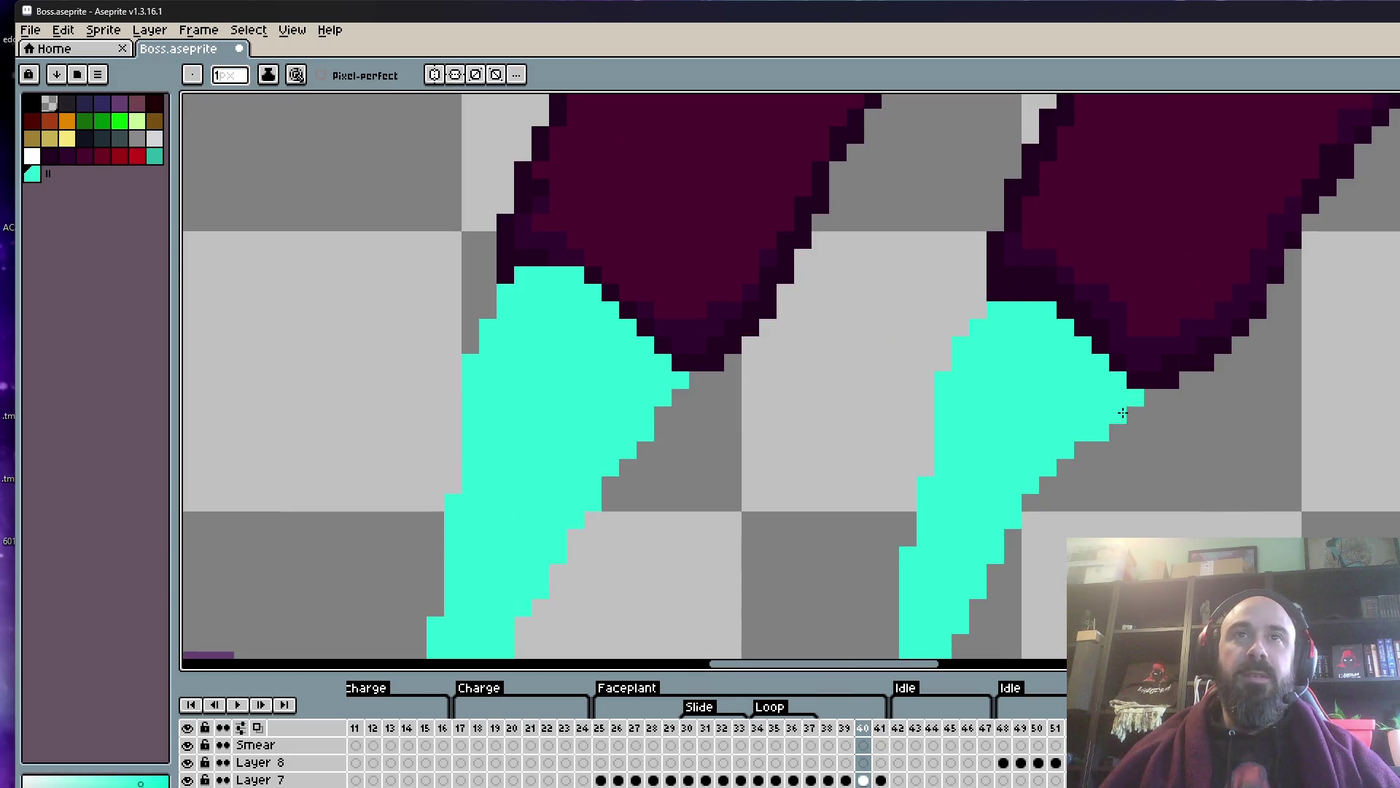
pyautogui.scroll(-2, 1029, 489)
pyautogui.press('space')
pyautogui.moveTo(1021, 448); pyautogui.dragTo(994, 397)
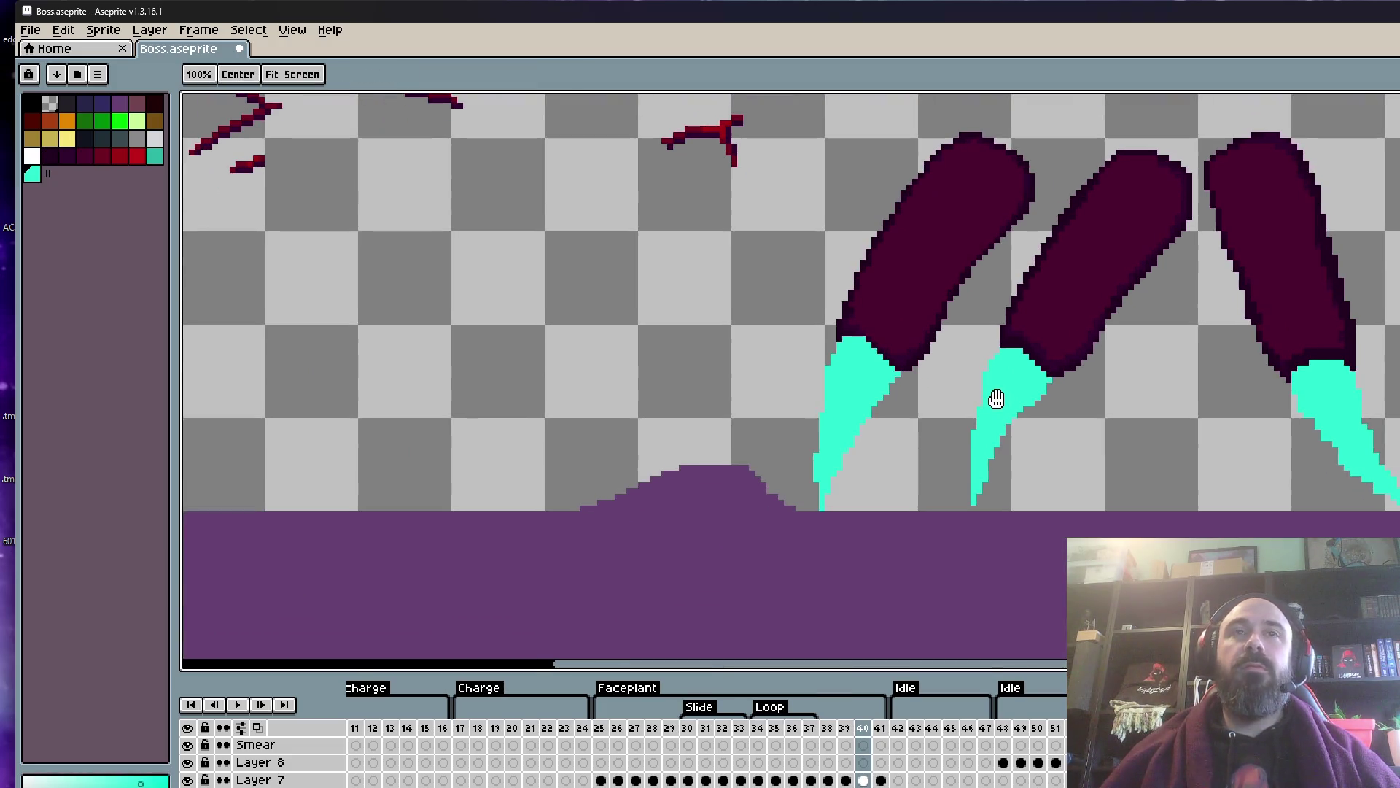
pyautogui.scroll(1, 846, 452)
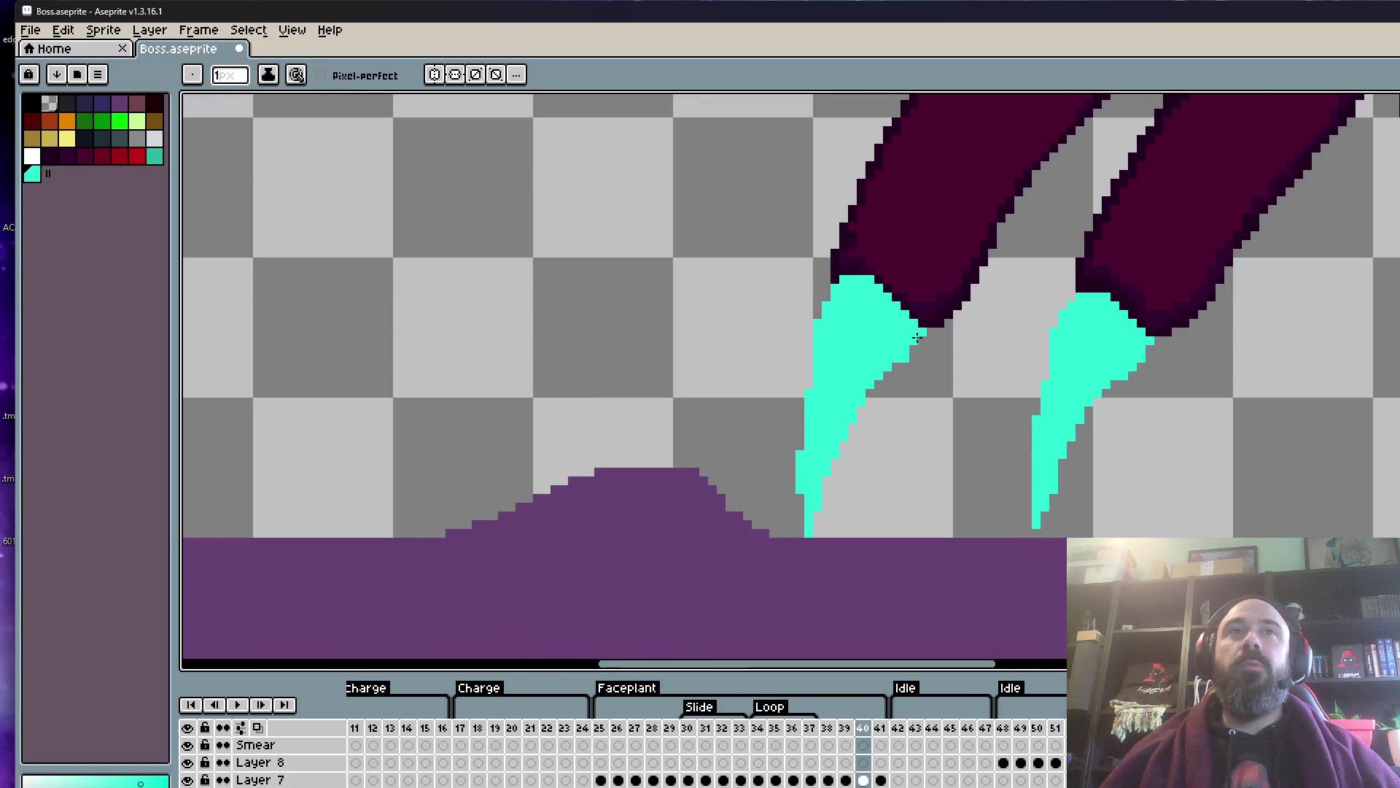
pyautogui.moveTo(928, 337); pyautogui.dragTo(879, 386)
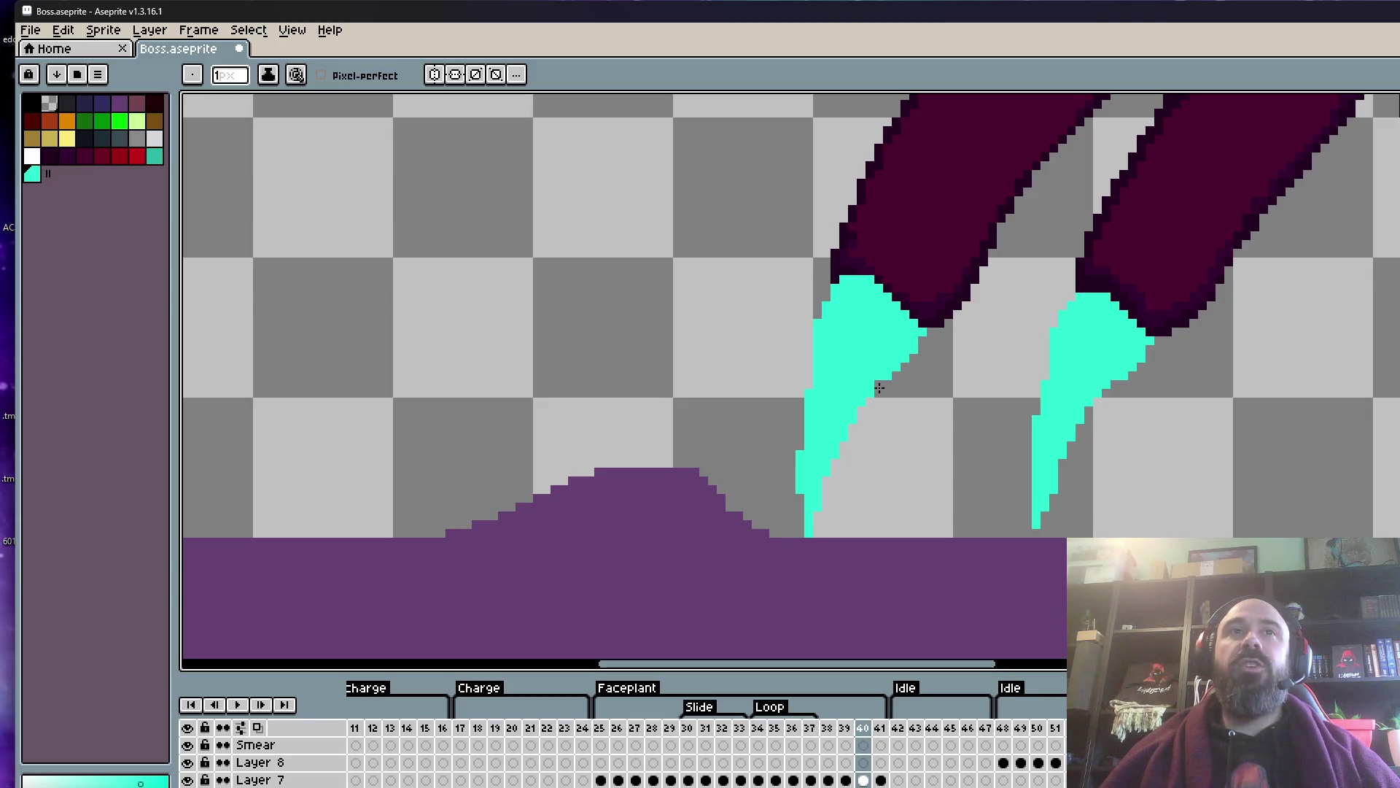
# - Widen the cyan claw tip with extra pixels along its left edge
pyautogui.scroll(-1, 835, 446)
pyautogui.scroll(-1, 821, 470)
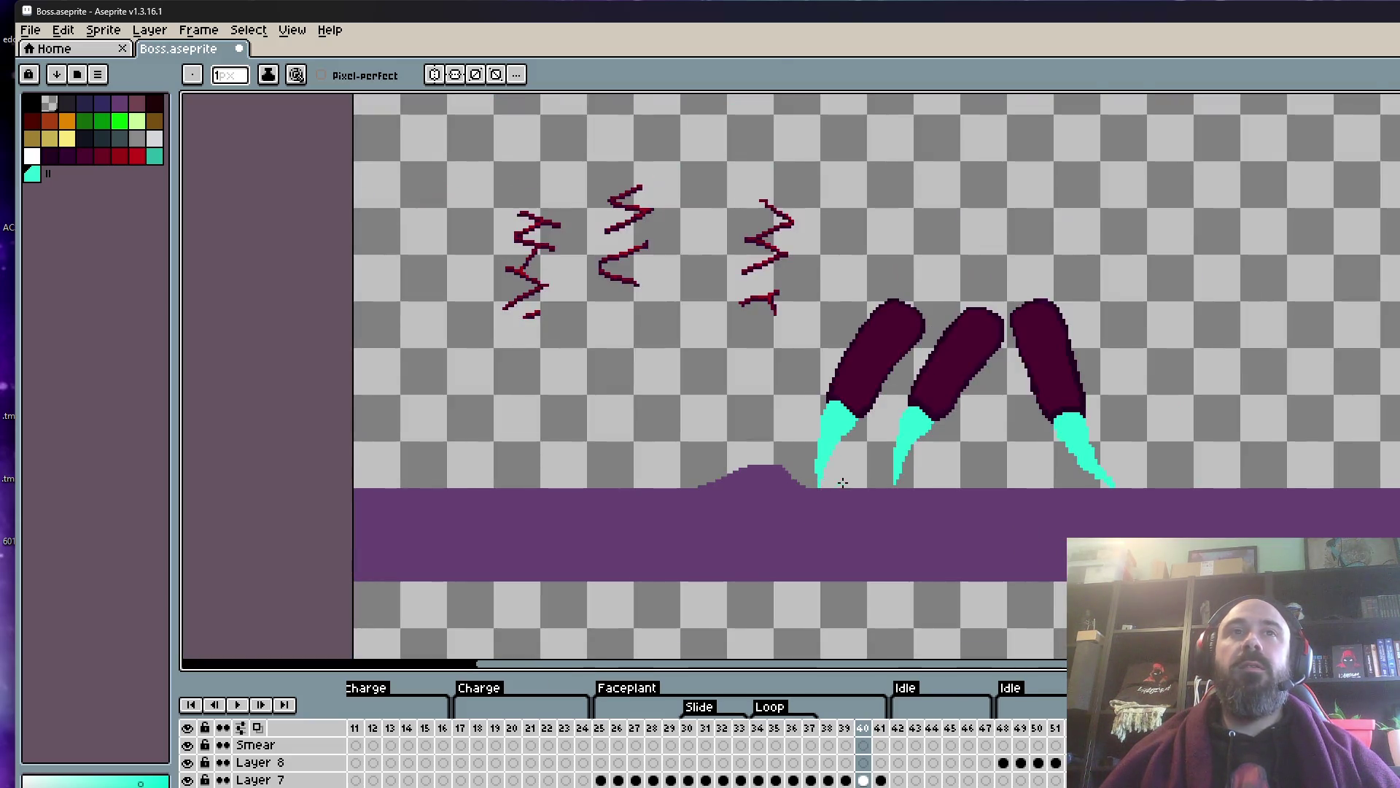
pyautogui.scroll(1, 838, 482)
pyautogui.scroll(1, 810, 445)
pyautogui.moveTo(773, 511); pyautogui.dragTo(771, 528)
pyautogui.moveTo(764, 459); pyautogui.dragTo(764, 536)
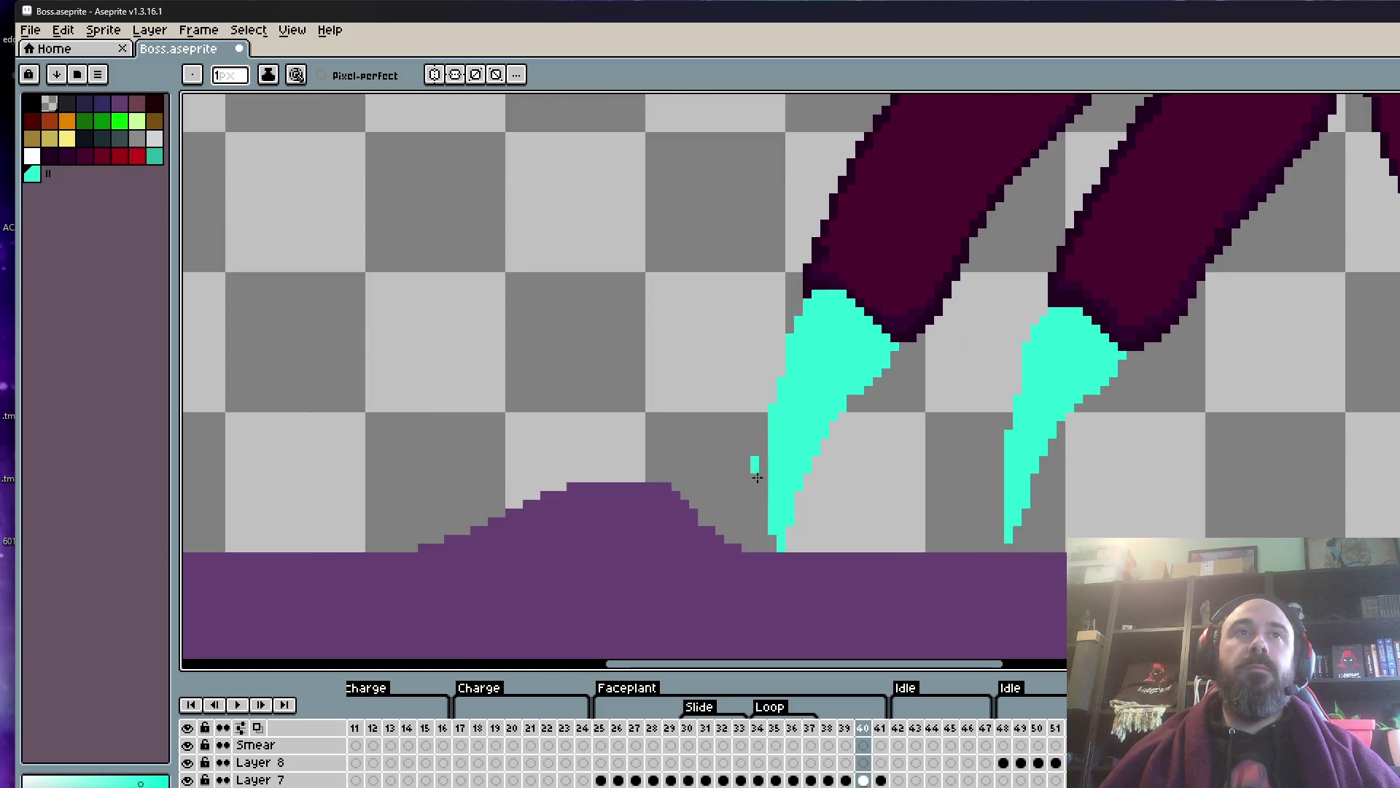
# - Add a cyan pixel so the right claw tip reaches toward the ground
pyautogui.scroll(-1, 797, 542)
pyautogui.scroll(-2, 798, 543)
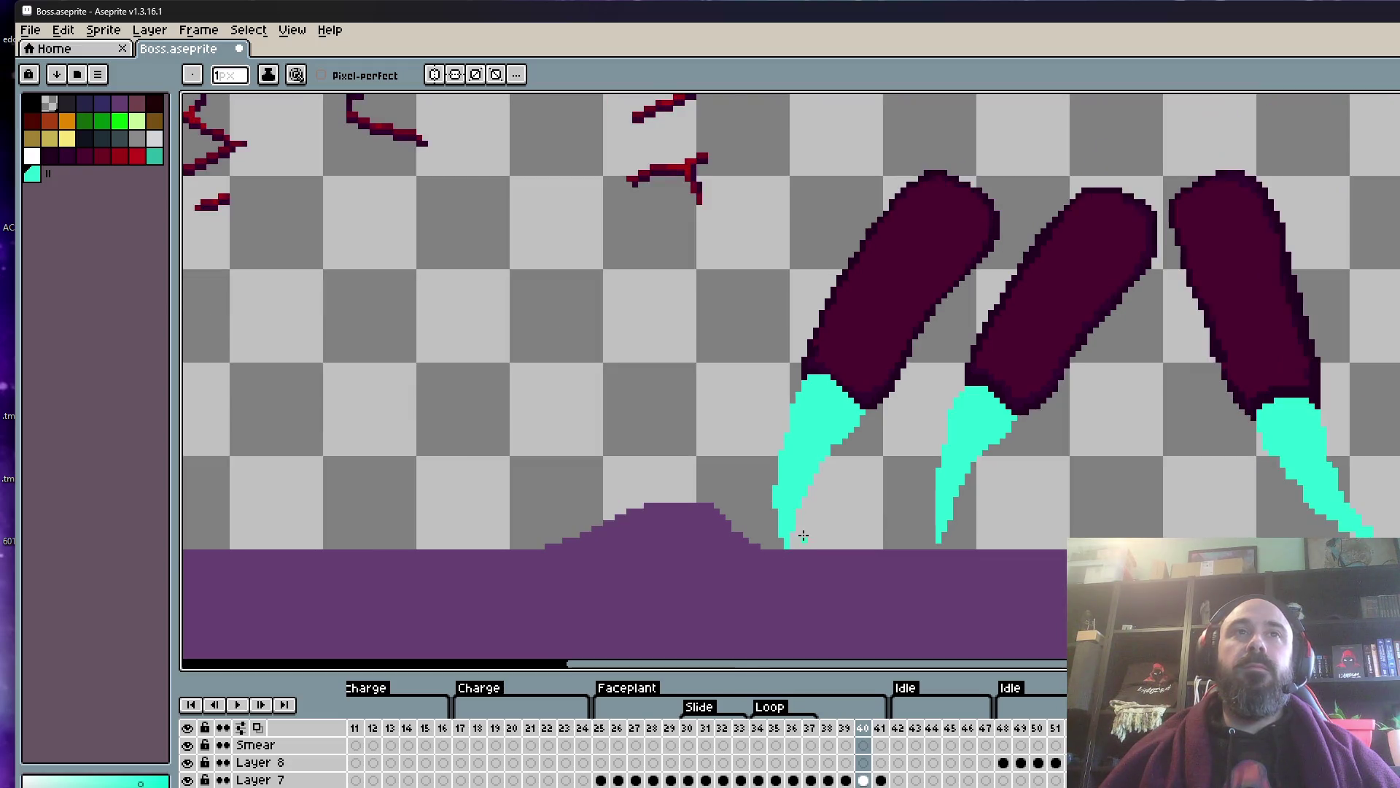
pyautogui.scroll(-1, 798, 542)
pyautogui.scroll(3, 801, 545)
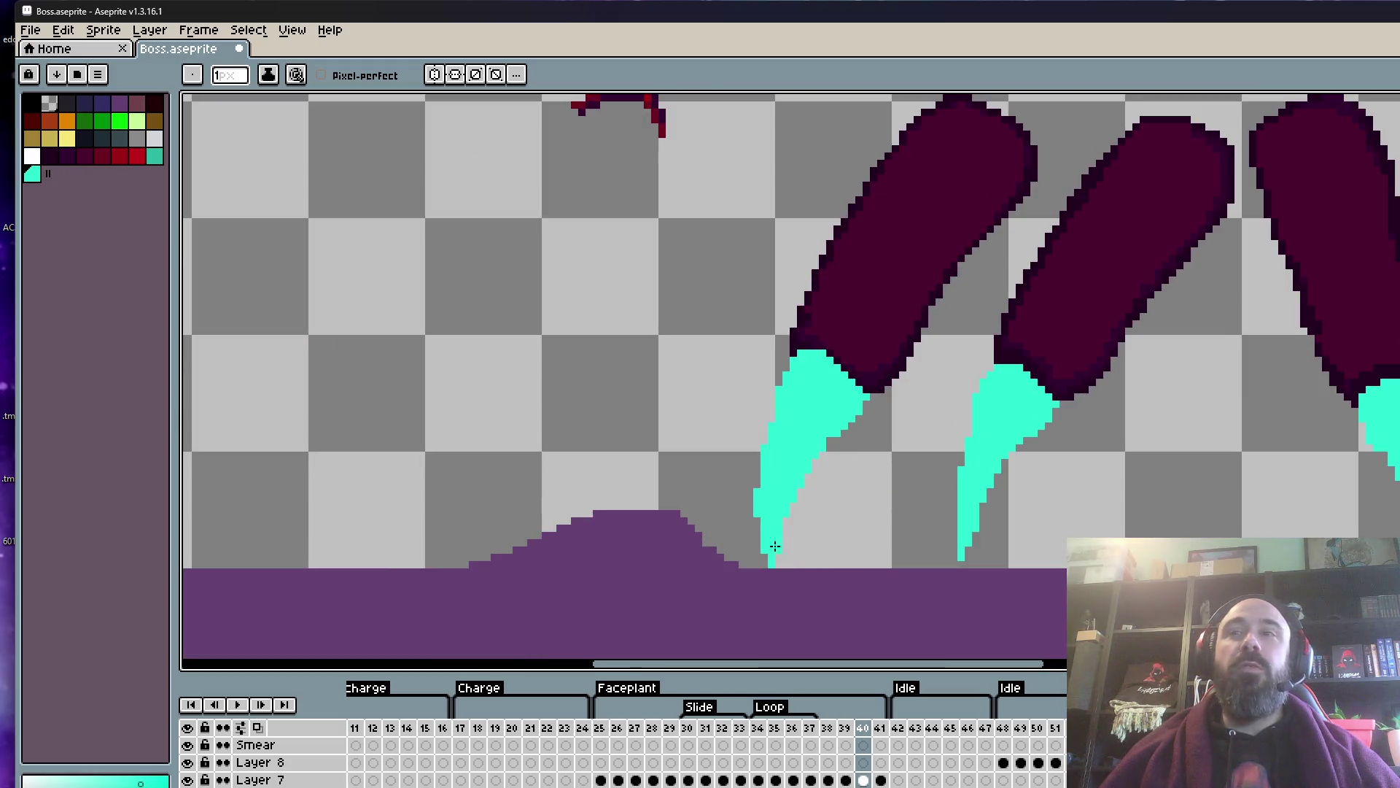
pyautogui.scroll(1, 875, 391)
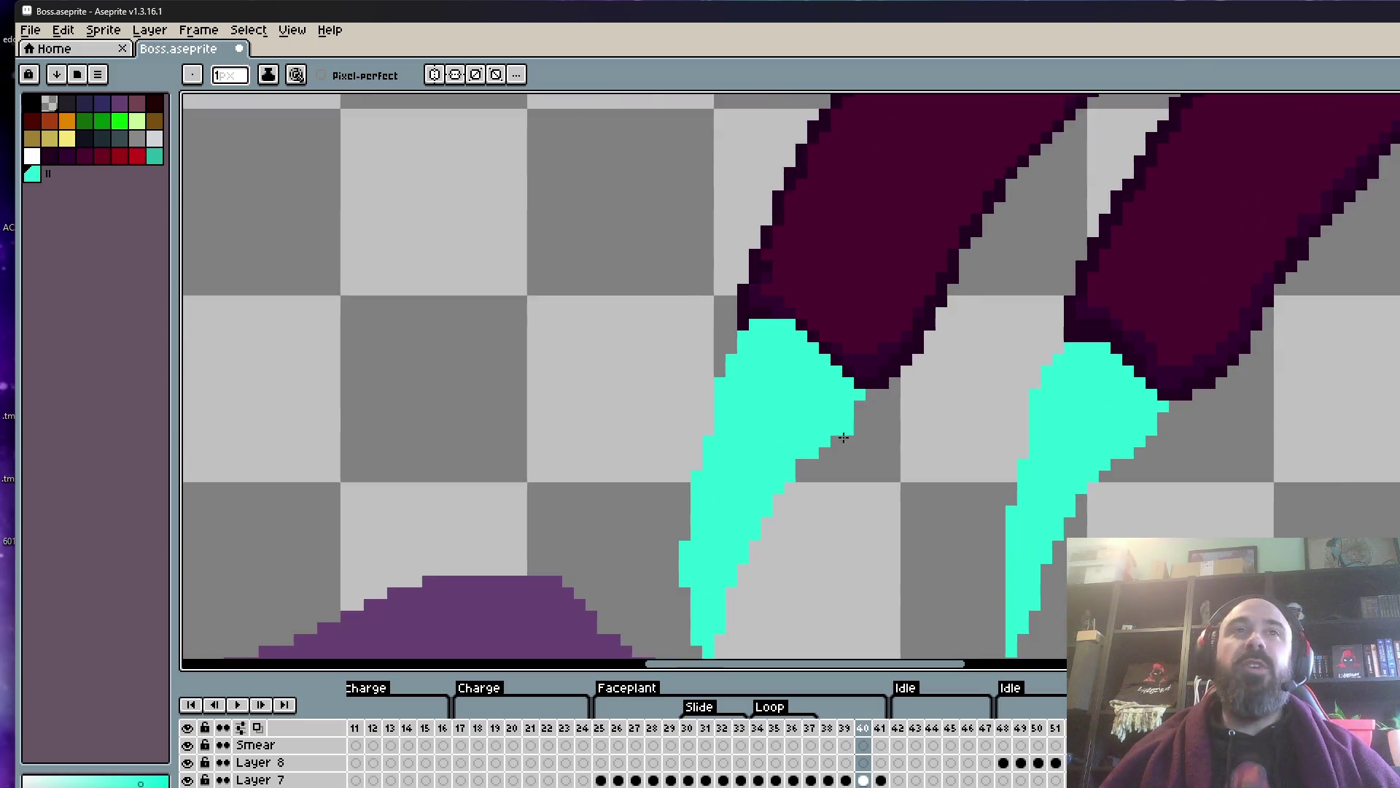
pyautogui.scroll(2, 839, 409)
pyautogui.scroll(-3, 782, 459)
pyautogui.press('space')
pyautogui.scroll(3, 782, 398)
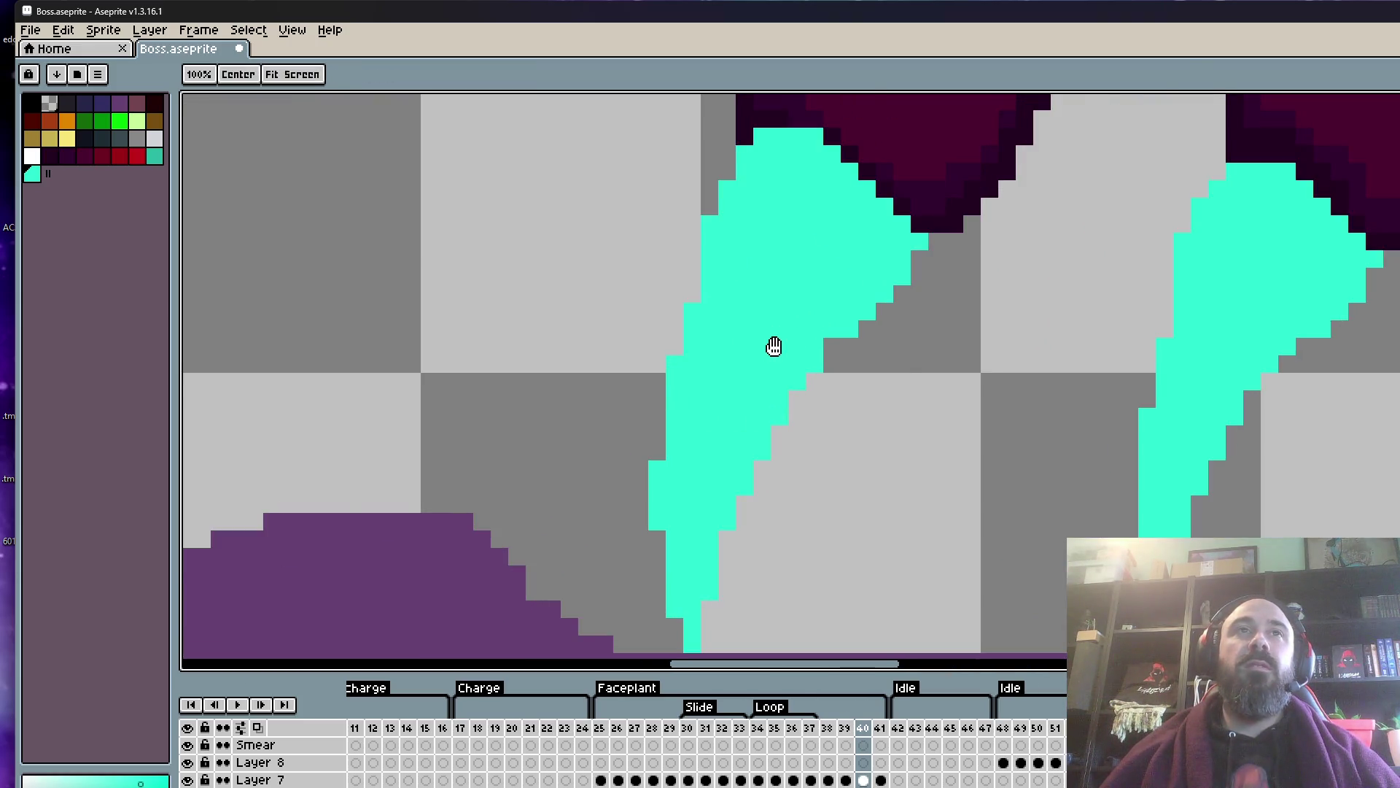
pyautogui.scroll(-3, 772, 344)
pyautogui.scroll(1, 737, 335)
pyautogui.scroll(1, 723, 333)
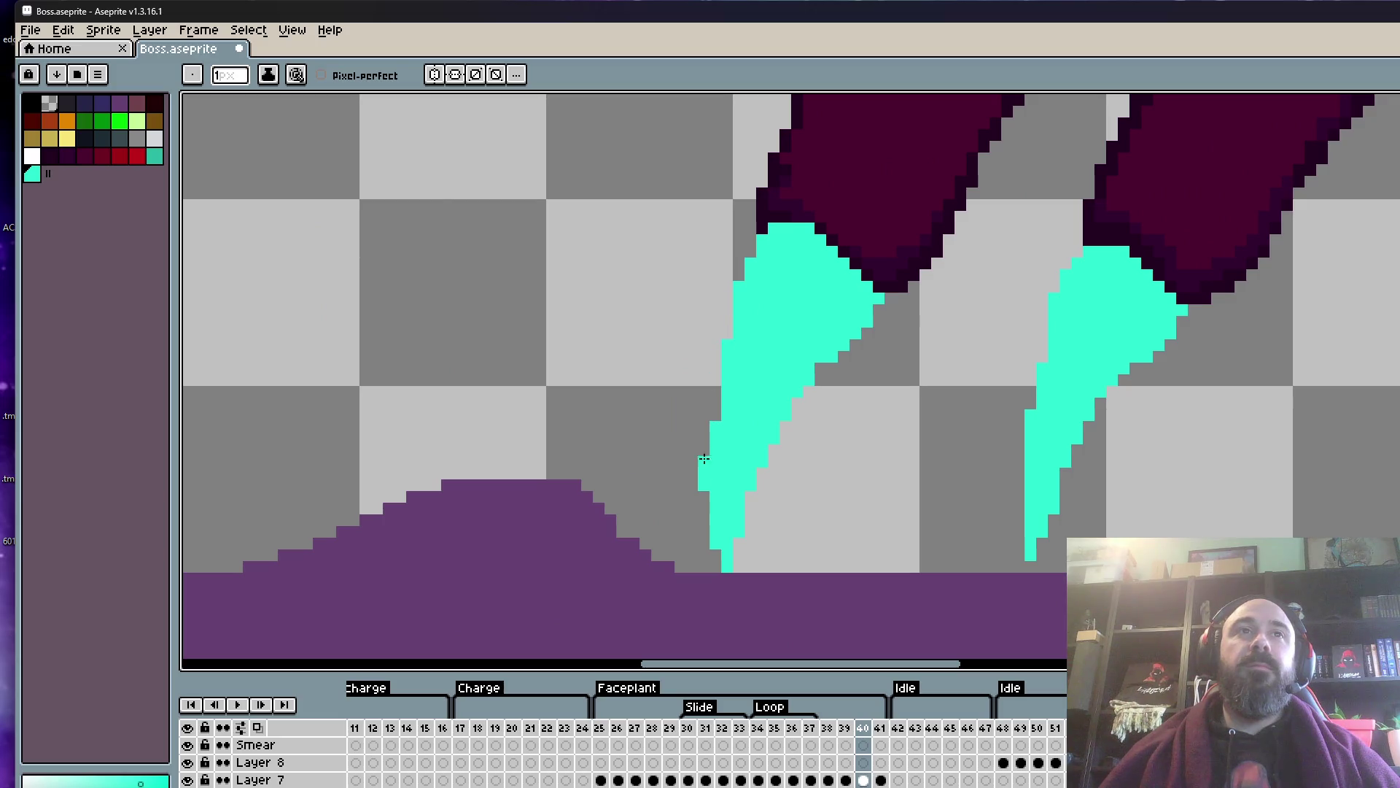
pyautogui.scroll(-4, 702, 489)
pyautogui.scroll(3, 701, 493)
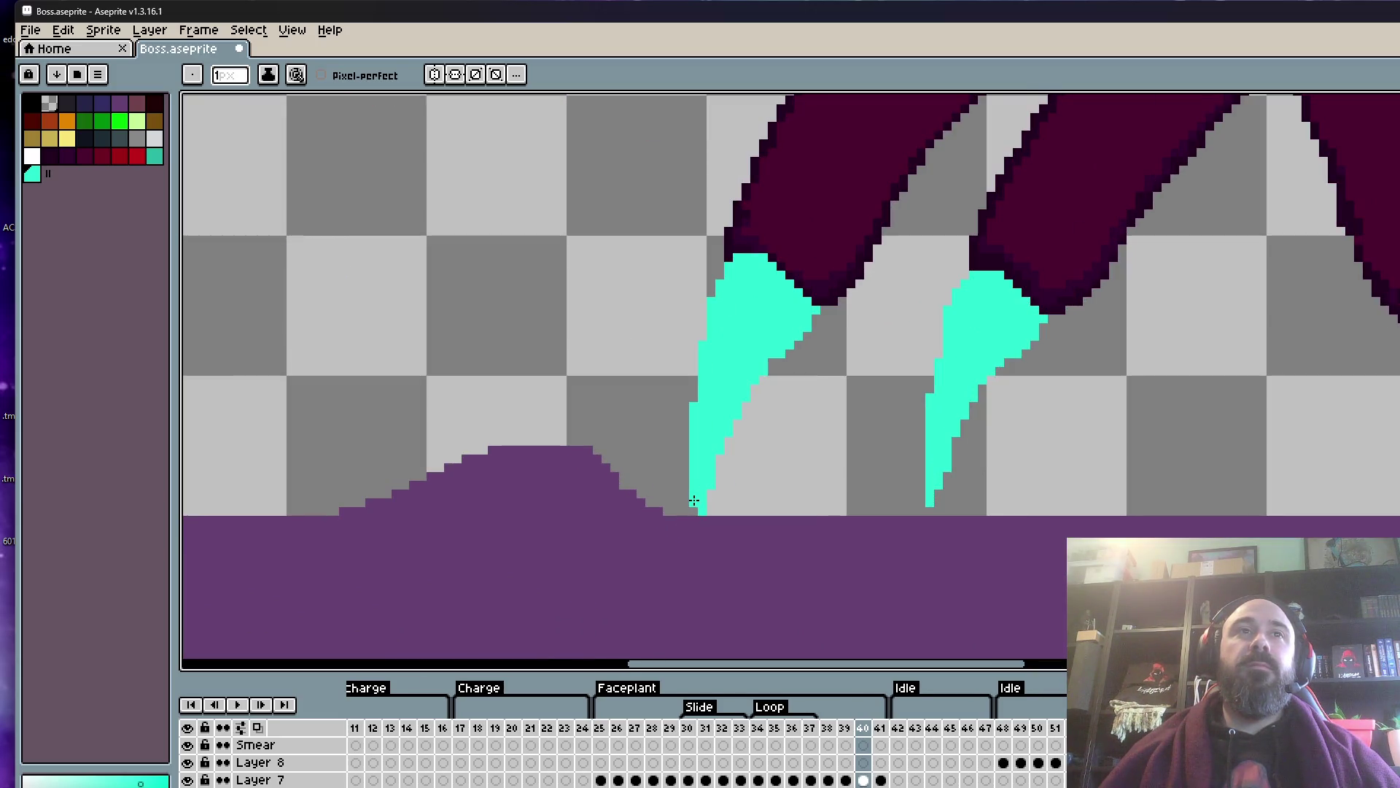
pyautogui.scroll(-2, 770, 364)
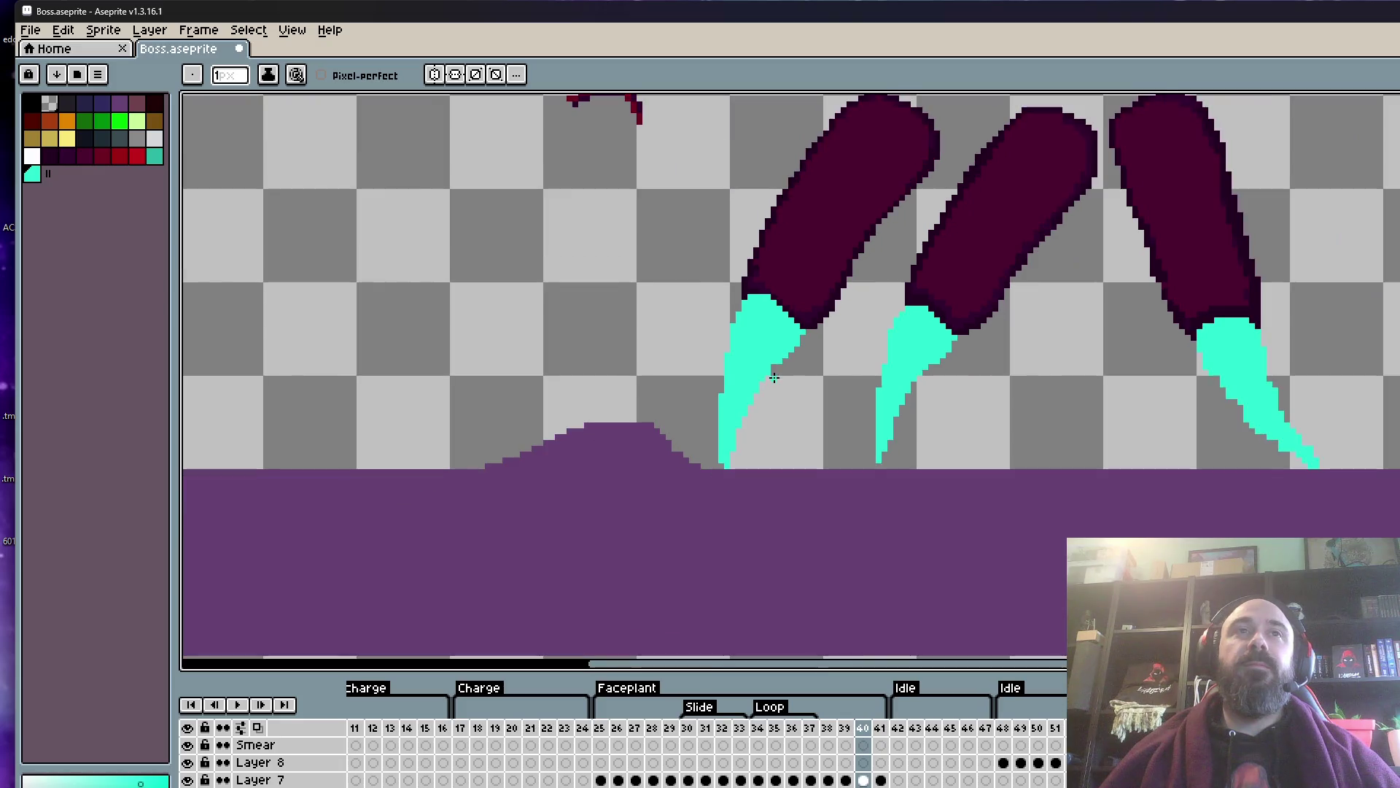
pyautogui.scroll(2, 1279, 452)
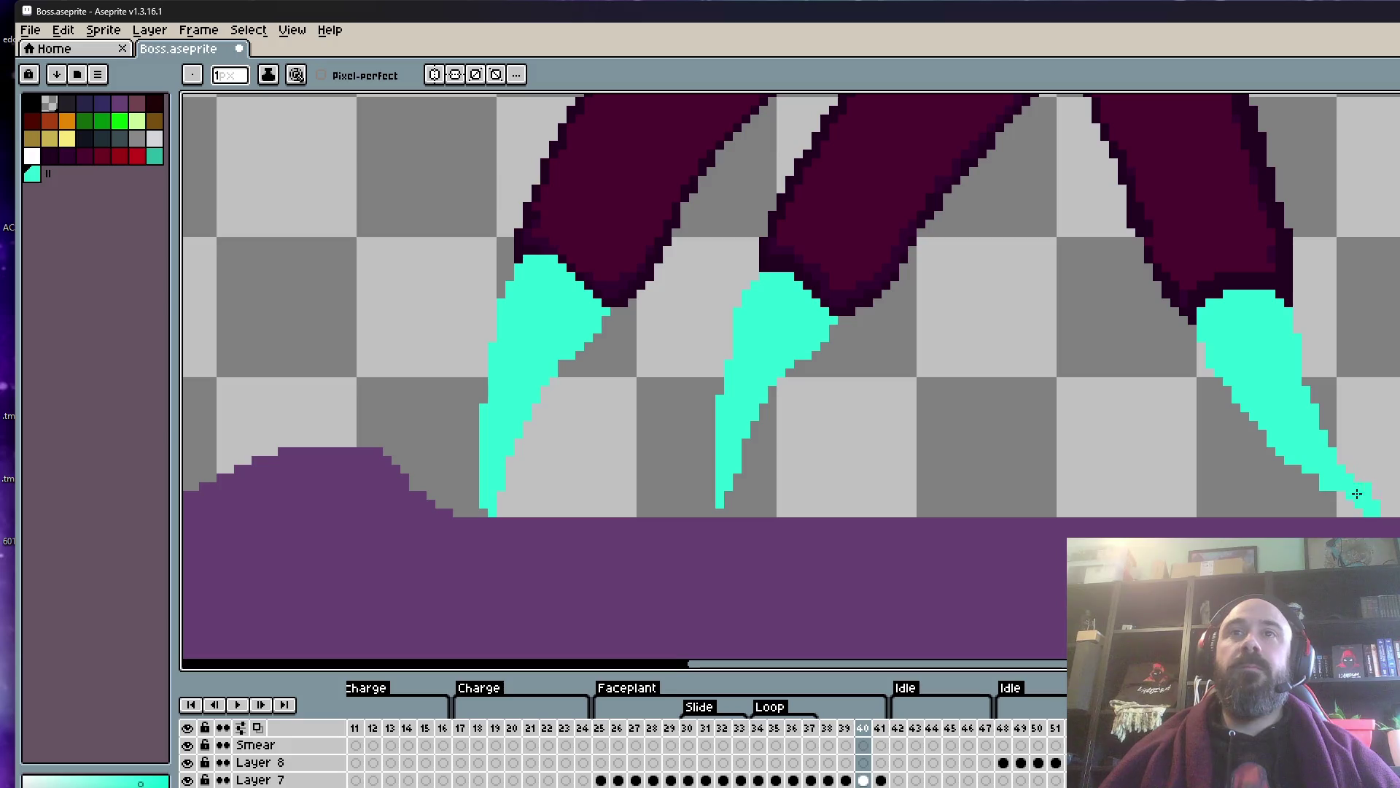
pyautogui.click(1385, 513)
pyautogui.scroll(-3, 1387, 500)
pyautogui.scroll(3, 1368, 379)
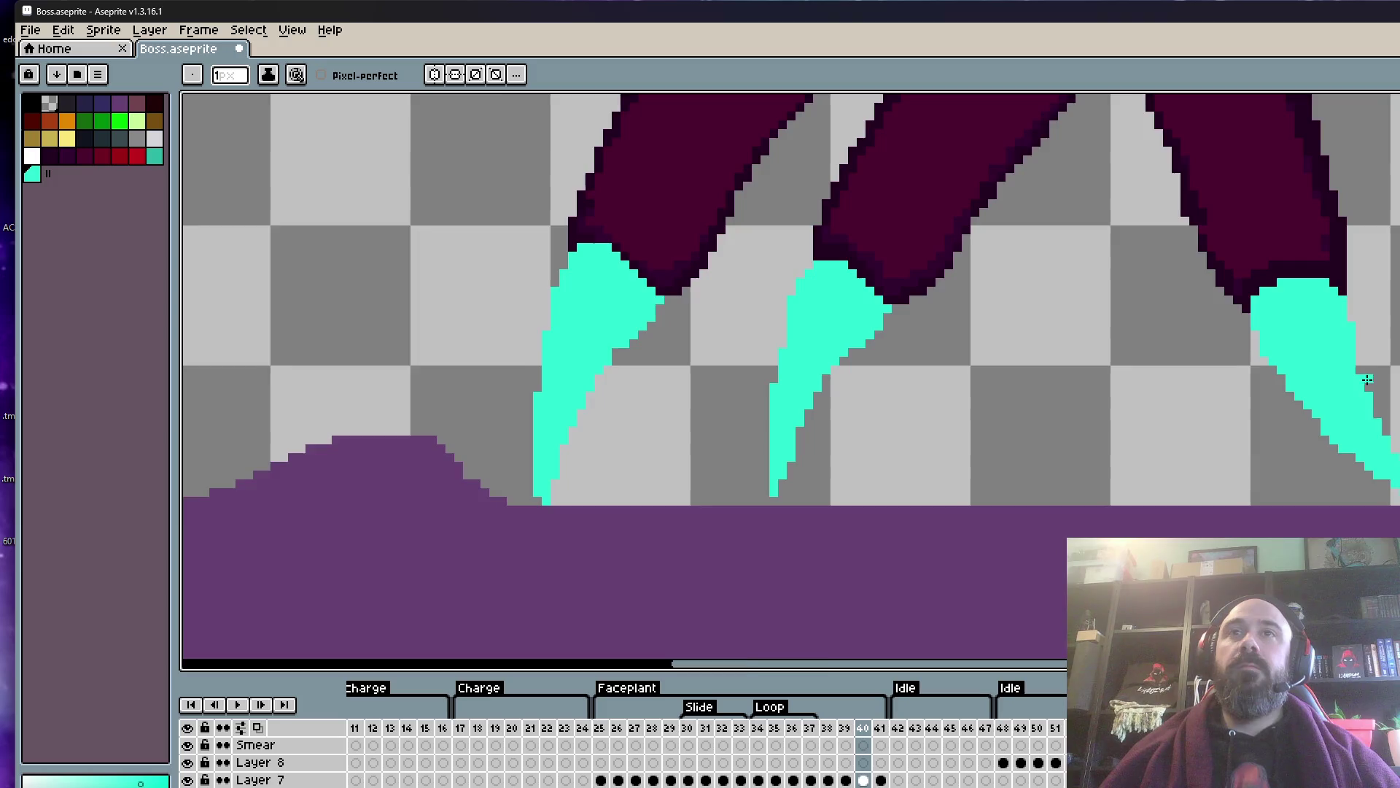
pyautogui.scroll(3, 1368, 379)
pyautogui.scroll(-4, 1368, 380)
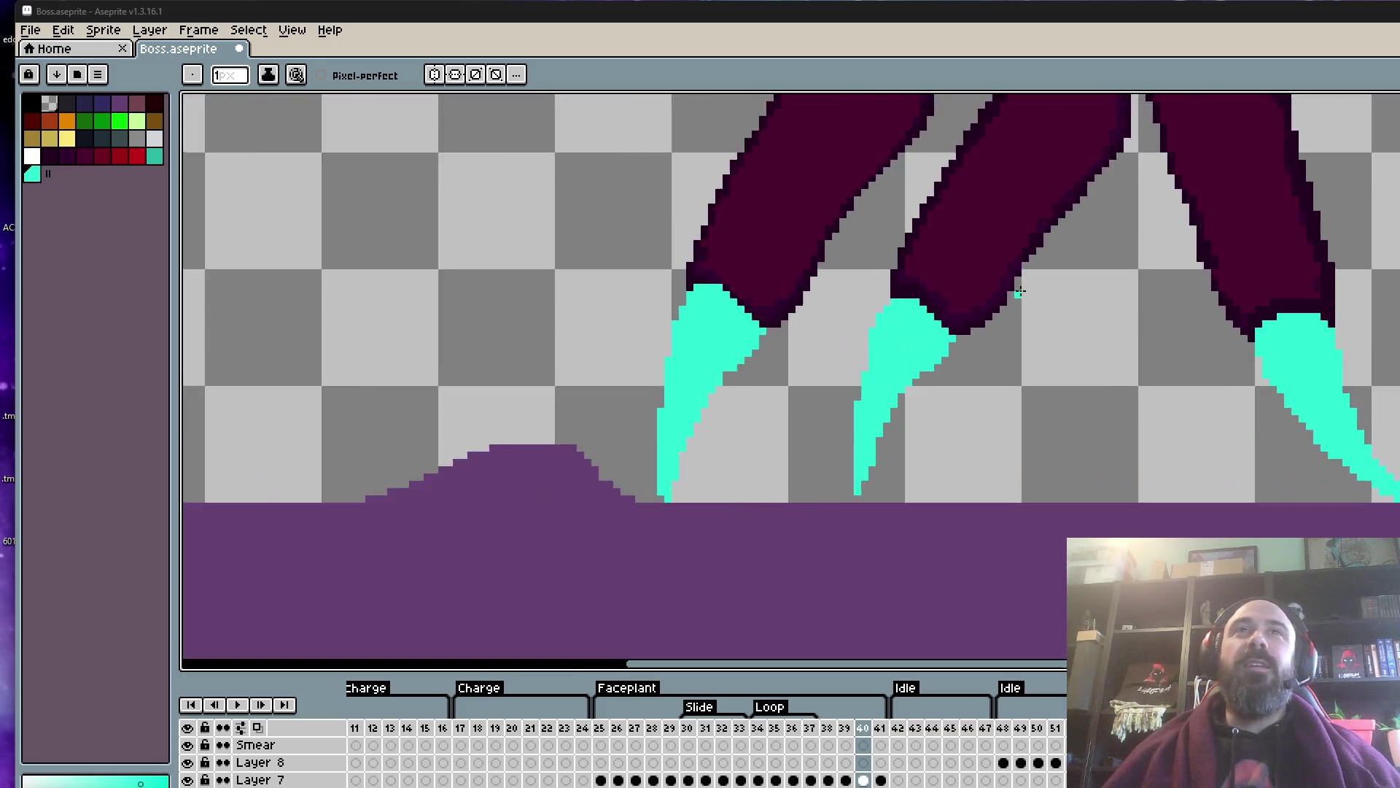
pyautogui.scroll(-5, 1037, 301)
pyautogui.scroll(3, 1037, 300)
pyautogui.scroll(-2, 1041, 228)
pyautogui.scroll(2, 994, 259)
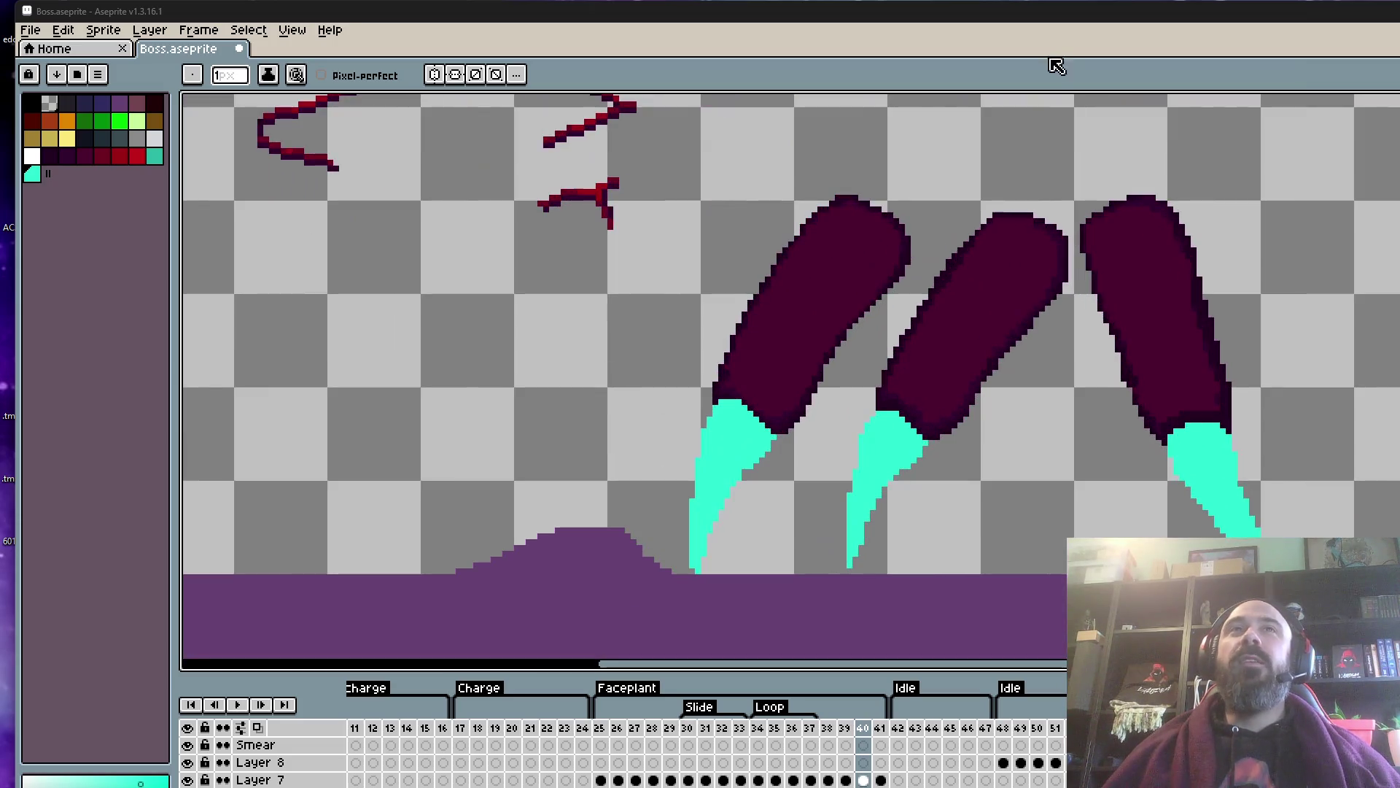
pyautogui.scroll(-3, 1027, 174)
pyautogui.scroll(3, 1027, 174)
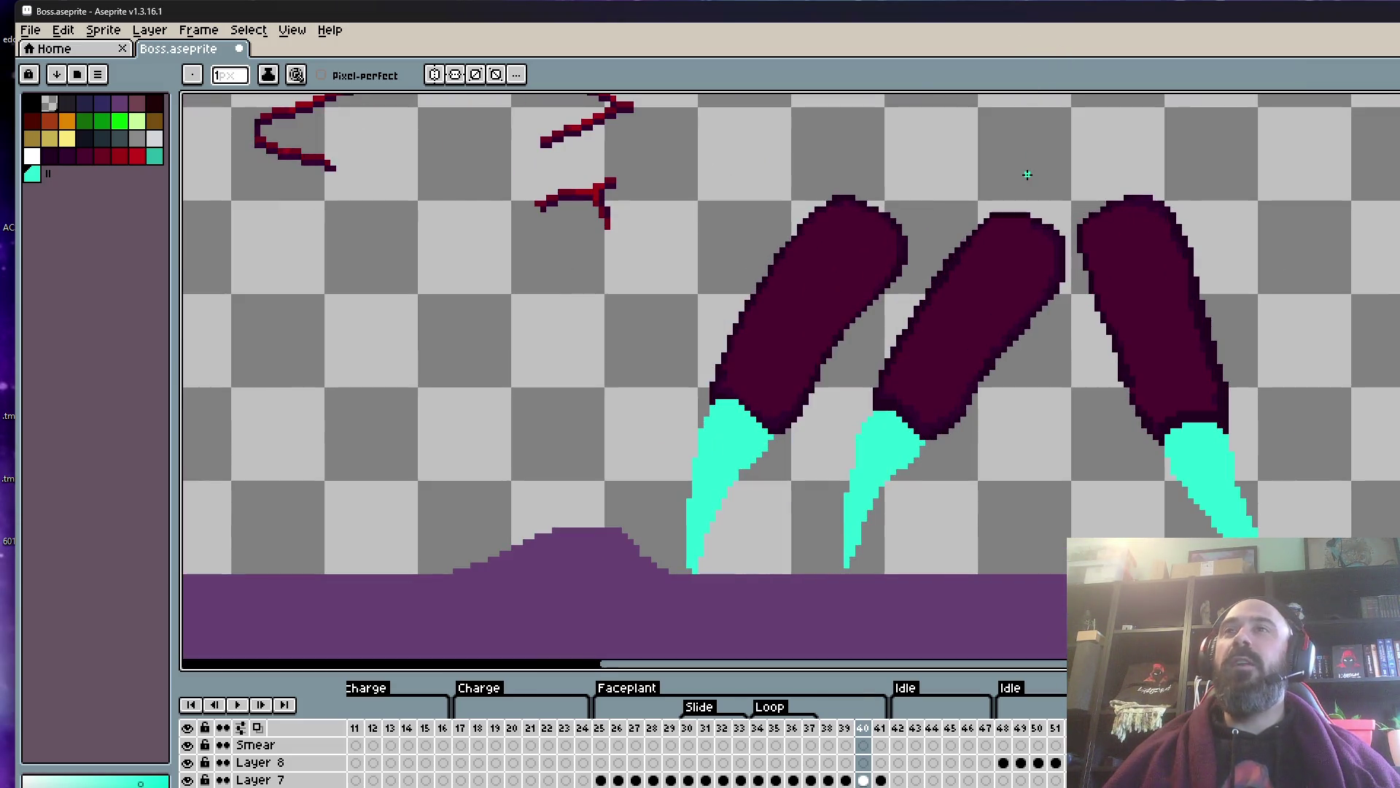
pyautogui.scroll(-1, 971, 276)
pyautogui.scroll(-1, 993, 275)
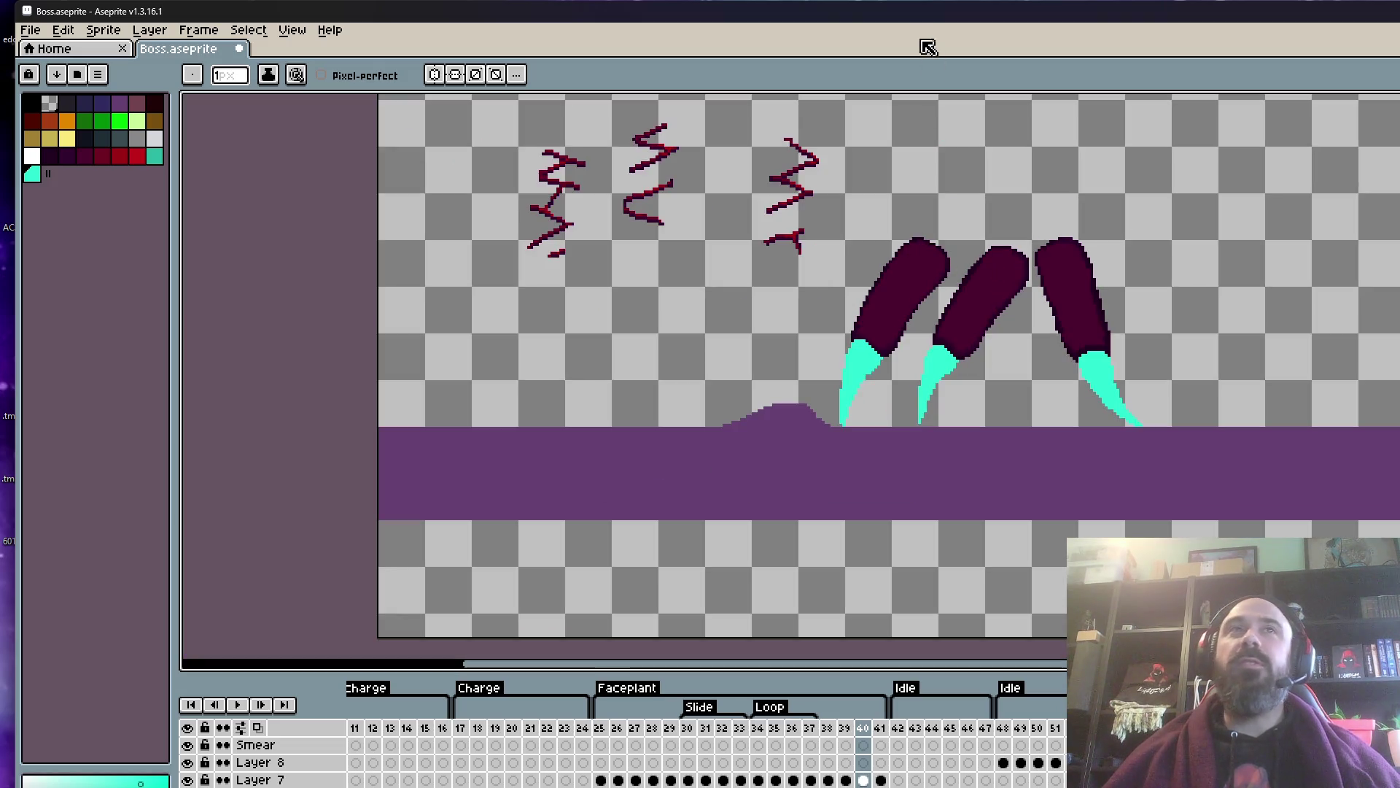
pyautogui.scroll(-2, 861, 175)
pyautogui.scroll(1, 946, 196)
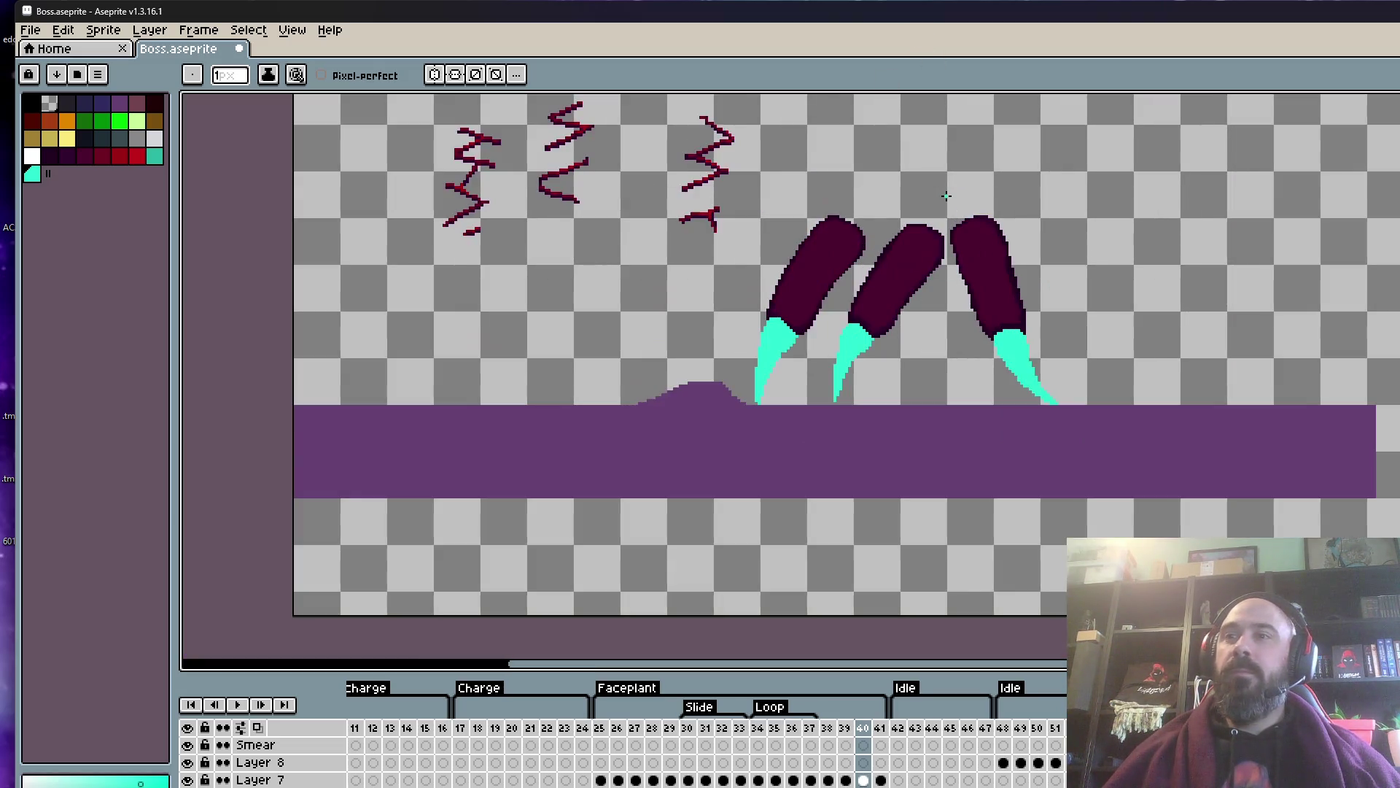
pyautogui.moveTo(946, 195); pyautogui.dragTo(938, 314)
pyautogui.scroll(1, 731, 312)
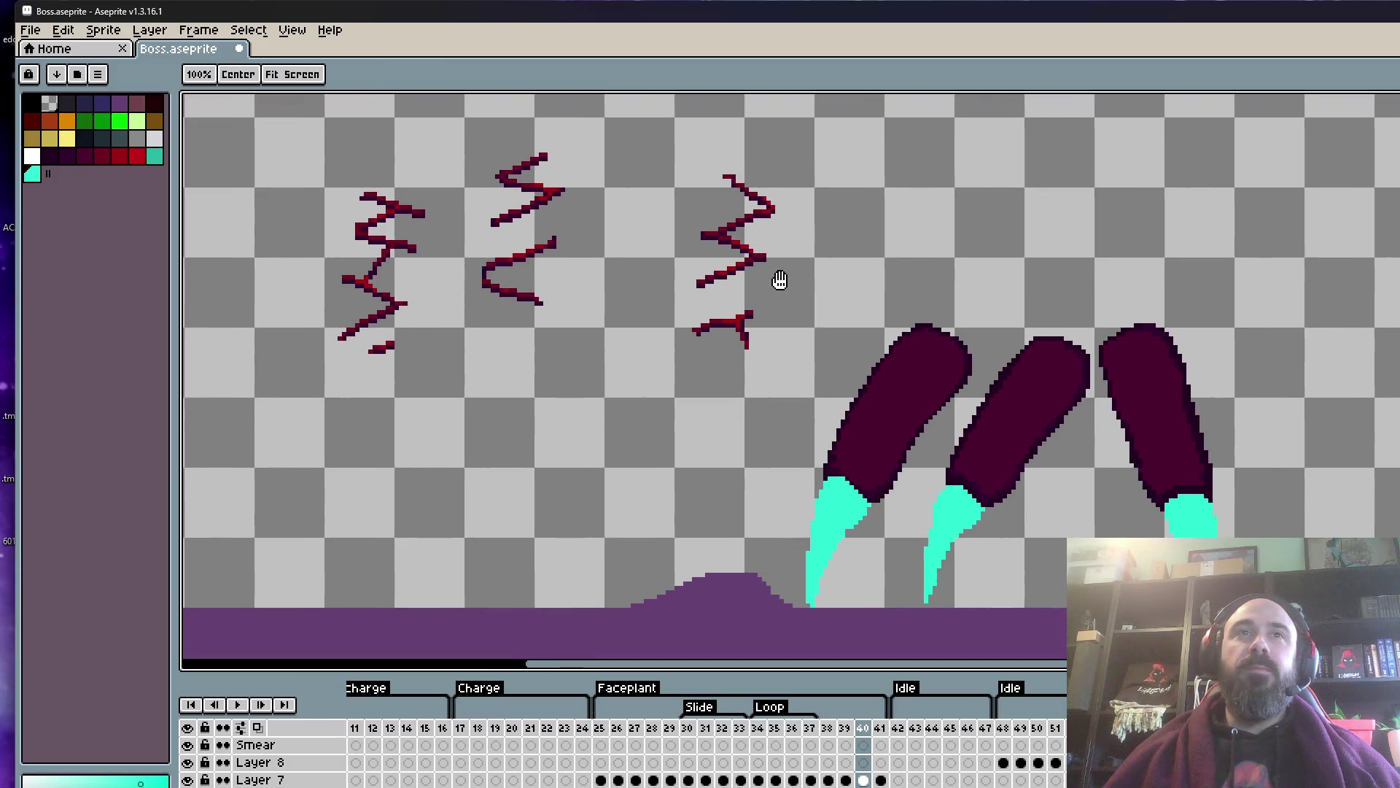
pyautogui.scroll(1, 922, 393)
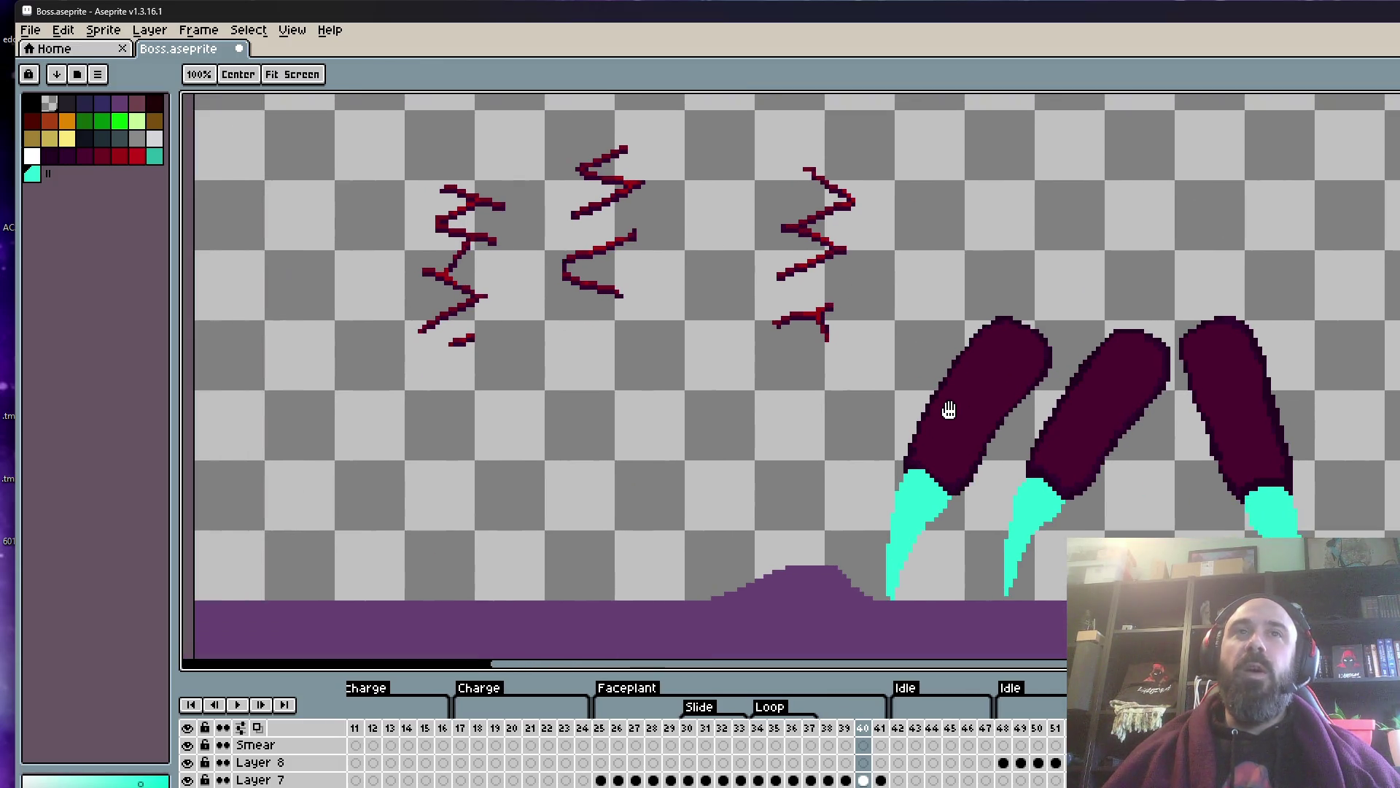
pyautogui.scroll(1, 944, 405)
pyautogui.scroll(-4, 994, 385)
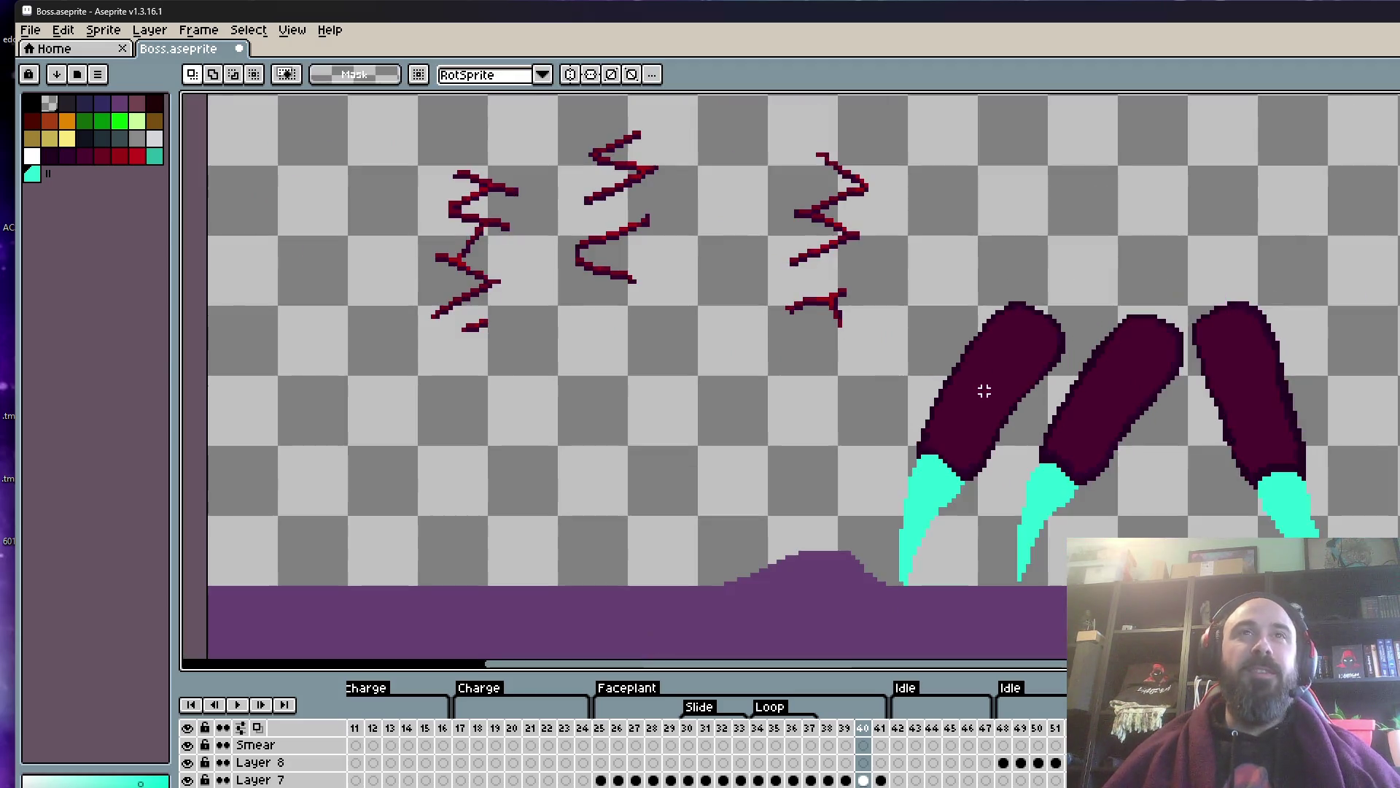
# - Move the left red crack scribble onto the left claw leg, rotated to its slant
pyautogui.scroll(2, 800, 457)
pyautogui.press('m')
pyautogui.moveTo(425, 219); pyautogui.dragTo(584, 462)
pyautogui.moveTo(543, 361); pyautogui.dragTo(1027, 479)
pyautogui.scroll(1, 1027, 480)
pyautogui.scroll(1, 1029, 467)
pyautogui.moveTo(1106, 525)
pyautogui.mouseDown()
pyautogui.moveTo(972, 552)
pyautogui.moveTo(996, 547)
pyautogui.mouseUp()
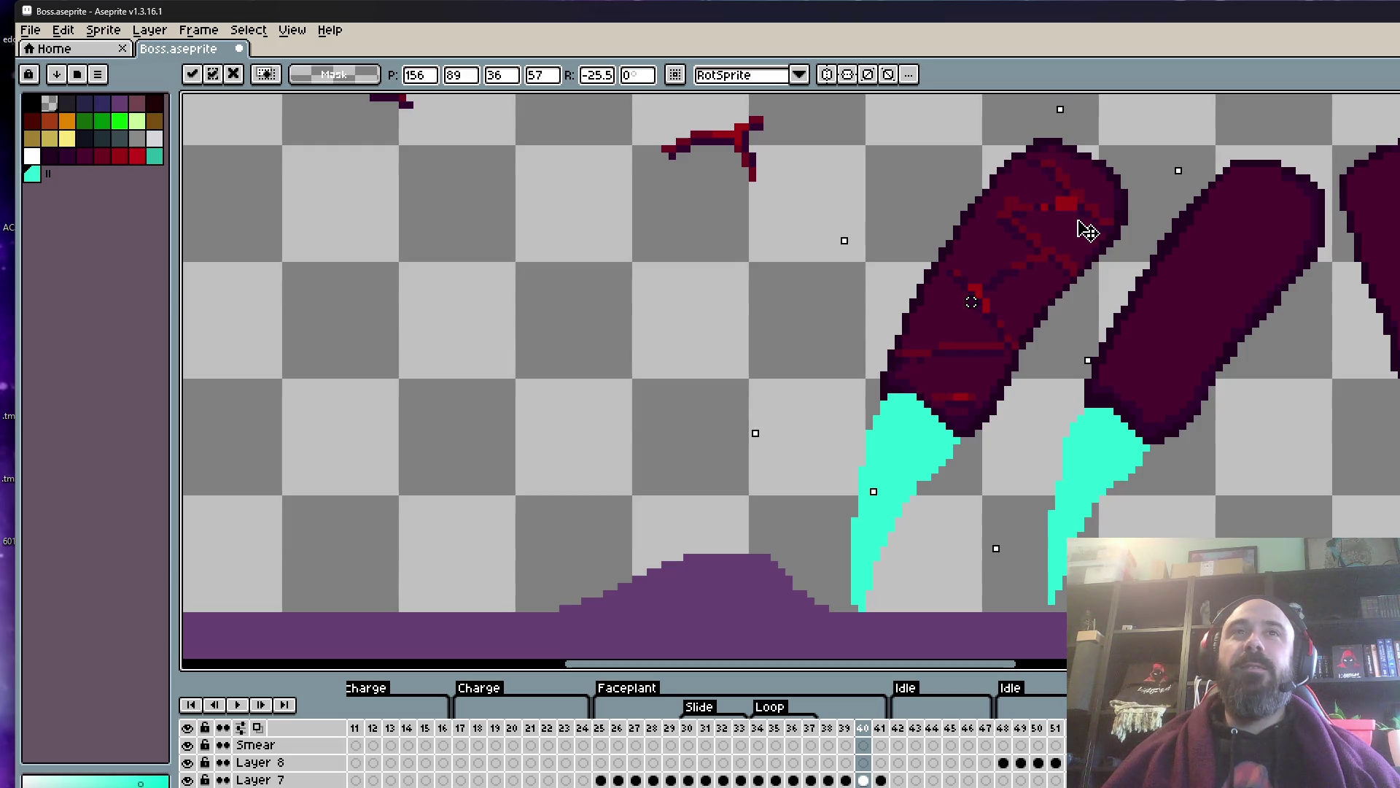
pyautogui.scroll(-1, 1084, 226)
pyautogui.moveTo(1083, 226); pyautogui.dragTo(1011, 439)
pyautogui.scroll(2, 651, 409)
# - Move the next red scribble onto the middle leg, rotated to match it
pyautogui.press('m')
pyautogui.moveTo(469, 141); pyautogui.dragTo(652, 478)
pyautogui.scroll(-1, 523, 248)
pyautogui.moveTo(524, 248); pyautogui.dragTo(478, 397)
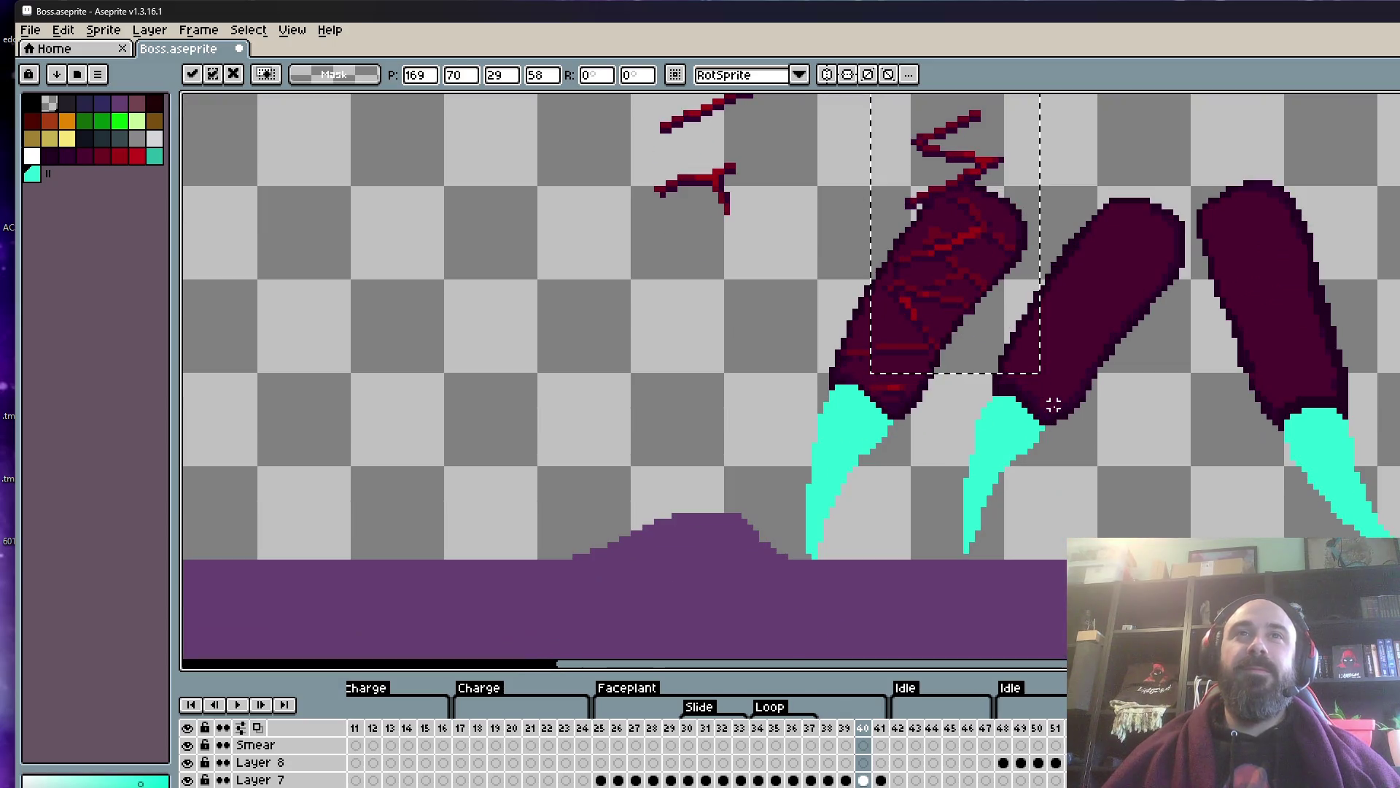
pyautogui.moveTo(566, 478)
pyautogui.mouseDown()
pyautogui.moveTo(500, 390)
pyautogui.moveTo(1188, 348)
pyautogui.moveTo(1149, 331)
pyautogui.mouseUp()
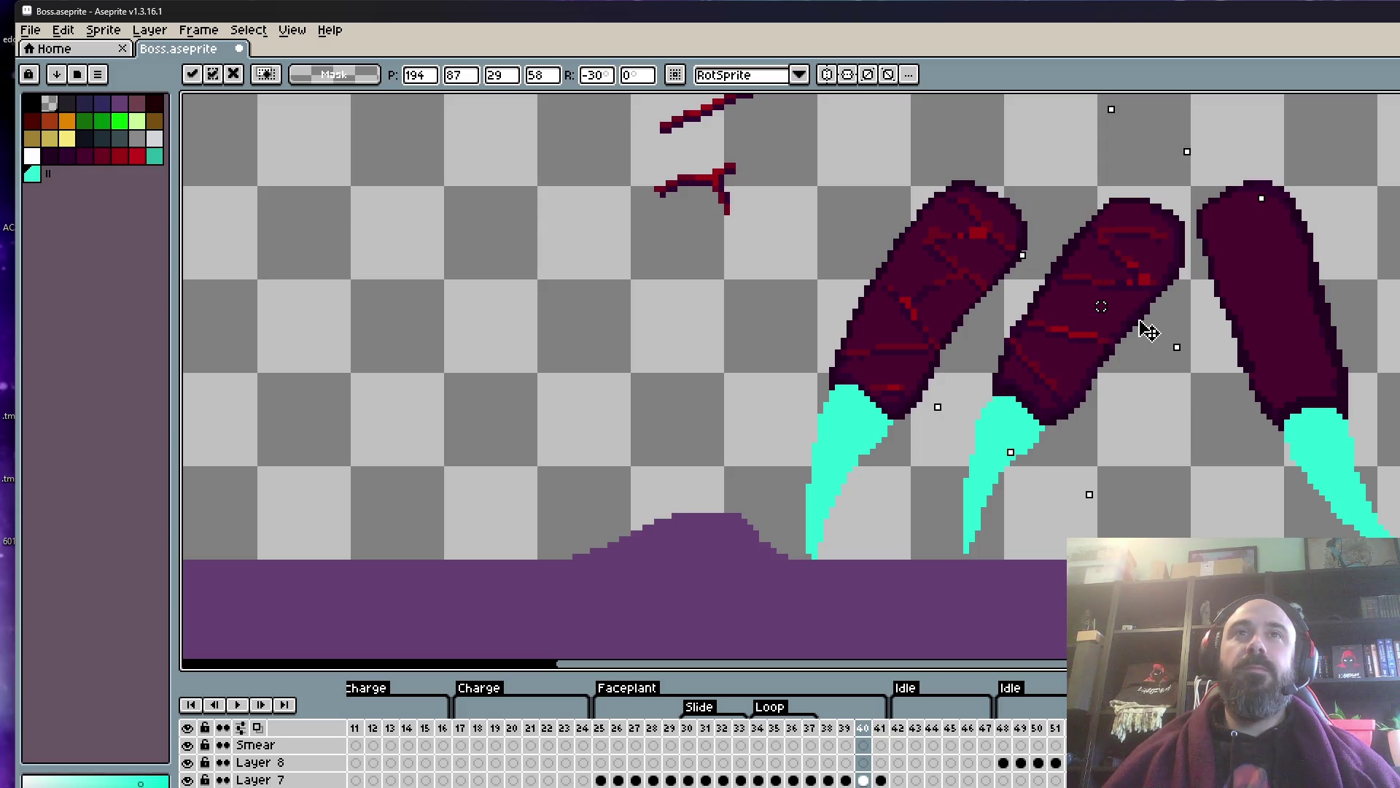
# - Apply the last red crack scribble, rotated, onto the right leg
pyautogui.press('Escape')
pyautogui.scroll(3, 1078, 322)
pyautogui.moveTo(583, 115)
pyautogui.mouseDown()
pyautogui.moveTo(763, 401)
pyautogui.moveTo(1250, 489)
pyautogui.moveTo(1327, 427)
pyautogui.moveTo(1241, 430)
pyautogui.mouseUp()
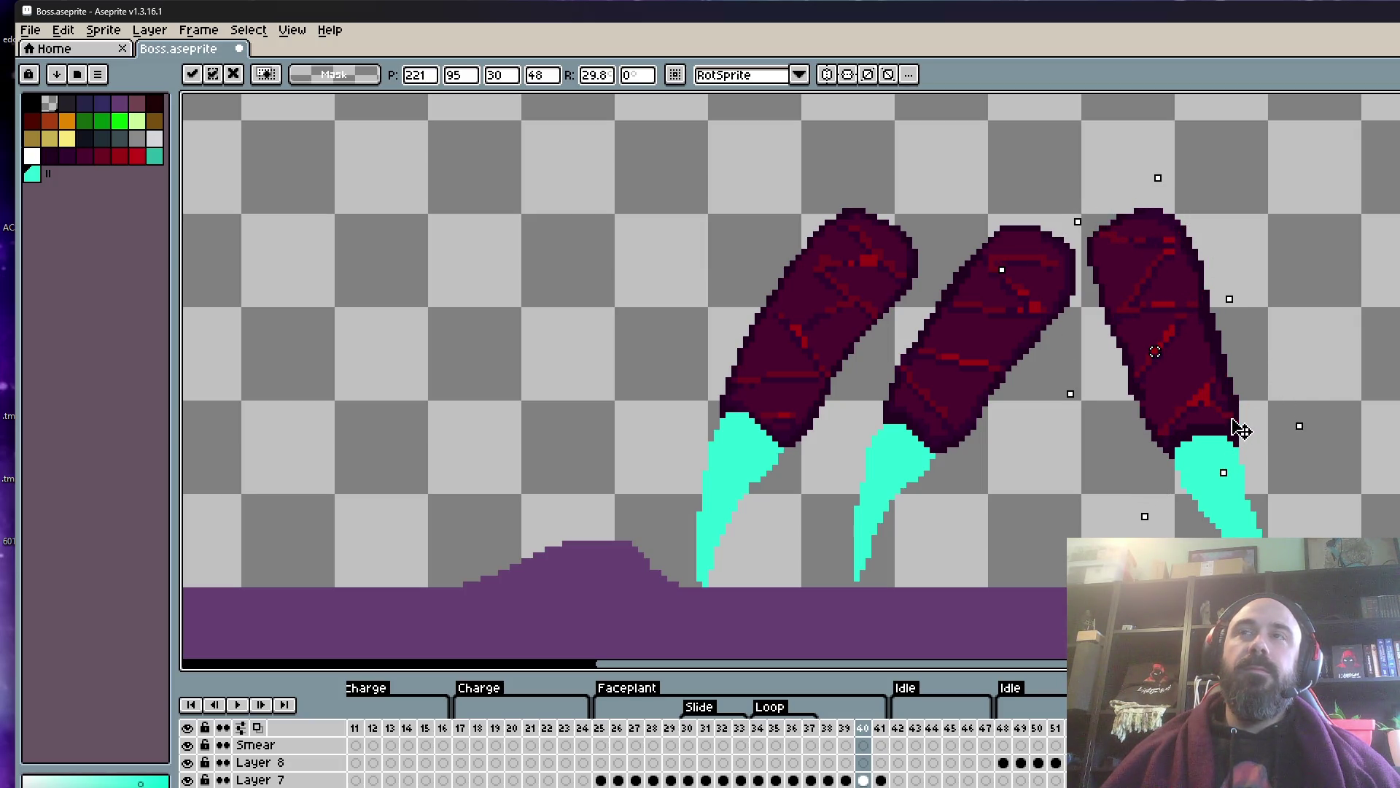
pyautogui.click(1294, 374)
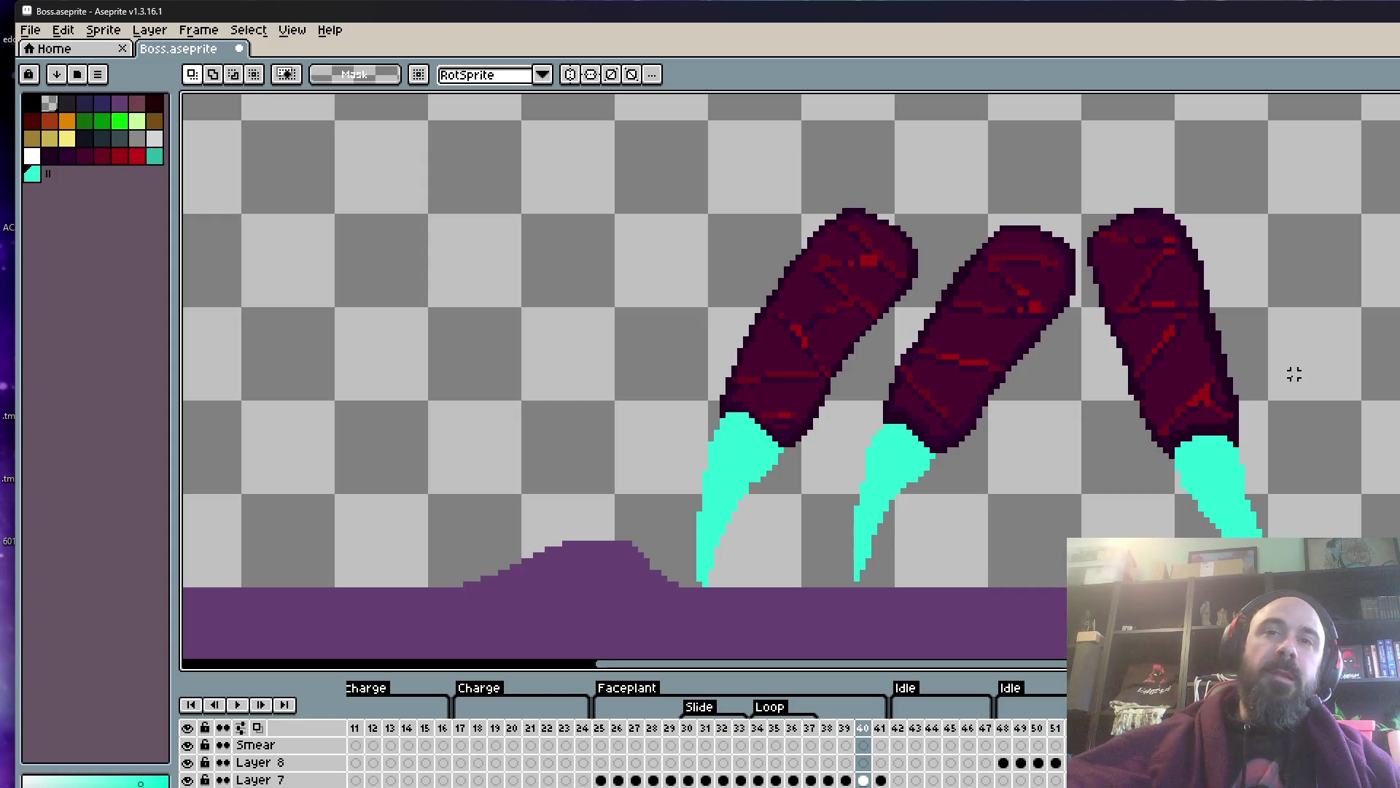
# - Save Boss.aseprite via File > Save
pyautogui.scroll(-4, 1049, 346)
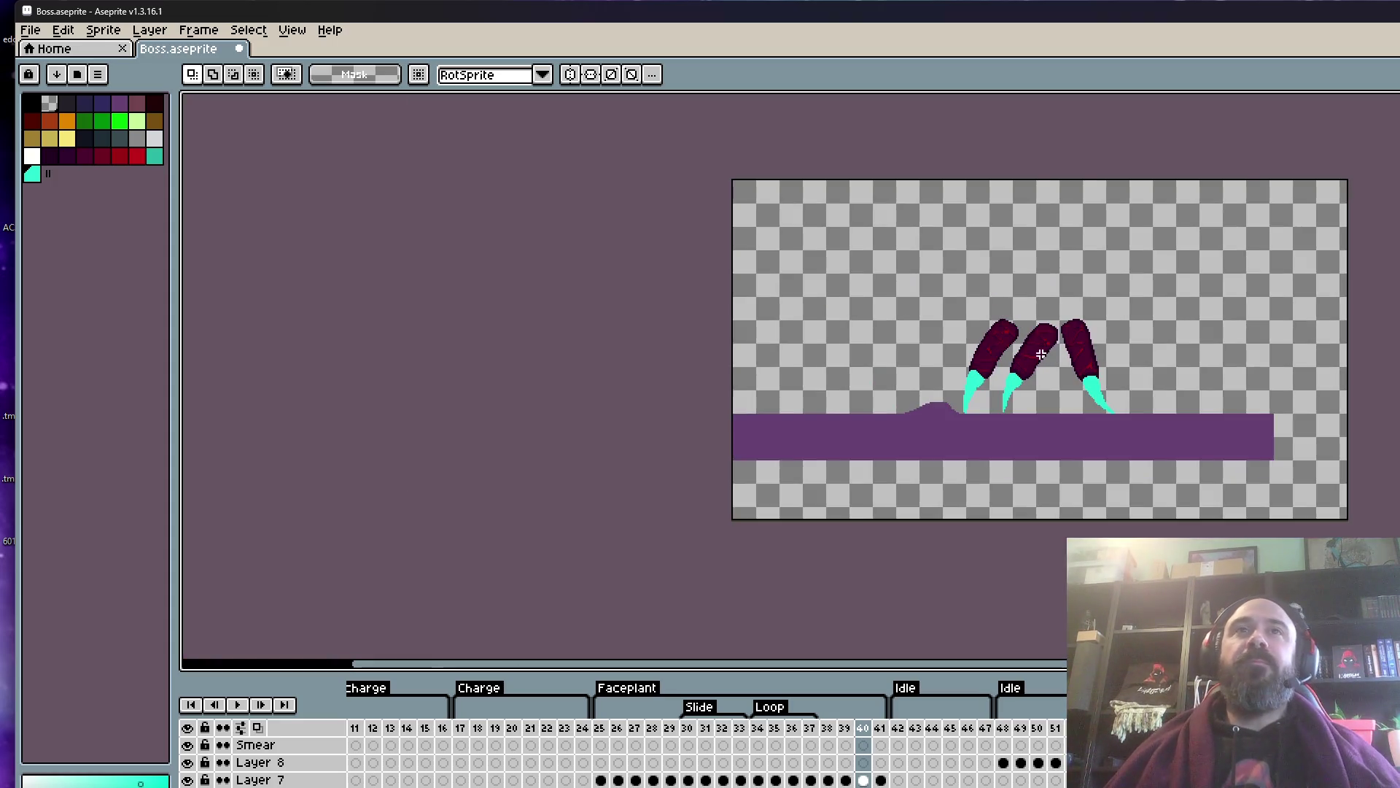
pyautogui.scroll(4, 1053, 334)
pyautogui.scroll(3, 850, 312)
pyautogui.scroll(-1, 795, 314)
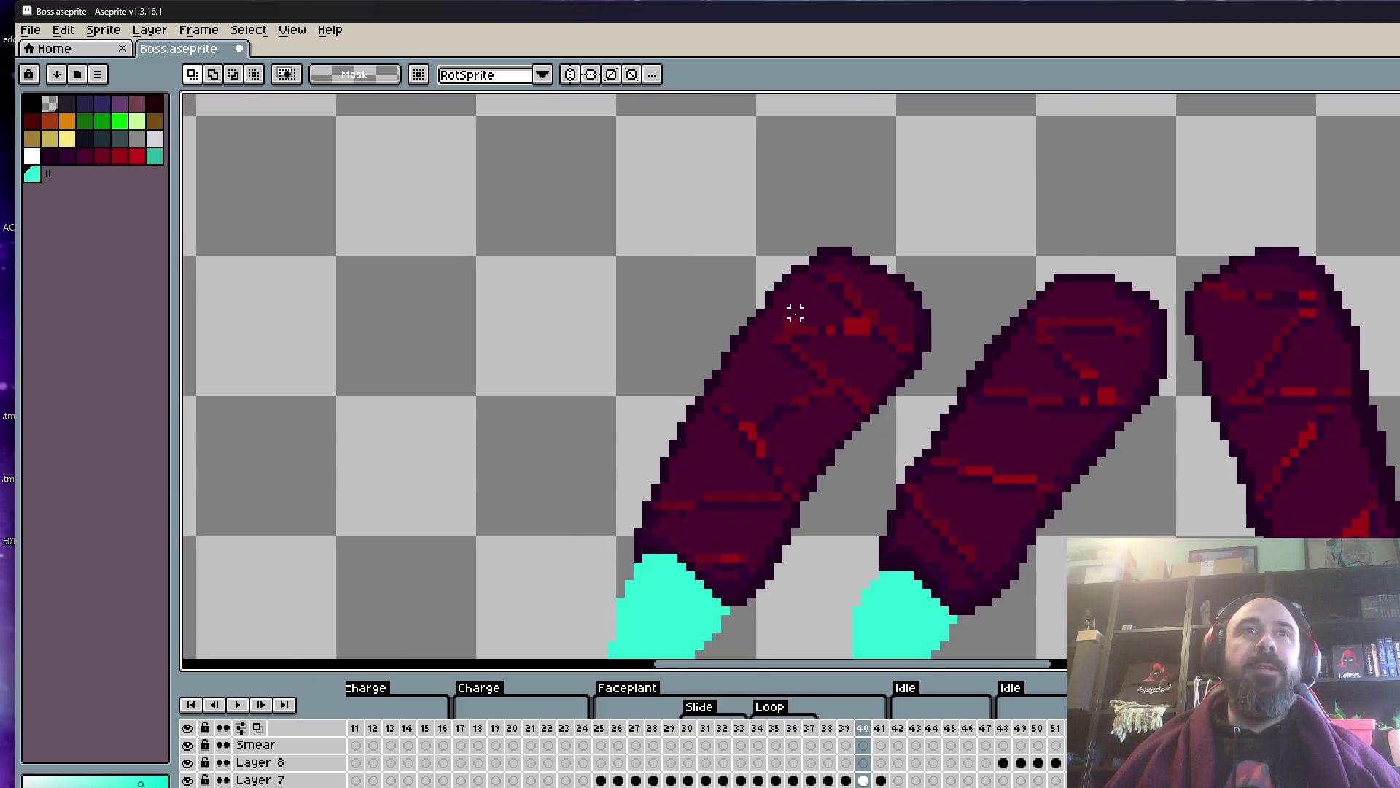
pyautogui.scroll(-1, 769, 250)
pyautogui.click(30, 30)
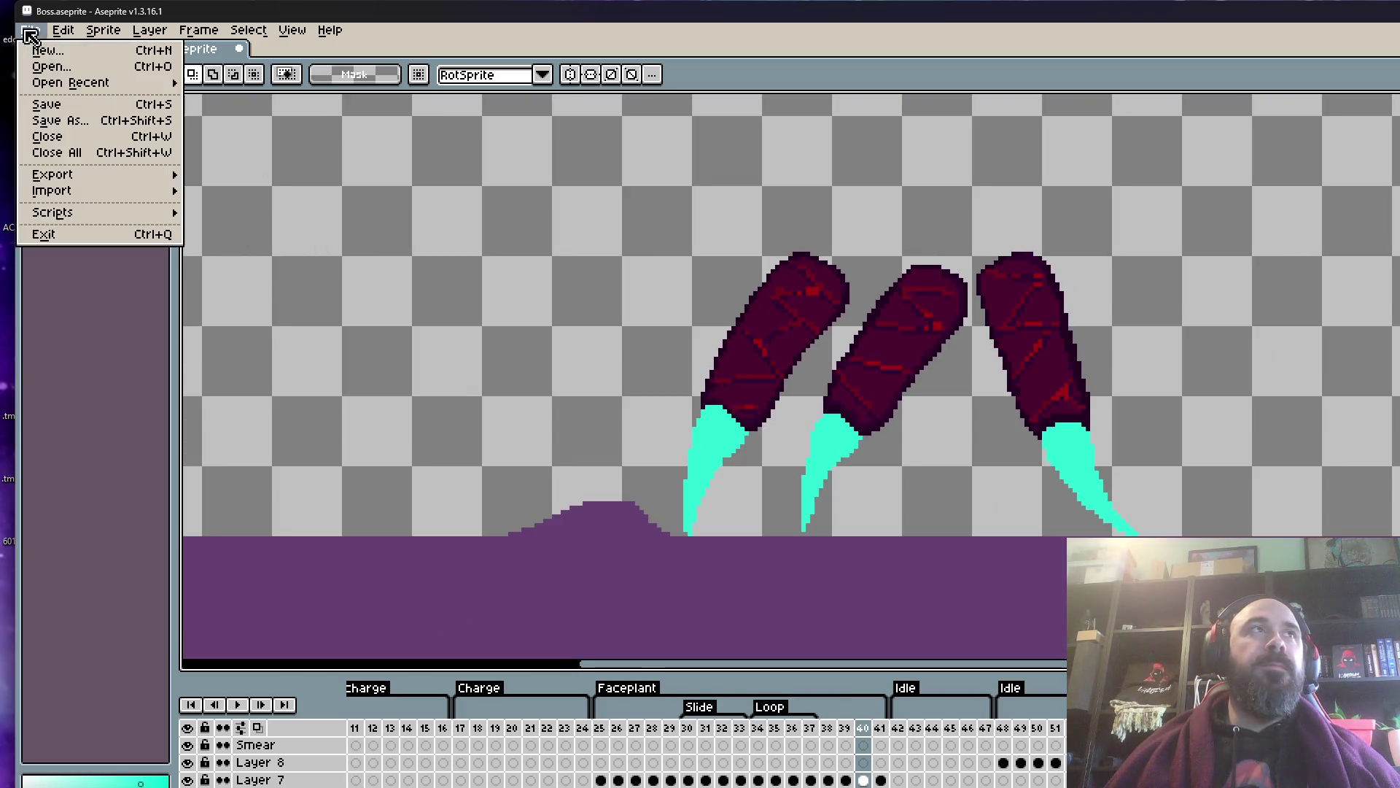
pyautogui.click(49, 110)
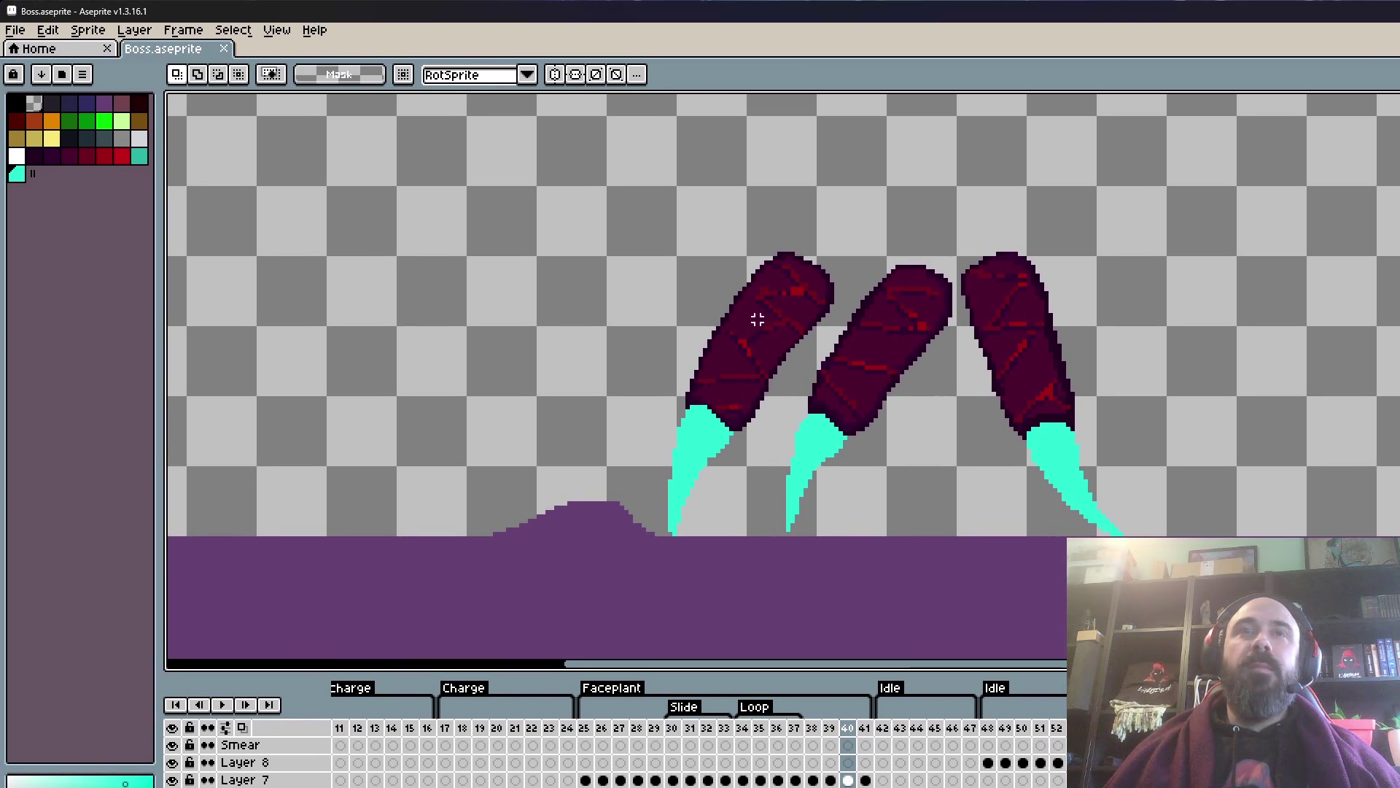
# - Pick the dark red crack colour from the canvas
pyautogui.scroll(-1, 851, 316)
pyautogui.scroll(2, 858, 364)
pyautogui.scroll(1, 857, 363)
pyautogui.scroll(2, 839, 380)
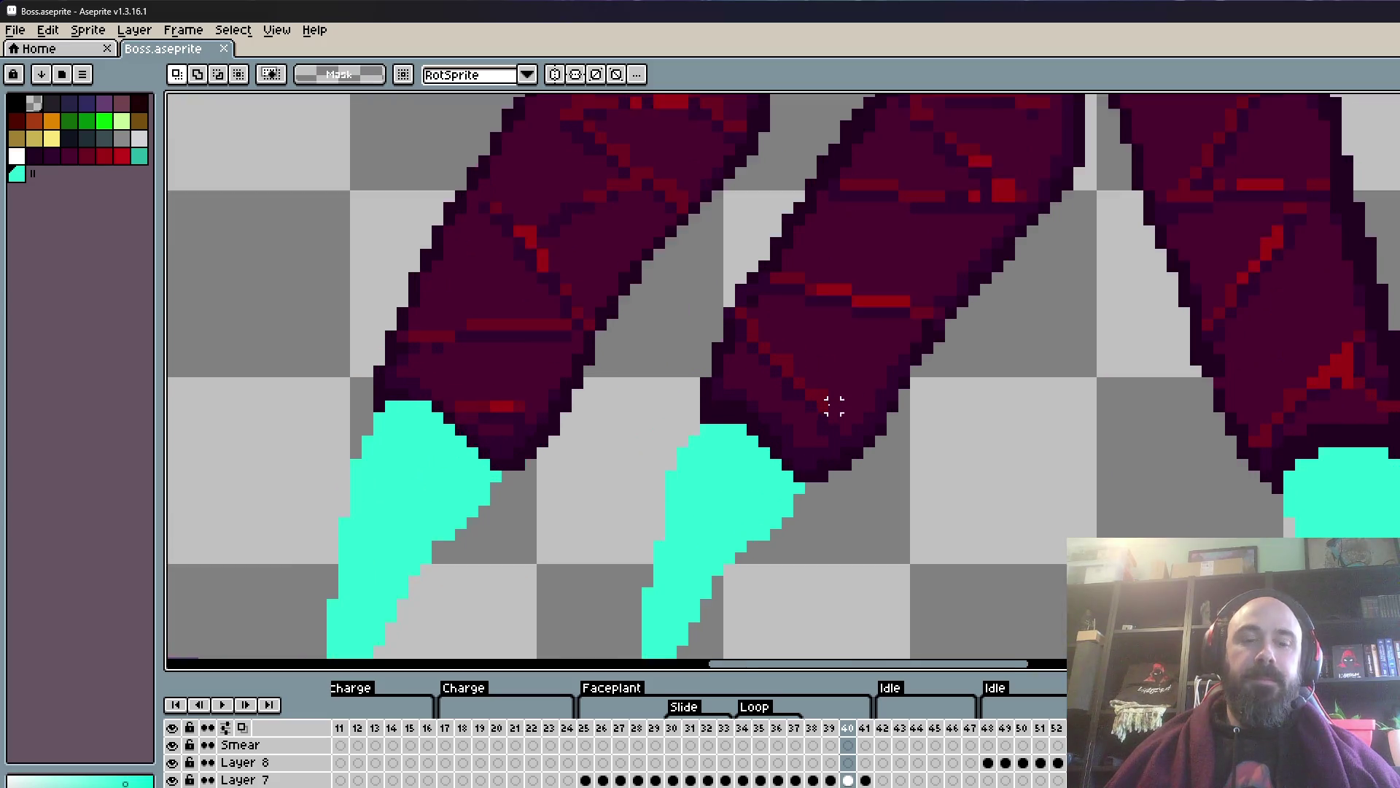
pyautogui.scroll(1, 831, 386)
pyautogui.keyDown('alt'); pyautogui.click(830, 384); pyautogui.keyUp('alt')
# - Extend the diagonal red crack line by two pixels
pyautogui.scroll(1, 830, 385)
pyautogui.moveTo(838, 429); pyautogui.dragTo(863, 451)
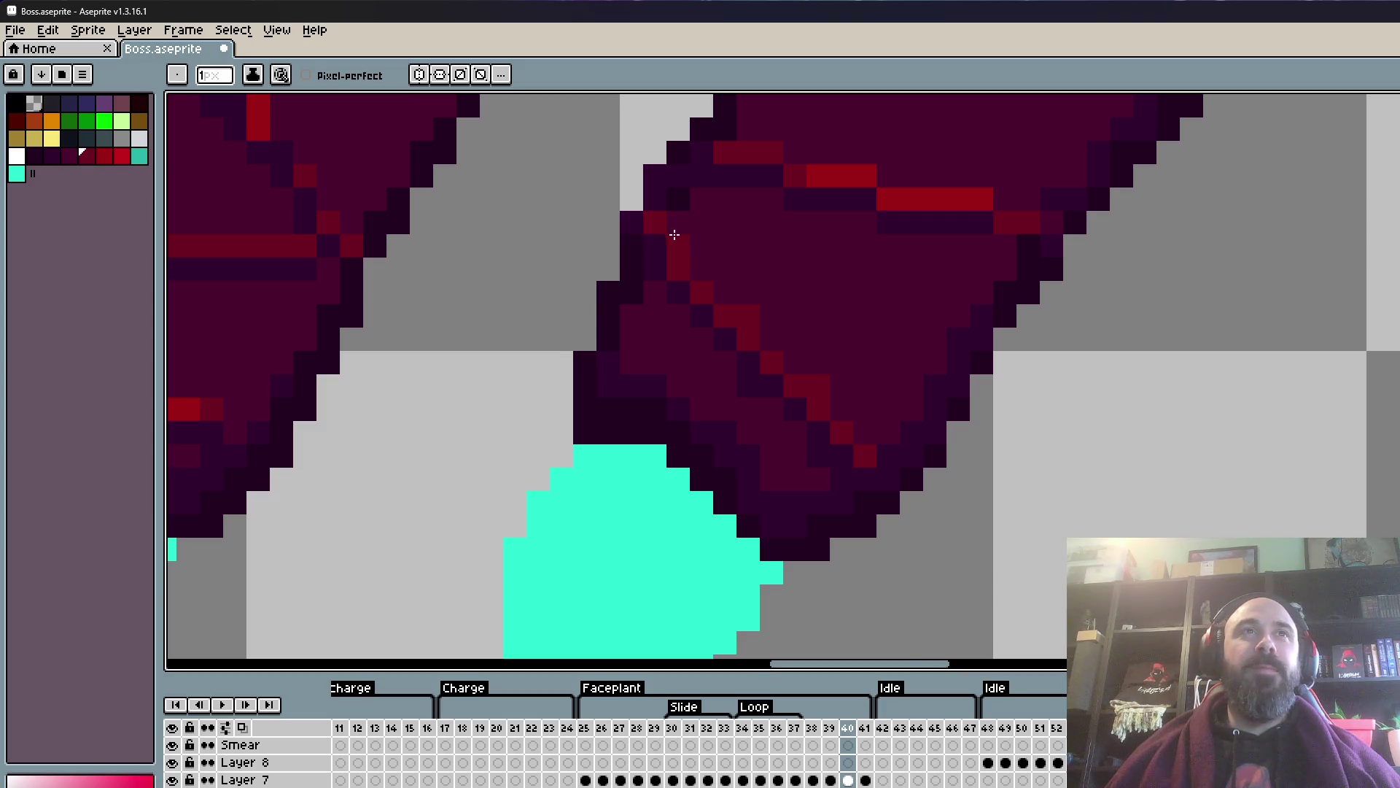
pyautogui.scroll(-4, 666, 232)
pyautogui.scroll(4, 681, 350)
# - Add a dark outline-coloured pixel along the leg's edge
pyautogui.keyDown('alt'); pyautogui.click(752, 265); pyautogui.keyUp('alt')
pyautogui.scroll(1, 755, 261)
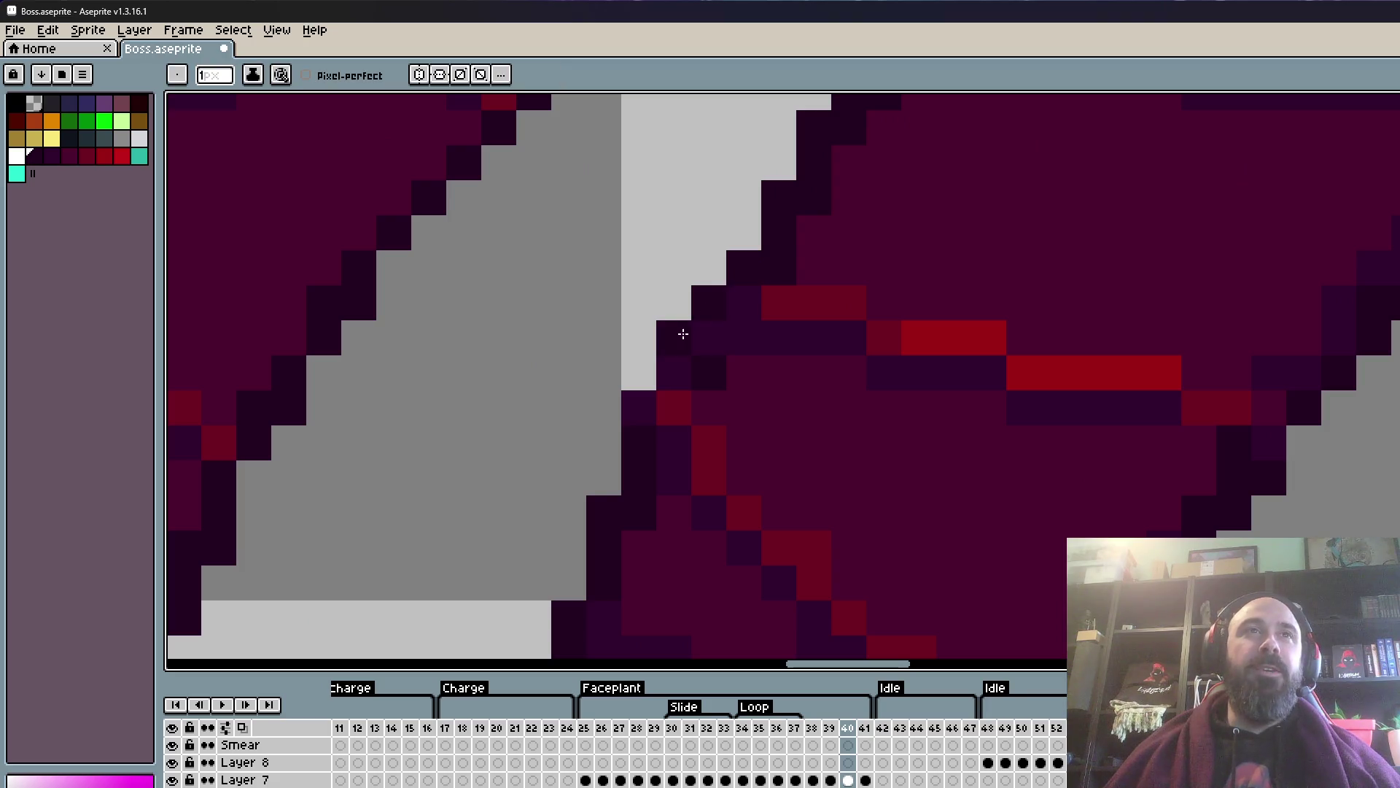
pyautogui.scroll(-3, 651, 373)
pyautogui.scroll(3, 656, 313)
pyautogui.click(660, 312)
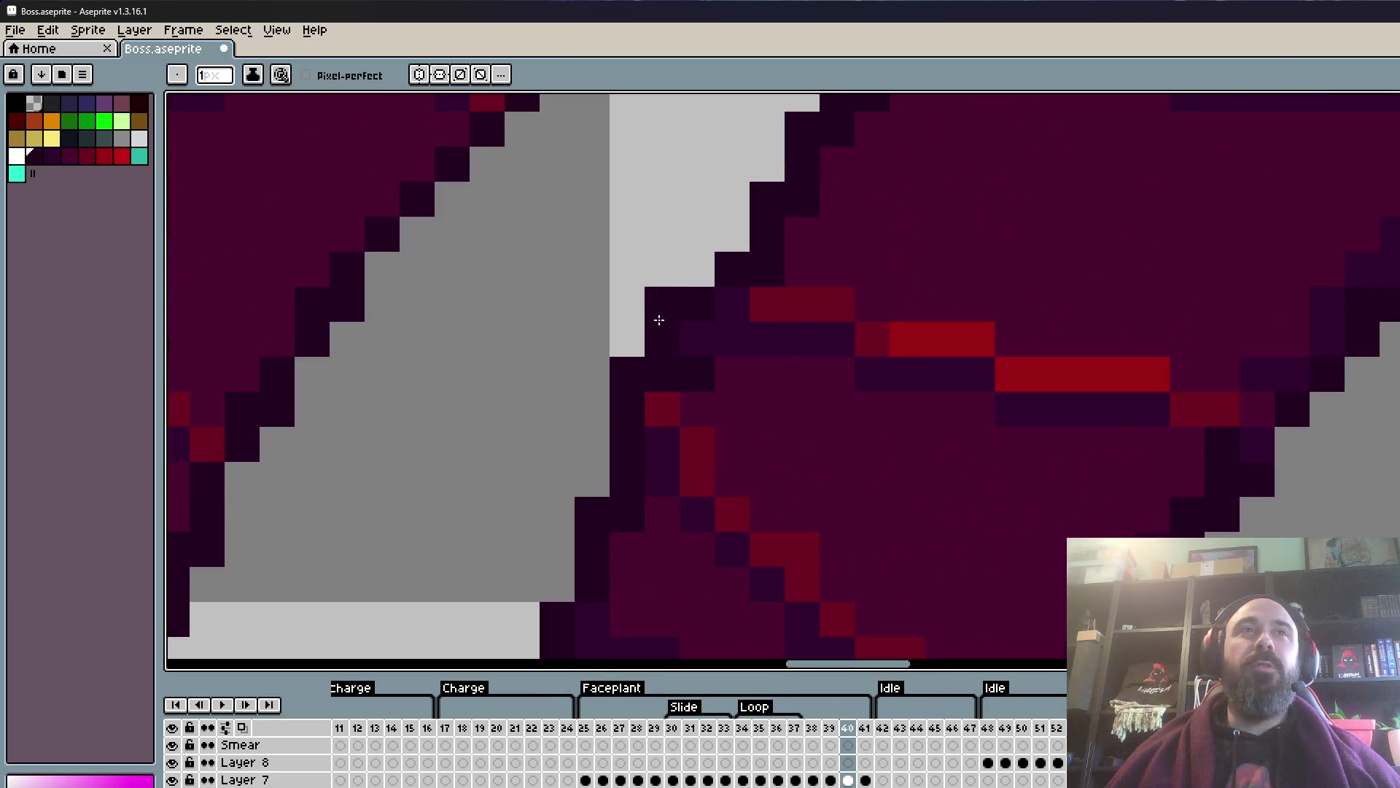
pyautogui.scroll(-2, 594, 365)
pyautogui.scroll(1, 593, 356)
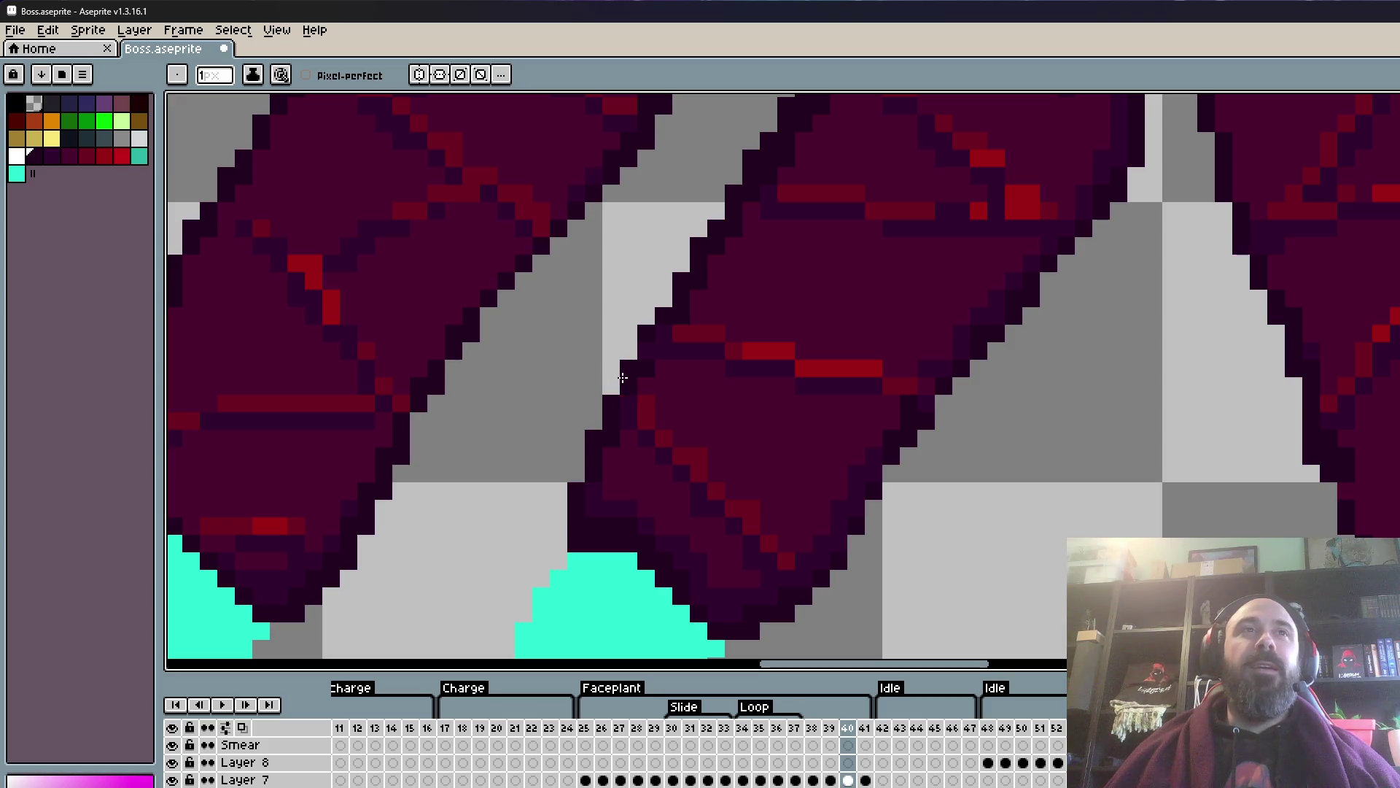
pyautogui.scroll(-3, 638, 350)
pyautogui.scroll(3, 628, 357)
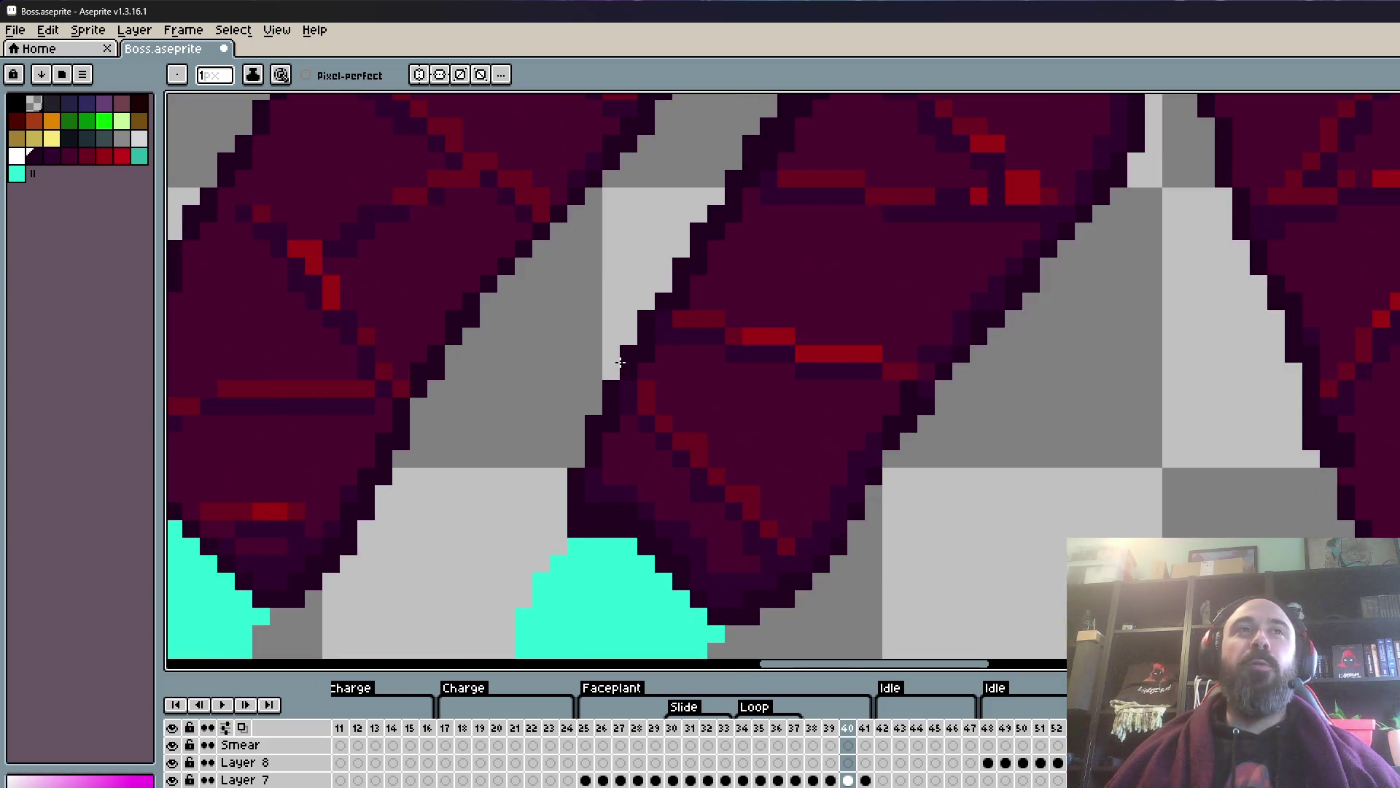
pyautogui.scroll(1, 620, 363)
# - Cover three stray red crack pixels with the leg's dark purple fill colour
pyautogui.press('i')
pyautogui.scroll(-2, 620, 362)
pyautogui.click(666, 423)
pyautogui.click(701, 398)
pyautogui.scroll(2, 700, 401)
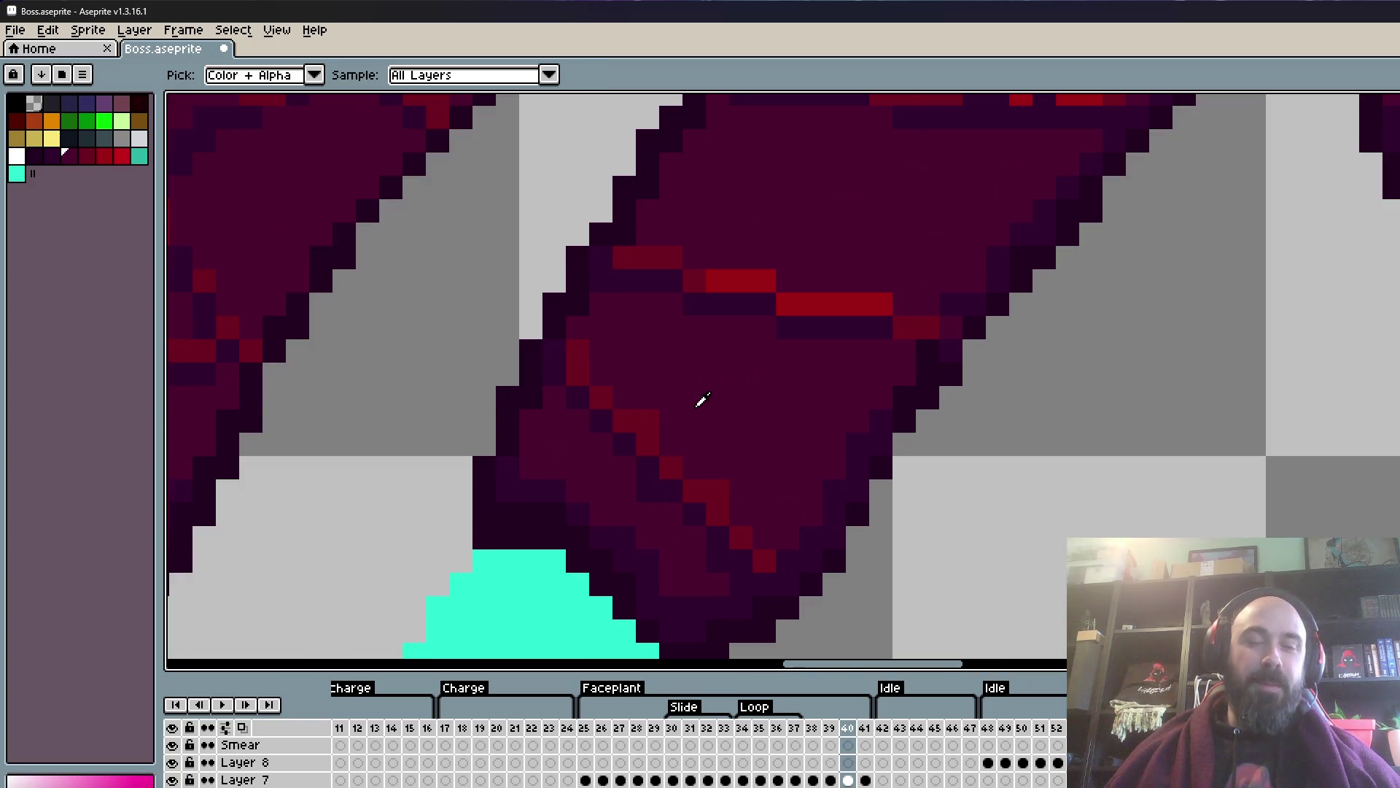
pyautogui.press('b')
pyautogui.click(570, 353)
pyautogui.click(641, 413)
pyautogui.click(712, 474)
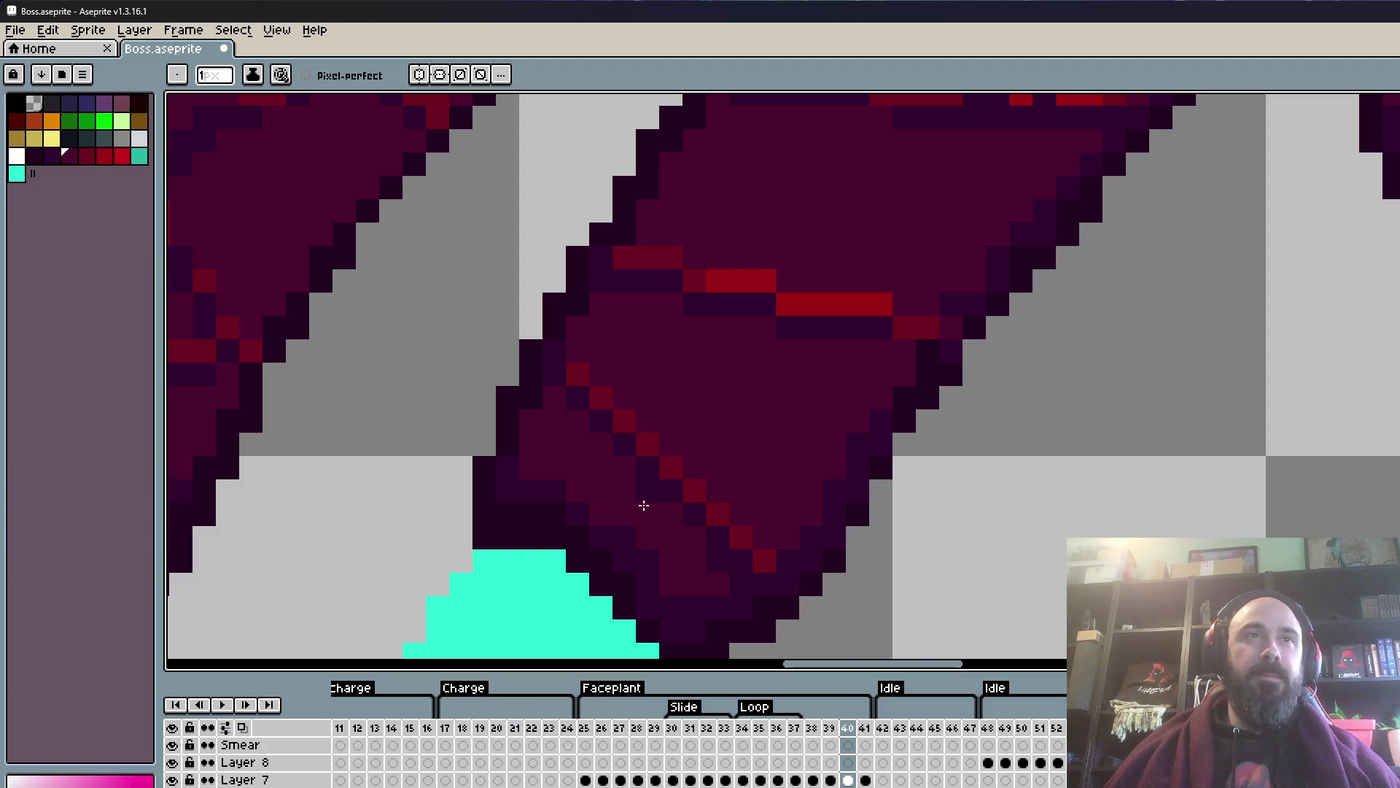
pyautogui.press('i')
pyautogui.click(587, 366)
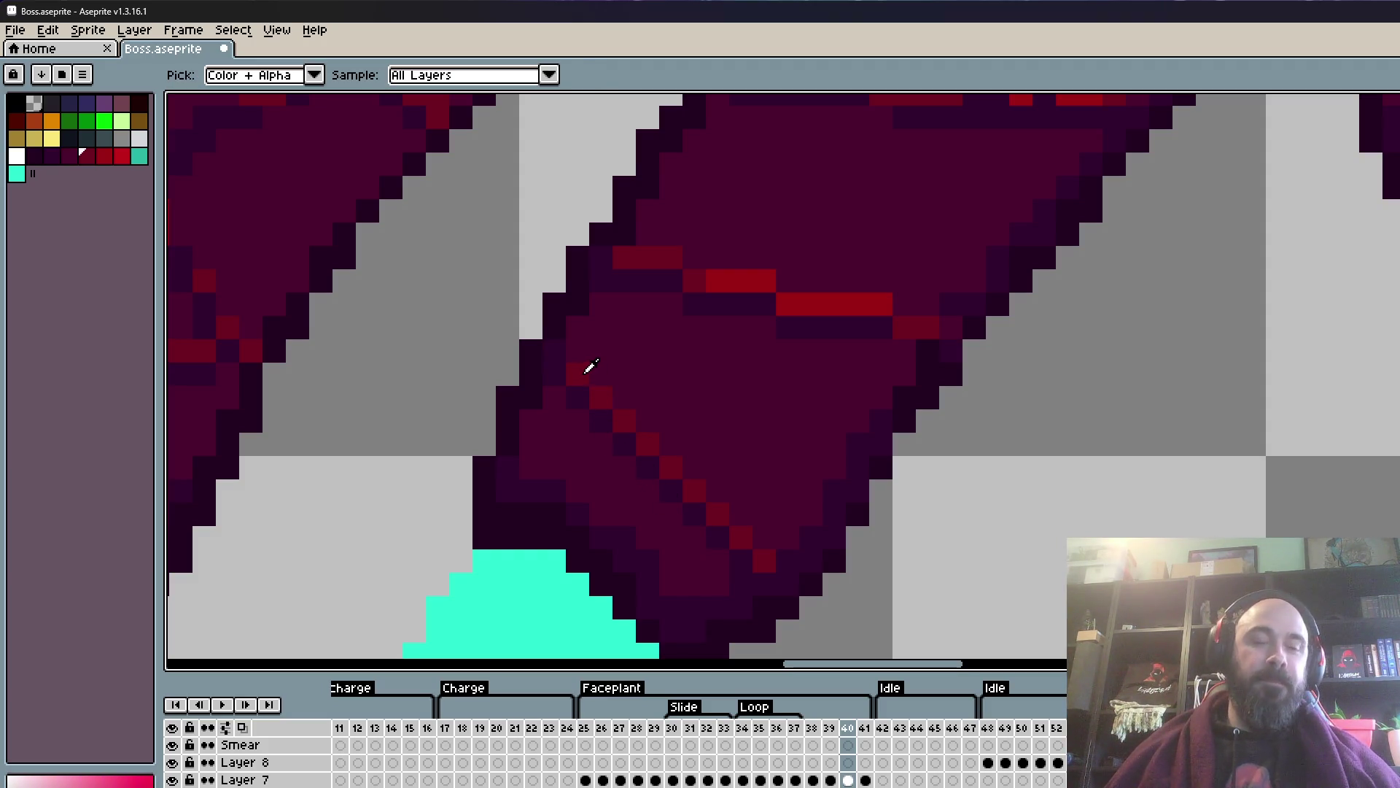
pyautogui.scroll(-1, 581, 364)
pyautogui.press('b')
pyautogui.scroll(-1, 540, 347)
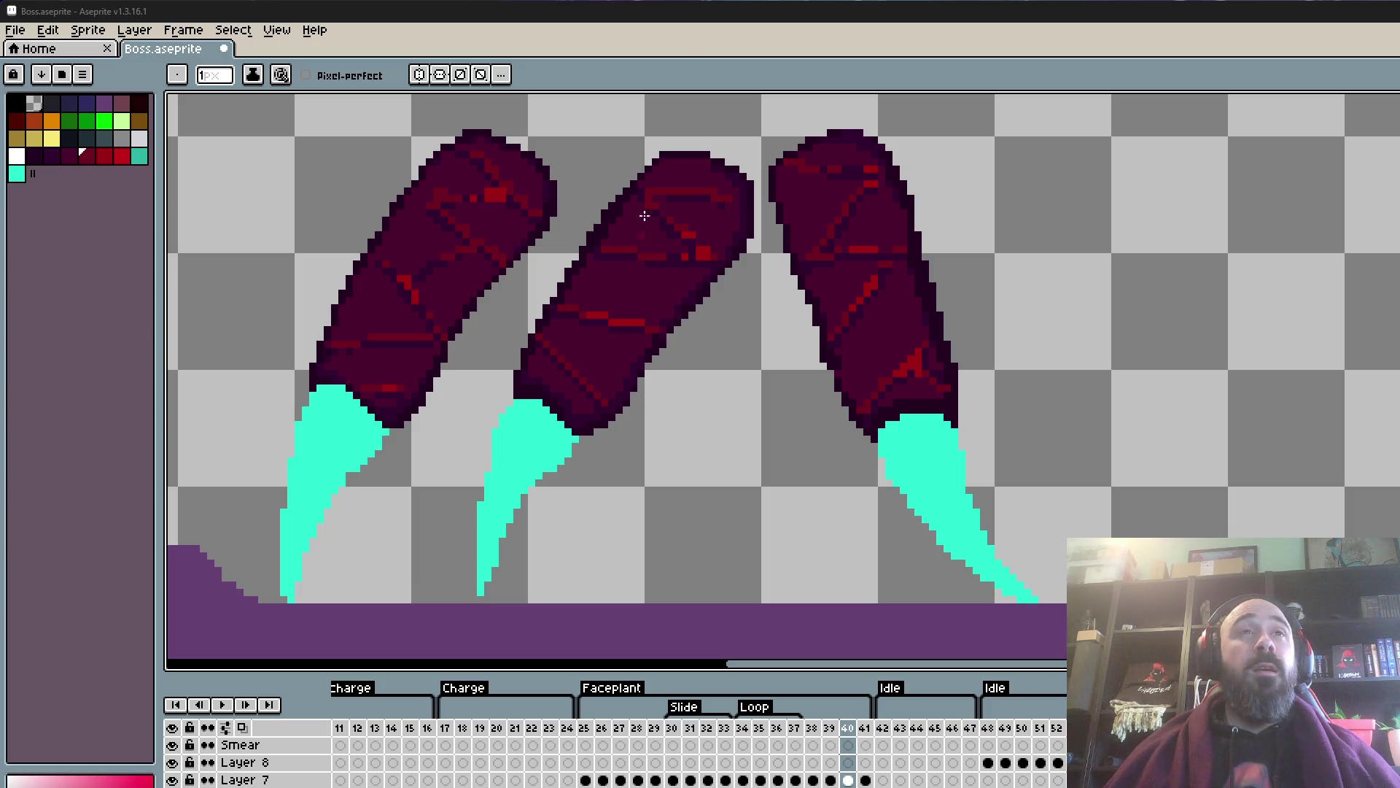
# - Zoom in, sample the leg's red crack colour and extend the crack by one red pixel
pyautogui.scroll(1, 664, 271)
pyautogui.scroll(1, 664, 271)
pyautogui.scroll(1, 662, 275)
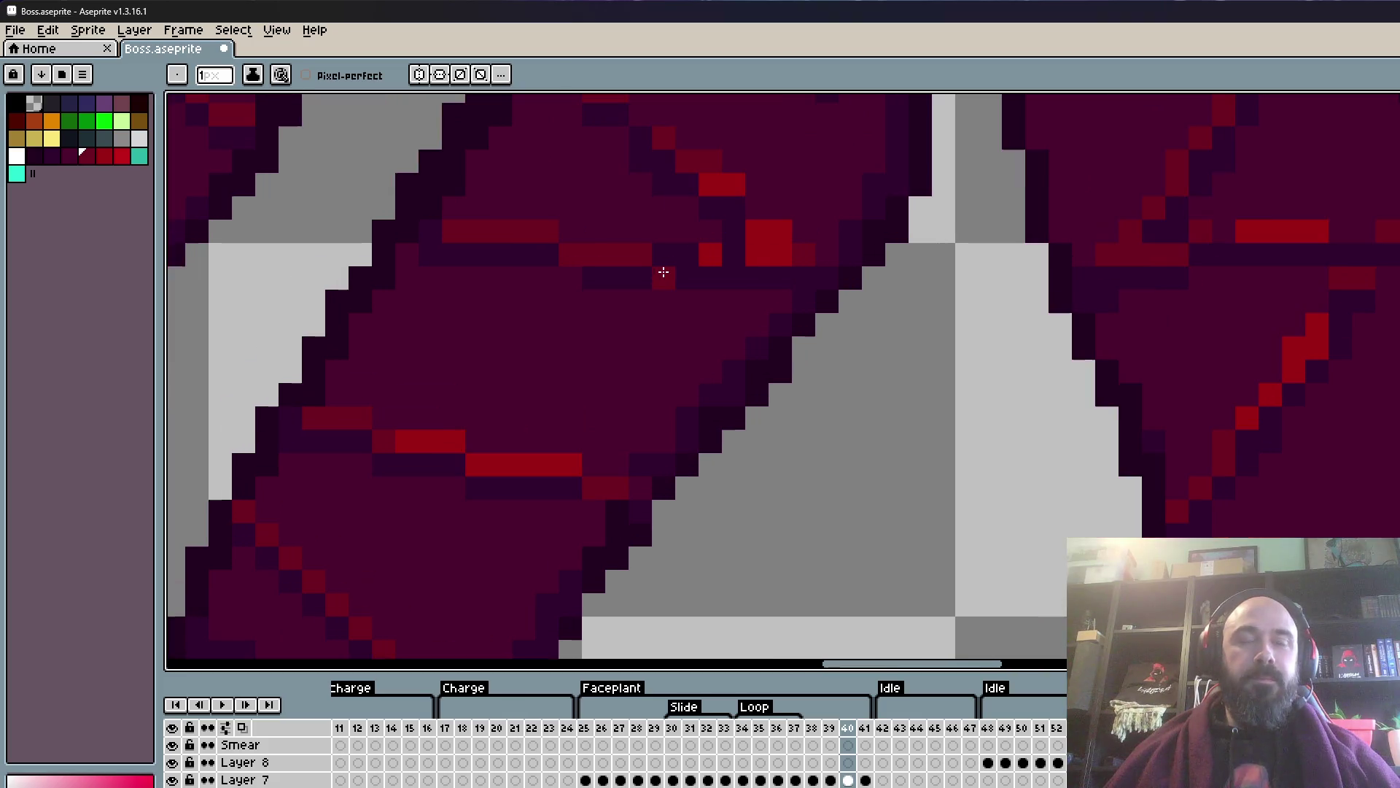
pyautogui.keyDown('alt'); pyautogui.click(763, 236); pyautogui.keyUp('alt')
pyautogui.scroll(1, 759, 232)
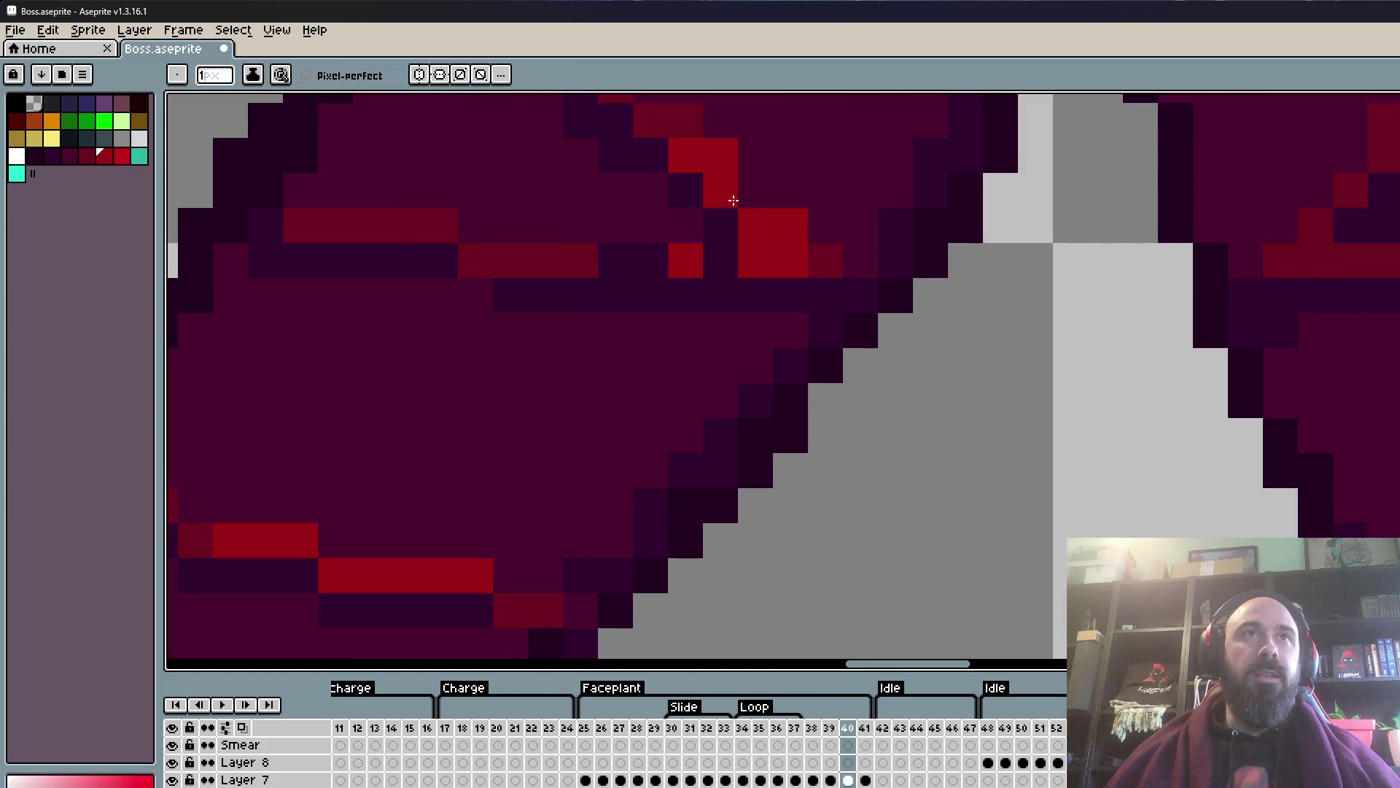
pyautogui.scroll(-5, 731, 250)
pyautogui.scroll(5, 785, 275)
pyautogui.click(785, 275)
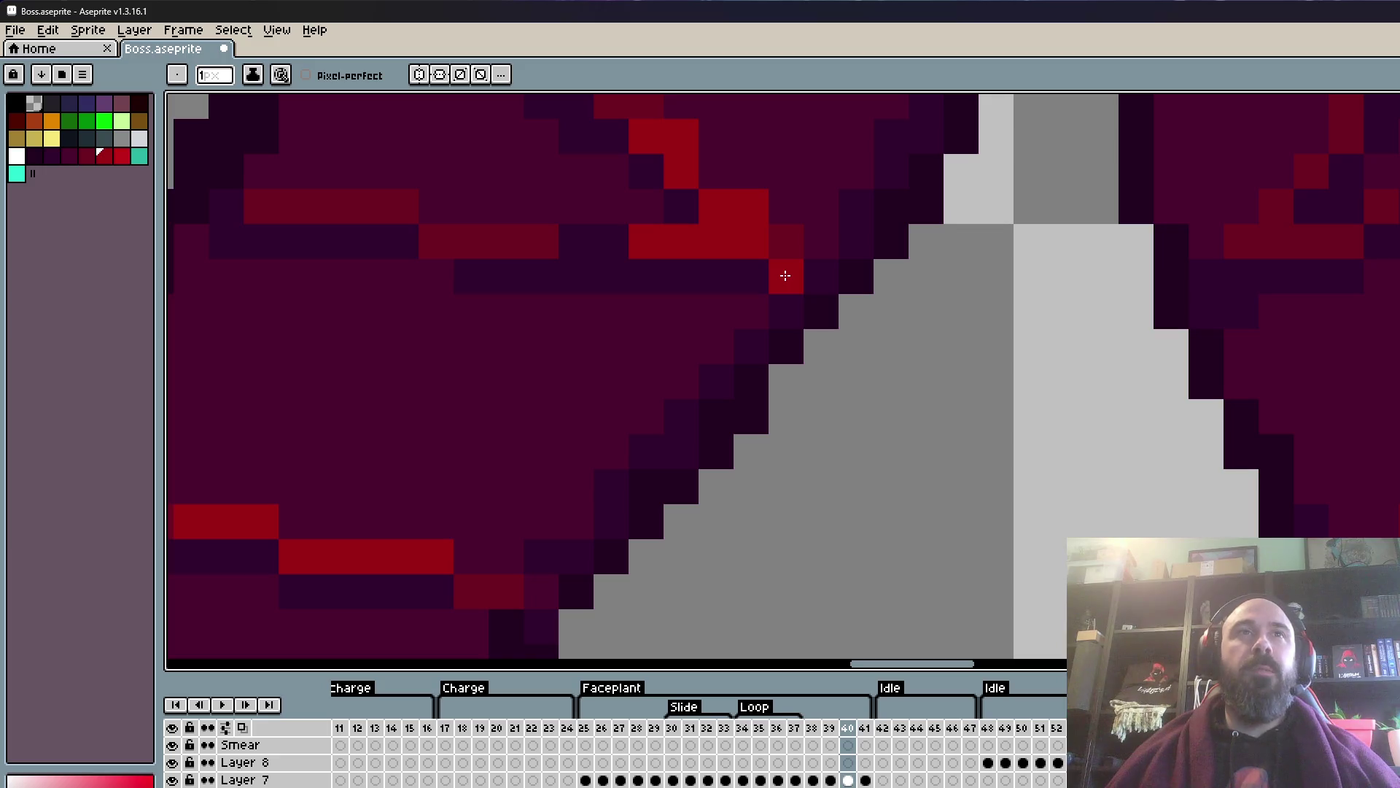
# - Paint dark red pixels beside the crack and cover a stray bright red pixel with a darker shade
pyautogui.keyDown('alt'); pyautogui.click(789, 245); pyautogui.keyUp('alt')
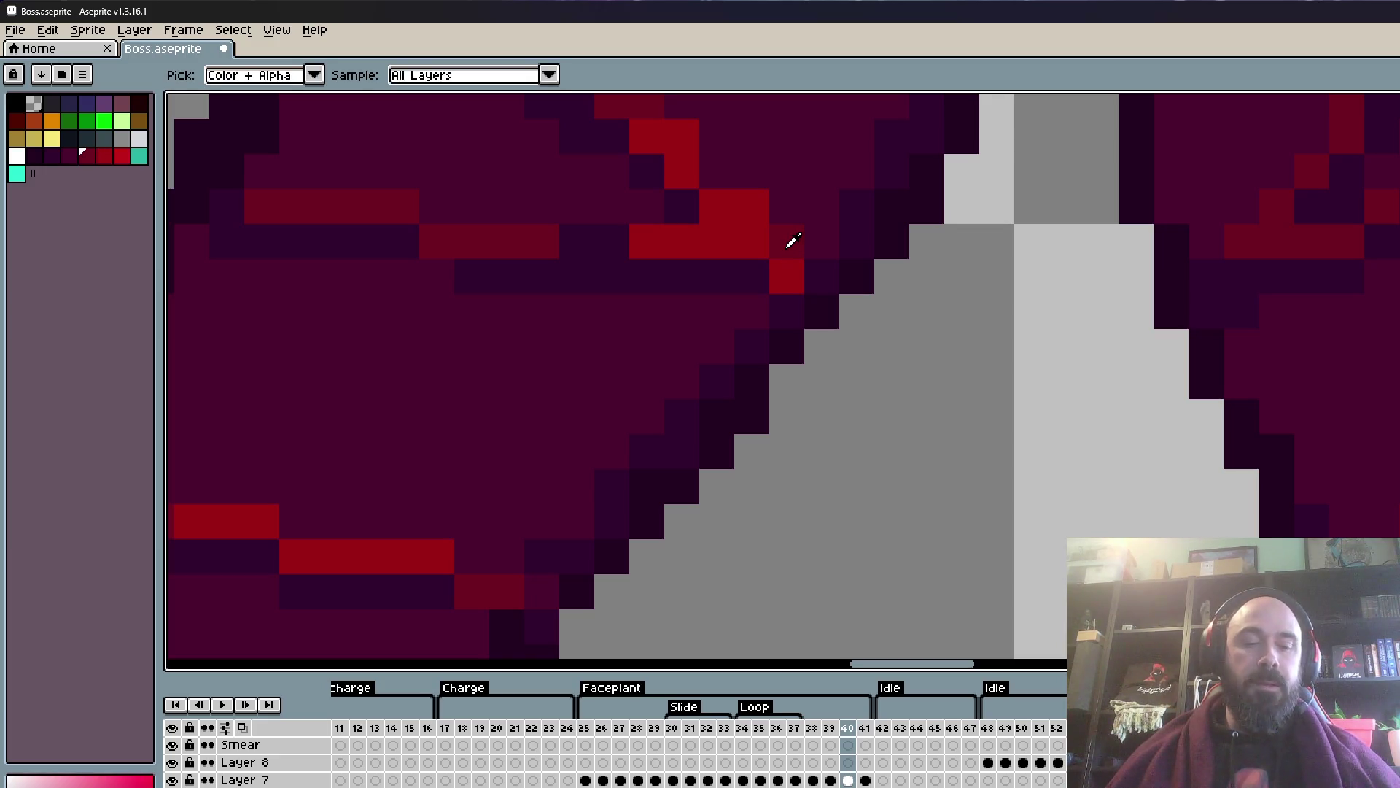
pyautogui.moveTo(793, 240); pyautogui.dragTo(821, 274)
pyautogui.keyDown('alt'); pyautogui.click(862, 221); pyautogui.keyUp('alt')
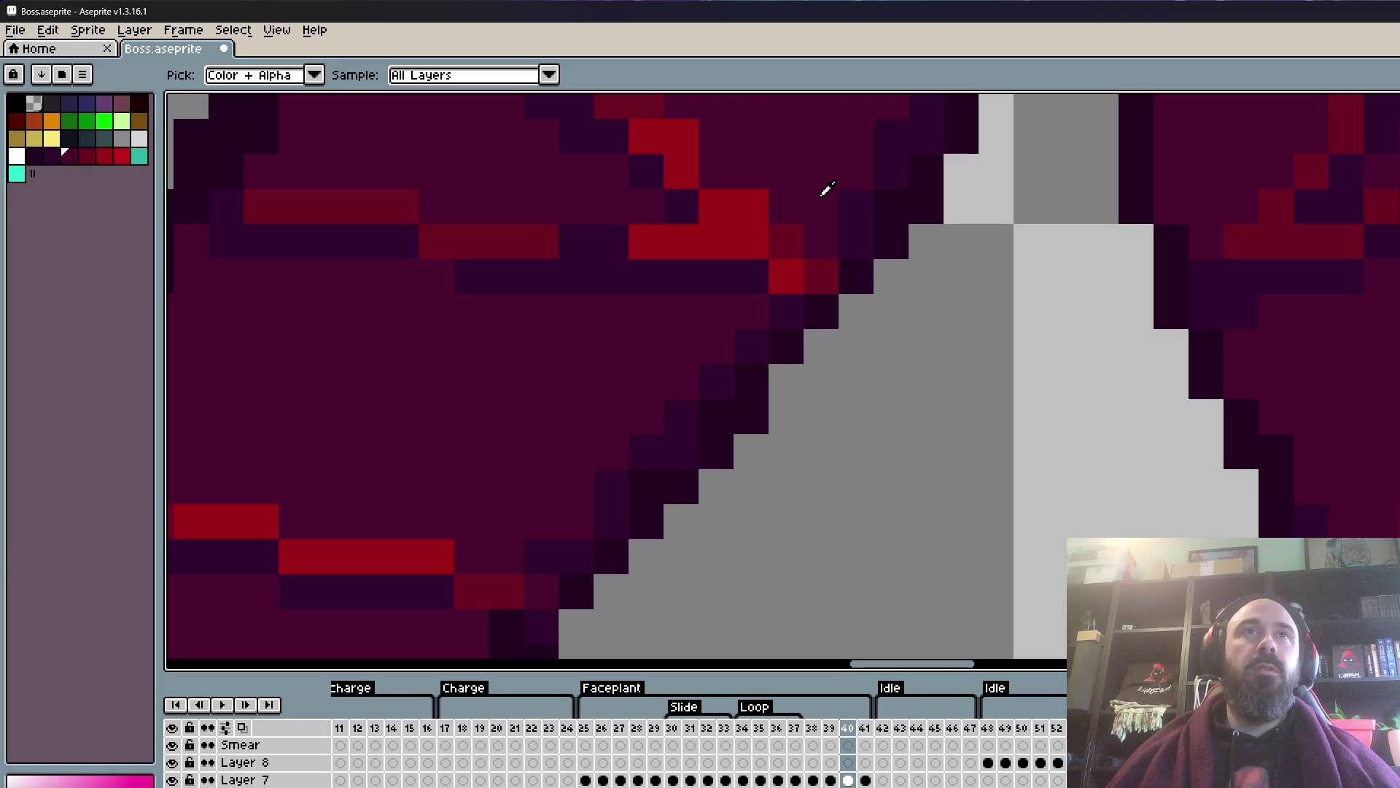
pyautogui.click(762, 207)
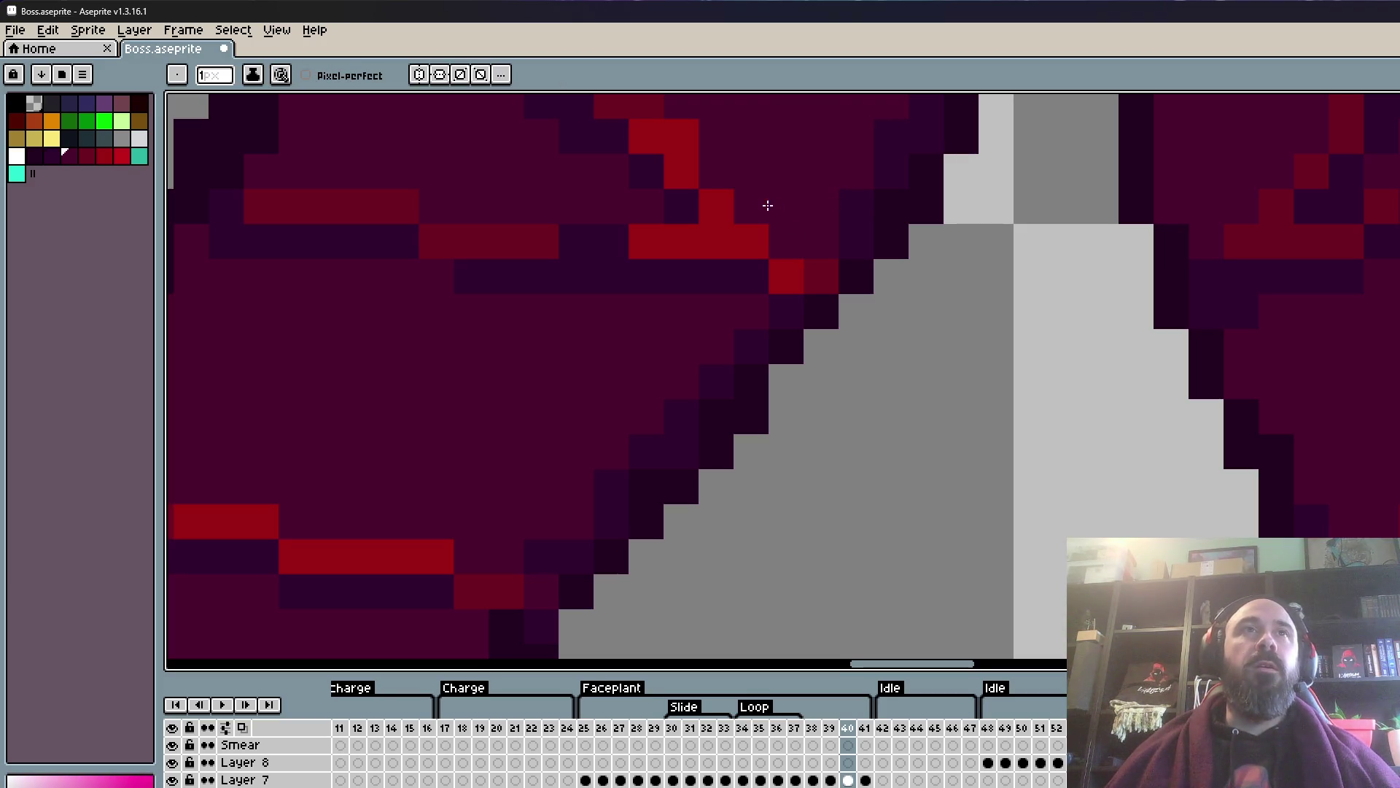
# - On another part of the leg, continue the diagonal red crack and fill its gap
pyautogui.moveTo(765, 207); pyautogui.dragTo(817, 379)
pyautogui.scroll(-3, 713, 281)
pyautogui.scroll(2, 666, 231)
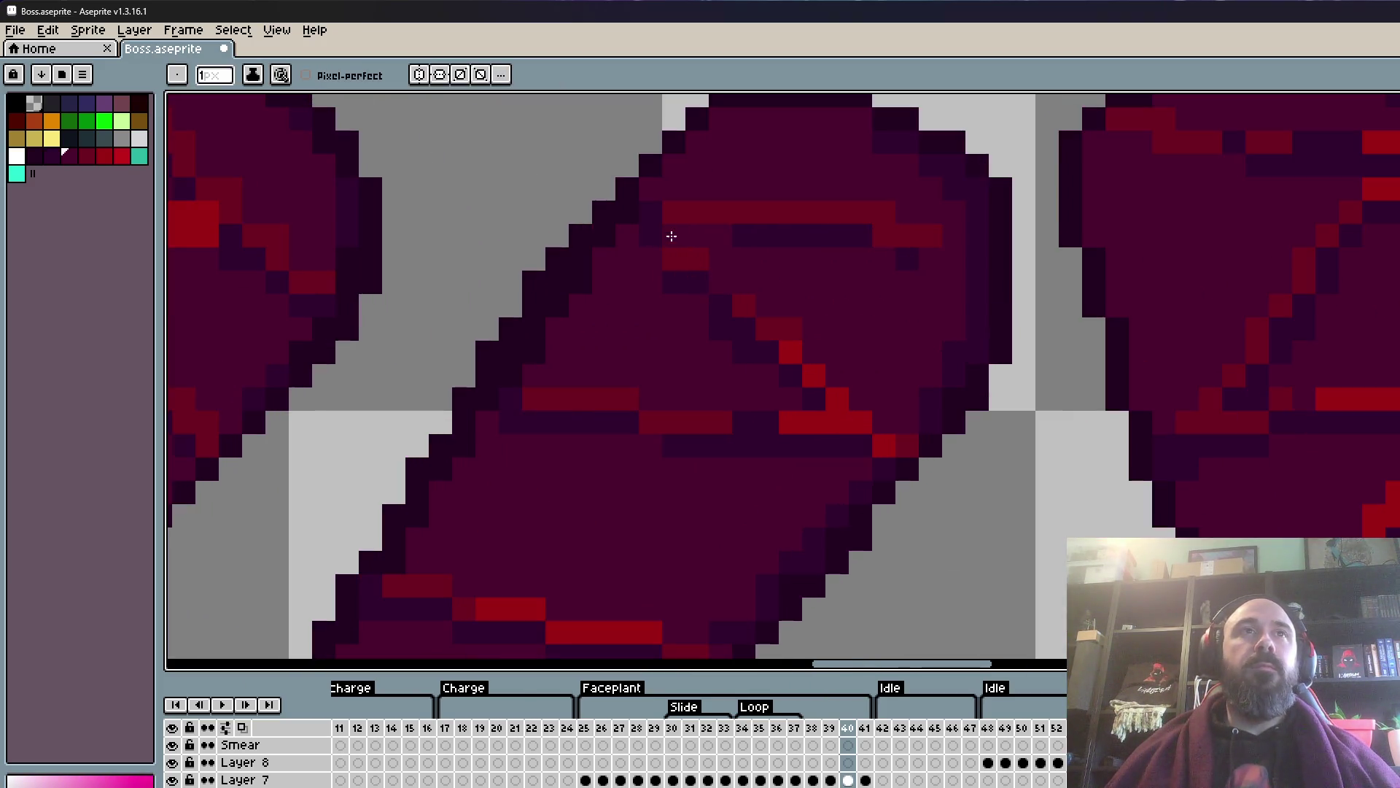
pyautogui.keyDown('alt'); pyautogui.click(711, 211); pyautogui.keyUp('alt')
pyautogui.click(626, 232)
pyautogui.click(647, 253)
pyautogui.scroll(-3, 721, 245)
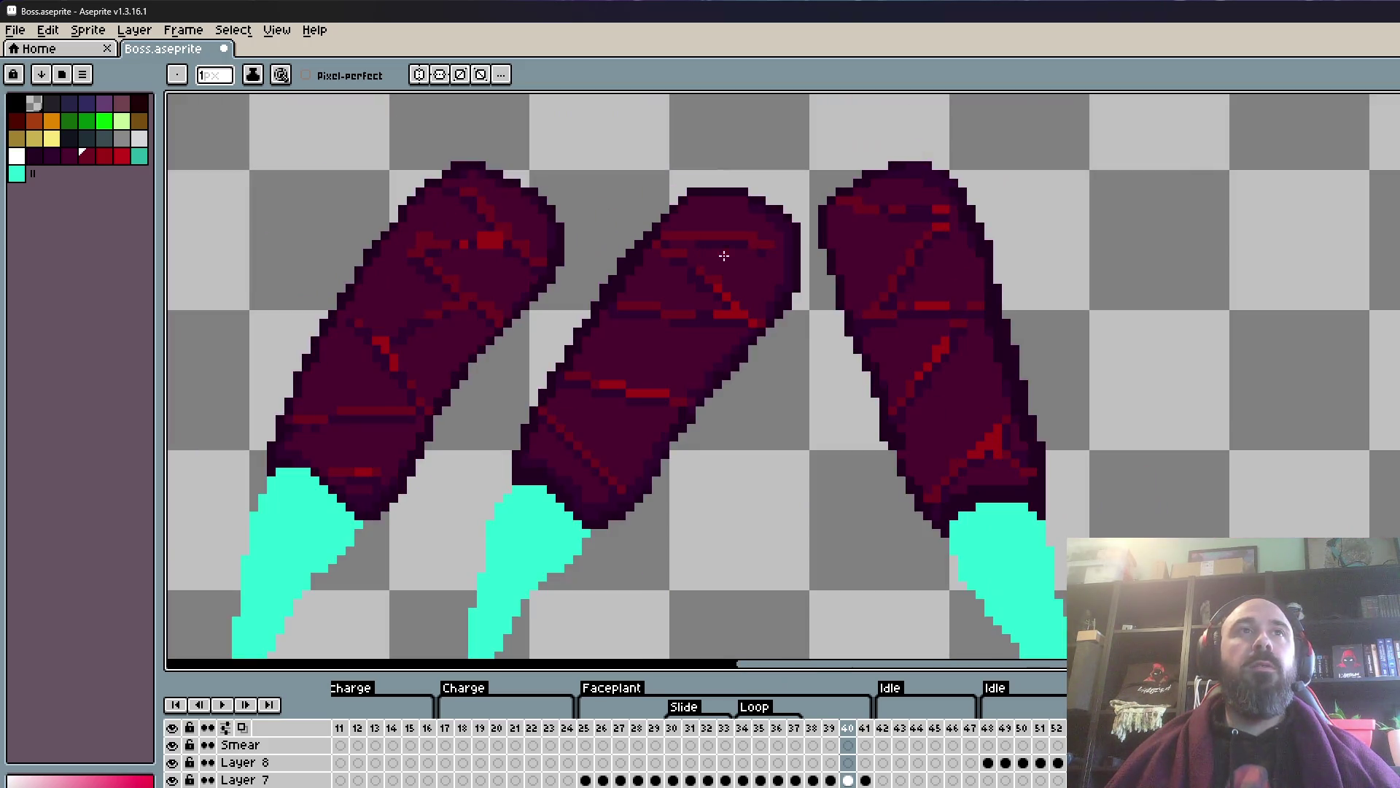
pyautogui.scroll(3, 705, 267)
pyautogui.click(602, 272)
# - Erase a stray pixel on the crack and refill it with dark red
pyautogui.rightClick(668, 318)
pyautogui.press('alt')
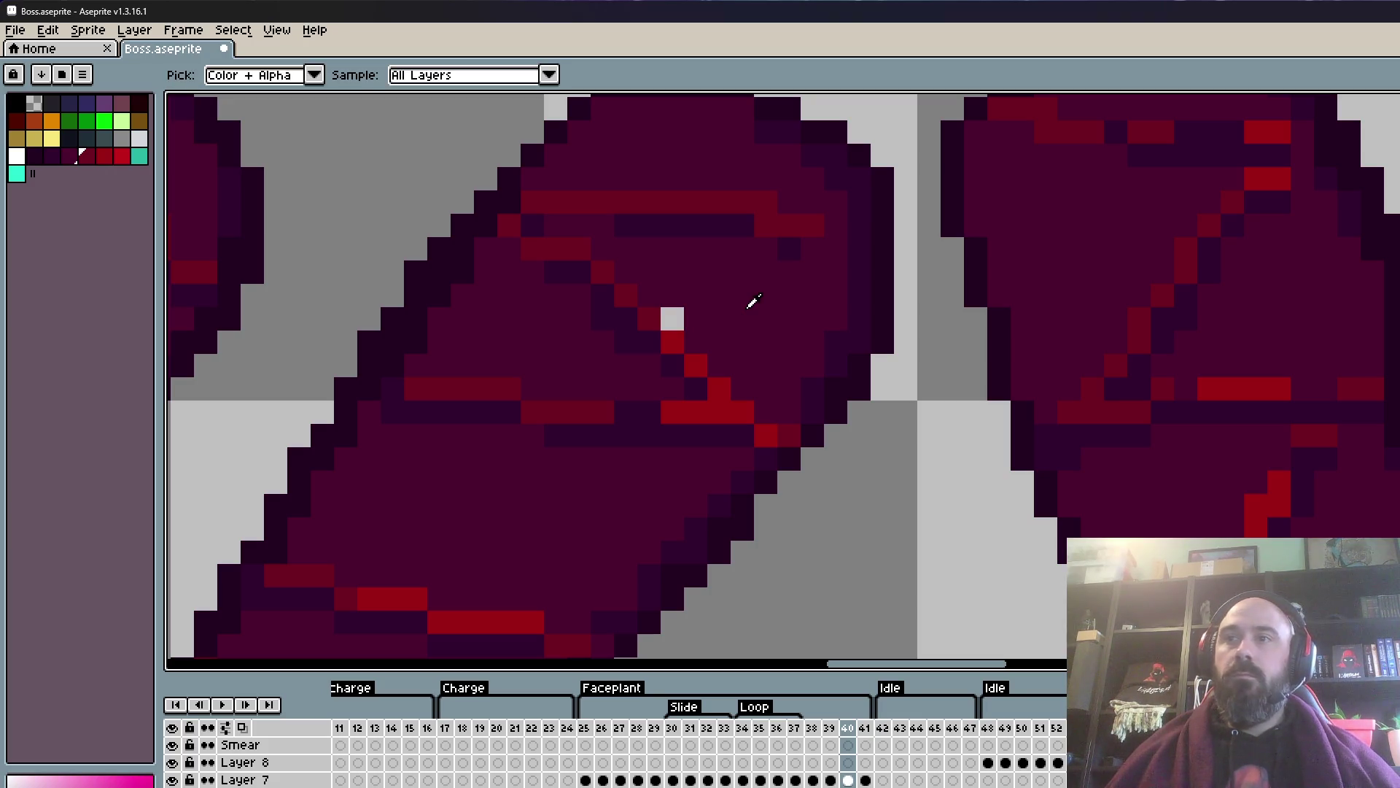
pyautogui.click(678, 315)
pyautogui.scroll(-2, 664, 329)
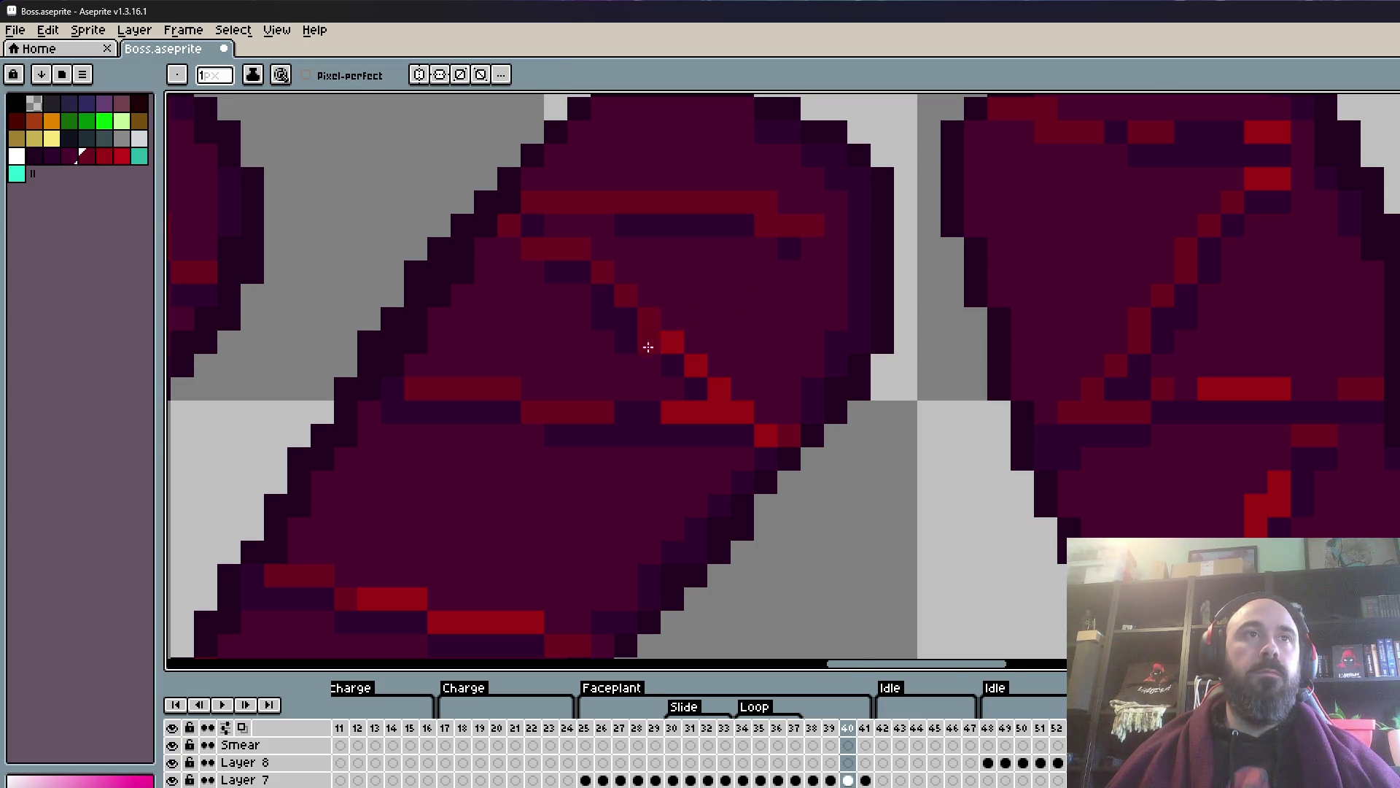
pyautogui.scroll(2, 648, 450)
pyautogui.scroll(-3, 656, 423)
# - Zoom out to view all three legs and sample dark shades from a leg's edge
pyautogui.press('space')
pyautogui.scroll(-1, 681, 383)
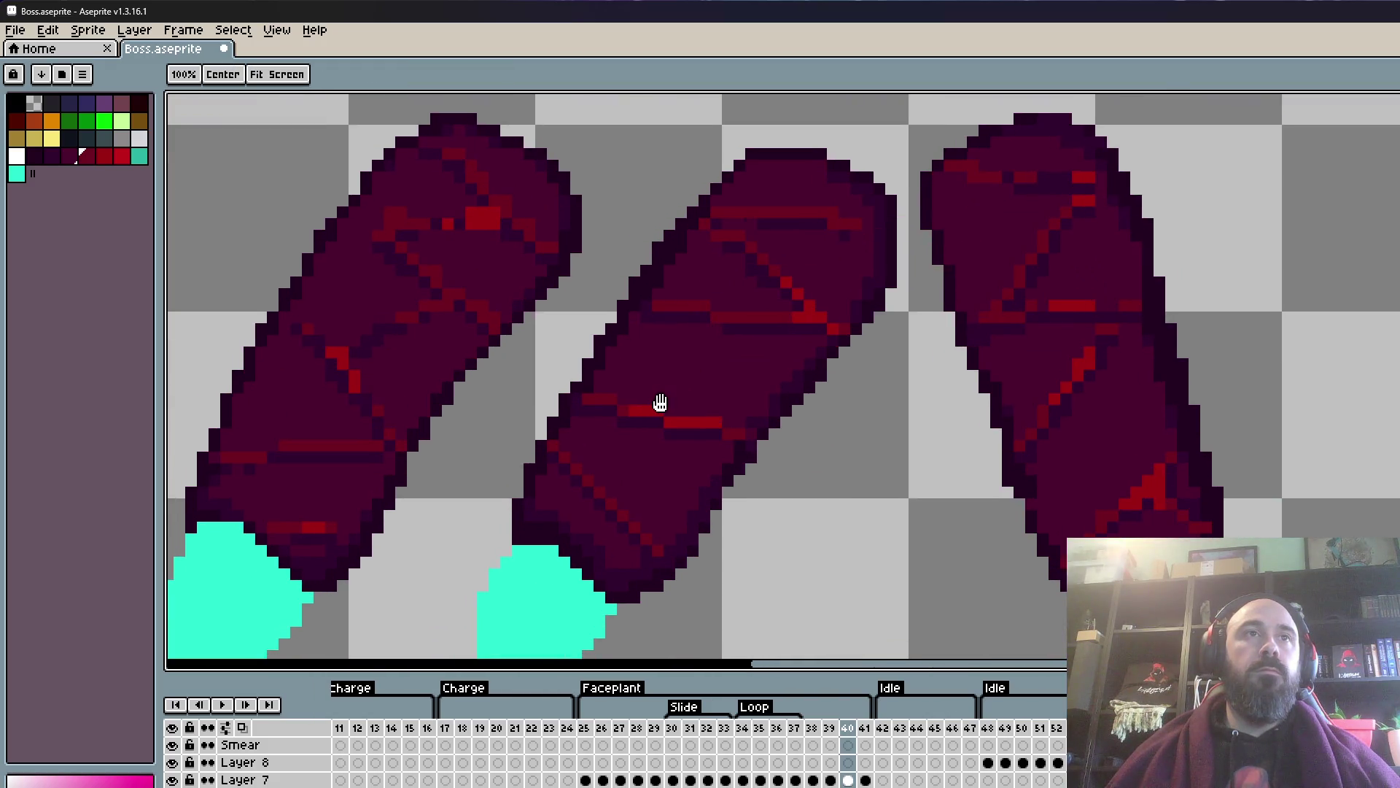
pyautogui.scroll(2, 743, 433)
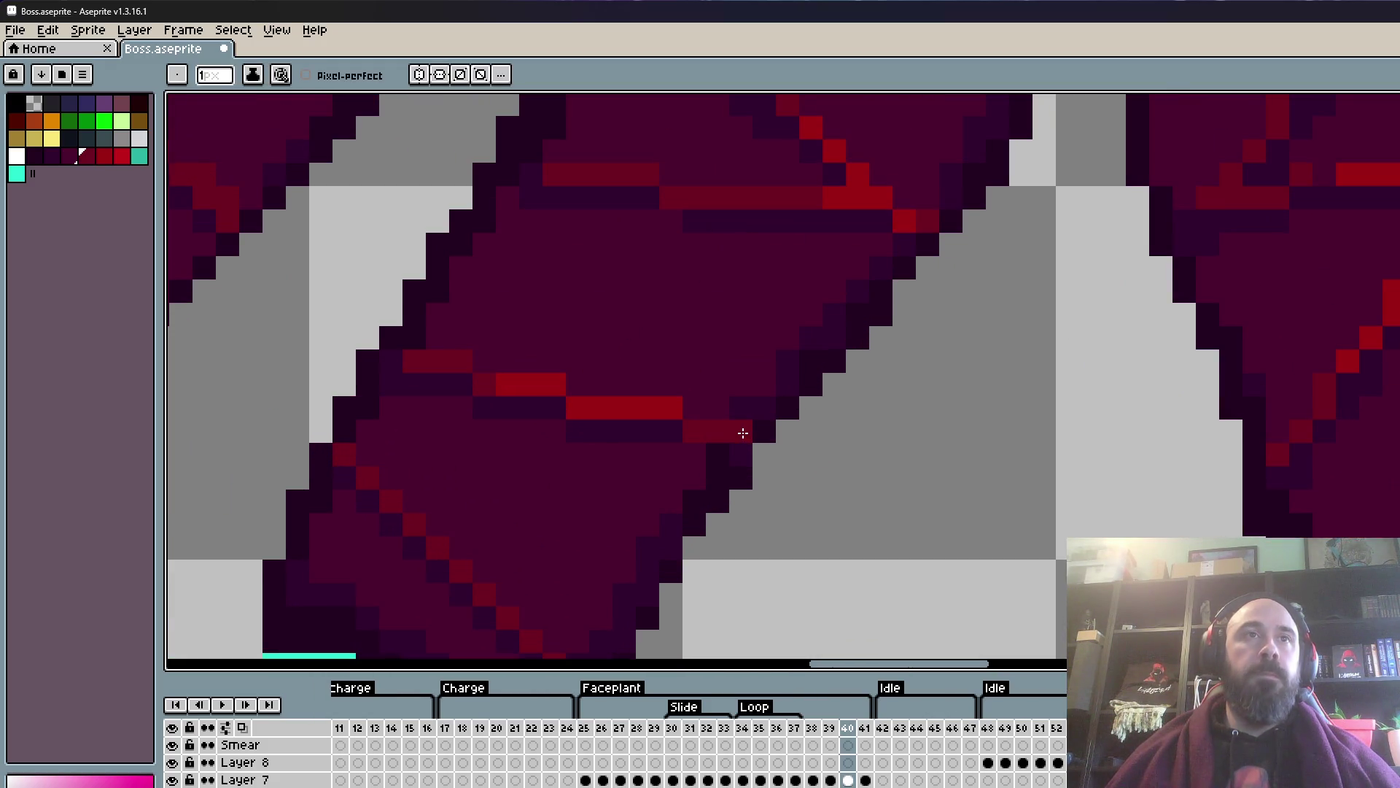
pyautogui.keyDown('alt'); pyautogui.click(739, 447); pyautogui.keyUp('alt')
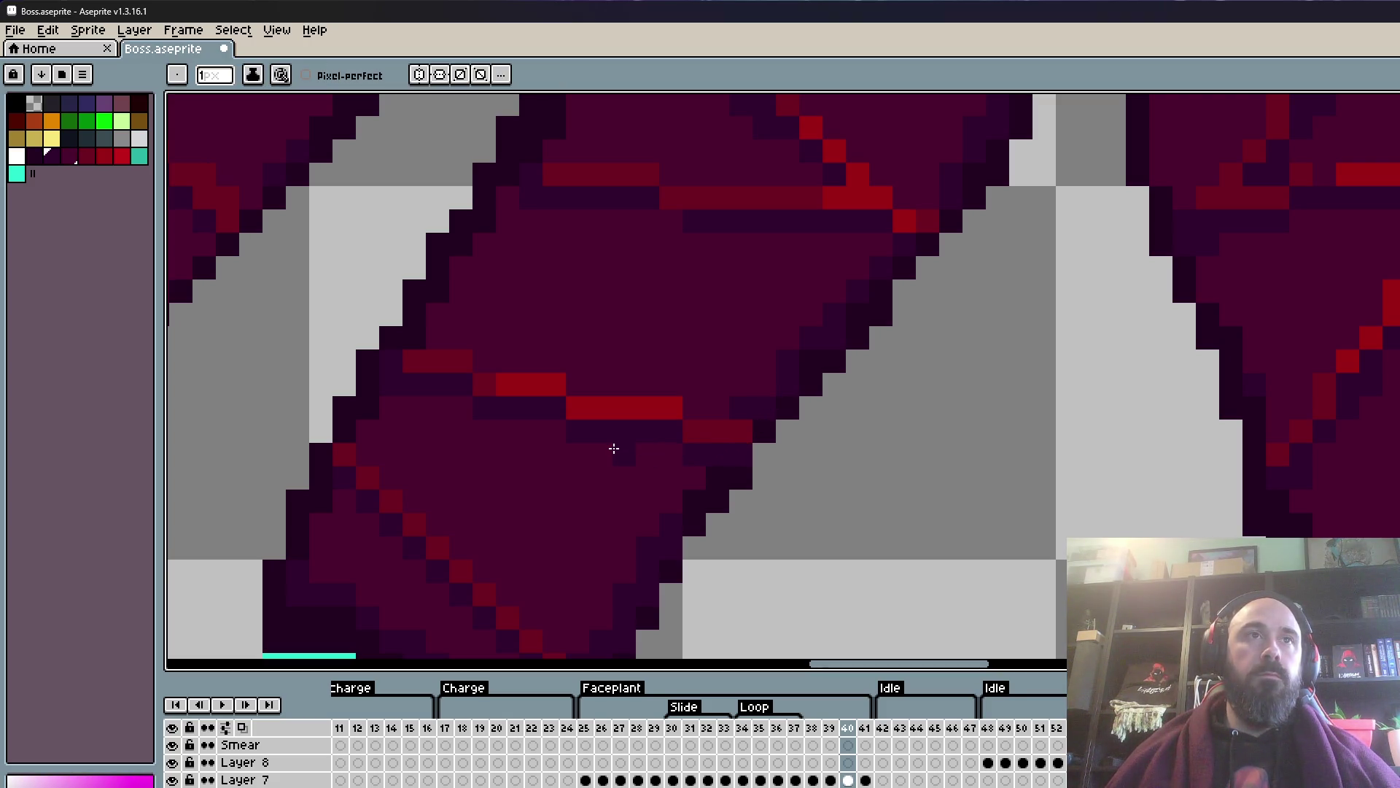
pyautogui.scroll(-3, 685, 476)
pyautogui.hscroll(-2, 639, 500)
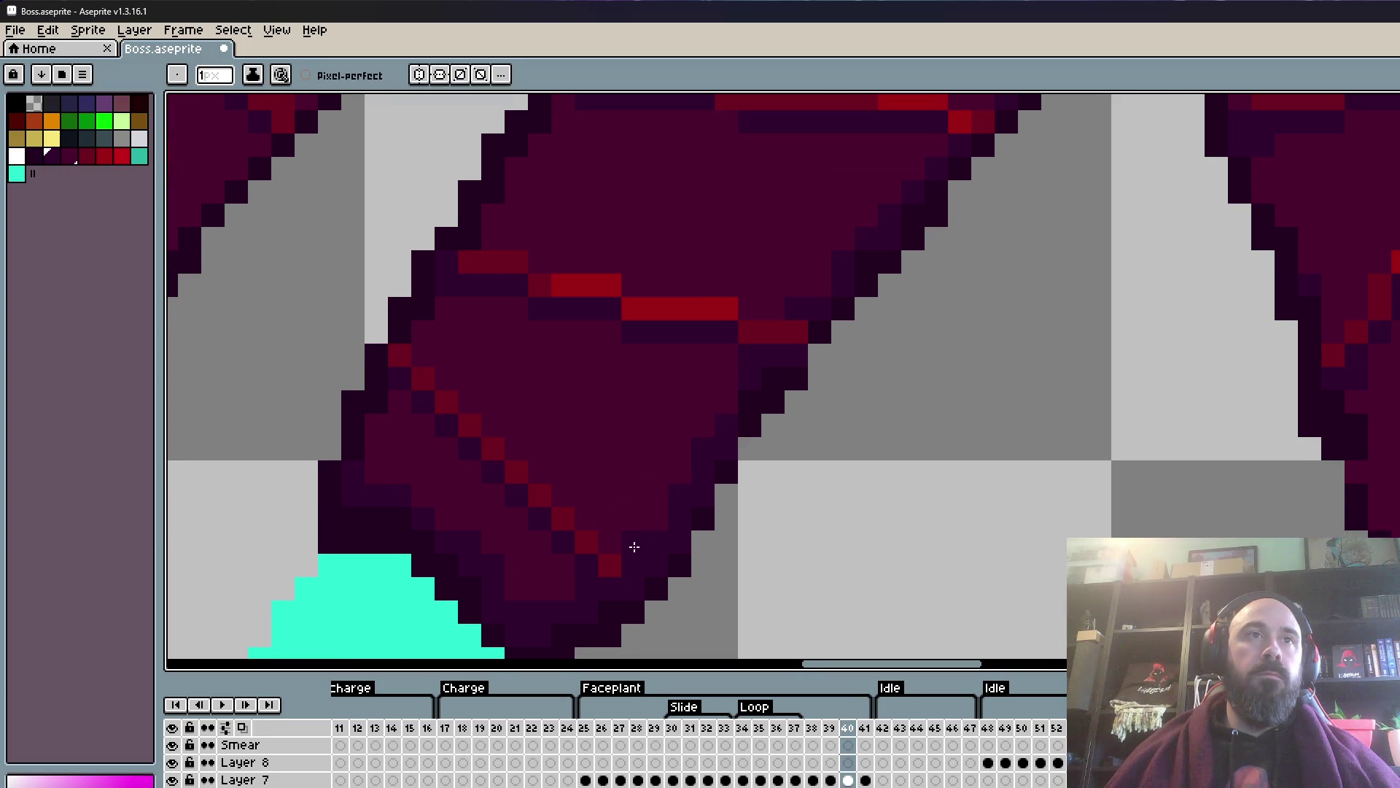
pyautogui.scroll(-1, 588, 556)
pyautogui.scroll(1, 610, 566)
pyautogui.scroll(-1, 703, 477)
pyautogui.scroll(1, 694, 494)
pyautogui.keyDown('alt'); pyautogui.click(674, 561); pyautogui.keyUp('alt')
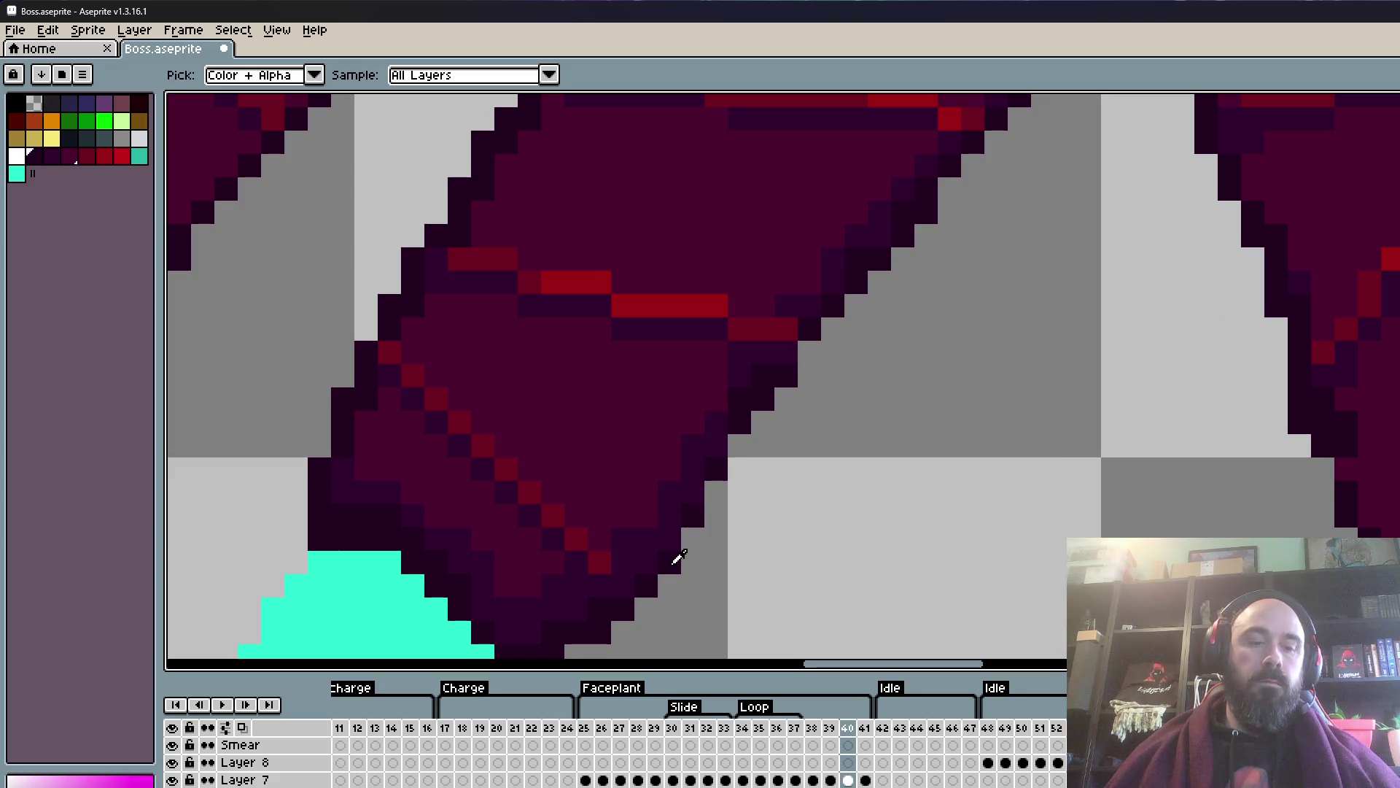
pyautogui.scroll(-1, 729, 467)
pyautogui.scroll(-1, 817, 430)
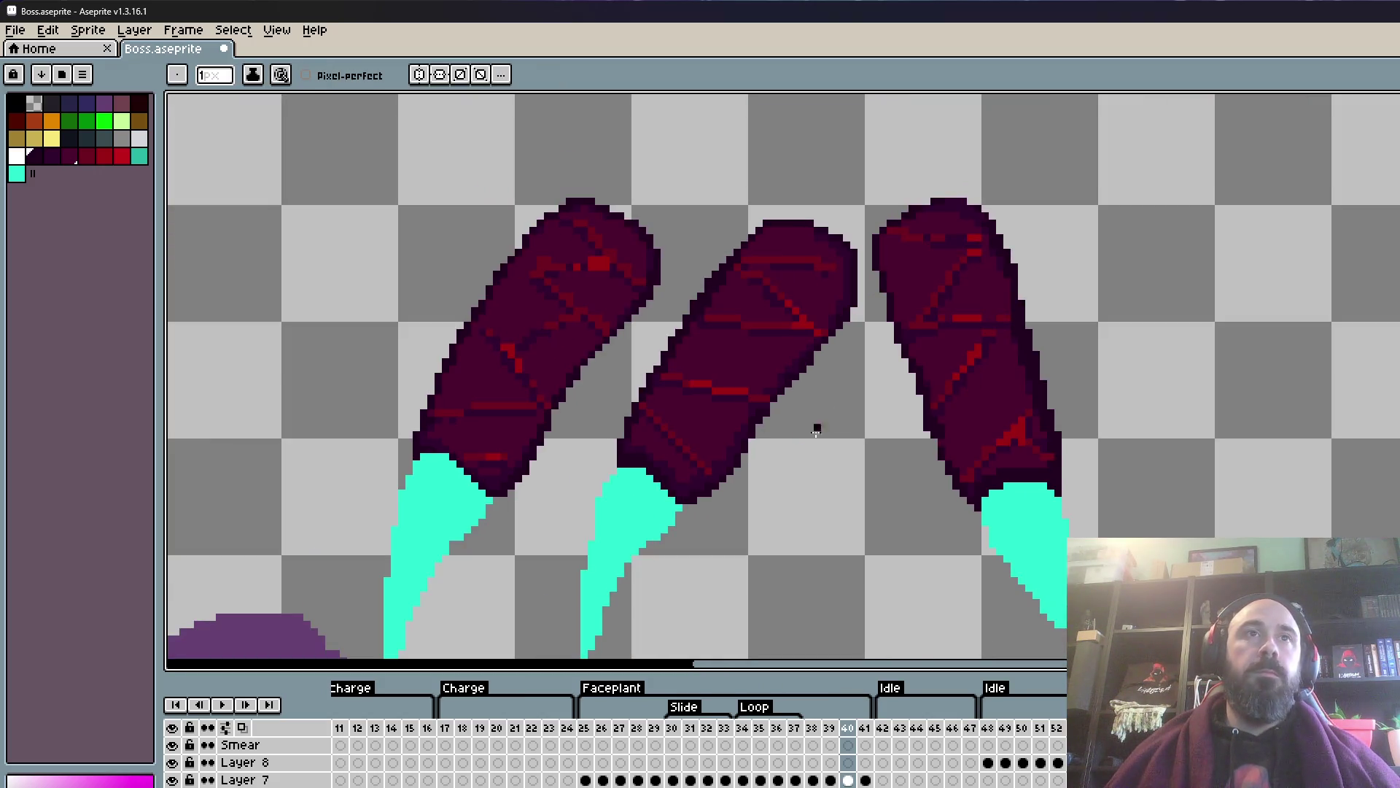
pyautogui.scroll(2, 813, 354)
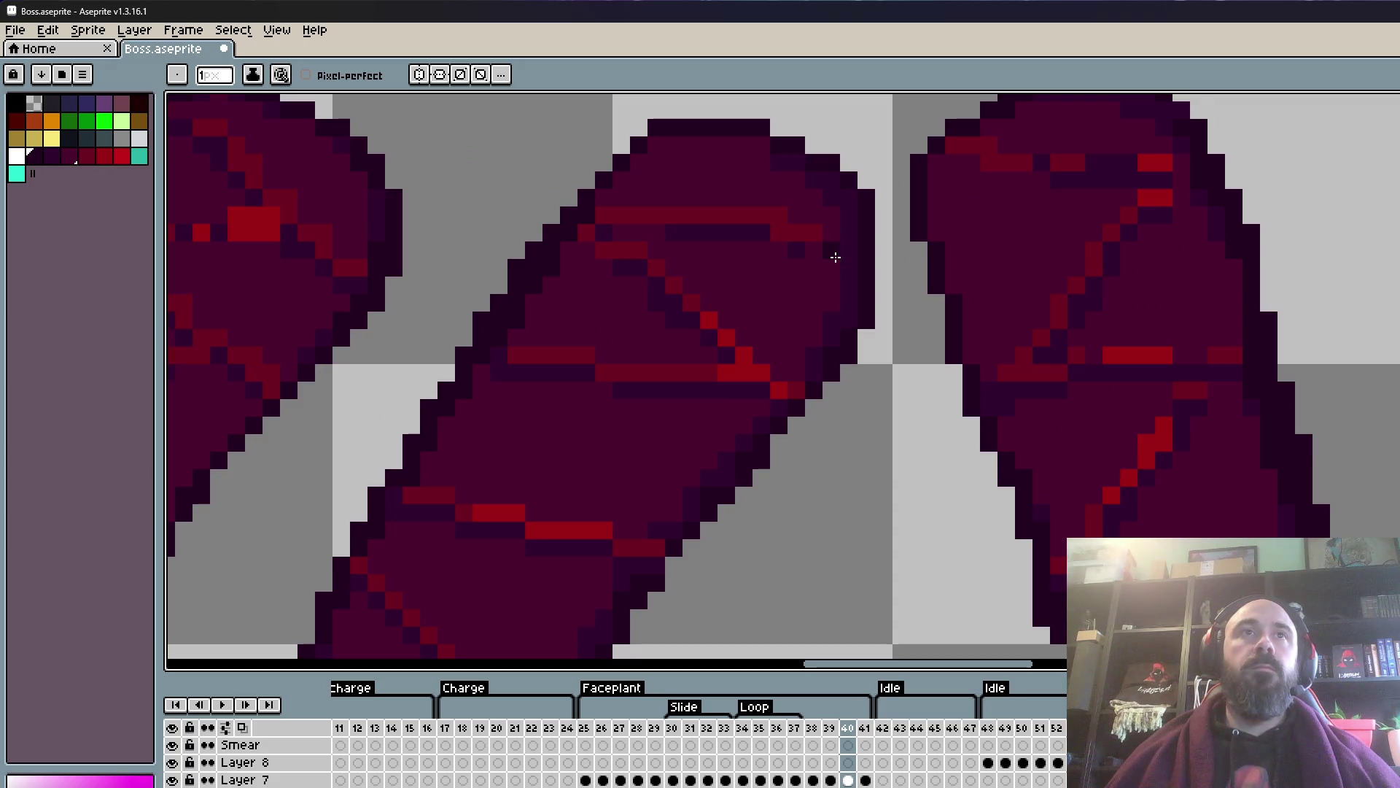
# - Paint dark purple shading under the crack bands and turn a red crack pixel purple
pyautogui.keyDown('alt'); pyautogui.click(794, 219); pyautogui.keyUp('alt')
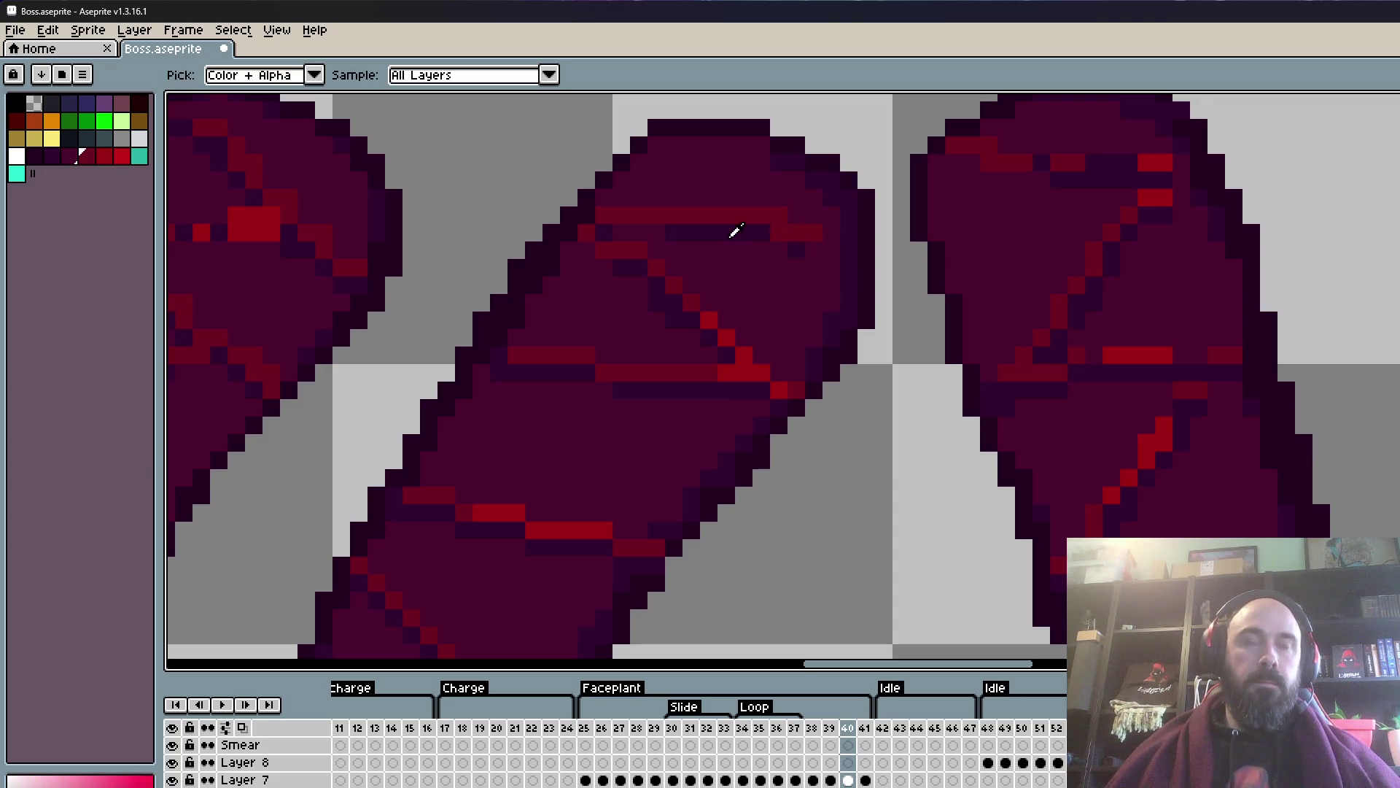
pyautogui.keyDown('alt'); pyautogui.click(732, 233); pyautogui.keyUp('alt')
pyautogui.scroll(1, 732, 233)
pyautogui.scroll(1, 732, 232)
pyautogui.moveTo(441, 264); pyautogui.dragTo(474, 286)
pyautogui.moveTo(819, 265); pyautogui.dragTo(960, 261)
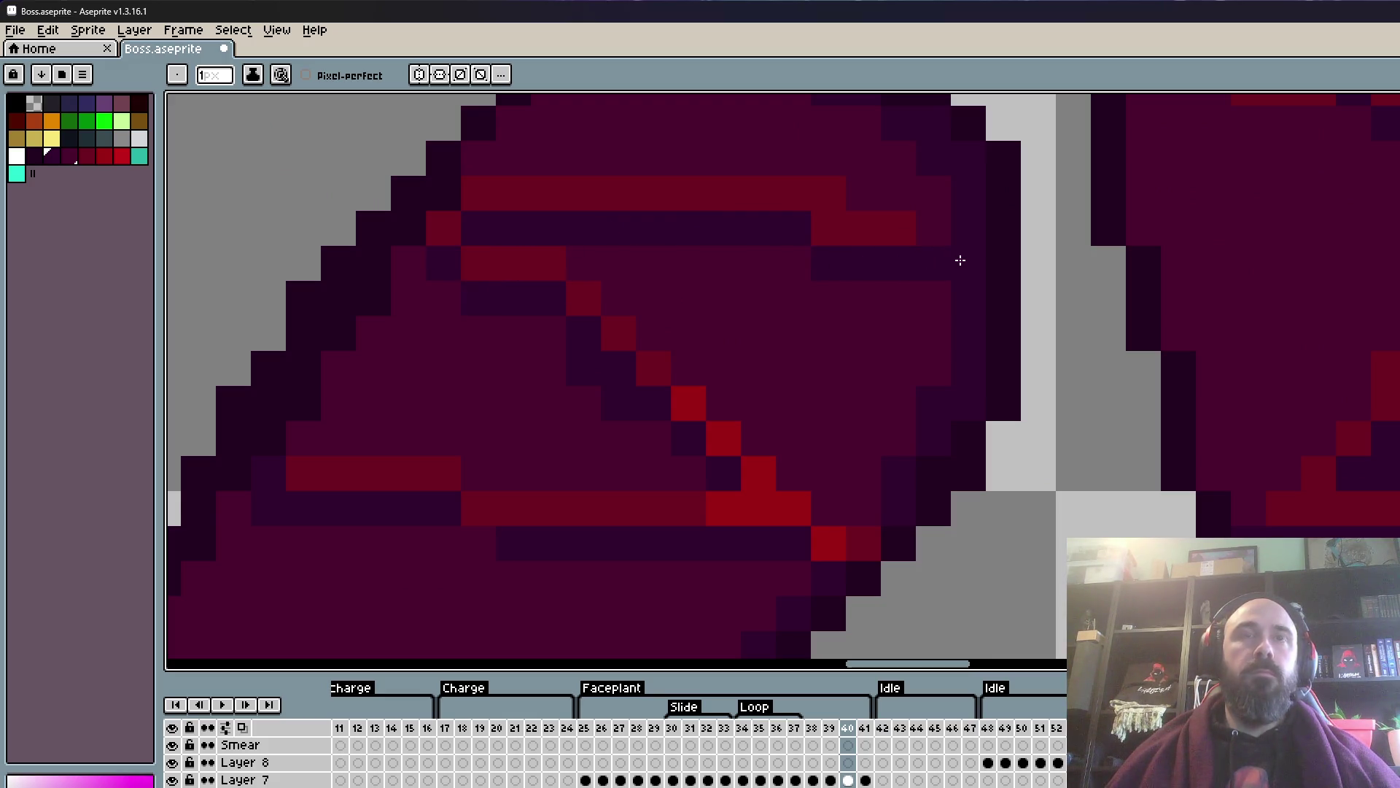
pyautogui.click(828, 227)
# - Extend the dark red band to the right, then switch back to the maroon leg colour
pyautogui.keyDown('alt'); pyautogui.click(839, 194); pyautogui.keyUp('alt')
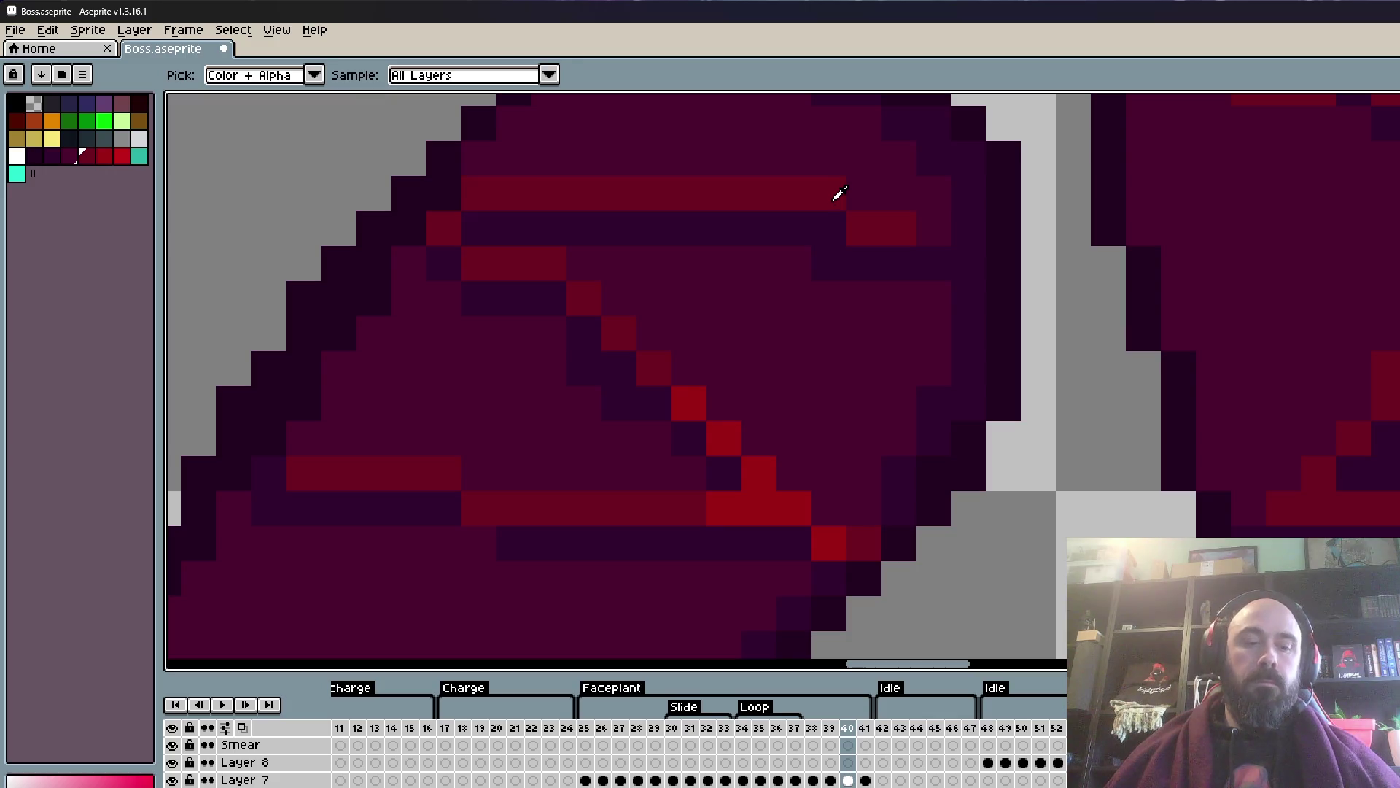
pyautogui.click(964, 226)
pyautogui.keyDown('alt'); pyautogui.click(881, 308); pyautogui.keyUp('alt')
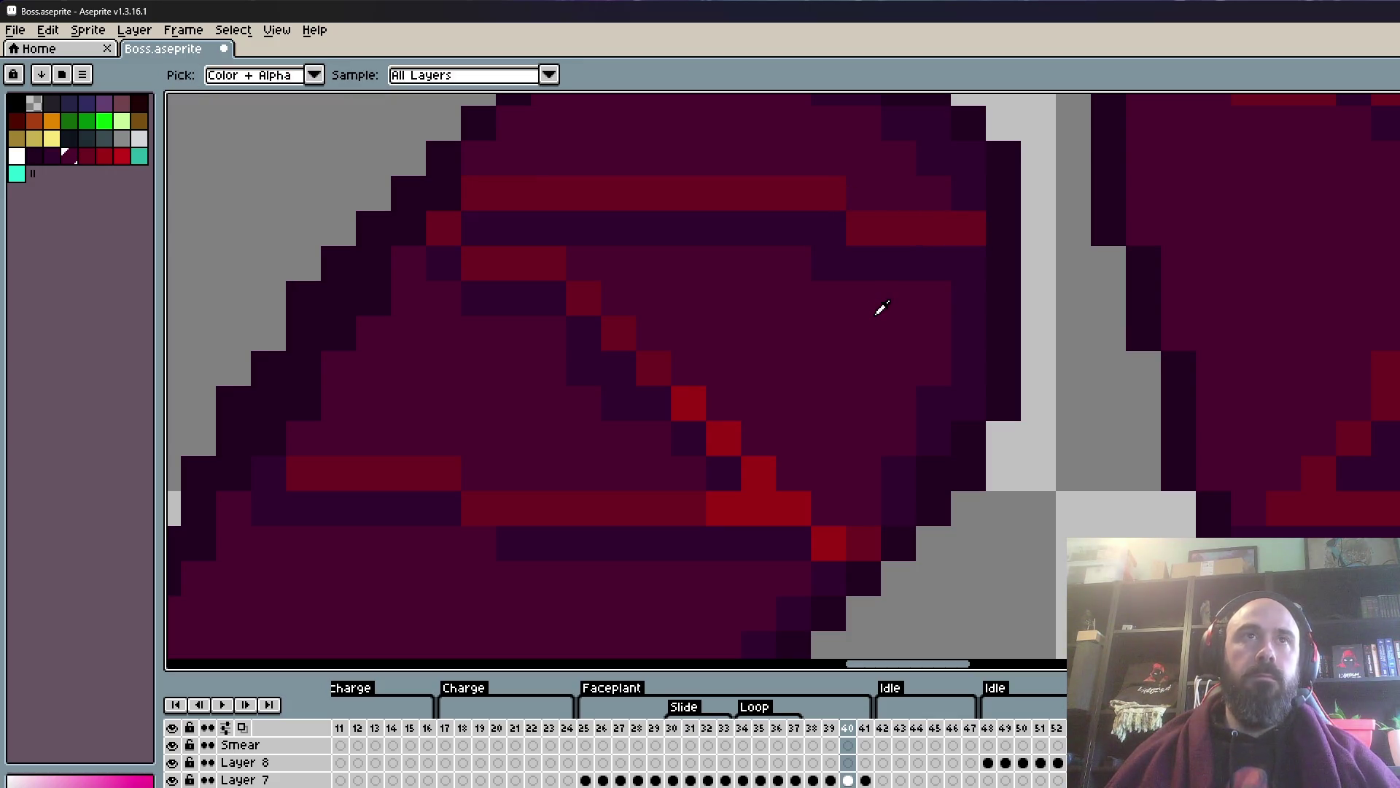
pyautogui.scroll(-3, 839, 292)
pyautogui.scroll(-3, 850, 275)
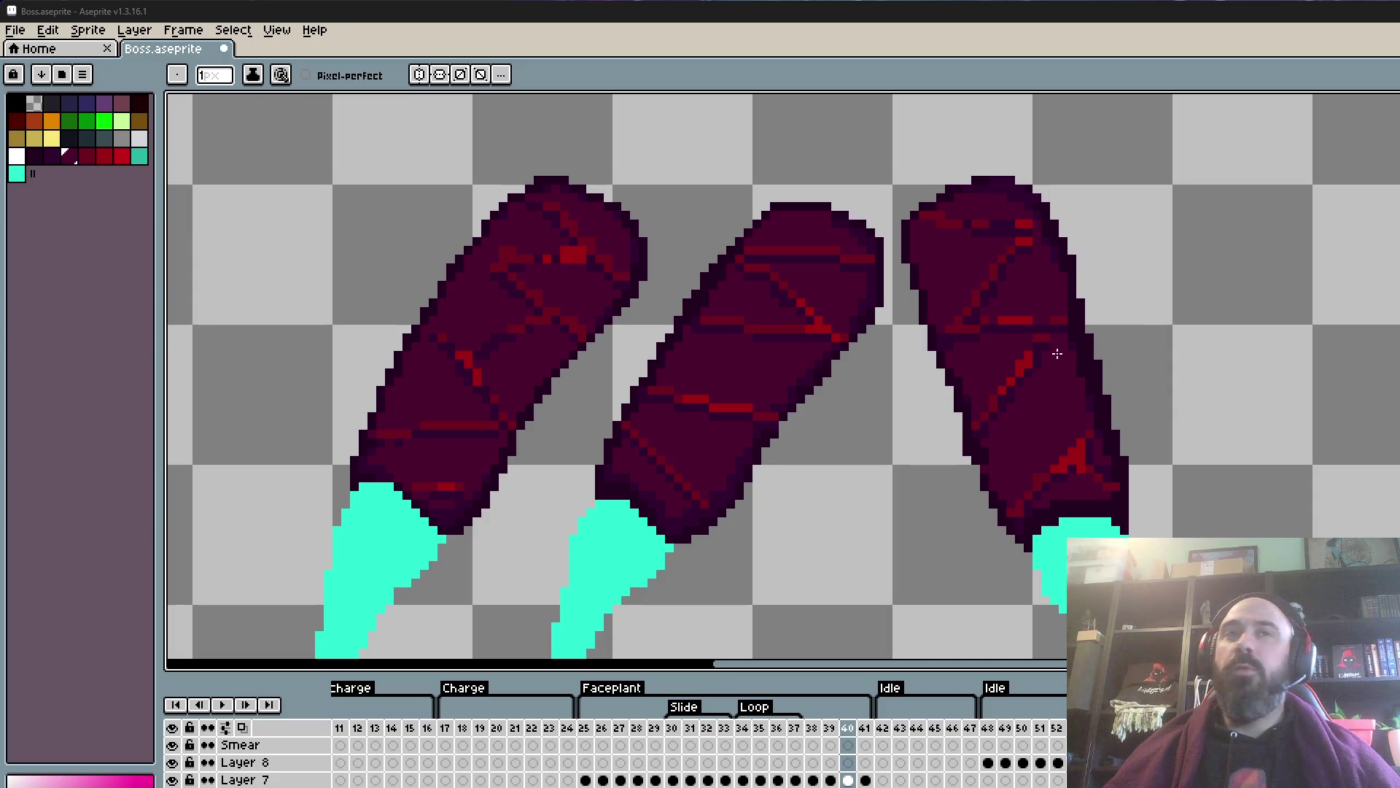
pyautogui.scroll(-3, 875, 292)
pyautogui.scroll(3, 802, 240)
pyautogui.scroll(-1, 755, 220)
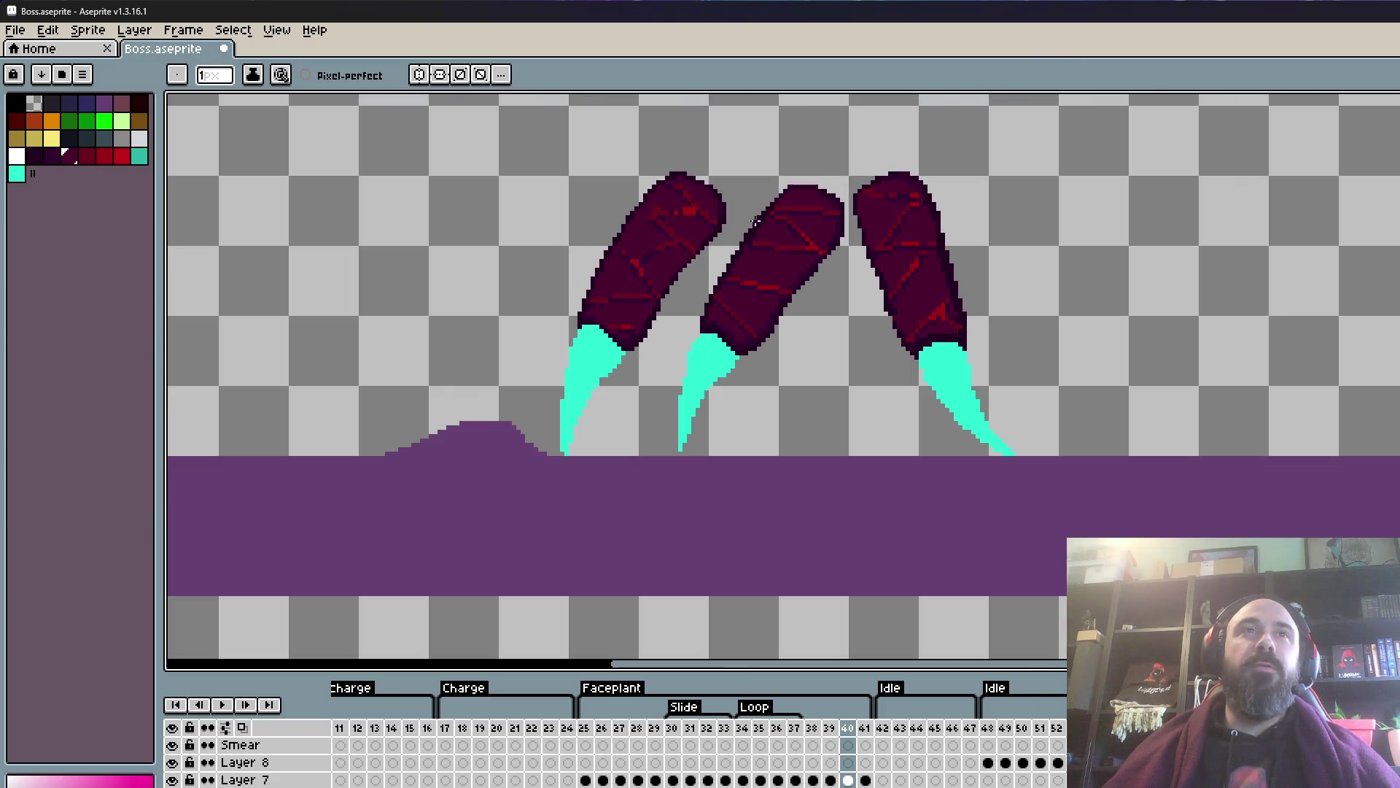
pyautogui.scroll(2, 755, 220)
pyautogui.scroll(2, 712, 363)
pyautogui.scroll(1, 733, 360)
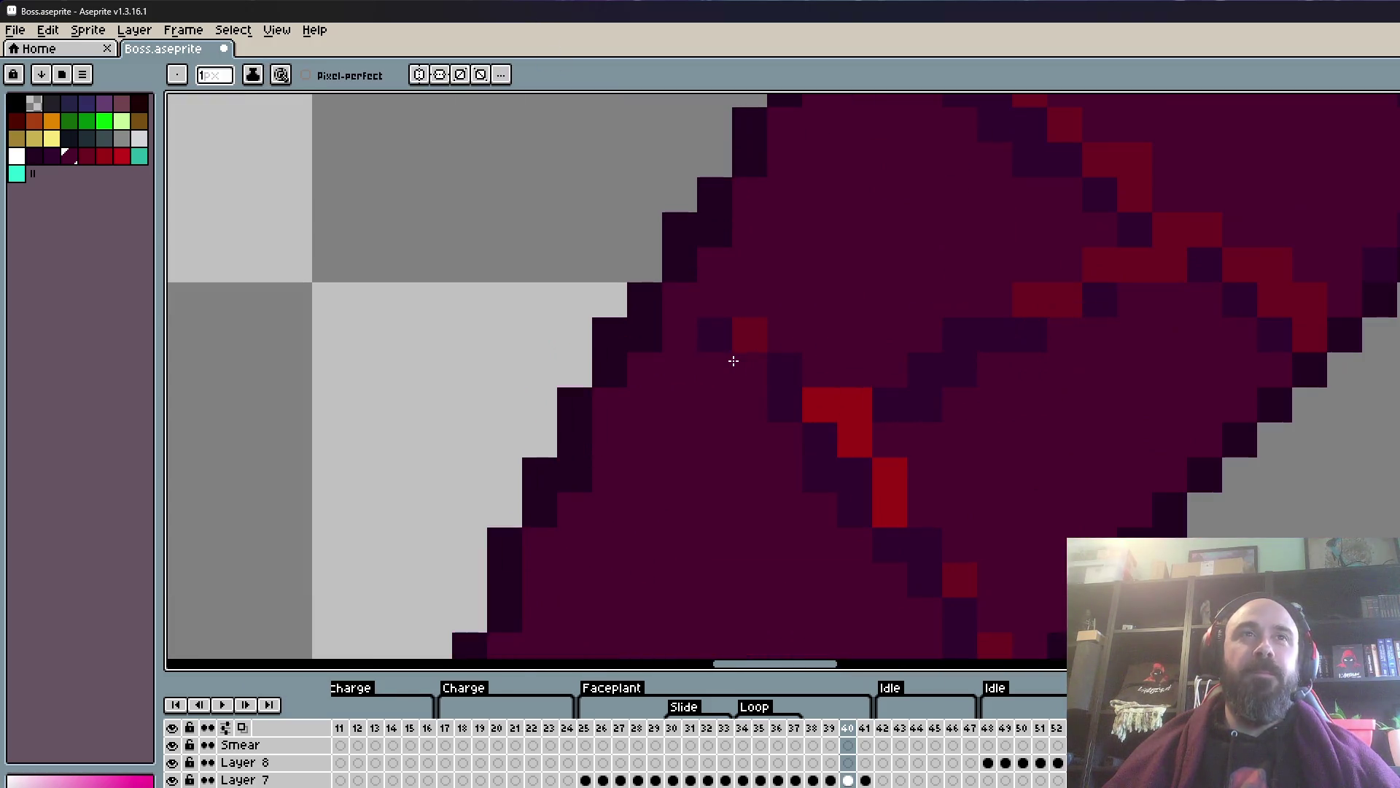
# - Sample the dark red and extend the red band left to the claw outline
pyautogui.press('i')
pyautogui.click(758, 336)
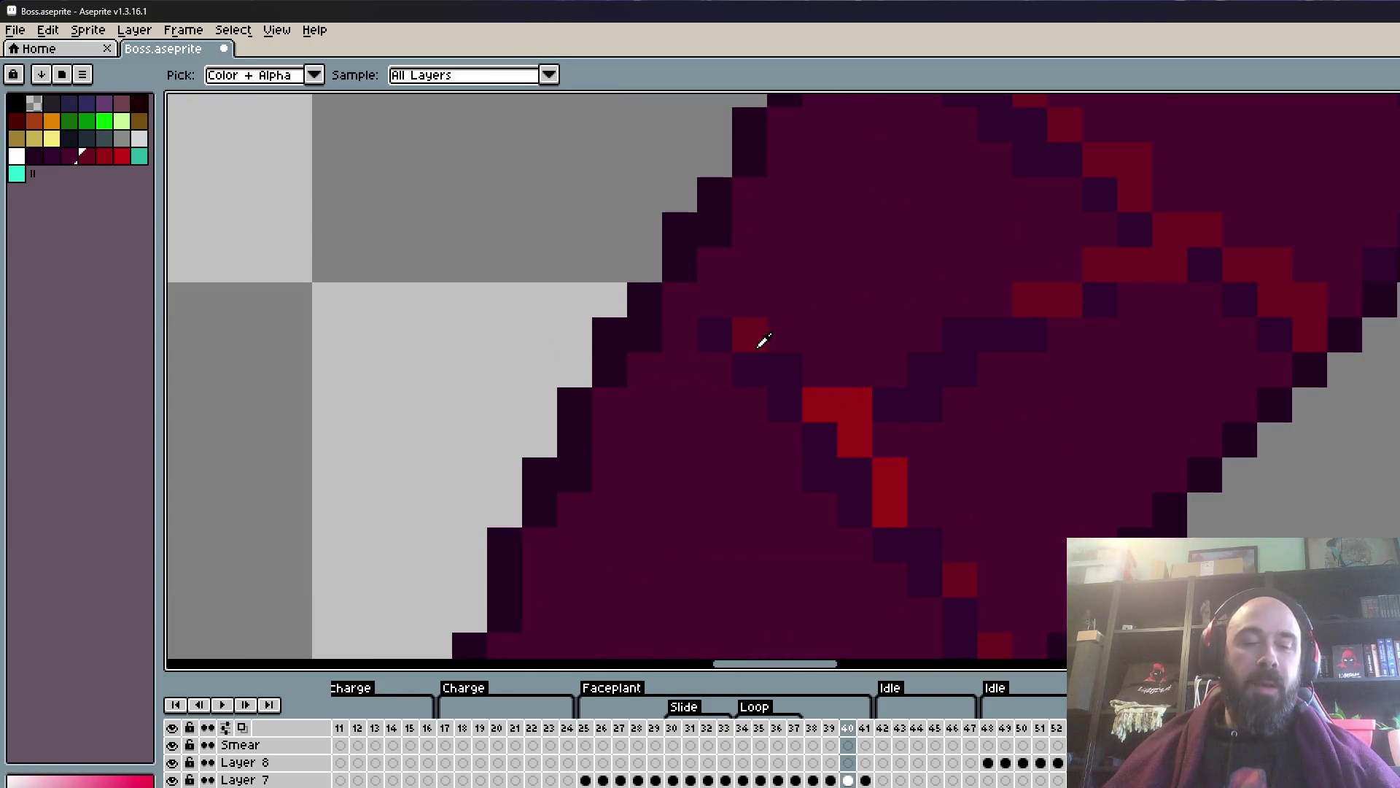
pyautogui.press('b')
pyautogui.scroll(-4, 679, 414)
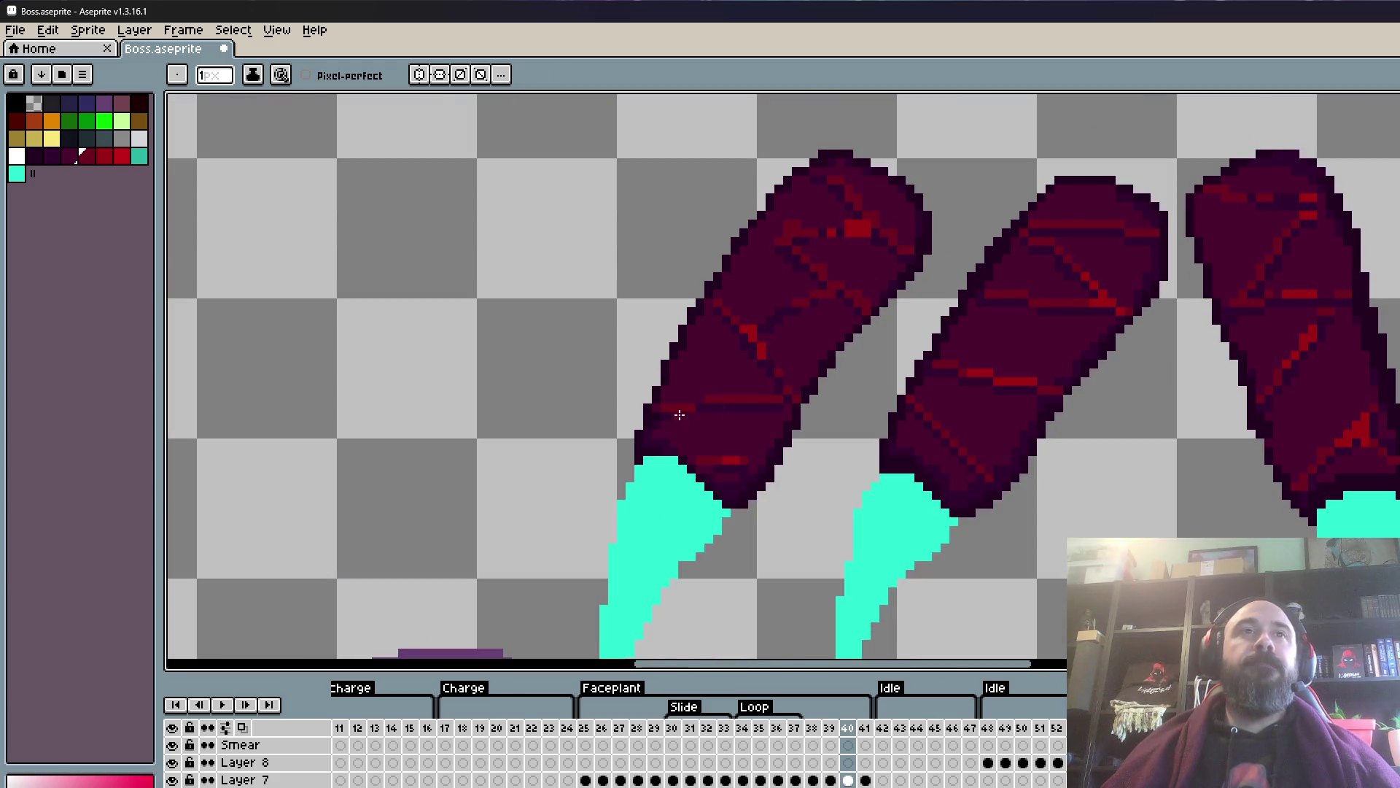
pyautogui.scroll(4, 679, 414)
pyautogui.scroll(-4, 729, 378)
pyautogui.scroll(4, 781, 409)
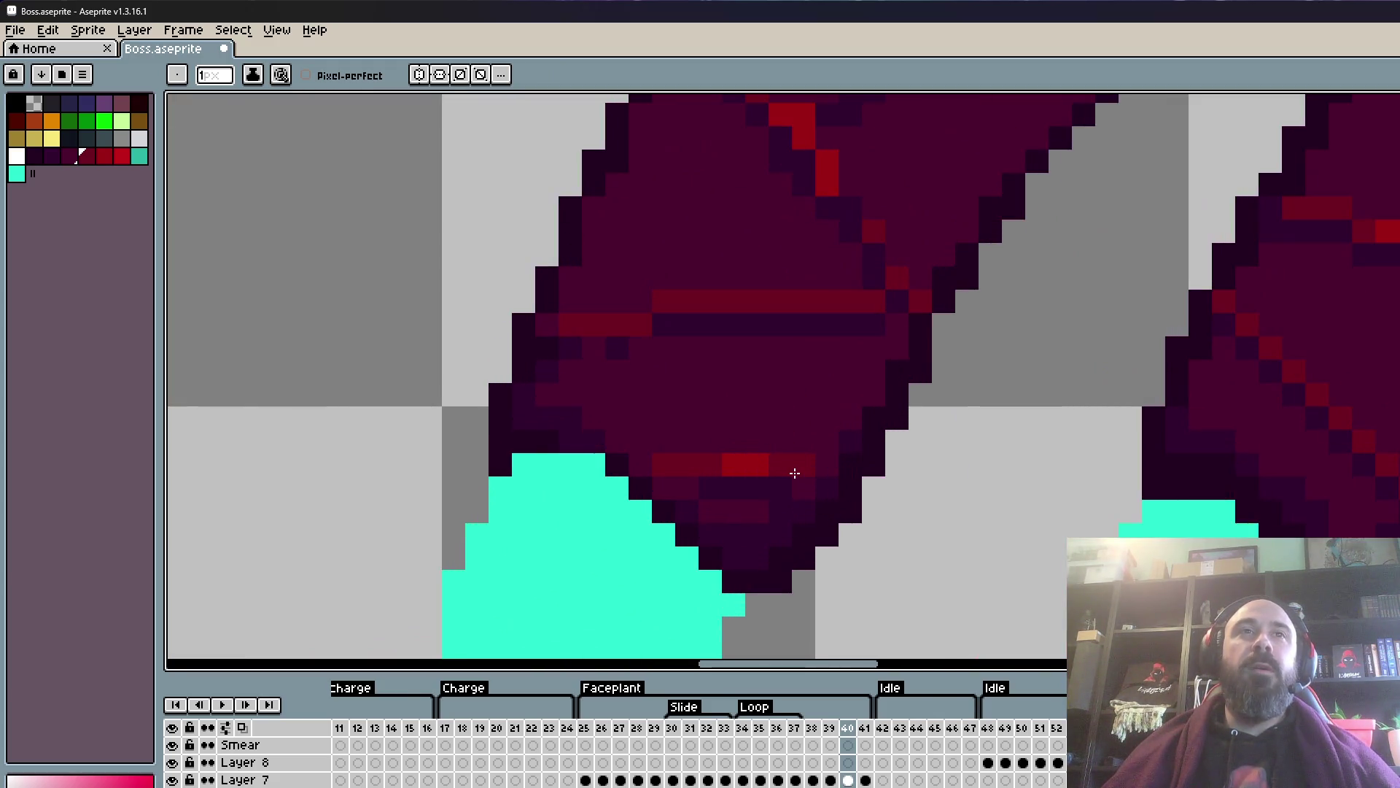
pyautogui.click(640, 465)
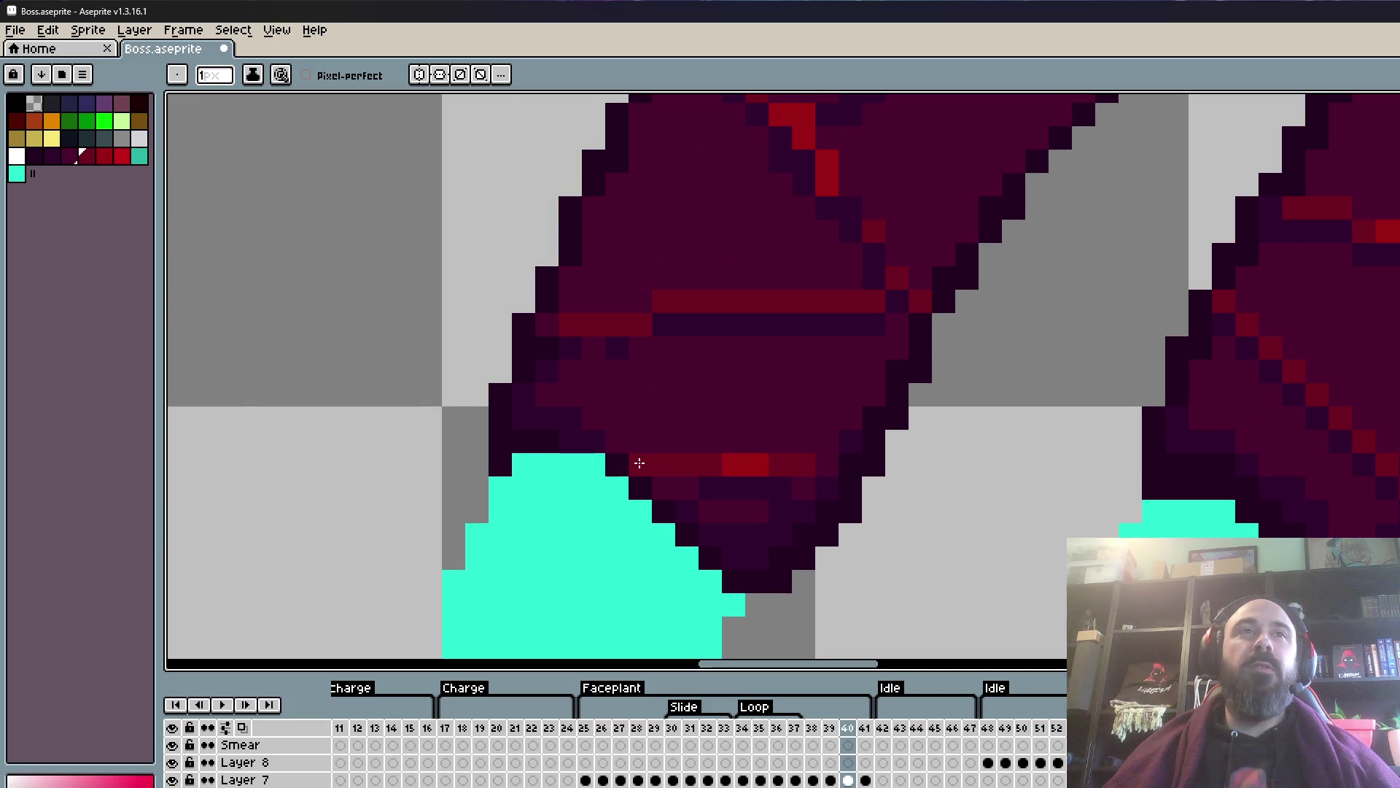
pyautogui.scroll(-3, 827, 455)
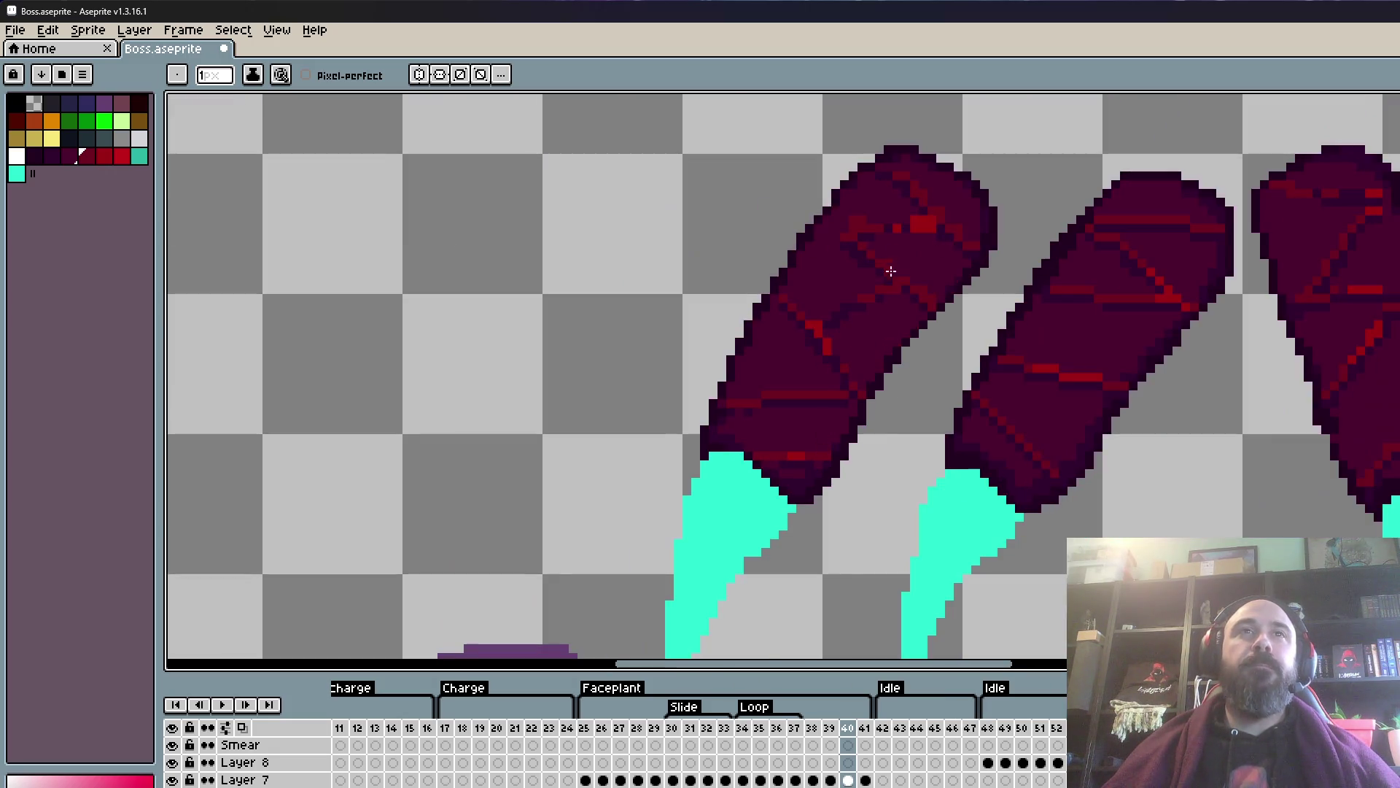
pyautogui.scroll(3, 901, 222)
pyautogui.moveTo(771, 269); pyautogui.dragTo(700, 273)
pyautogui.scroll(-2, 753, 275)
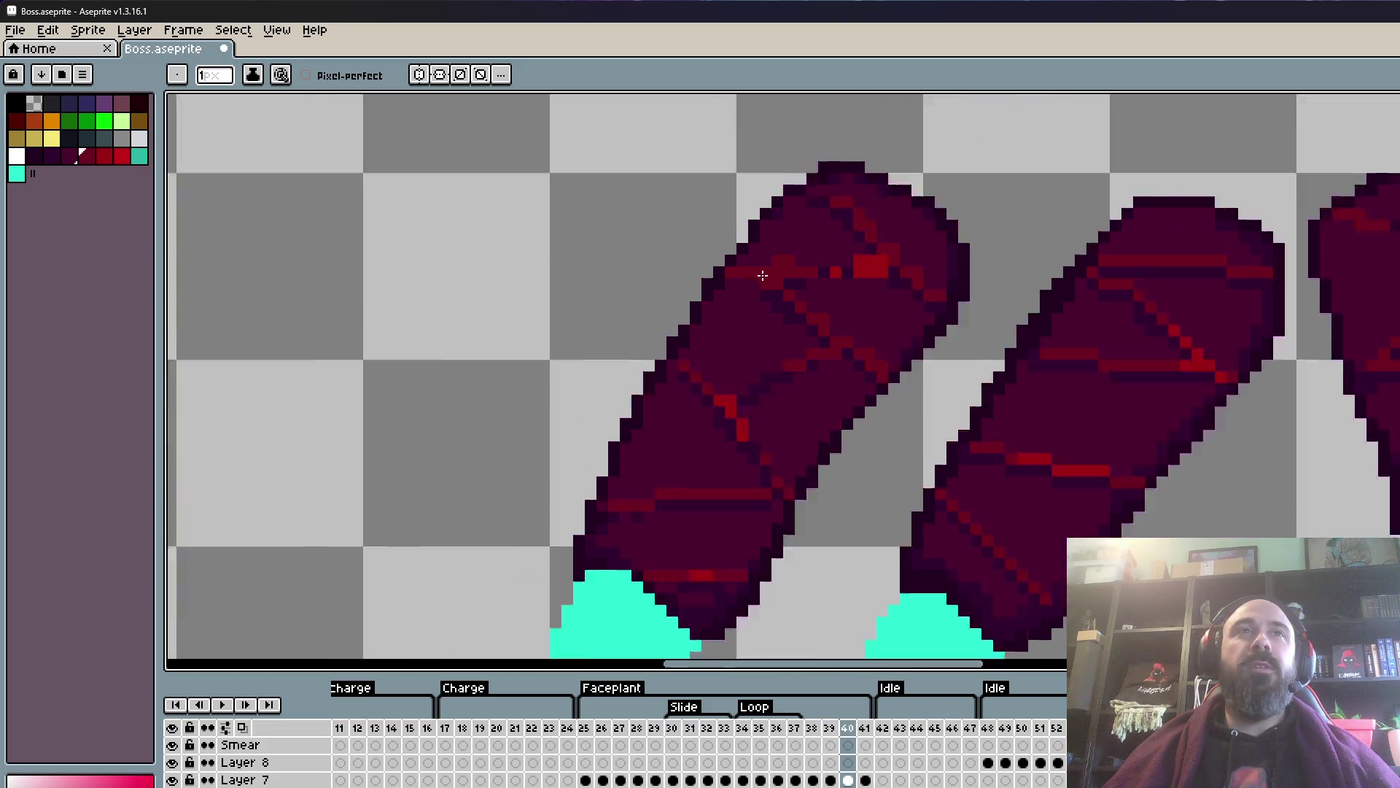
pyautogui.scroll(3, 753, 281)
# - Cover stray red crack pixels with dark maroon and darken the row beneath the upper crack
pyautogui.press('i')
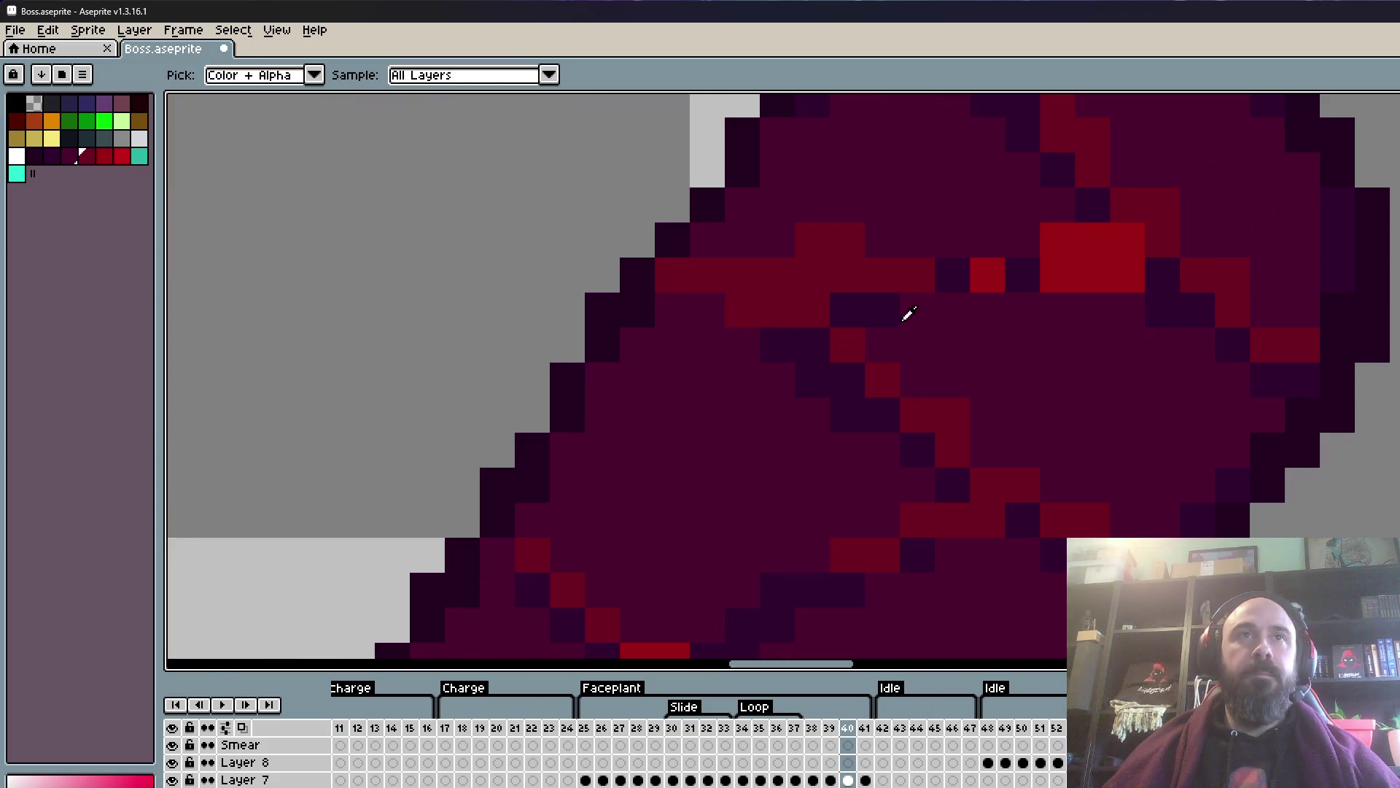
pyautogui.click(978, 347)
pyautogui.press('b')
pyautogui.click(963, 402)
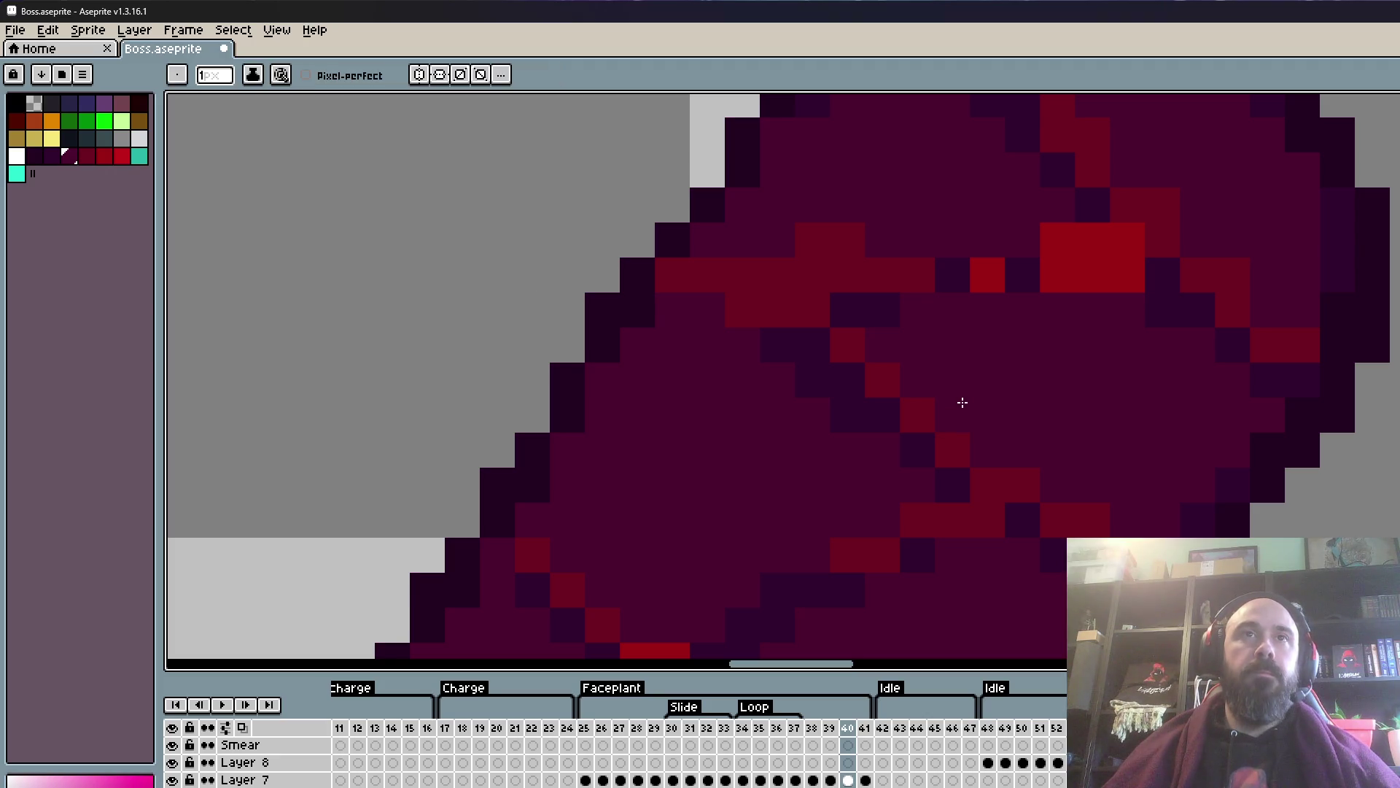
pyautogui.click(798, 245)
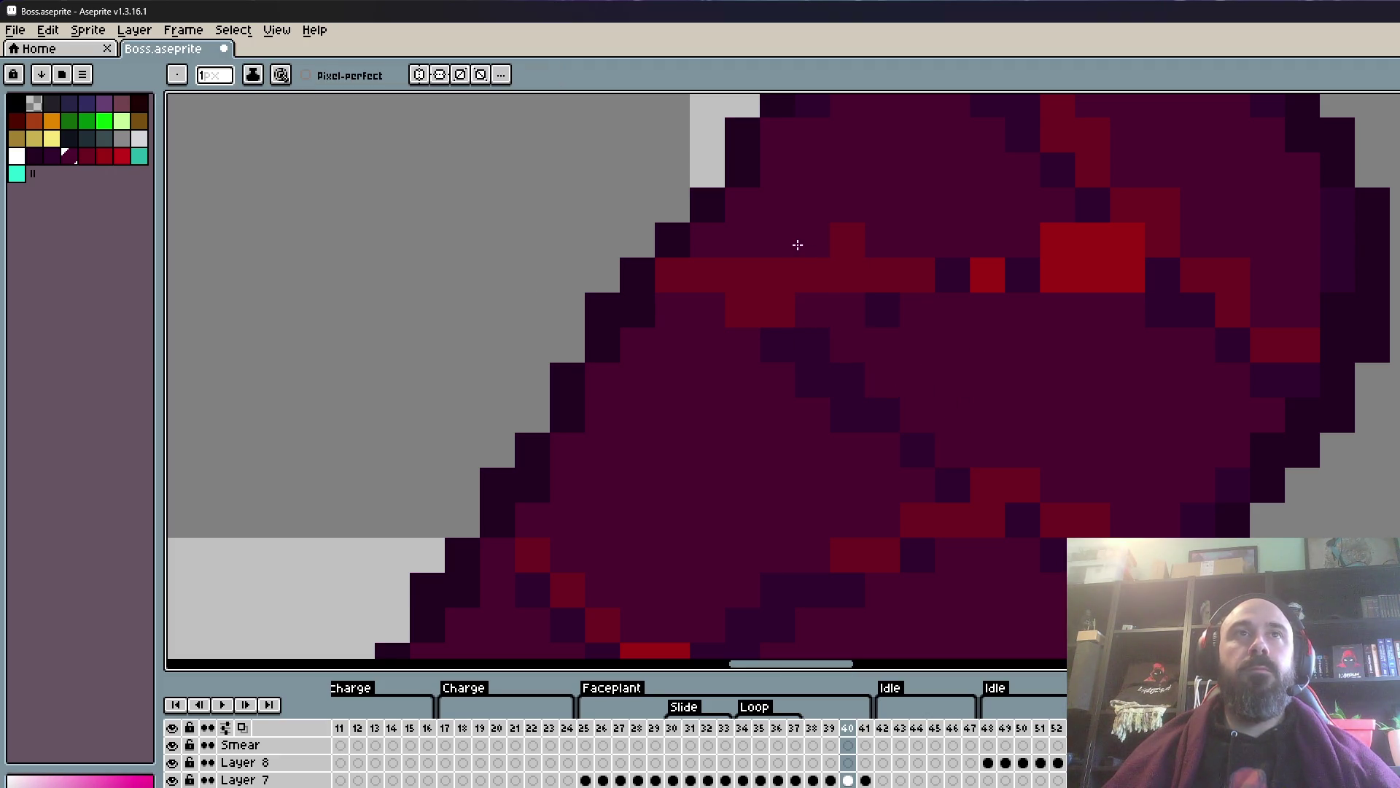
pyautogui.moveTo(804, 281); pyautogui.dragTo(982, 281)
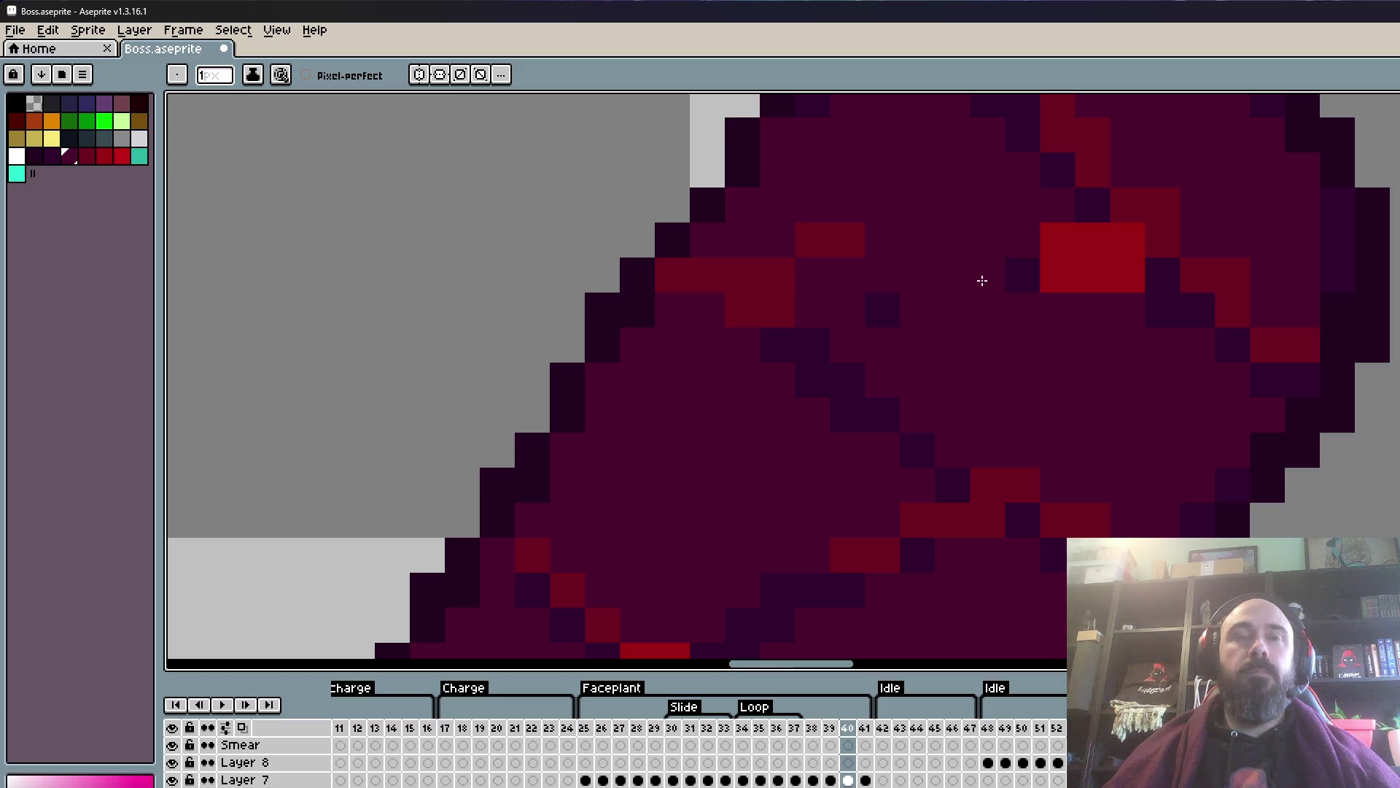
# - Draw a straight red crack line across the leg
pyautogui.keyDown('alt'); pyautogui.click(838, 231); pyautogui.keyUp('alt')
pyautogui.moveTo(838, 231); pyautogui.dragTo(1010, 234)
pyautogui.click(1046, 276)
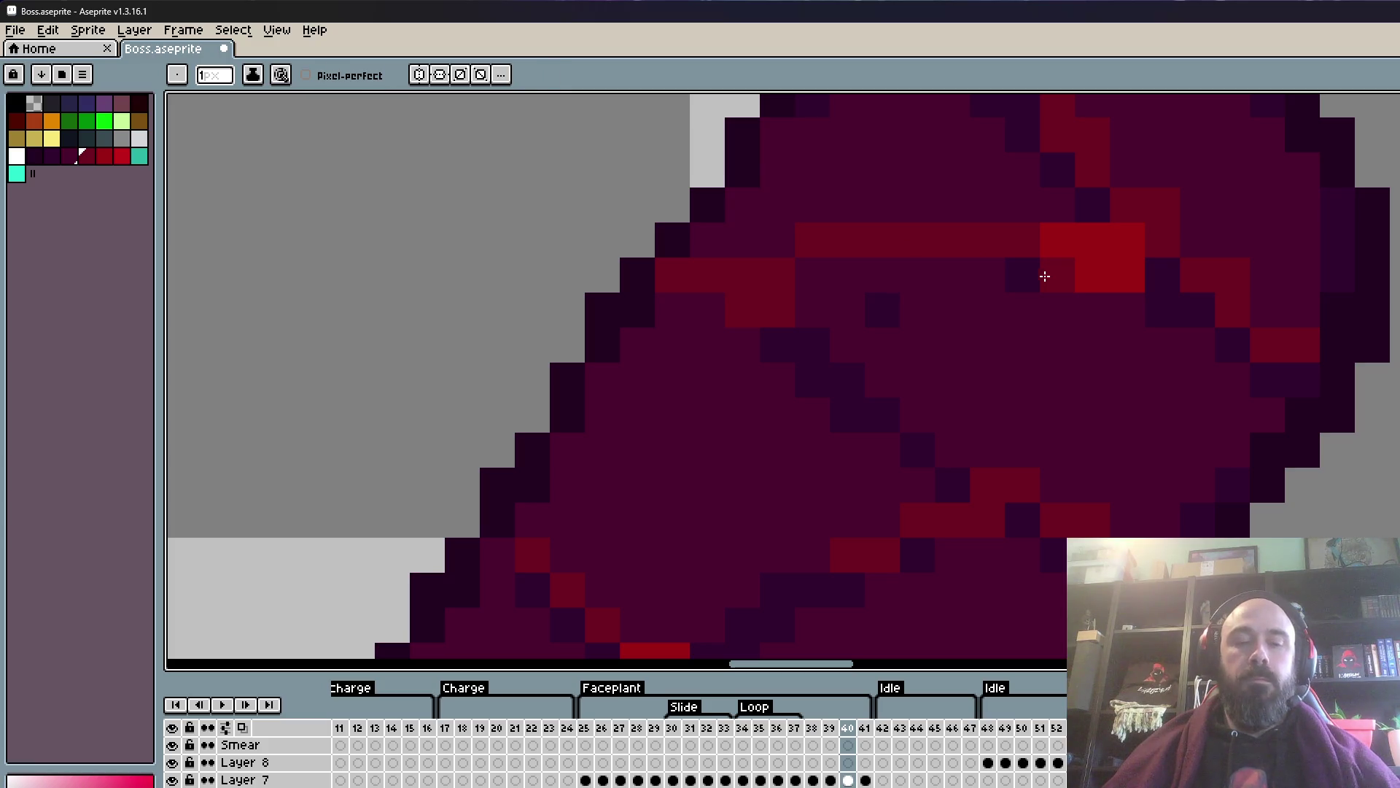
# - Paint dark maroon over leftover red pixels right of and below the band
pyautogui.keyDown('alt'); pyautogui.click(1048, 275); pyautogui.keyUp('alt')
pyautogui.moveTo(1073, 272); pyautogui.dragTo(1115, 274)
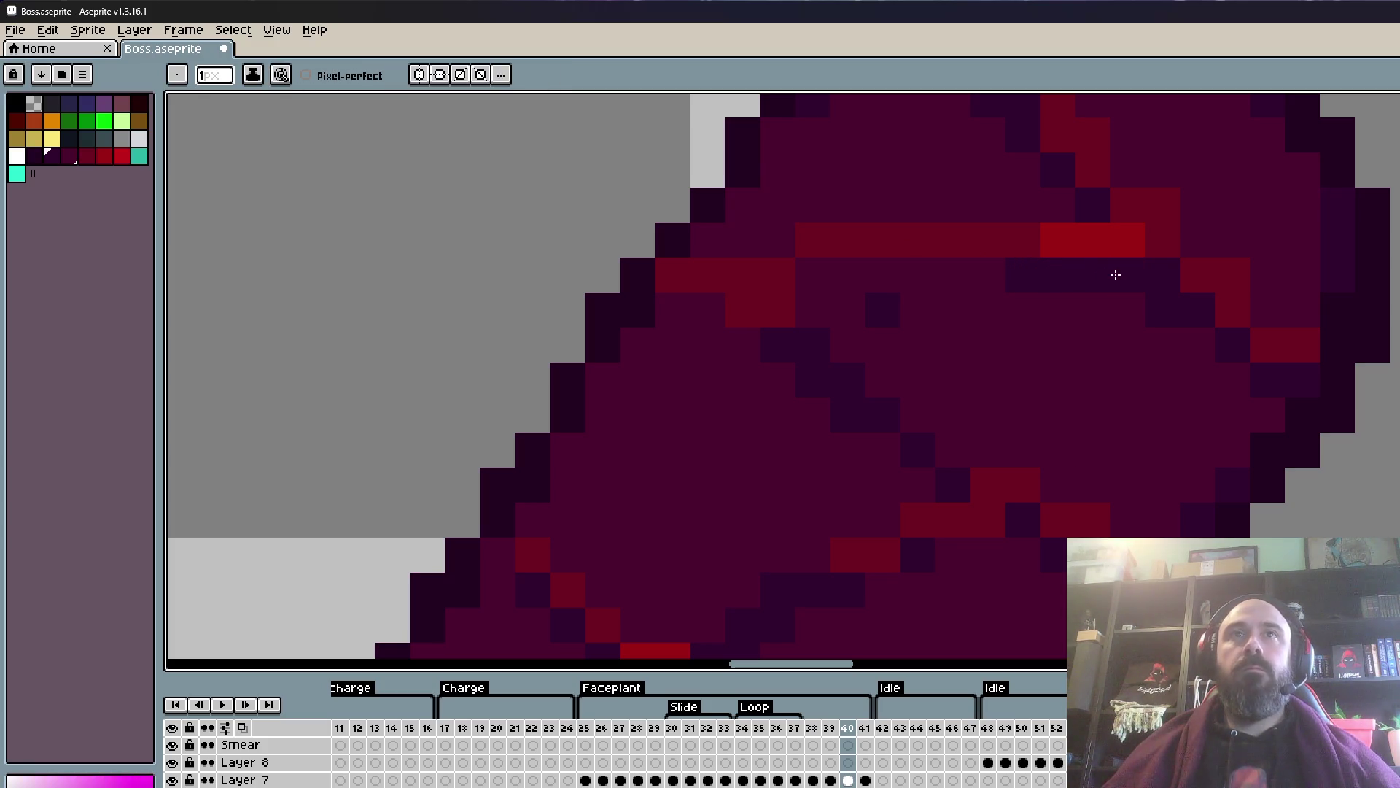
pyautogui.click(744, 306)
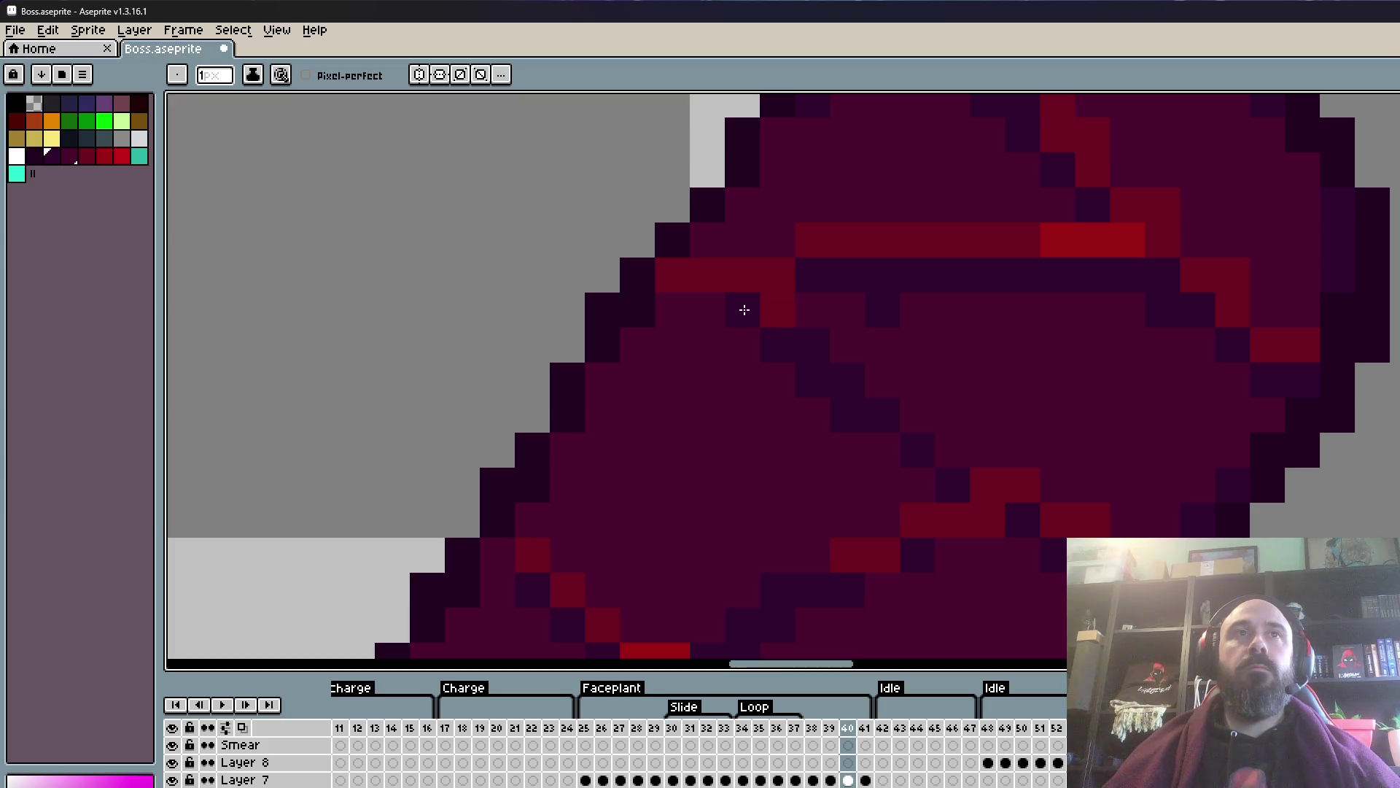
pyautogui.scroll(-5, 751, 307)
pyautogui.scroll(3, 768, 308)
pyautogui.click(748, 311)
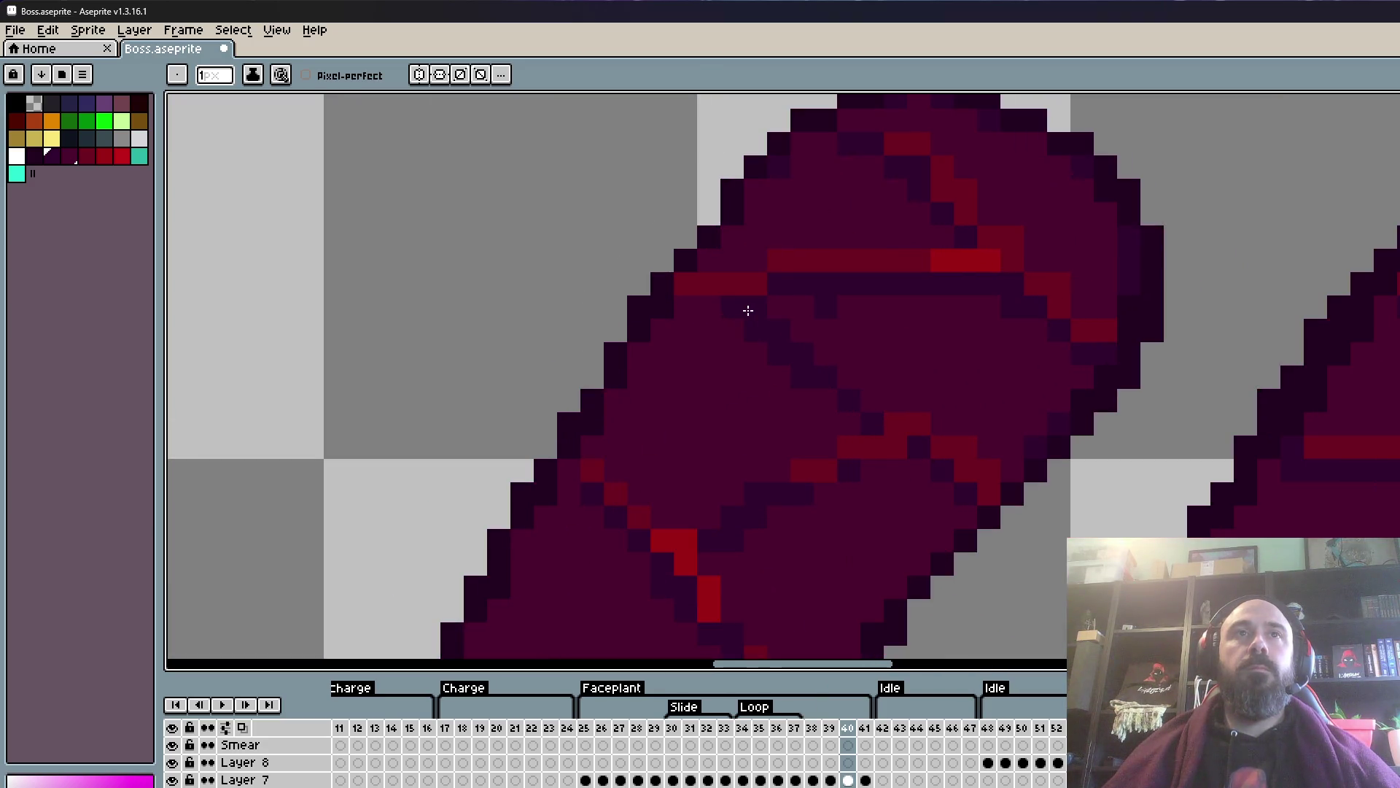
# - Draw a dark red diagonal crack running downward from below the band
pyautogui.keyDown('alt'); pyautogui.click(766, 273); pyautogui.keyUp('alt')
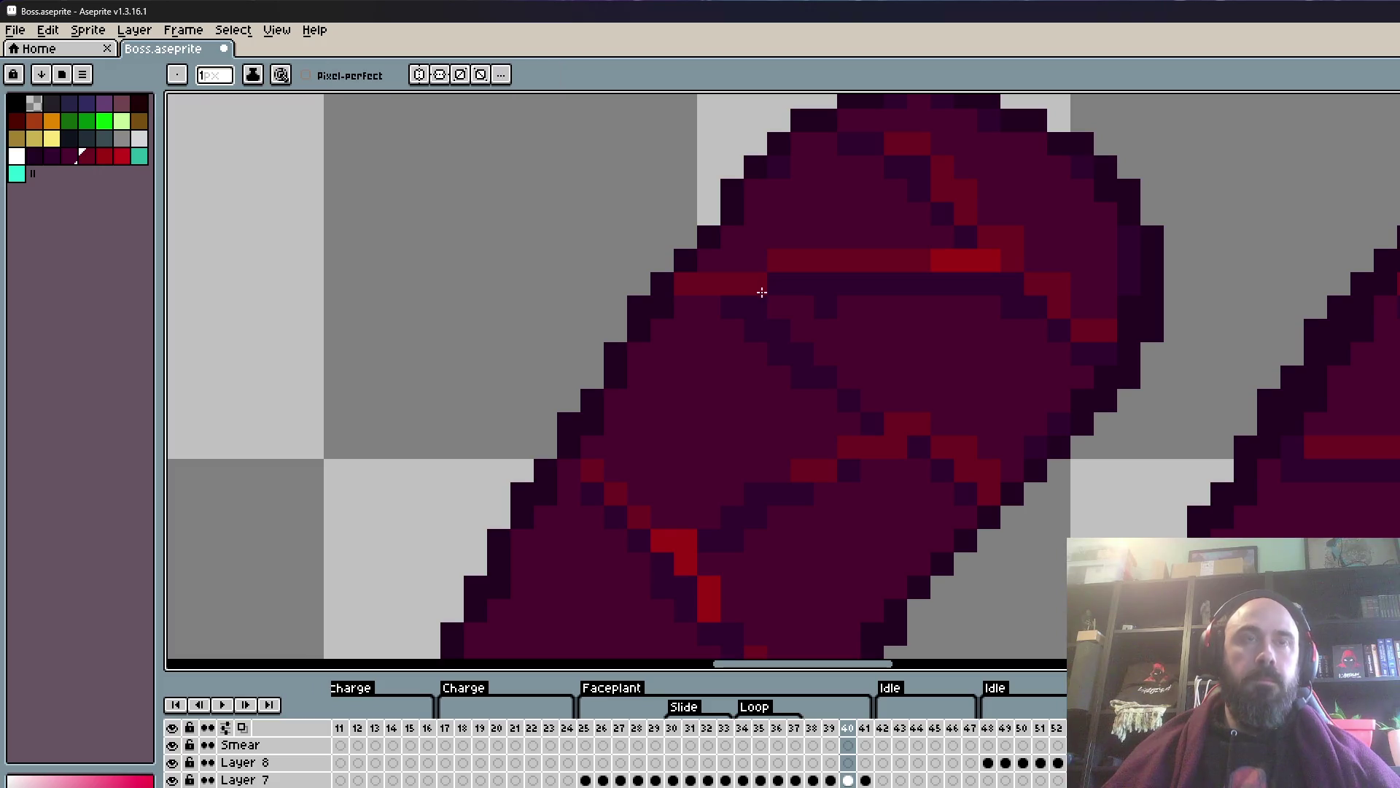
pyautogui.keyDown('alt'); pyautogui.click(781, 321); pyautogui.keyUp('alt')
pyautogui.click(765, 306)
pyautogui.keyDown('alt'); pyautogui.click(759, 303); pyautogui.keyUp('alt')
pyautogui.click(779, 330)
pyautogui.click(803, 354)
pyautogui.click(825, 377)
pyautogui.click(850, 394)
pyautogui.scroll(-3, 884, 400)
pyautogui.scroll(3, 885, 398)
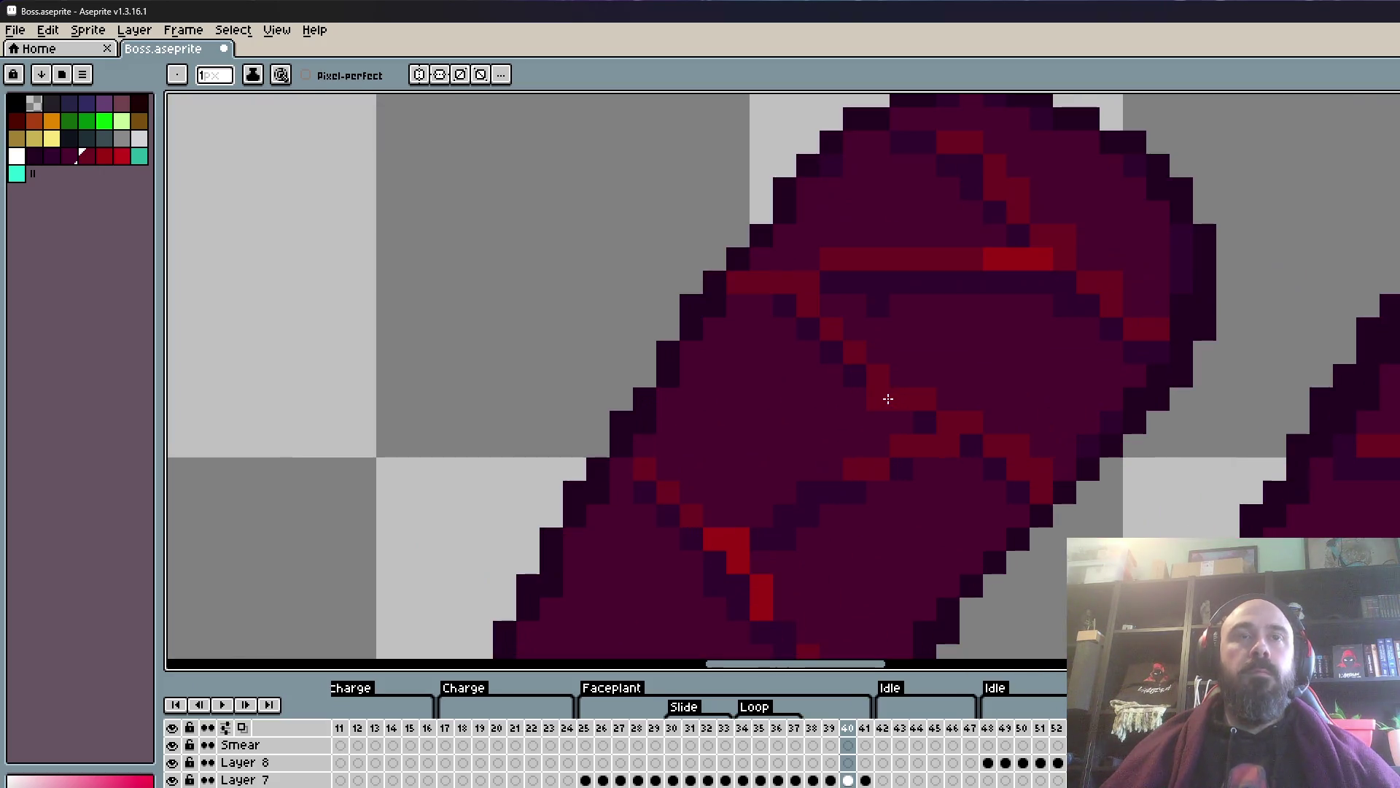
pyautogui.scroll(1, 793, 296)
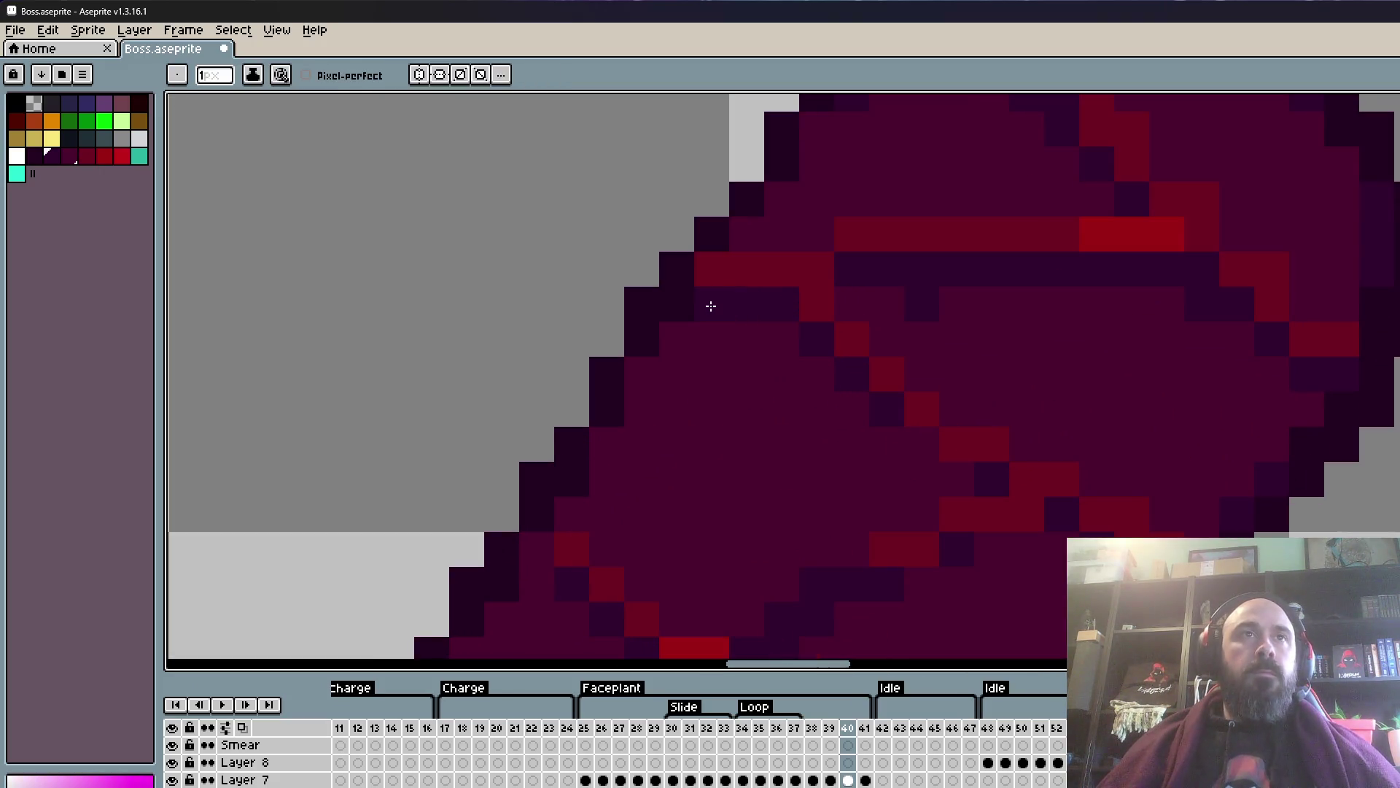
pyautogui.scroll(-2, 948, 464)
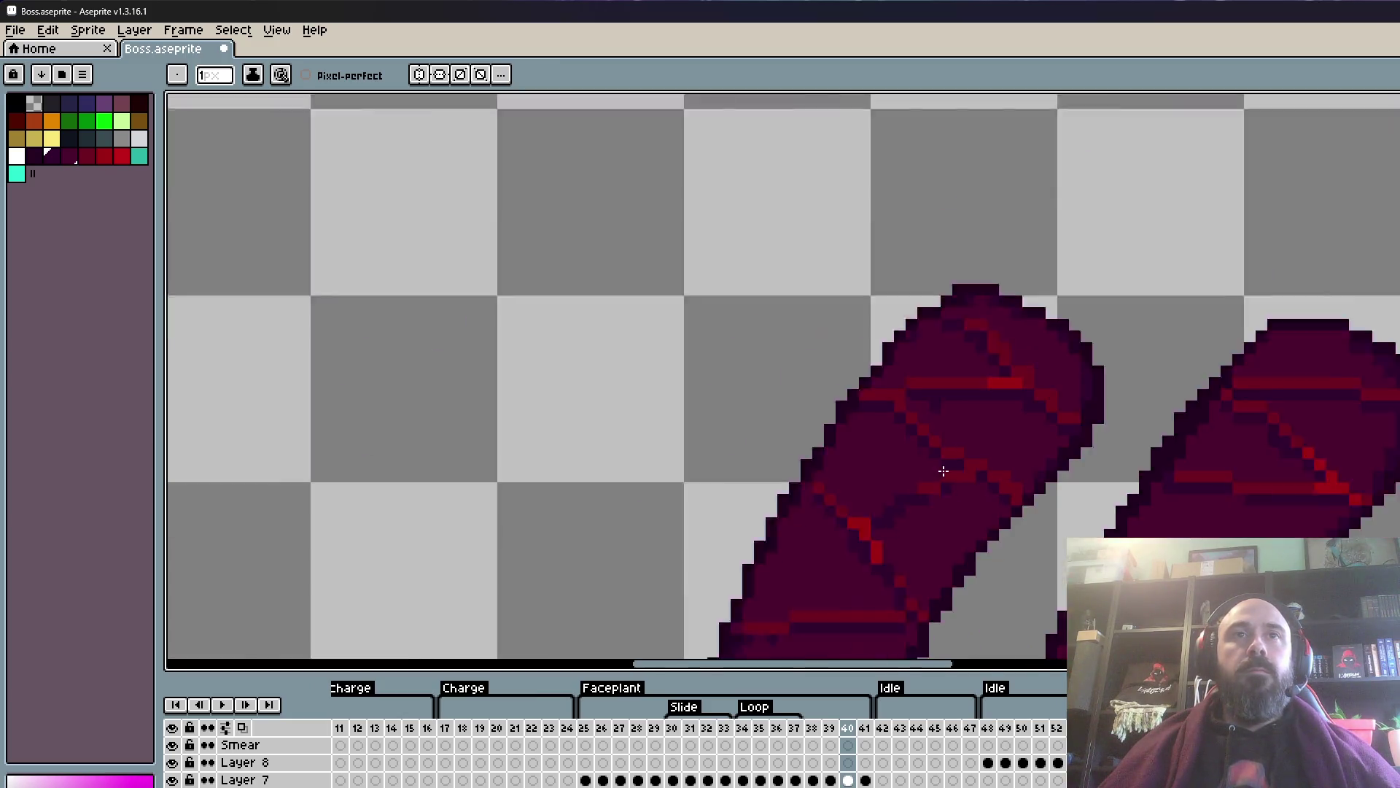
pyautogui.scroll(1, 938, 459)
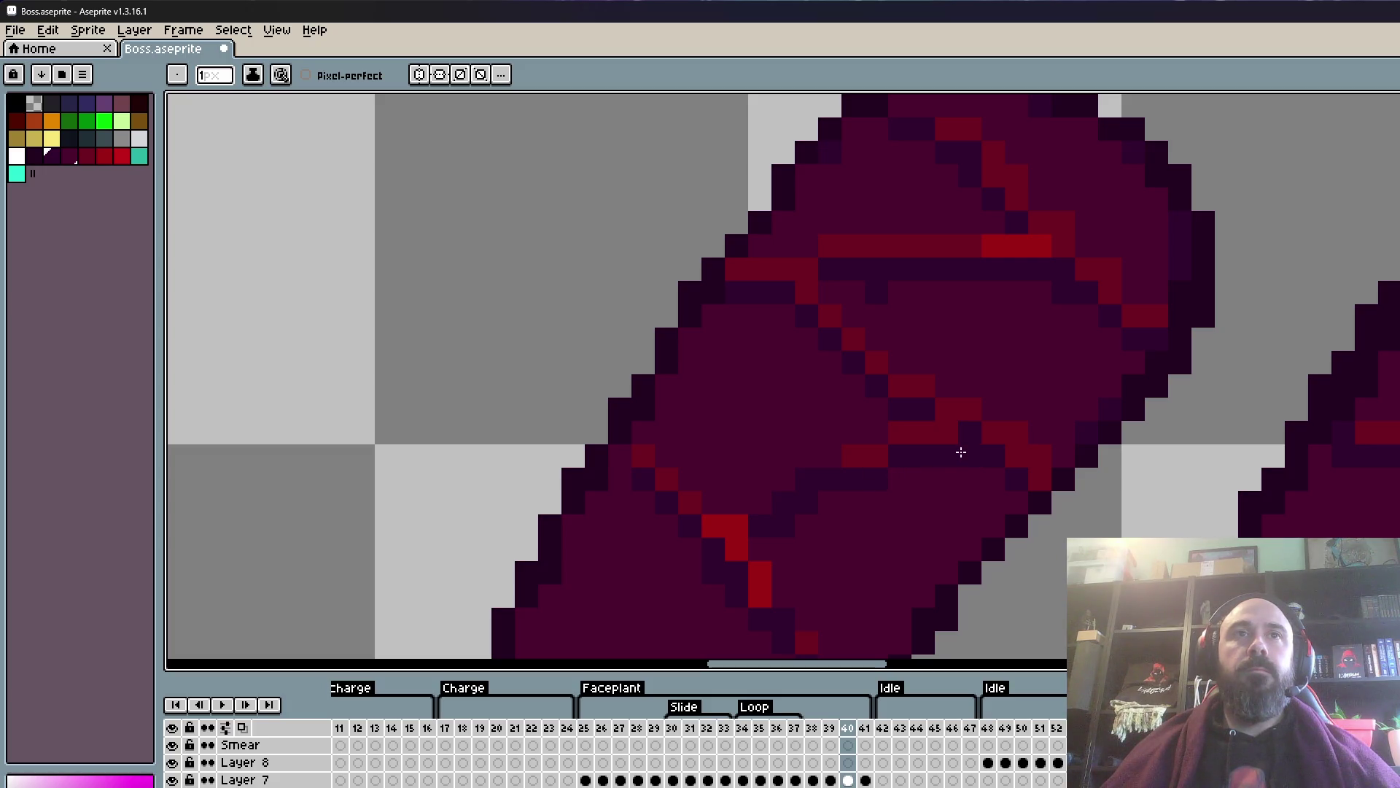
# - Add red and bright red crack pixels lower on the leg
pyautogui.keyDown('alt'); pyautogui.click(878, 447); pyautogui.keyUp('alt')
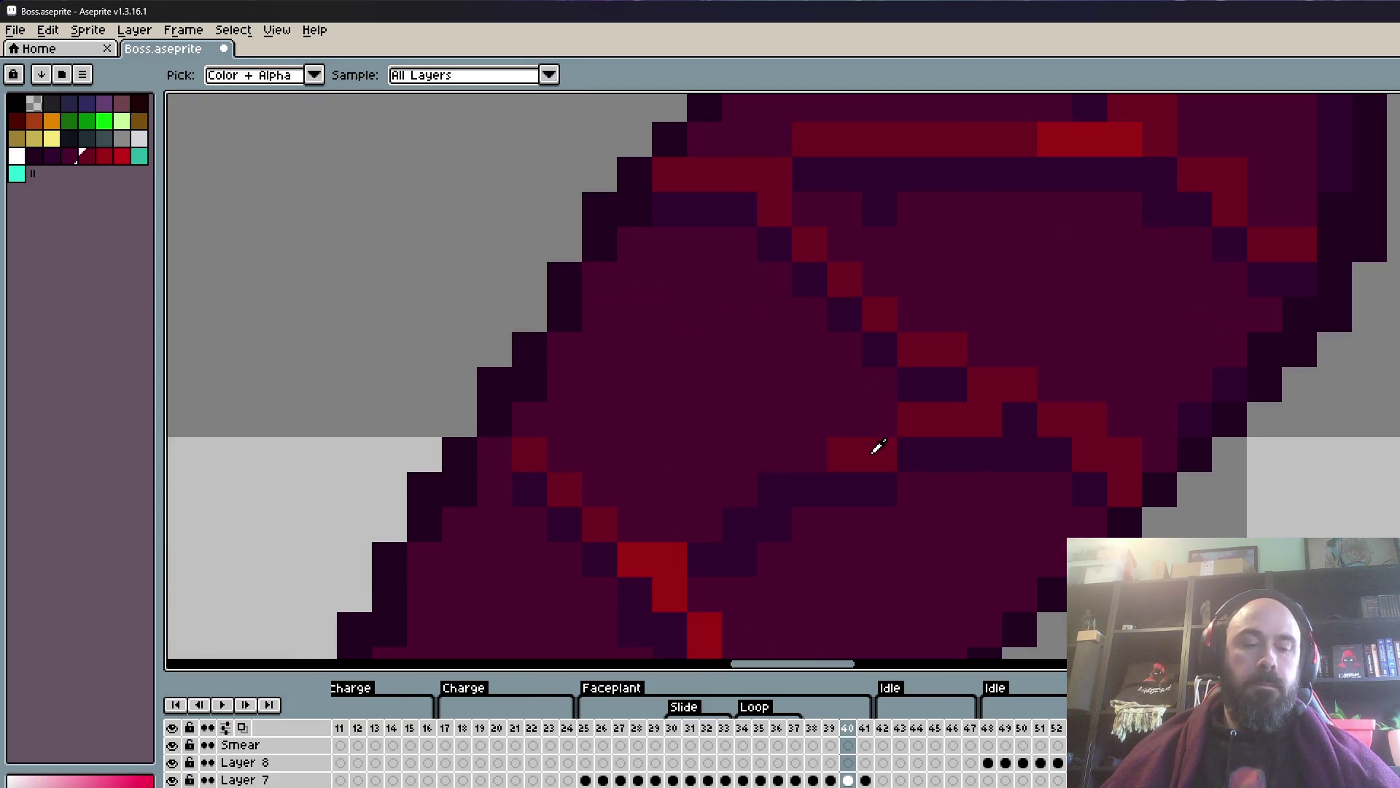
pyautogui.scroll(1, 875, 447)
pyautogui.click(707, 523)
pyautogui.click(773, 490)
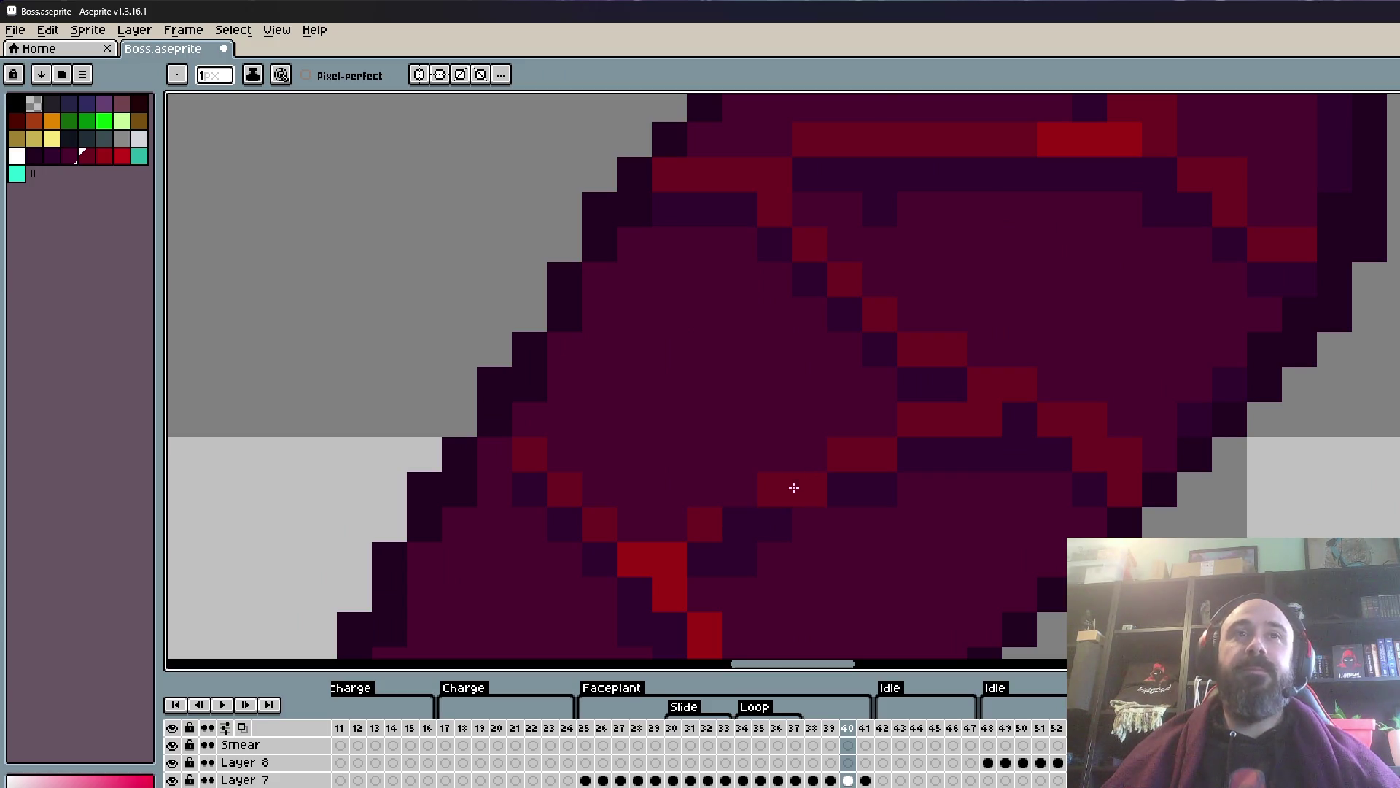
pyautogui.click(740, 522)
pyautogui.scroll(-4, 741, 511)
pyautogui.scroll(2, 722, 496)
pyautogui.scroll(2, 722, 496)
pyautogui.click(722, 497)
pyautogui.keyDown('alt'); pyautogui.click(738, 437); pyautogui.keyUp('alt')
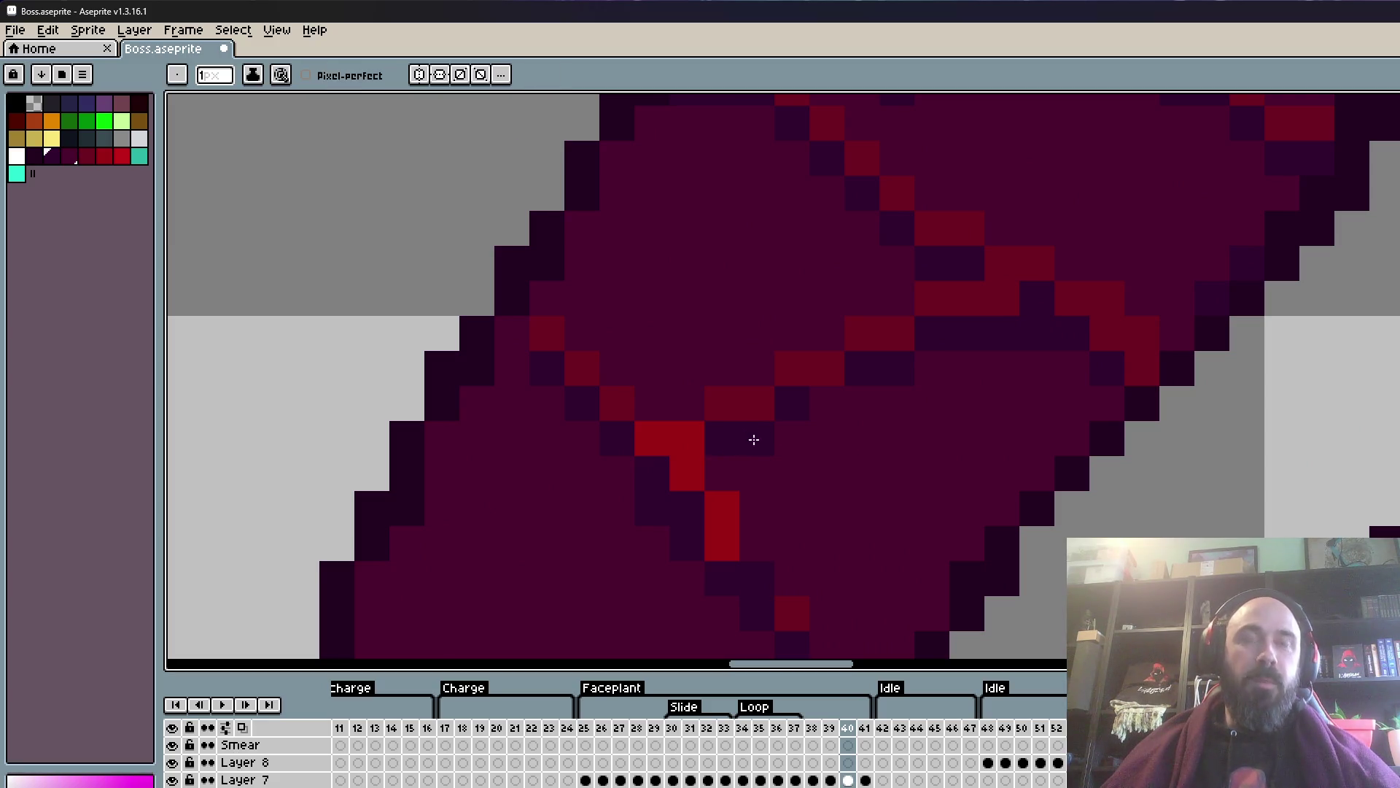
# - Add red crack pixels near the leg's rounded top, turning a purple pixel red
pyautogui.scroll(-5, 812, 405)
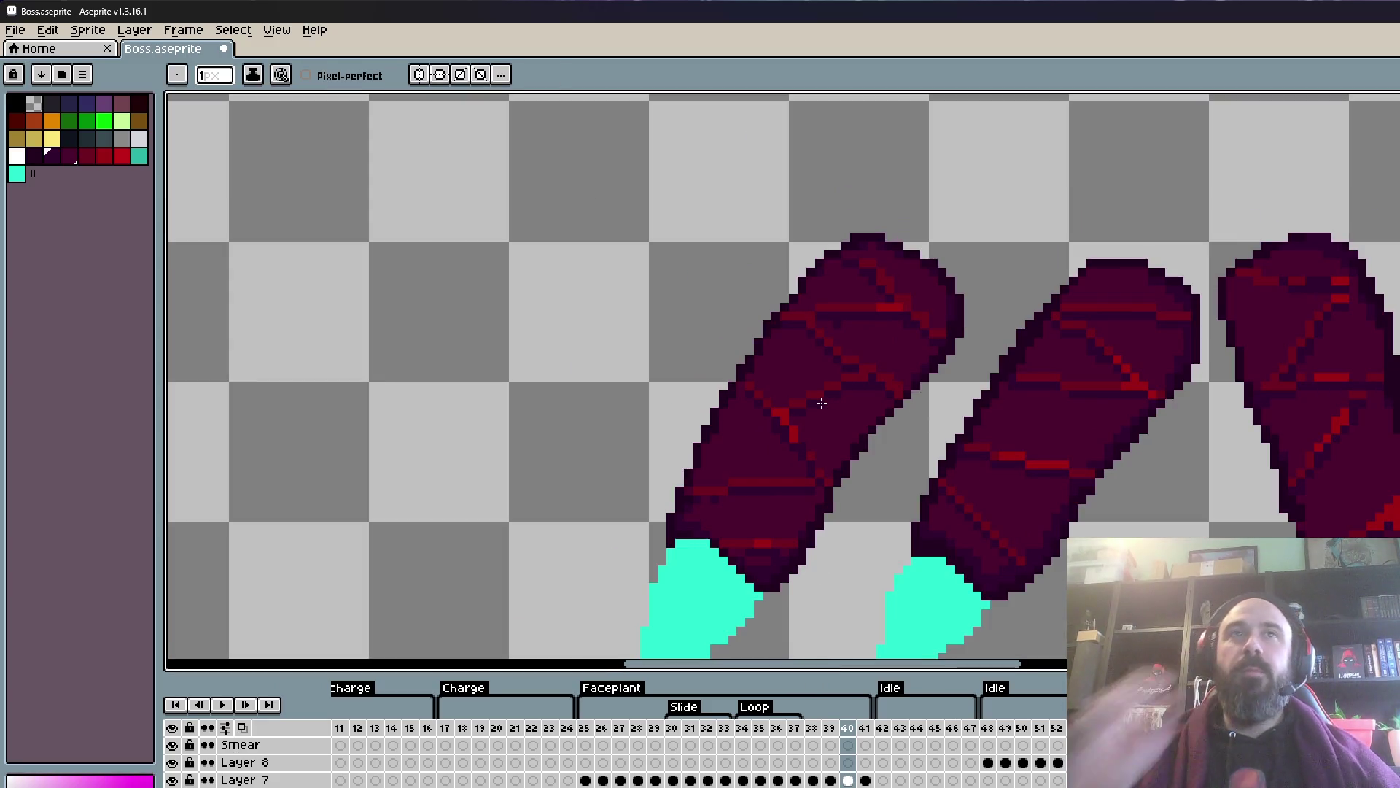
pyautogui.scroll(3, 829, 325)
pyautogui.scroll(3, 855, 314)
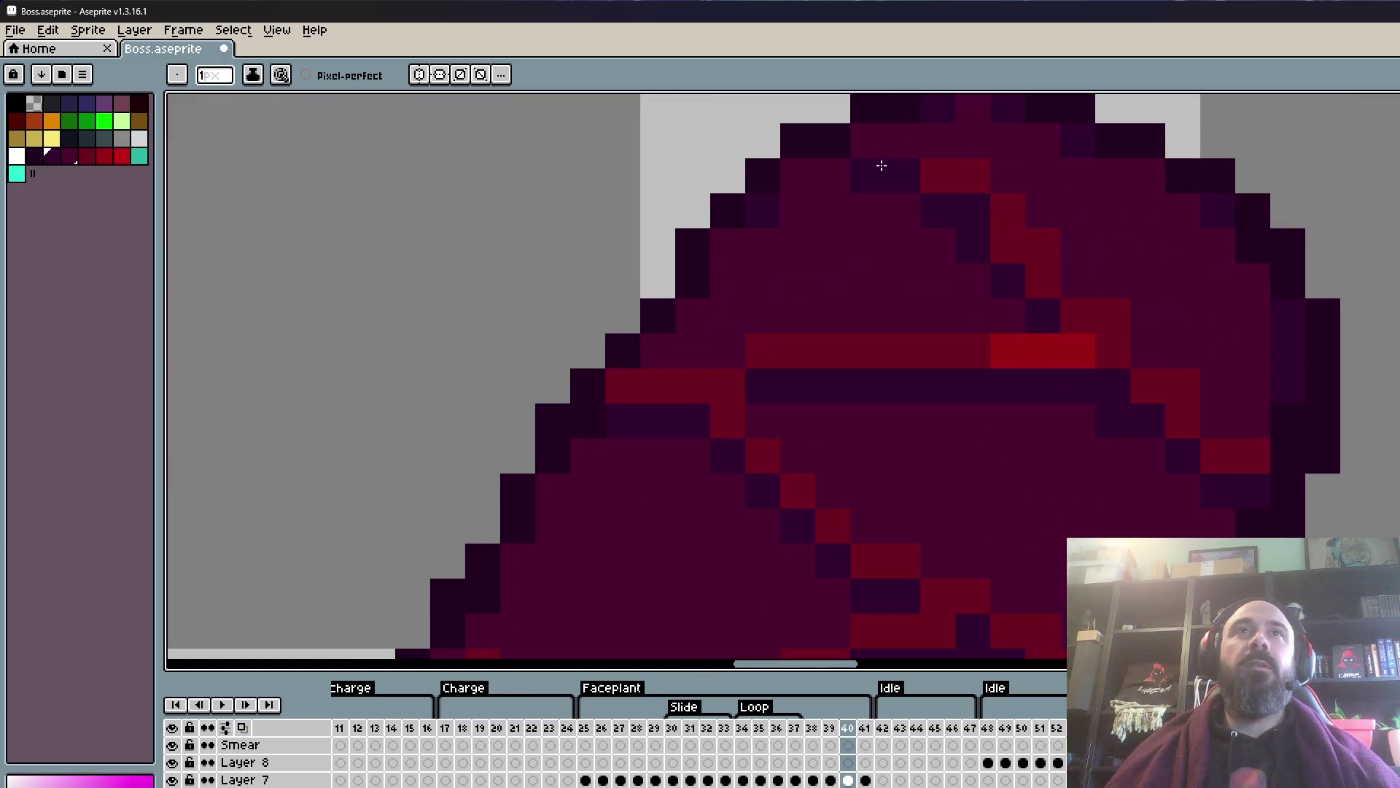
pyautogui.keyDown('alt'); pyautogui.click(1012, 290); pyautogui.keyUp('alt')
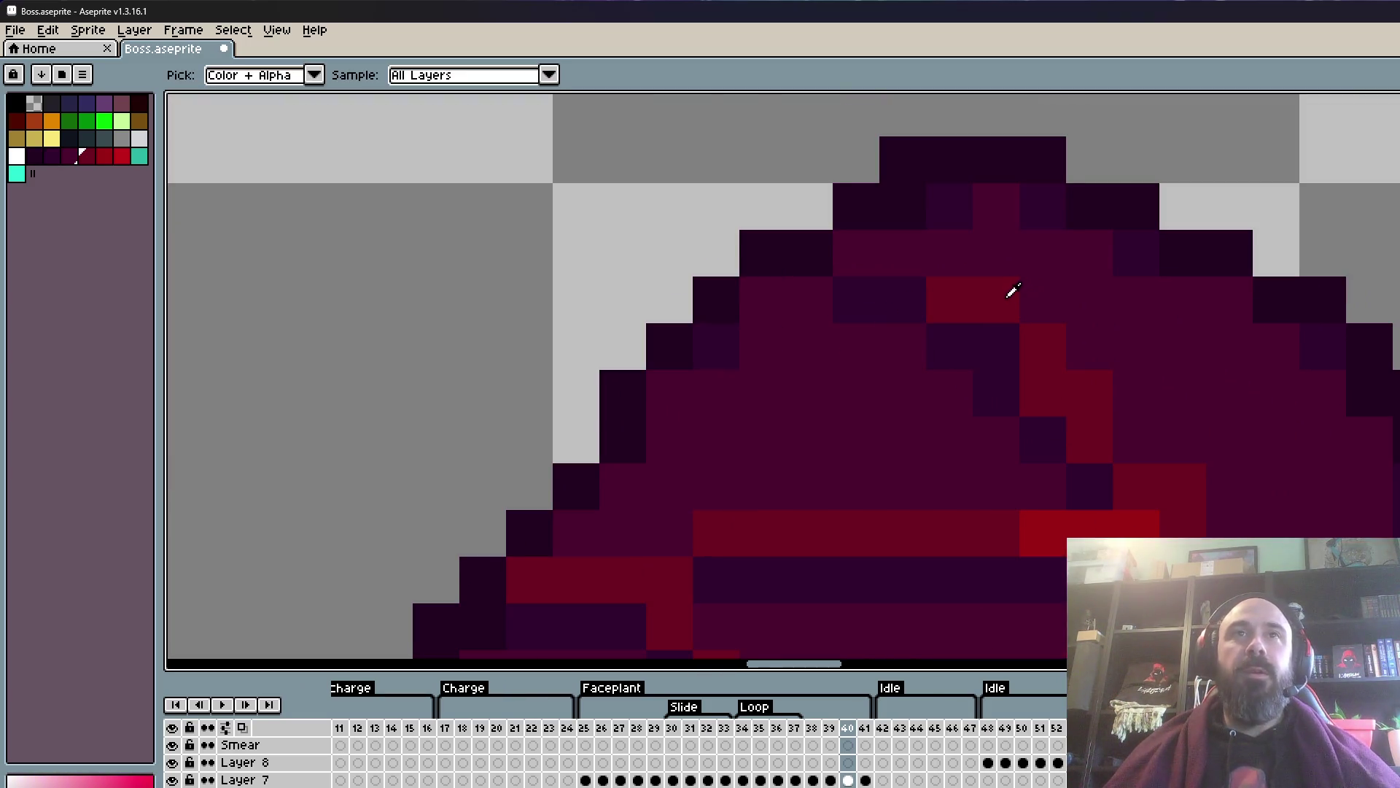
pyautogui.click(999, 341)
pyautogui.click(898, 284)
pyautogui.click(875, 269)
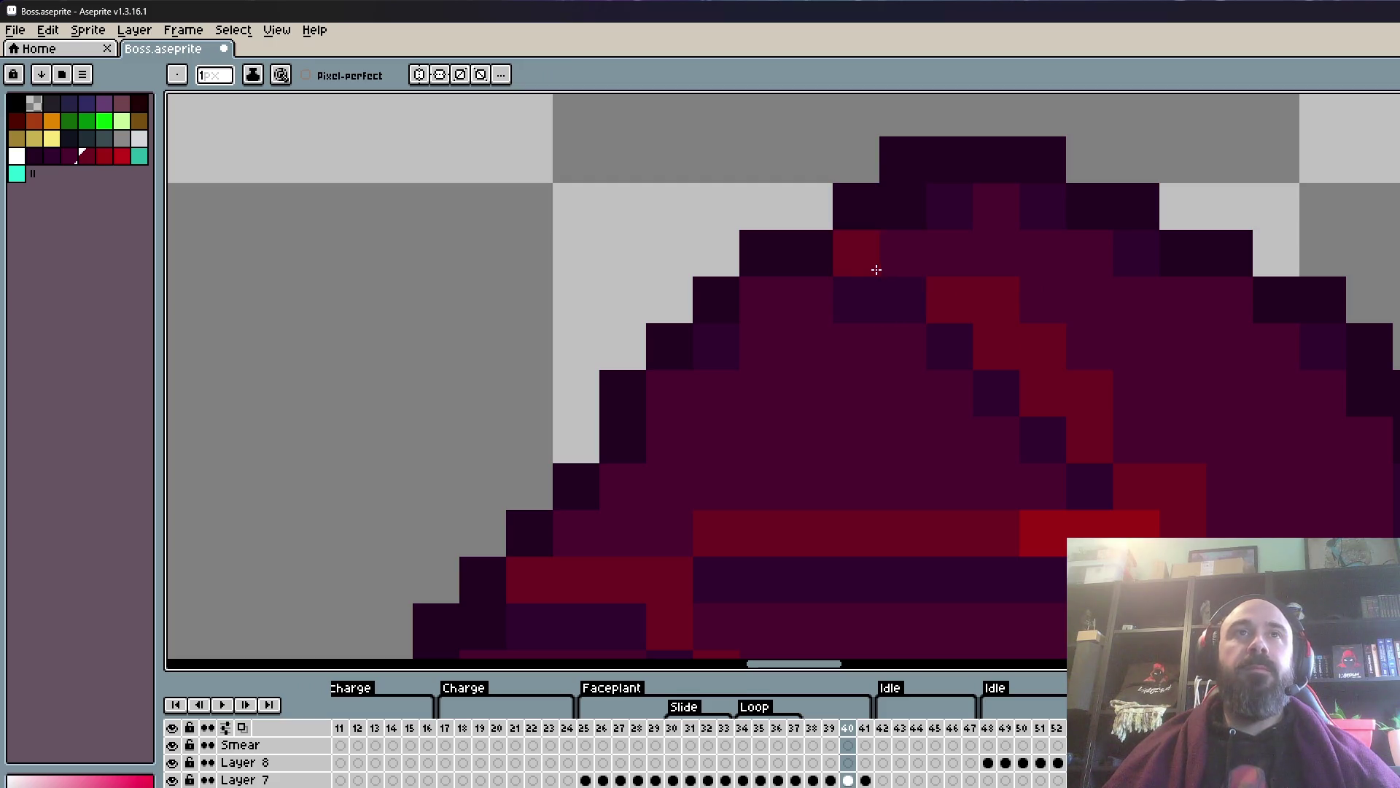
# - Paint the dark body colour over the stray red diagonal pixels
pyautogui.scroll(-3, 911, 288)
pyautogui.scroll(2, 928, 303)
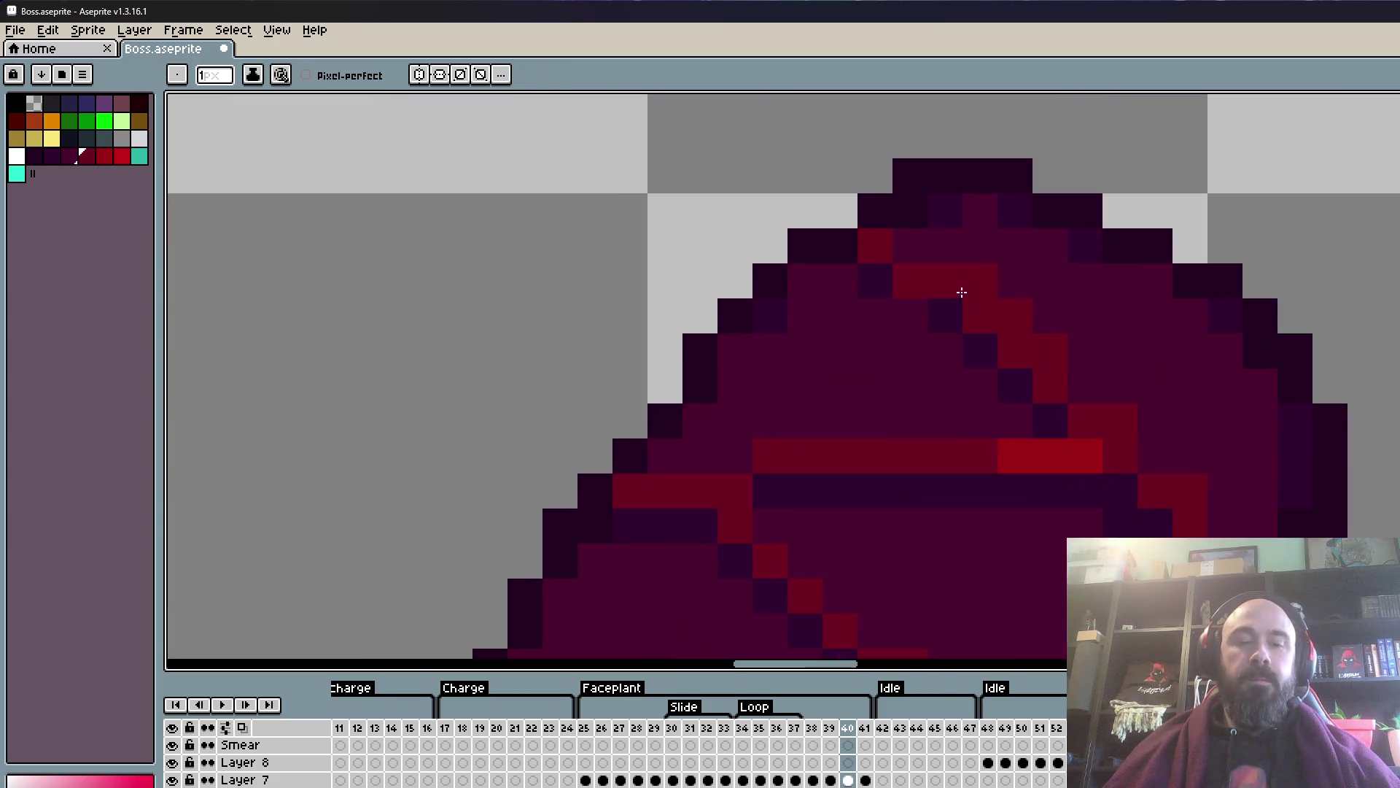
pyautogui.keyDown('alt'); pyautogui.click(939, 204); pyautogui.keyUp('alt')
pyautogui.keyDown('alt'); pyautogui.click(1008, 233); pyautogui.keyUp('alt')
pyautogui.moveTo(981, 280); pyautogui.dragTo(1018, 313)
pyautogui.scroll(-2, 1118, 369)
pyautogui.scroll(-1, 1113, 332)
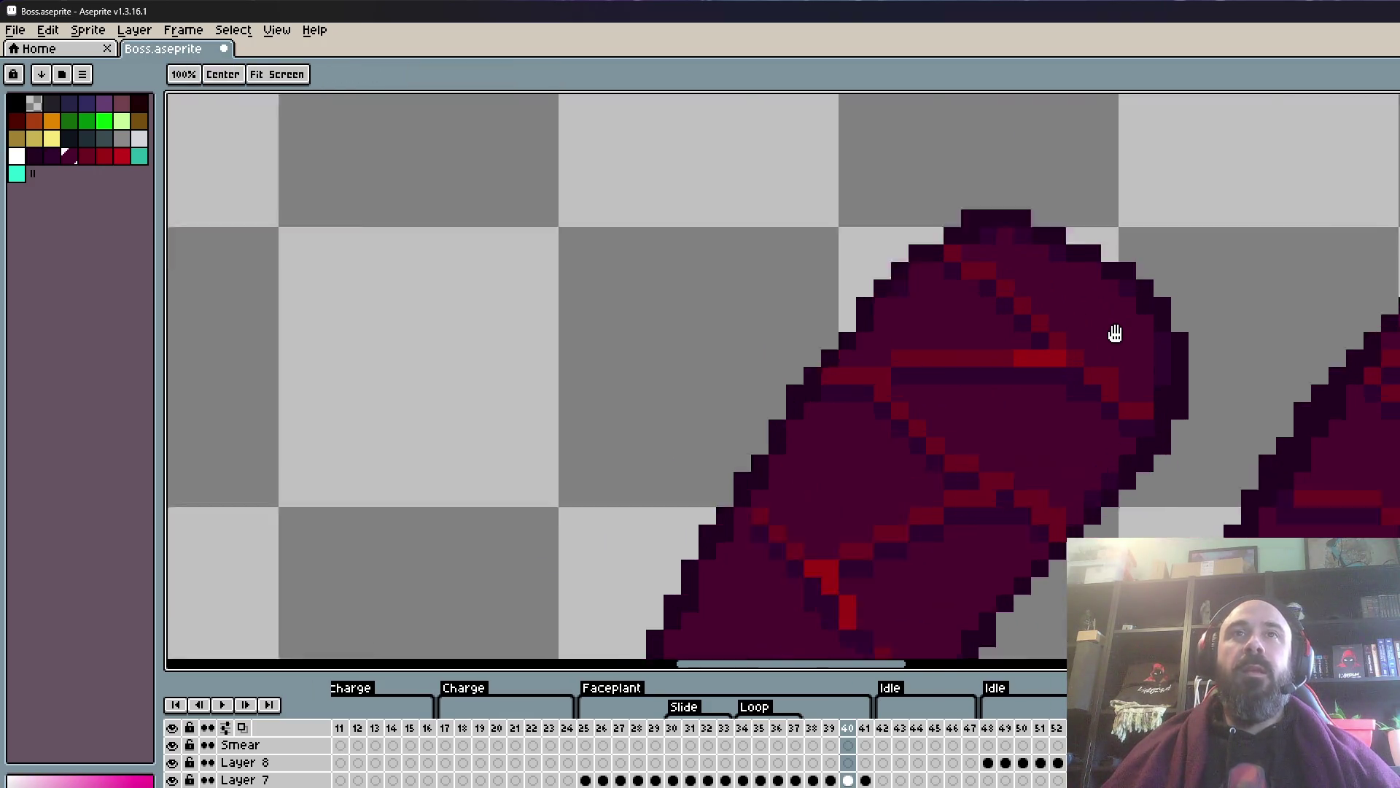
pyautogui.scroll(1, 1113, 381)
pyautogui.scroll(-2, 1107, 364)
pyautogui.scroll(2, 1107, 364)
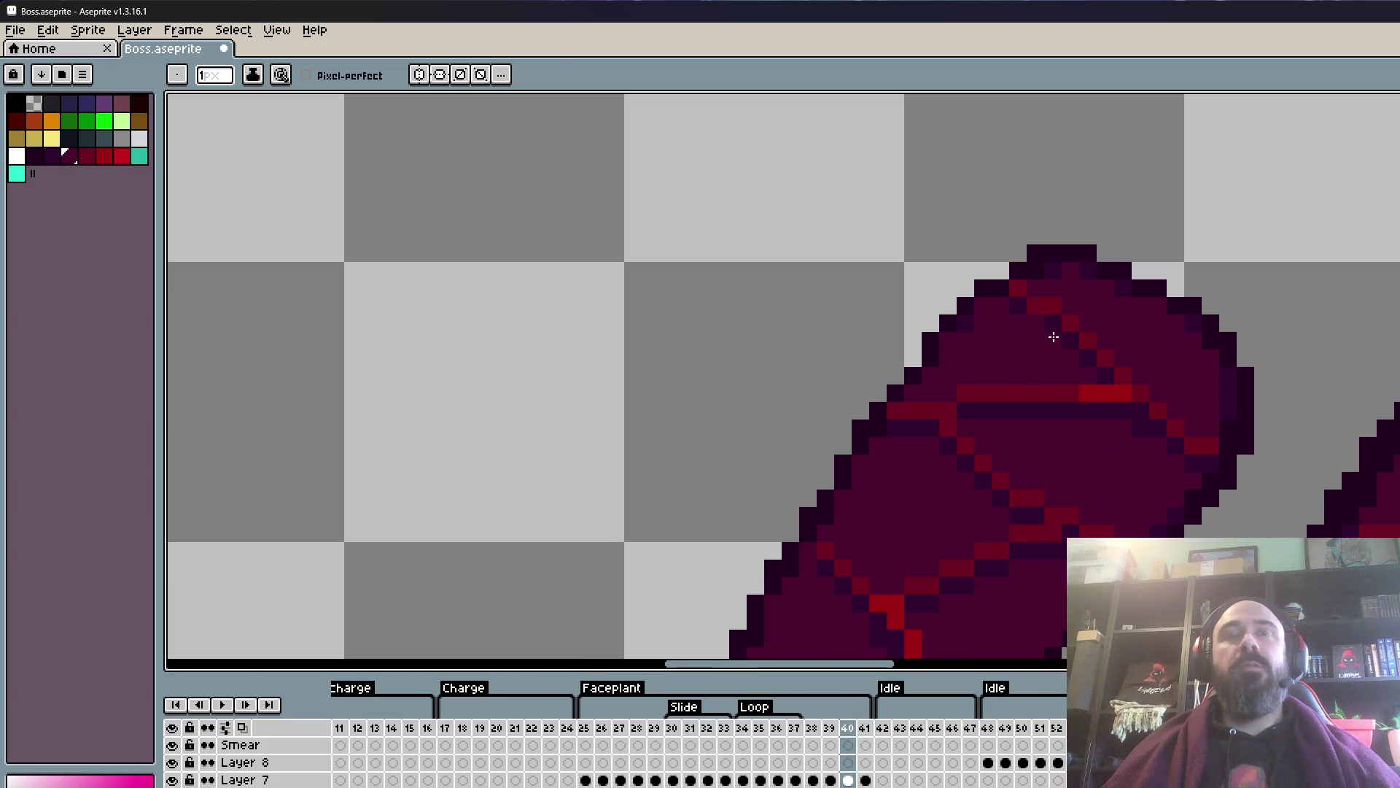
pyautogui.scroll(1, 1063, 314)
pyautogui.scroll(1, 1026, 316)
pyautogui.scroll(-2, 1029, 316)
pyautogui.scroll(2, 1029, 315)
pyautogui.scroll(-4, 963, 292)
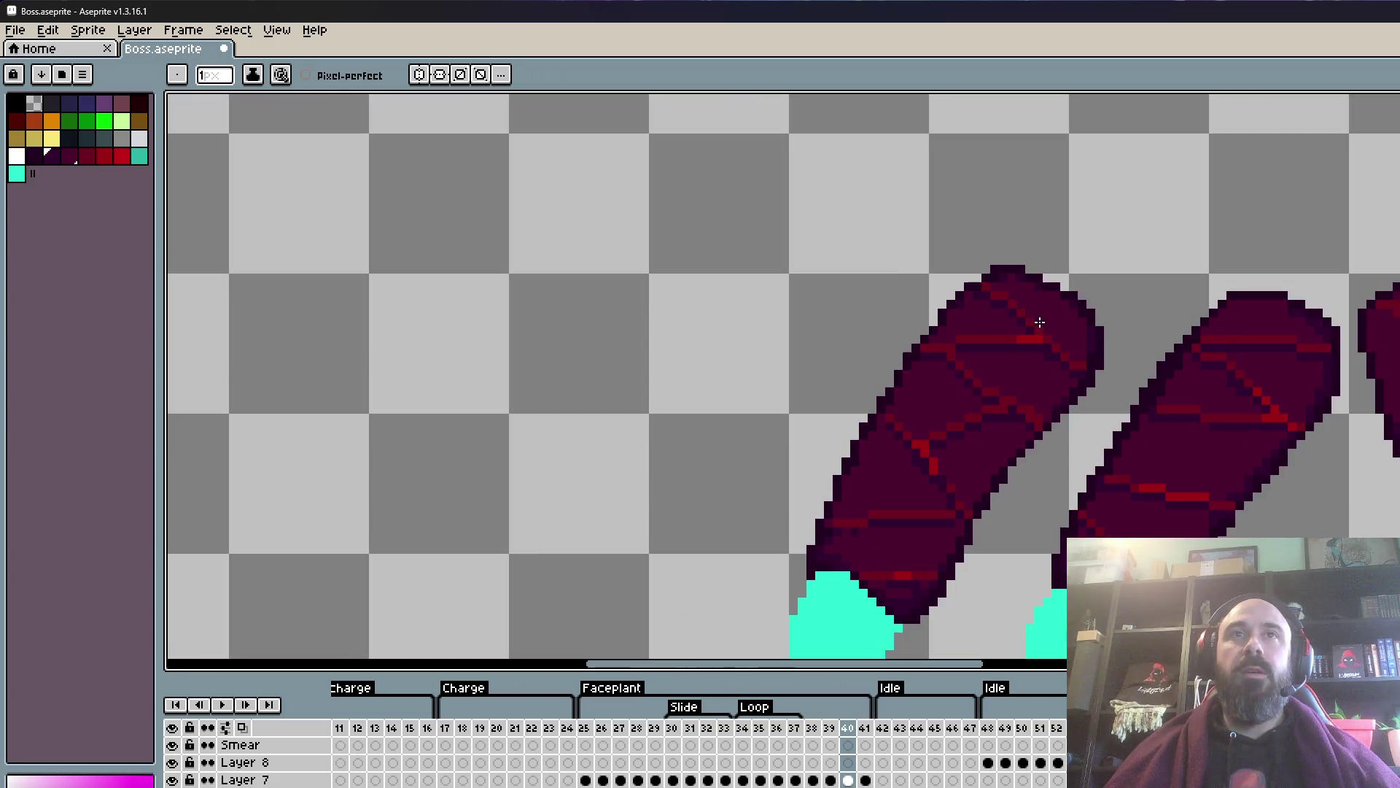
pyautogui.scroll(2, 1056, 387)
pyautogui.scroll(1, 1073, 386)
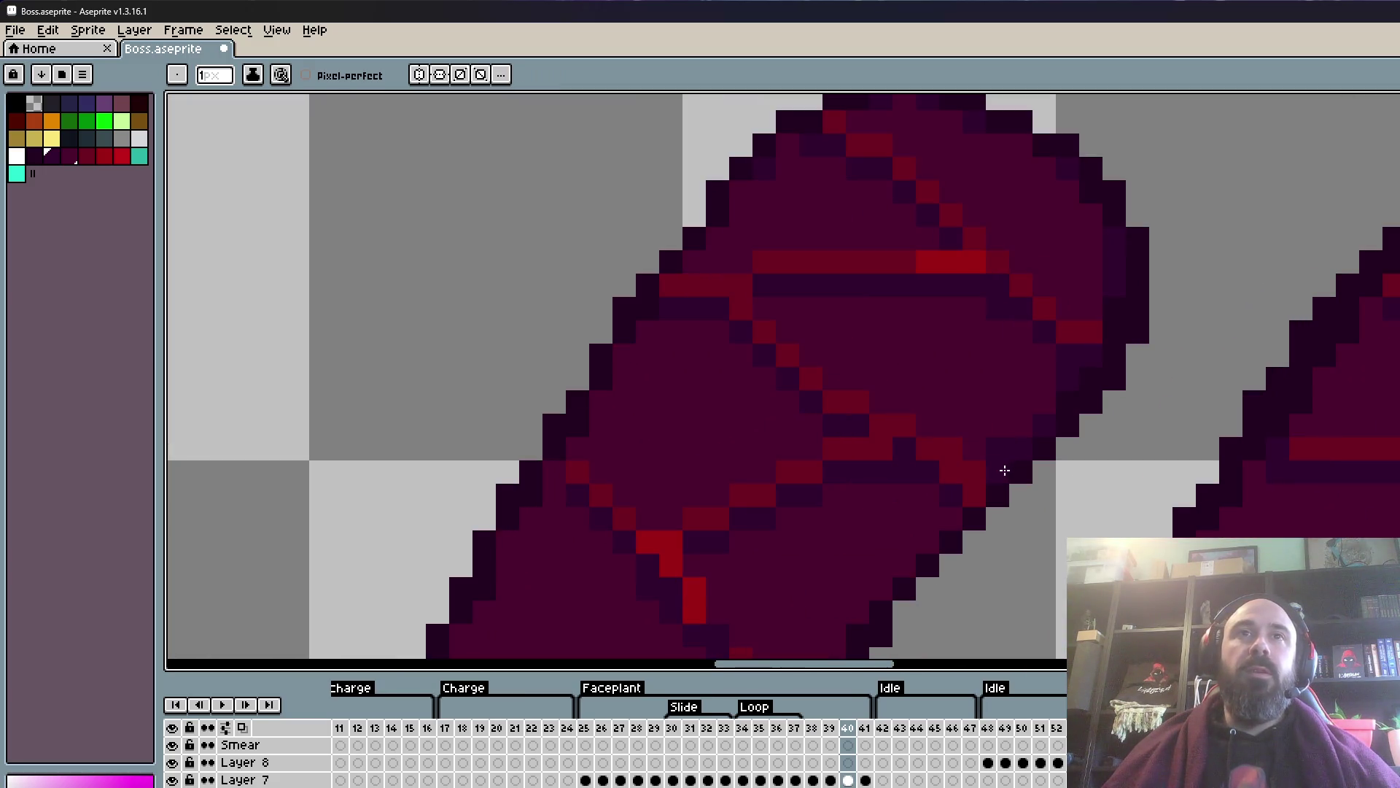
# - Fill a dark purple pixel with the body colour, then select dark purple
pyautogui.keyDown('alt'); pyautogui.click(978, 407); pyautogui.keyUp('alt')
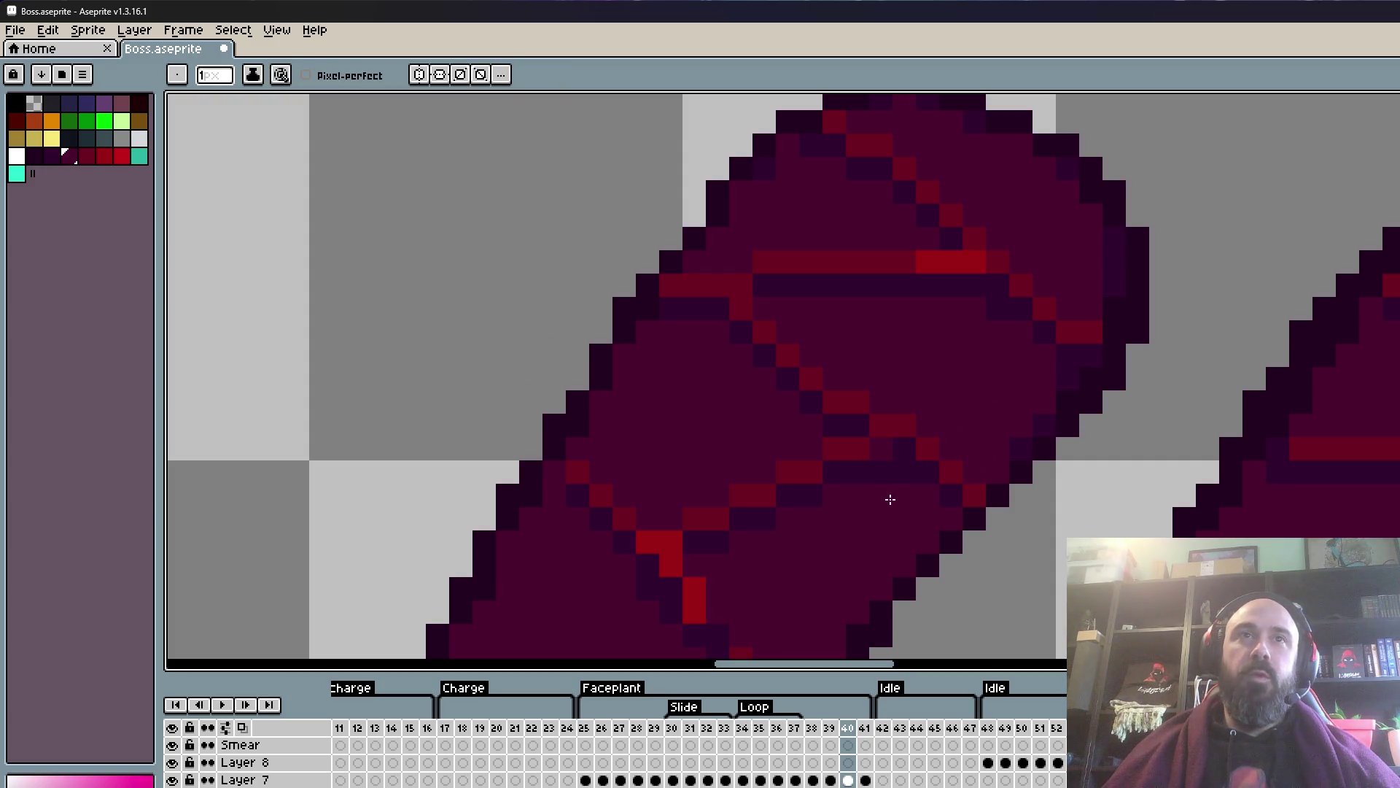
pyautogui.scroll(1, 908, 514)
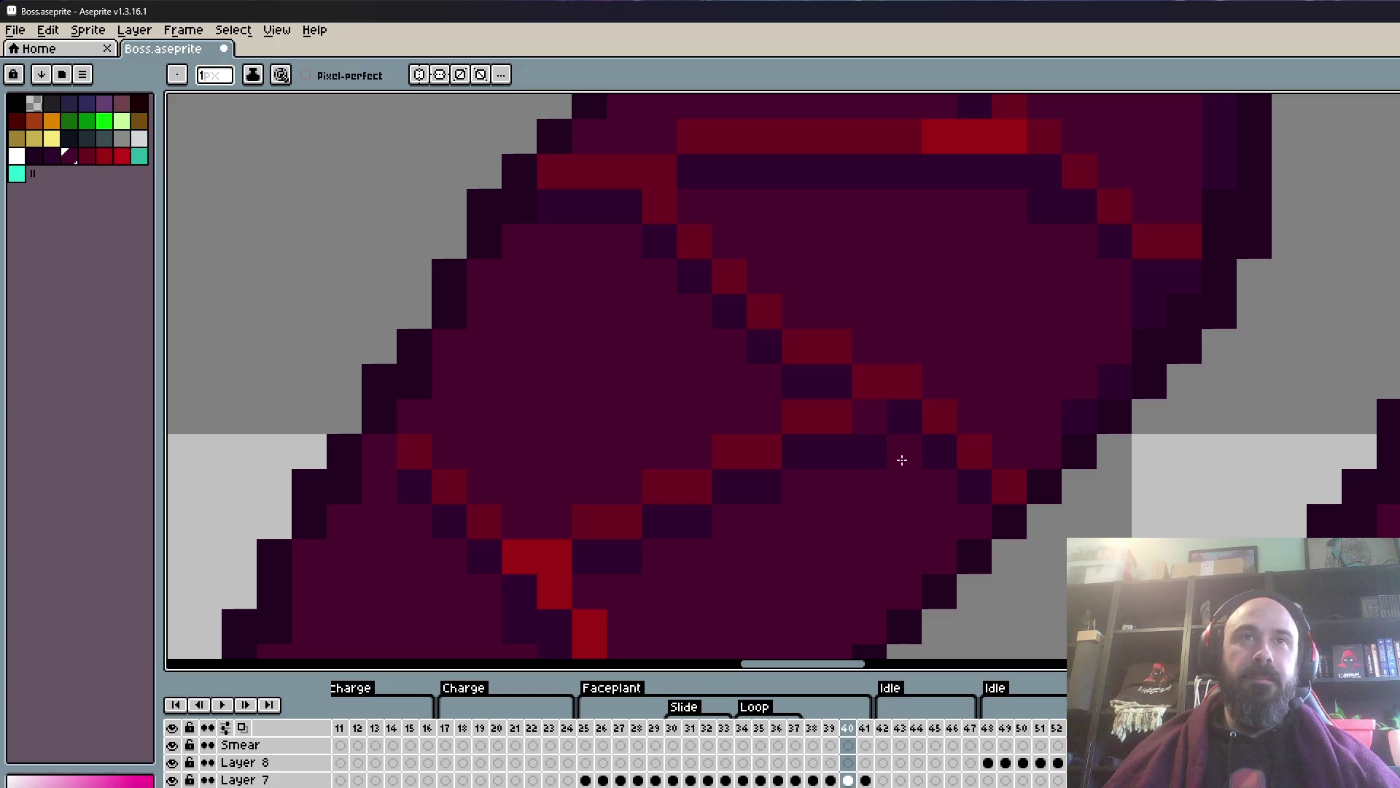
pyautogui.click(880, 451)
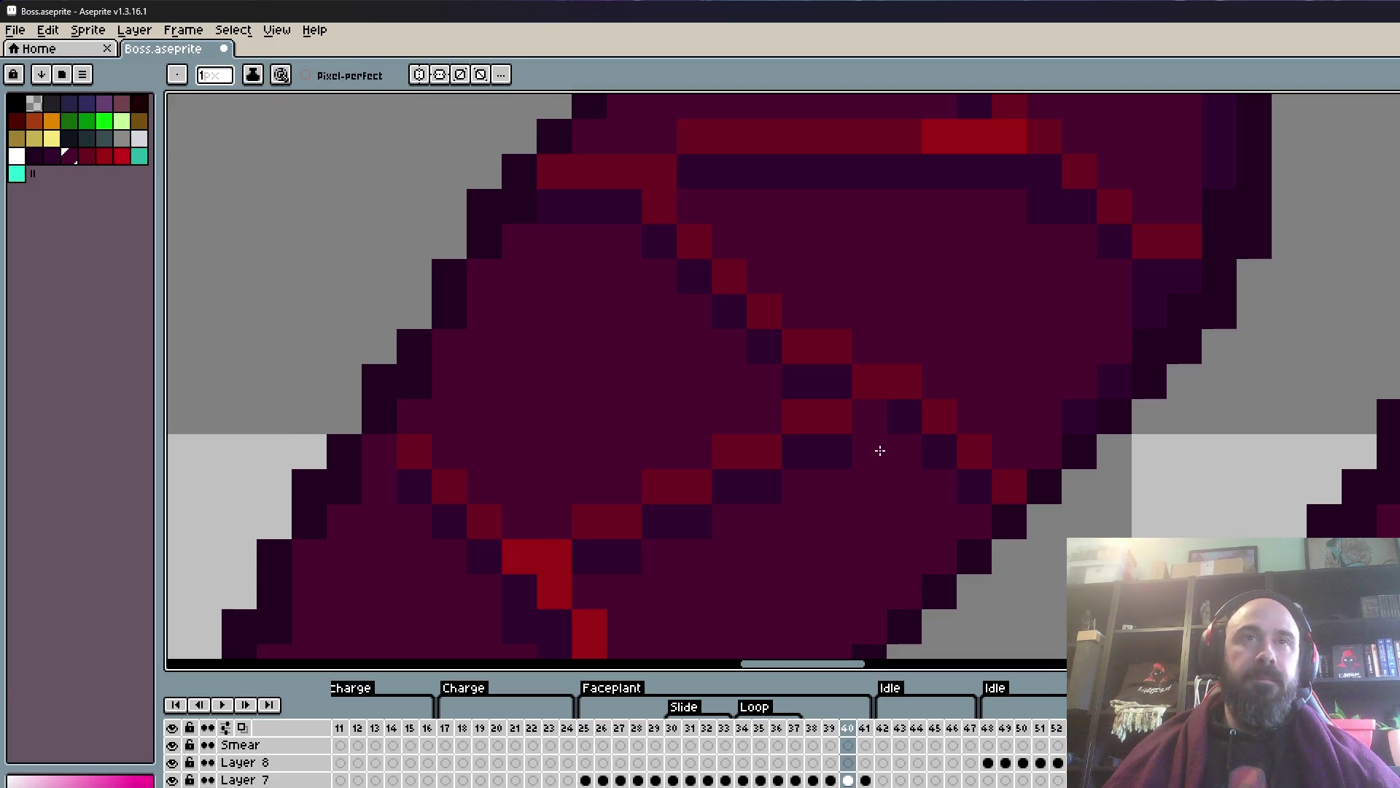
pyautogui.keyDown('alt'); pyautogui.click(905, 411); pyautogui.keyUp('alt')
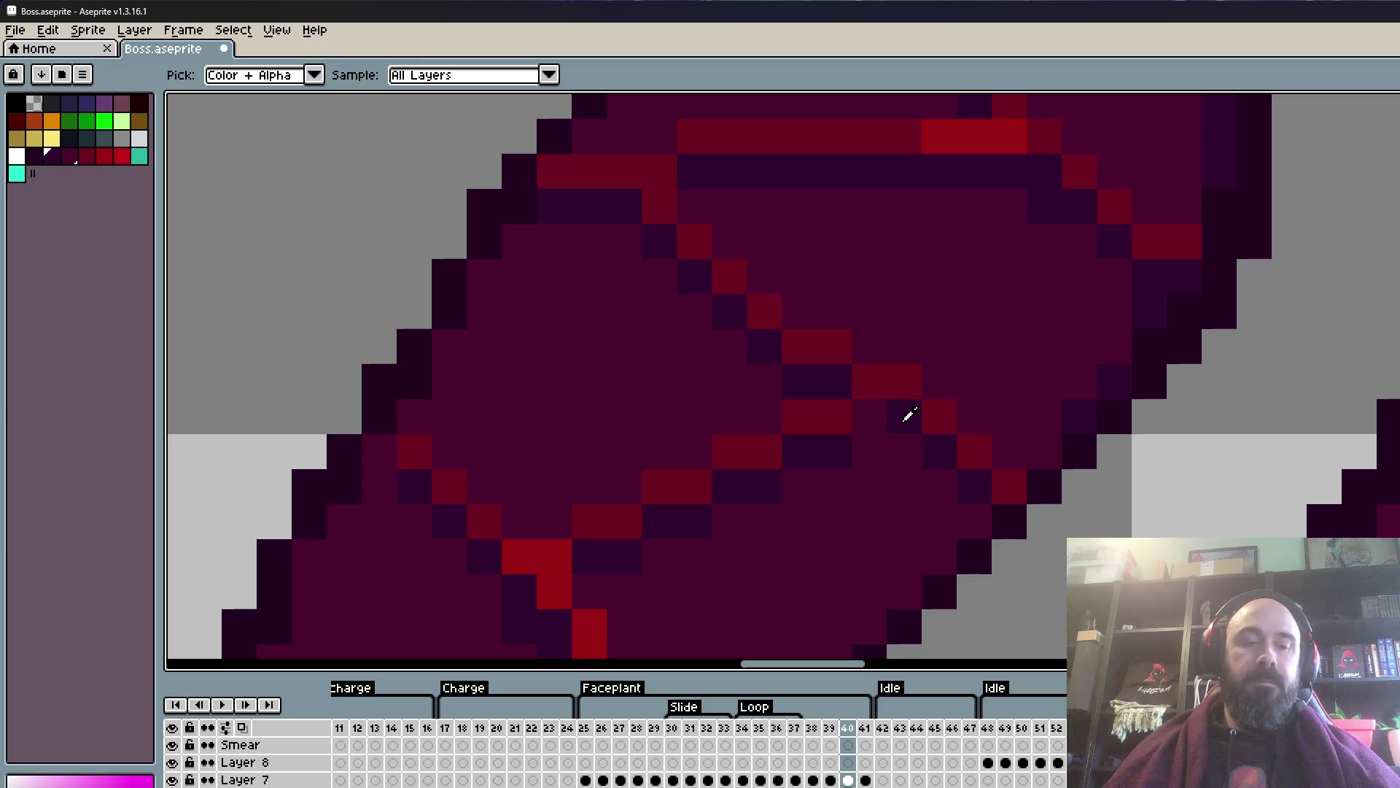
# - With the Pencil, draw two dark outline pixels on the claw leg's right edge
pyautogui.scroll(-2, 873, 424)
pyautogui.scroll(-3, 873, 425)
pyautogui.scroll(3, 876, 464)
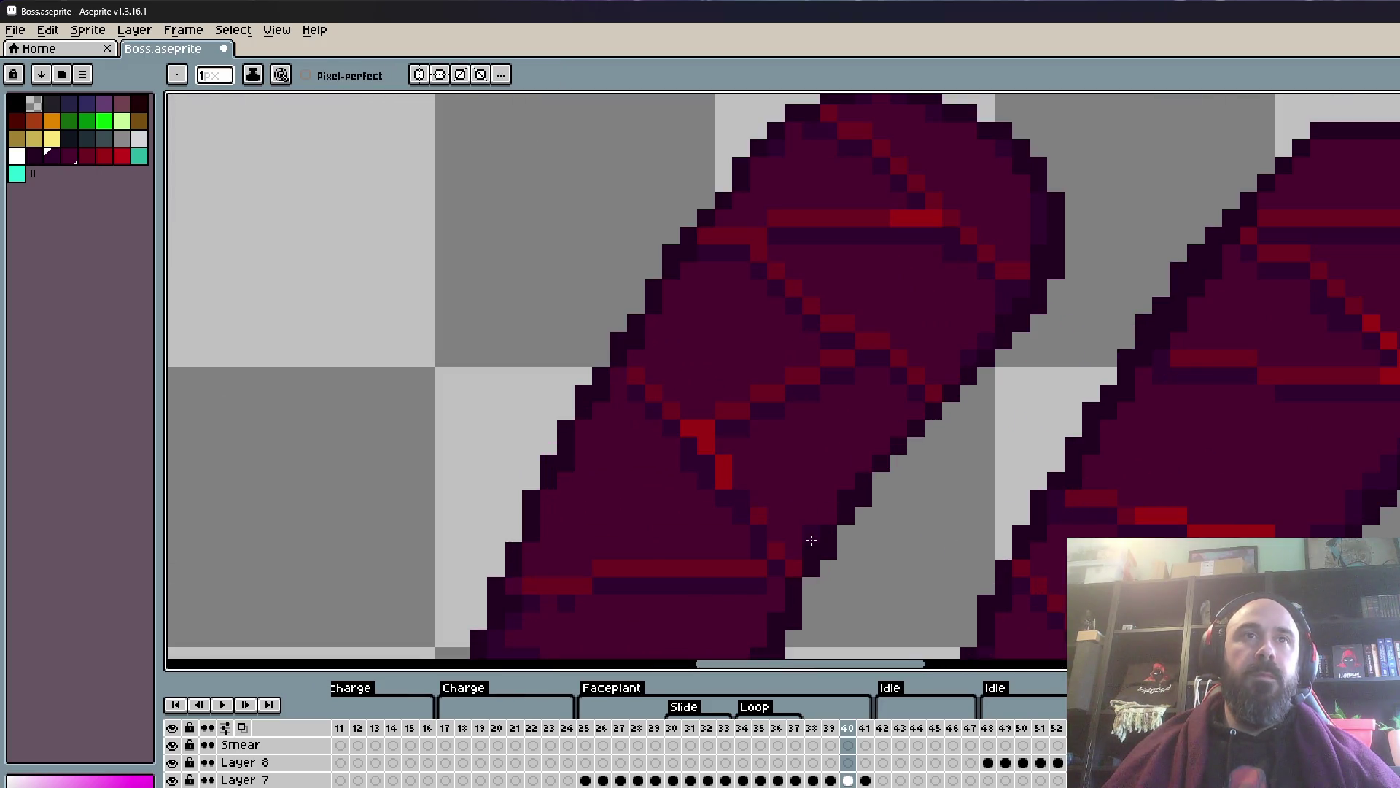
pyautogui.scroll(-2, 876, 464)
pyautogui.scroll(2, 876, 463)
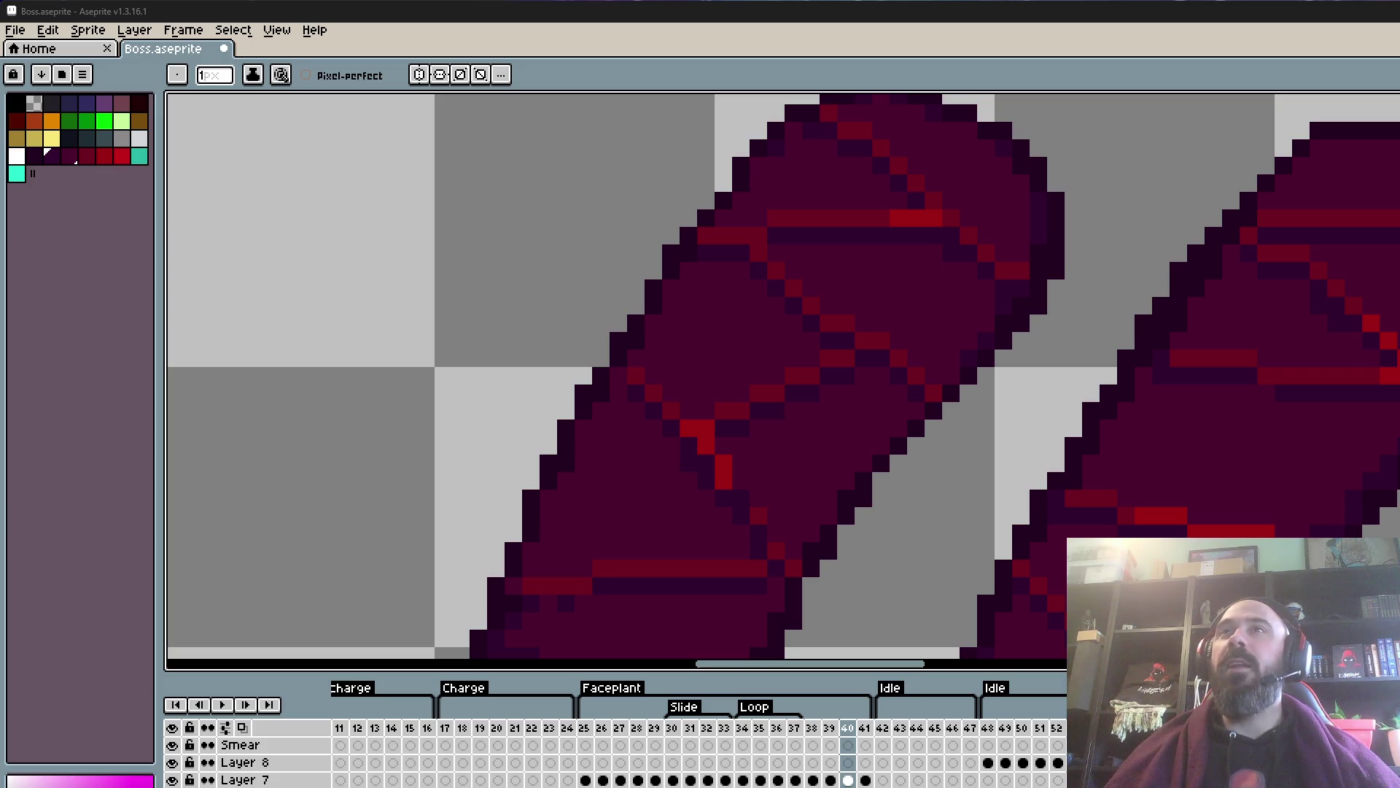
pyautogui.scroll(-2, 1282, 296)
pyautogui.scroll(2, 1057, 463)
pyautogui.scroll(2, 1100, 477)
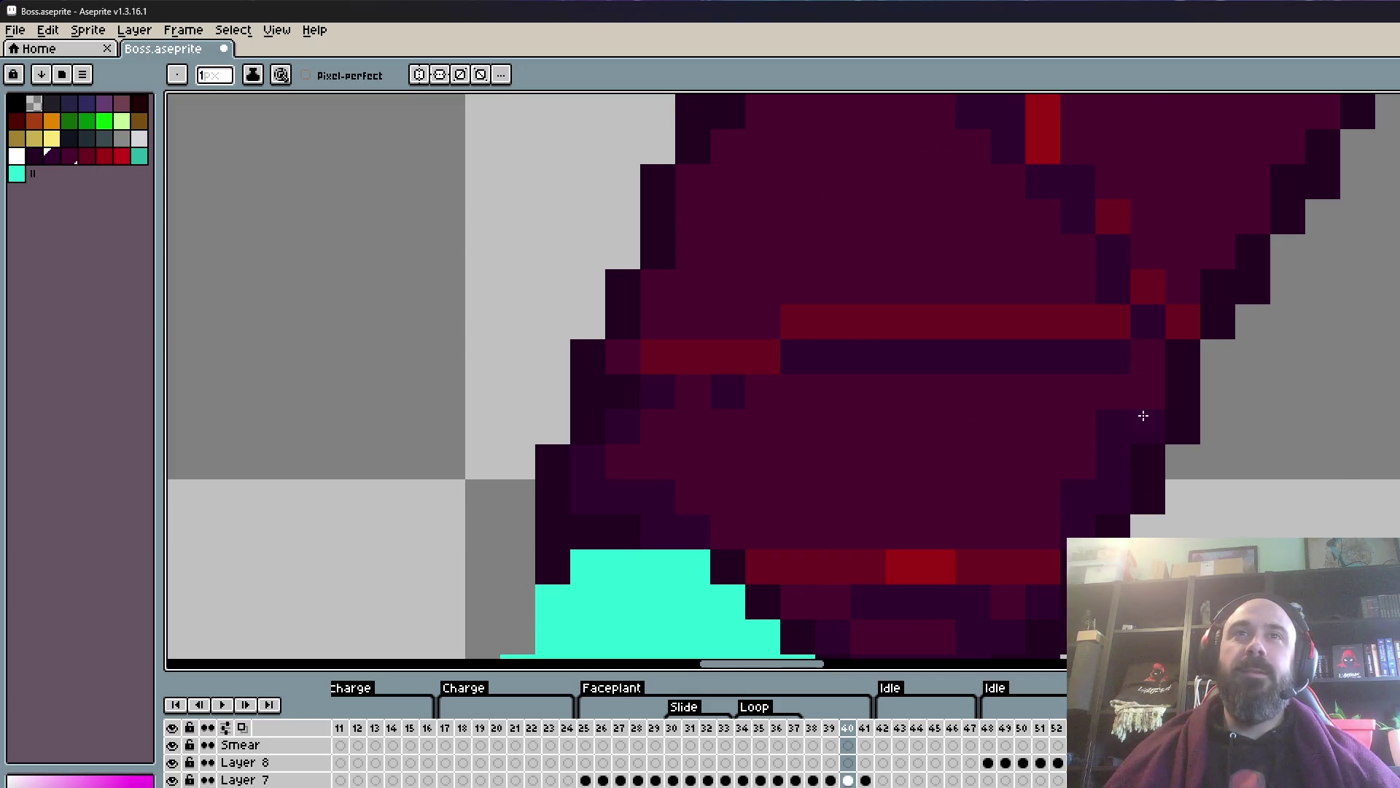
pyautogui.scroll(-1, 1157, 369)
pyautogui.scroll(1, 1125, 412)
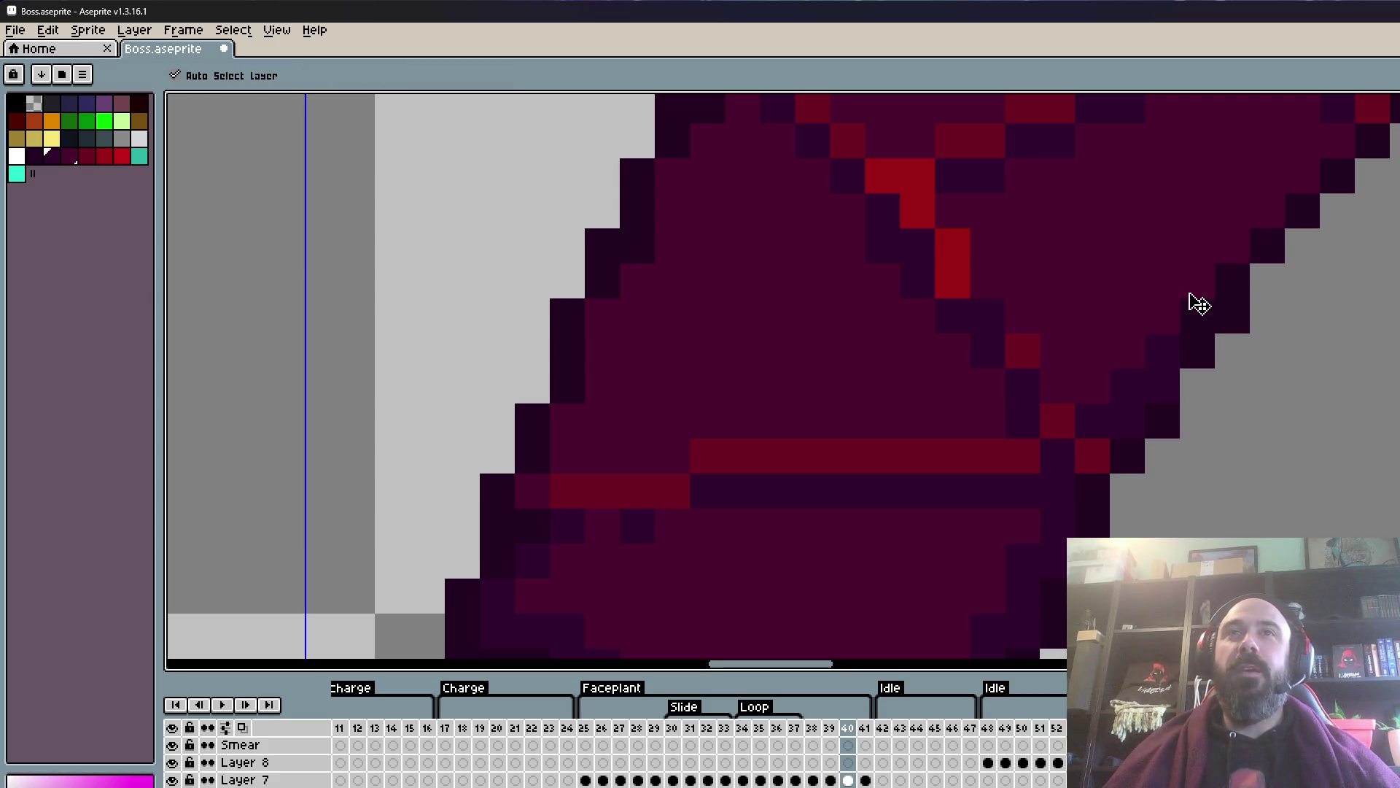
pyautogui.scroll(2, 1157, 313)
pyautogui.press('b')
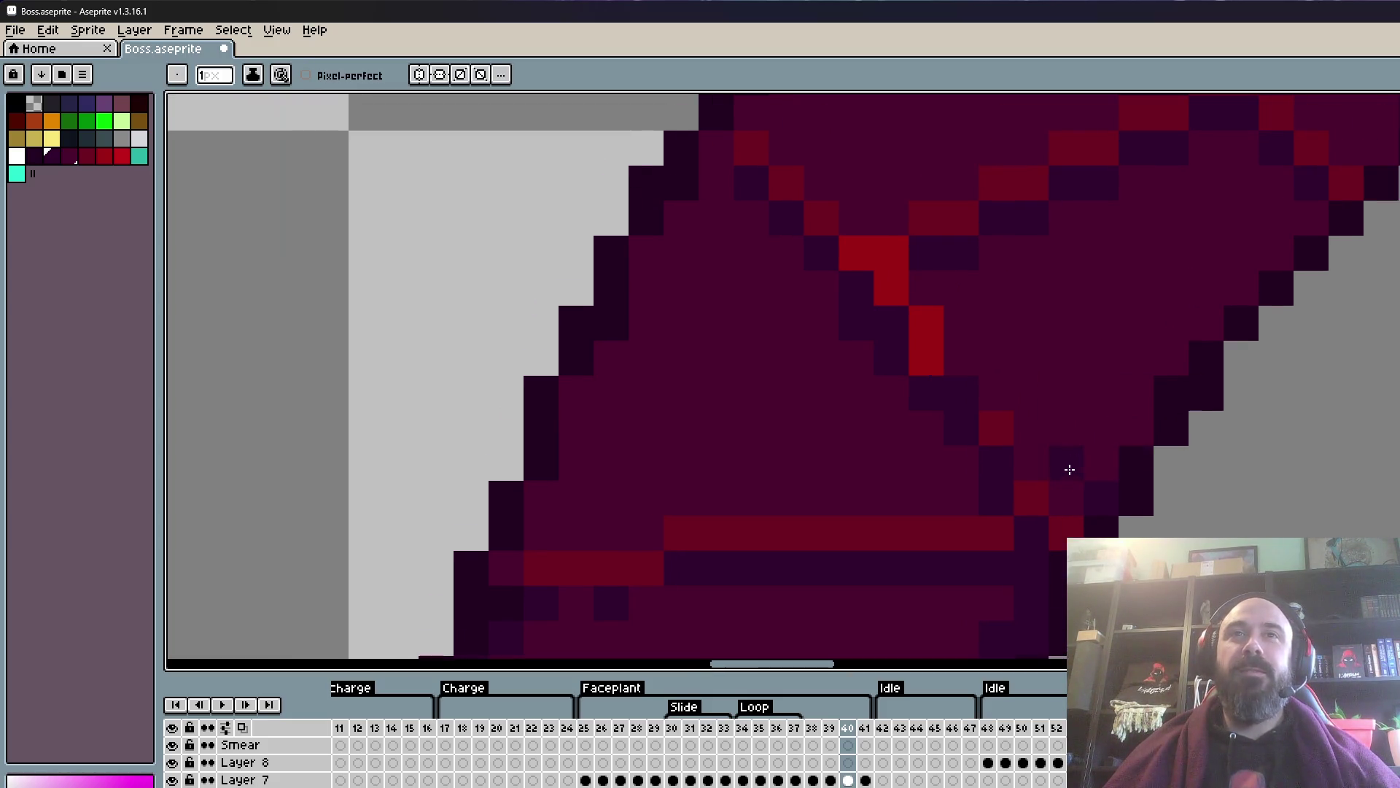
pyautogui.moveTo(1101, 461); pyautogui.dragTo(1140, 382)
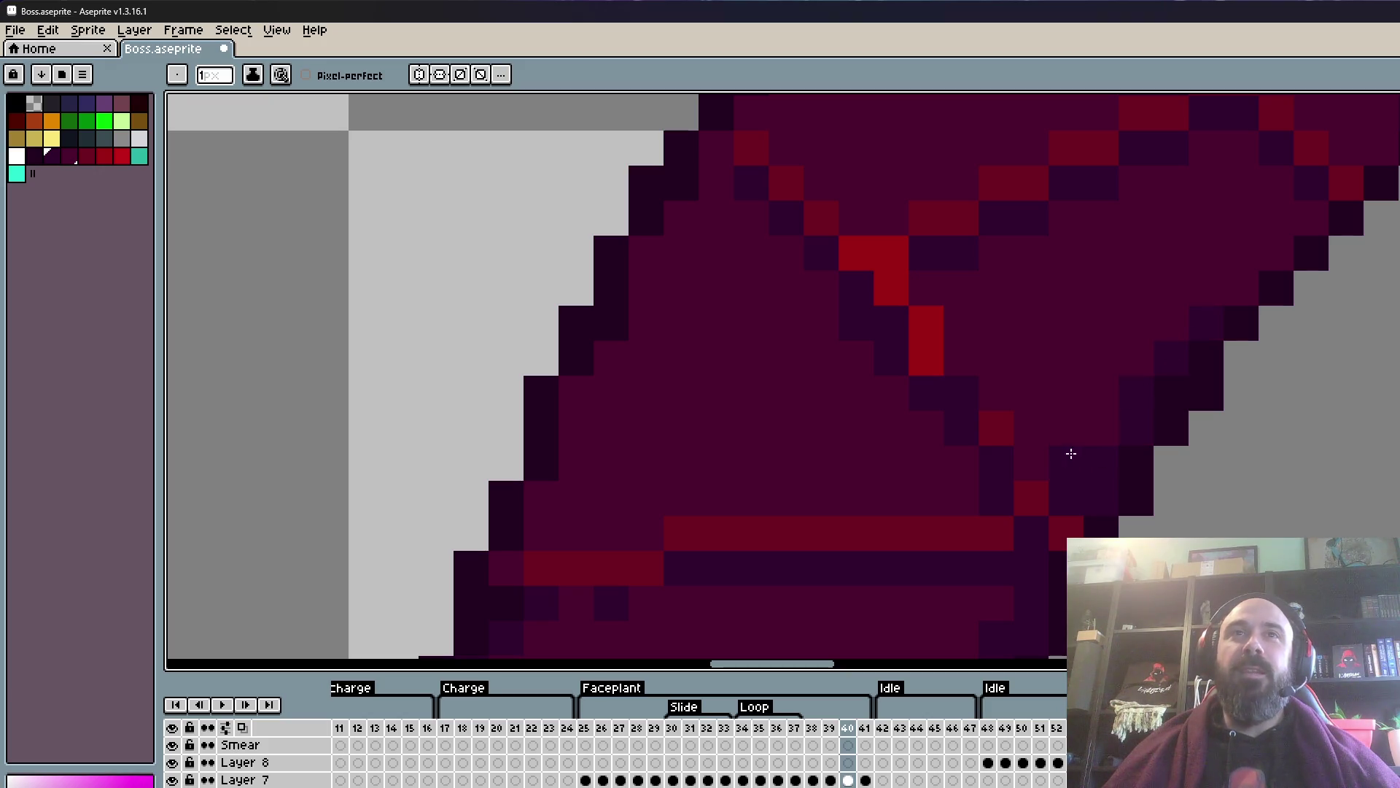
# - Sample the edge colour and the darker purple shades from the claw leg
pyautogui.moveTo(1283, 256); pyautogui.dragTo(1104, 466)
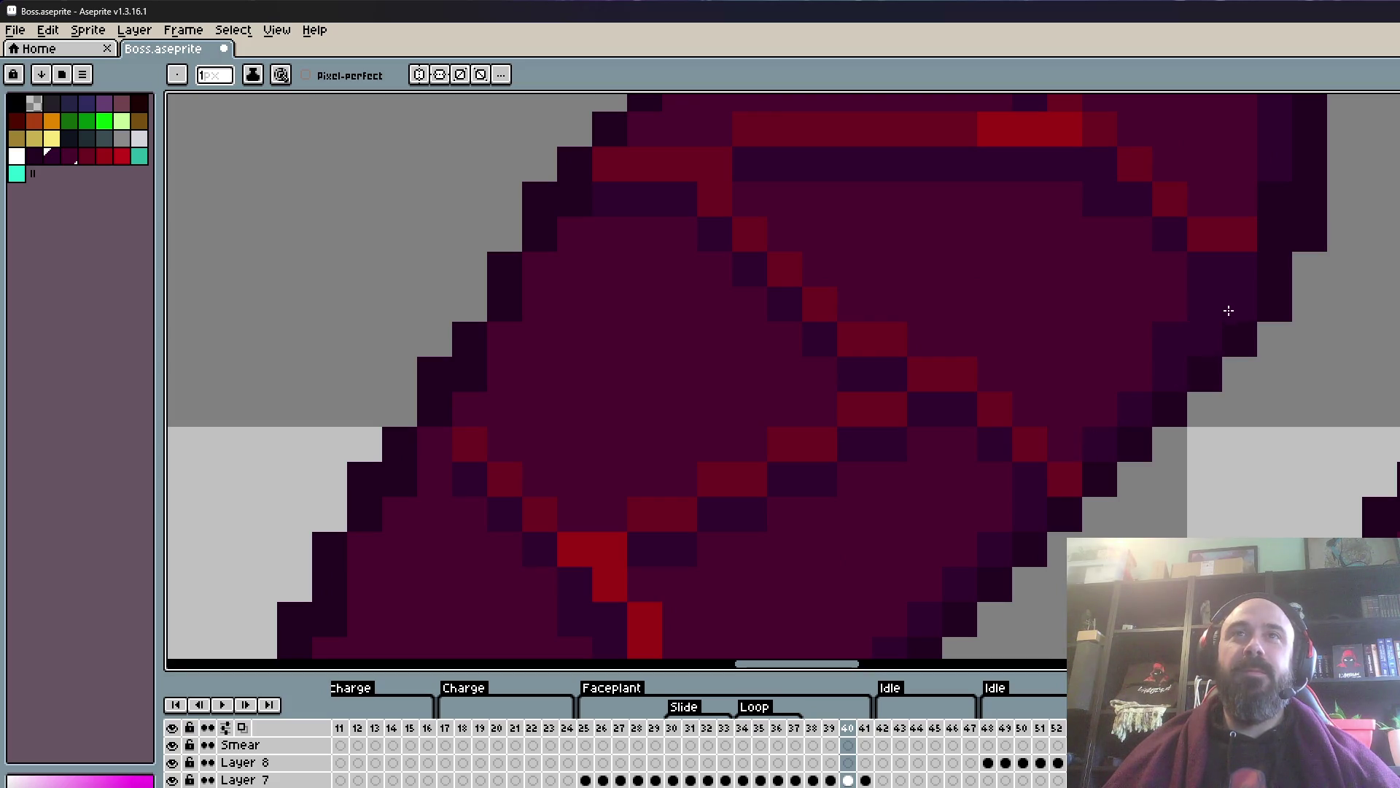
pyautogui.scroll(-3, 1229, 311)
pyautogui.scroll(2, 1144, 444)
pyautogui.scroll(1, 1174, 347)
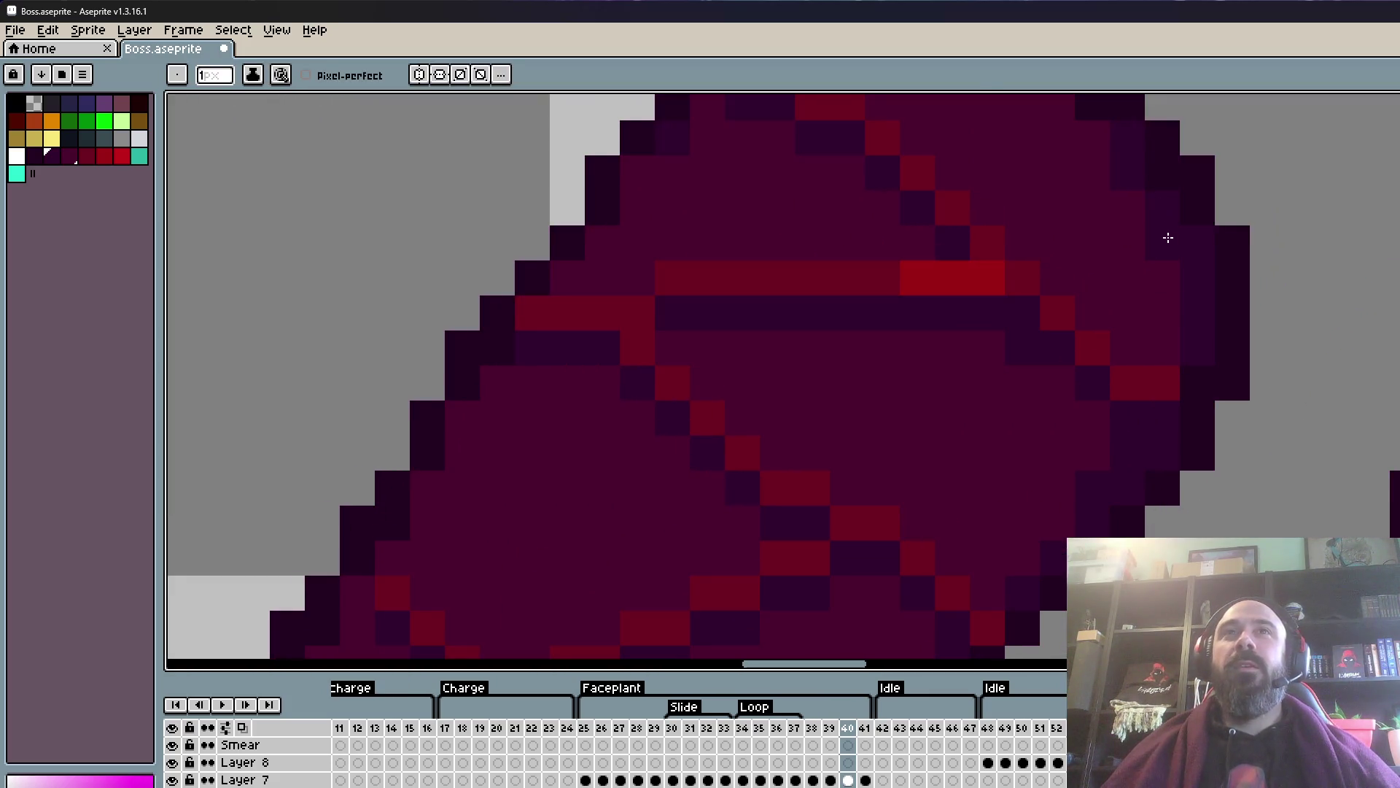
pyautogui.scroll(-3, 1167, 238)
pyautogui.scroll(3, 1174, 312)
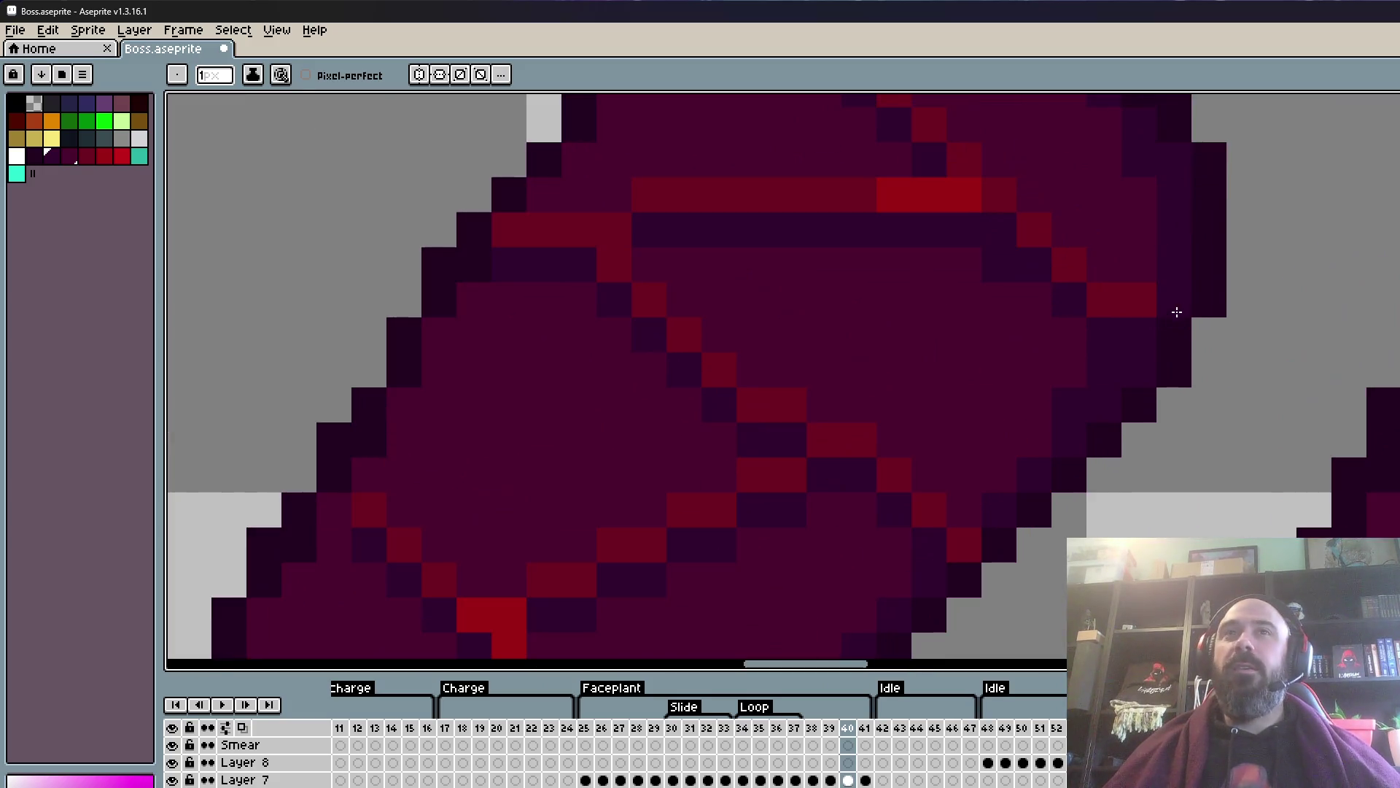
pyautogui.keyDown('alt'); pyautogui.click(1215, 287); pyautogui.keyUp('alt')
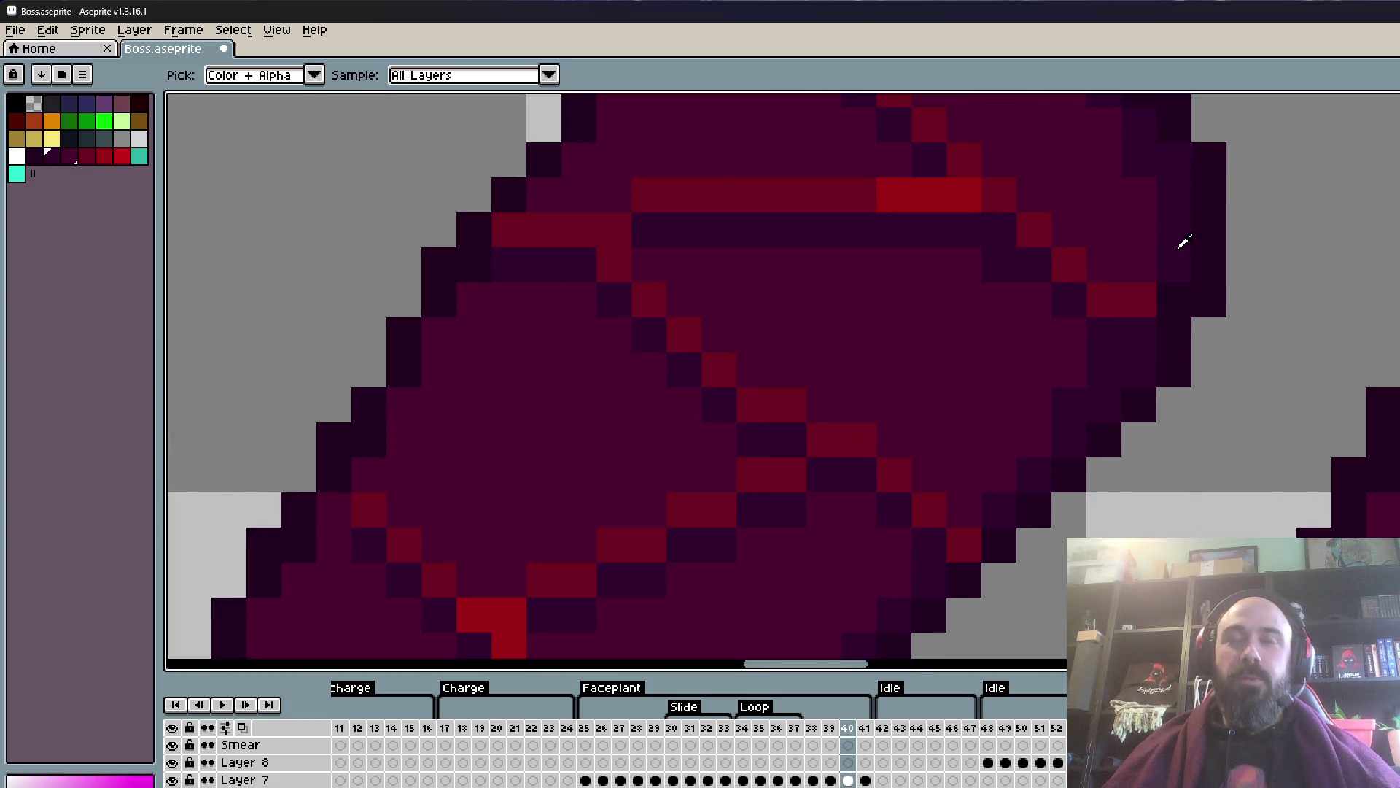
pyautogui.scroll(-3, 1184, 301)
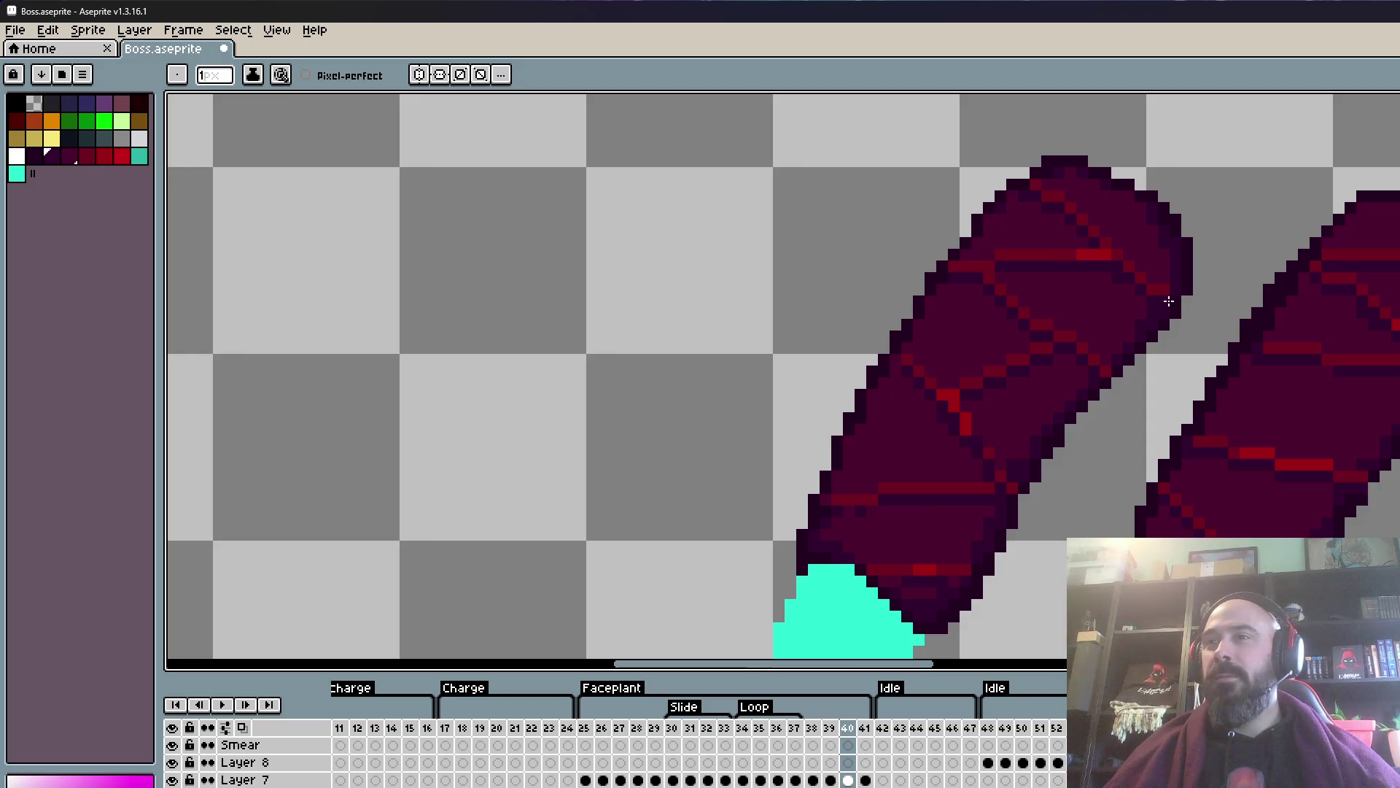
pyautogui.scroll(-2, 1159, 332)
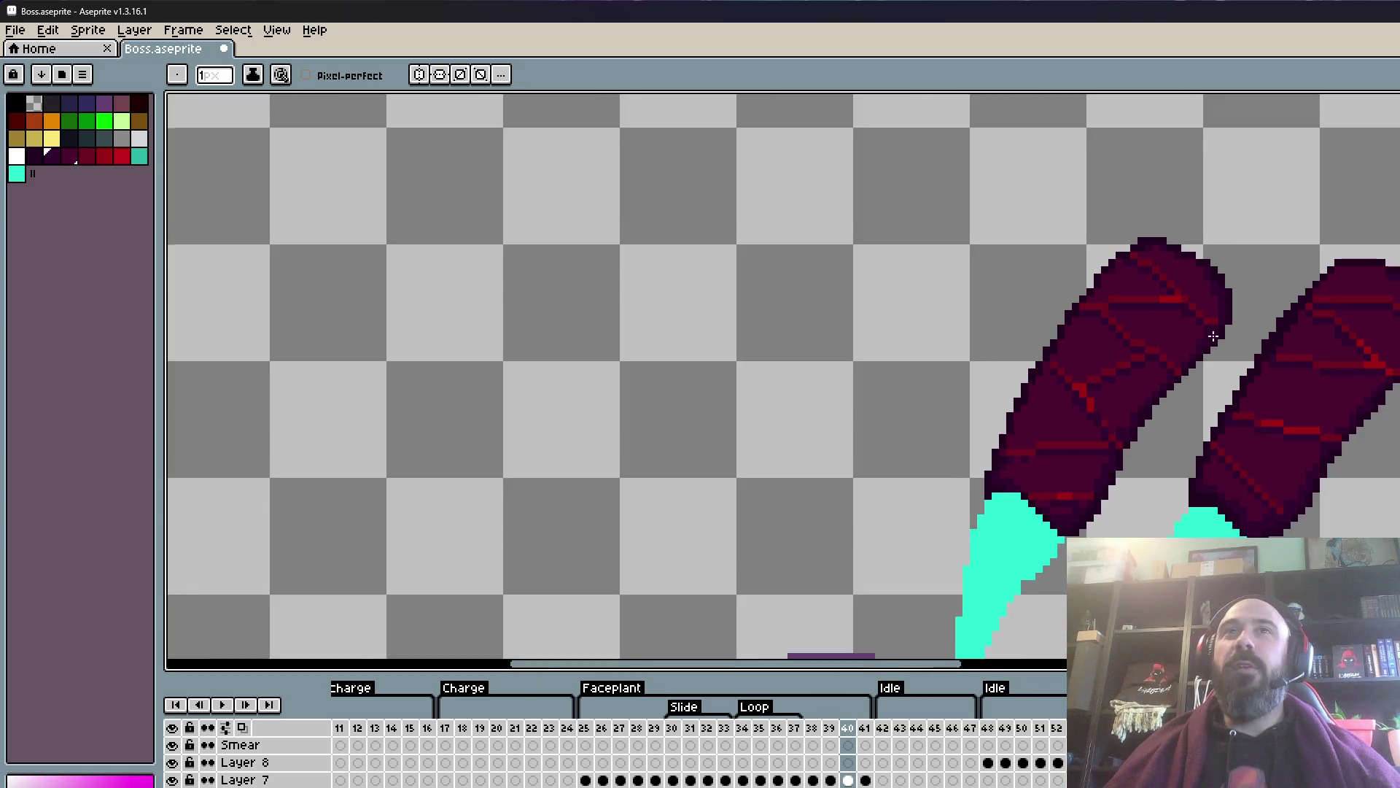
pyautogui.scroll(2, 1213, 336)
pyautogui.scroll(-1, 1214, 336)
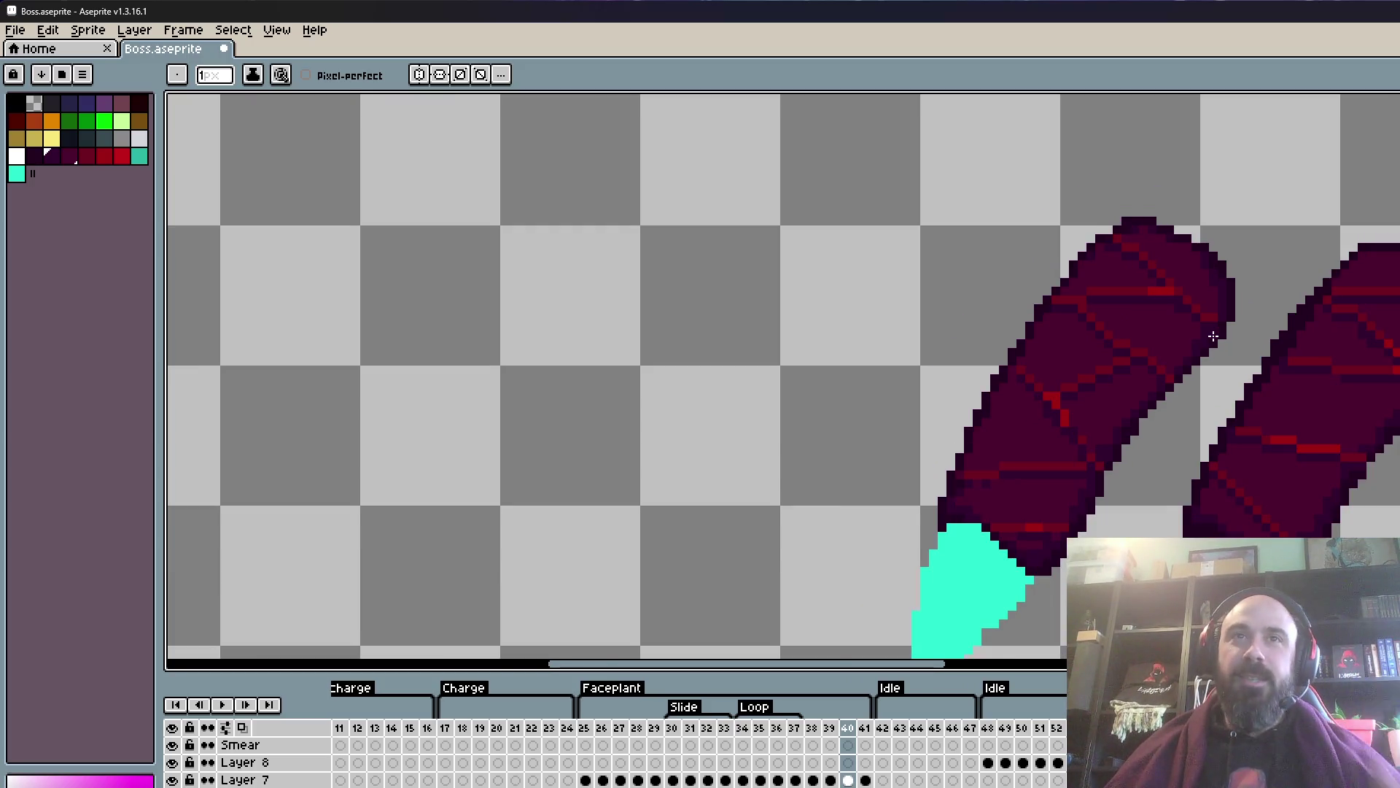
pyautogui.scroll(-1, 1214, 336)
pyautogui.scroll(-2, 1213, 337)
pyautogui.scroll(3, 1105, 421)
pyautogui.scroll(2, 1105, 421)
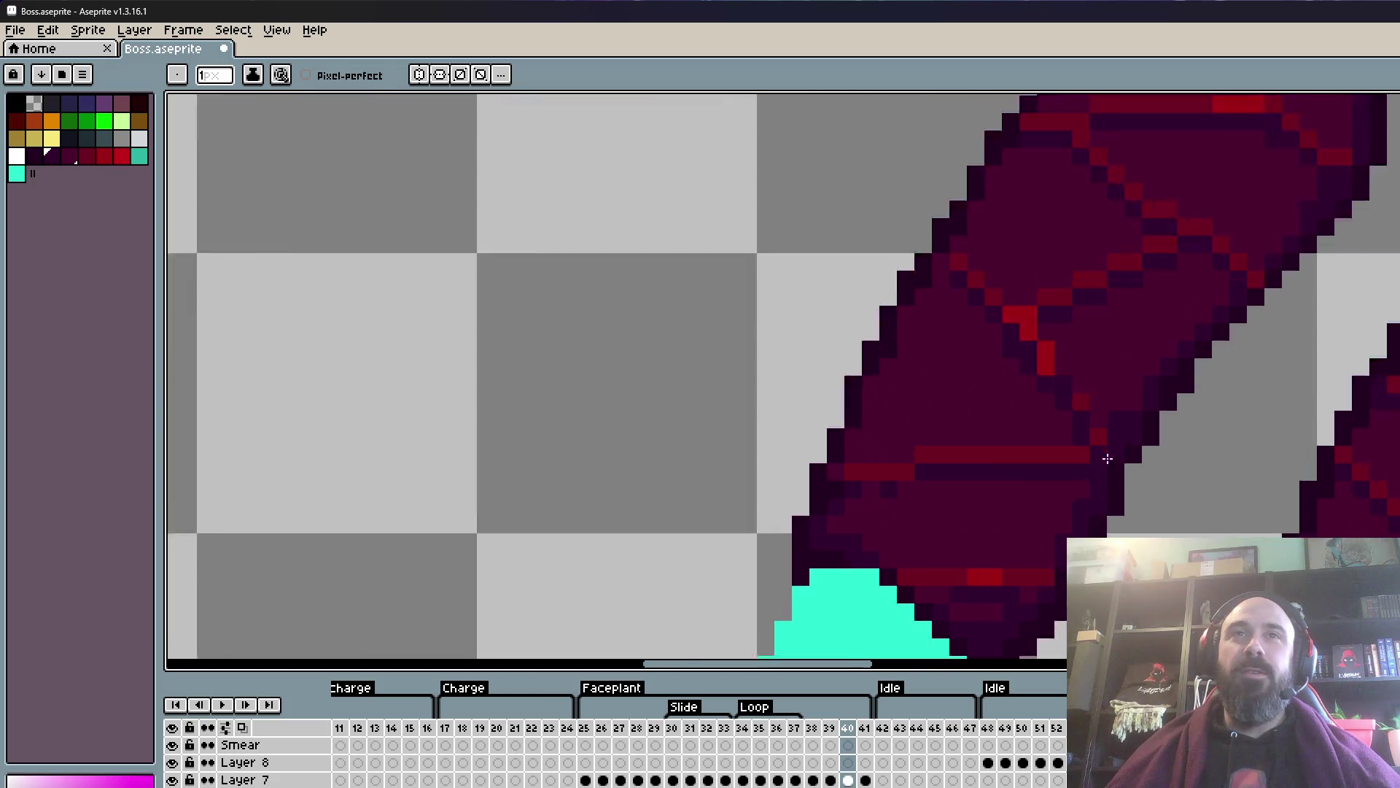
pyautogui.scroll(2, 1104, 452)
pyautogui.keyDown('alt'); pyautogui.click(1128, 325); pyautogui.keyUp('alt')
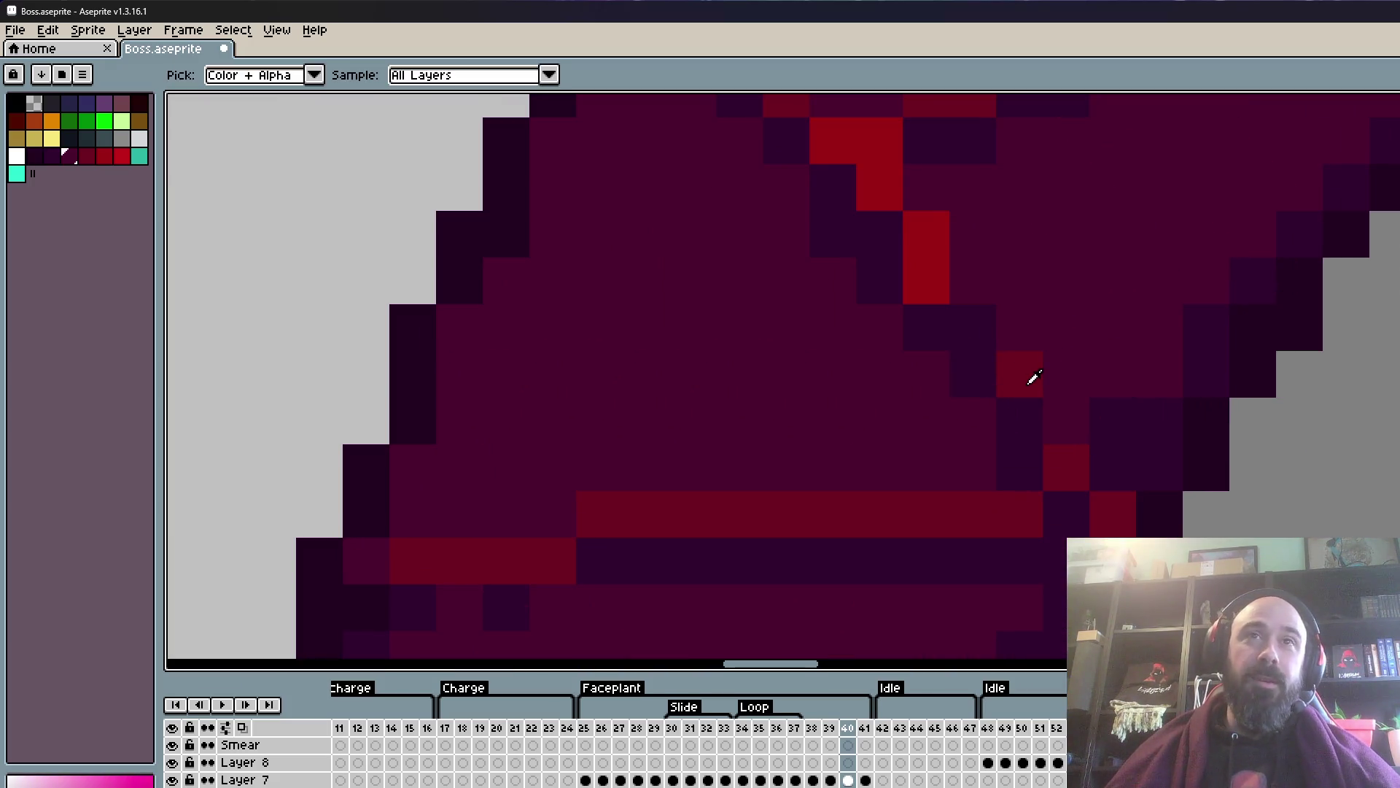
pyautogui.scroll(-4, 1057, 405)
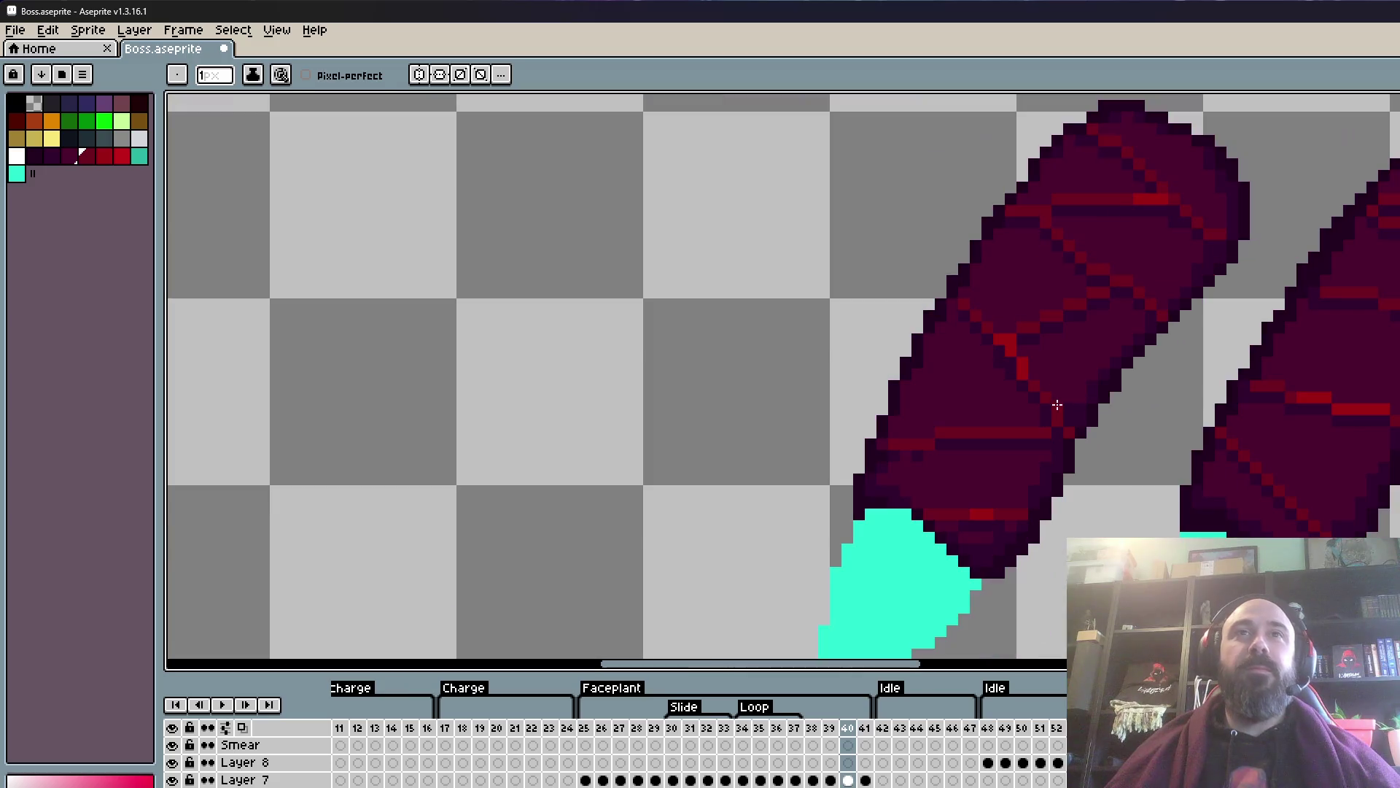
pyautogui.scroll(-2, 1020, 365)
pyautogui.scroll(4, 941, 419)
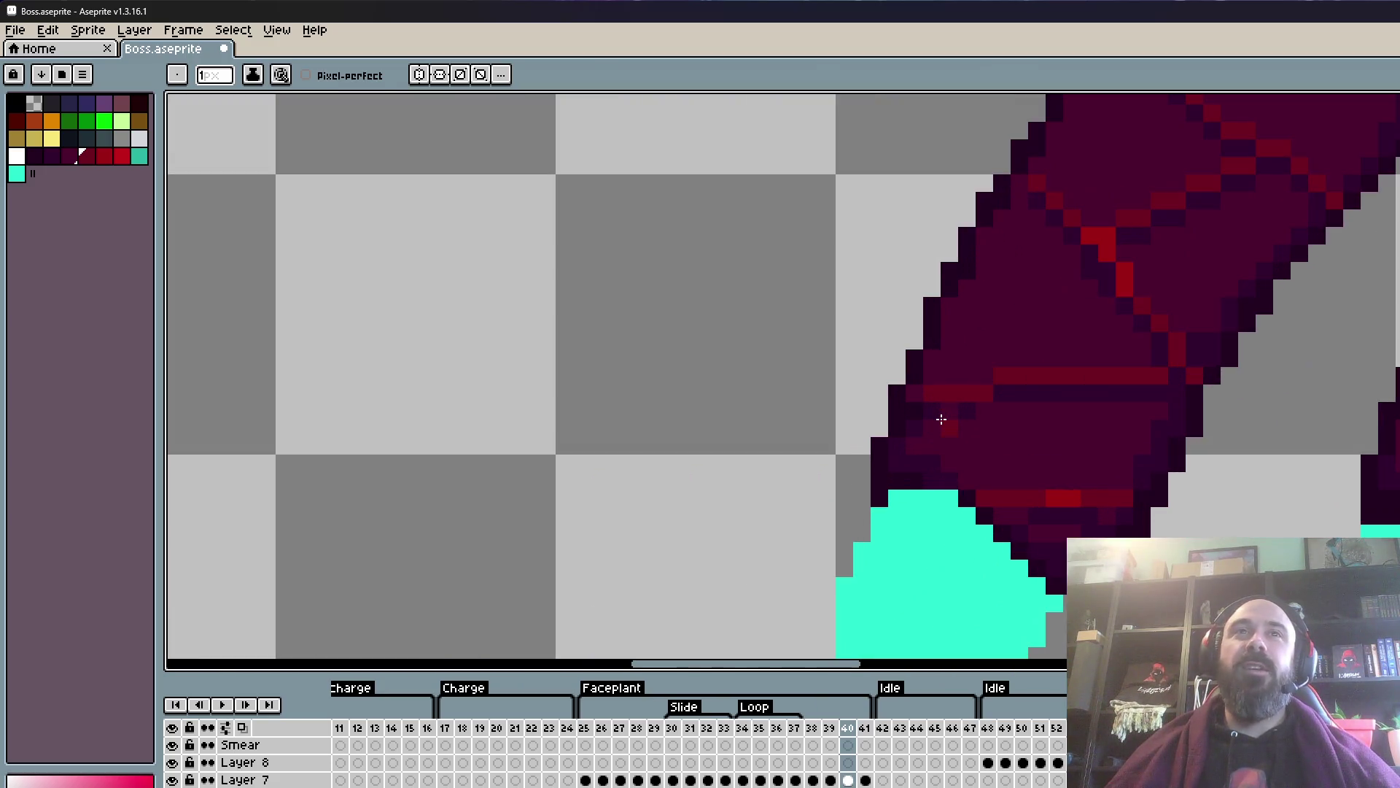
pyautogui.scroll(2, 940, 419)
pyautogui.keyDown('alt'); pyautogui.click(1092, 352); pyautogui.keyUp('alt')
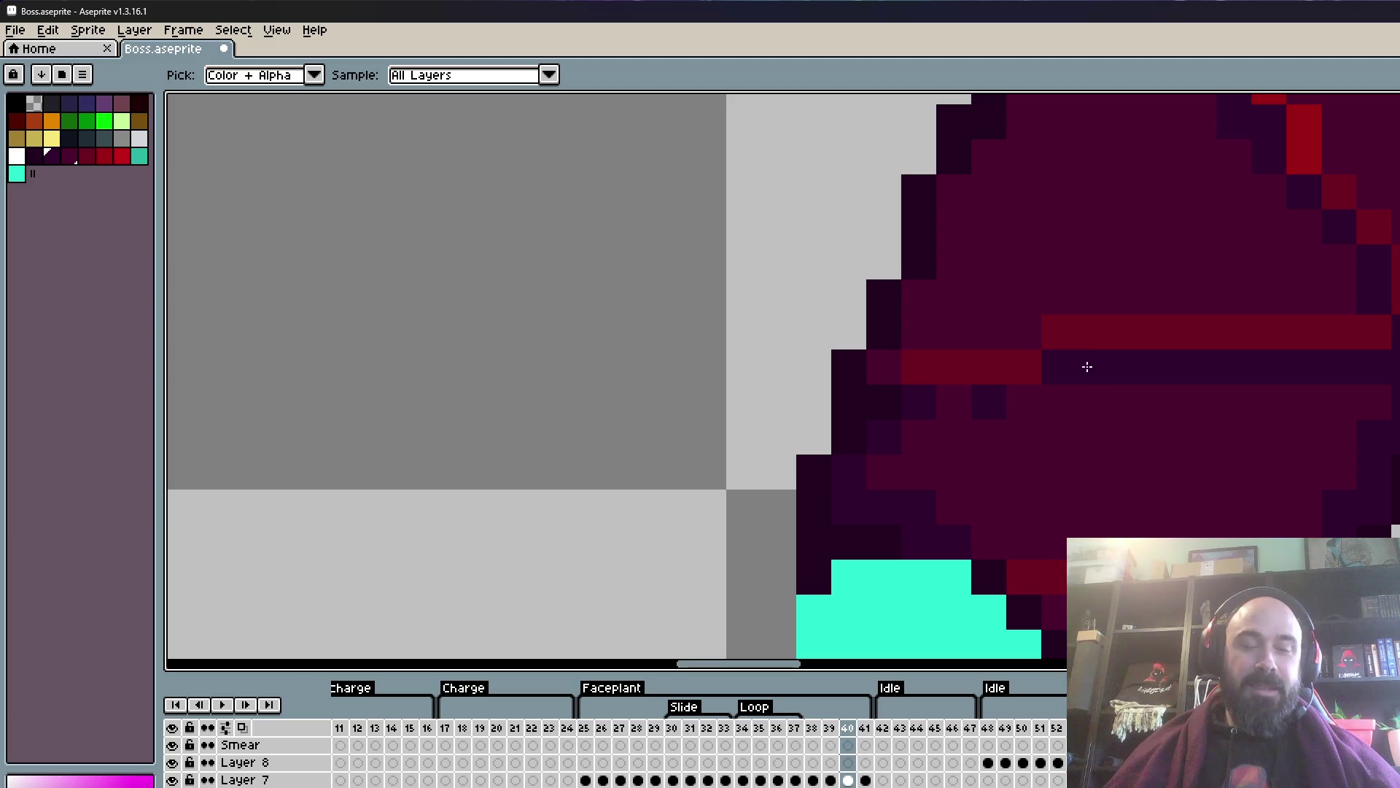
# - Zoom out and pan so all three claw legs are in view
pyautogui.scroll(-3, 972, 378)
pyautogui.scroll(-3, 978, 399)
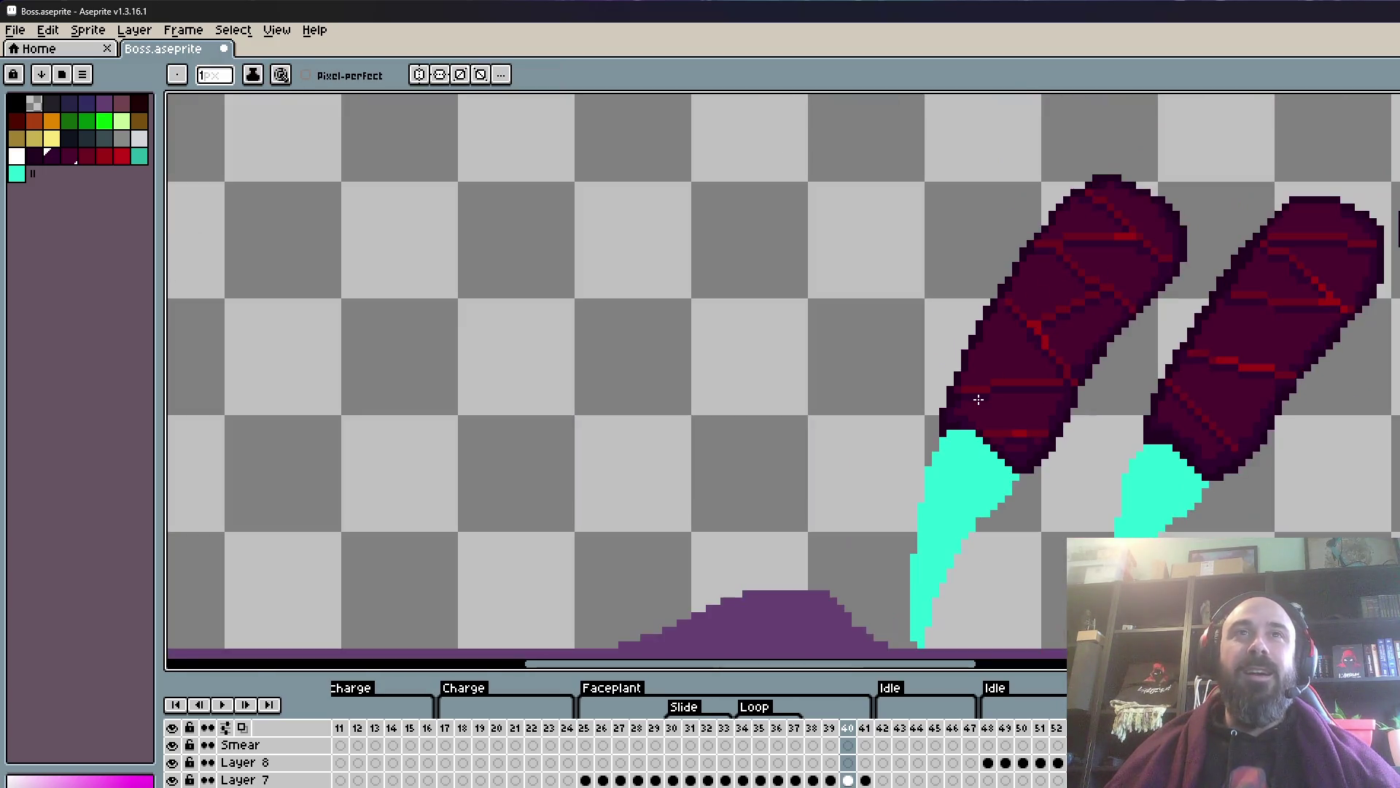
pyautogui.scroll(2, 1040, 412)
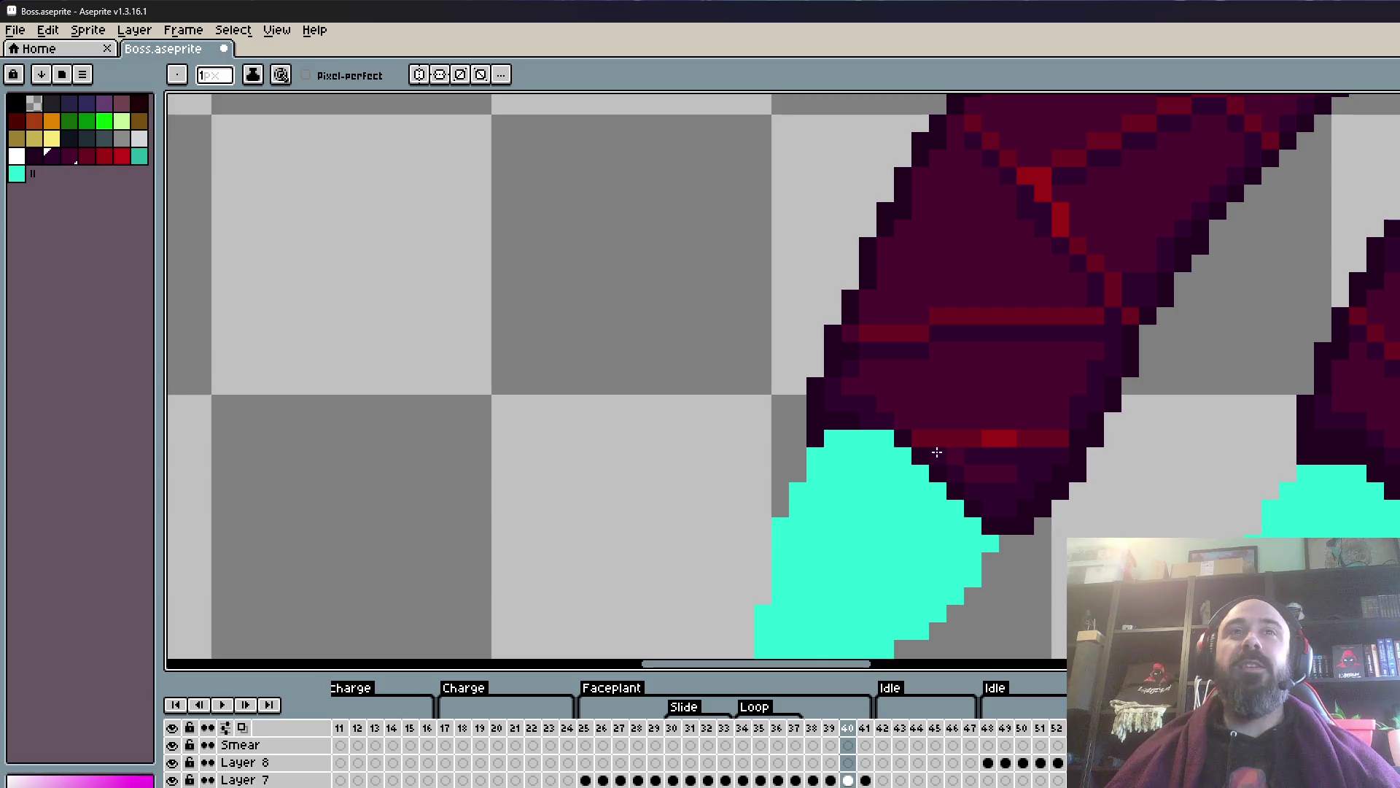
pyautogui.scroll(-1, 999, 437)
pyautogui.scroll(-2, 1014, 342)
pyautogui.scroll(1, 1060, 337)
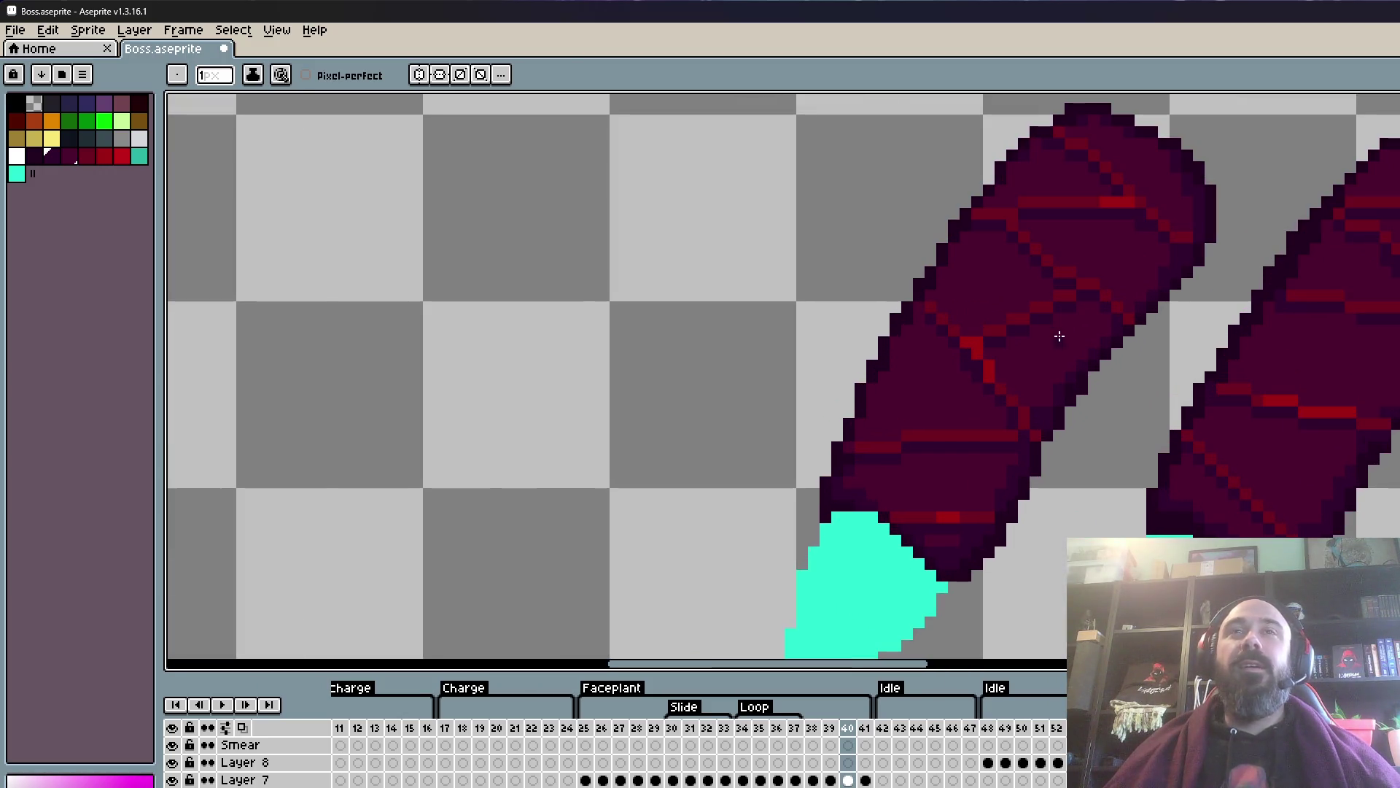
pyautogui.scroll(-2, 1057, 332)
pyautogui.moveTo(1109, 313); pyautogui.dragTo(874, 326)
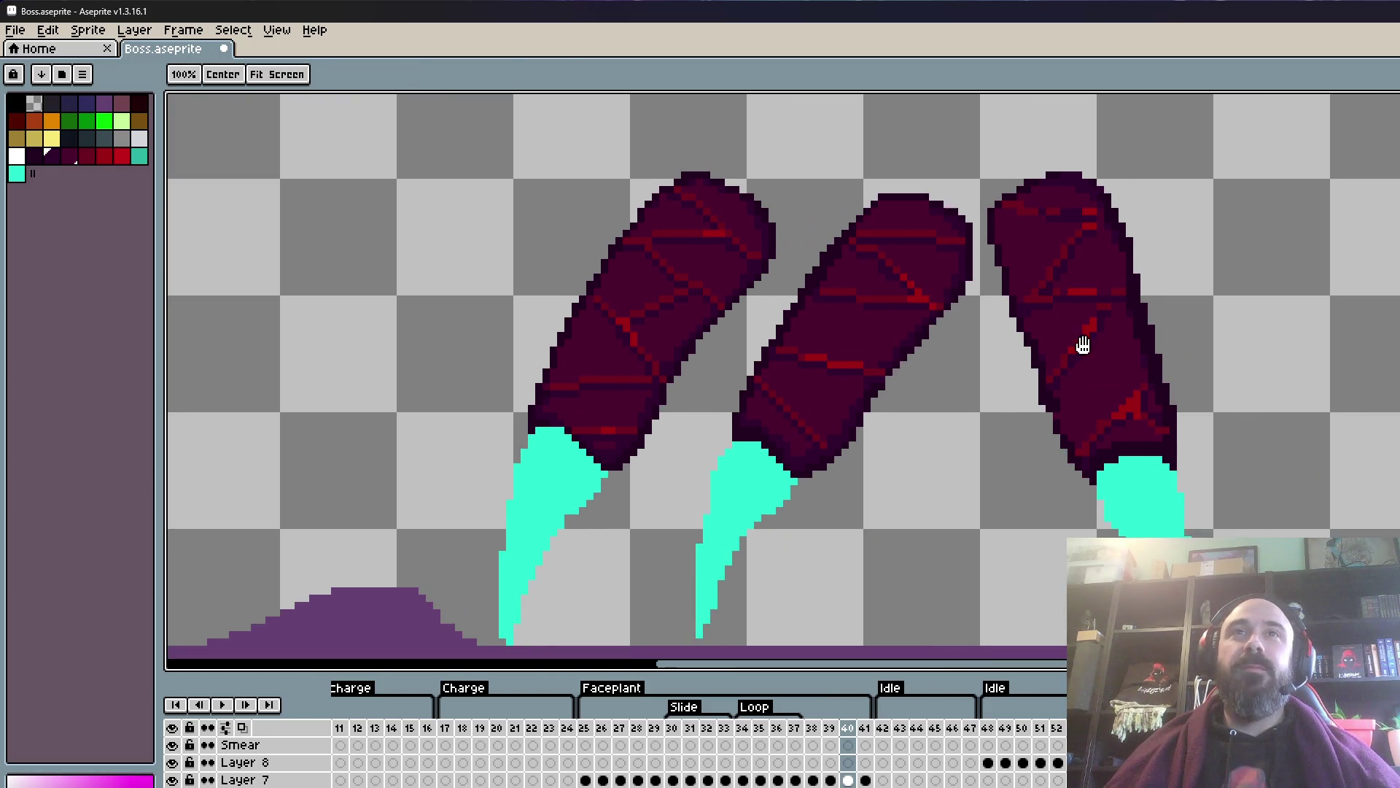
# - Eyedrop dark red and extend the dark red crack line toward the bright pixel
pyautogui.scroll(2, 1094, 180)
pyautogui.scroll(2, 1118, 253)
pyautogui.press('alt')
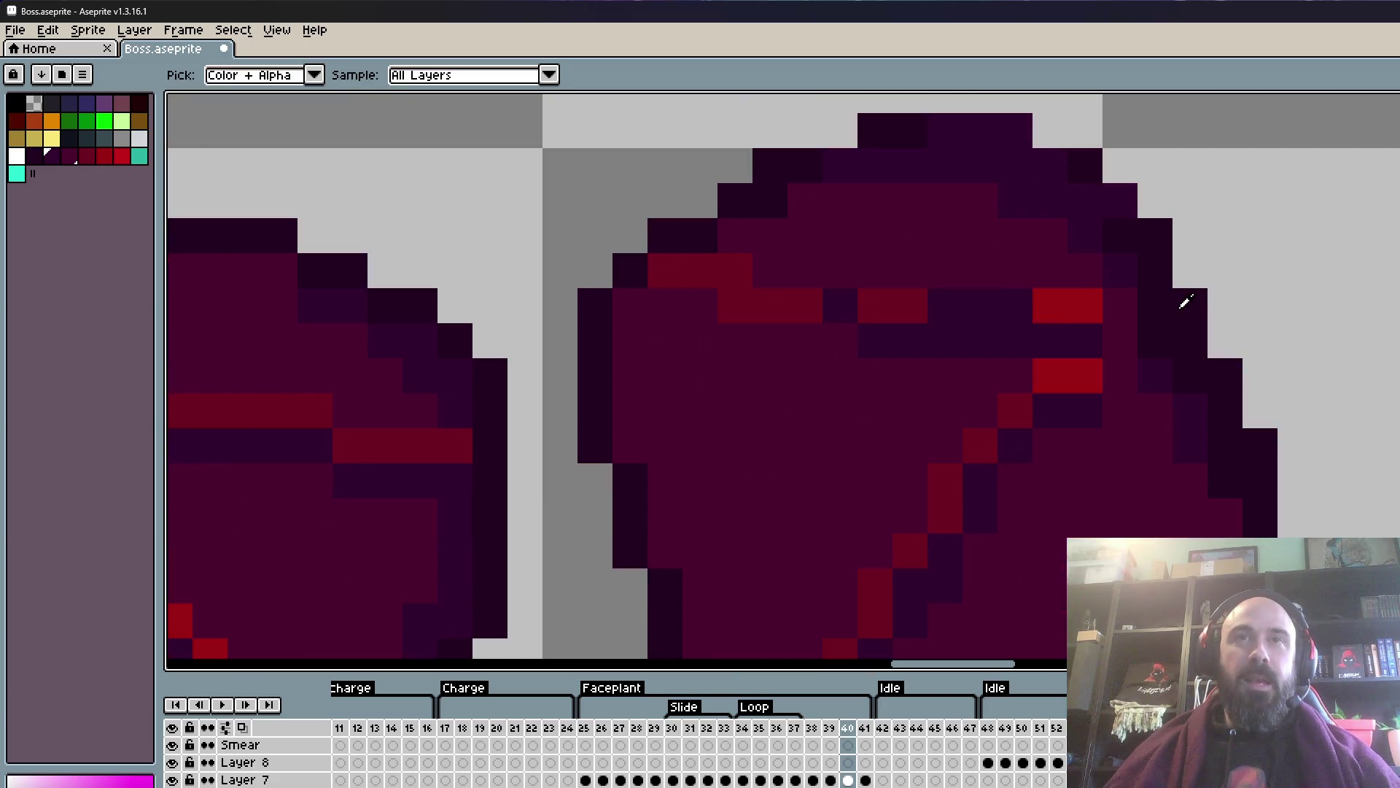
pyautogui.keyDown('alt'); pyautogui.click(1194, 304); pyautogui.keyUp('alt')
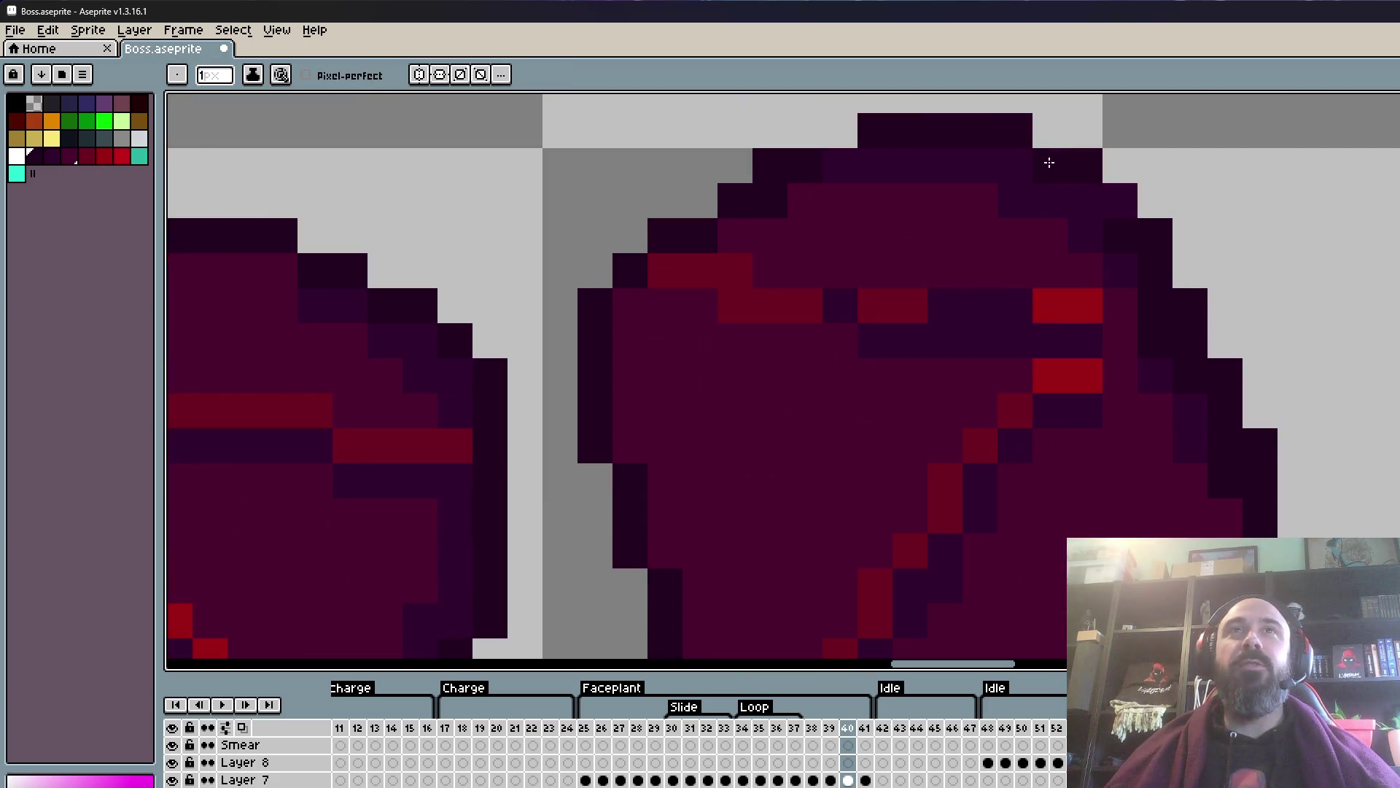
pyautogui.scroll(-2, 1109, 204)
pyautogui.scroll(2, 1124, 229)
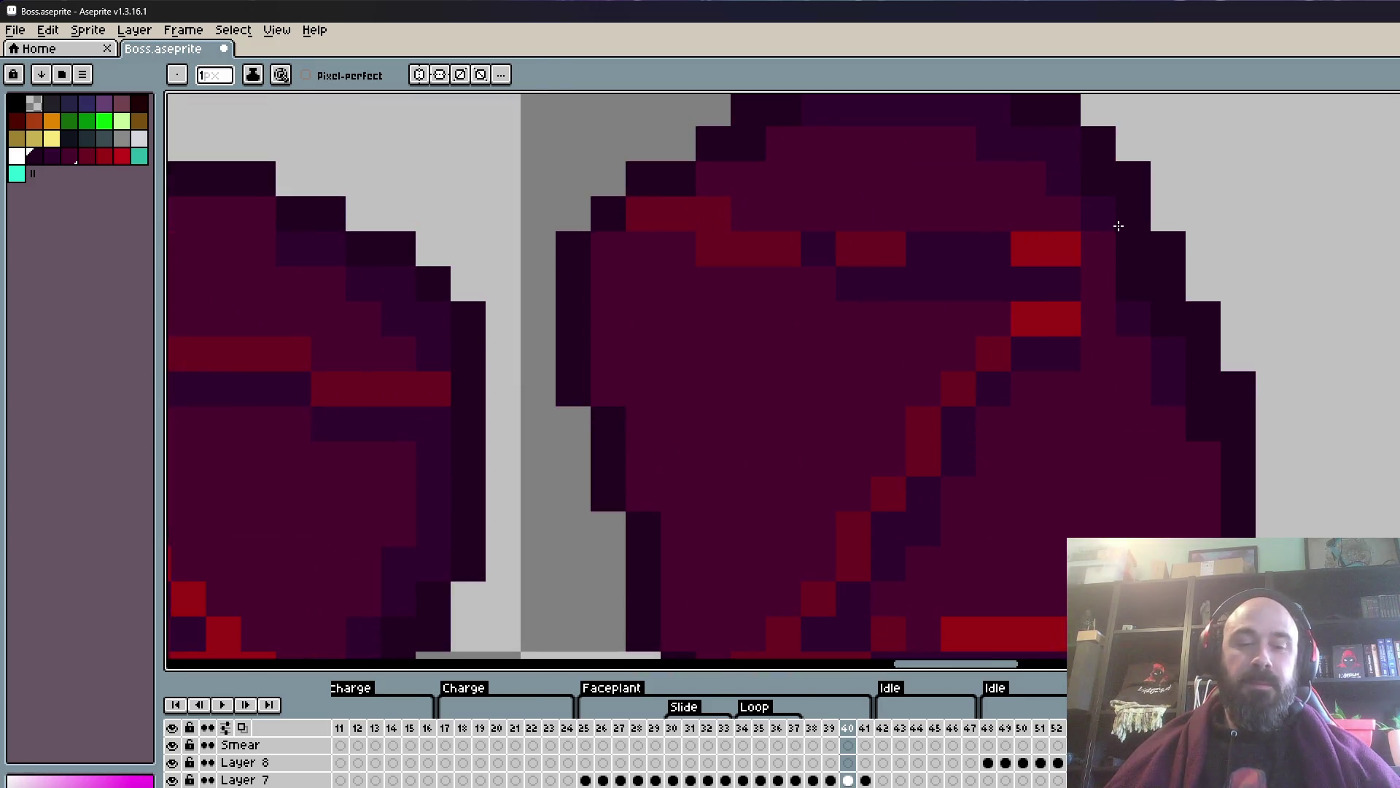
pyautogui.press('alt')
pyautogui.keyDown('alt'); pyautogui.click(894, 237); pyautogui.keyUp('alt')
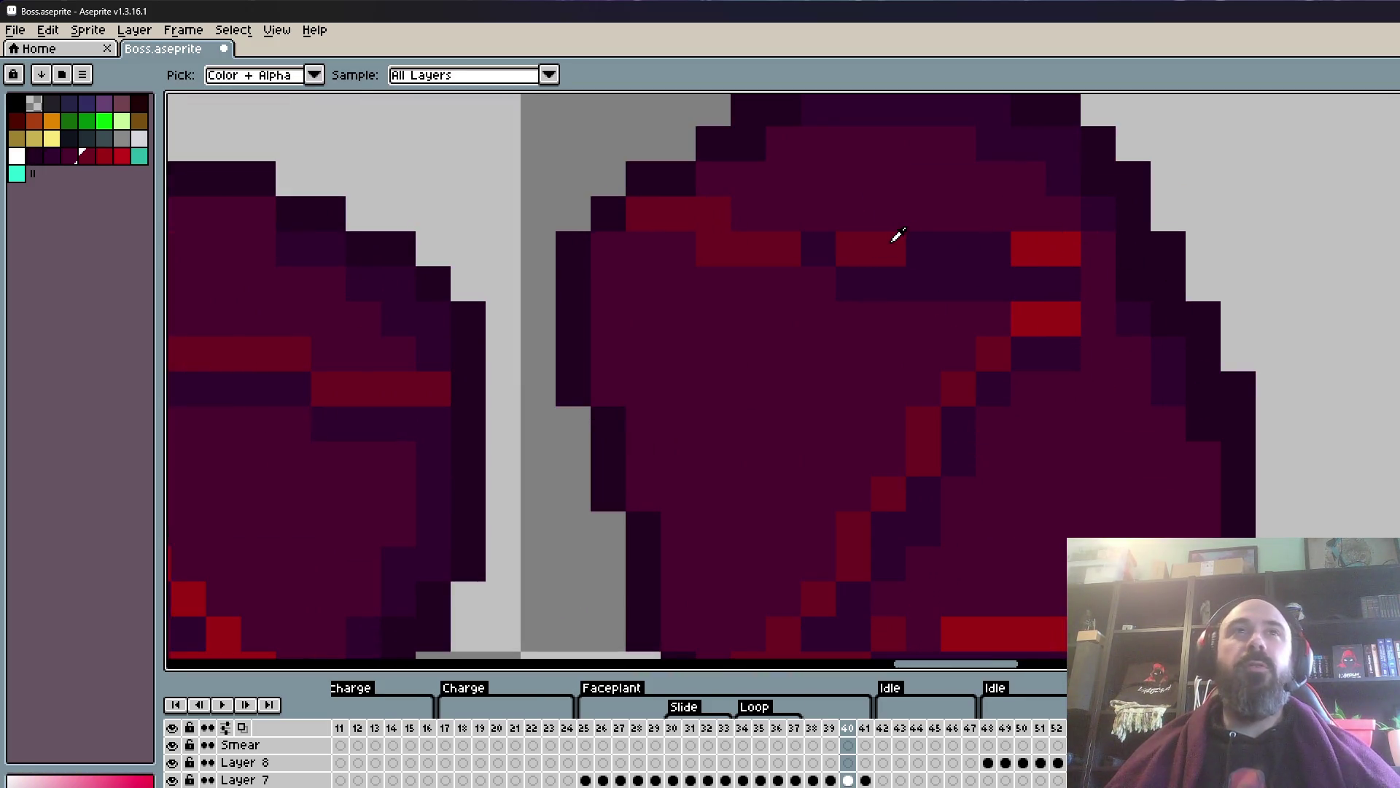
pyautogui.click(818, 254)
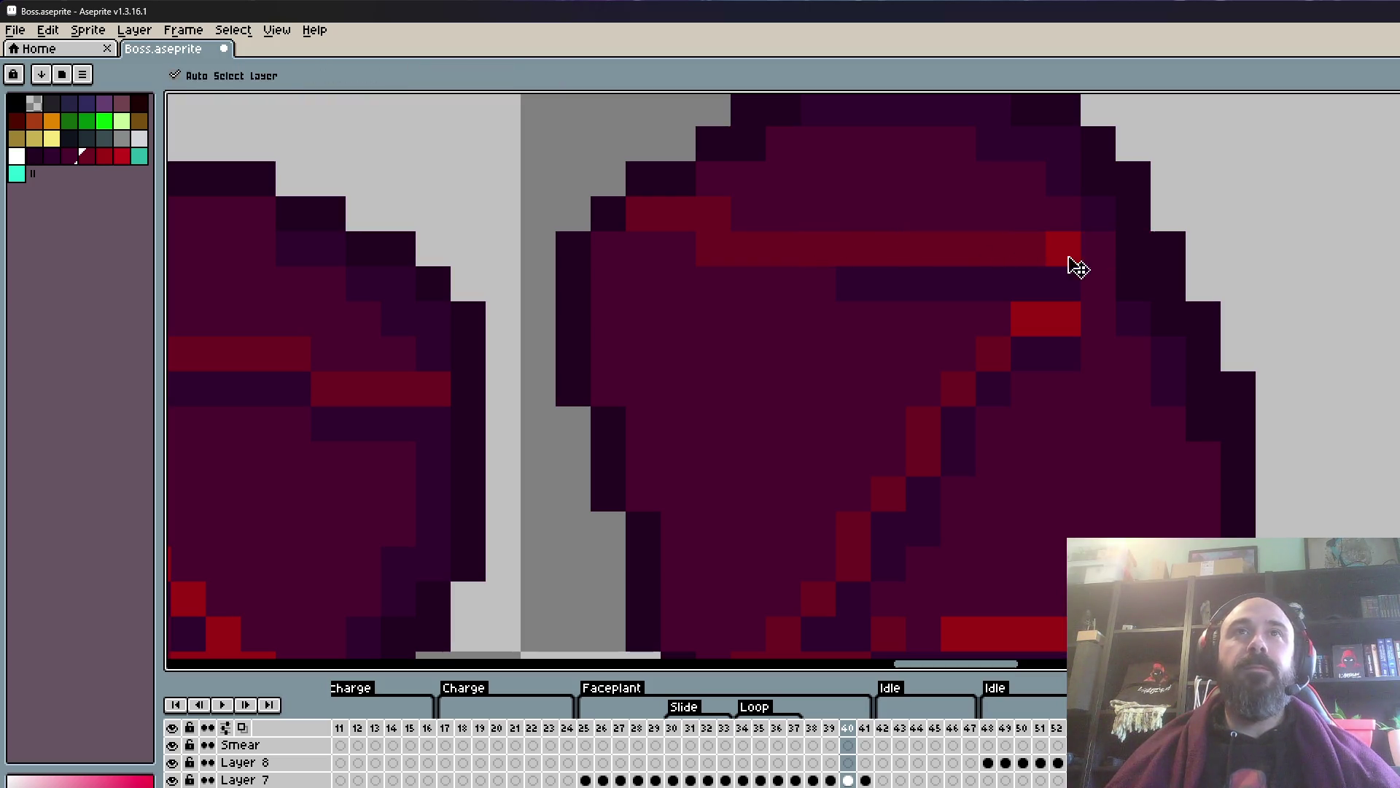
pyautogui.keyDown('shift'); pyautogui.click(992, 249); pyautogui.keyUp('shift')
# - Add a bright red crack pixel and make a neighbouring pixel dark purple
pyautogui.keyDown('alt'); pyautogui.click(1076, 247); pyautogui.keyUp('alt')
pyautogui.click(1106, 252)
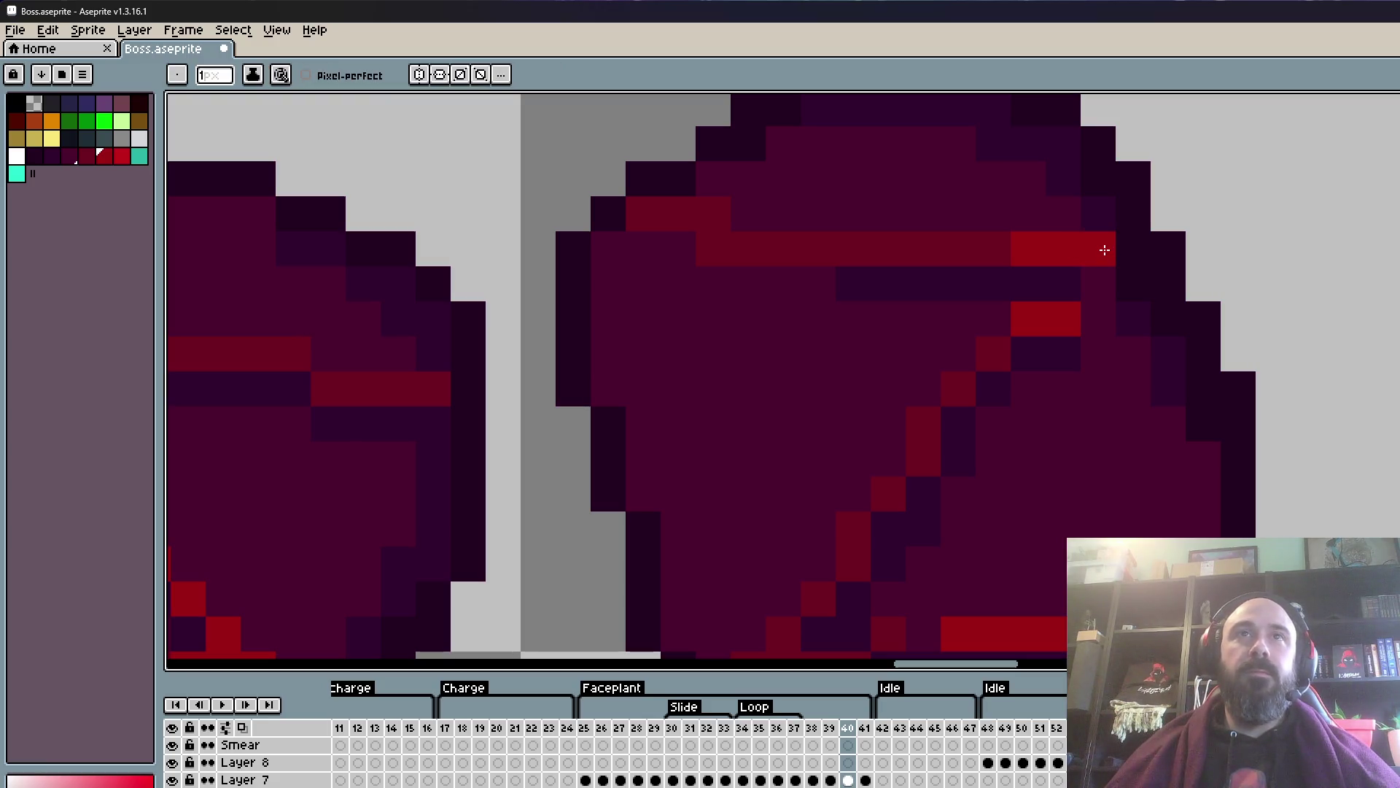
pyautogui.keyDown('alt'); pyautogui.click(935, 274); pyautogui.keyUp('alt')
pyautogui.click(698, 251)
pyautogui.hotkey('ctrl', 'z')
pyautogui.click(701, 258)
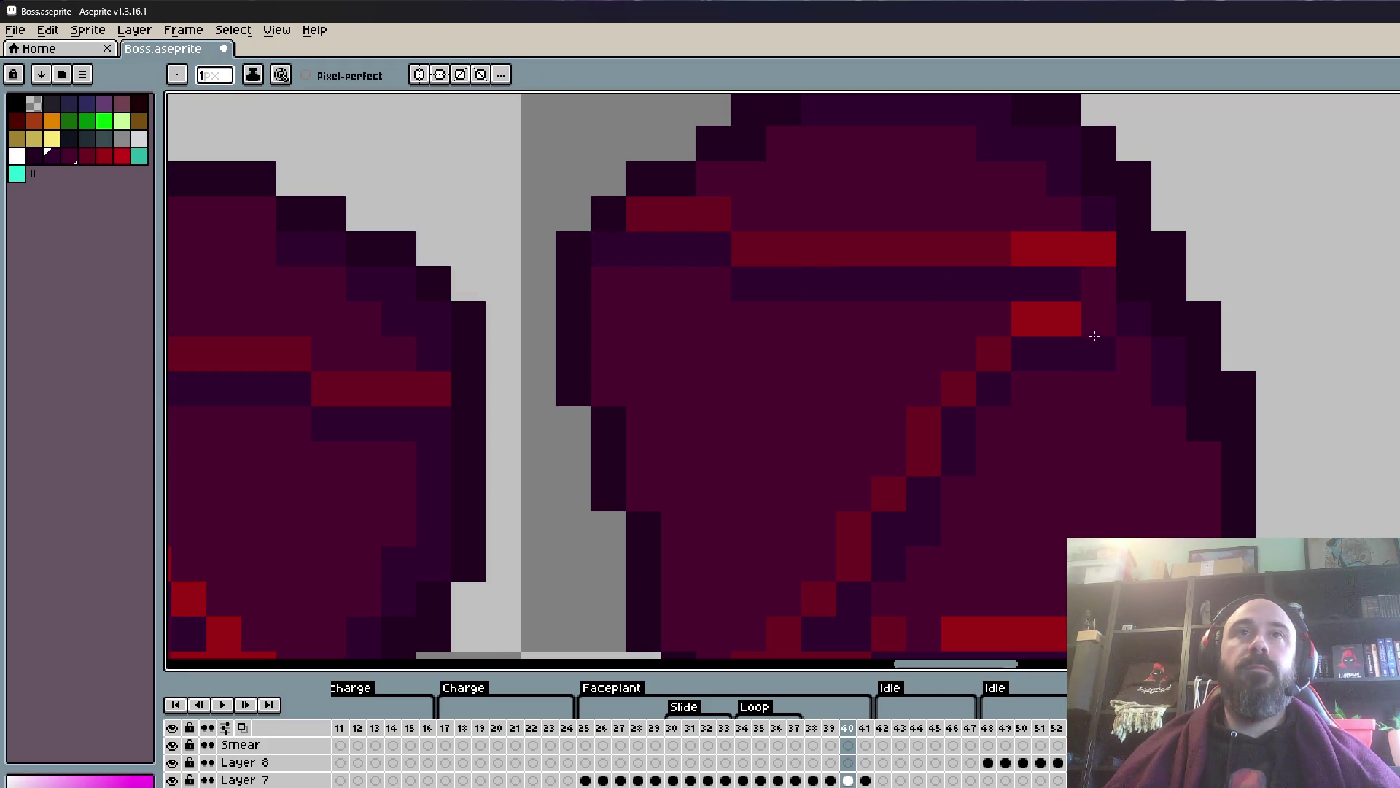
# - In another crack area, add two bright red pixels to the crack line
pyautogui.scroll(-2, 1094, 336)
pyautogui.scroll(2, 1031, 391)
pyautogui.moveTo(919, 509); pyautogui.dragTo(994, 203)
pyautogui.click(1170, 350)
pyautogui.hotkey('ctrl', 'z')
pyautogui.keyDown('alt'); pyautogui.click(1173, 303); pyautogui.keyUp('alt')
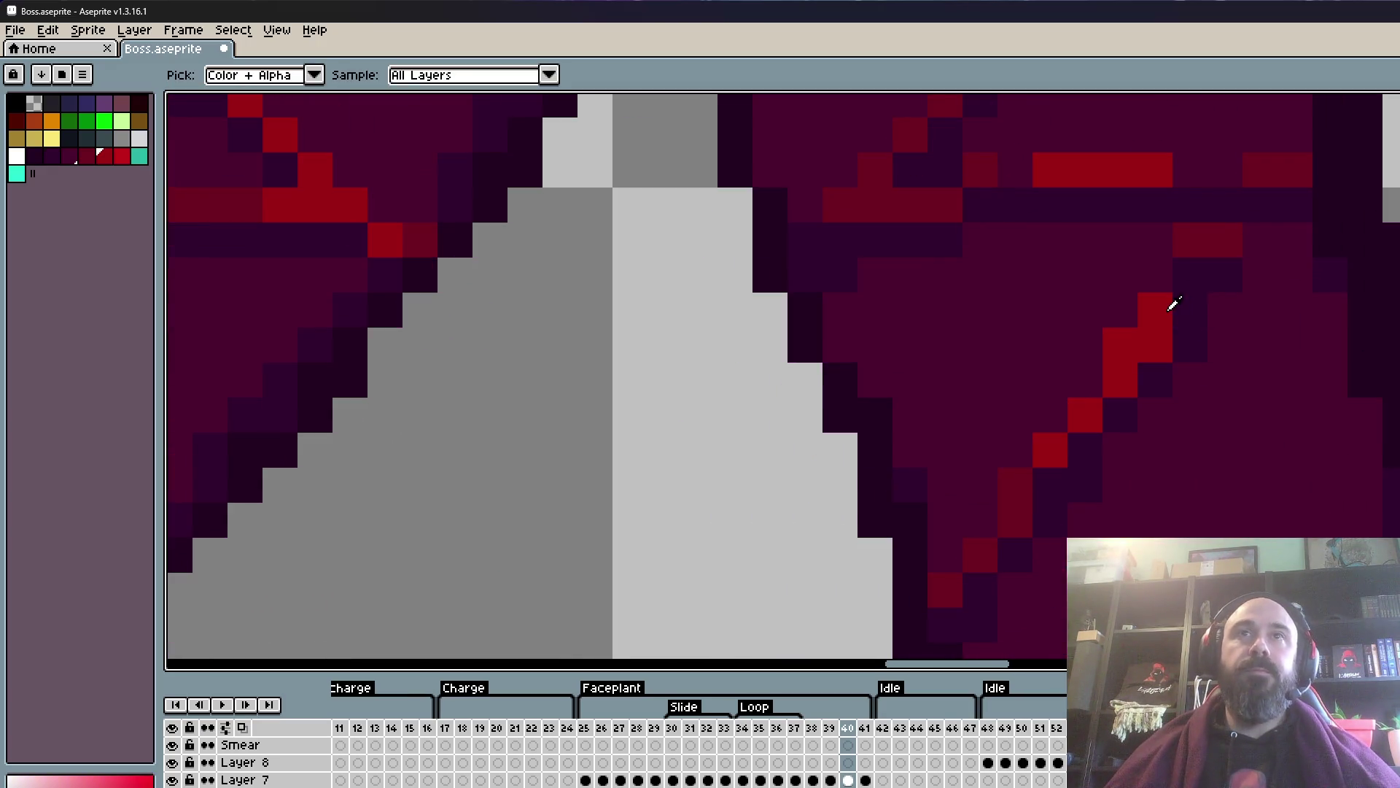
pyautogui.click(1188, 276)
pyautogui.click(1286, 233)
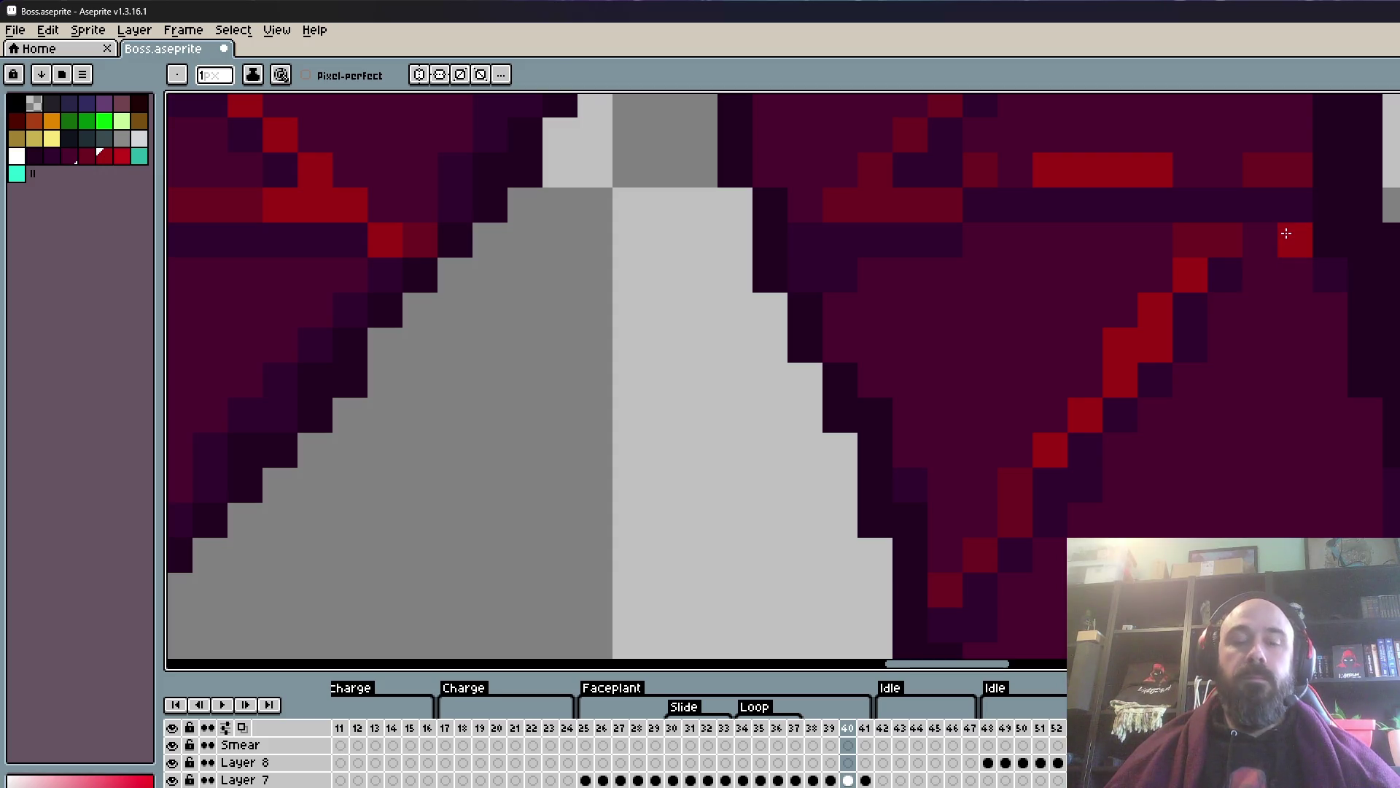
# - Paint dark-red pixels into the crack lines, then eyedrop a dark leg colour
pyautogui.press('alt')
pyautogui.scroll(2, 1257, 344)
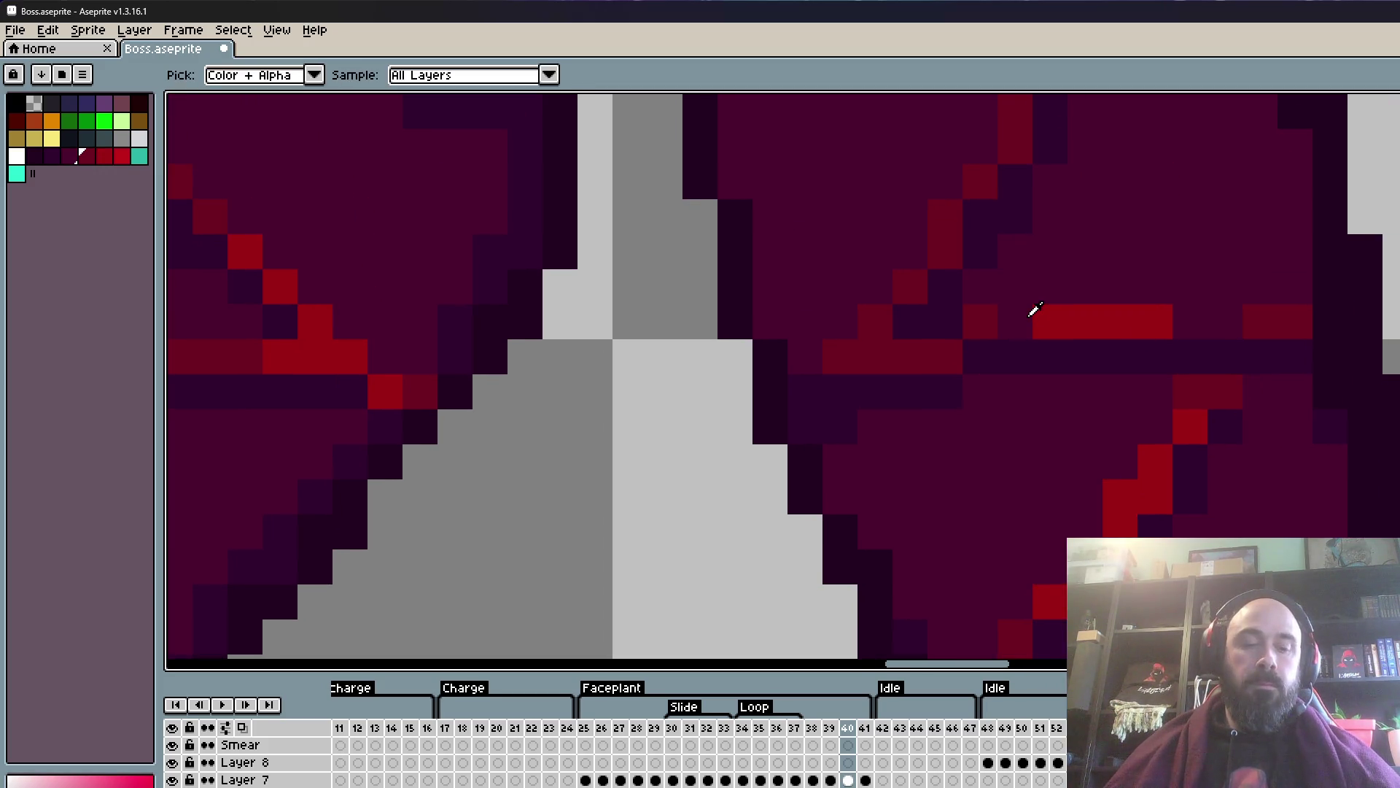
pyautogui.click(1006, 318)
pyautogui.click(1188, 318)
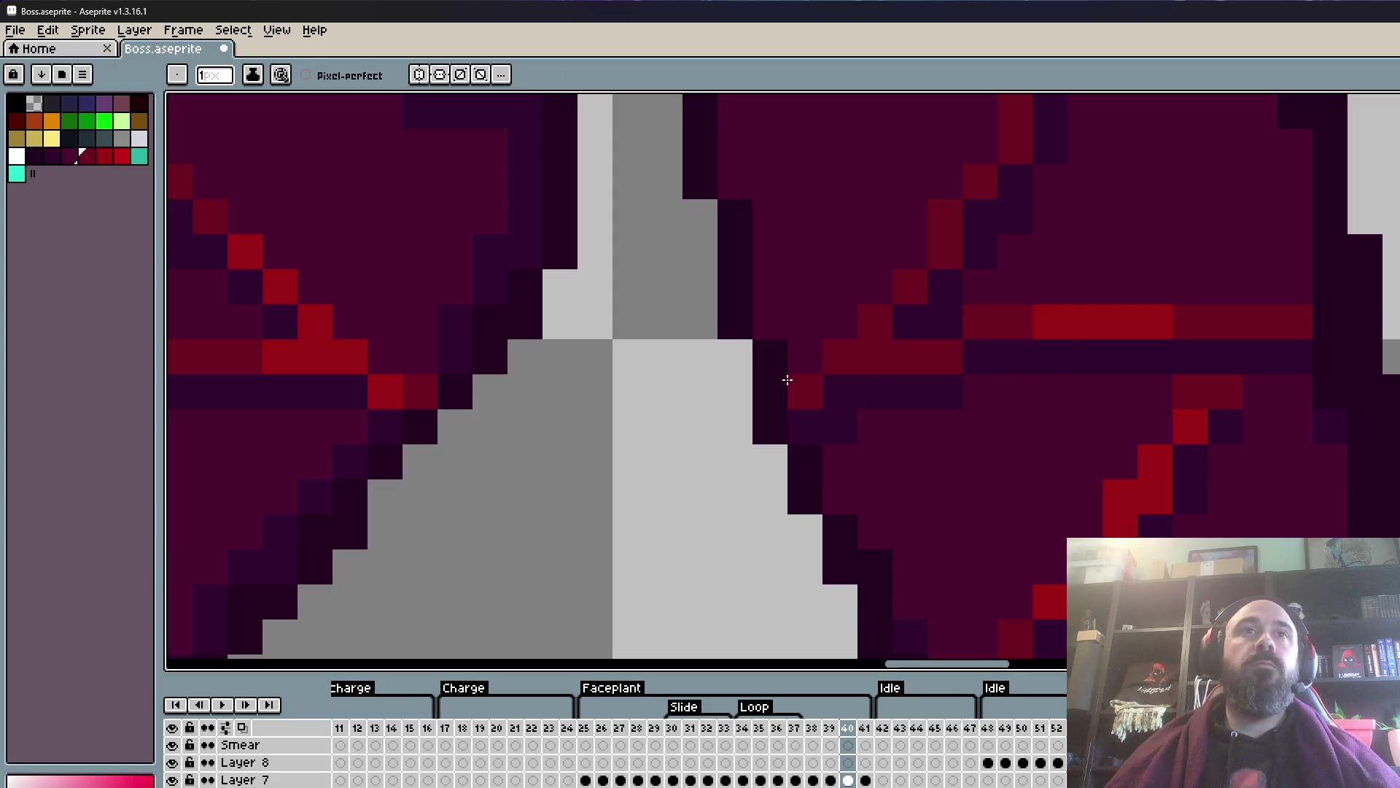
pyautogui.scroll(-2, 995, 391)
pyautogui.scroll(2, 1027, 415)
pyautogui.scroll(2, 1057, 226)
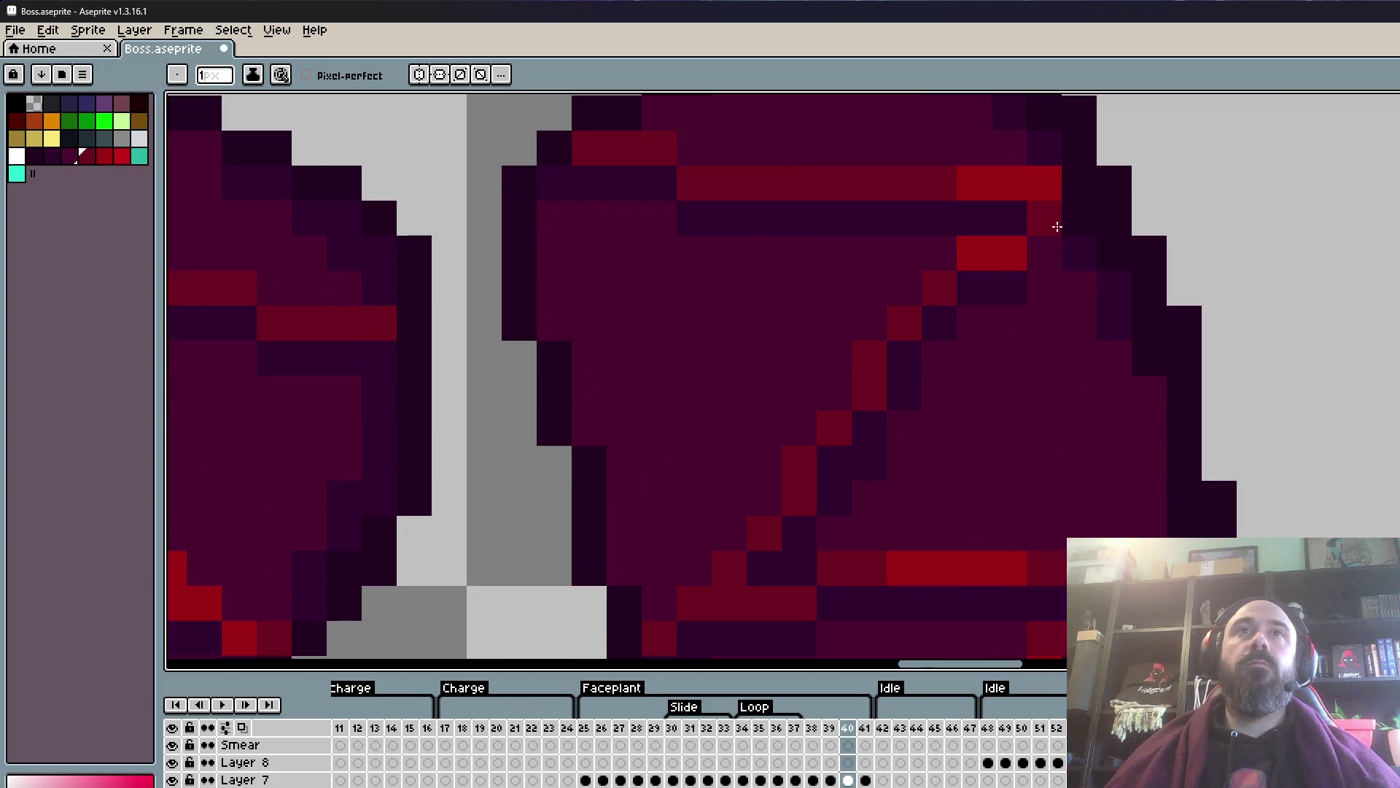
pyautogui.keyDown('alt'); pyautogui.click(1047, 266); pyautogui.keyUp('alt')
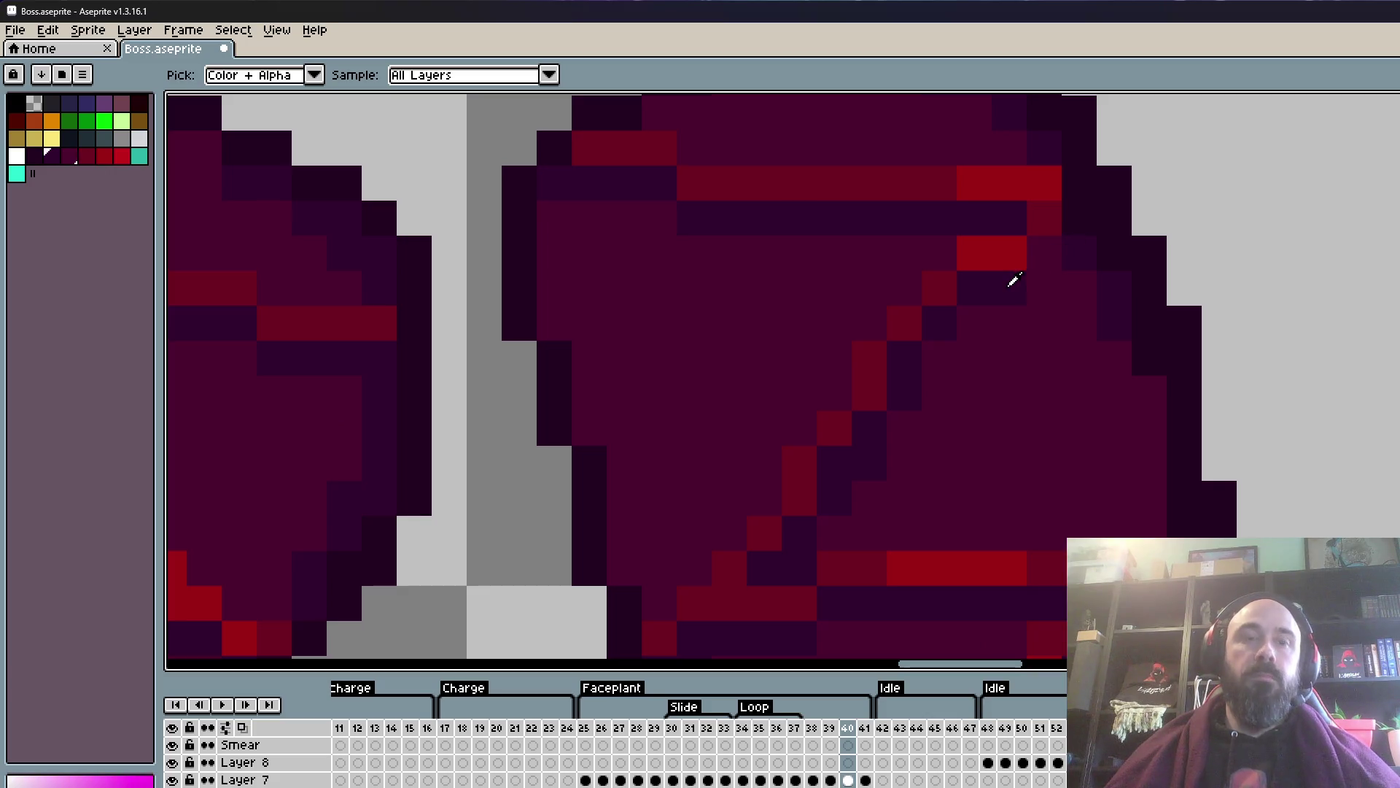
pyautogui.scroll(-2, 1039, 250)
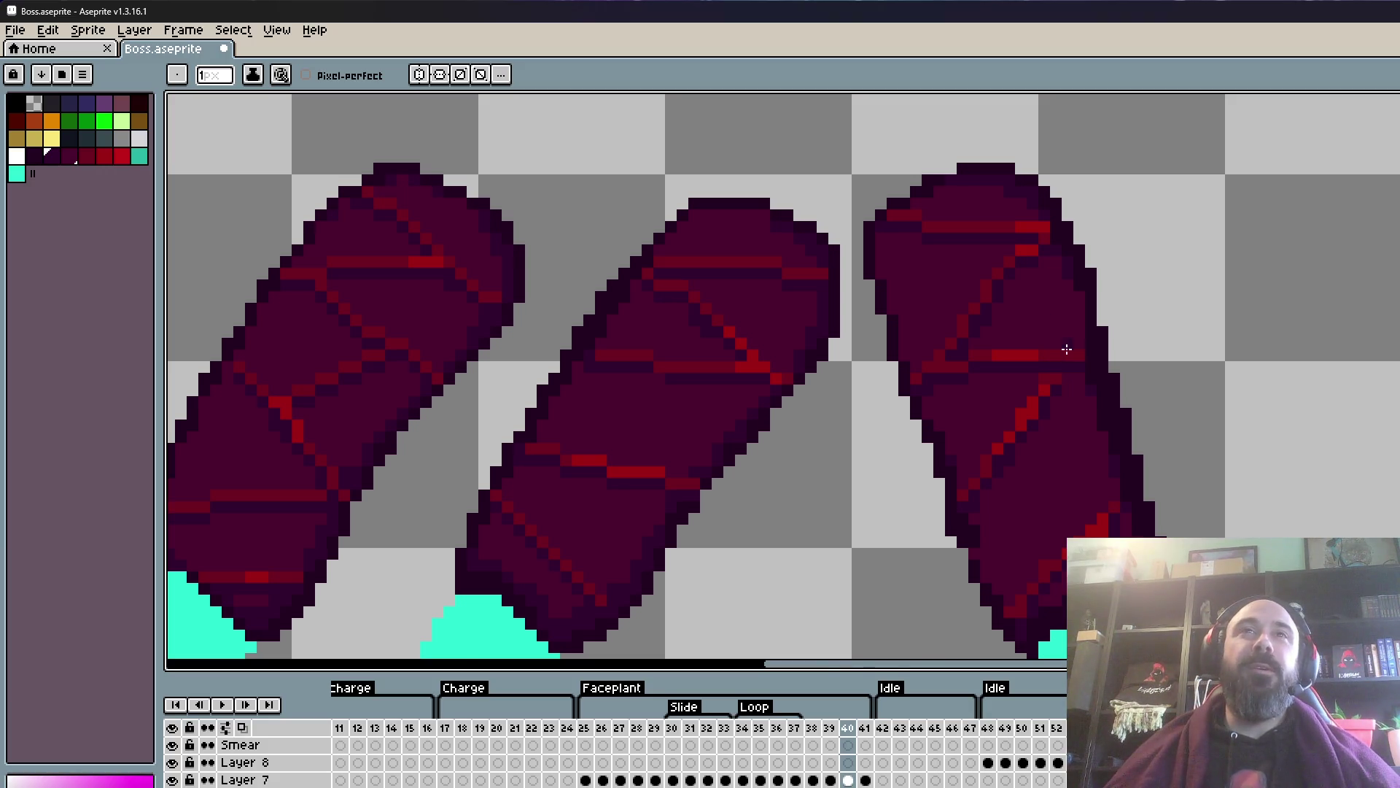
# - Add two maroon pixels to the dark band and redraw the thick crack as a 1-px diagonal
pyautogui.scroll(2, 1066, 350)
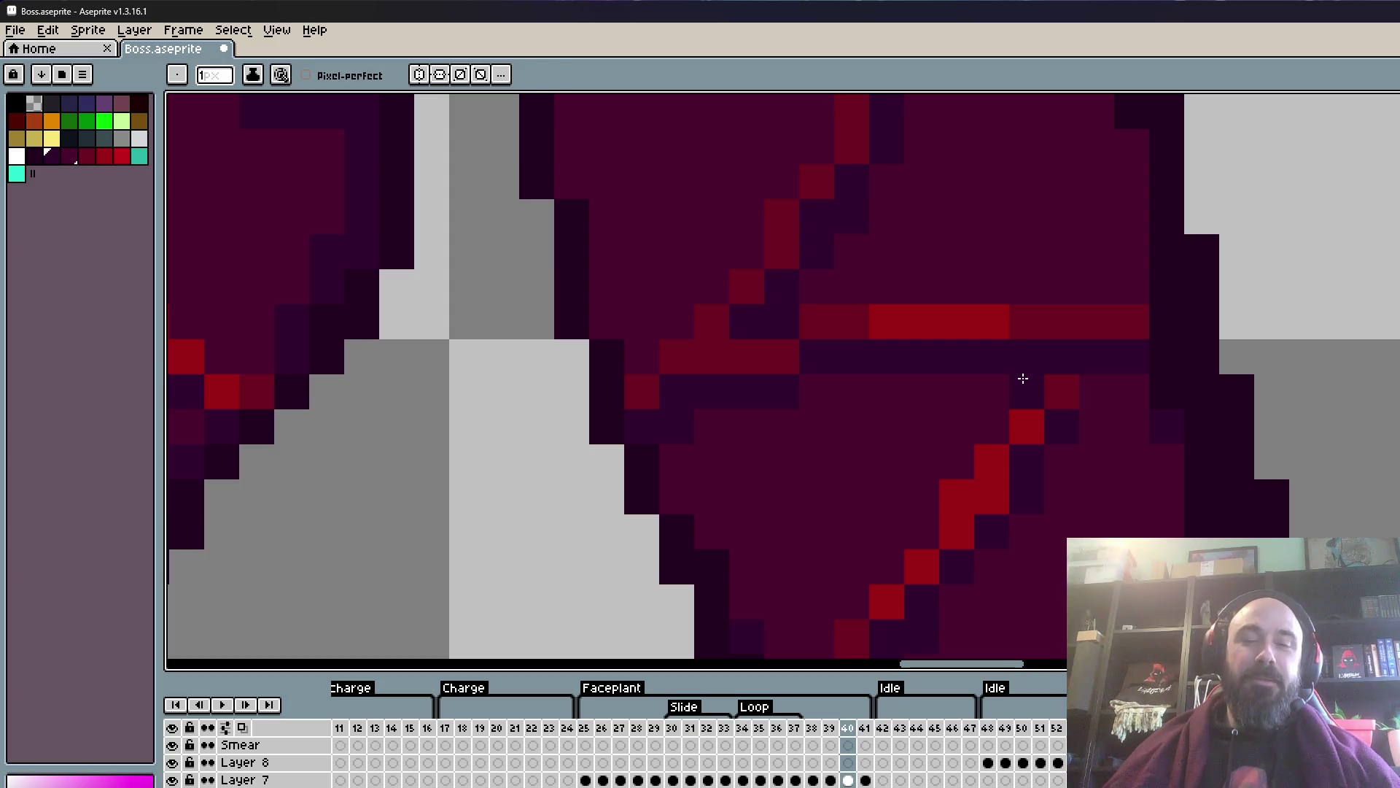
pyautogui.keyDown('alt'); pyautogui.click(1065, 375); pyautogui.keyUp('alt')
pyautogui.click(1099, 362)
pyautogui.scroll(-3, 1072, 375)
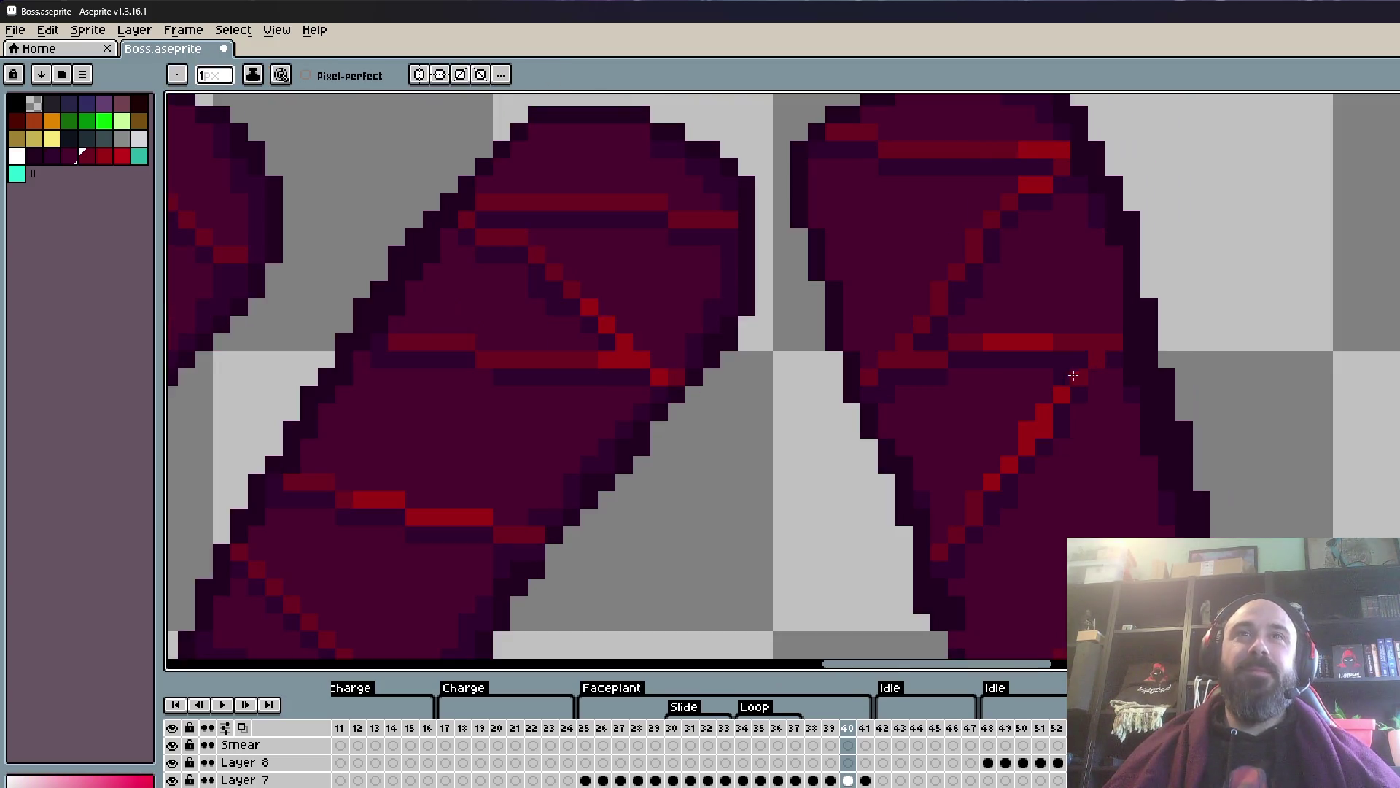
pyautogui.scroll(3, 1069, 378)
pyautogui.scroll(-3, 1052, 380)
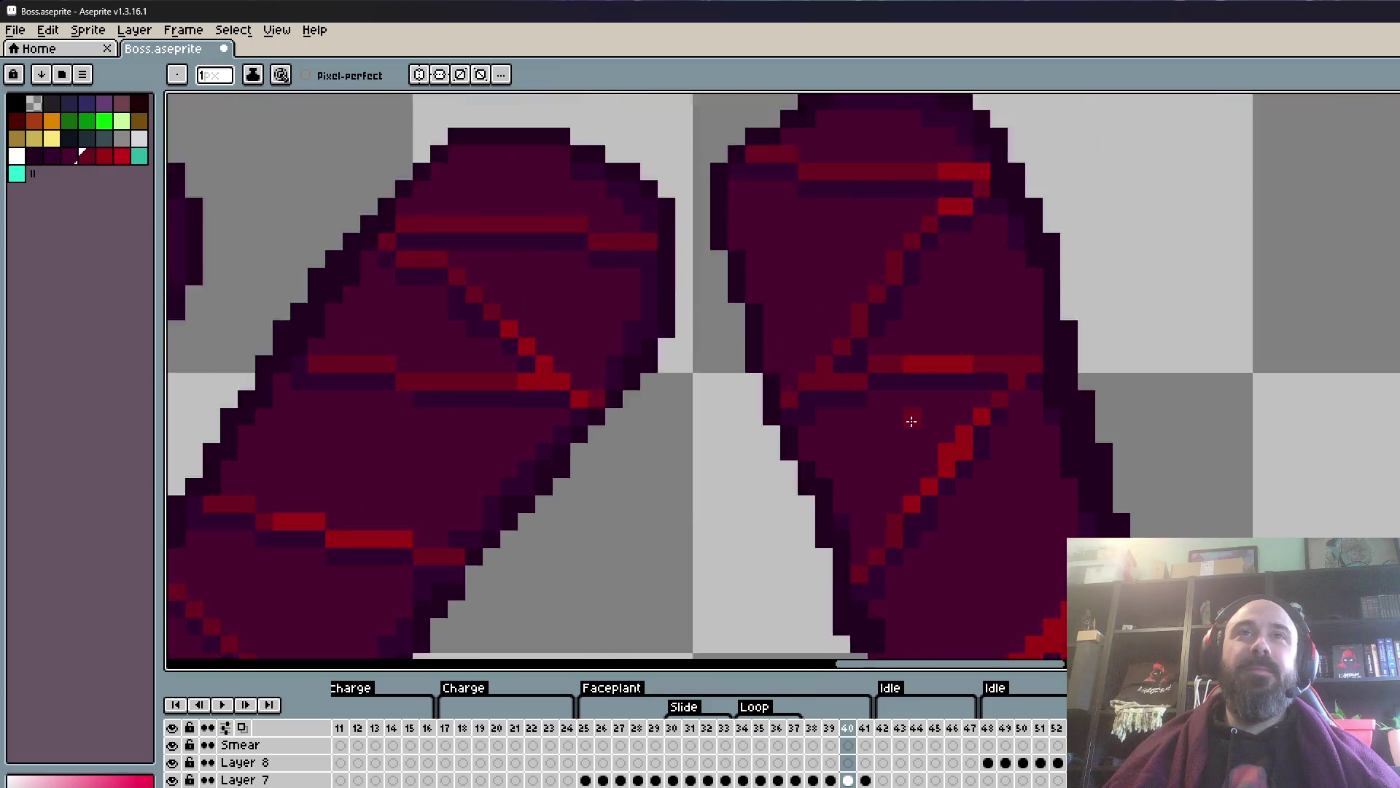
pyautogui.scroll(2, 970, 394)
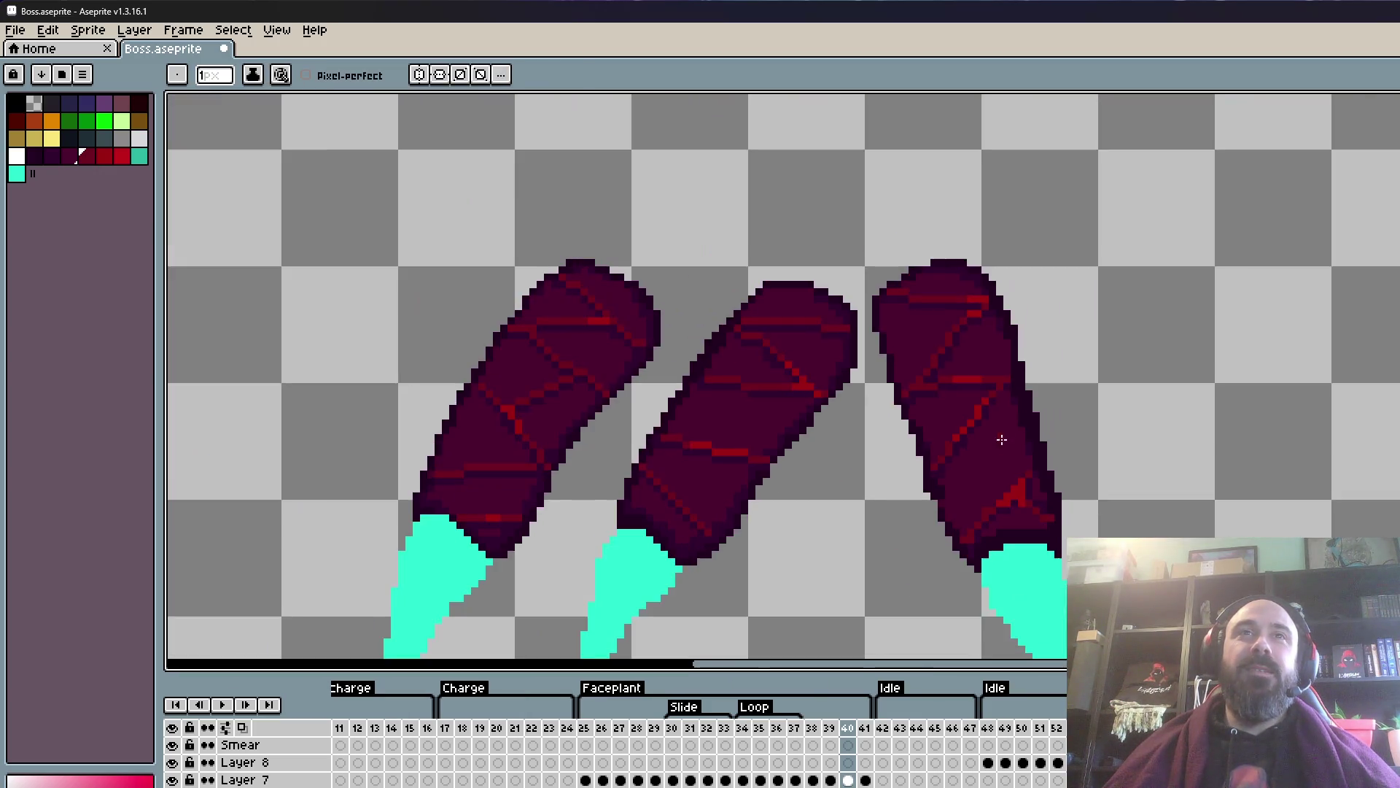
pyautogui.scroll(-3, 904, 393)
pyautogui.moveTo(978, 441); pyautogui.dragTo(920, 530)
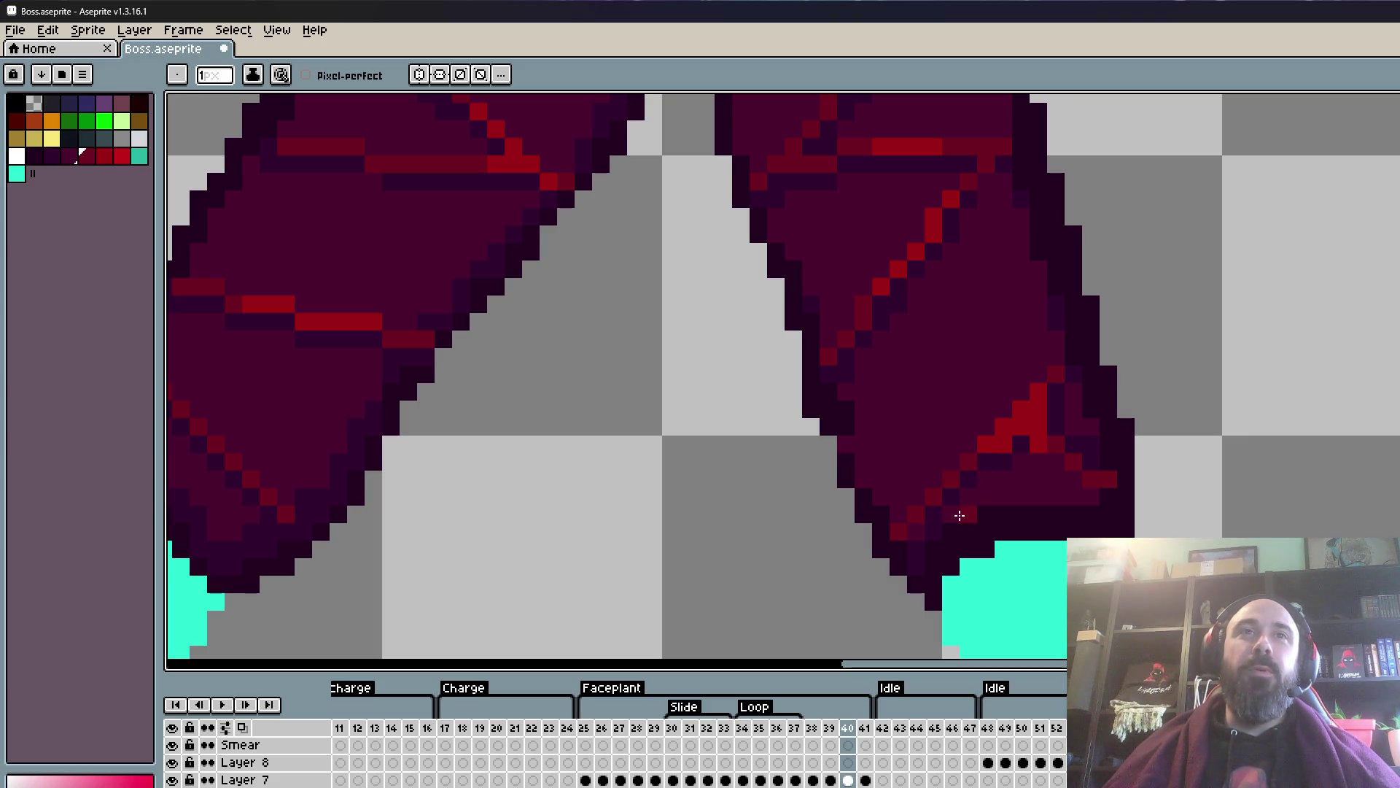
pyautogui.moveTo(1031, 438); pyautogui.dragTo(1021, 435)
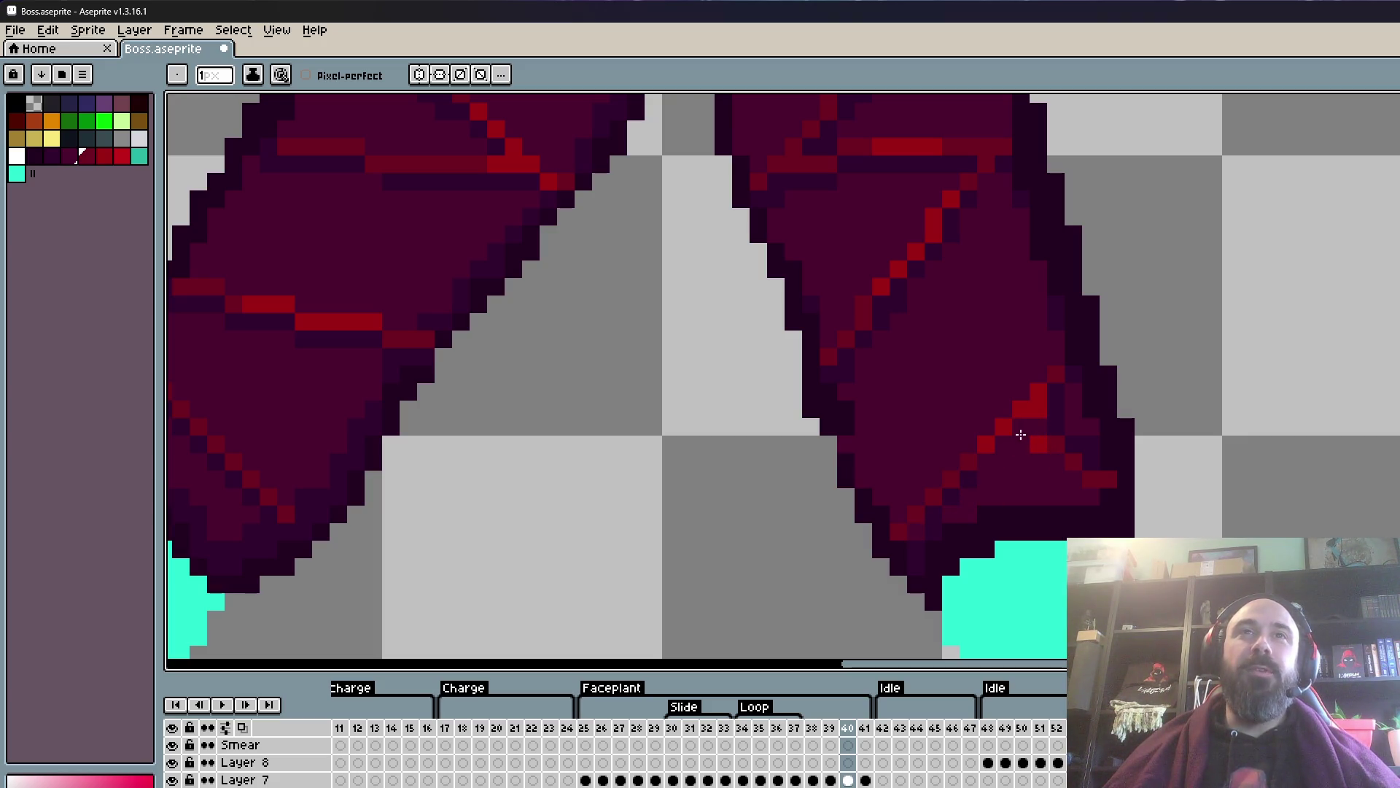
pyautogui.scroll(3, 1021, 437)
# - Eyedrop the dark purple and other dark shades from the right claw leg
pyautogui.press('alt')
pyautogui.keyDown('alt'); pyautogui.click(1053, 417); pyautogui.keyUp('alt')
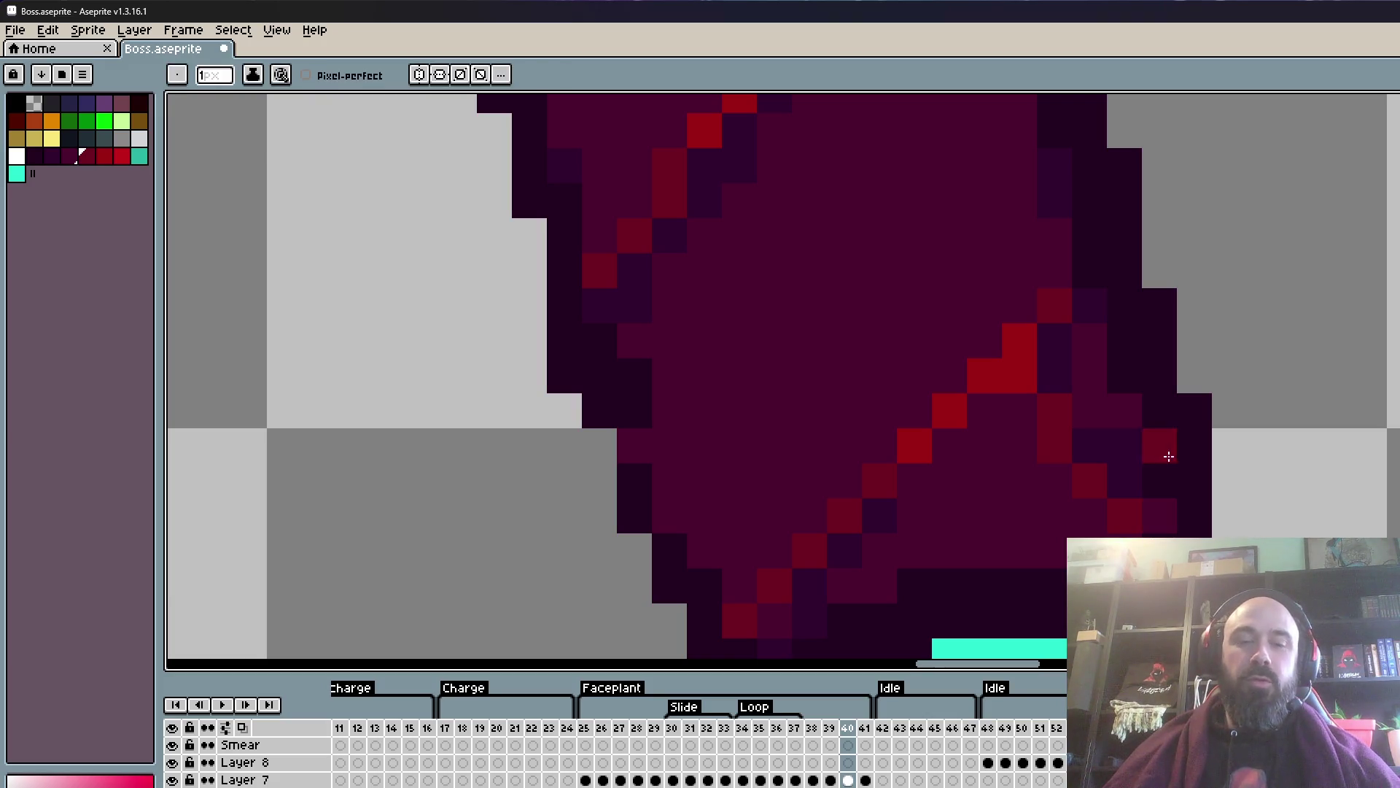
pyautogui.keyDown('alt'); pyautogui.click(1171, 447); pyautogui.keyUp('alt')
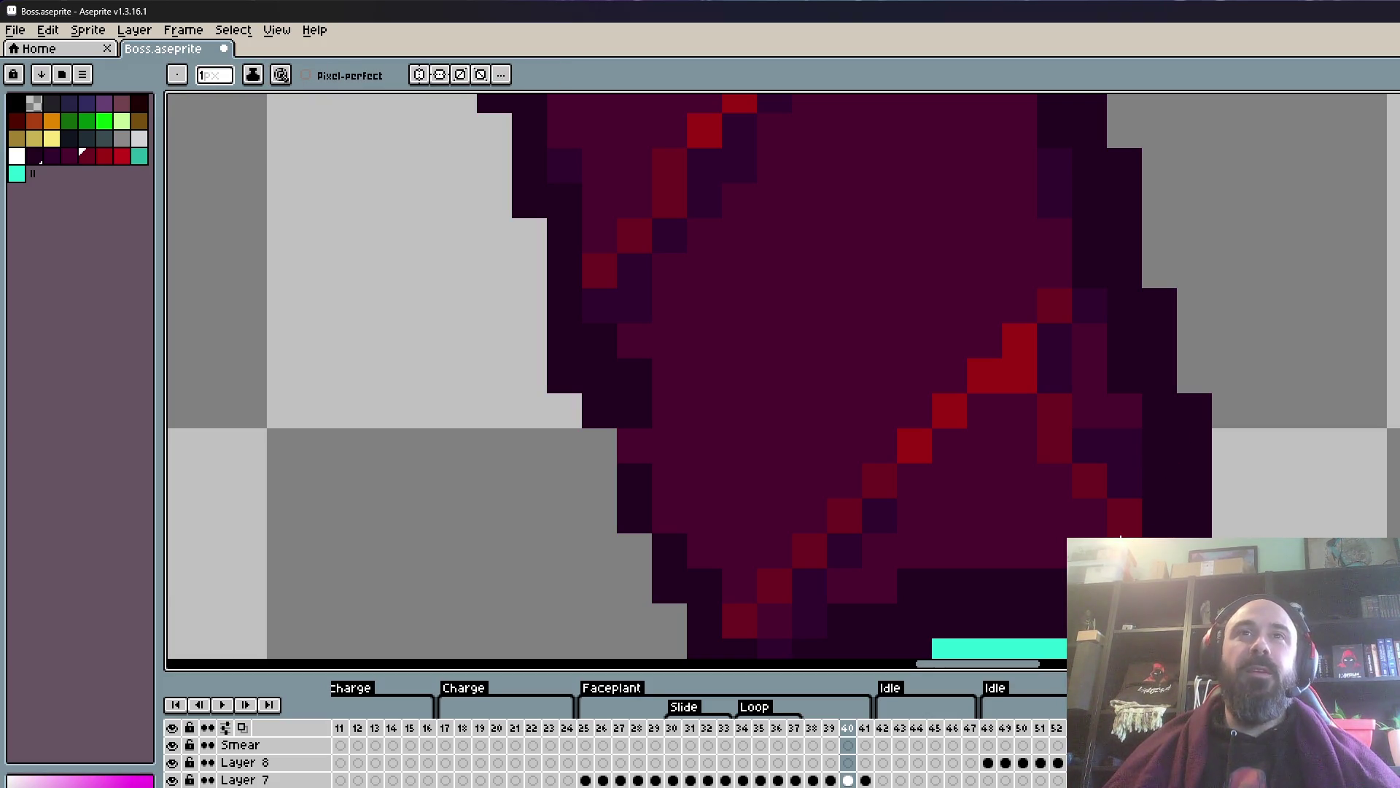
pyautogui.scroll(-4, 1094, 406)
pyautogui.scroll(2, 1084, 406)
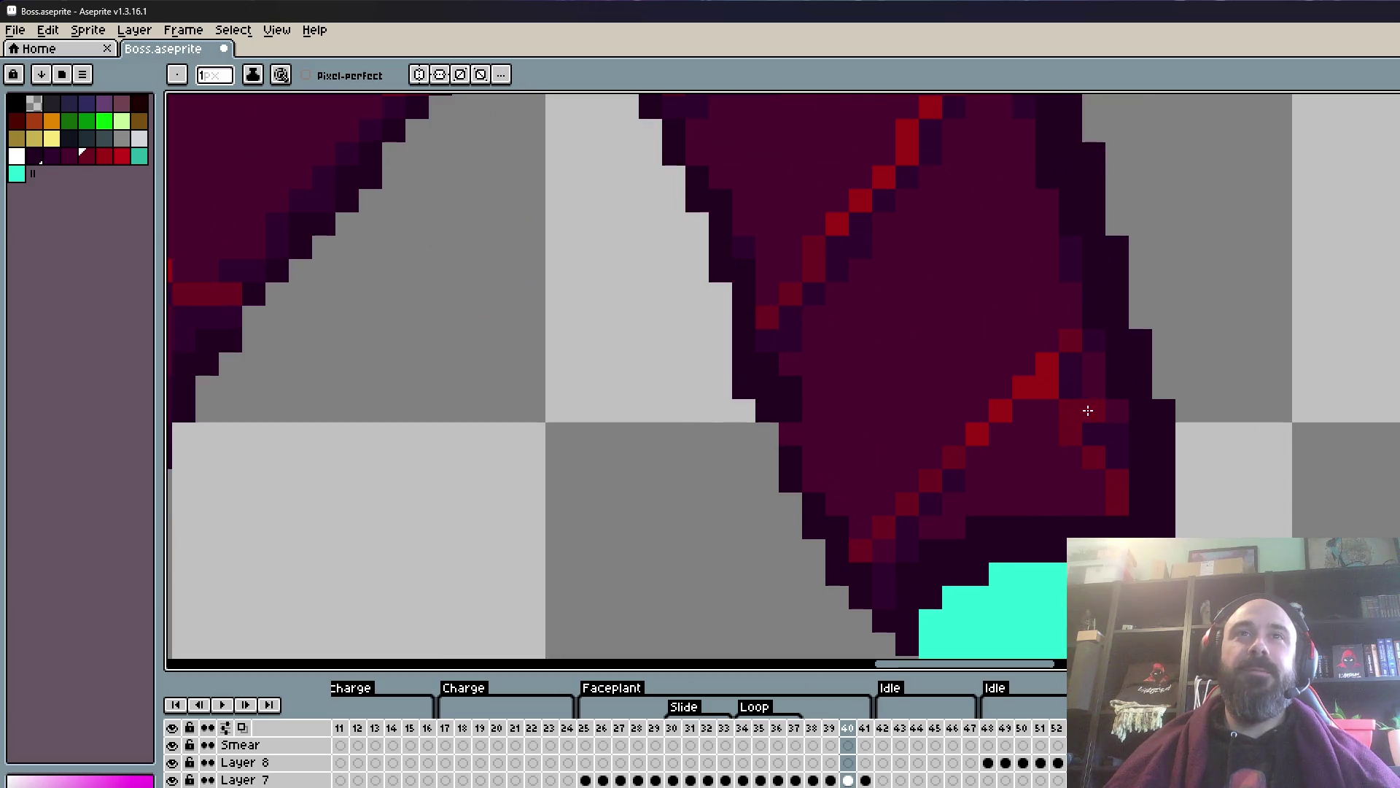
pyautogui.keyDown('alt'); pyautogui.click(913, 541); pyautogui.keyUp('alt')
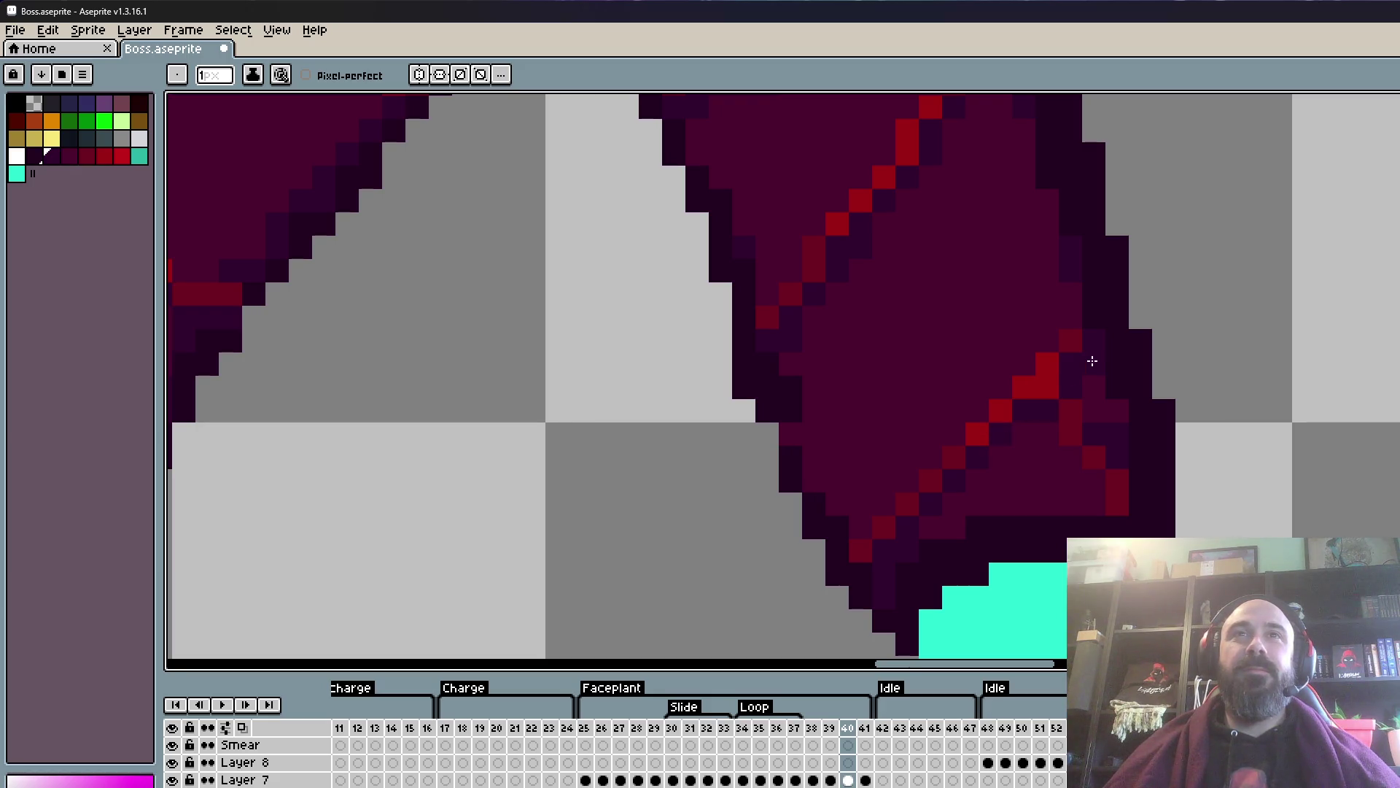
pyautogui.scroll(-3, 1093, 386)
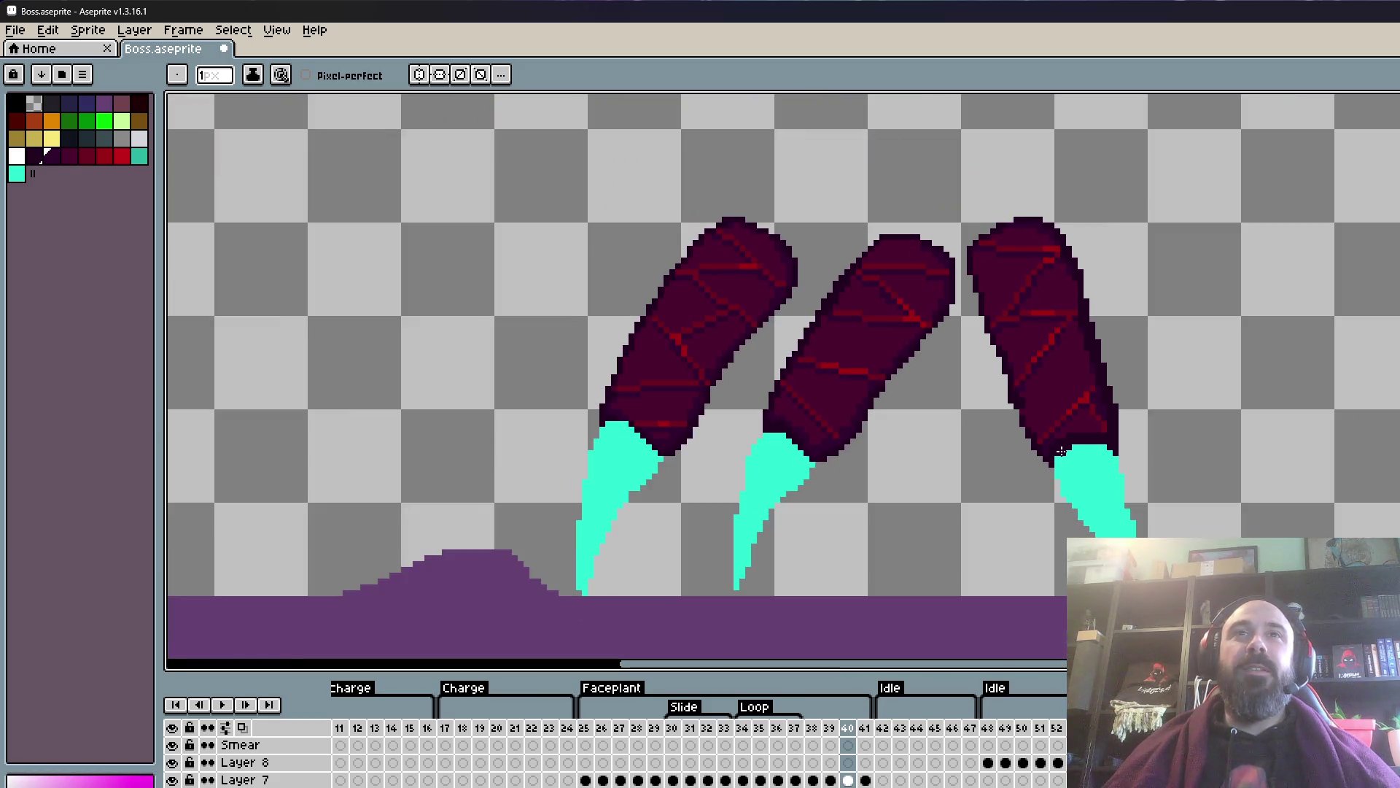
pyautogui.scroll(2, 1076, 400)
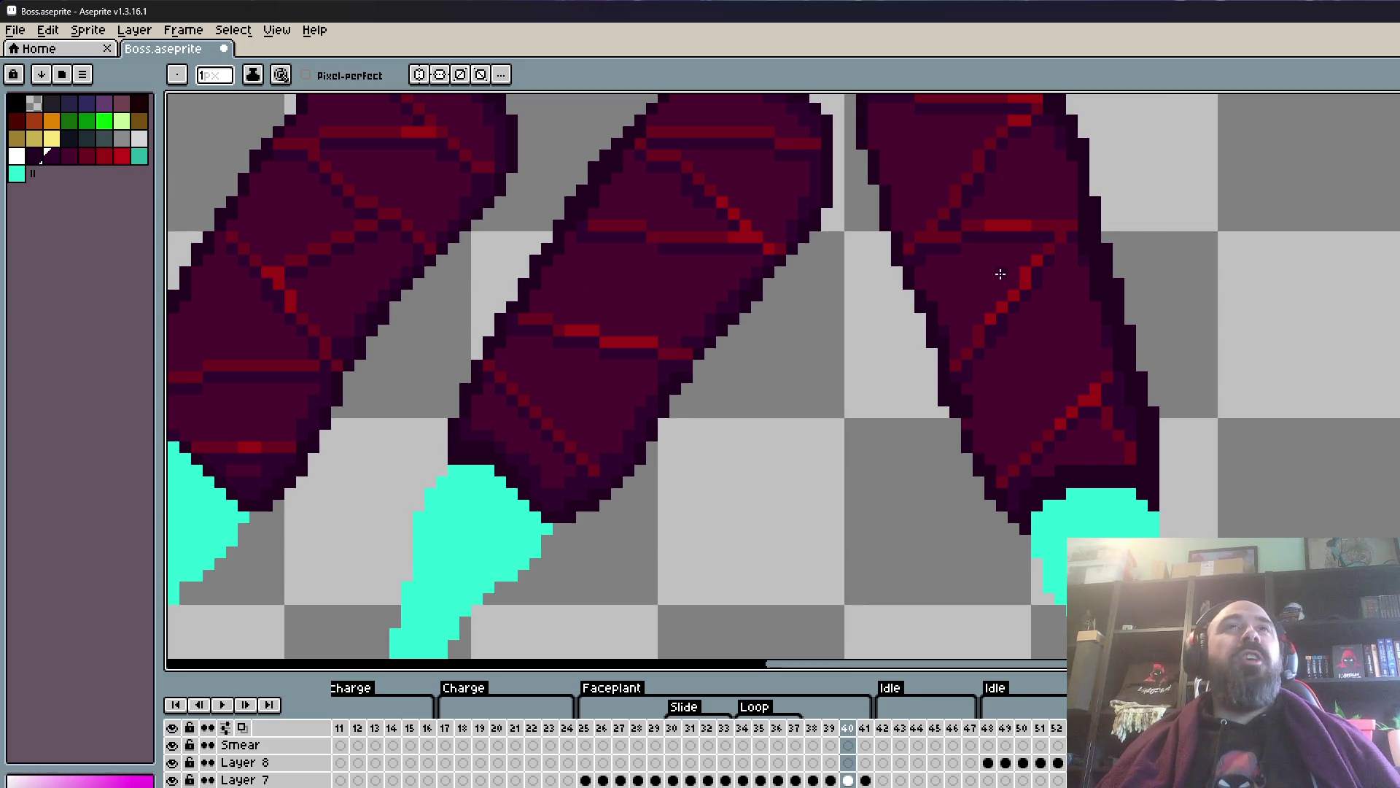
pyautogui.scroll(-1, 994, 277)
pyautogui.scroll(1, 1006, 219)
pyautogui.scroll(1, 1007, 215)
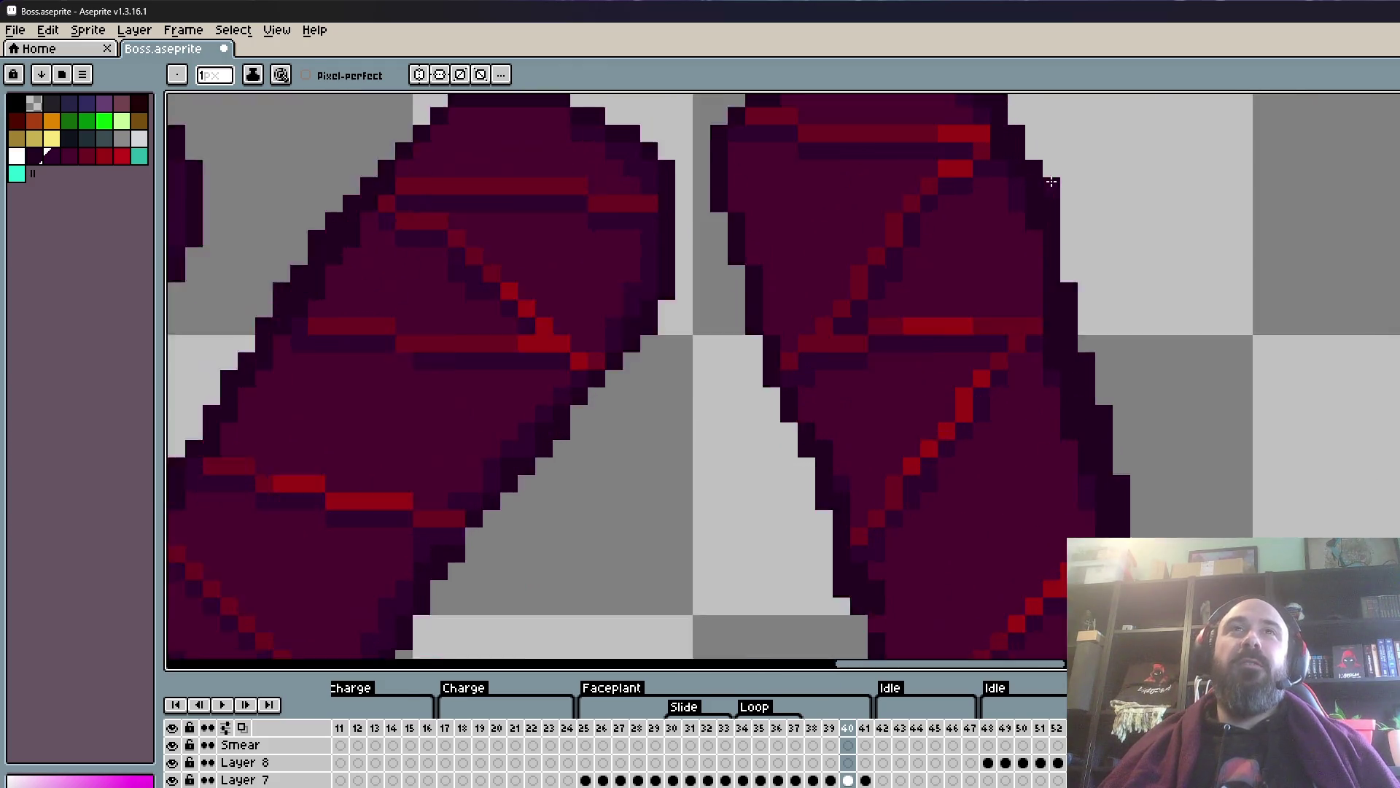
pyautogui.scroll(1, 1004, 208)
pyautogui.press('alt')
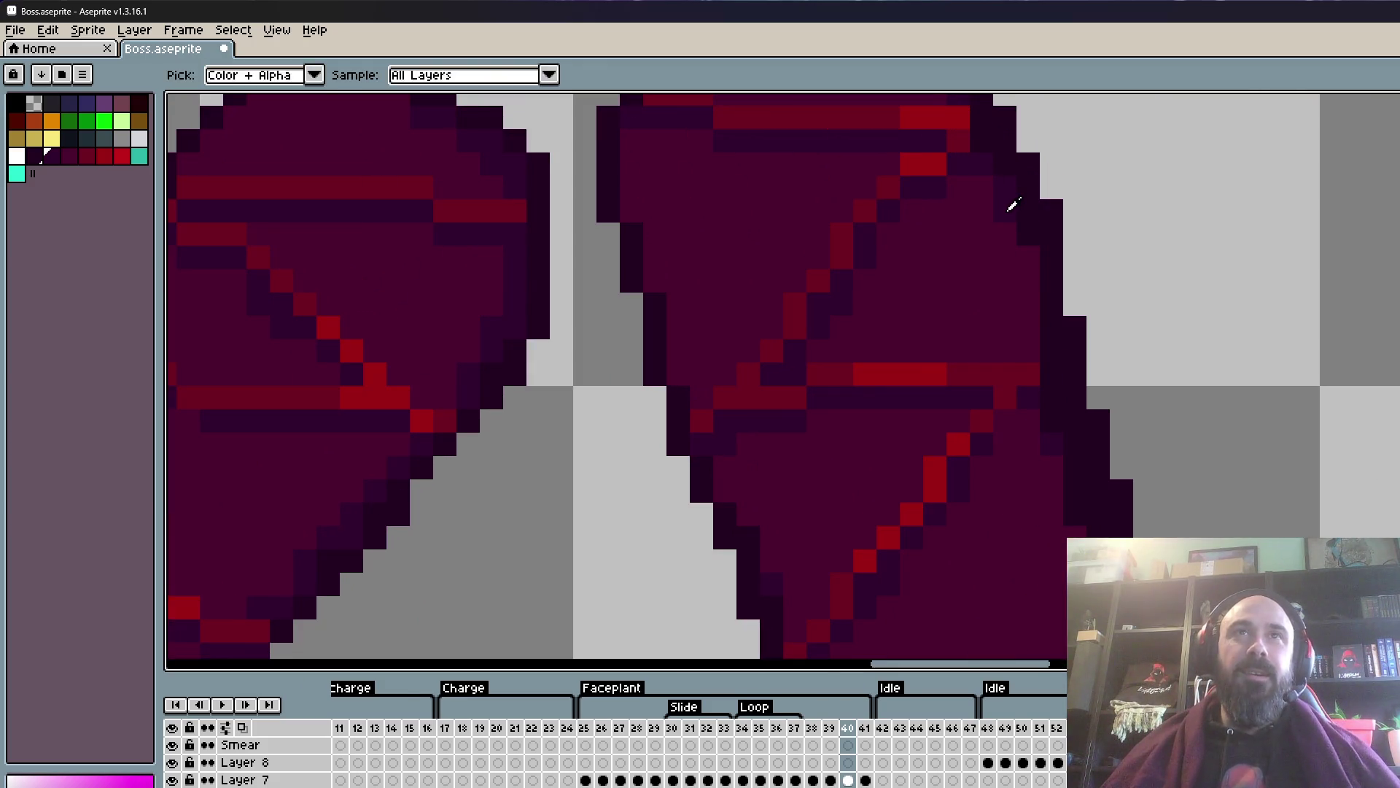
pyautogui.scroll(-1, 1040, 337)
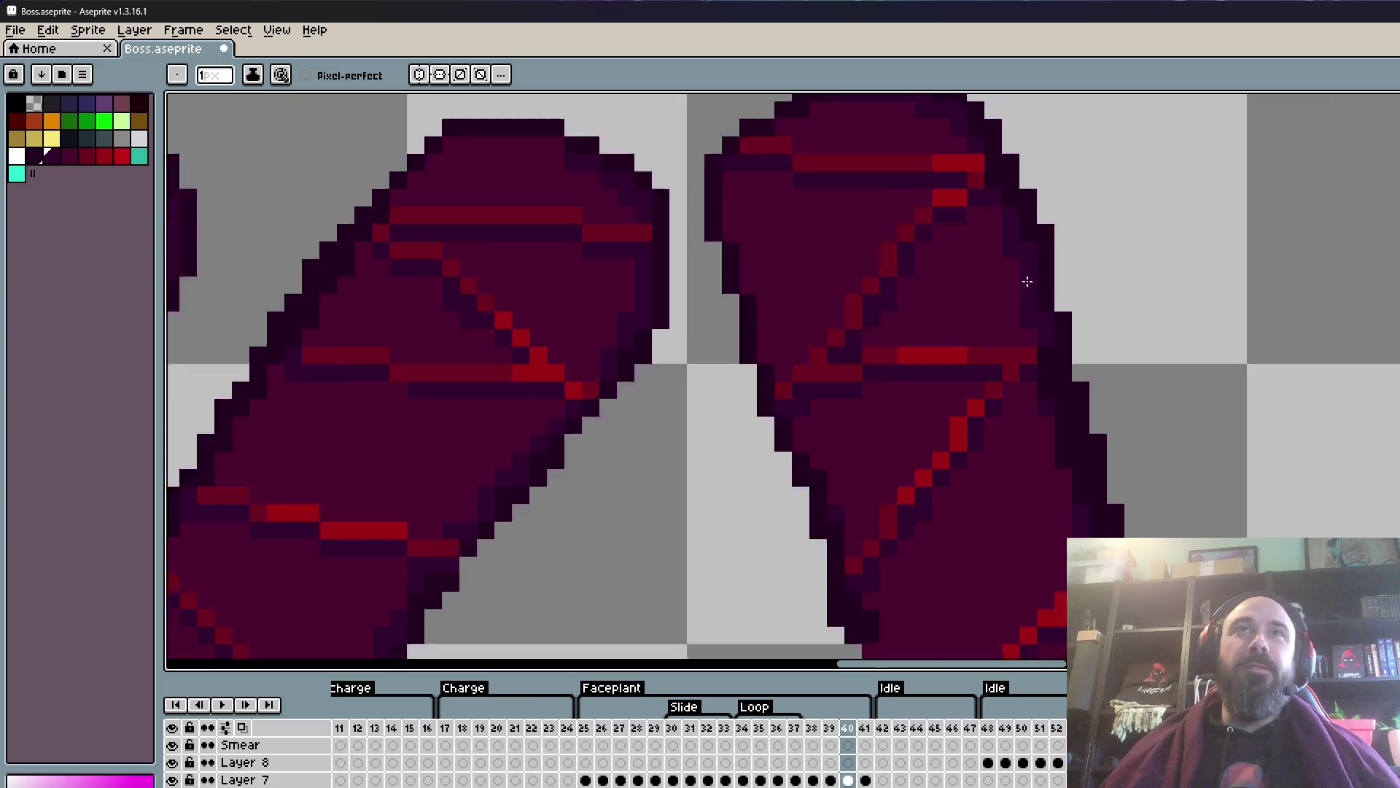
# - Overwrite the stray red pixel at the left claw leg's lower edge with dark purple
pyautogui.scroll(-1, 1020, 275)
pyautogui.scroll(2, 1006, 218)
pyautogui.scroll(-1, 993, 194)
pyautogui.scroll(-2, 994, 219)
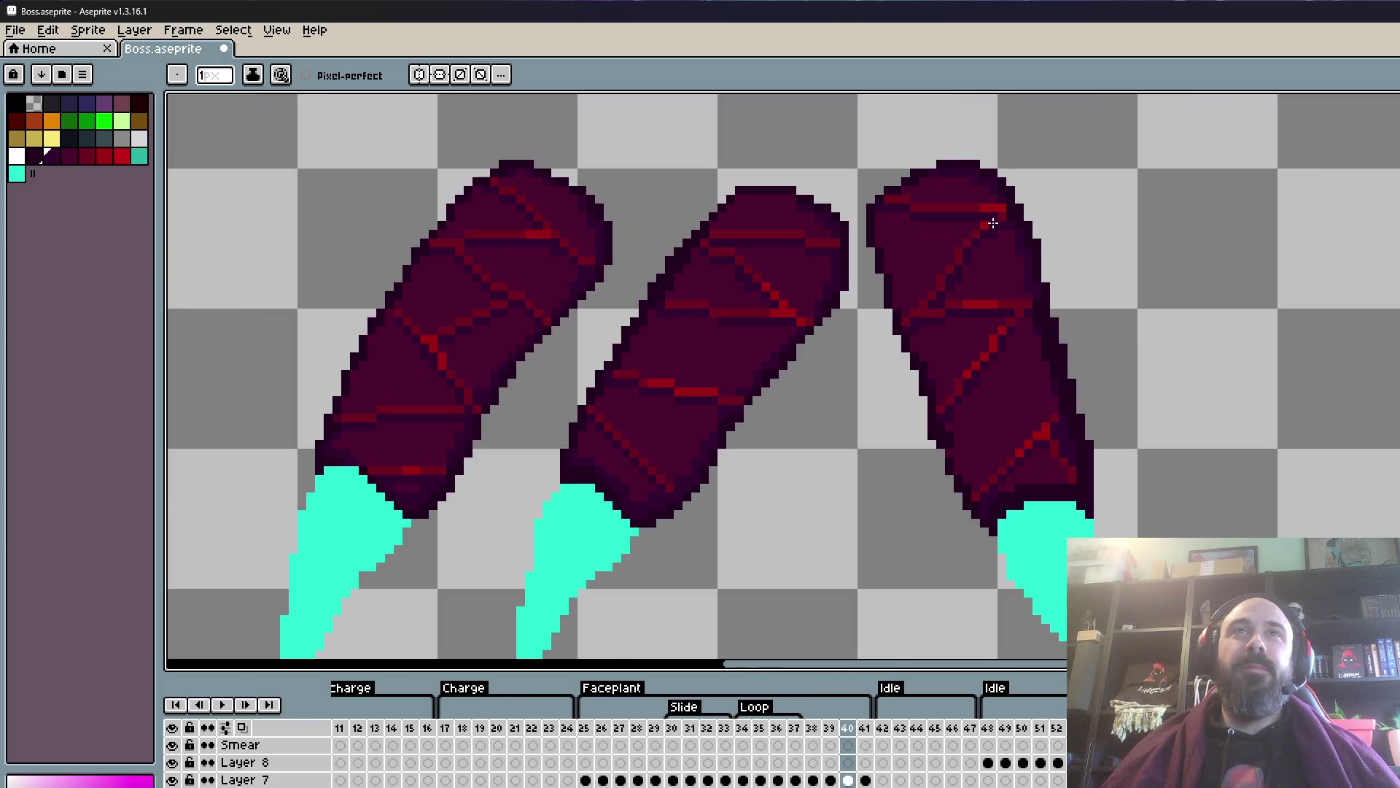
pyautogui.scroll(-2, 1014, 408)
pyautogui.scroll(4, 1021, 431)
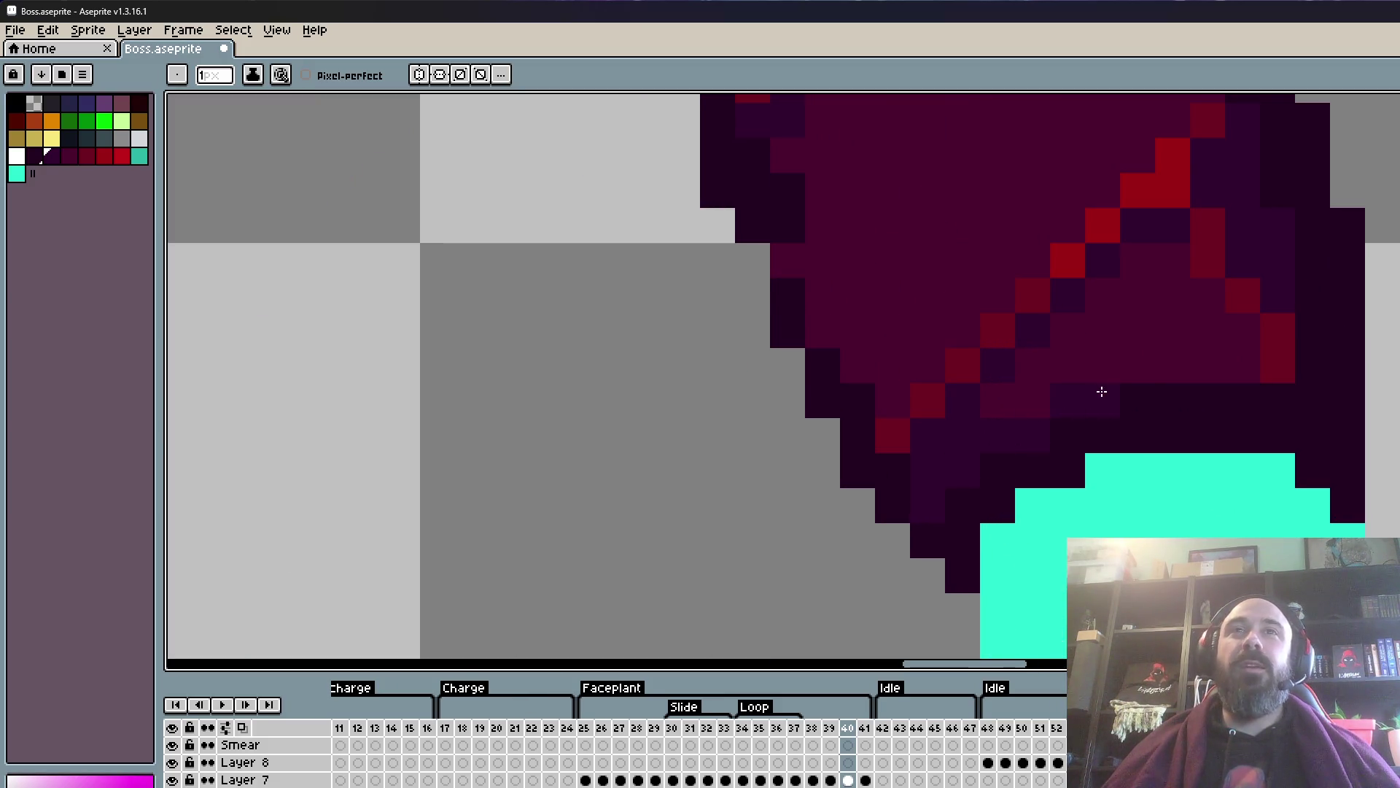
pyautogui.scroll(-6, 1239, 370)
pyautogui.scroll(1, 1160, 370)
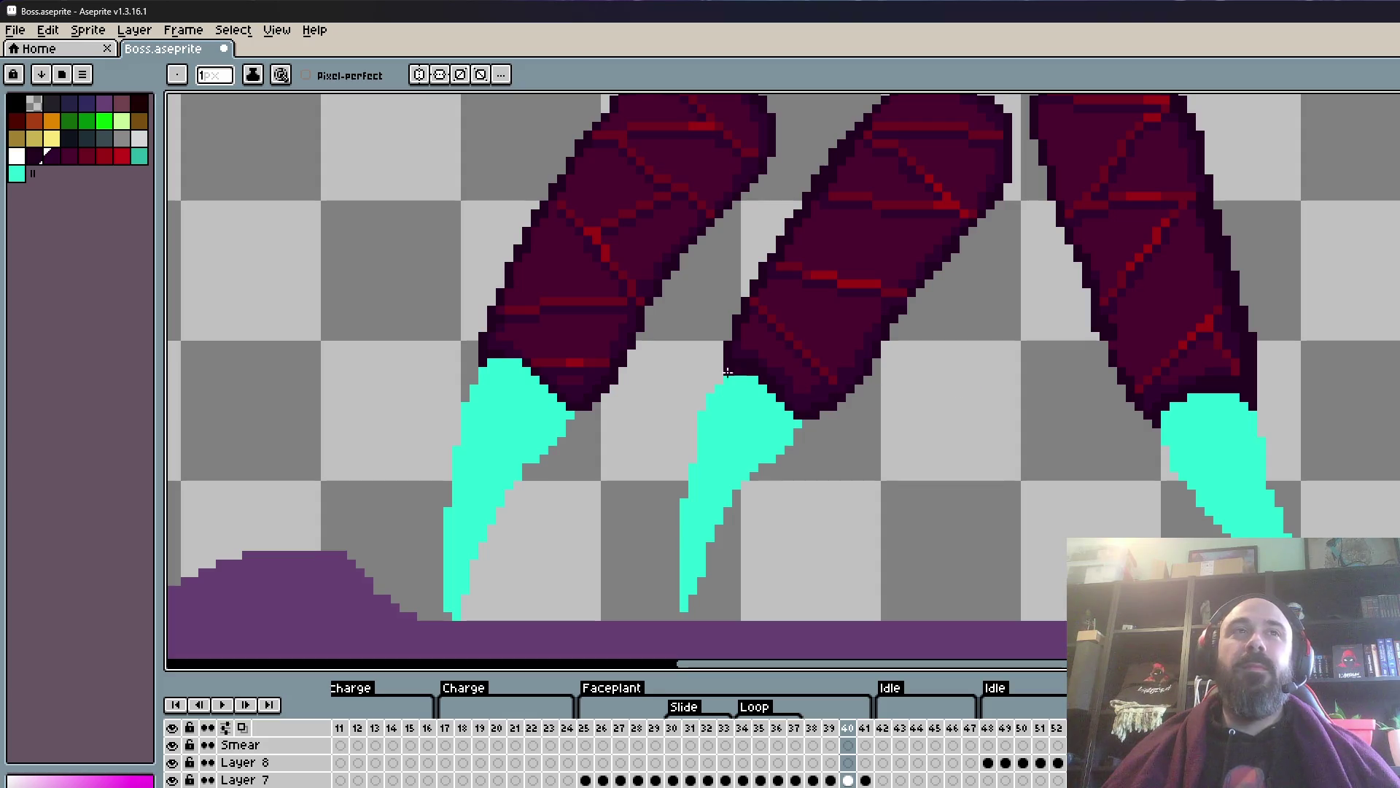
pyautogui.scroll(2, 552, 326)
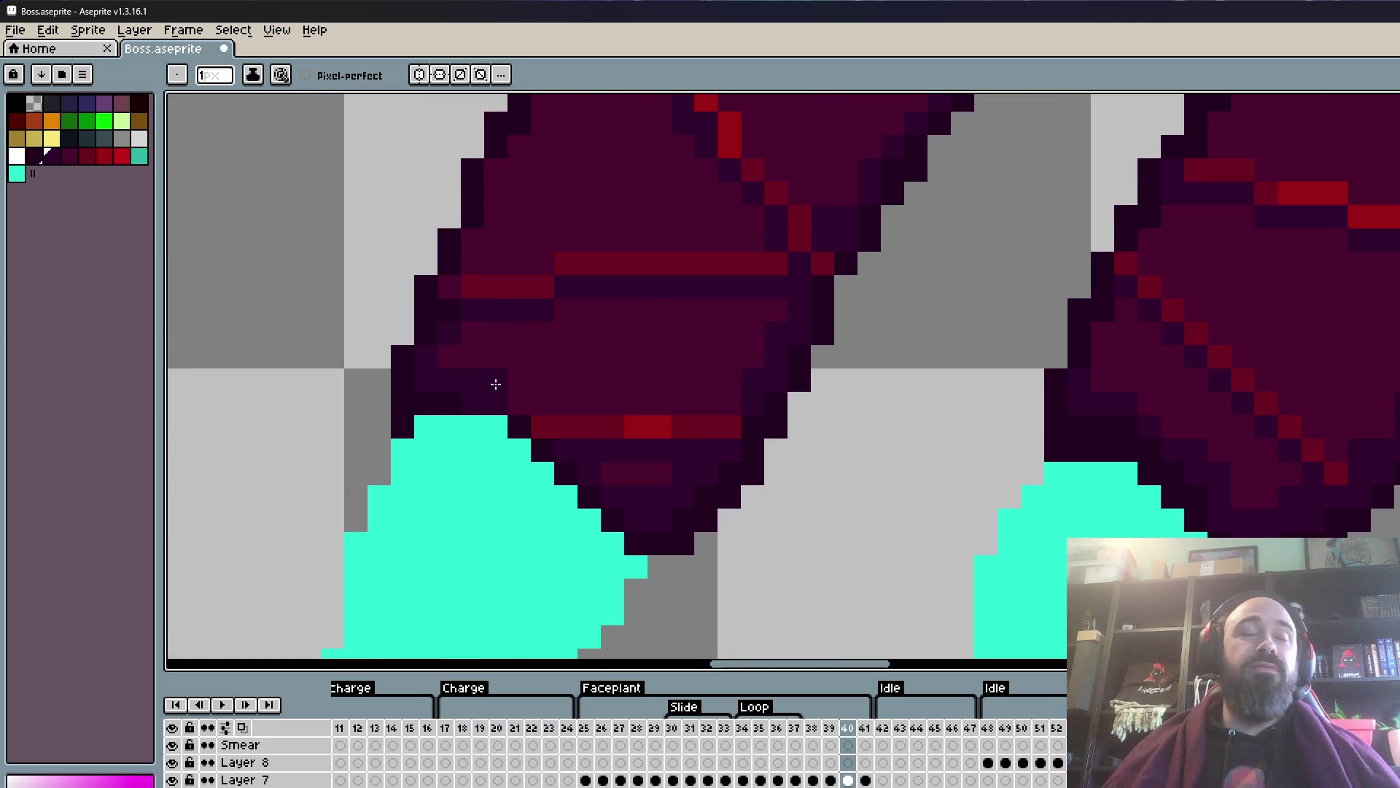
pyautogui.click(545, 431)
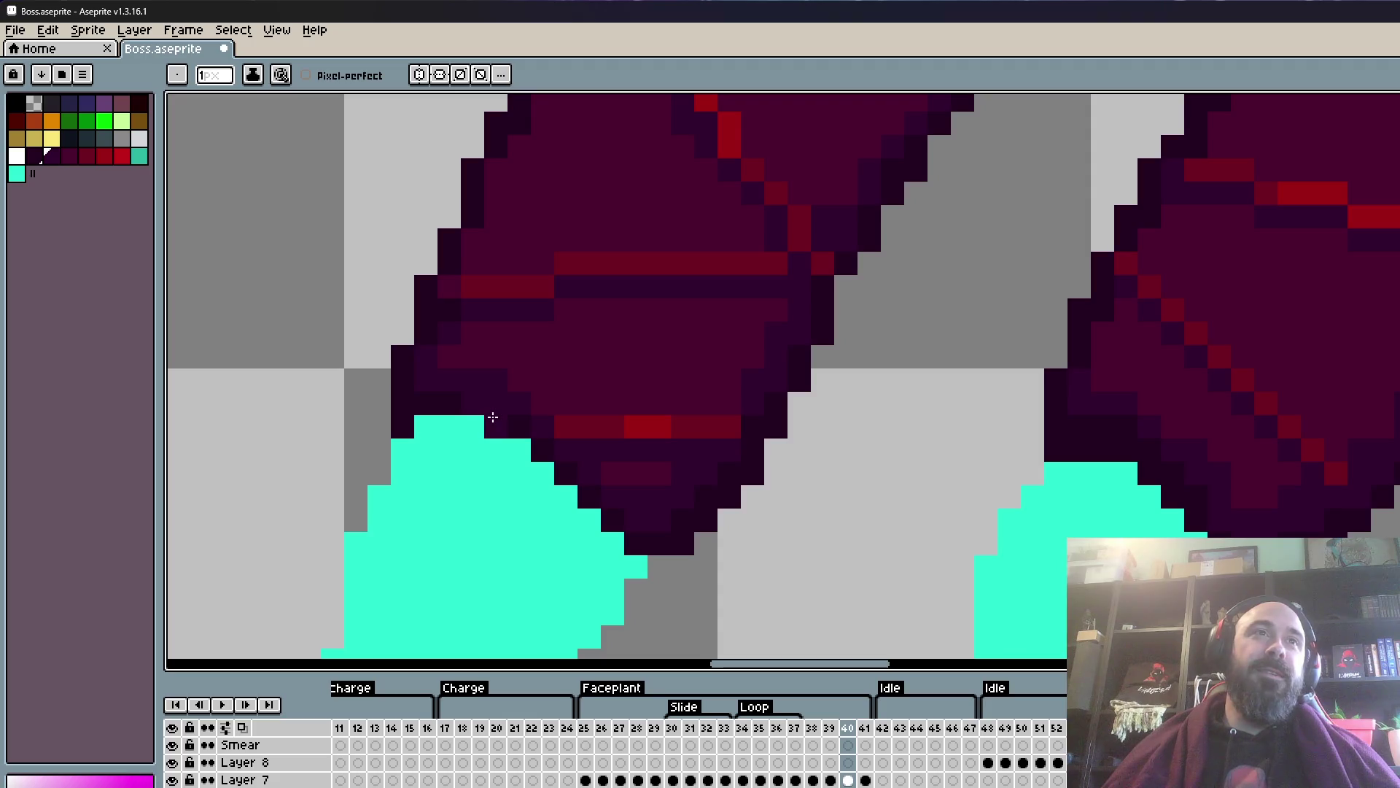
pyautogui.press('i')
pyautogui.scroll(1, 449, 400)
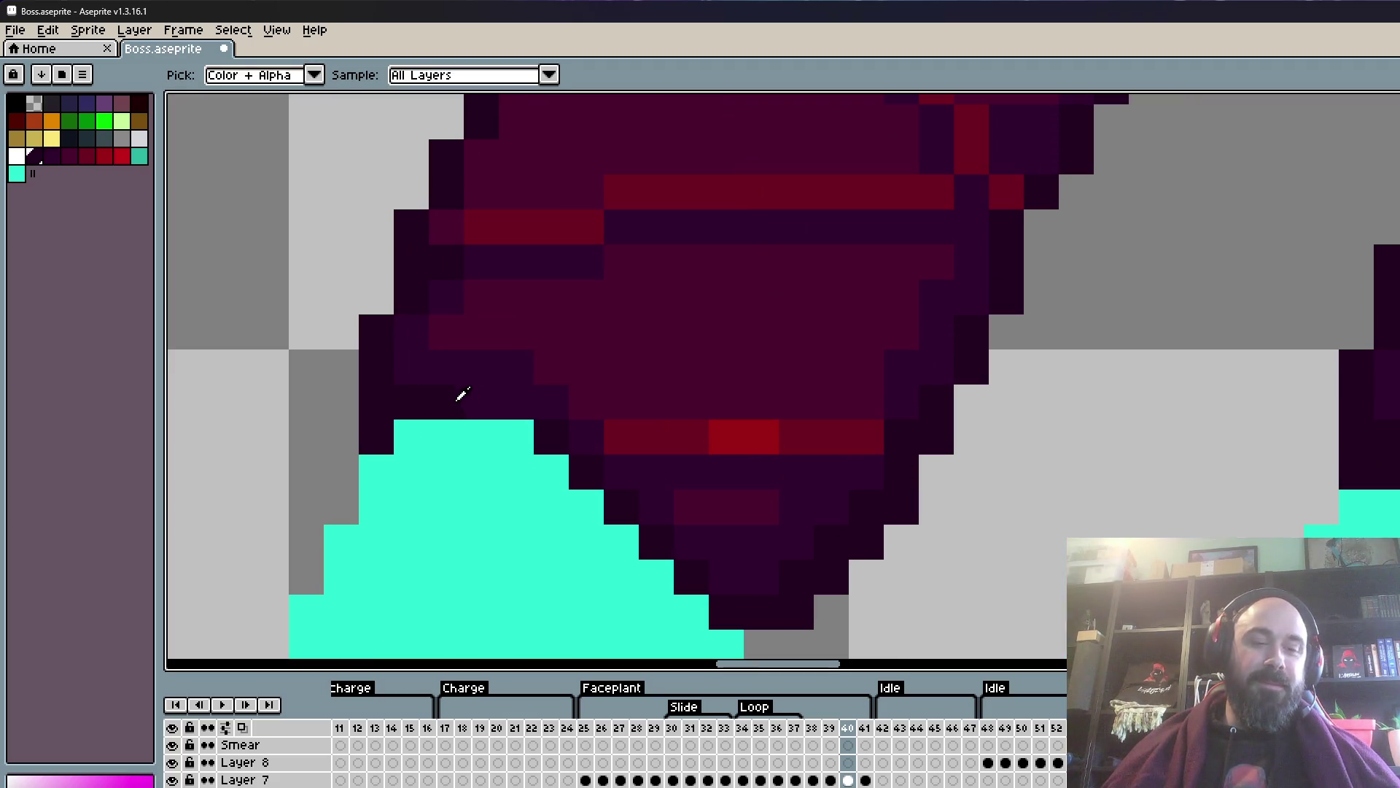
pyautogui.press('b')
pyautogui.scroll(-5, 474, 410)
pyautogui.scroll(3, 481, 410)
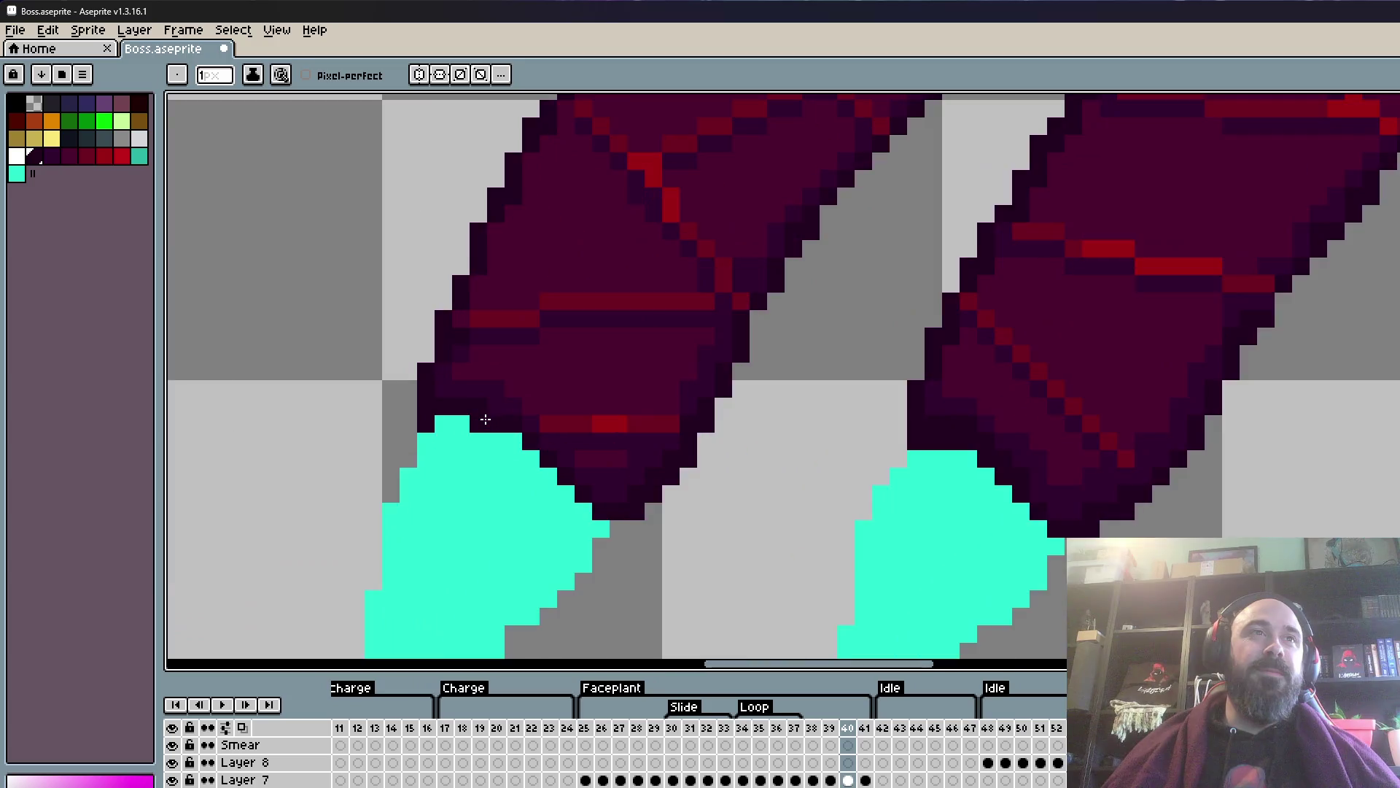
pyautogui.scroll(-3, 489, 410)
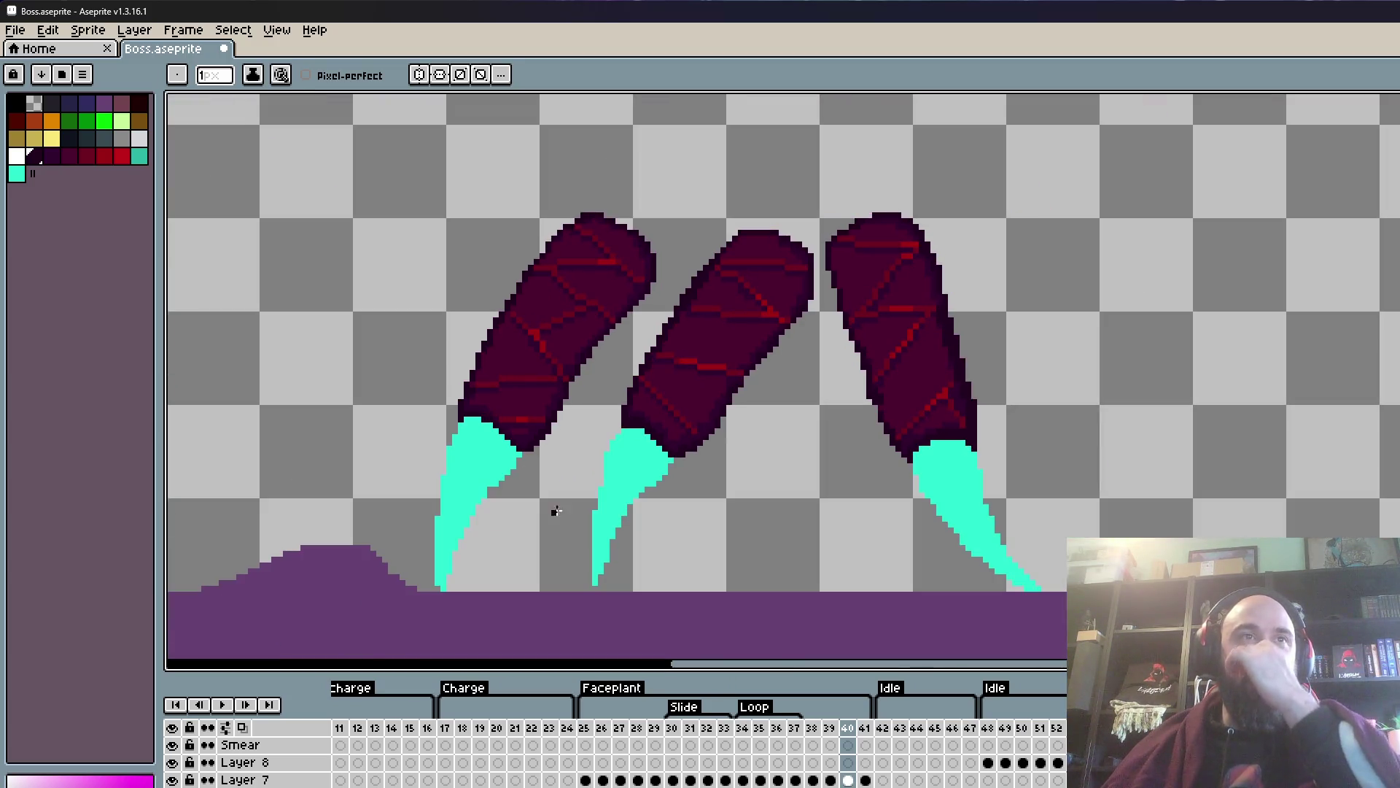
pyautogui.scroll(2, 648, 496)
pyautogui.press('space')
pyautogui.scroll(-2, 620, 437)
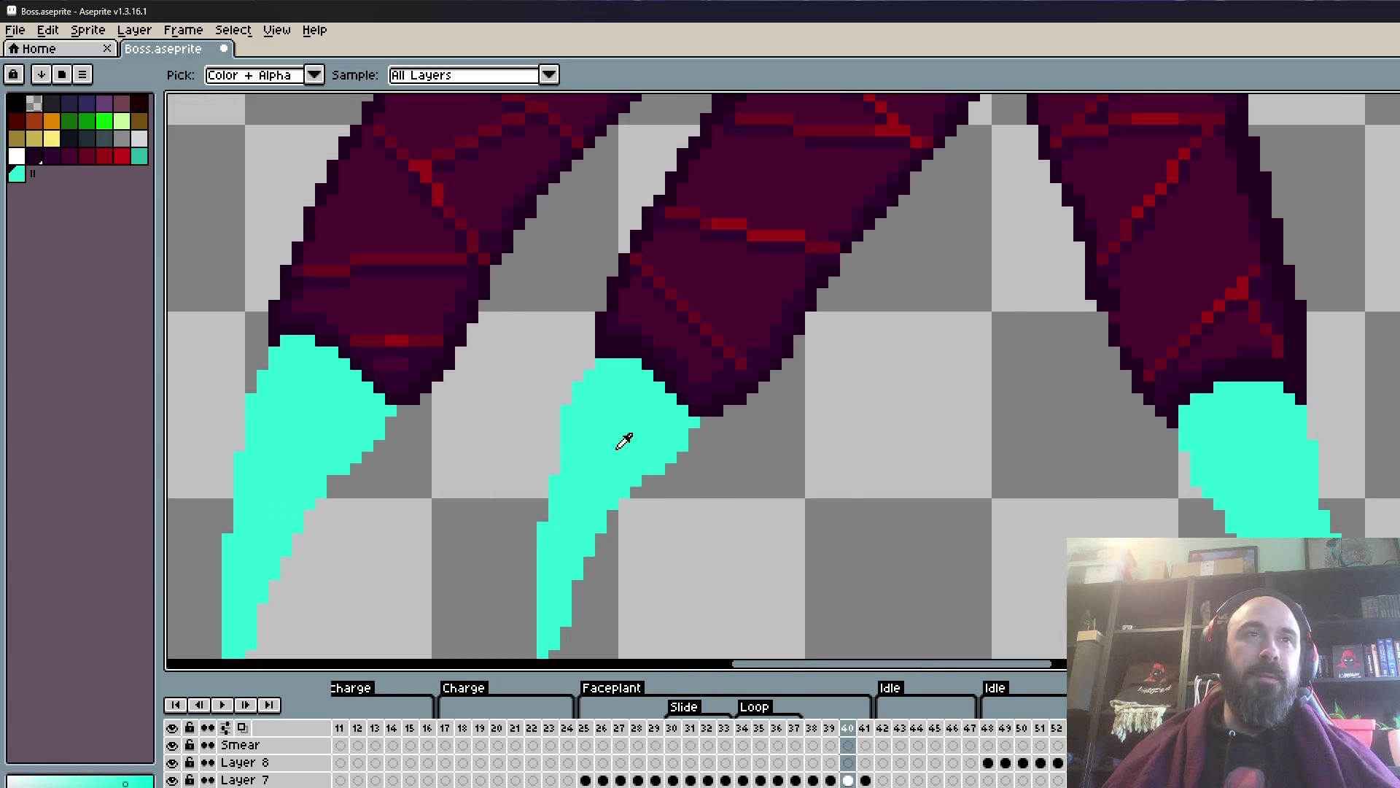
# - Add cyan pixels along the middle claw's right edge
pyautogui.scroll(-1, 601, 406)
pyautogui.scroll(1, 575, 447)
pyautogui.scroll(2, 641, 418)
pyautogui.moveTo(642, 418); pyautogui.dragTo(646, 413)
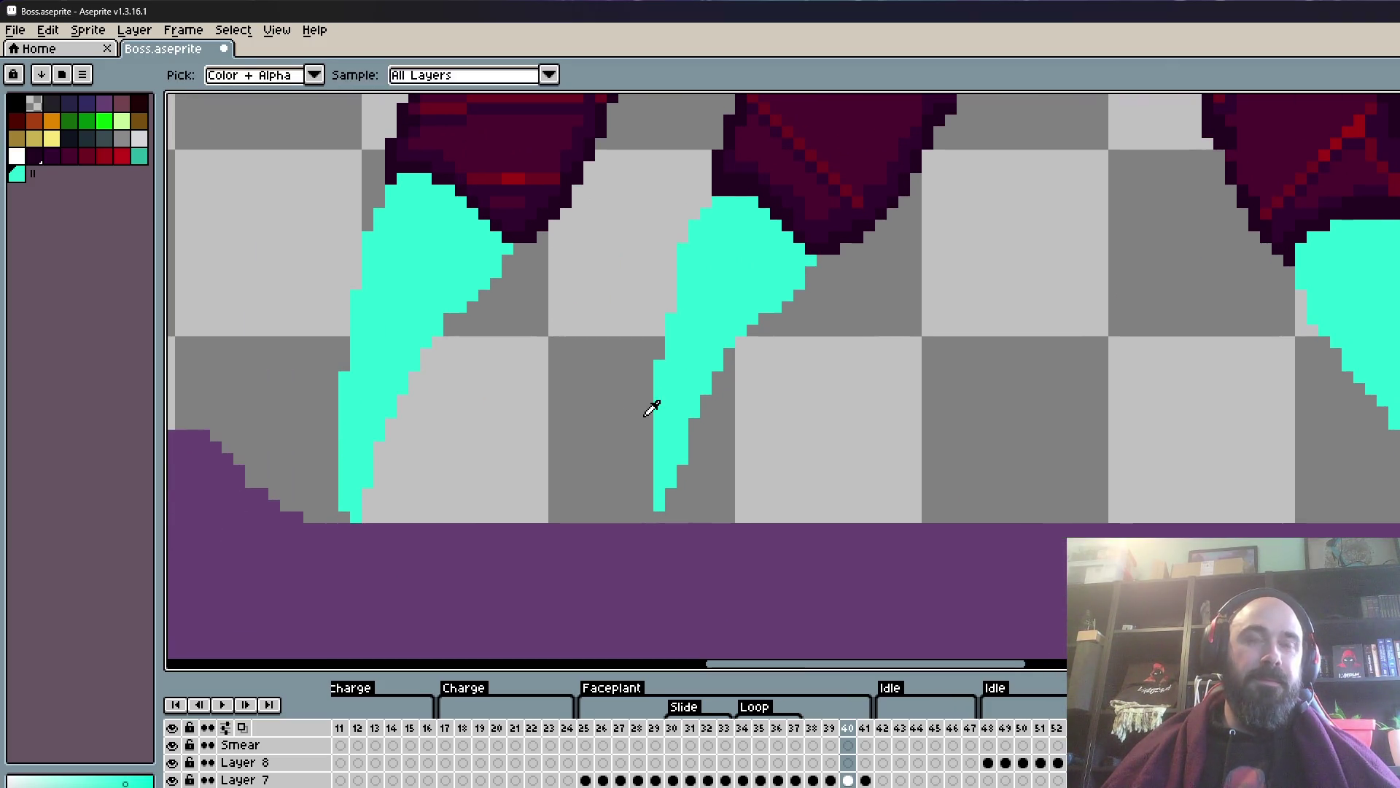
pyautogui.moveTo(668, 495); pyautogui.dragTo(668, 467)
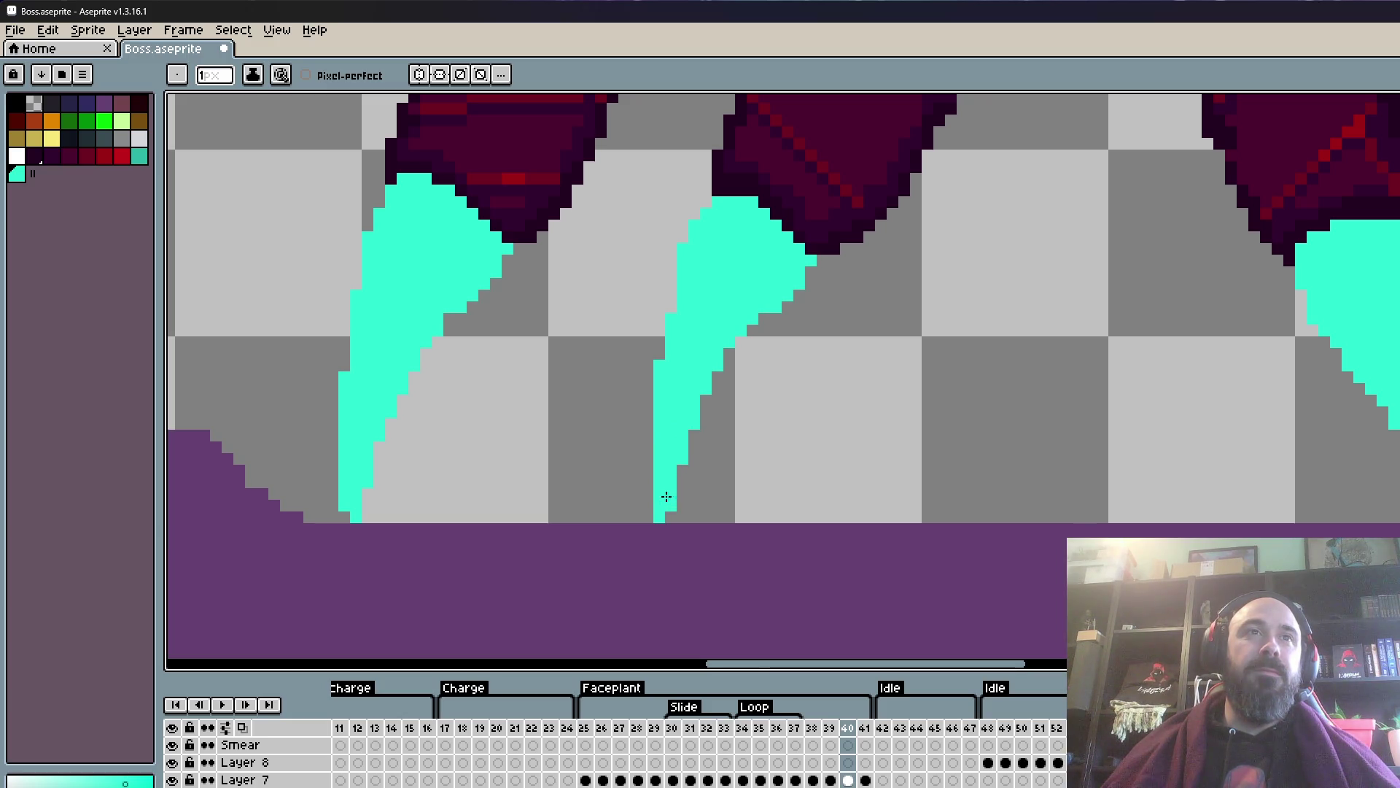
# - Paint the stray cyan pixels at the middle claw's base dark
pyautogui.scroll(-6, 686, 396)
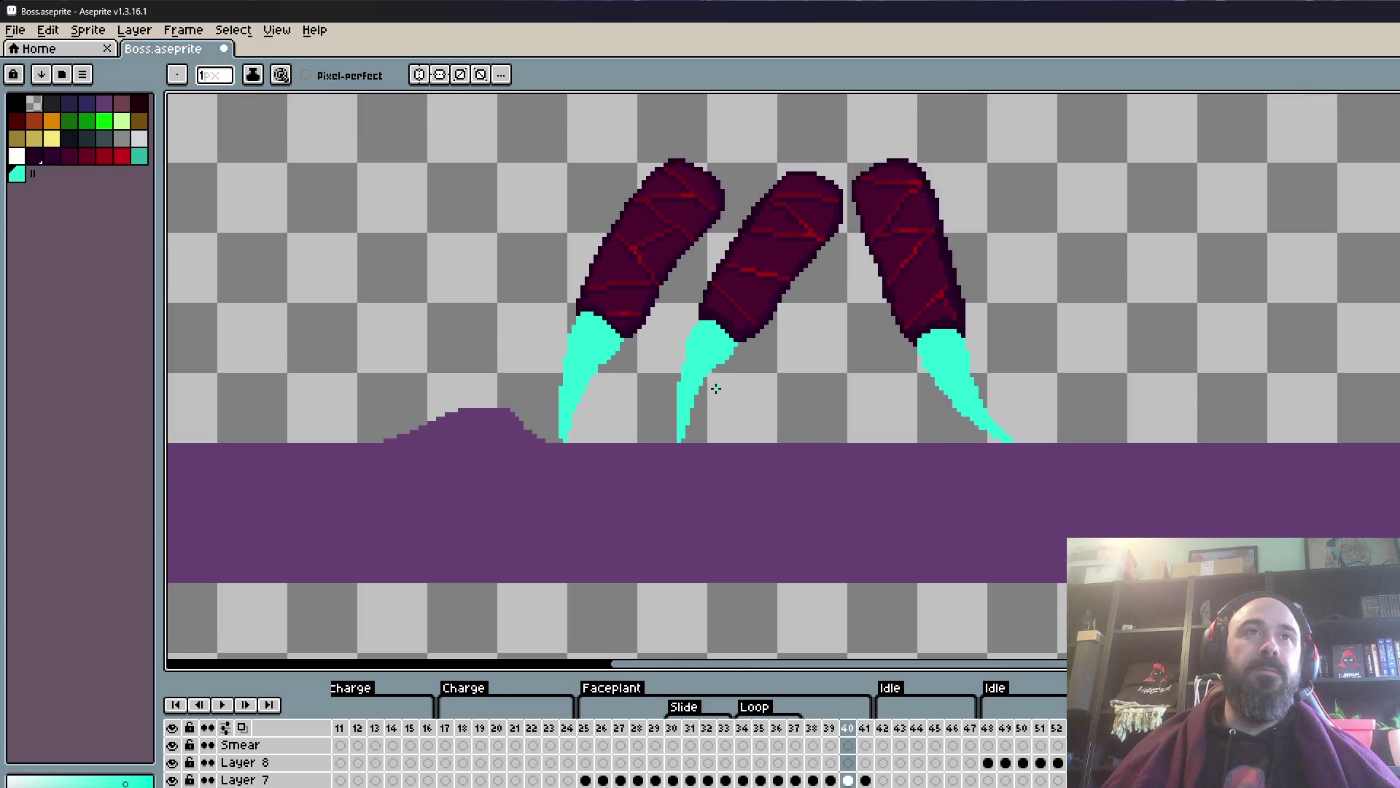
pyautogui.scroll(4, 714, 321)
pyautogui.scroll(2, 718, 312)
pyautogui.scroll(3, 718, 312)
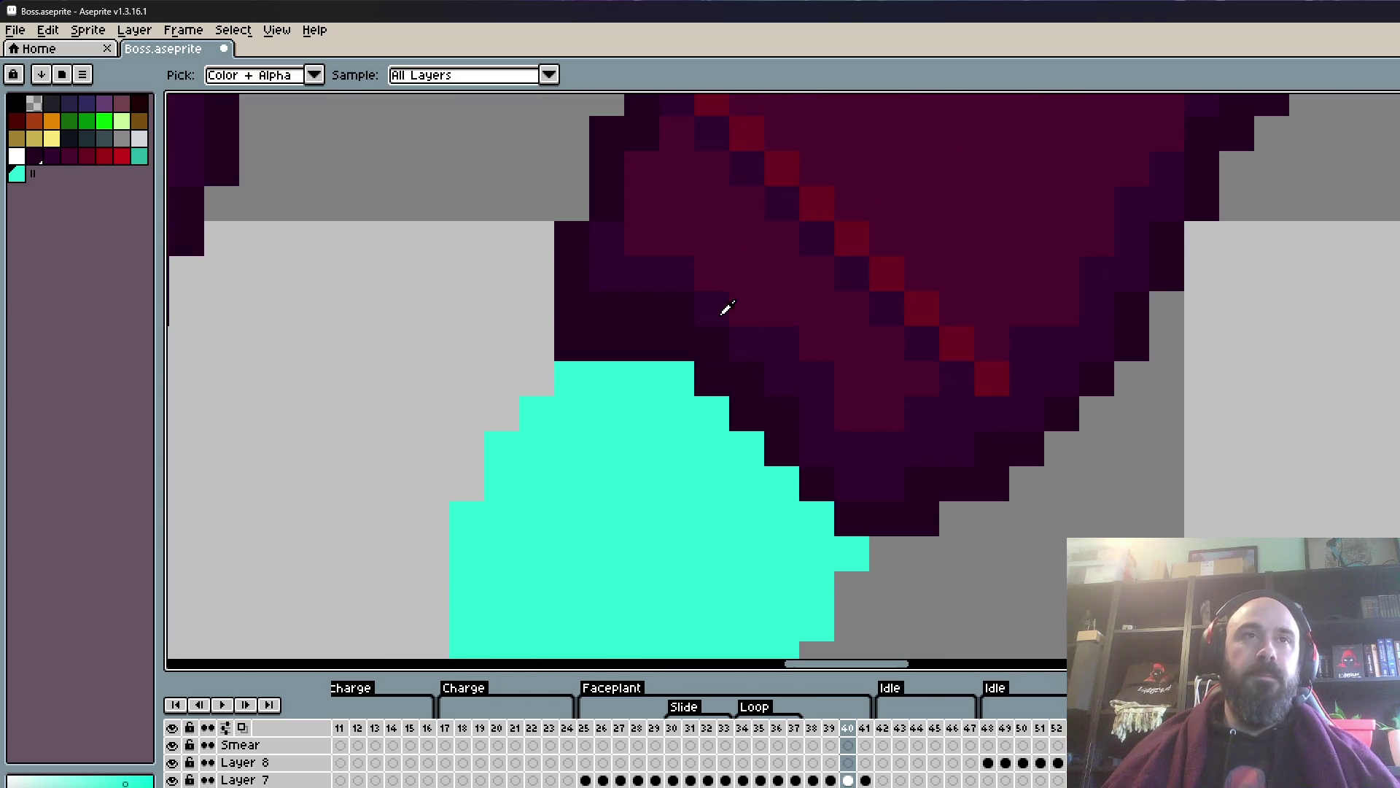
pyautogui.keyDown('alt'); pyautogui.click(681, 328); pyautogui.keyUp('alt')
pyautogui.click(681, 362)
pyautogui.scroll(-4, 768, 373)
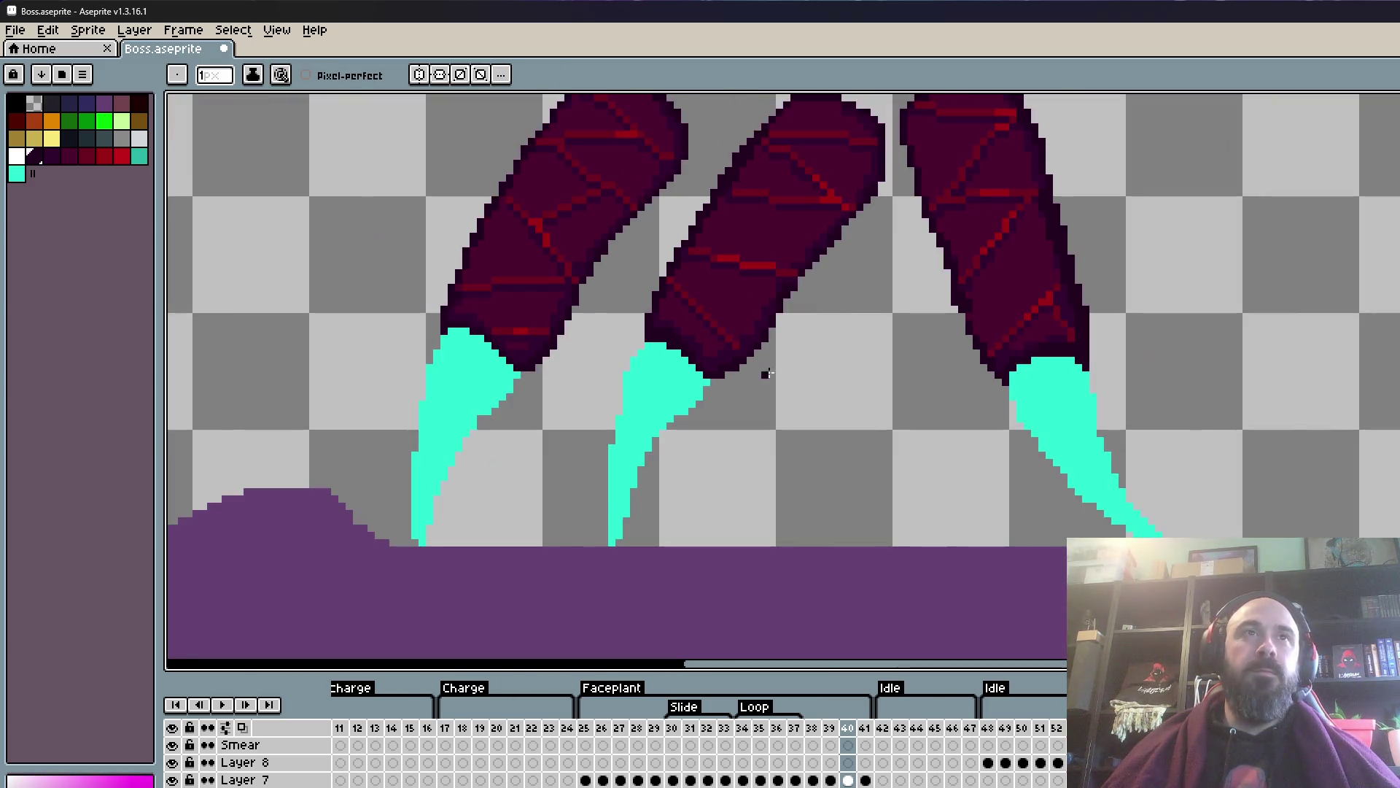
pyautogui.scroll(-3, 772, 375)
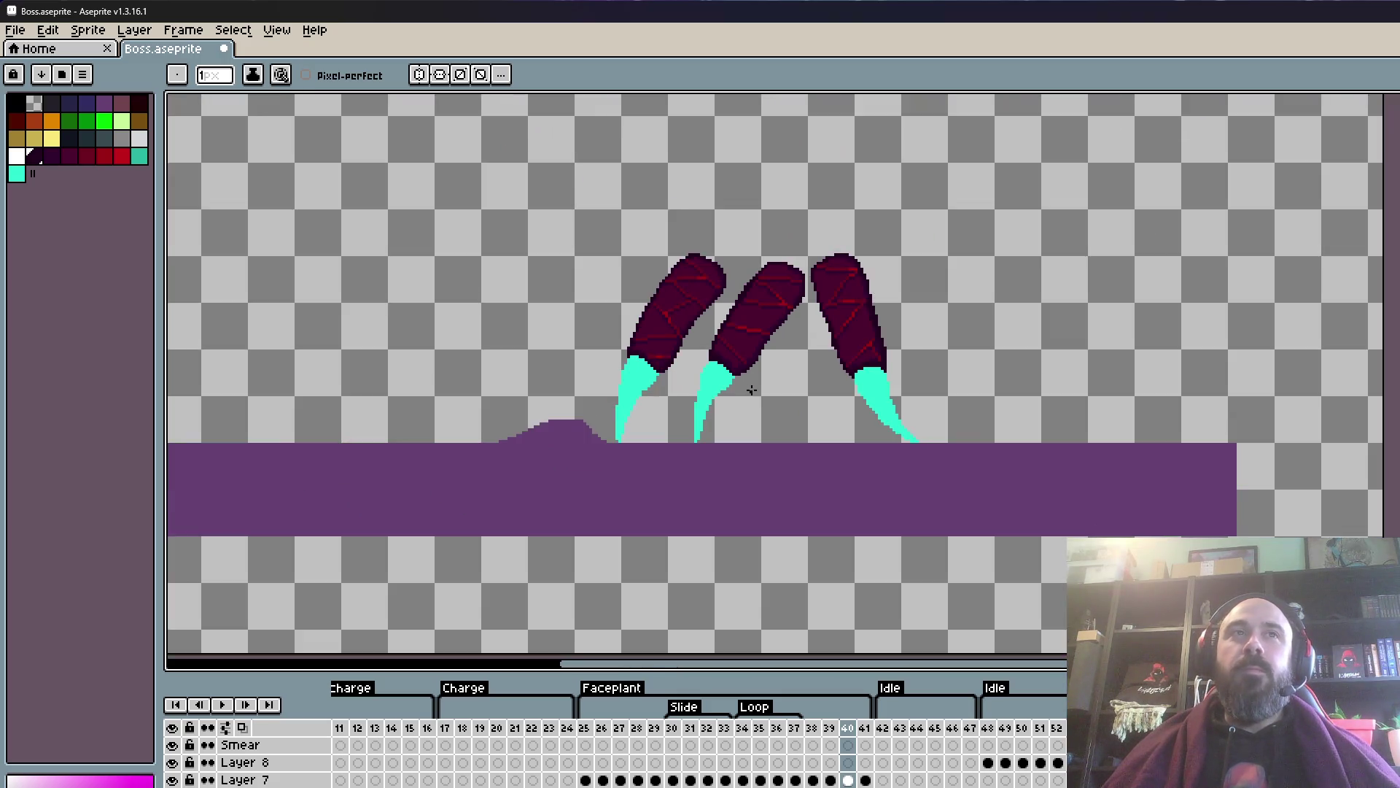
pyautogui.scroll(2, 751, 390)
pyautogui.scroll(1, 751, 389)
pyautogui.scroll(-2, 736, 362)
pyautogui.scroll(1, 710, 385)
pyautogui.scroll(-1, 703, 375)
# - Sample the cyan claw colour with the Eyedropper and return to the Pencil
pyautogui.press('i')
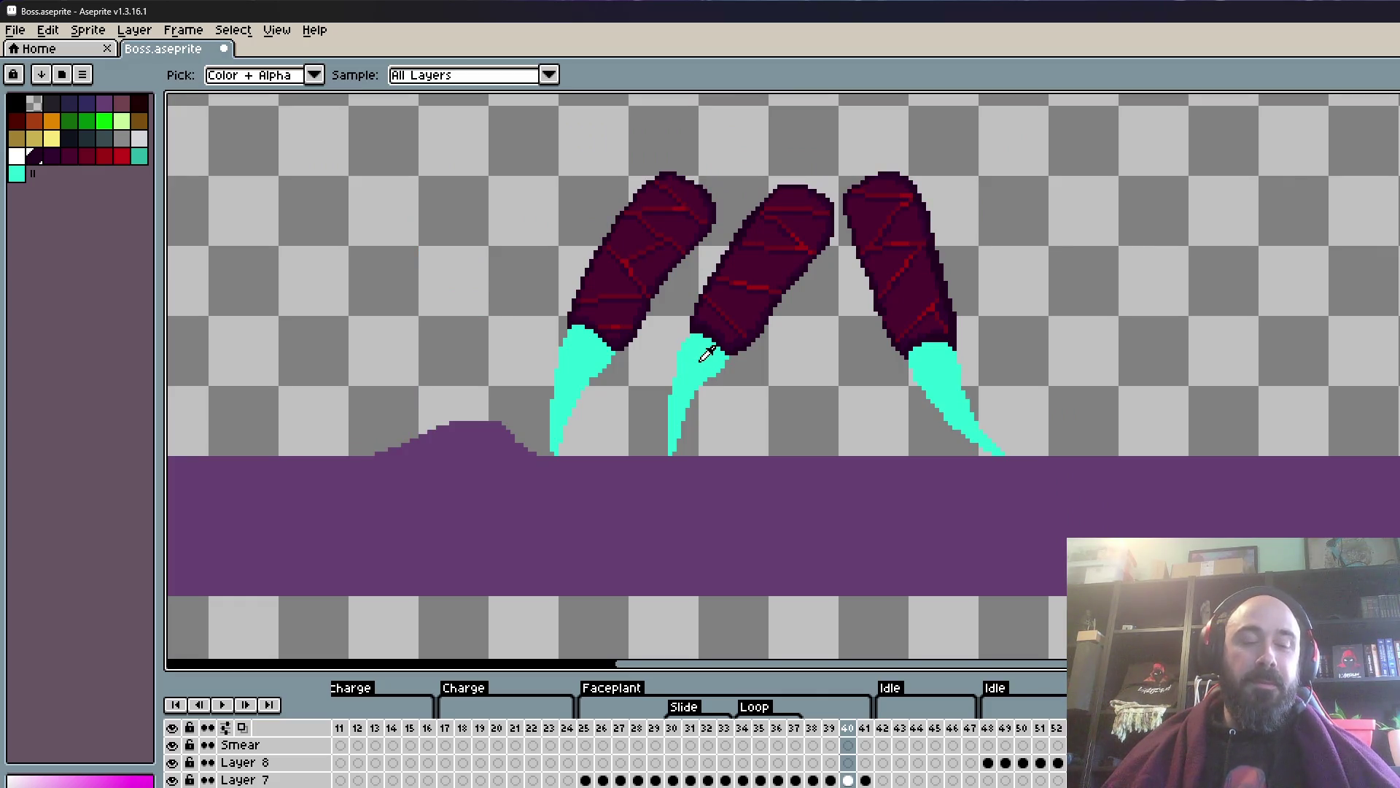
pyautogui.click(702, 358)
pyautogui.scroll(1, 695, 363)
pyautogui.scroll(1, 714, 344)
pyautogui.press('b')
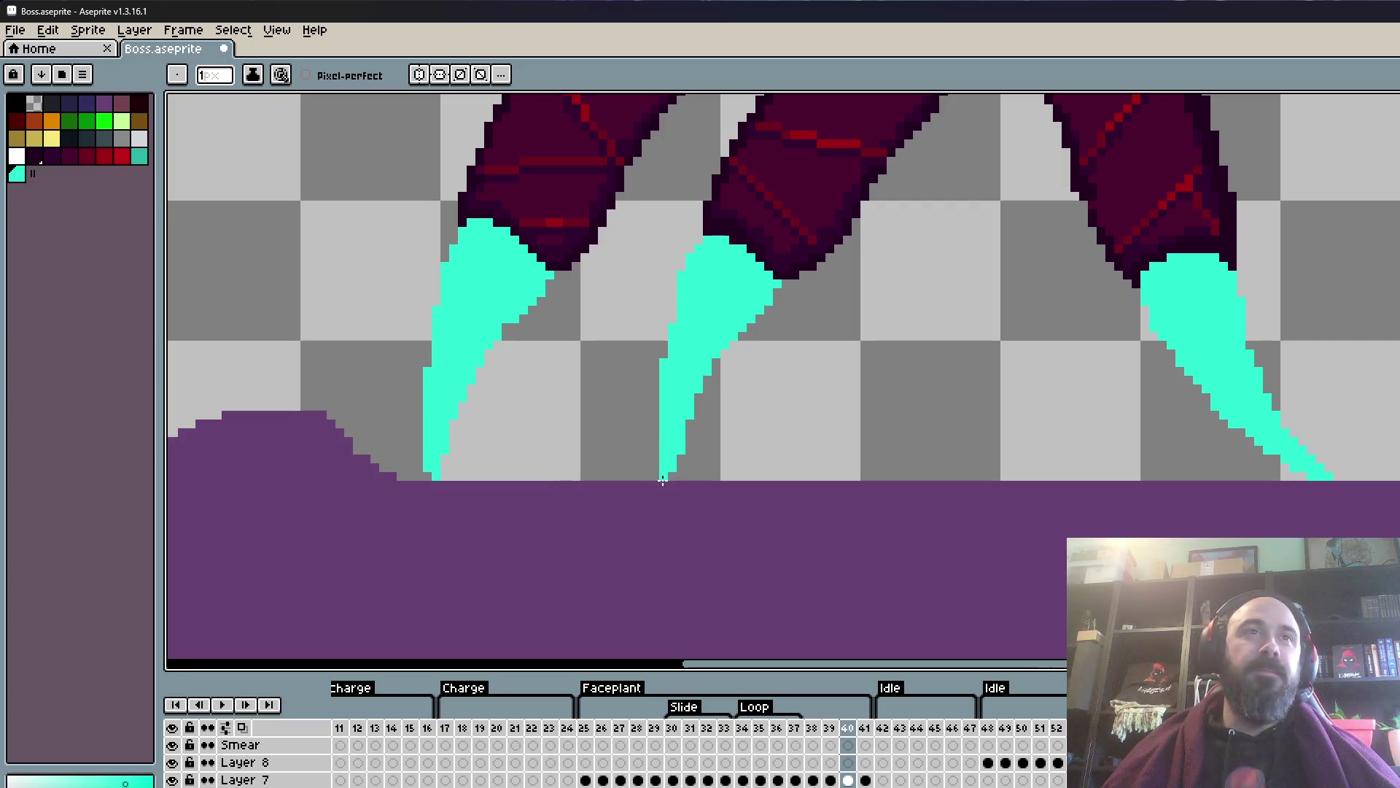
pyautogui.scroll(-1, 663, 481)
pyautogui.scroll(1, 683, 373)
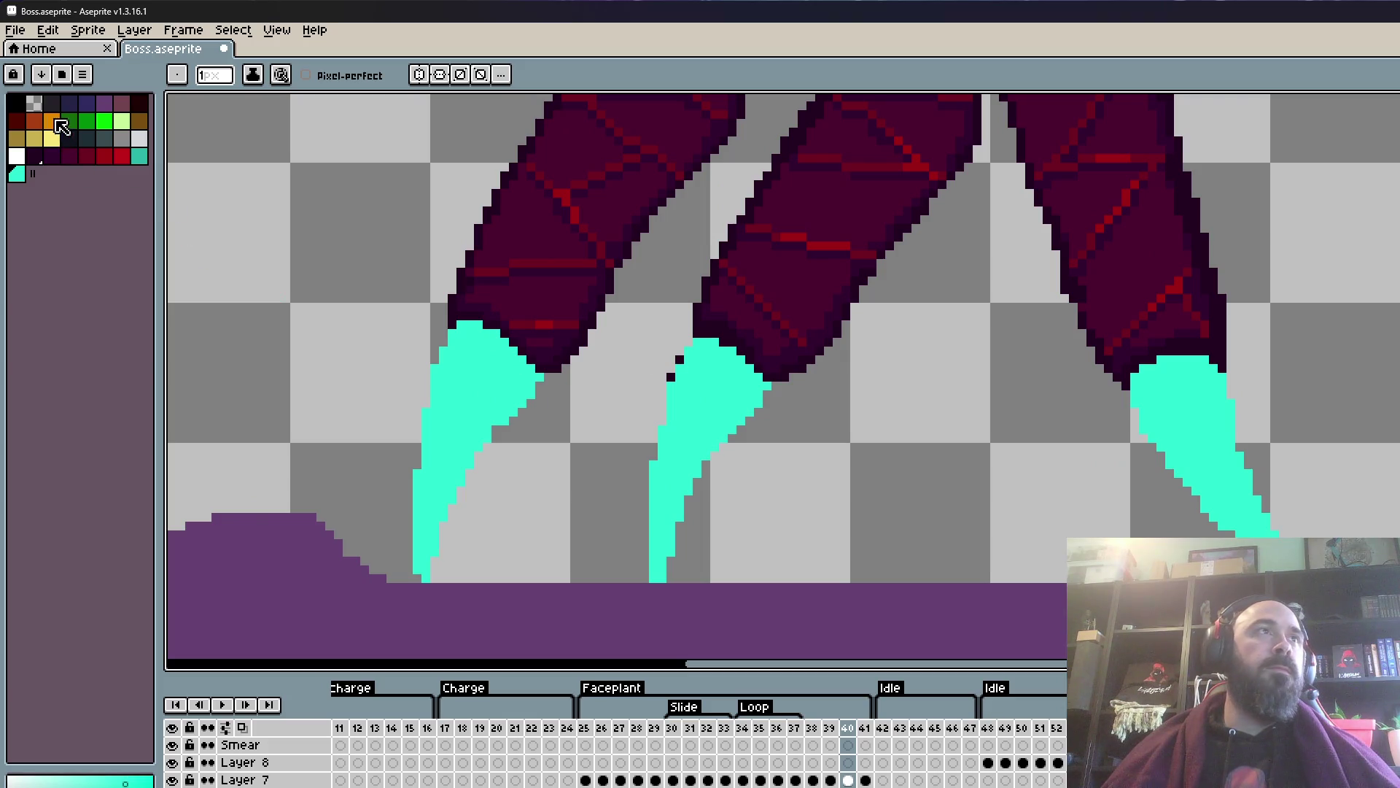
pyautogui.scroll(1, 643, 344)
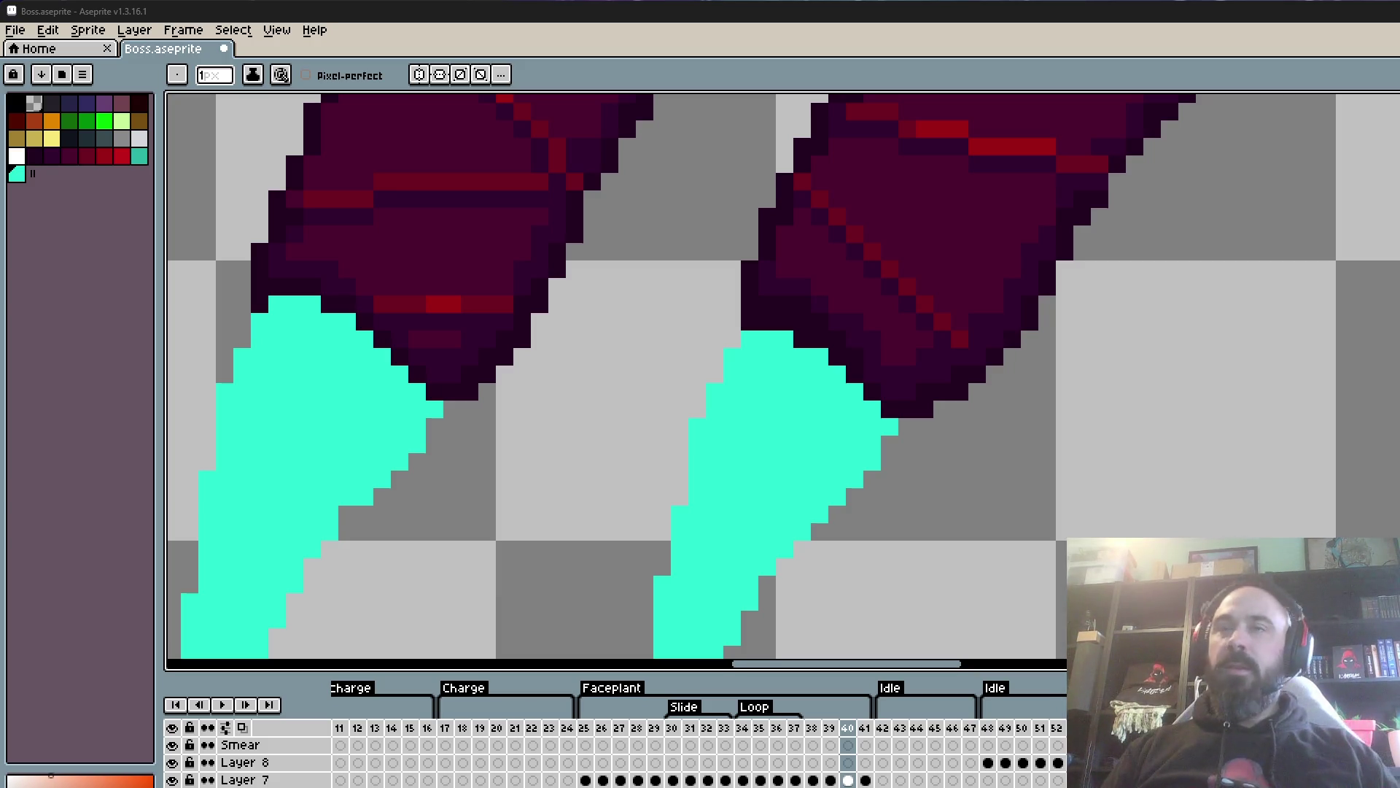
pyautogui.scroll(-3, 525, 296)
pyautogui.scroll(2, 452, 319)
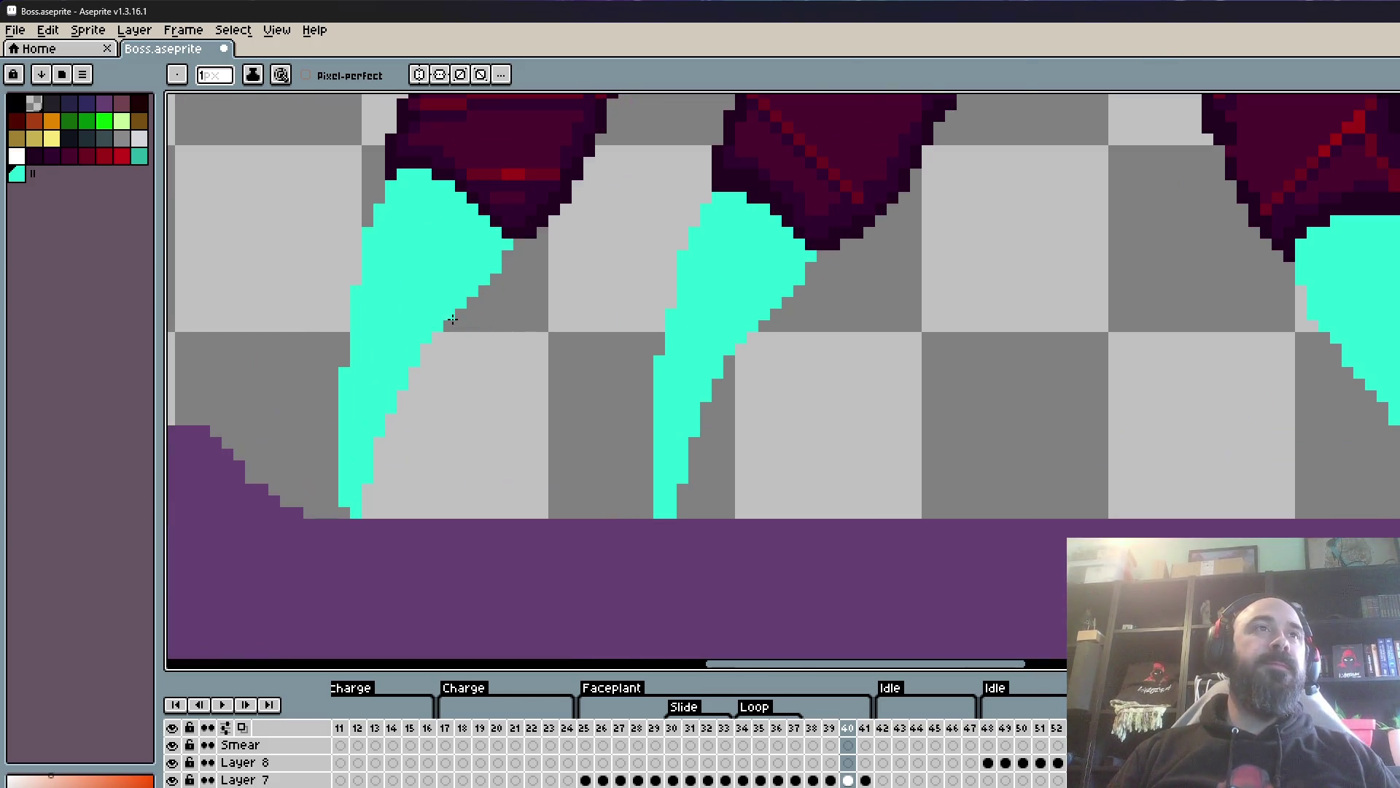
pyautogui.scroll(-2, 448, 313)
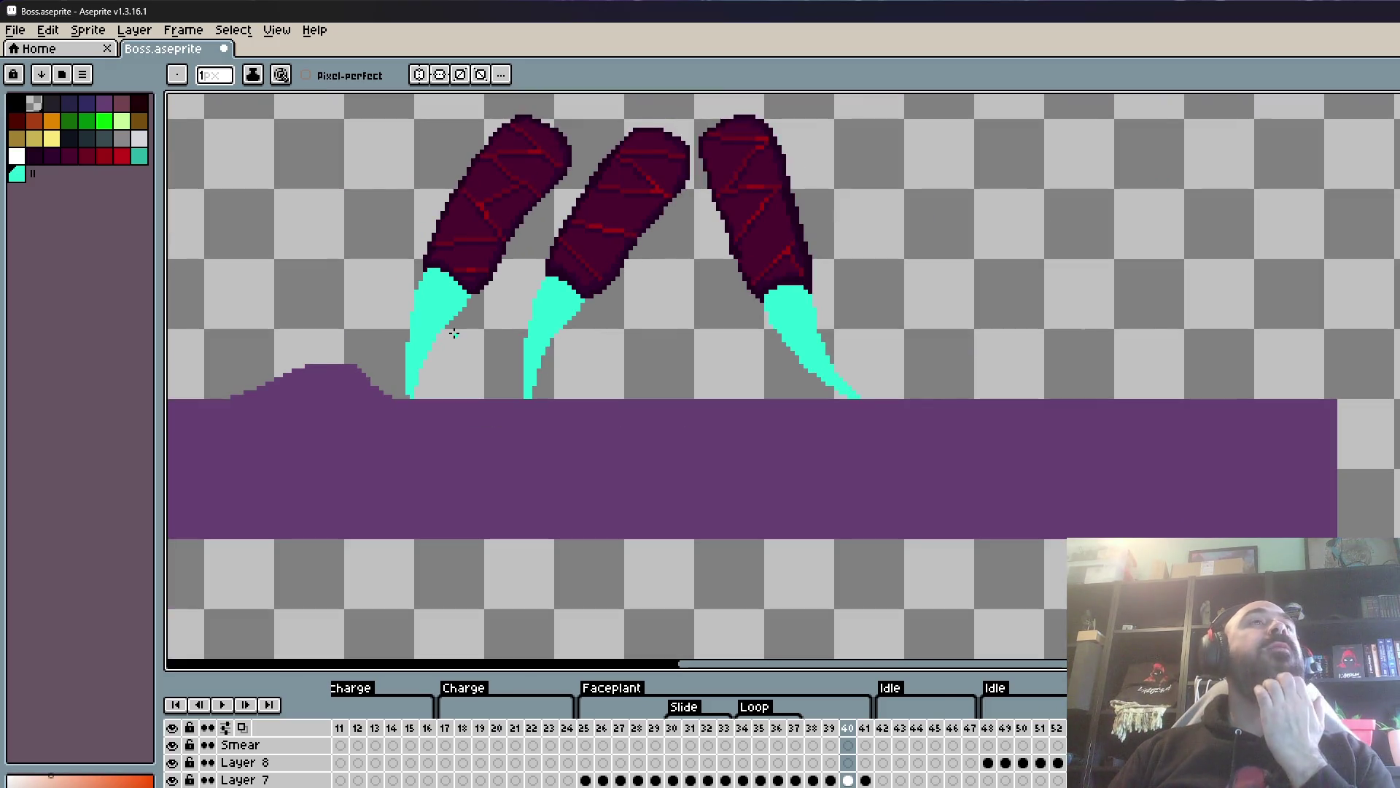
pyautogui.scroll(3, 453, 333)
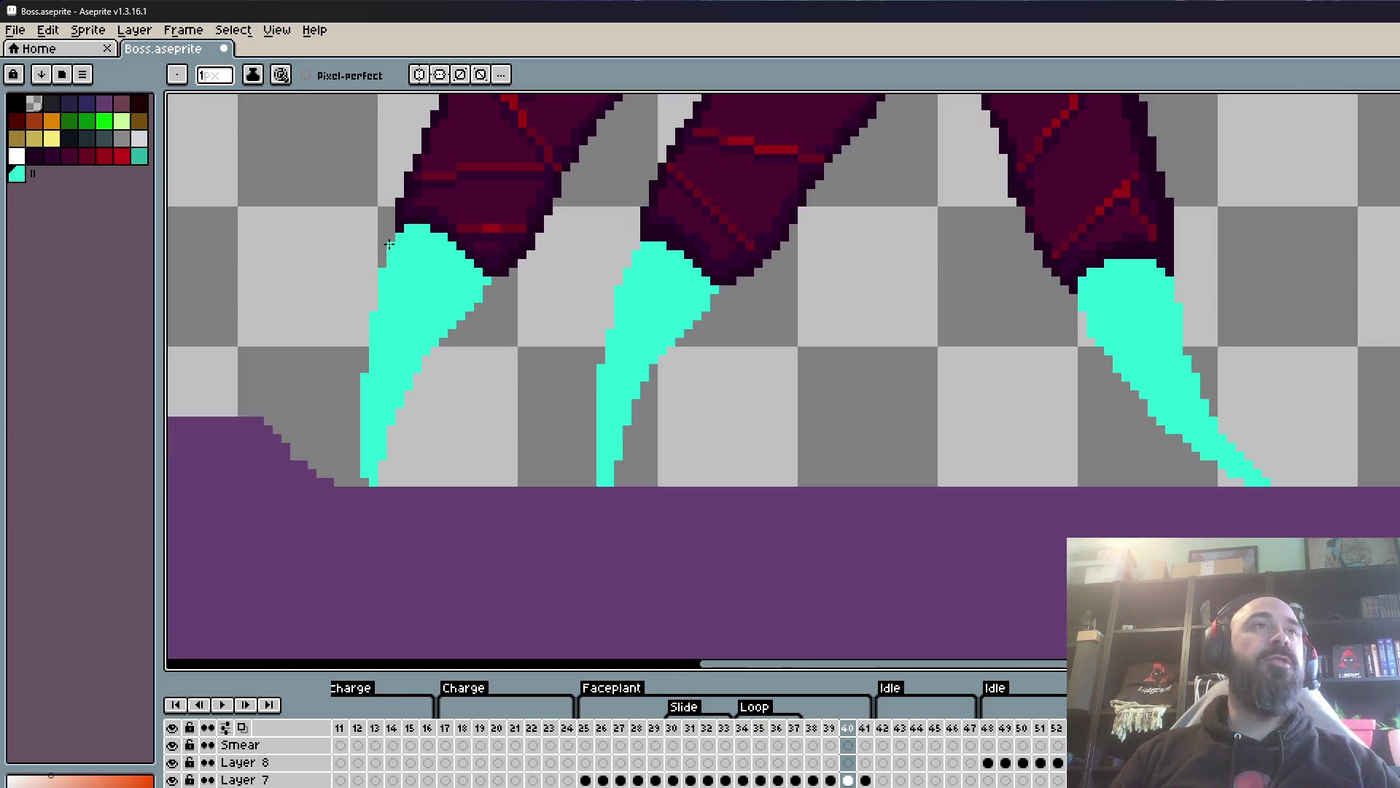
pyautogui.scroll(3, 325, 288)
pyautogui.scroll(-2, 353, 262)
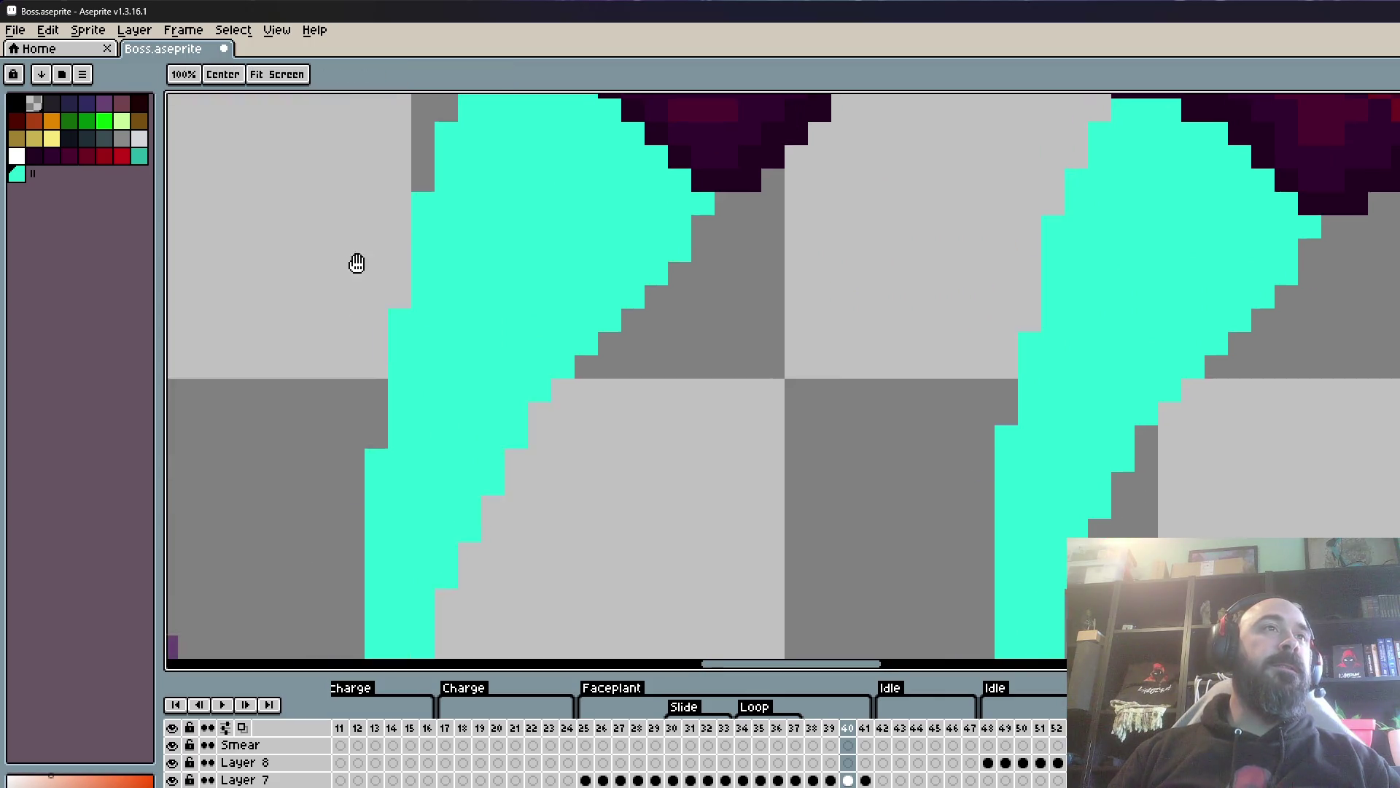
pyautogui.scroll(-2, 364, 381)
pyautogui.scroll(-1, 293, 394)
pyautogui.scroll(-1, 438, 380)
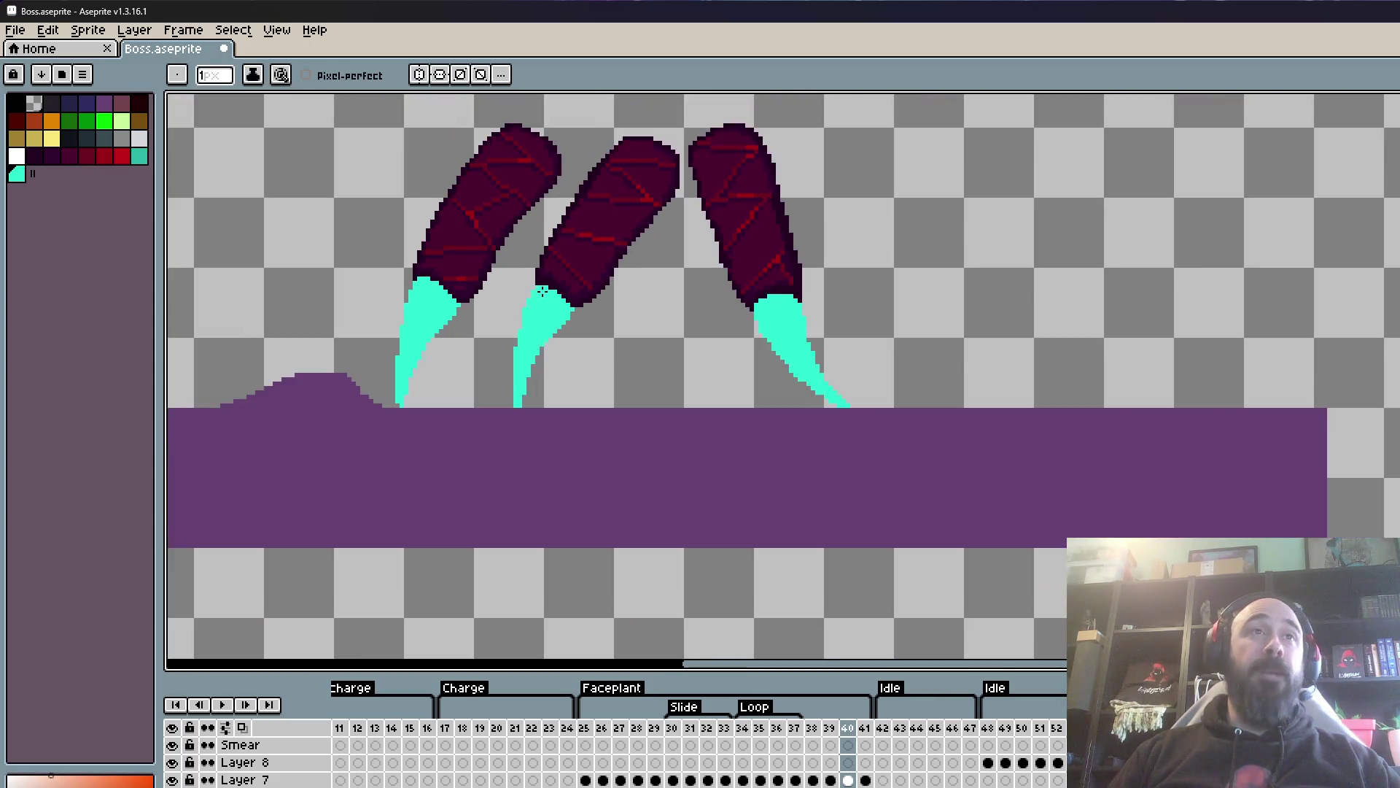
pyautogui.scroll(1, 576, 391)
pyautogui.scroll(1, 716, 401)
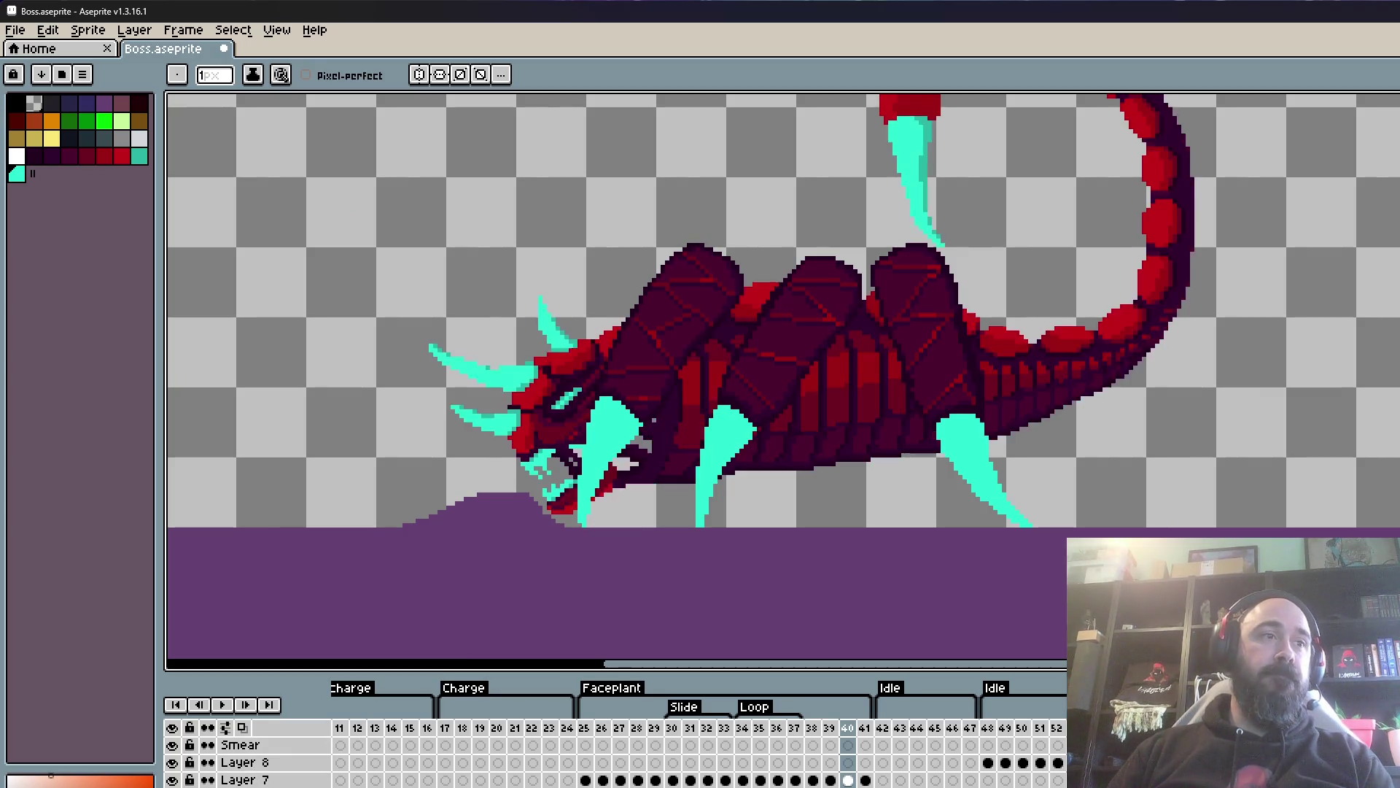
# - Sample the dark outline colour and paint a pixel dark on the middle leg's edge
pyautogui.scroll(1, 885, 408)
pyautogui.scroll(1, 885, 408)
pyautogui.scroll(1, 885, 407)
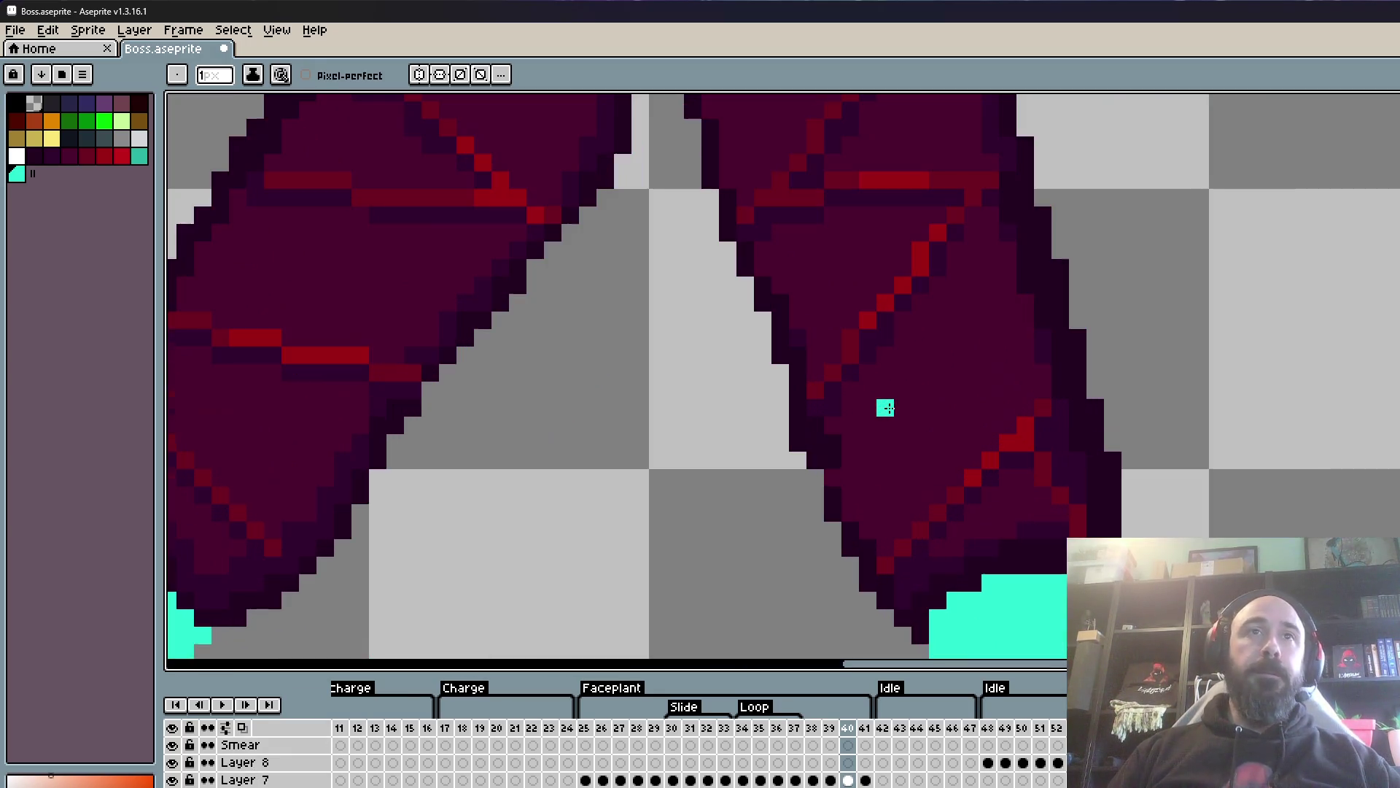
pyautogui.scroll(1, 885, 407)
pyautogui.press('i')
pyautogui.click(816, 475)
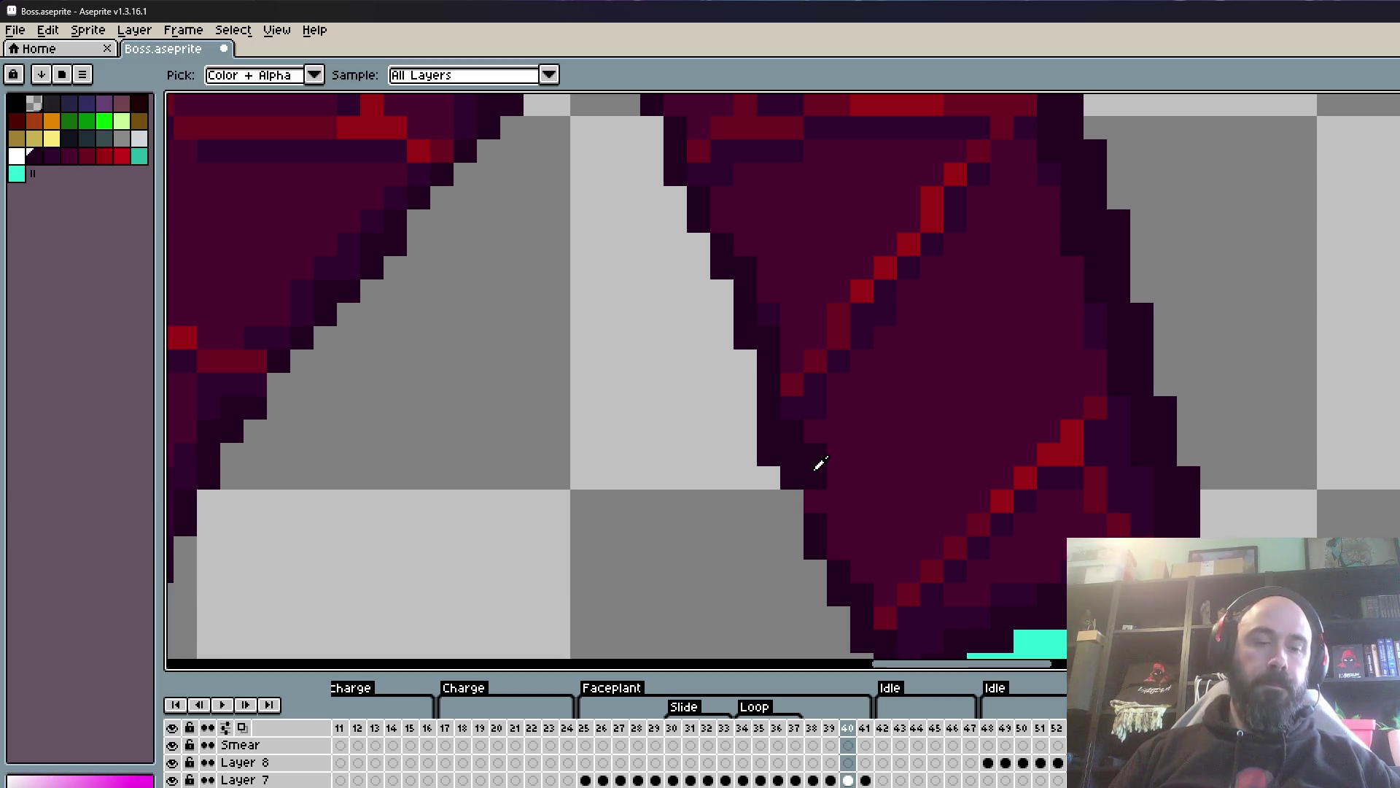
pyautogui.press('b')
pyautogui.click(794, 501)
pyautogui.scroll(-2, 806, 501)
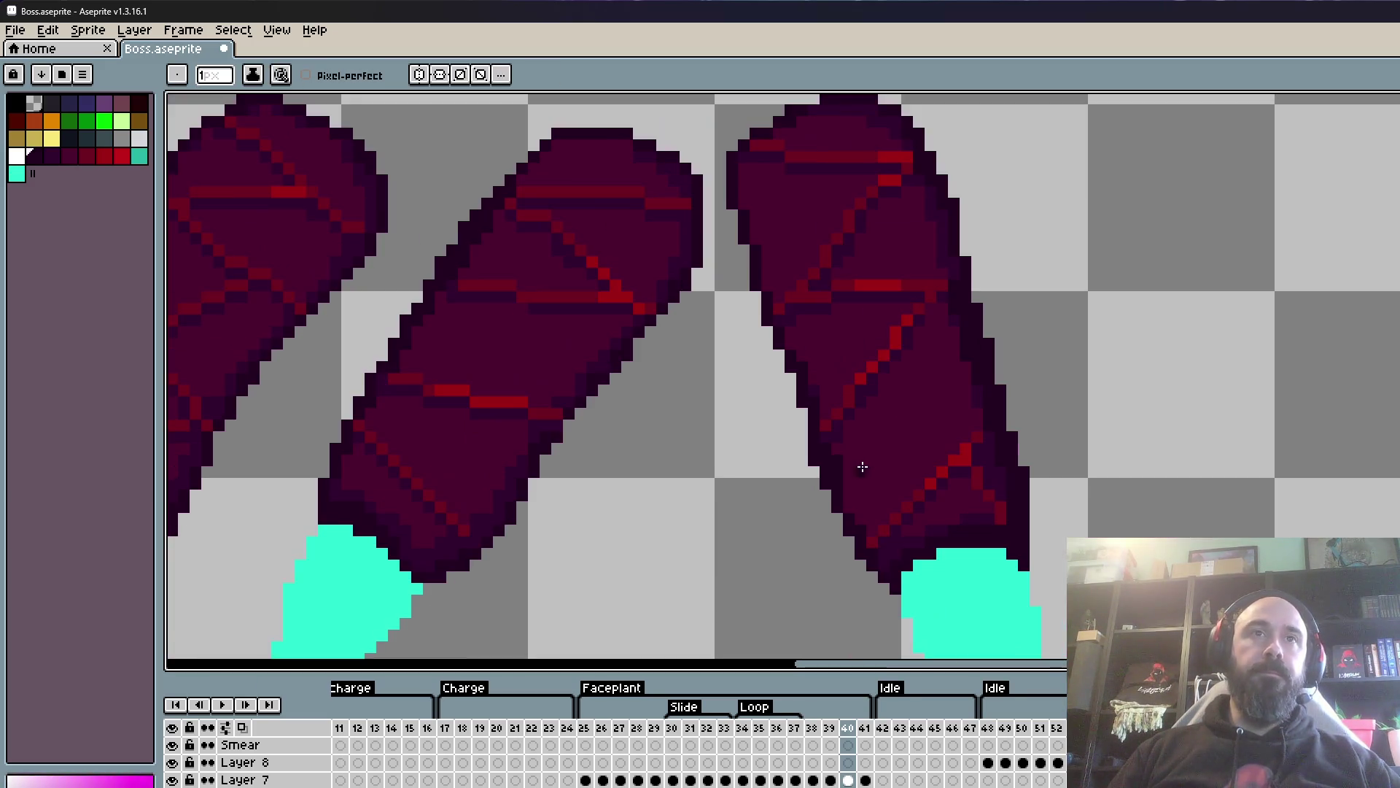
pyautogui.scroll(1, 859, 449)
# - Recolour three of the leg's outline pixels with the sampled dark body purple
pyautogui.press('i')
pyautogui.click(864, 441)
pyautogui.scroll(1, 867, 441)
pyautogui.press('b')
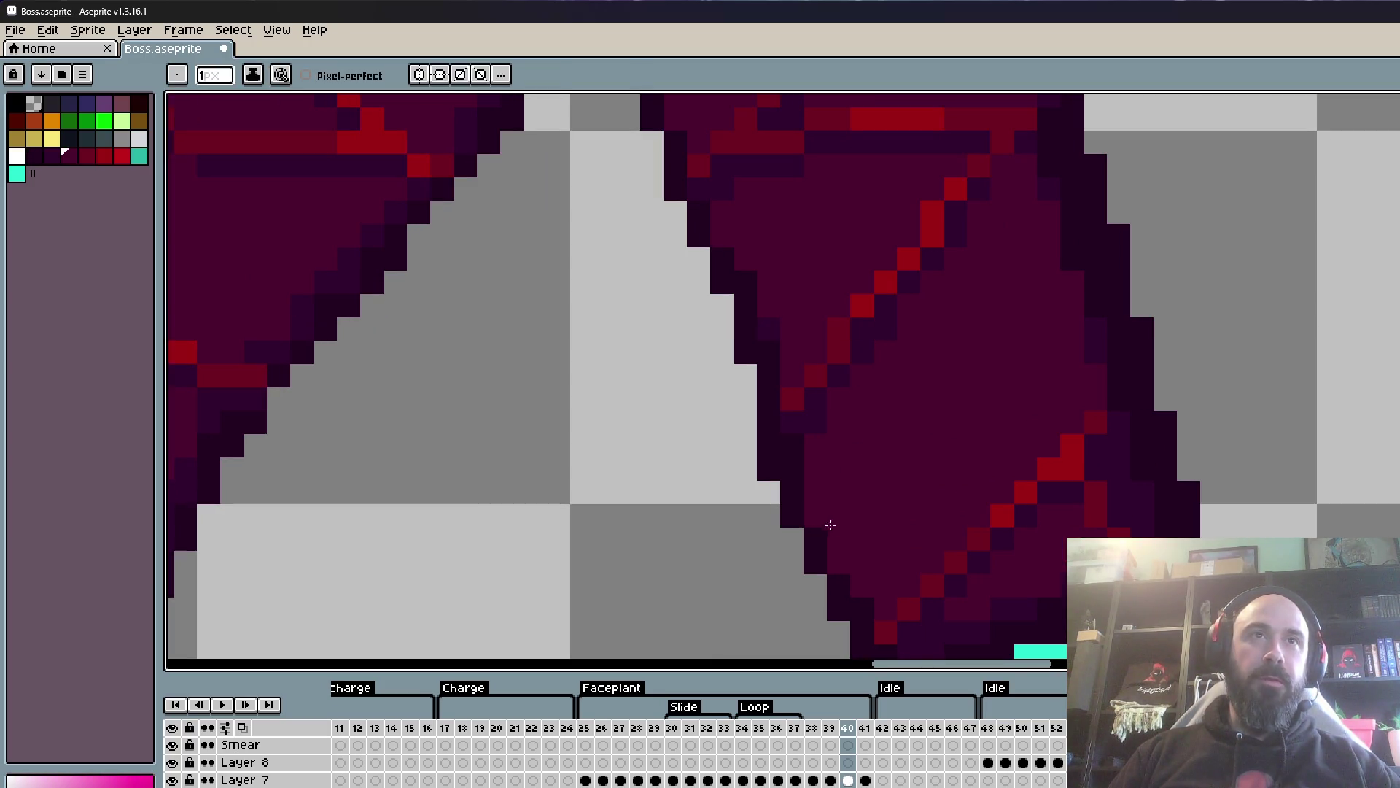
pyautogui.scroll(-1, 876, 547)
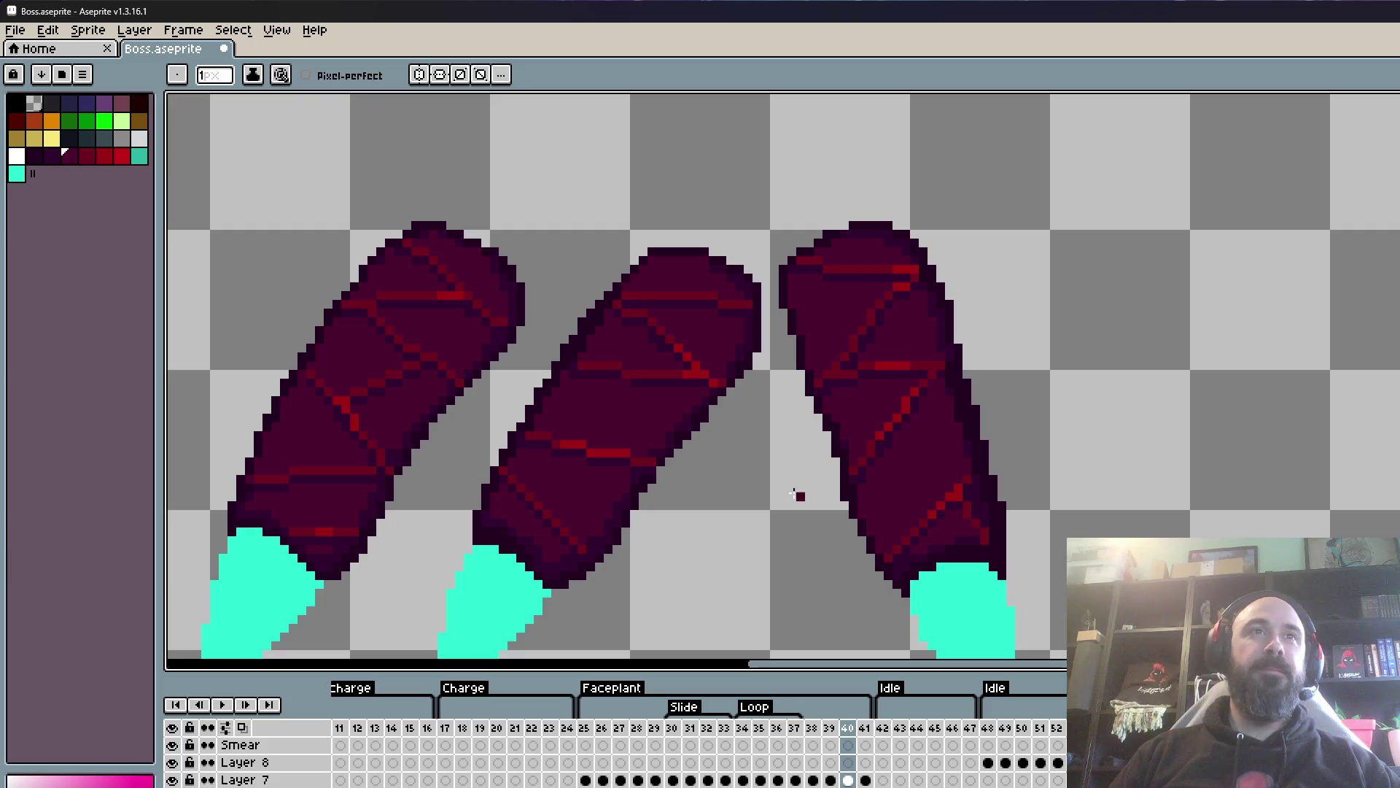
pyautogui.scroll(2, 564, 303)
pyautogui.scroll(1, 587, 338)
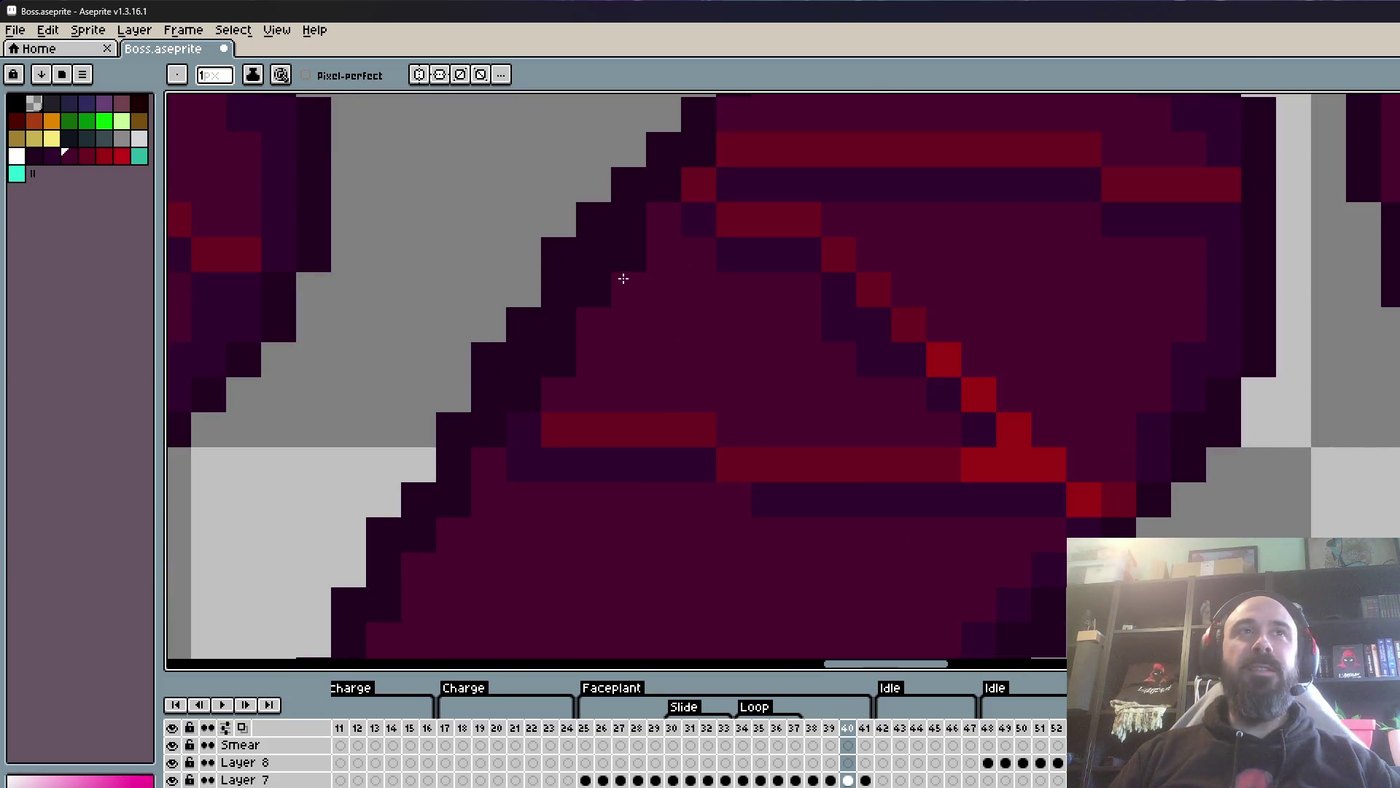
pyautogui.click(568, 350)
pyautogui.click(532, 387)
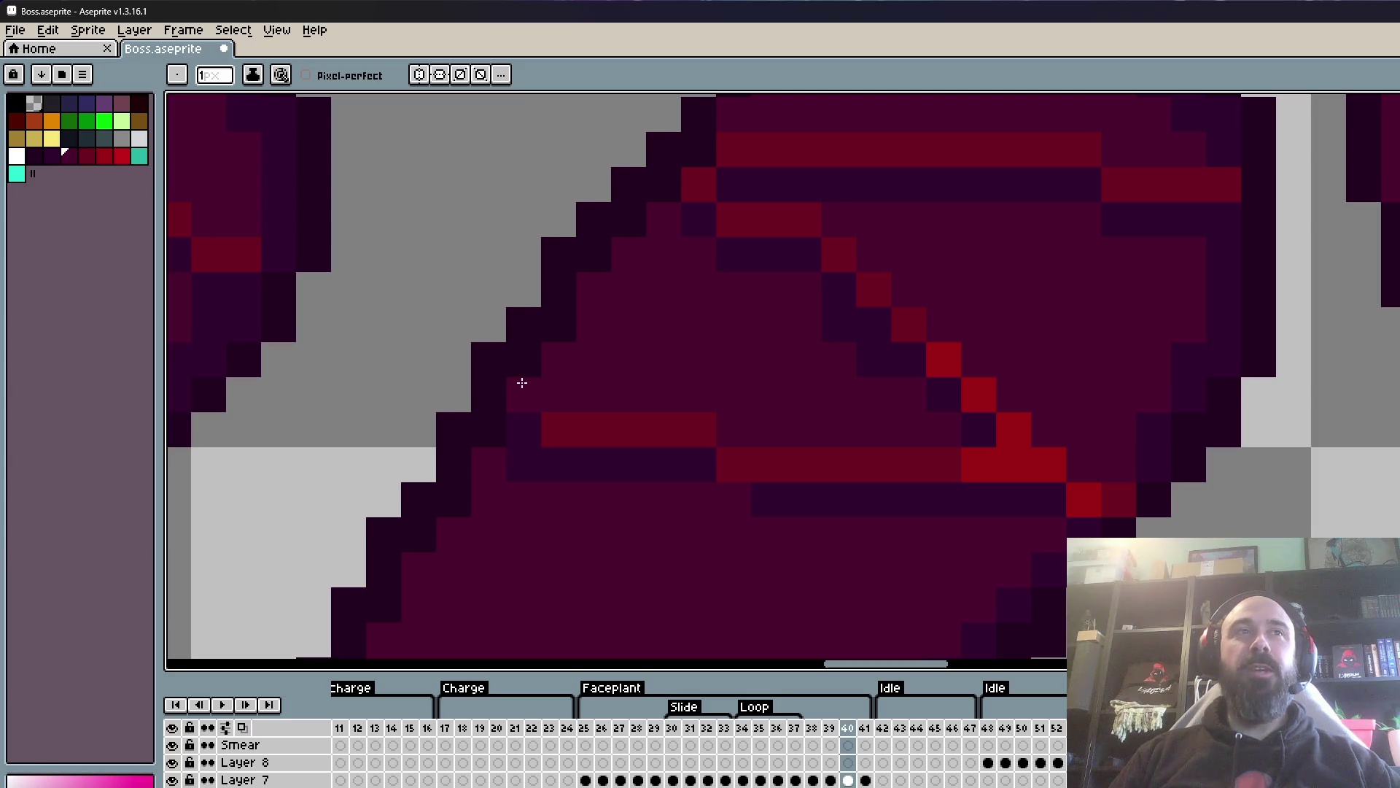
pyautogui.scroll(-2, 588, 315)
pyautogui.scroll(-1, 605, 288)
pyautogui.scroll(4, 598, 299)
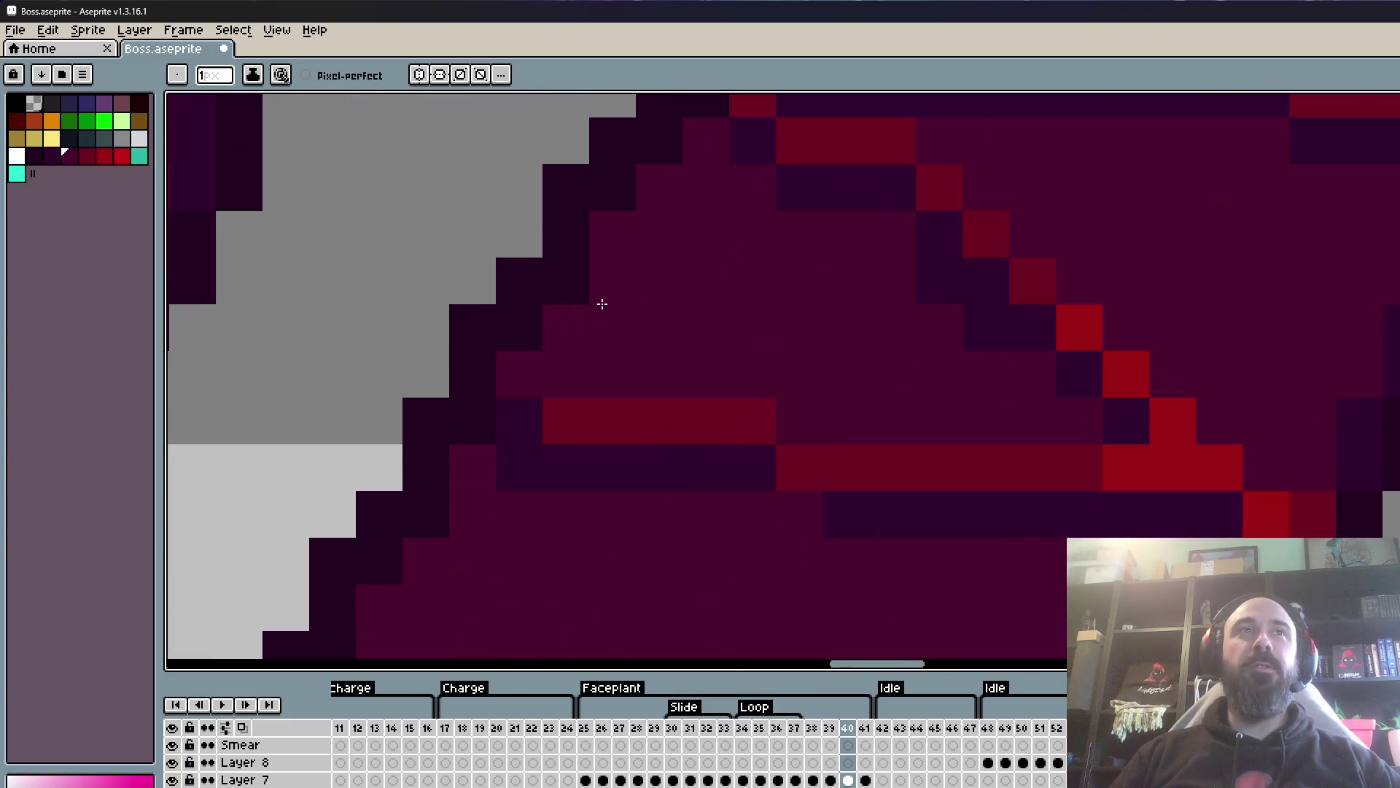
pyautogui.click(532, 338)
pyautogui.scroll(-3, 759, 275)
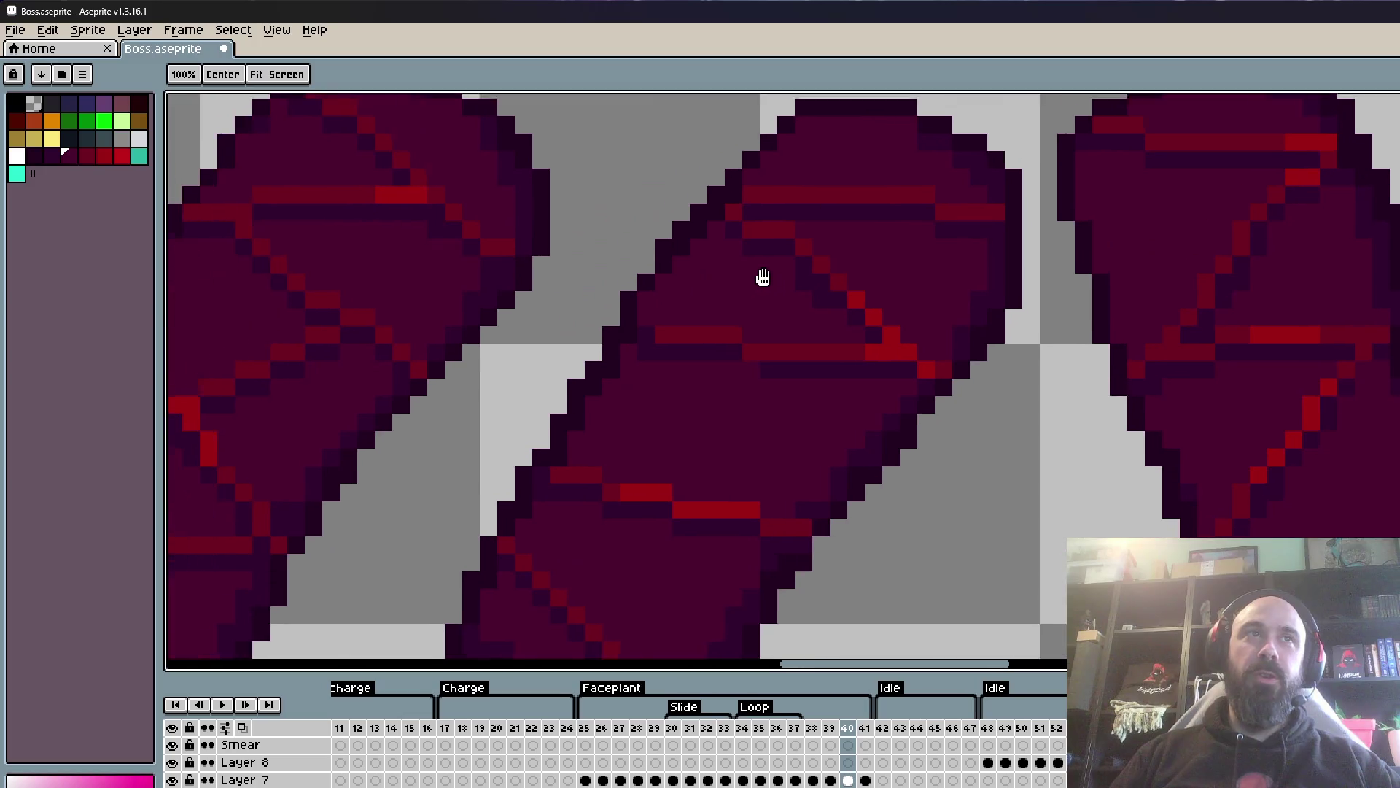
pyautogui.scroll(2, 641, 328)
# - Join the two red crack pixels into one bar and lighten a dark outline pixel
pyautogui.click(751, 329)
pyautogui.press('alt')
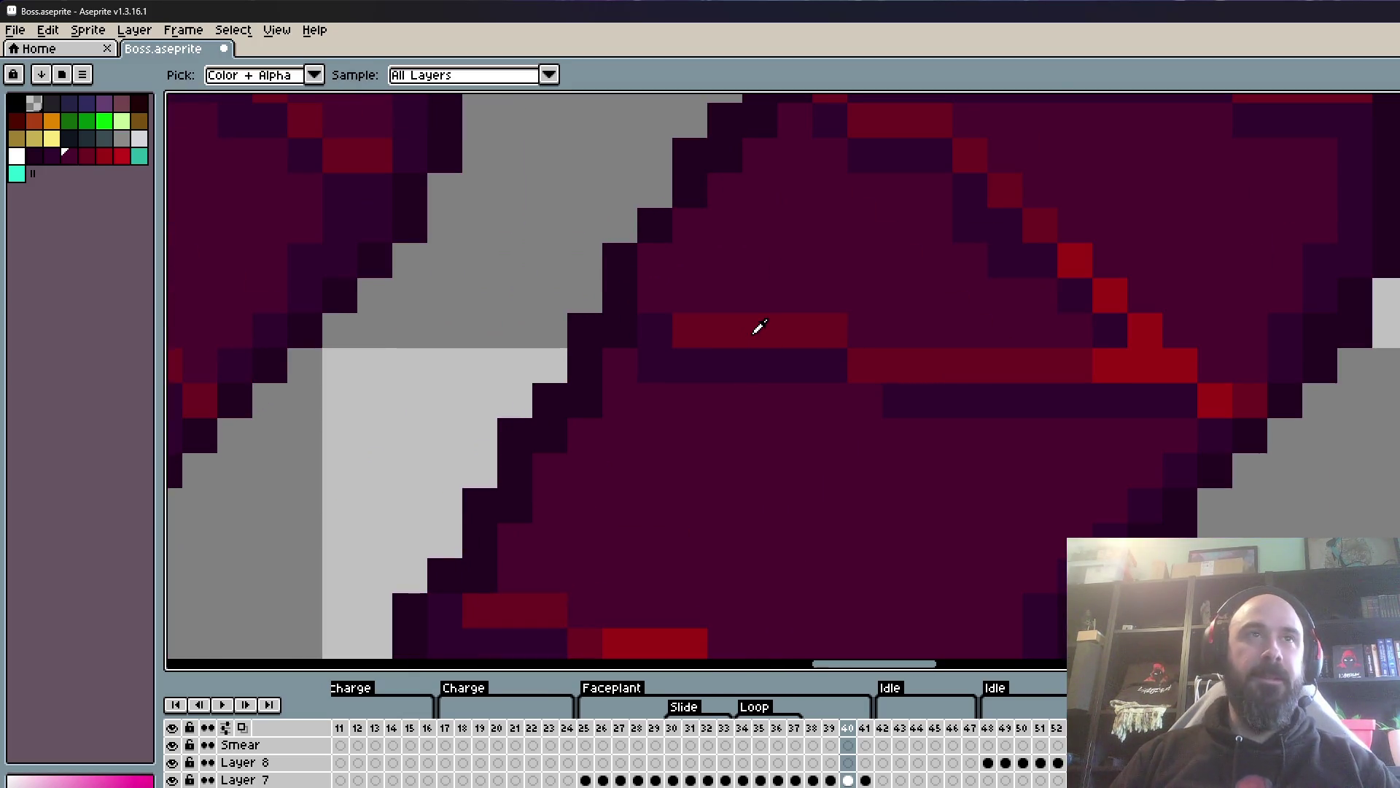
pyautogui.click(722, 316)
pyautogui.click(620, 329)
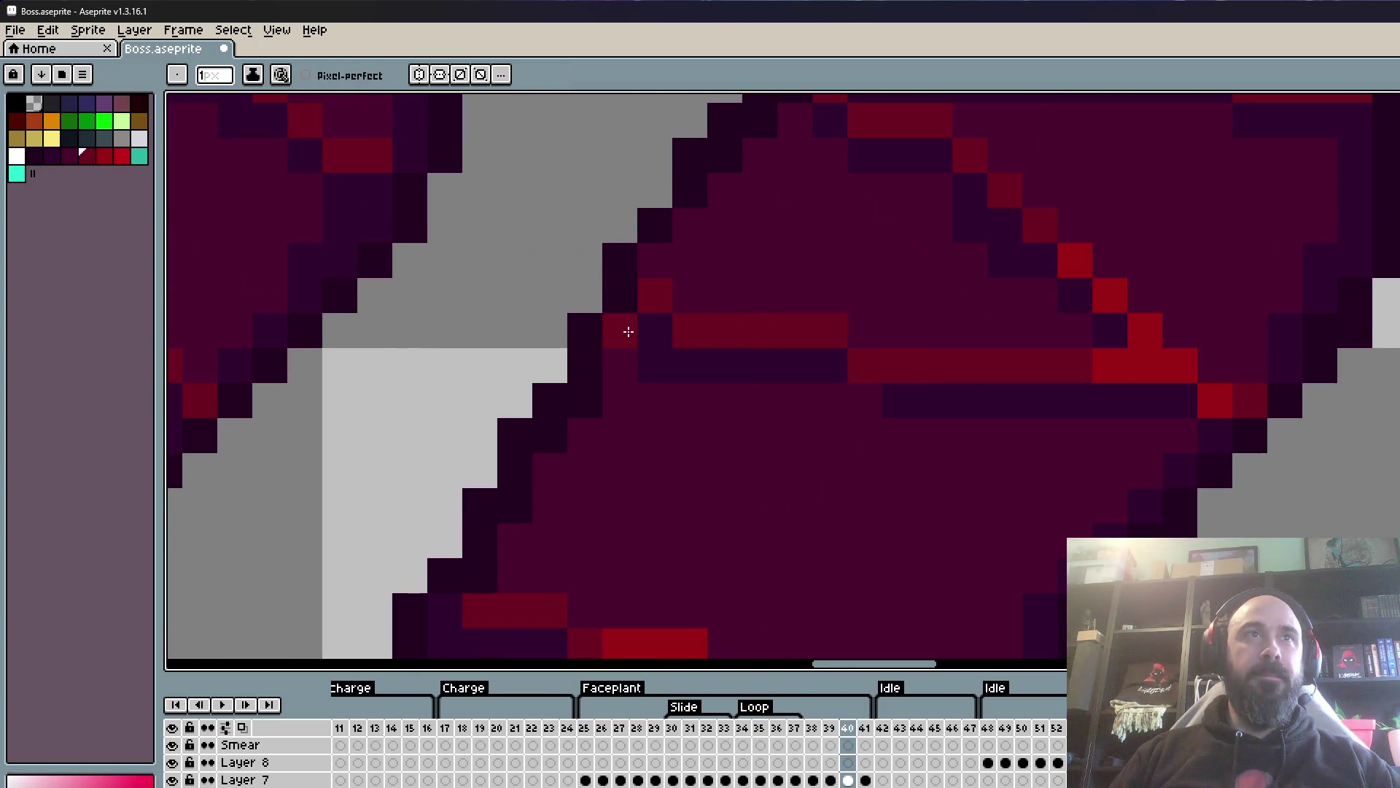
pyautogui.scroll(-3, 625, 325)
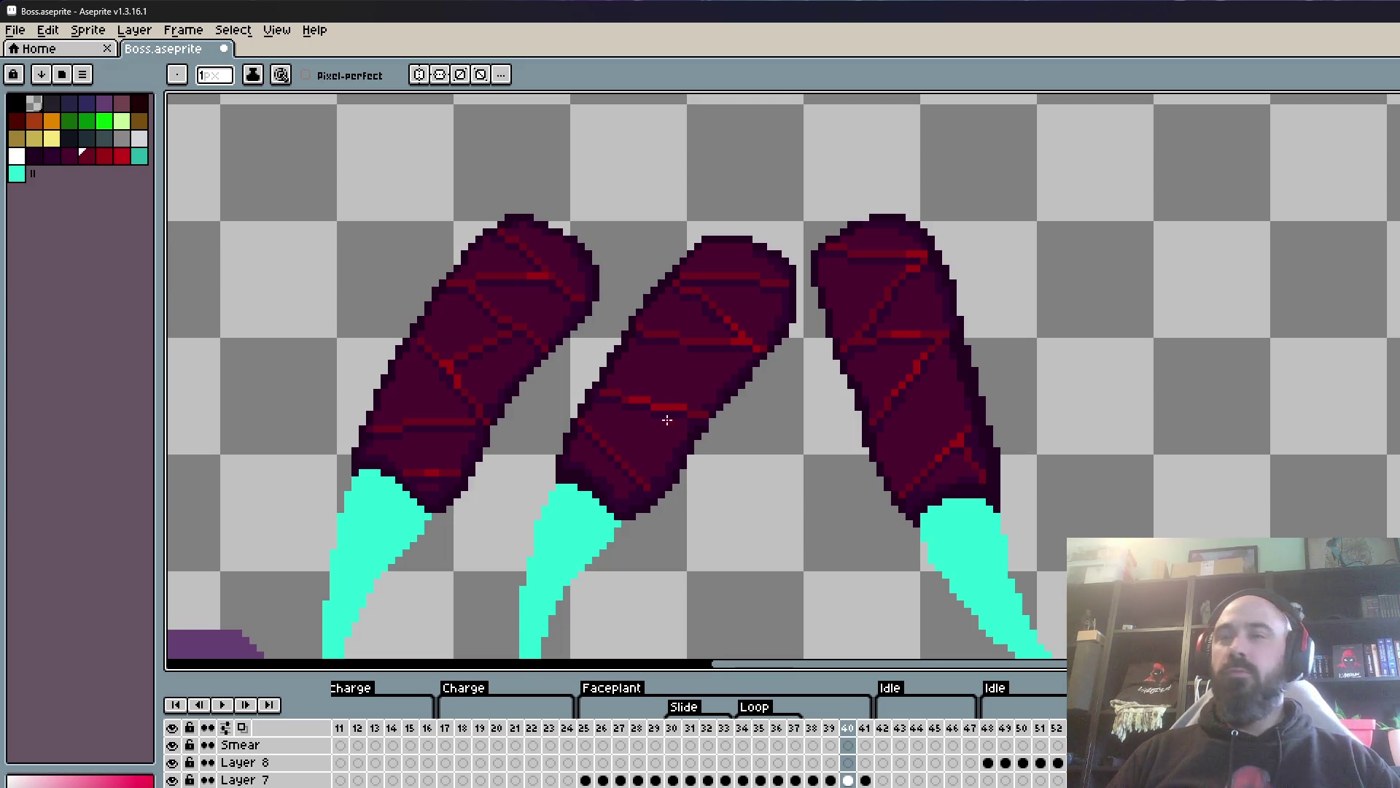
pyautogui.scroll(3, 665, 416)
pyautogui.scroll(-2, 660, 344)
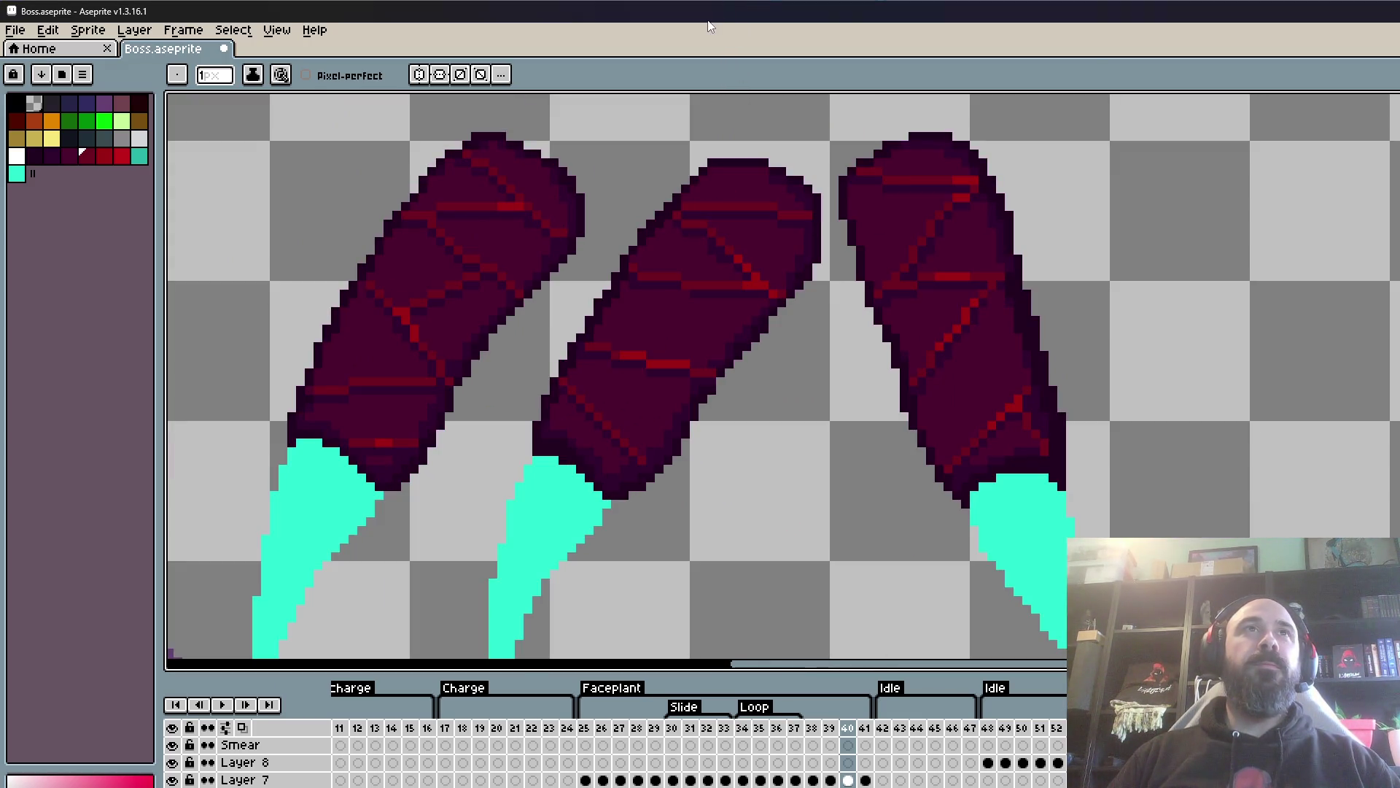
pyautogui.scroll(3, 634, 257)
pyautogui.scroll(2, 639, 278)
pyautogui.keyDown('alt'); pyautogui.click(640, 303); pyautogui.keyUp('alt')
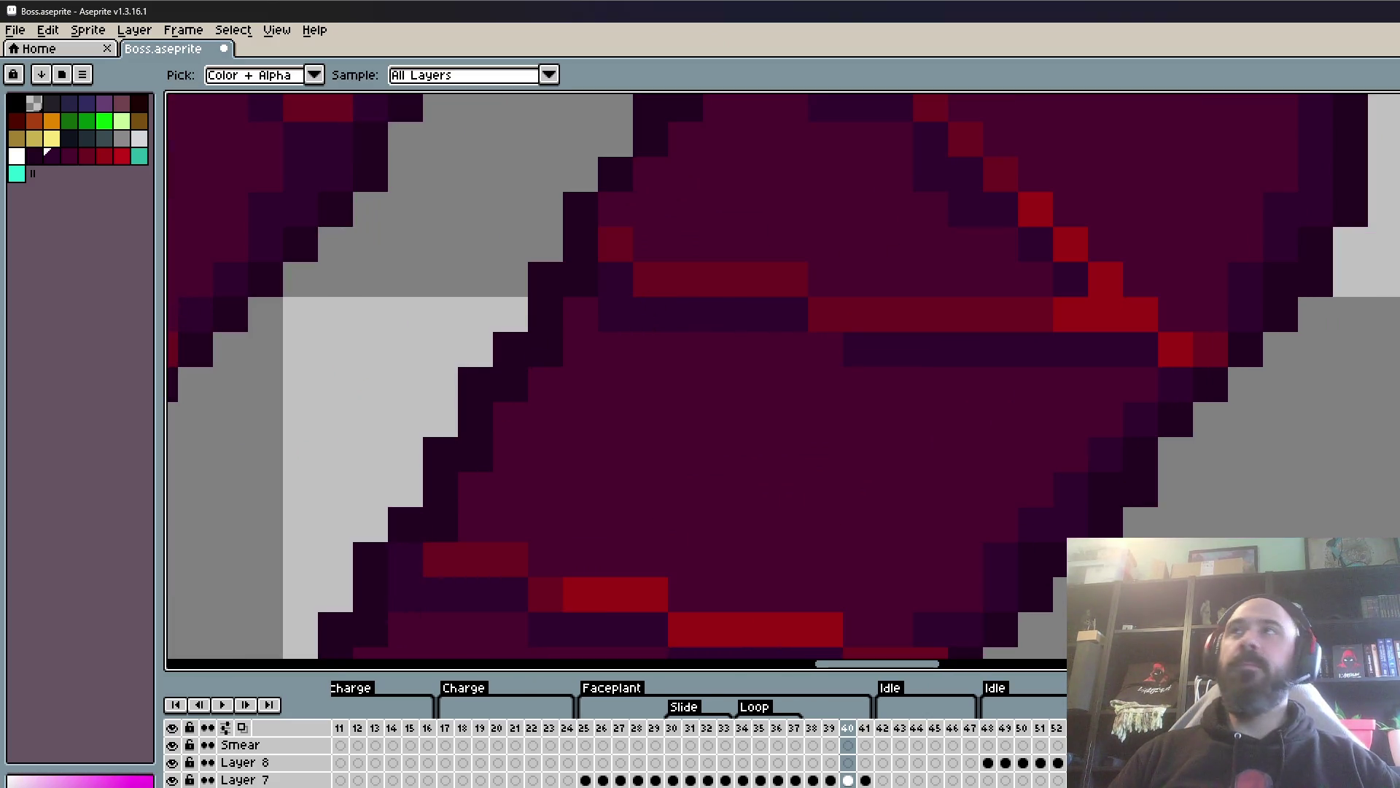
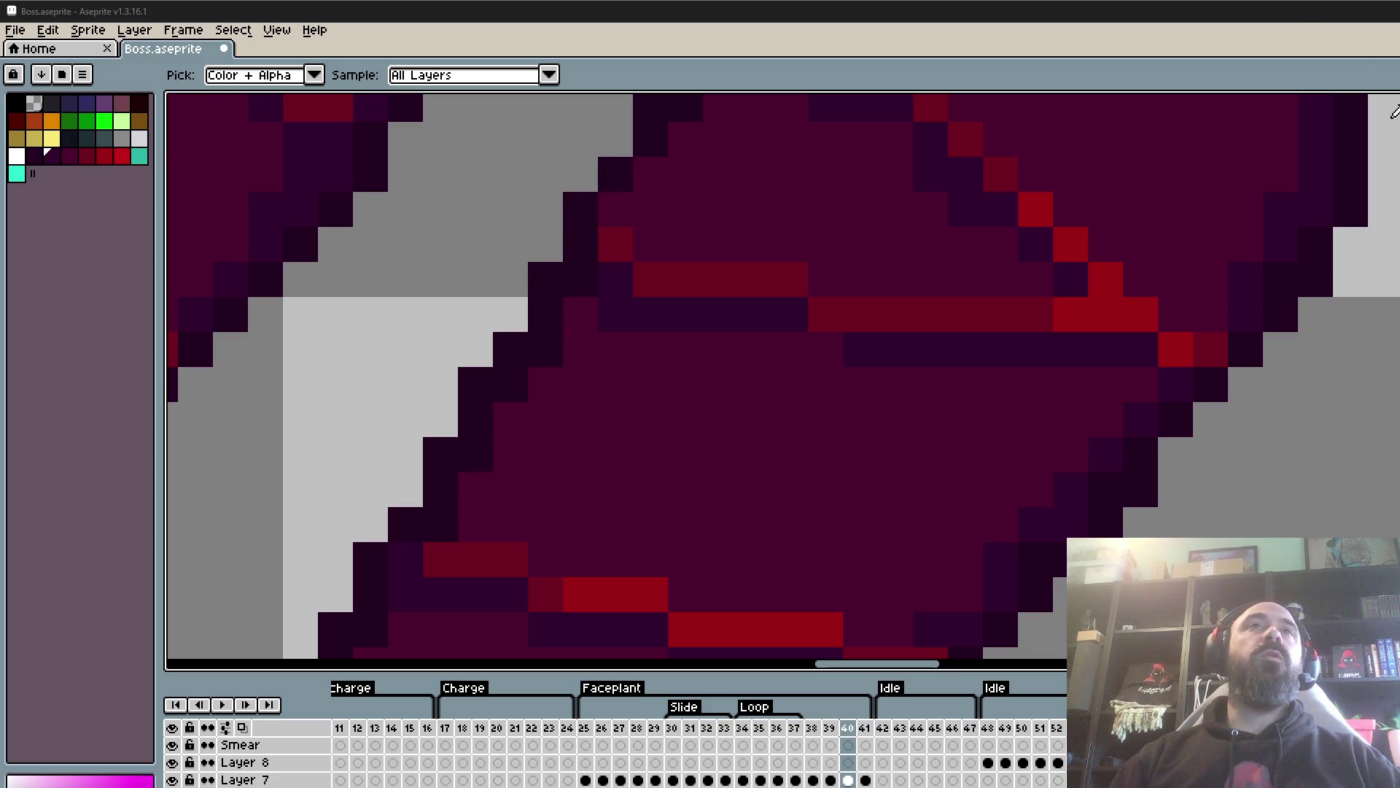
# - Sample the base maroon and pencil it over the two dark diagonal pixels on the claw plate
pyautogui.scroll(-1, 968, 131)
pyautogui.scroll(-1, 906, 172)
pyautogui.scroll(1, 902, 425)
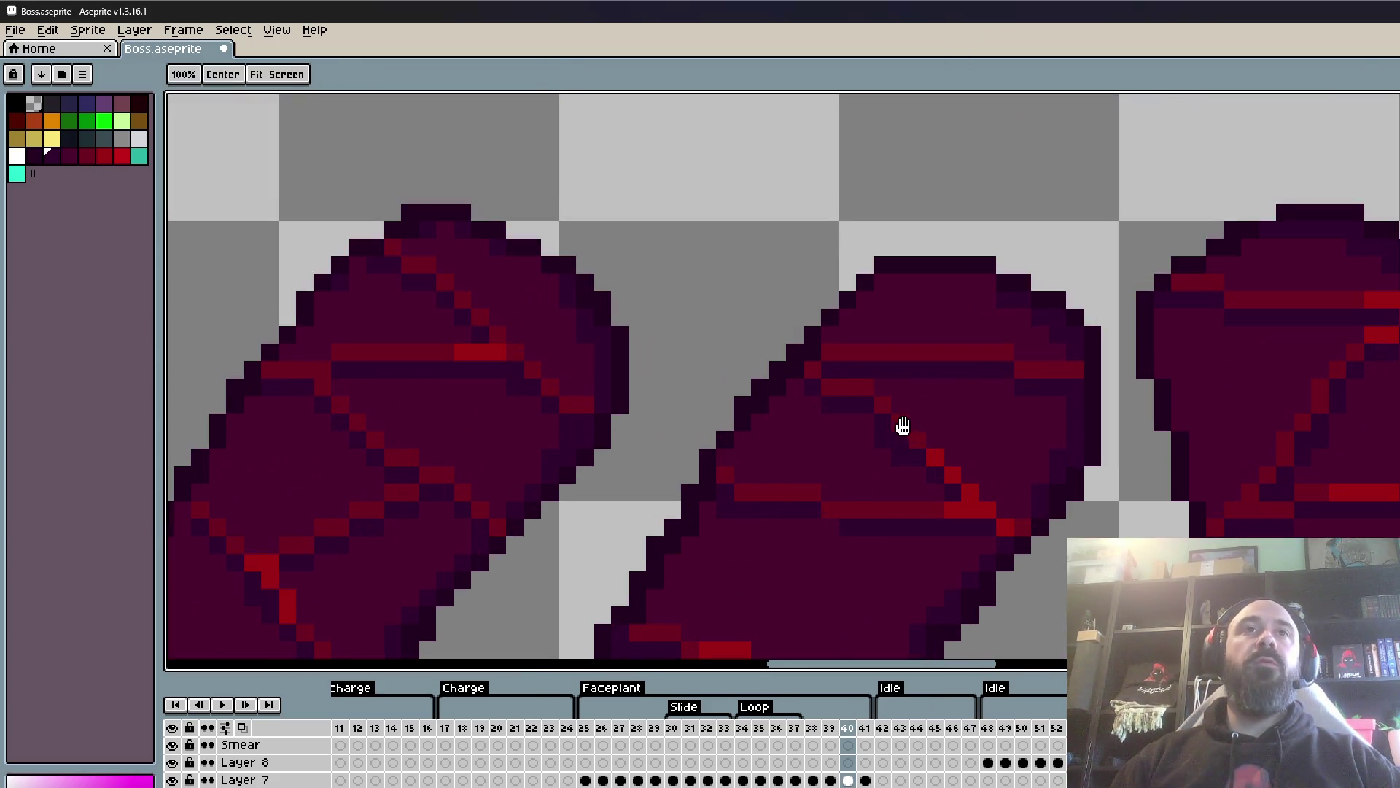
pyautogui.scroll(1, 900, 431)
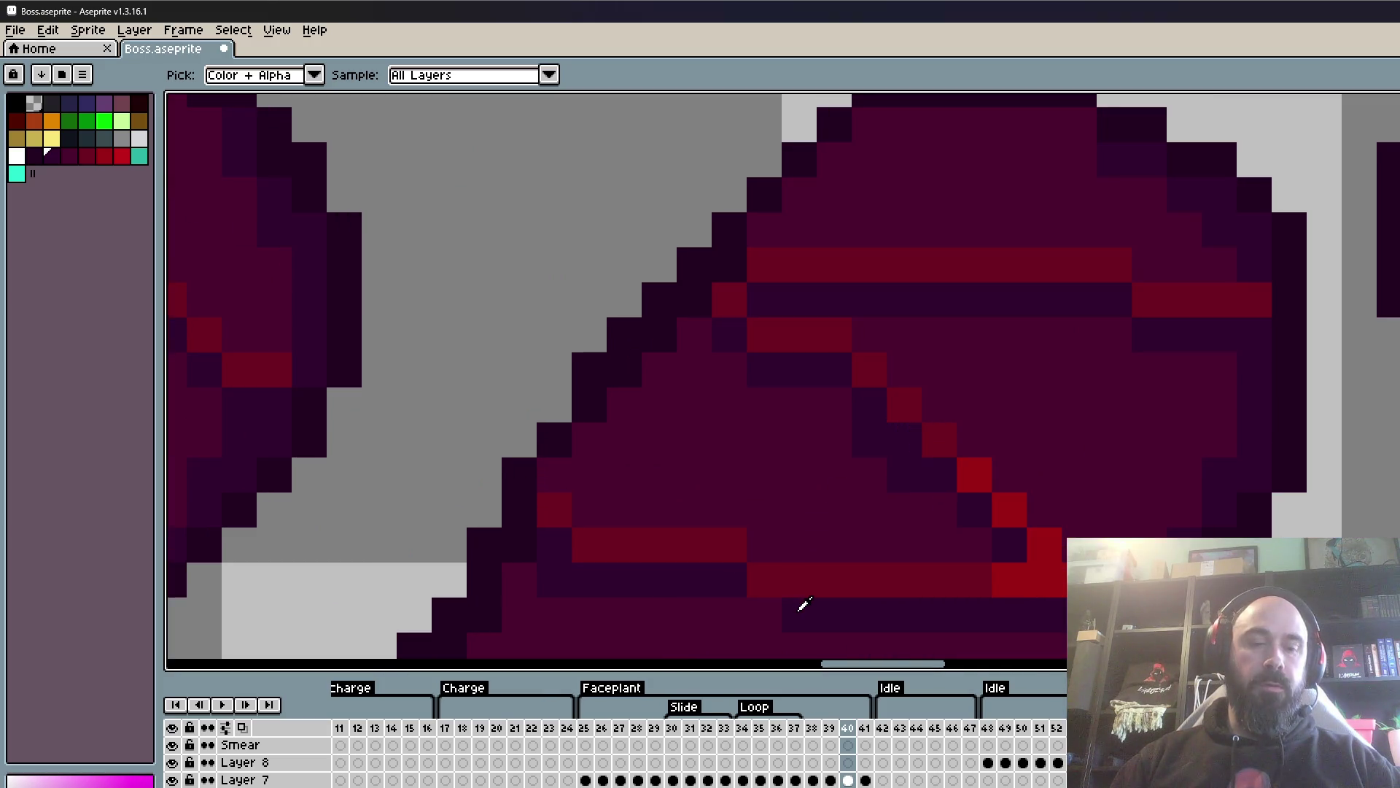
pyautogui.press('b')
pyautogui.keyDown('alt'); pyautogui.click(839, 481); pyautogui.keyUp('alt')
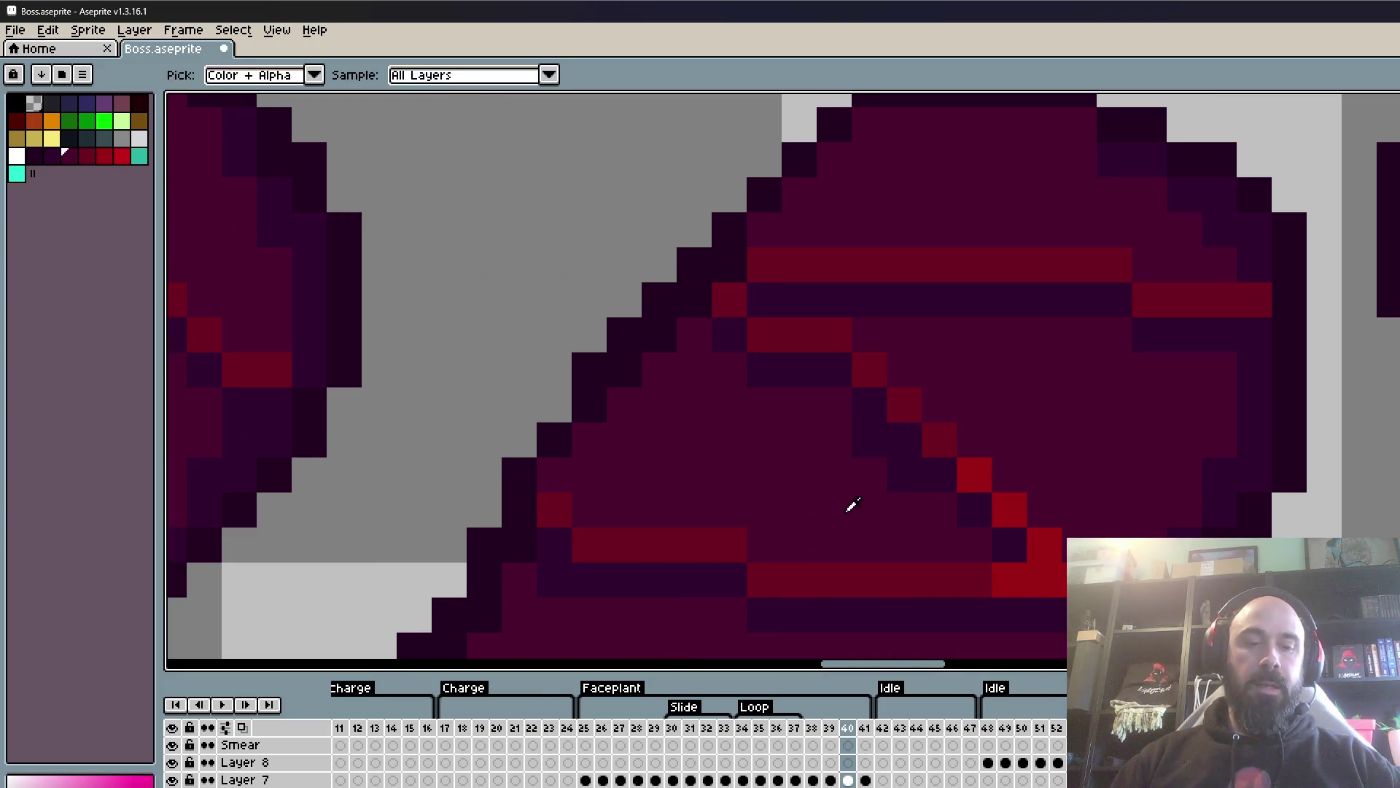
pyautogui.moveTo(869, 443); pyautogui.dragTo(897, 479)
pyautogui.scroll(-5, 897, 479)
pyautogui.scroll(1, 885, 469)
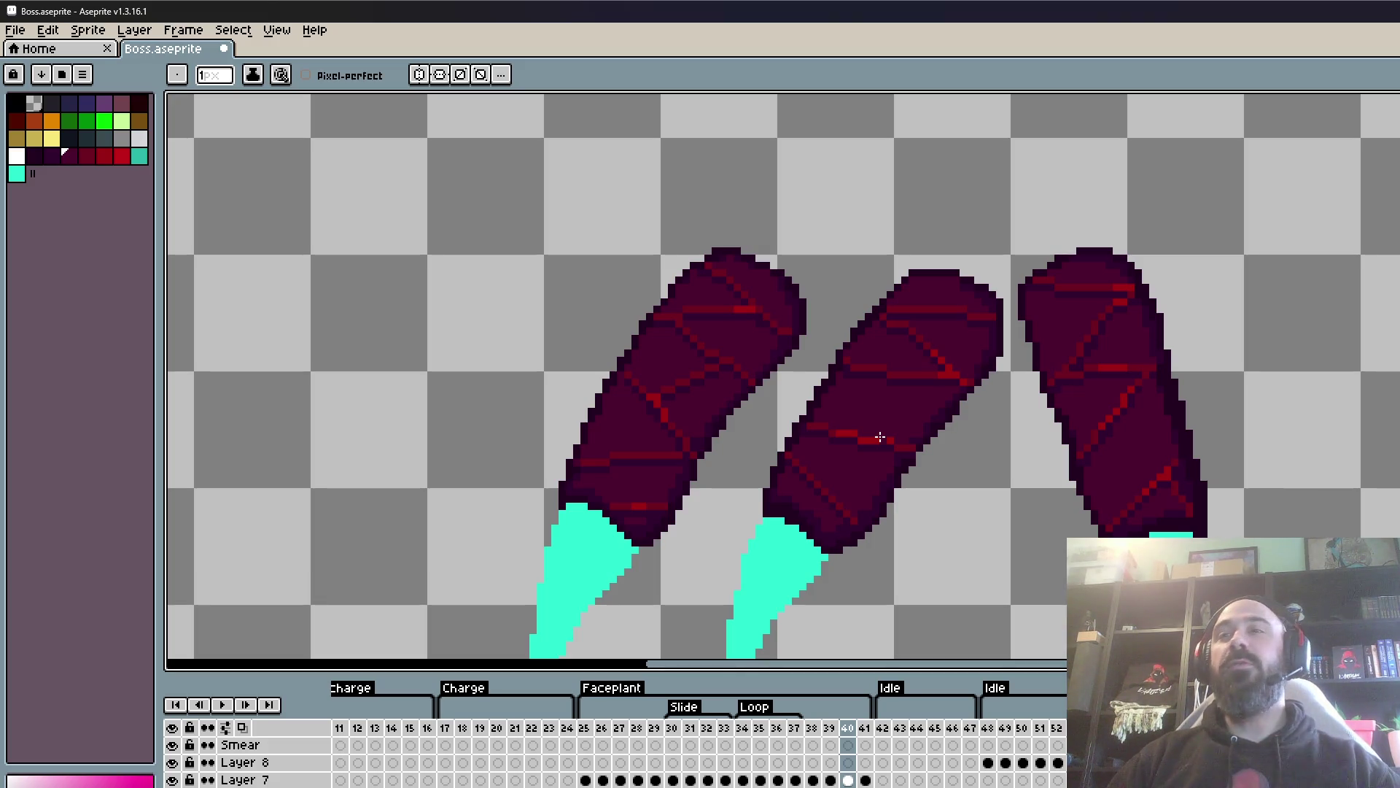
pyautogui.scroll(2, 976, 335)
pyautogui.scroll(-3, 977, 334)
pyautogui.scroll(5, 982, 322)
pyautogui.scroll(-2, 1005, 382)
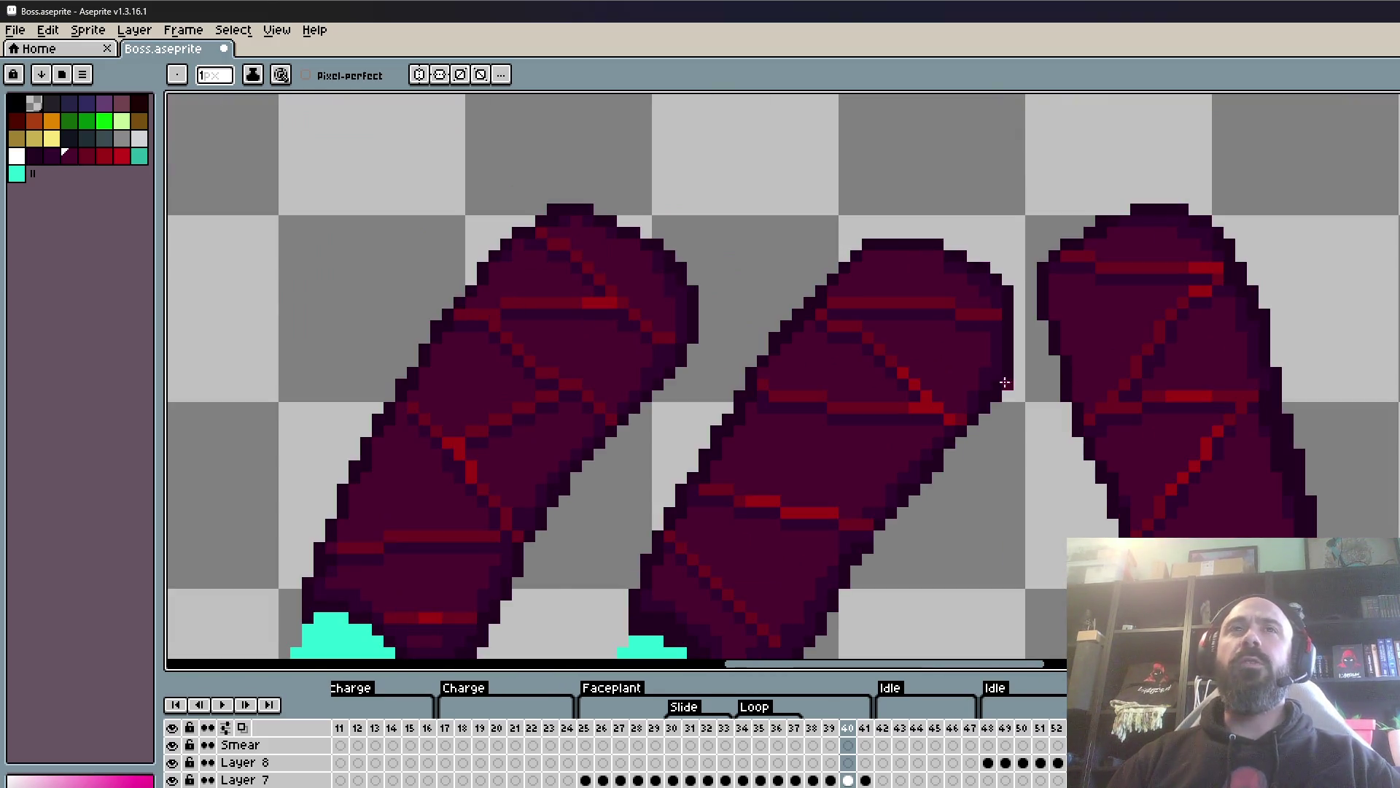
pyautogui.scroll(-2, 1005, 383)
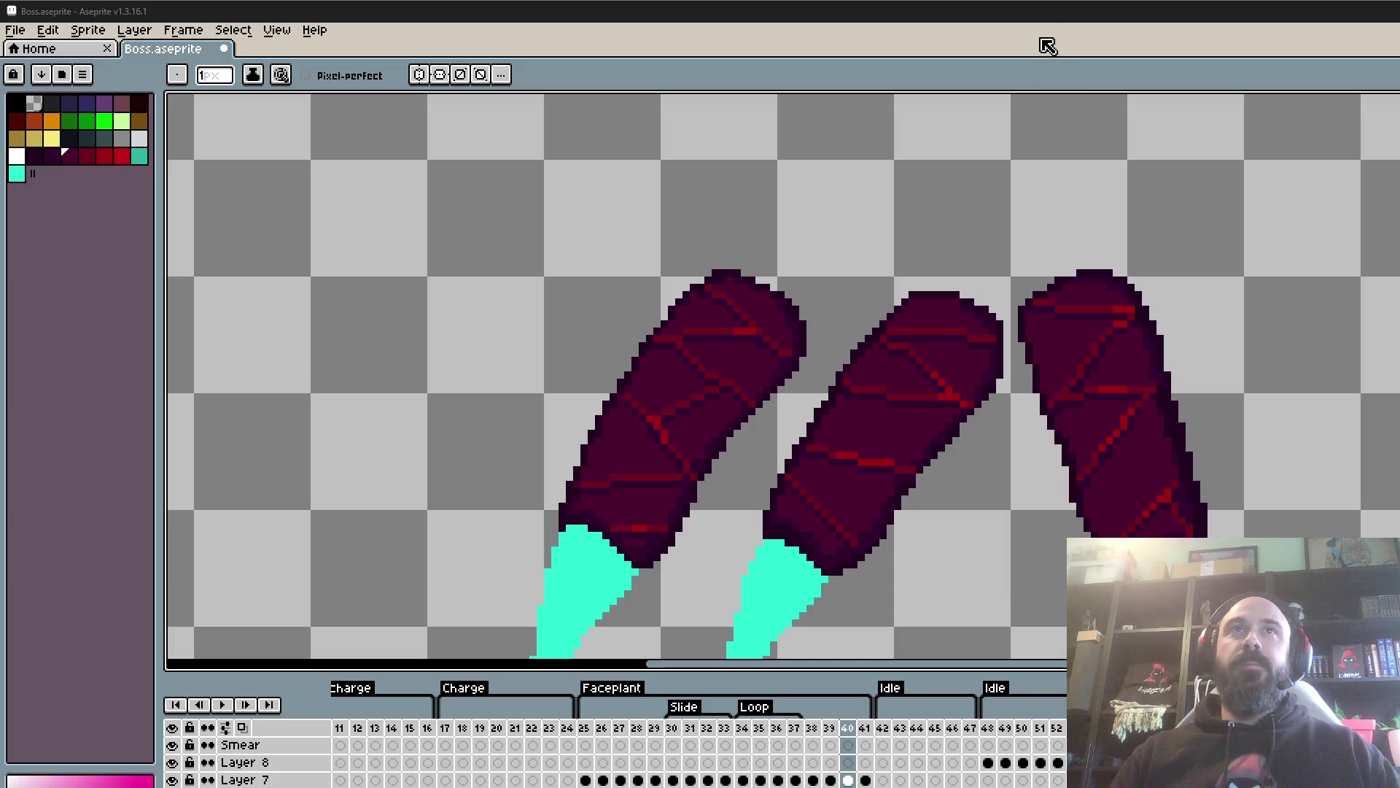
# - Paint the red pixel on the right claw's outline with the dark outline colour, then step back a frame
pyautogui.scroll(1, 975, 312)
pyautogui.scroll(2, 975, 312)
pyautogui.scroll(1, 975, 312)
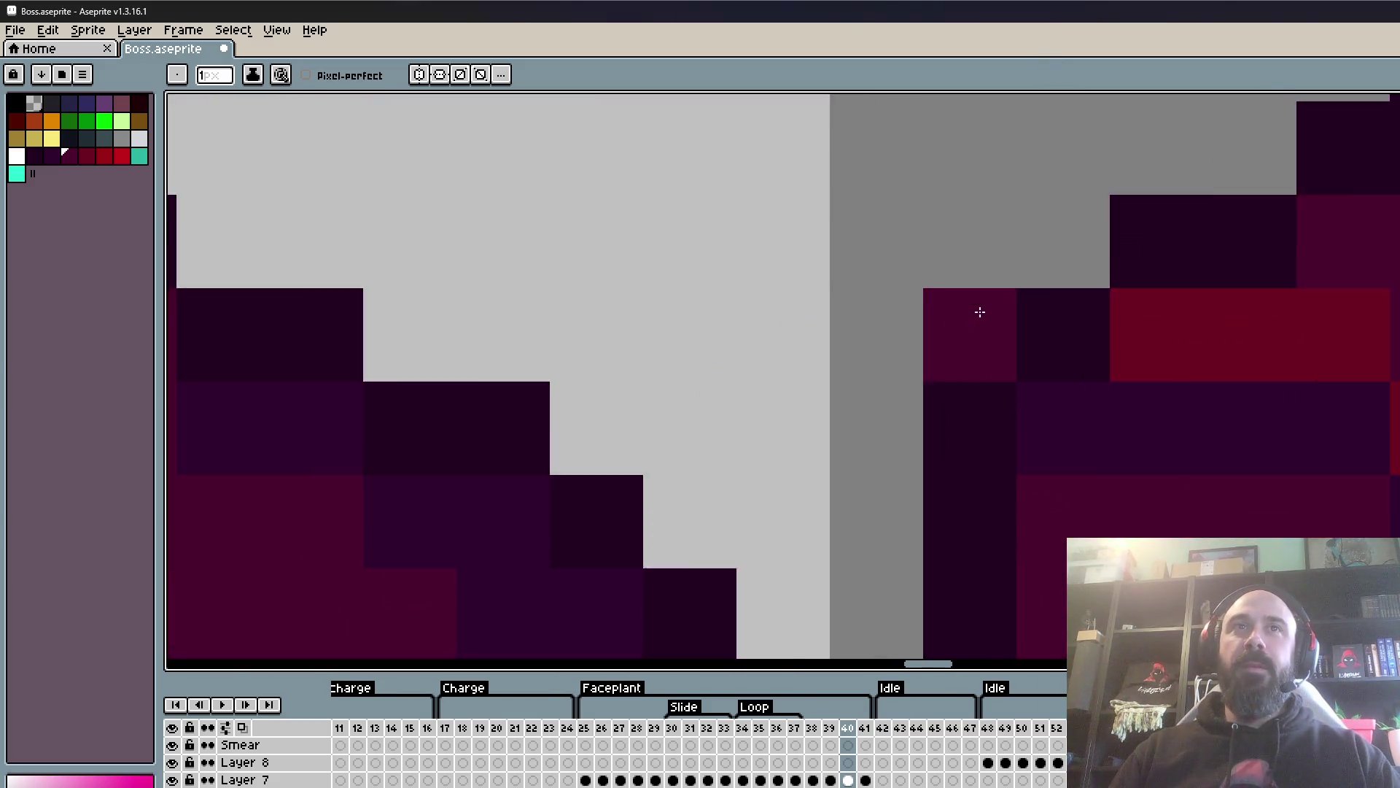
pyautogui.scroll(-3, 970, 317)
pyautogui.scroll(3, 969, 316)
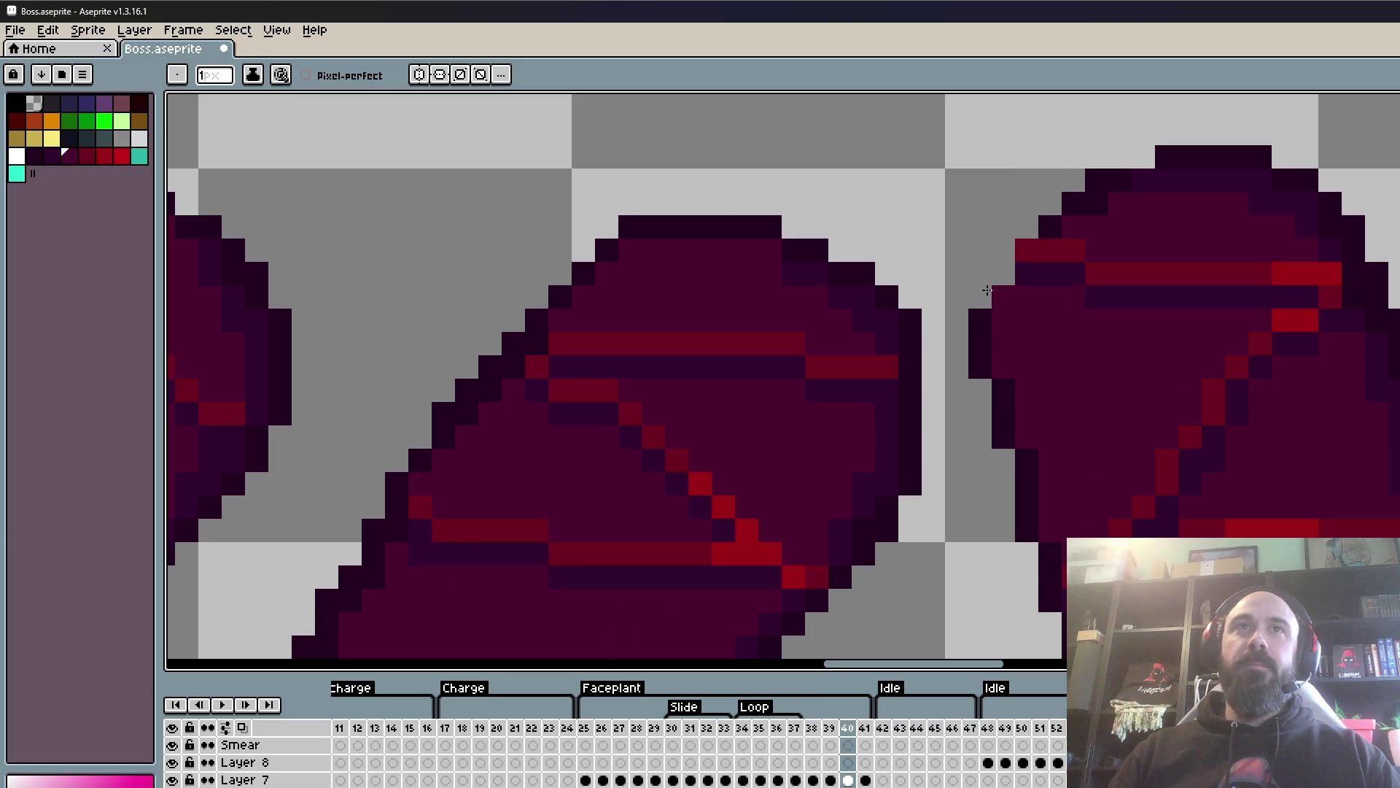
pyautogui.scroll(-1, 966, 394)
pyautogui.keyDown('alt'); pyautogui.click(996, 407); pyautogui.keyUp('alt')
pyautogui.click(1013, 290)
pyautogui.scroll(-4, 995, 387)
pyautogui.scroll(-1, 1028, 297)
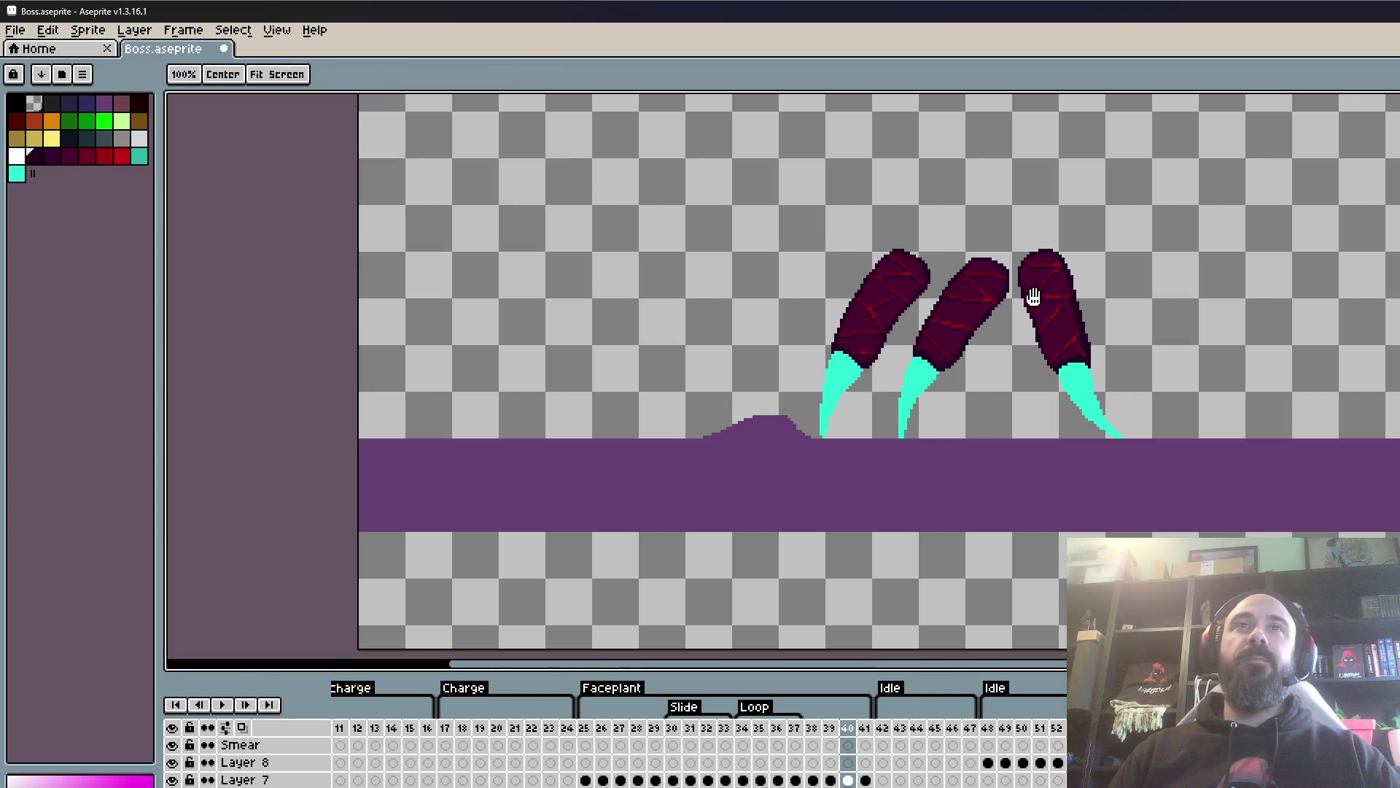
pyautogui.scroll(2, 1028, 297)
pyautogui.press(',')
# - Flip back and forth between frames 38, 39 and 40 to compare claw poses
pyautogui.press('.')
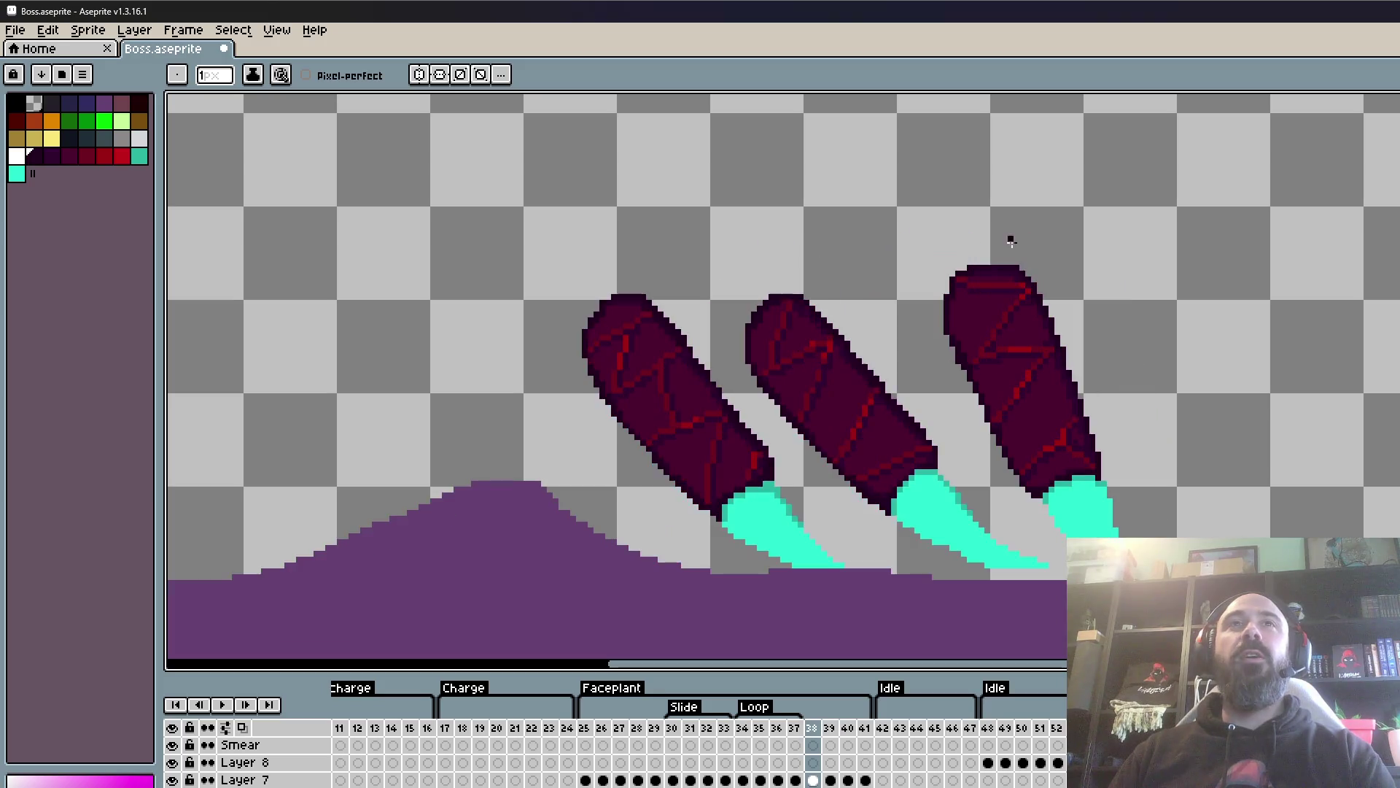
pyautogui.press(',')
pyautogui.press('.')
pyautogui.press(',')
pyautogui.scroll(5, 1009, 234)
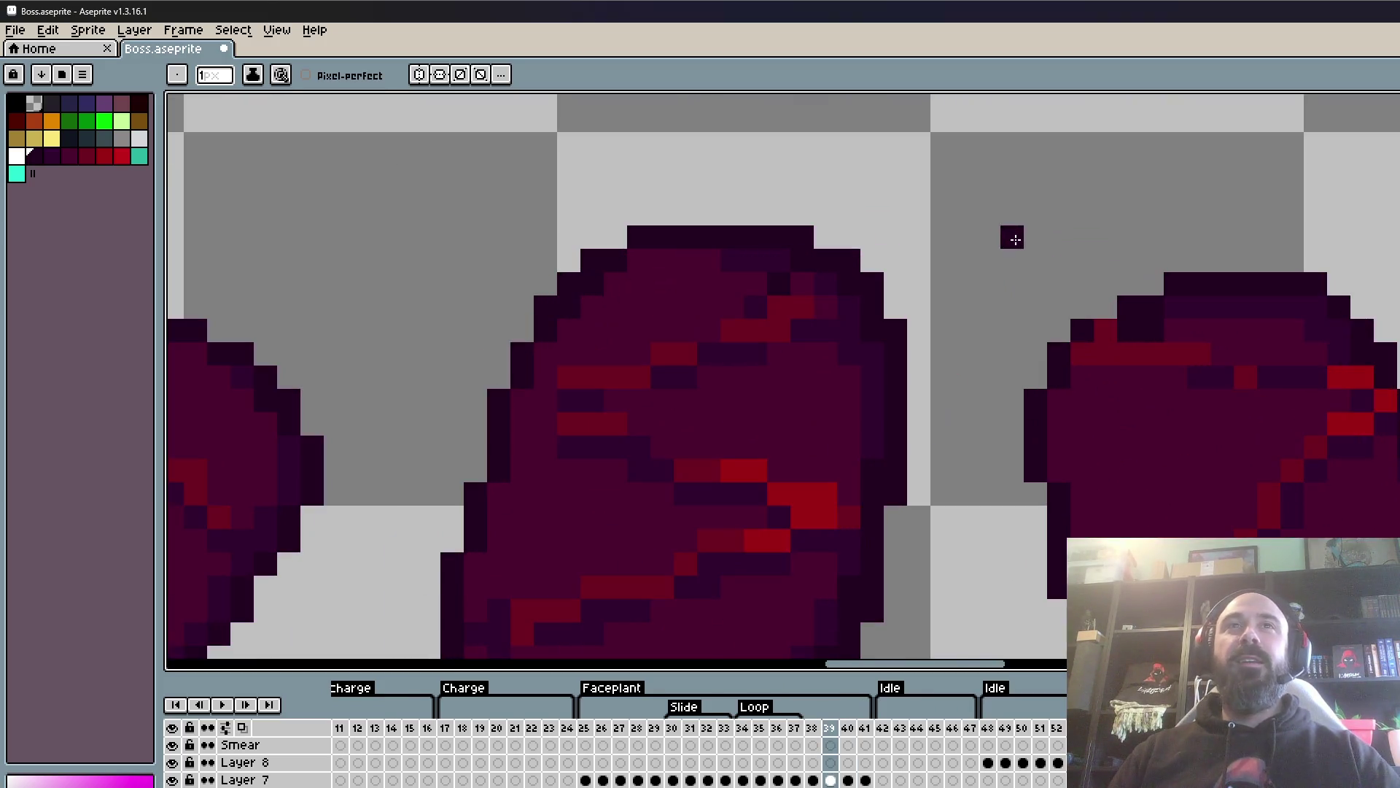
pyautogui.scroll(-3, 1086, 350)
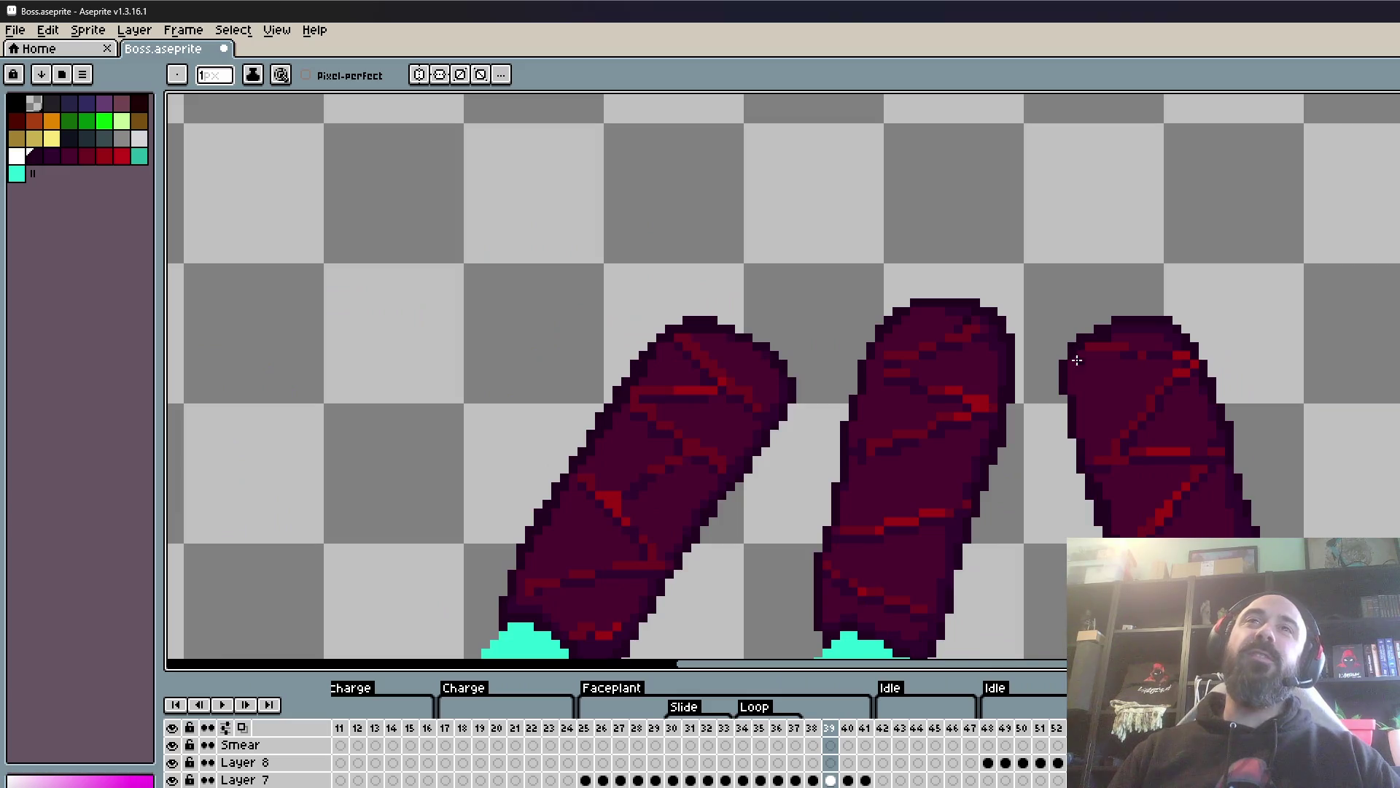
pyautogui.scroll(2, 1080, 361)
pyautogui.scroll(-2, 1080, 366)
# - Keep comparing frames 38 and 39, finishing on frame 39
pyautogui.press('.')
pyautogui.press(',')
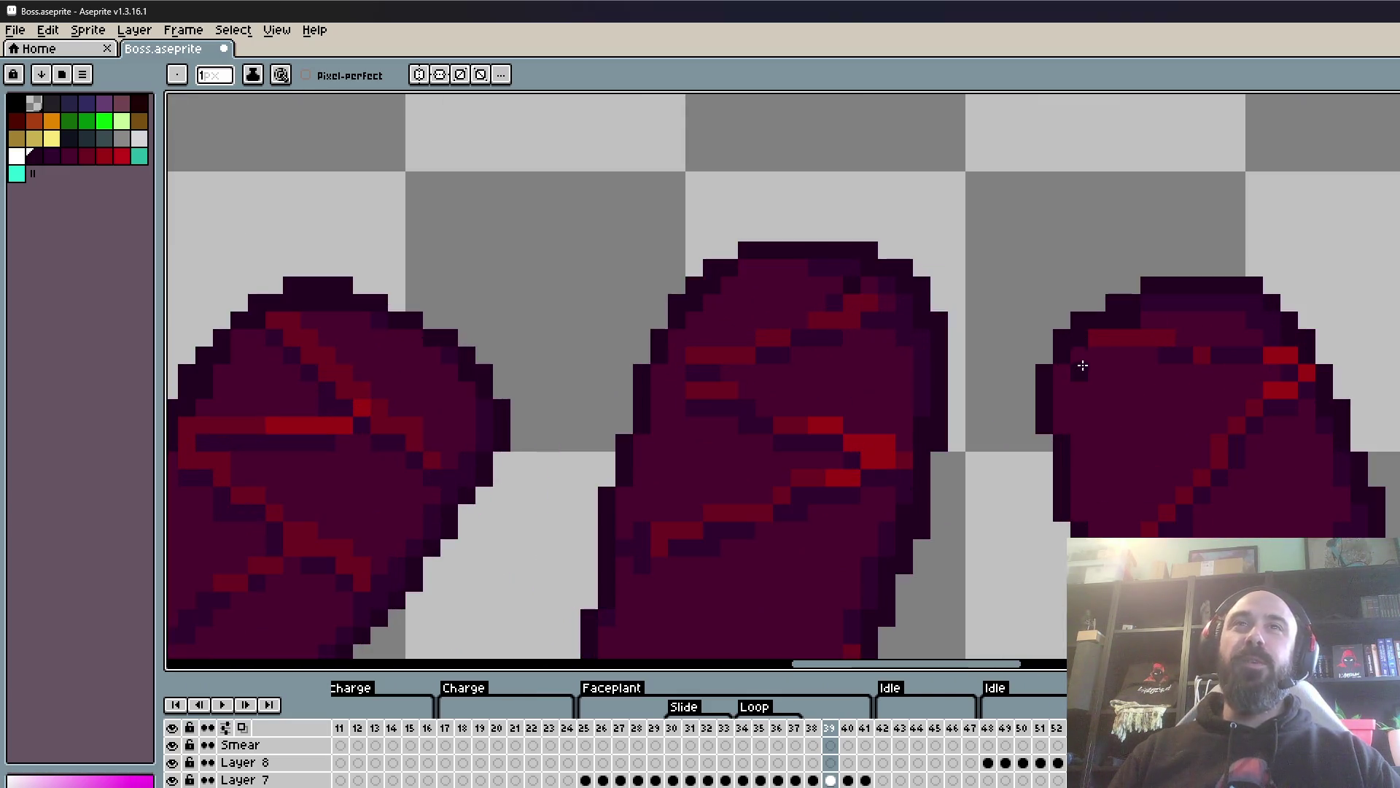
pyautogui.press('.')
pyautogui.scroll(-1, 1116, 297)
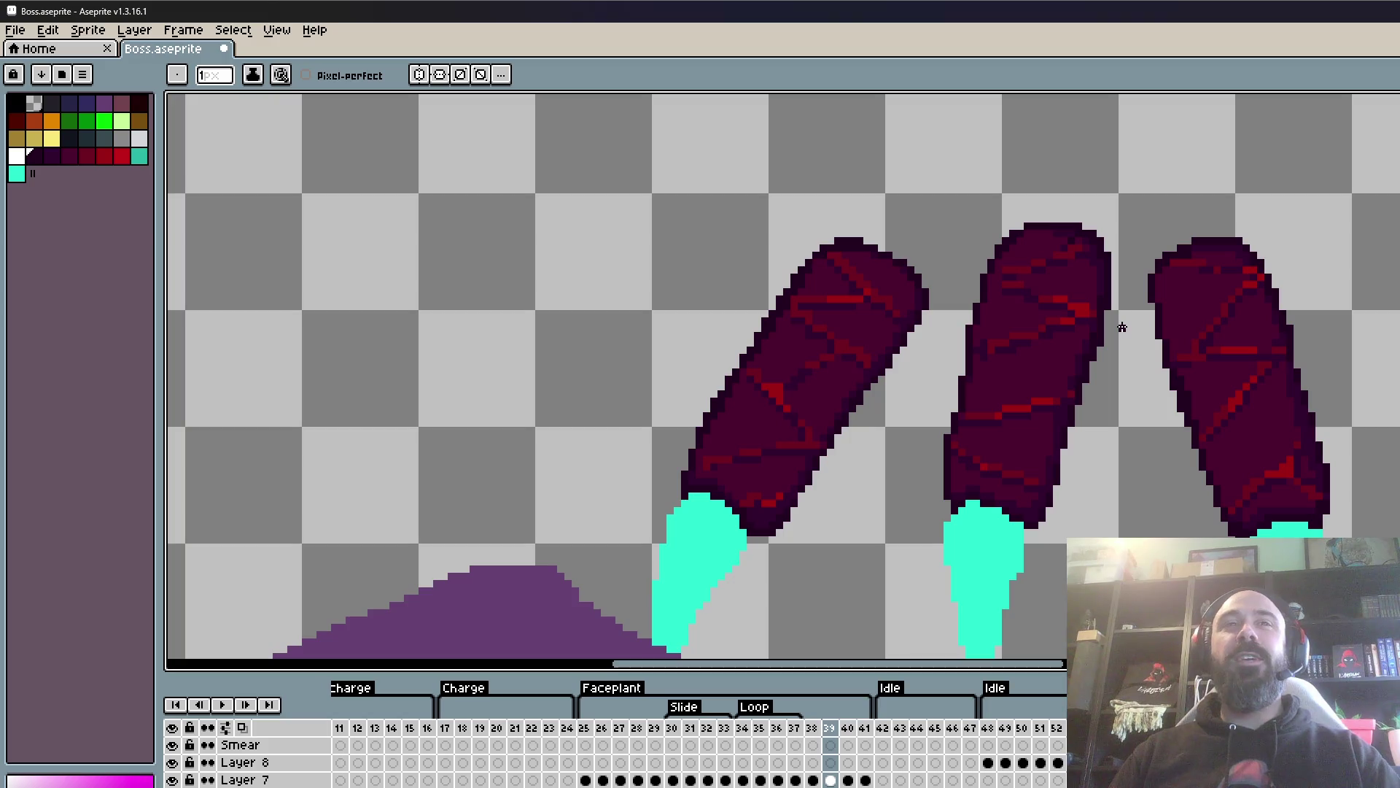
pyautogui.press(',')
pyautogui.press(',')
pyautogui.press('.')
pyautogui.press('.')
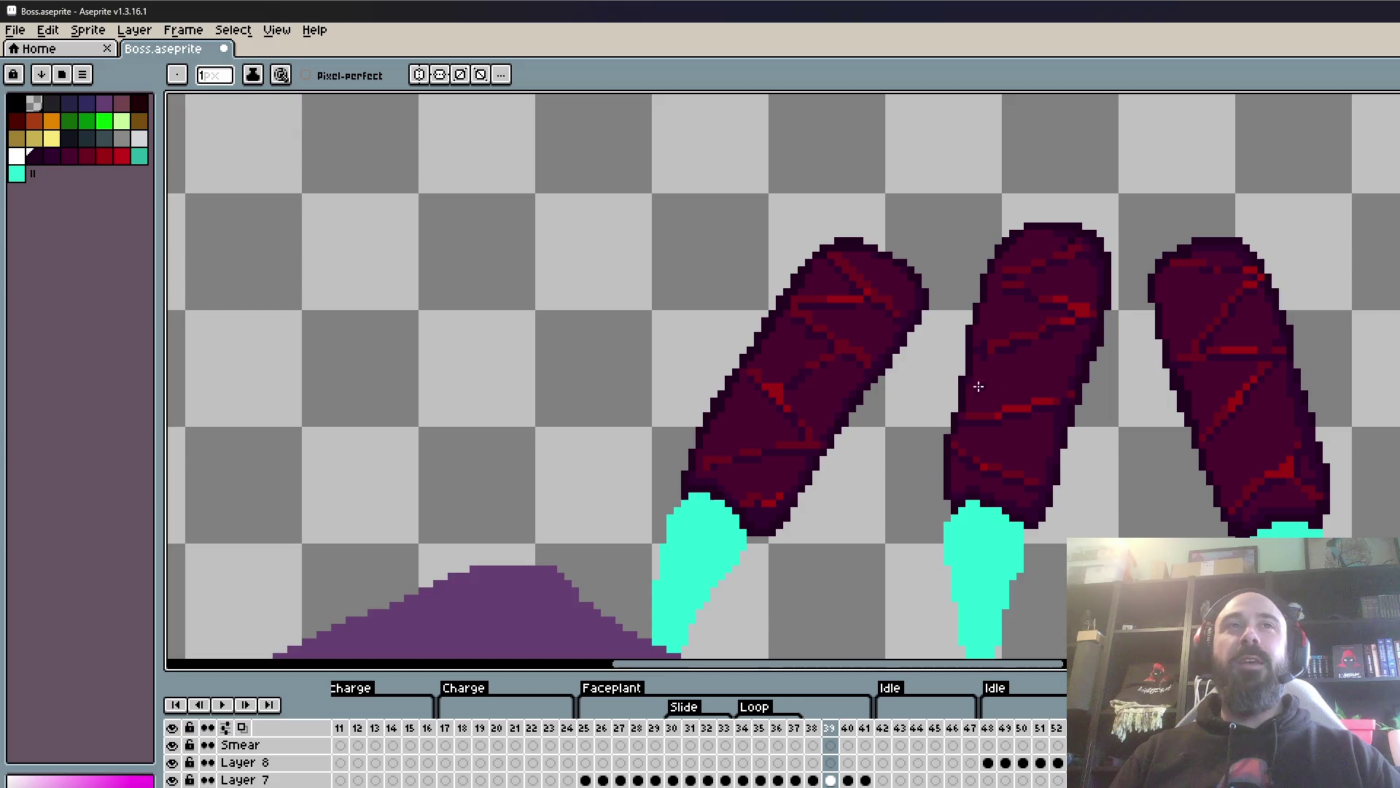
pyautogui.scroll(3, 827, 353)
pyautogui.scroll(-2, 838, 363)
pyautogui.press(',')
pyautogui.press('.')
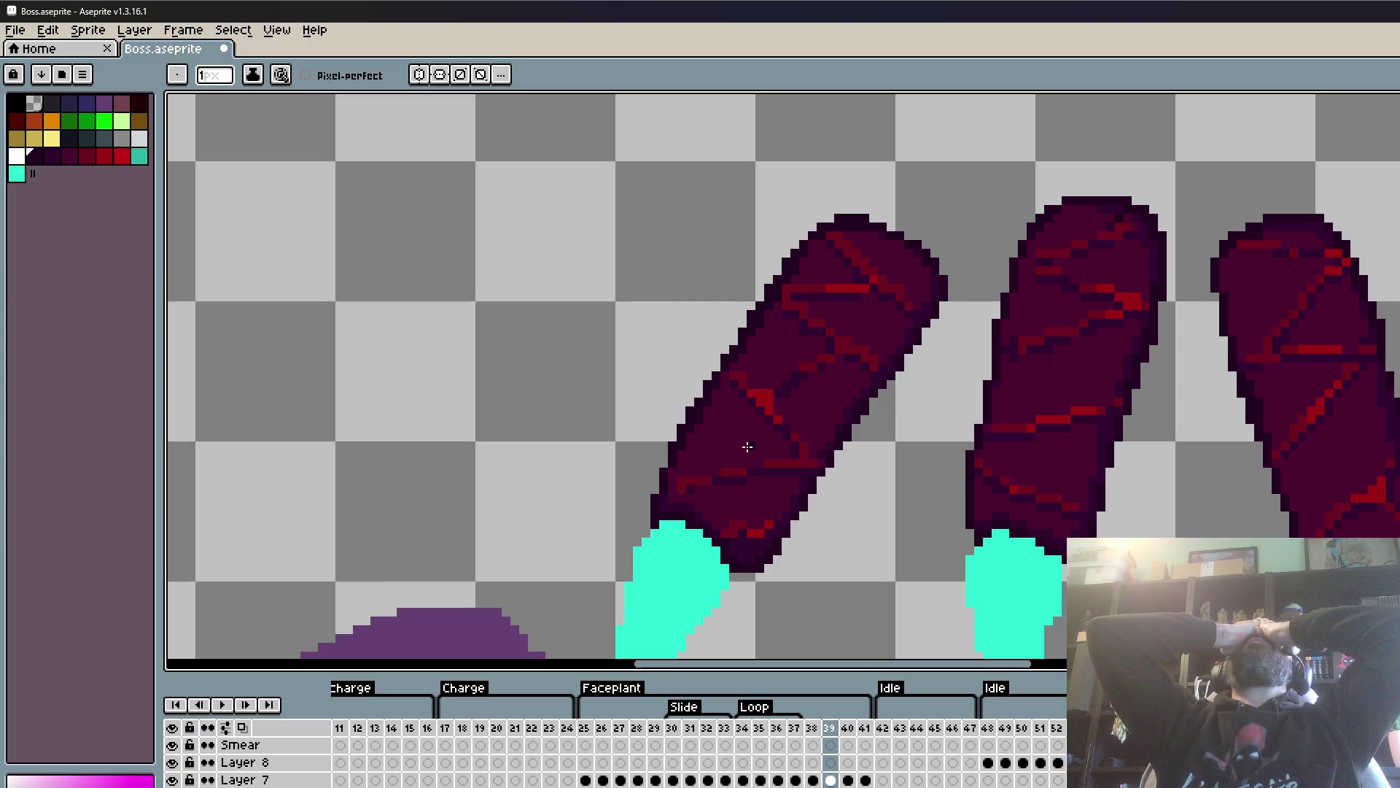
# - Sample the dark and darker maroon shades from the left claw's plate
pyautogui.scroll(5, 748, 446)
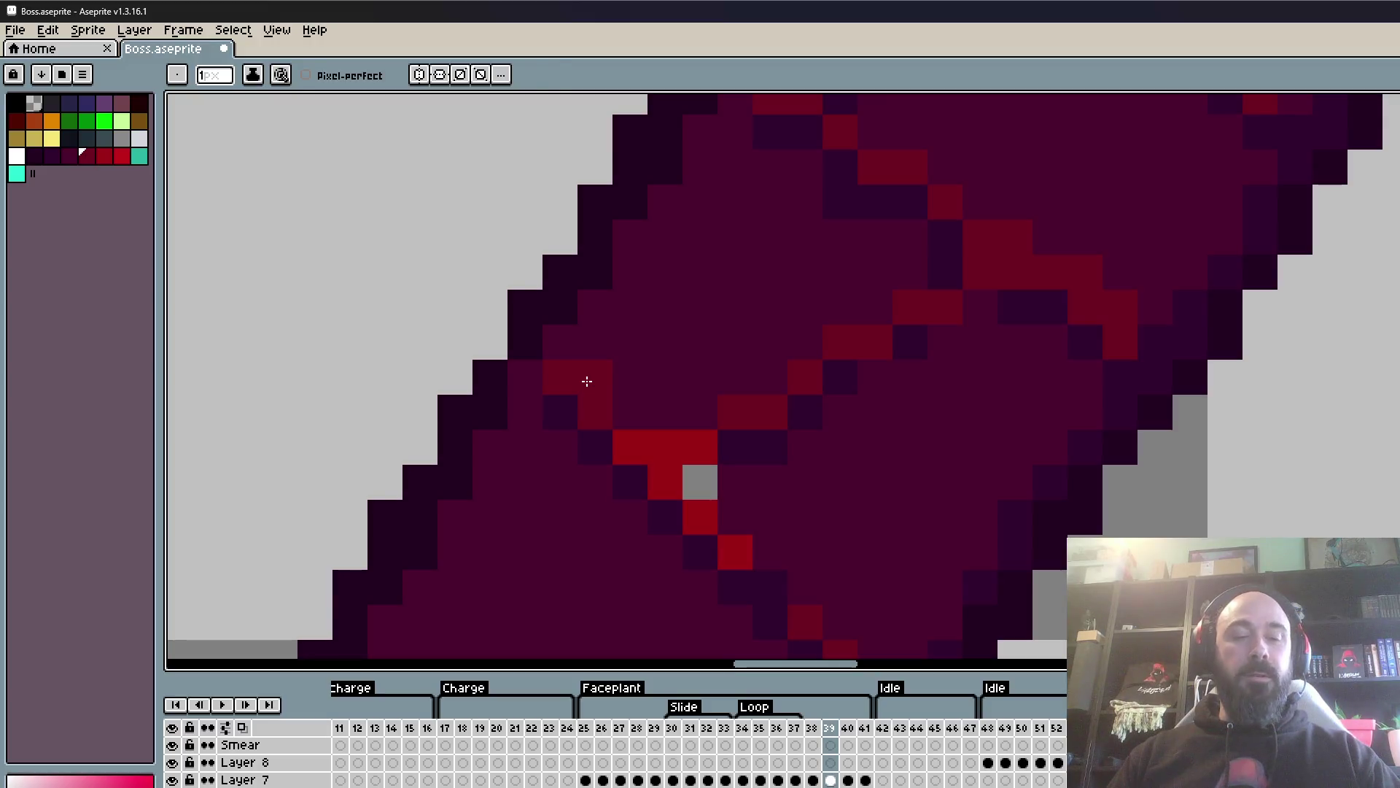
pyautogui.keyDown('alt'); pyautogui.click(597, 404); pyautogui.keyUp('alt')
pyautogui.keyDown('alt'); pyautogui.click(673, 380); pyautogui.keyUp('alt')
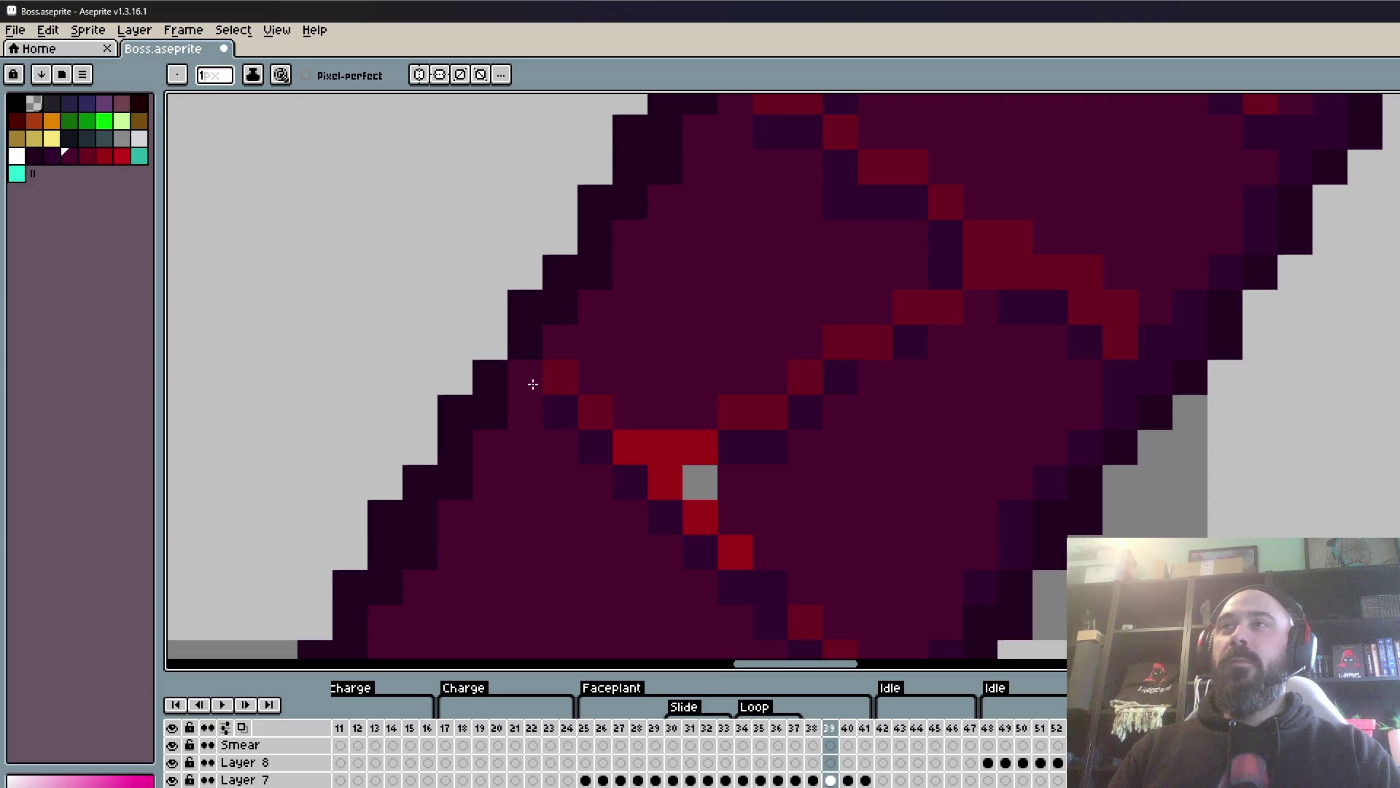
pyautogui.scroll(-5, 656, 469)
pyautogui.scroll(2, 703, 485)
pyautogui.scroll(-2, 678, 479)
pyautogui.scroll(-2, 690, 485)
pyautogui.scroll(3, 690, 485)
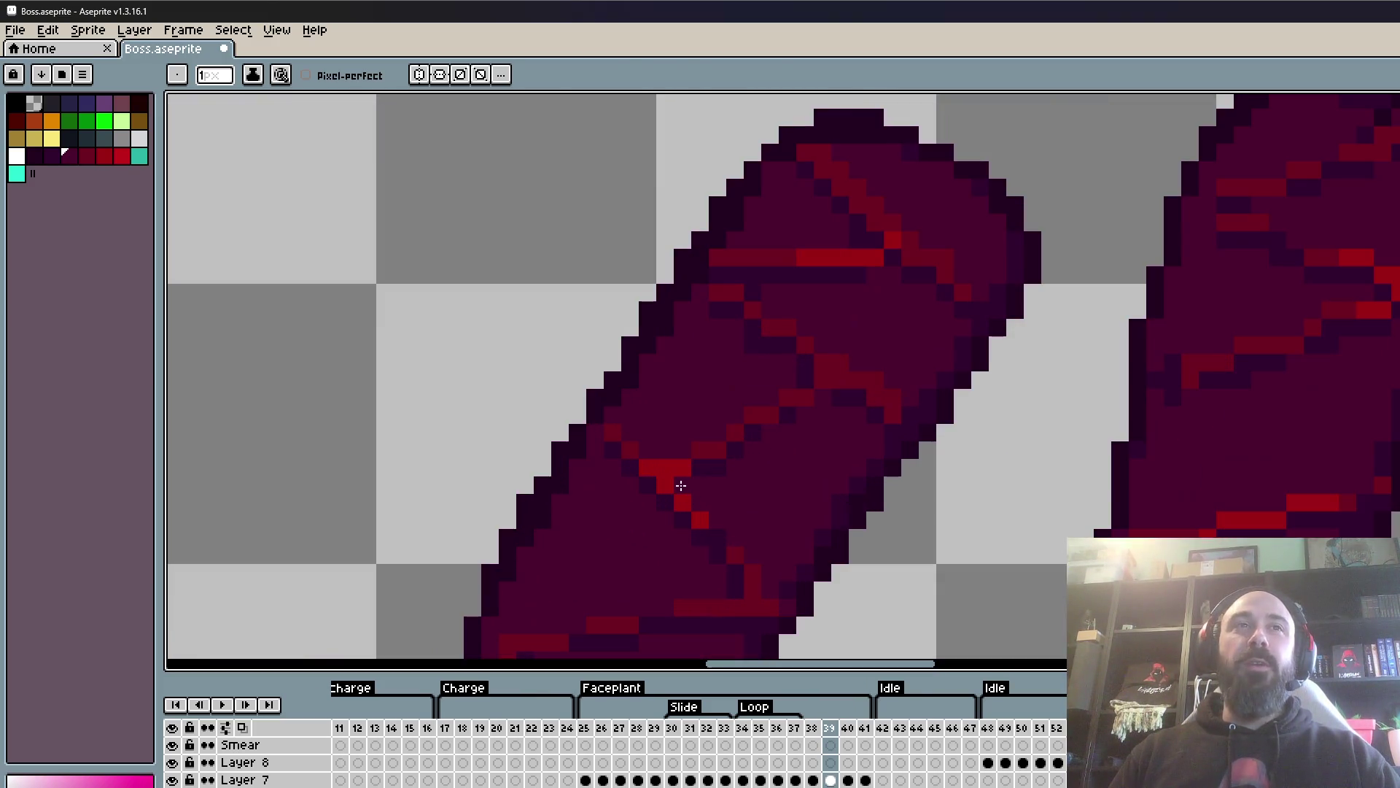
pyautogui.scroll(-2, 683, 487)
pyautogui.scroll(1, 683, 486)
pyautogui.scroll(-1, 650, 538)
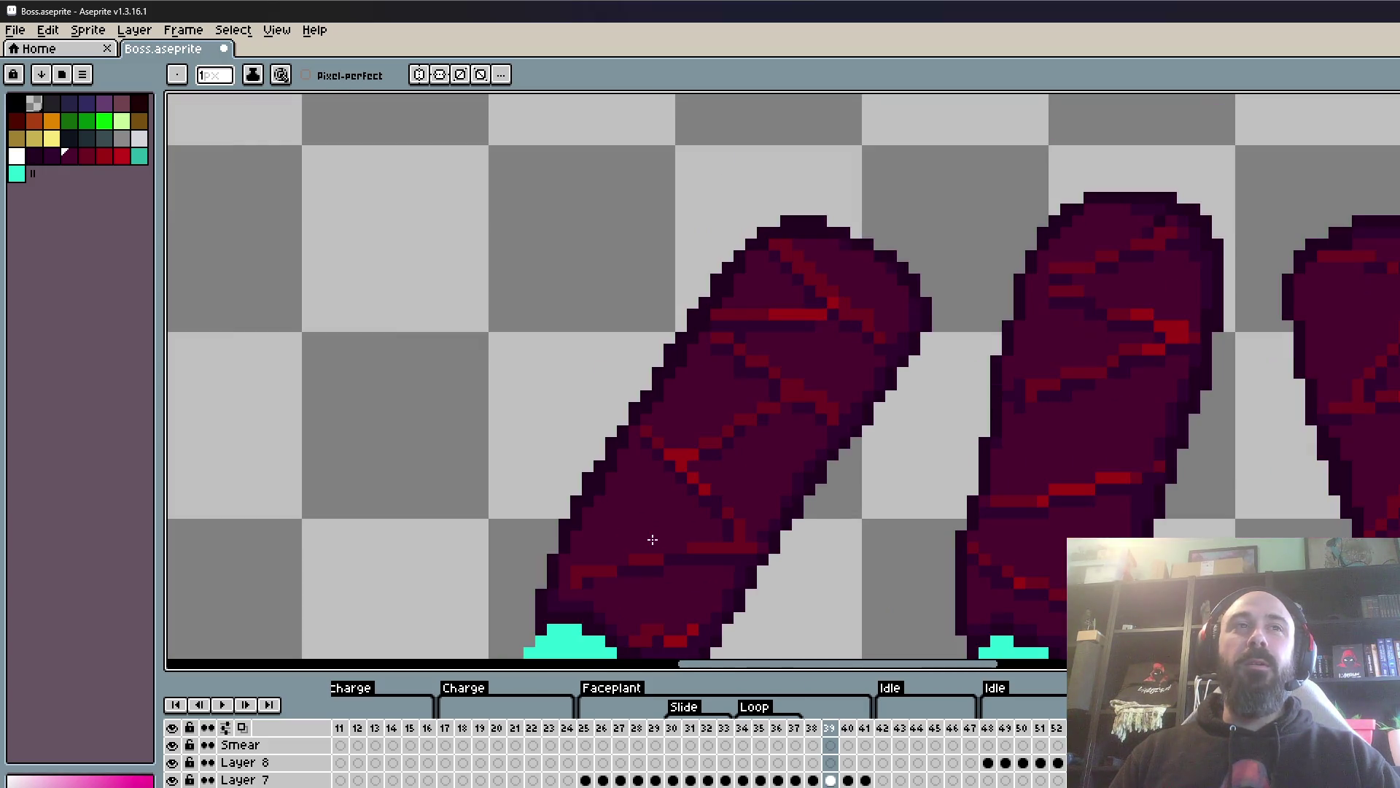
pyautogui.scroll(1, 751, 416)
pyautogui.scroll(1, 724, 444)
# - Paint the stray red seam pixels on the left claw dark purple
pyautogui.press('i')
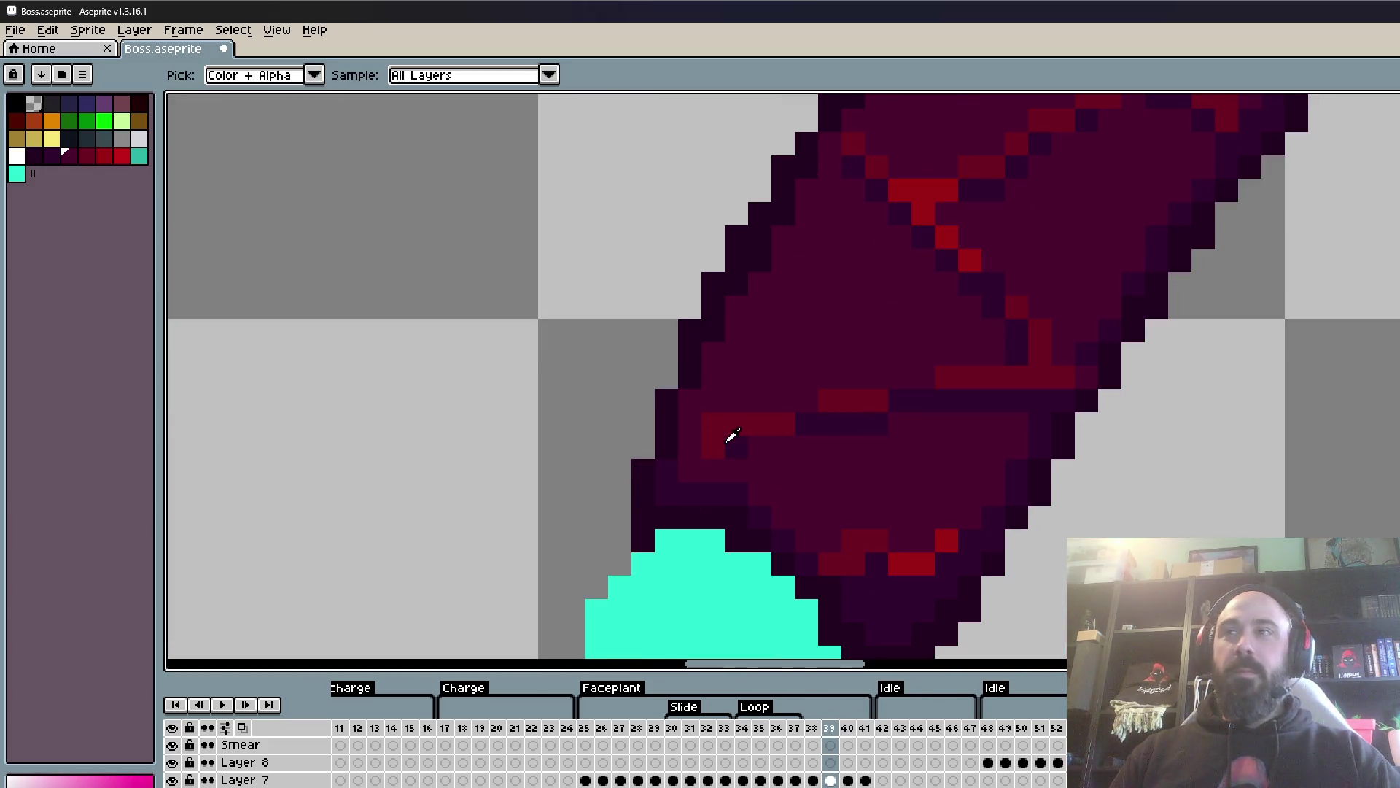
pyautogui.scroll(1, 731, 436)
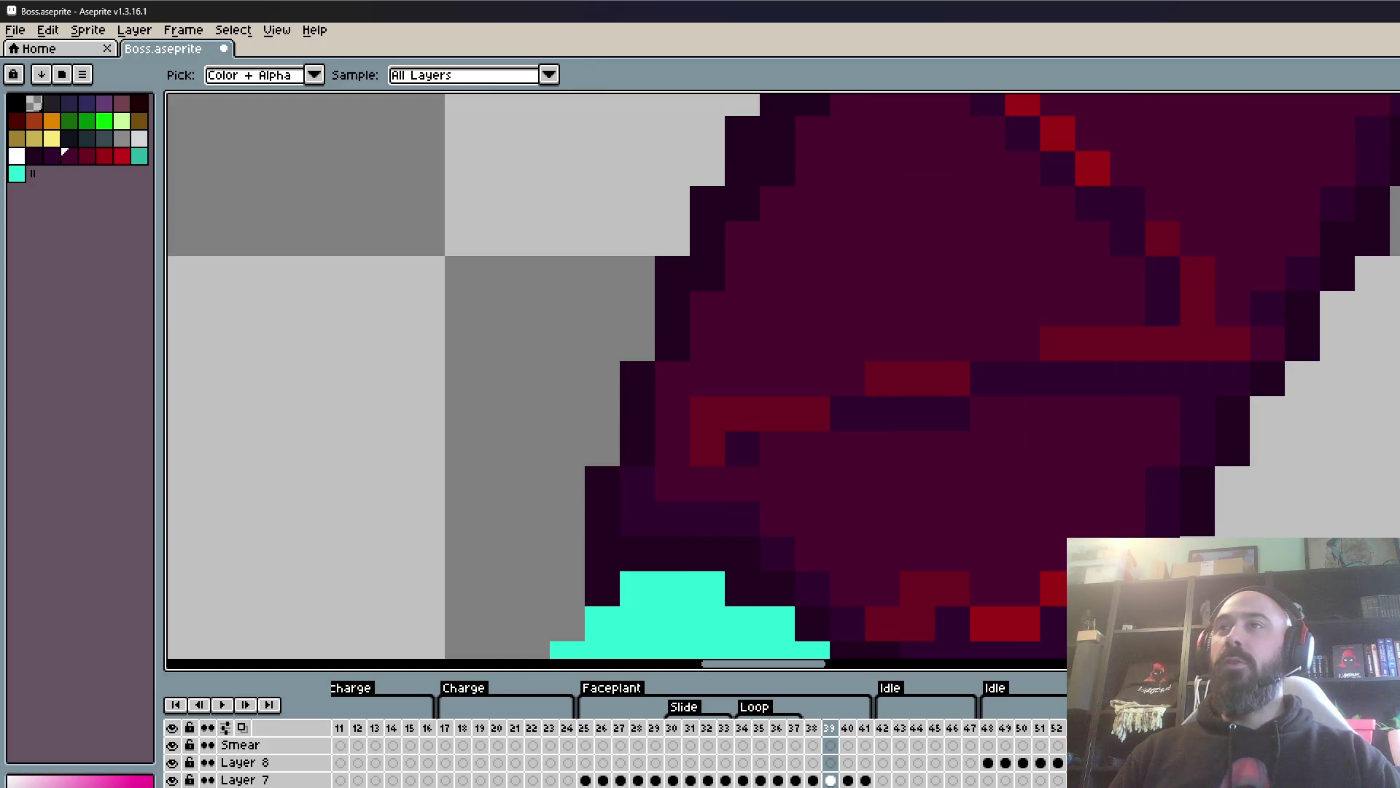
pyautogui.click(741, 450)
pyautogui.moveTo(744, 447); pyautogui.dragTo(678, 462)
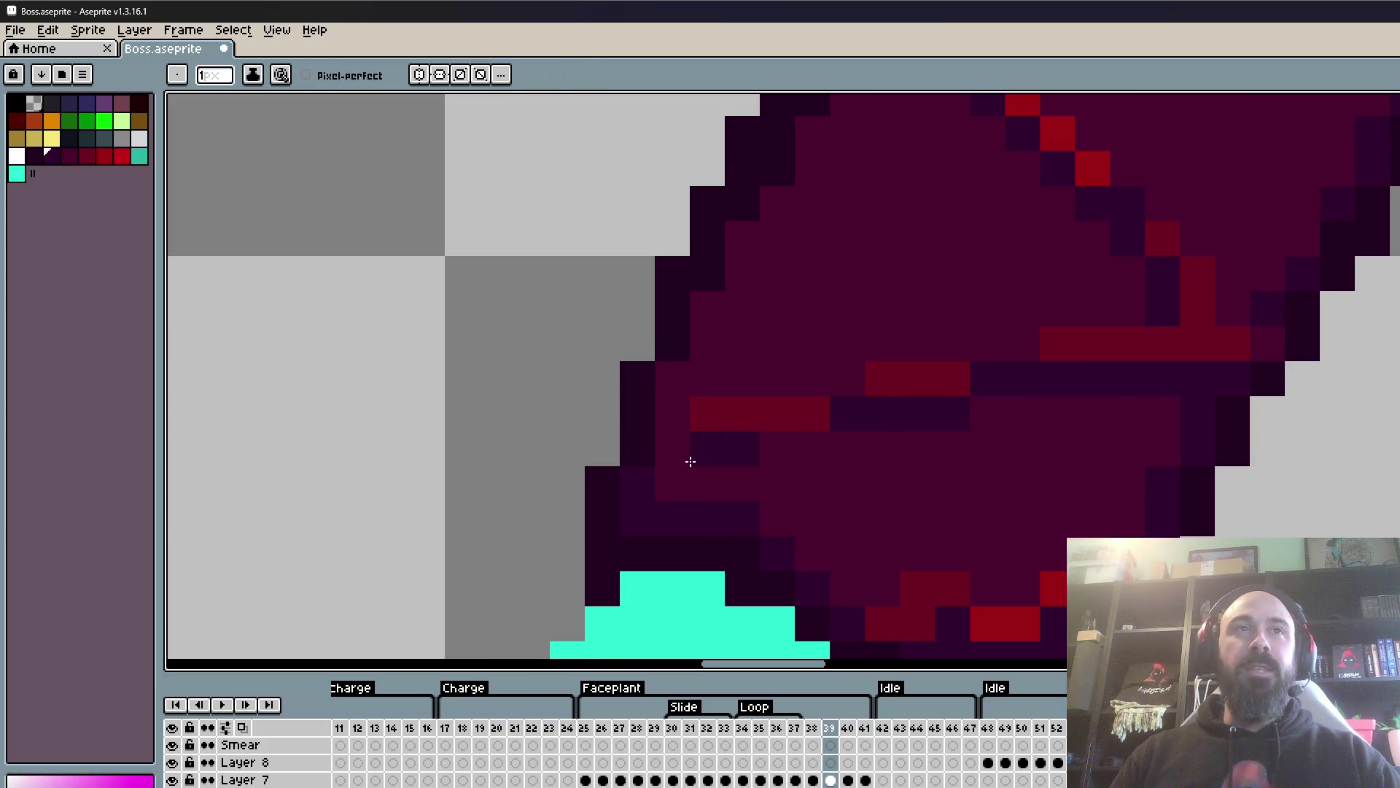
# - Extend the left claw's seam by painting several dark pixels red
pyautogui.click(908, 379)
pyautogui.click(846, 378)
pyautogui.click(1023, 343)
pyautogui.click(995, 345)
pyautogui.click(673, 413)
# - Paint one more seam pixel on the left claw dark purple
pyautogui.keyDown('alt'); pyautogui.click(879, 407); pyautogui.keyUp('alt')
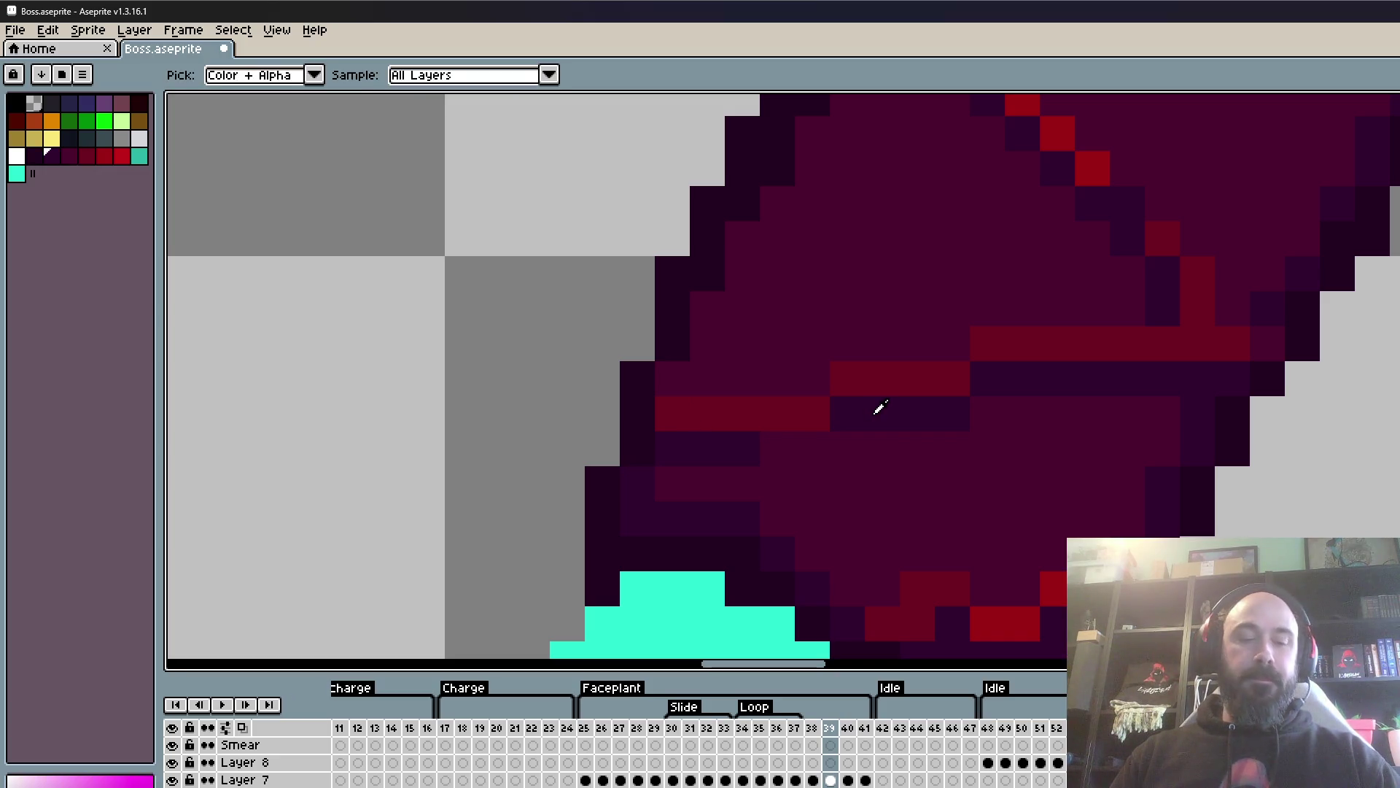
pyautogui.click(771, 441)
pyautogui.scroll(-3, 953, 417)
pyautogui.scroll(2, 954, 453)
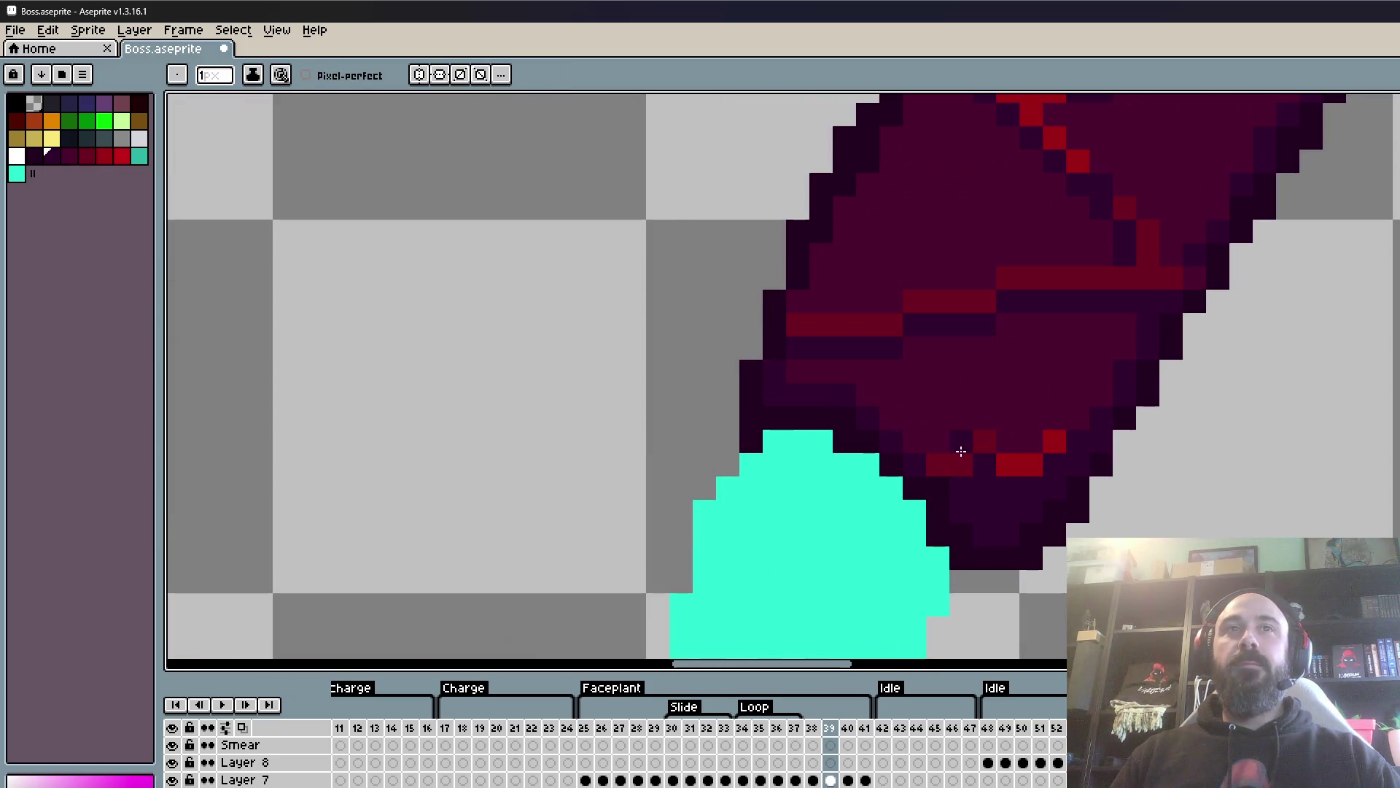
# - Extend the leg's seam rightward in dark red, then repaint that segment bright red
pyautogui.keyDown('alt'); pyautogui.click(988, 438); pyautogui.keyUp('alt')
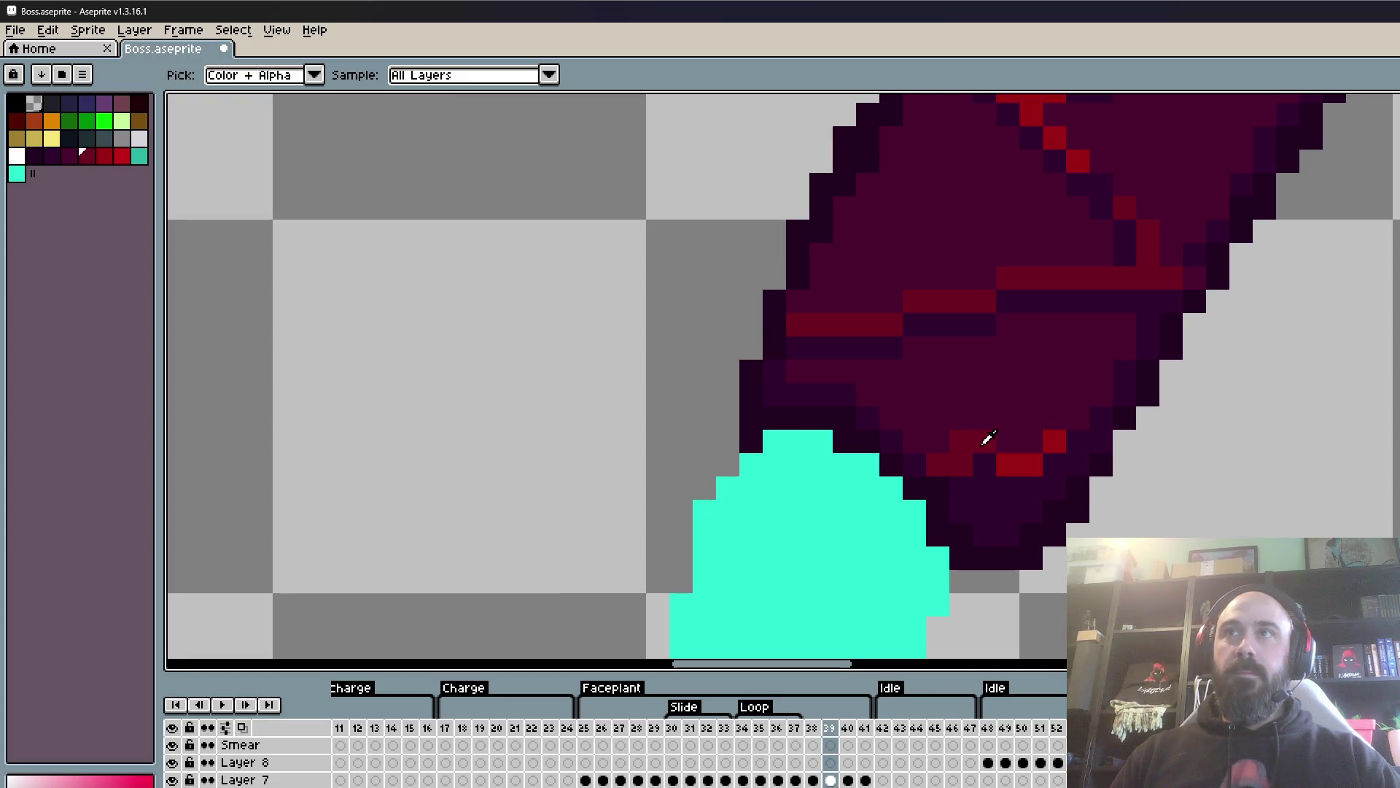
pyautogui.scroll(2, 988, 438)
pyautogui.click(876, 472)
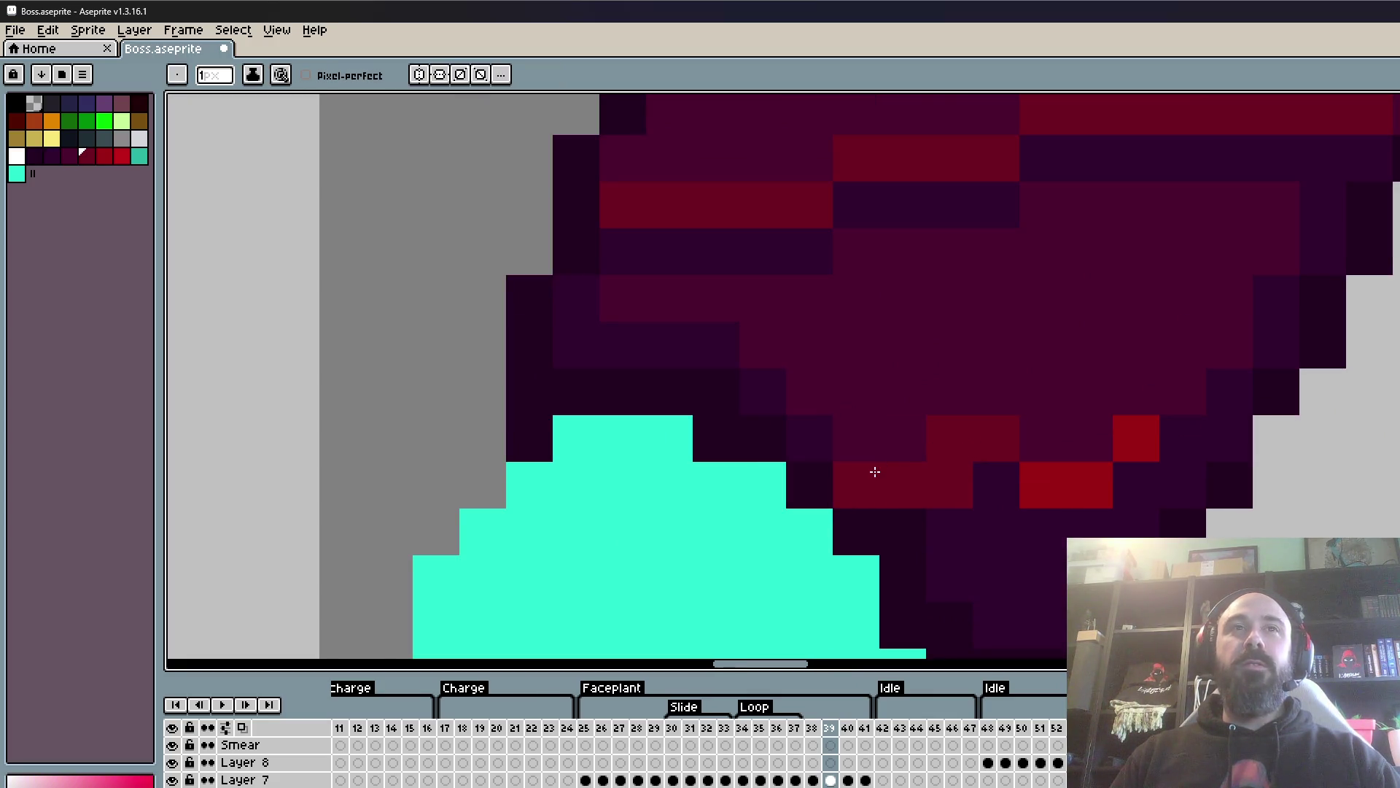
pyautogui.moveTo(1014, 436); pyautogui.dragTo(1188, 429)
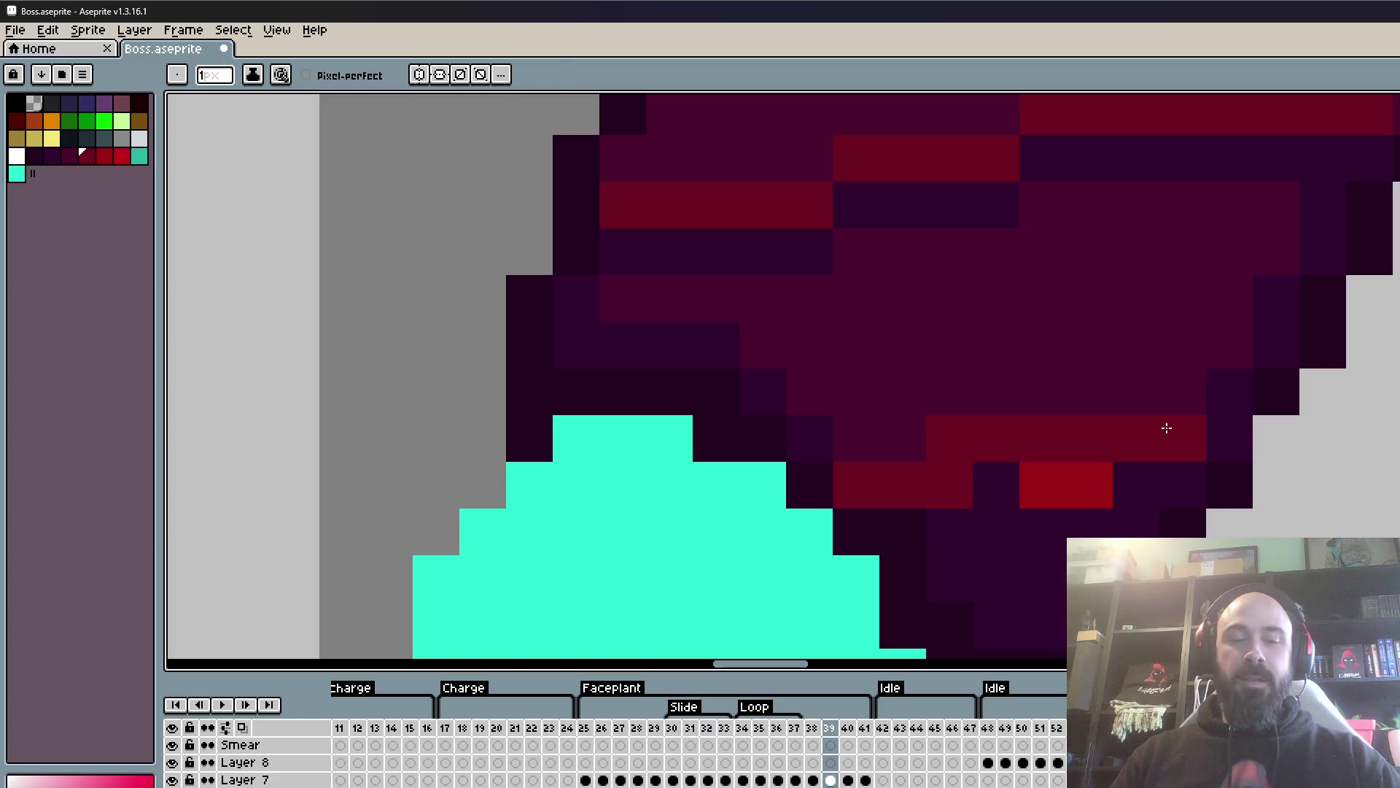
pyautogui.keyDown('alt'); pyautogui.click(1099, 469); pyautogui.keyUp('alt')
pyautogui.moveTo(1079, 438); pyautogui.dragTo(1197, 432)
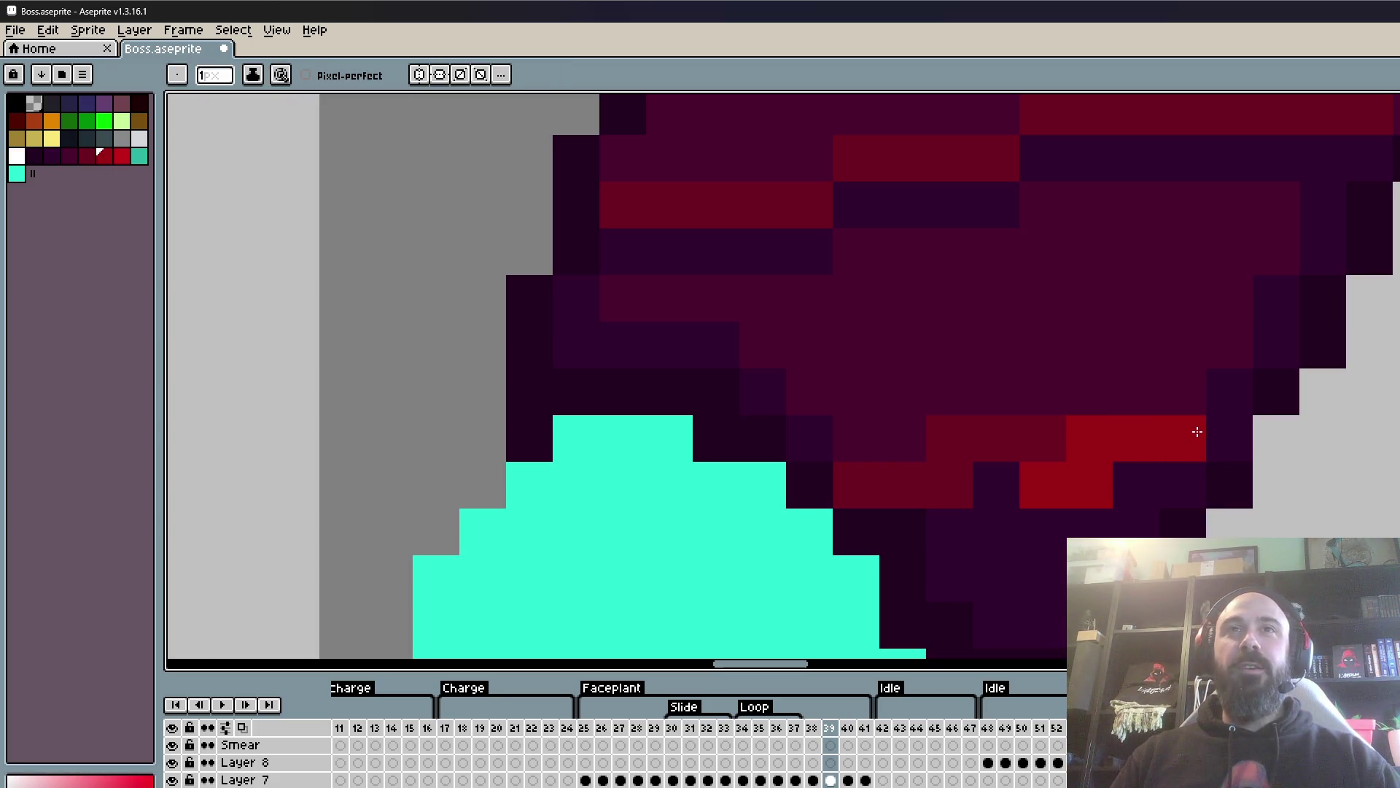
# - Cover the stray bright red pixels below the seam with the dark shadow colour
pyautogui.keyDown('alt'); pyautogui.click(1172, 475); pyautogui.keyUp('alt')
pyautogui.moveTo(1167, 478); pyautogui.dragTo(1051, 485)
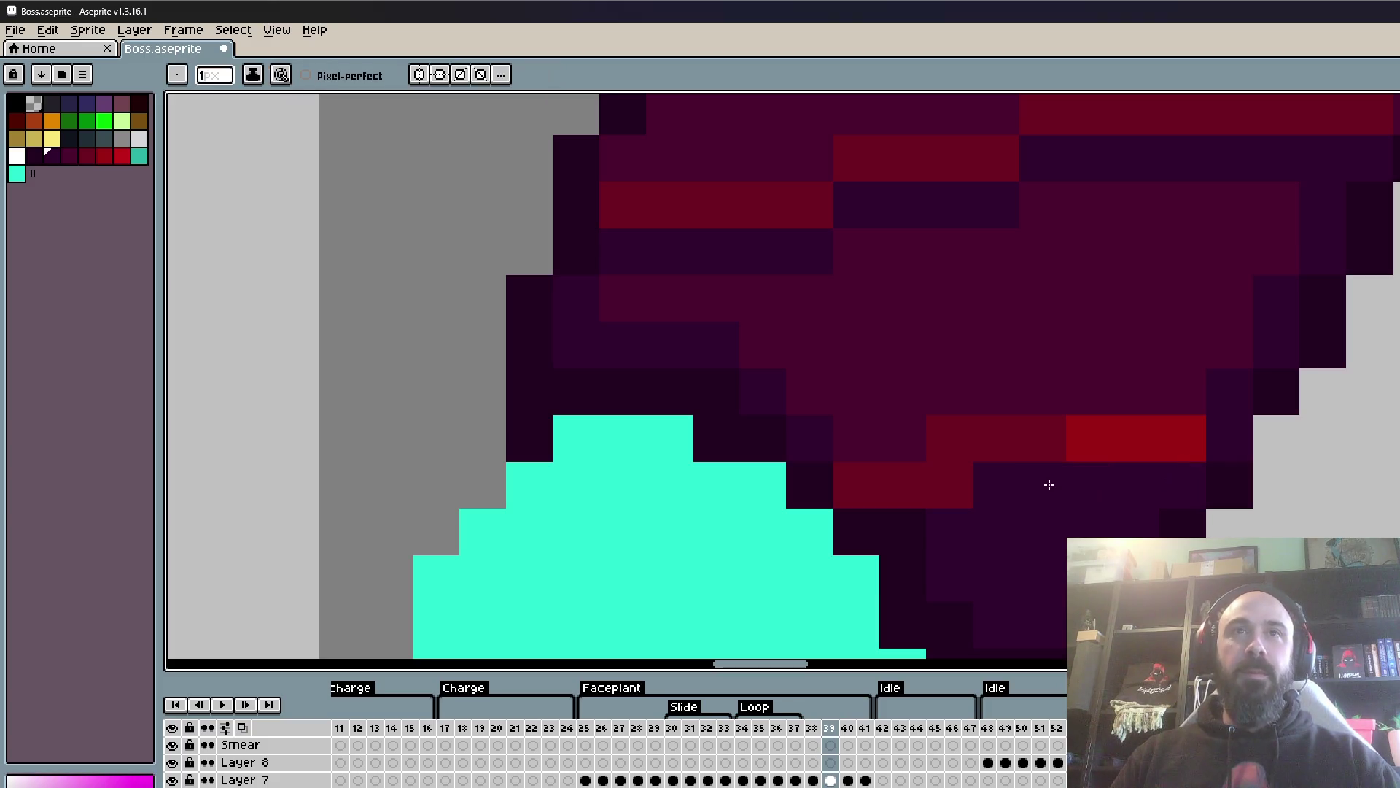
pyautogui.scroll(-5, 1069, 461)
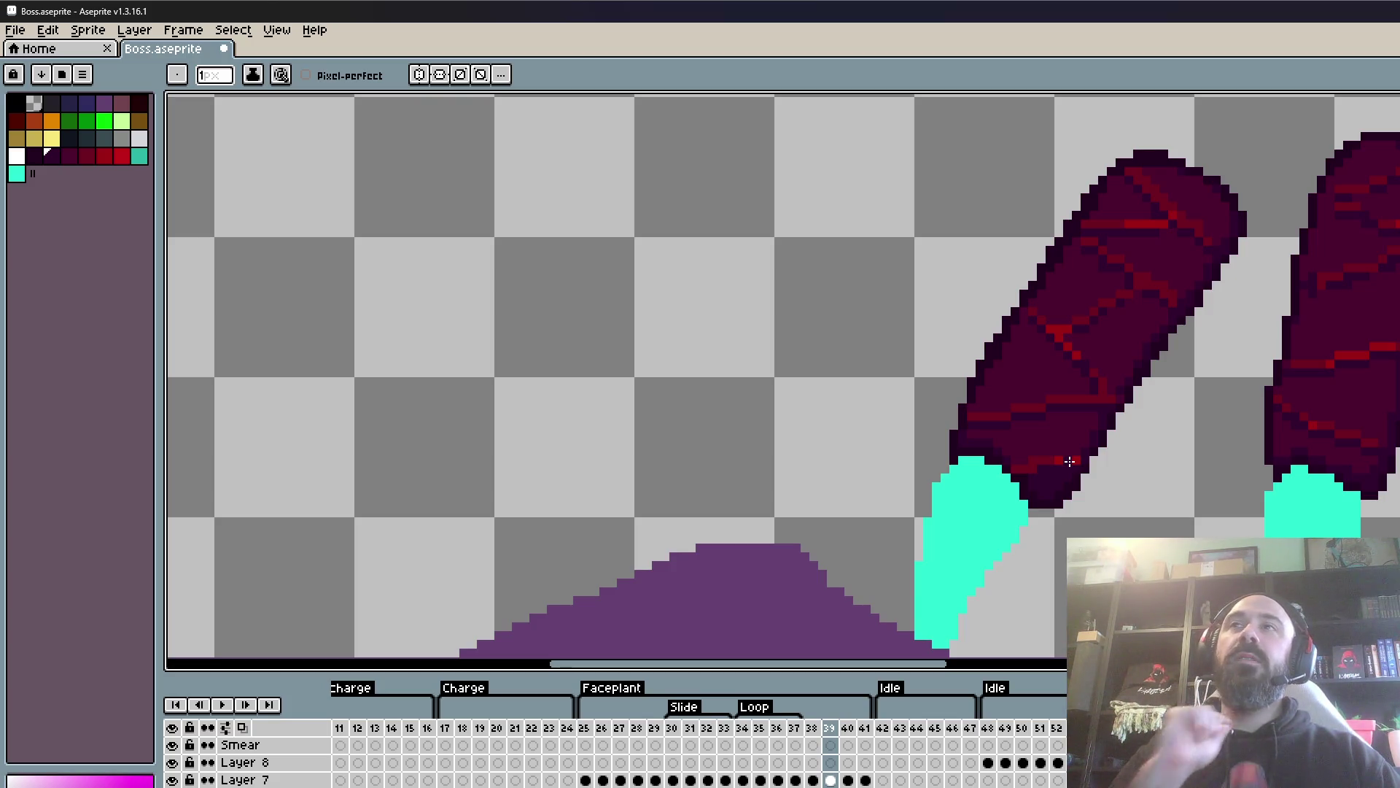
pyautogui.scroll(-1, 1137, 330)
pyautogui.scroll(3, 1154, 330)
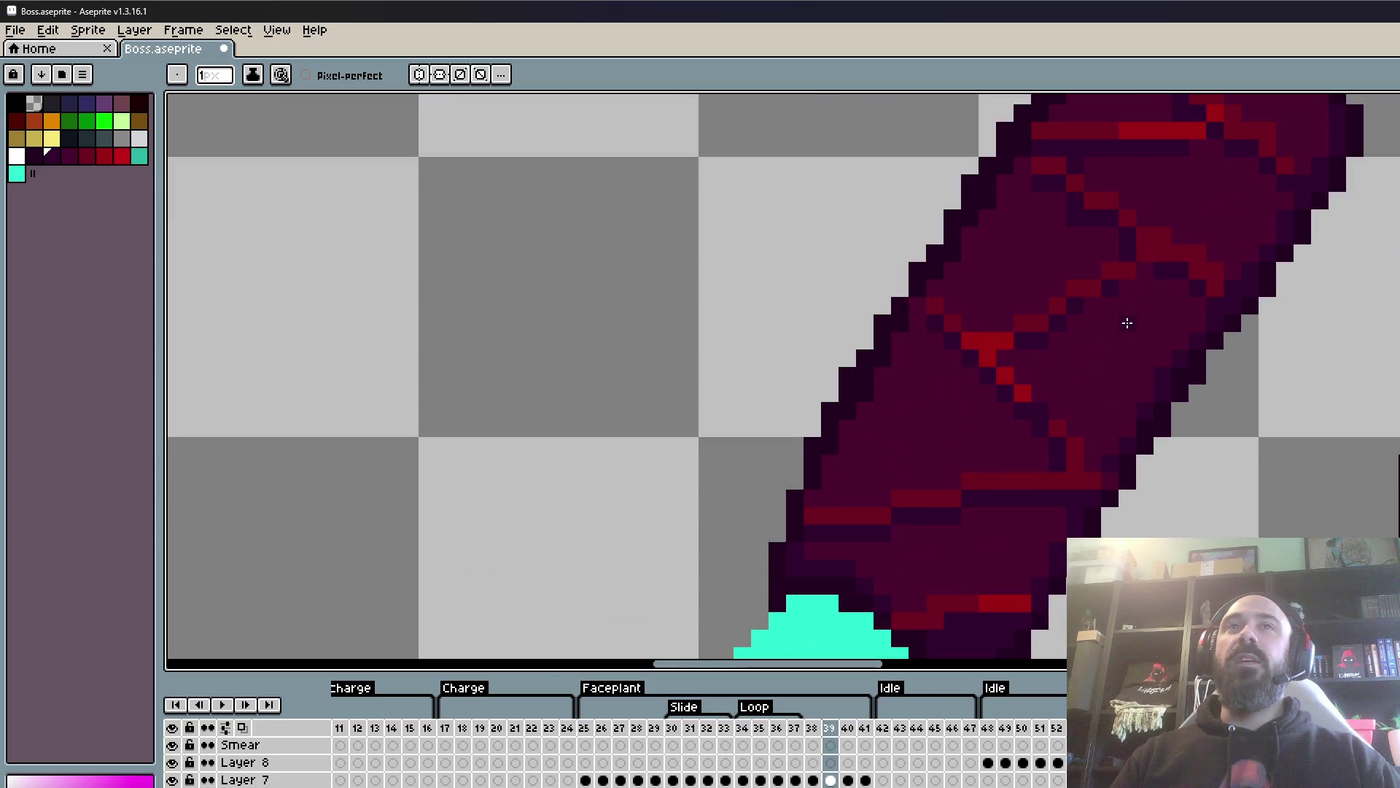
pyautogui.scroll(1, 1126, 319)
# - Recolour two dark pixels on the left leg red
pyautogui.keyDown('alt'); pyautogui.click(1127, 419); pyautogui.keyUp('alt')
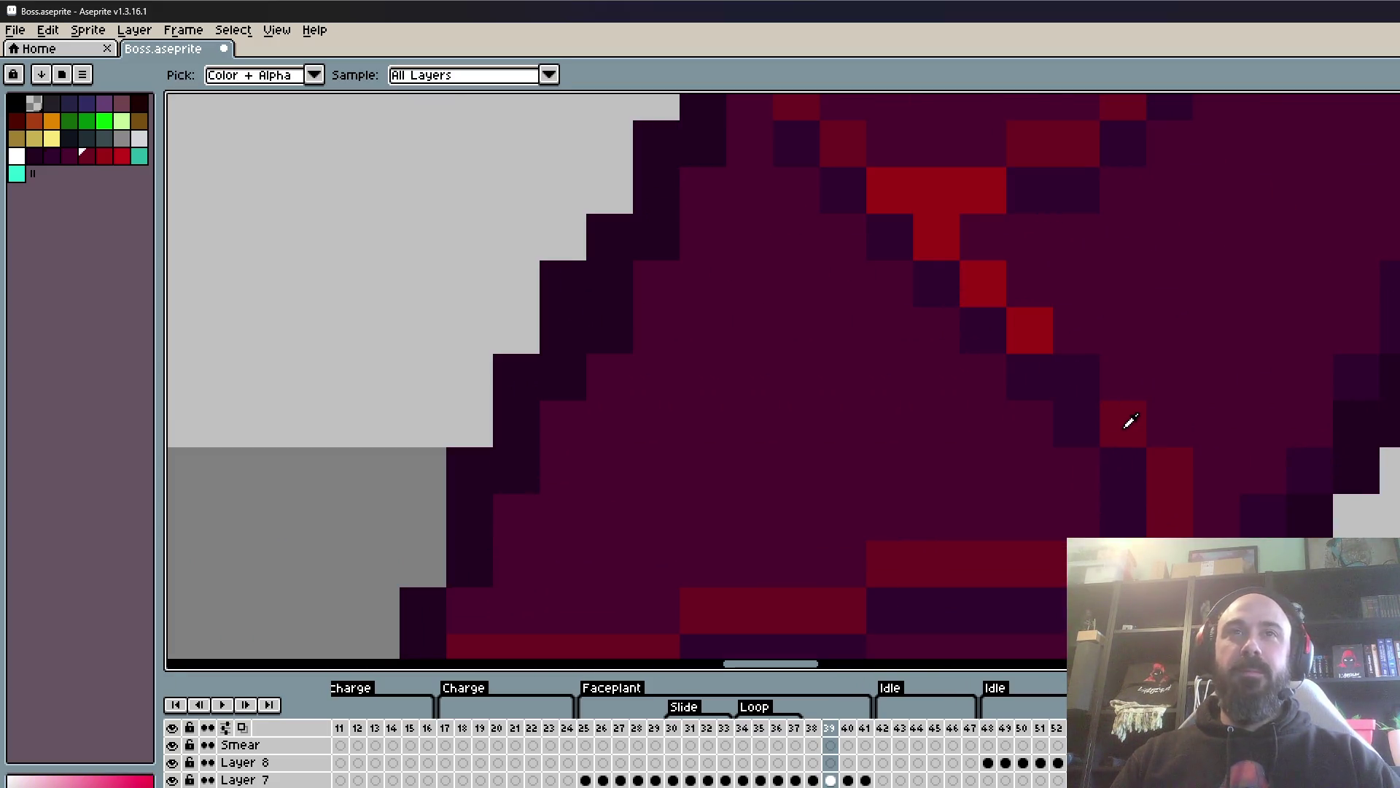
pyautogui.click(1076, 377)
pyautogui.scroll(-3, 1082, 367)
pyautogui.scroll(-1, 1083, 366)
pyautogui.scroll(3, 926, 344)
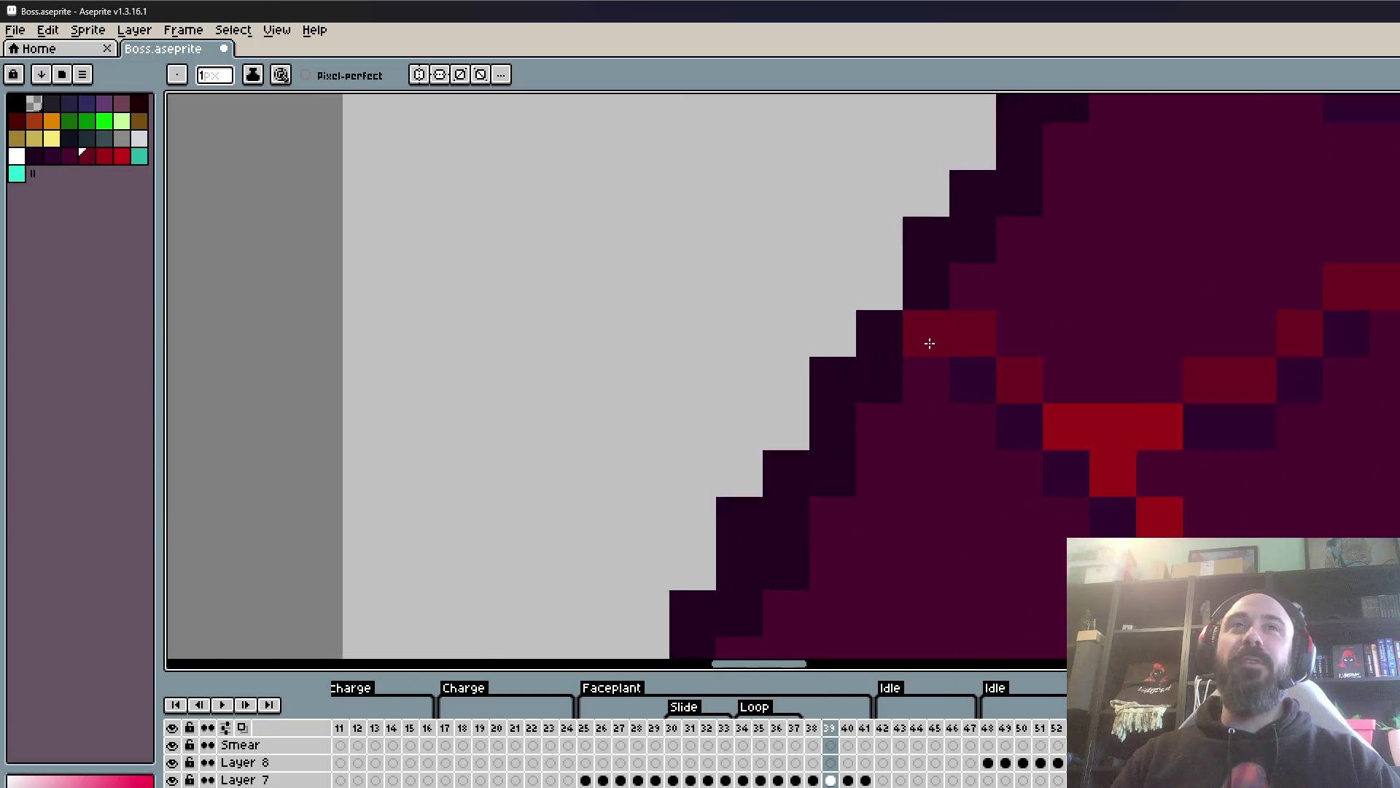
pyautogui.scroll(1, 929, 344)
# - Sample a maroon shade from the leg and paint a couple of maroon pixels
pyautogui.press('alt')
pyautogui.keyDown('alt'); pyautogui.click(995, 392); pyautogui.keyUp('alt')
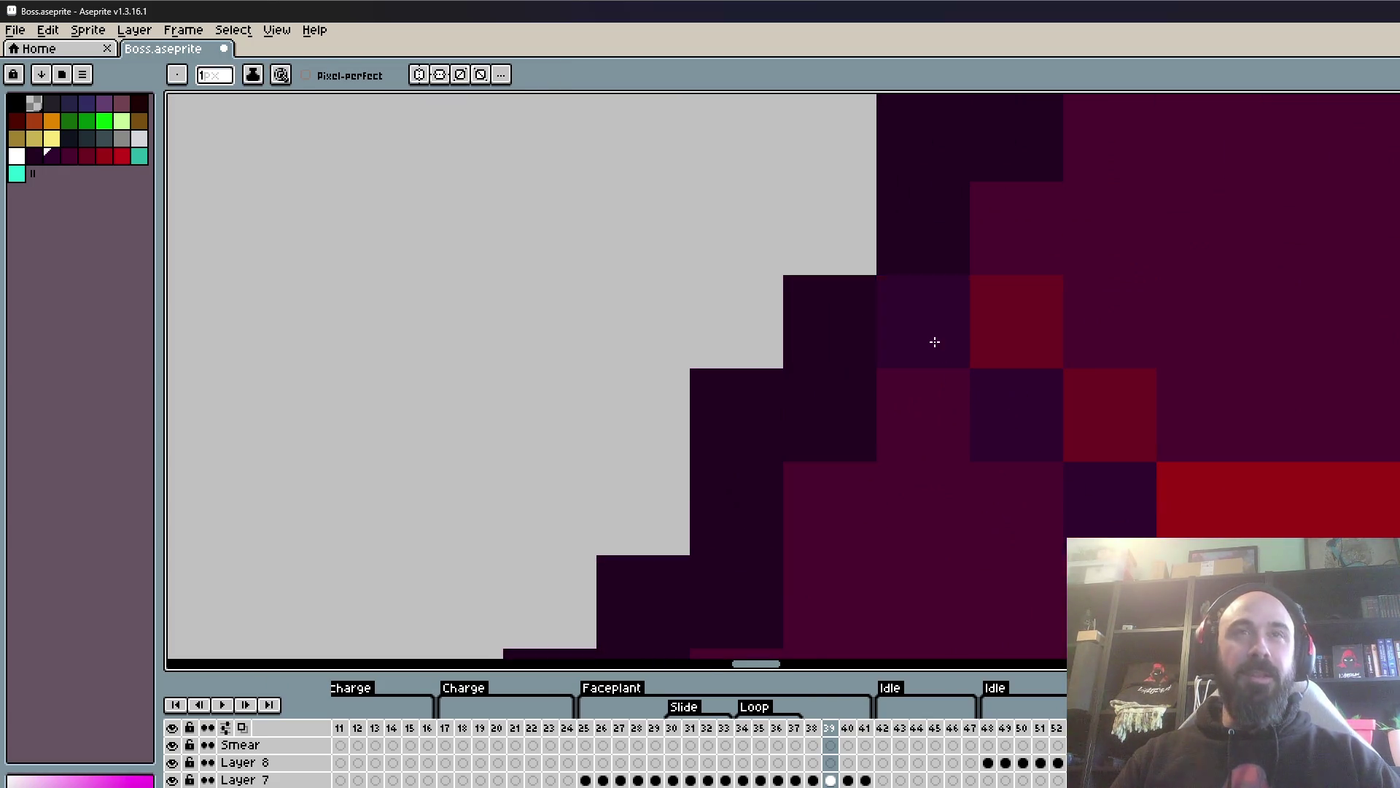
pyautogui.scroll(-5, 932, 339)
pyautogui.scroll(1, 1029, 341)
pyautogui.scroll(1, 1021, 357)
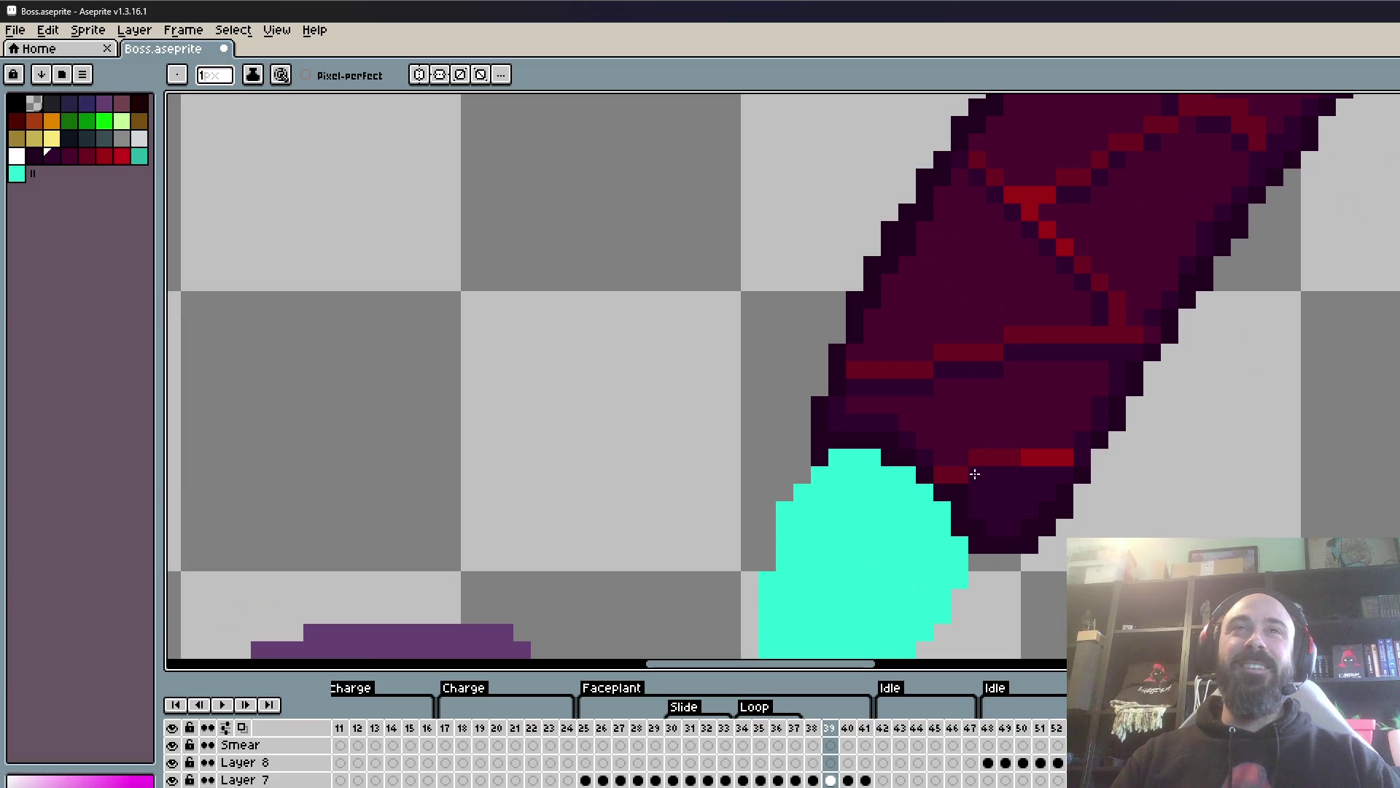
pyautogui.scroll(-3, 994, 409)
pyautogui.scroll(3, 993, 412)
pyautogui.keyDown('alt'); pyautogui.click(999, 438); pyautogui.keyUp('alt')
pyautogui.scroll(2, 990, 485)
pyautogui.scroll(-2, 993, 526)
pyautogui.scroll(-1, 970, 525)
pyautogui.moveTo(961, 490); pyautogui.dragTo(1041, 494)
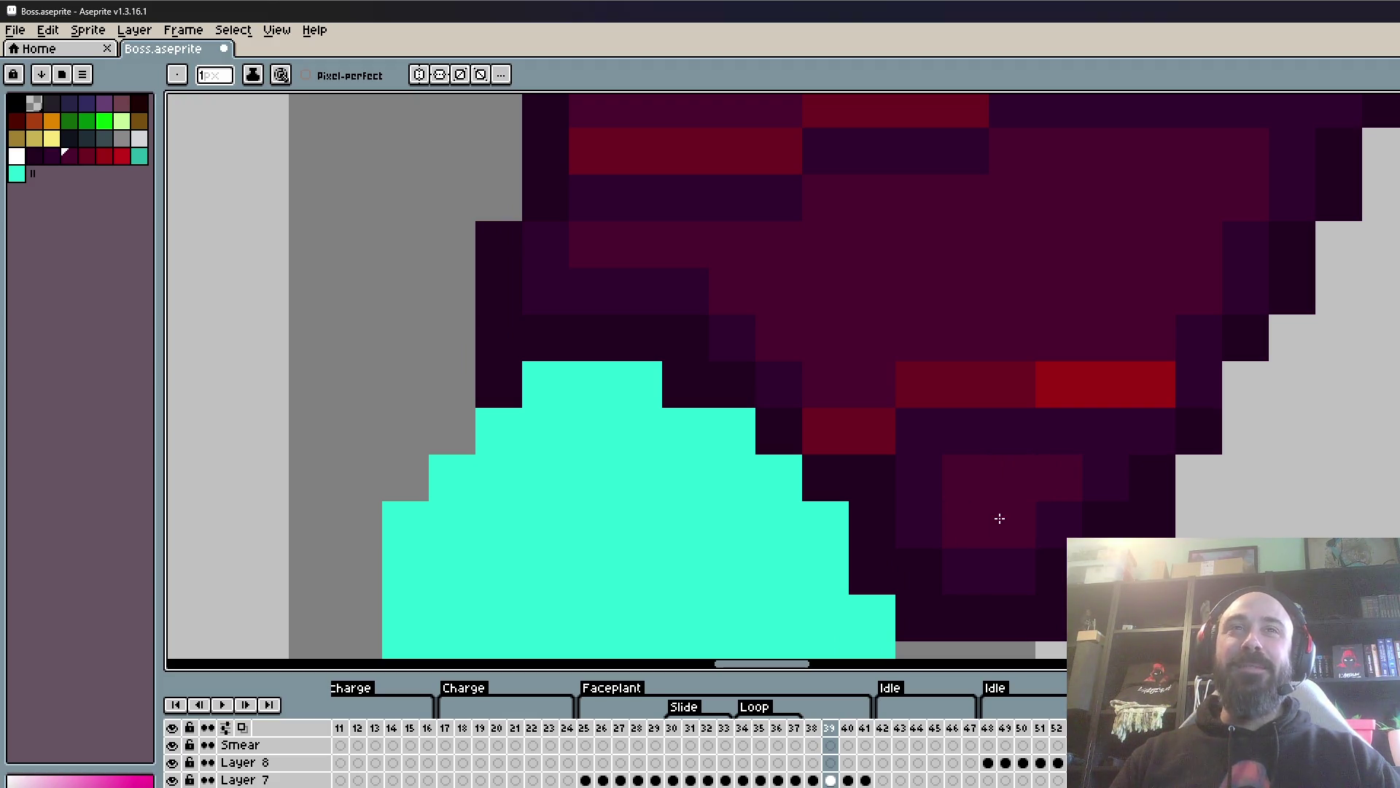
# - Sample maroon and darker maroon shades from the leg for further shading
pyautogui.scroll(-5, 967, 487)
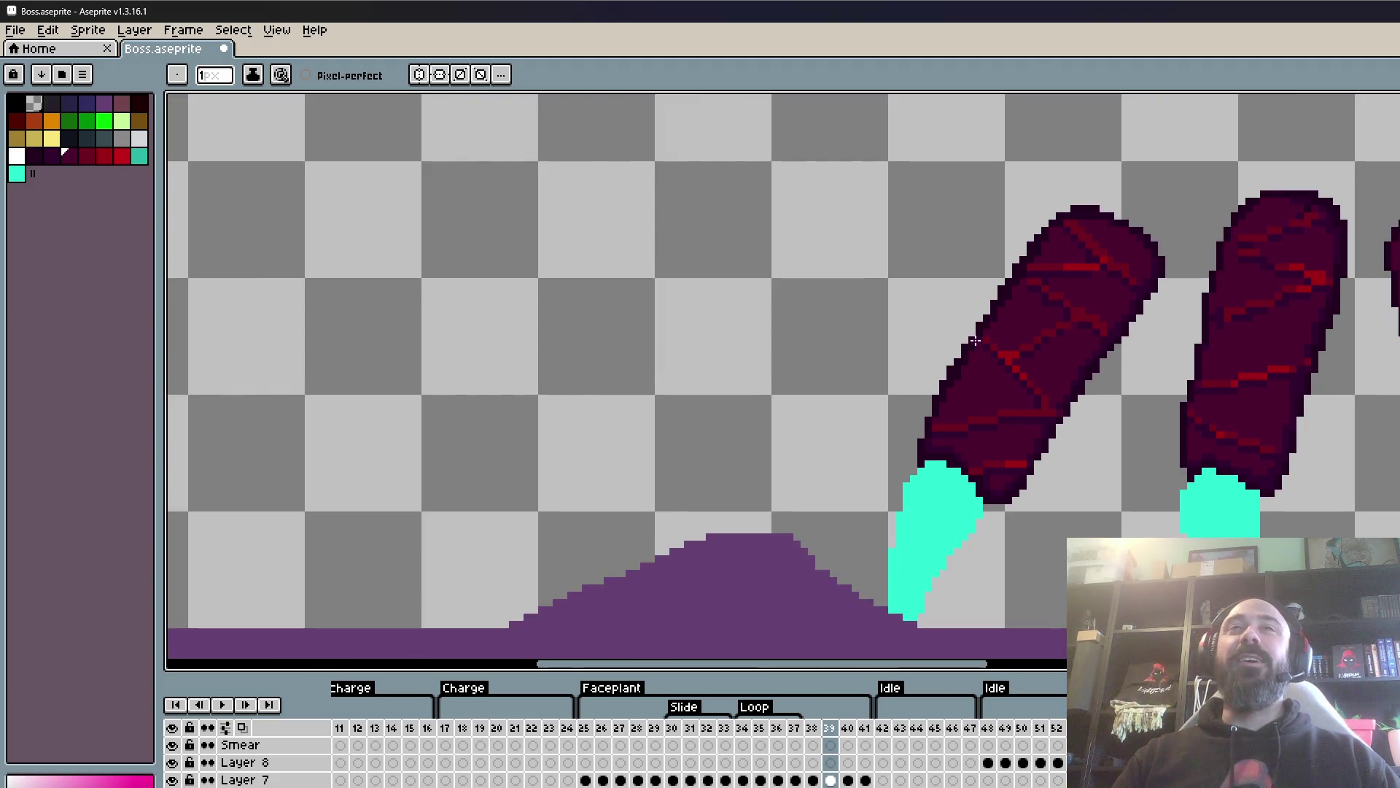
pyautogui.scroll(2, 1072, 301)
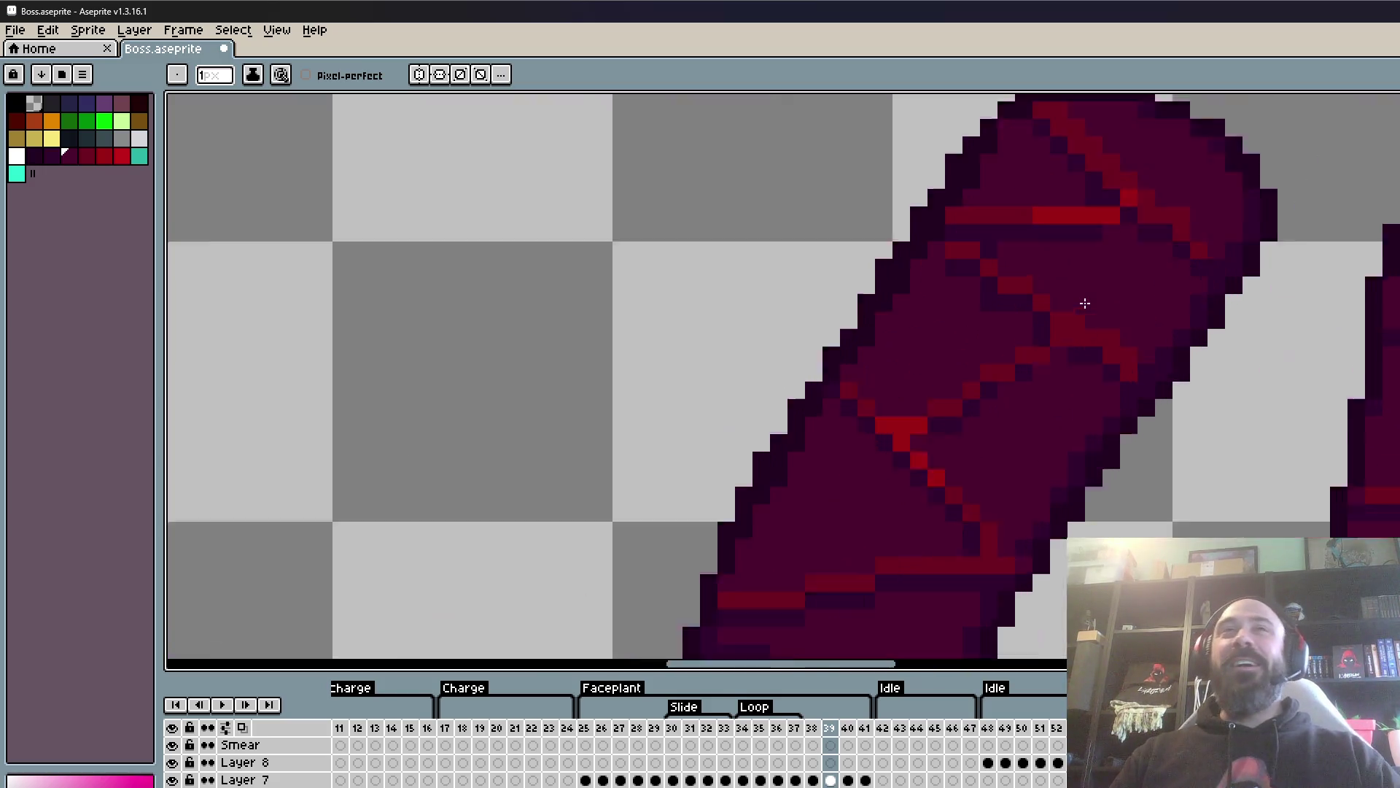
pyautogui.scroll(3, 1084, 303)
pyautogui.scroll(-2, 1050, 284)
pyautogui.scroll(-2, 1001, 251)
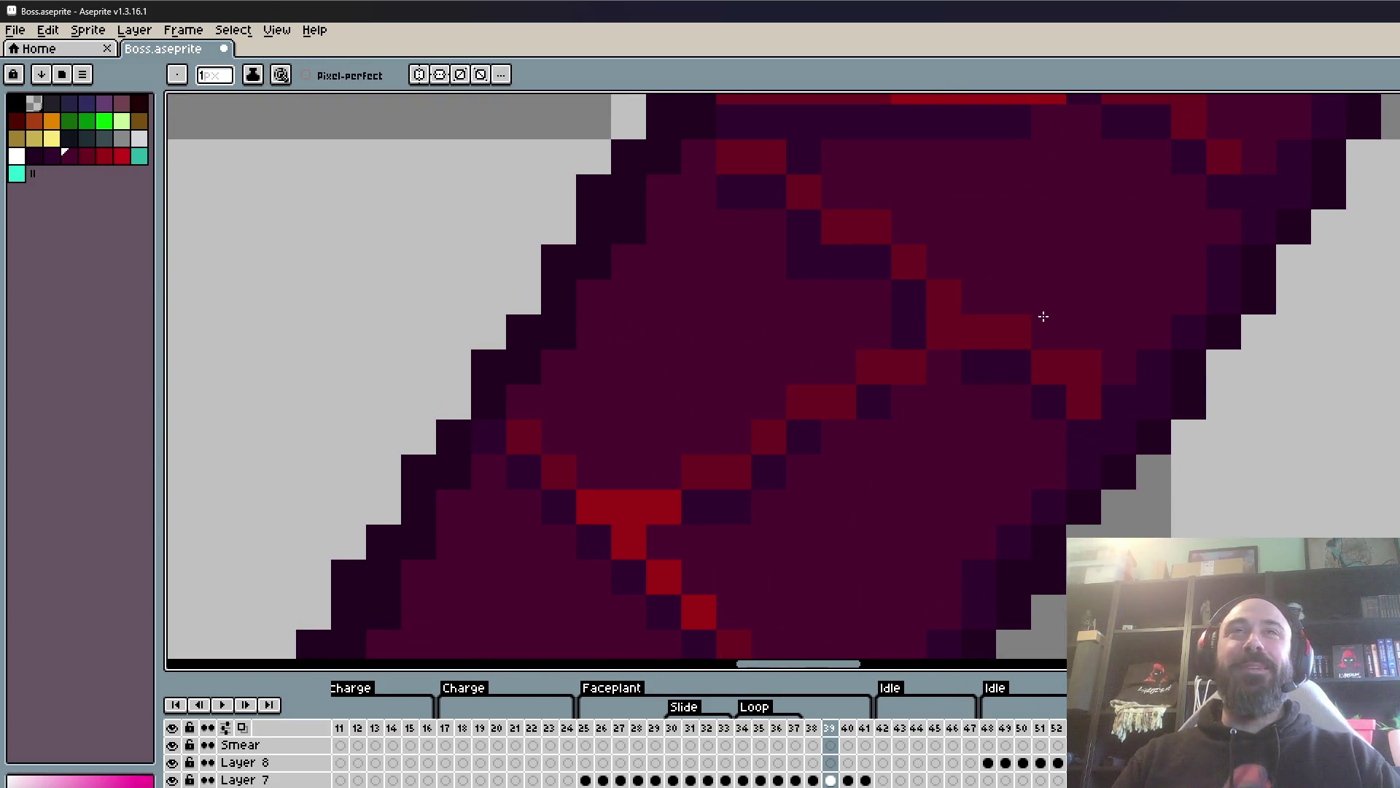
pyautogui.scroll(-2, 1041, 316)
pyautogui.scroll(3, 998, 273)
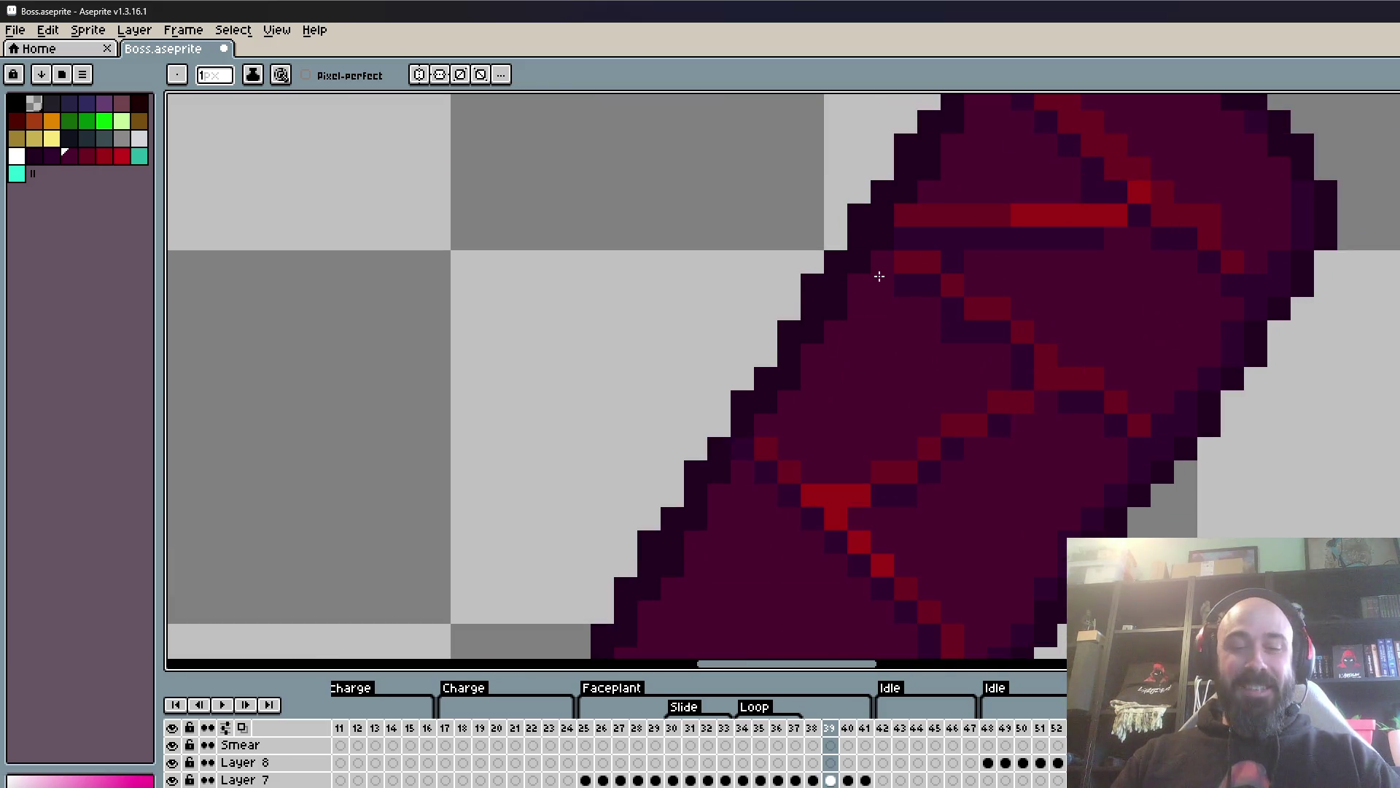
pyautogui.keyDown('alt'); pyautogui.click(911, 264); pyautogui.keyUp('alt')
pyautogui.scroll(3, 913, 261)
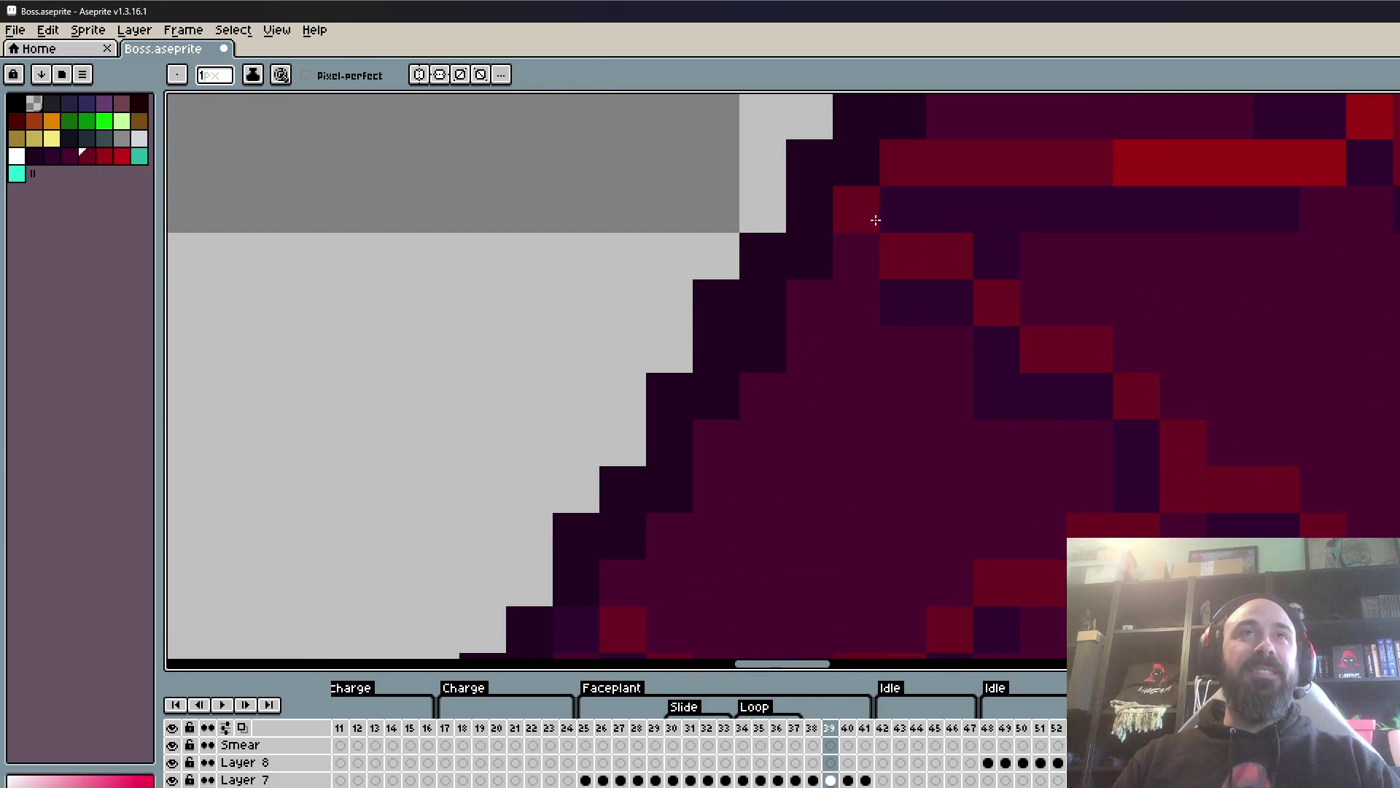
pyautogui.scroll(-1, 876, 219)
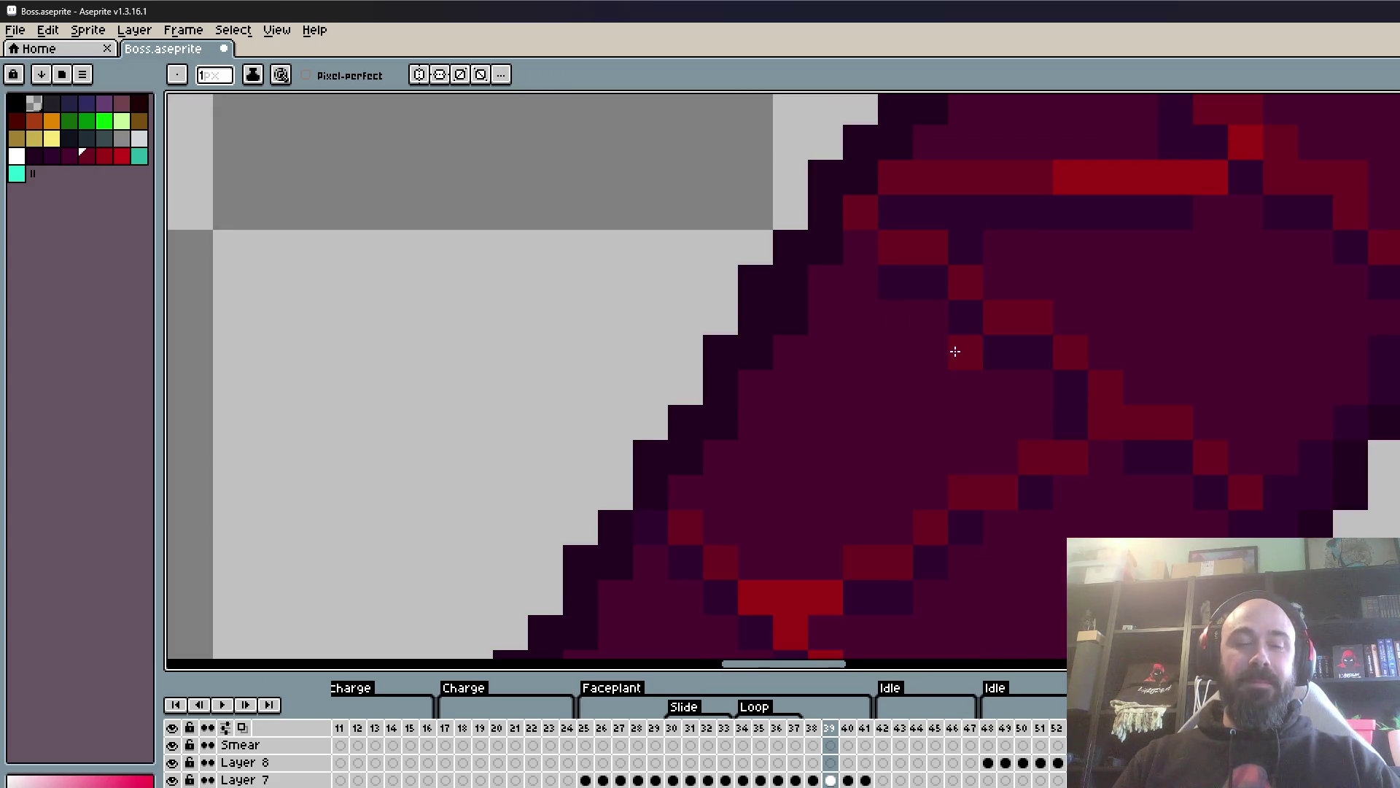
pyautogui.keyDown('alt'); pyautogui.click(916, 409); pyautogui.keyUp('alt')
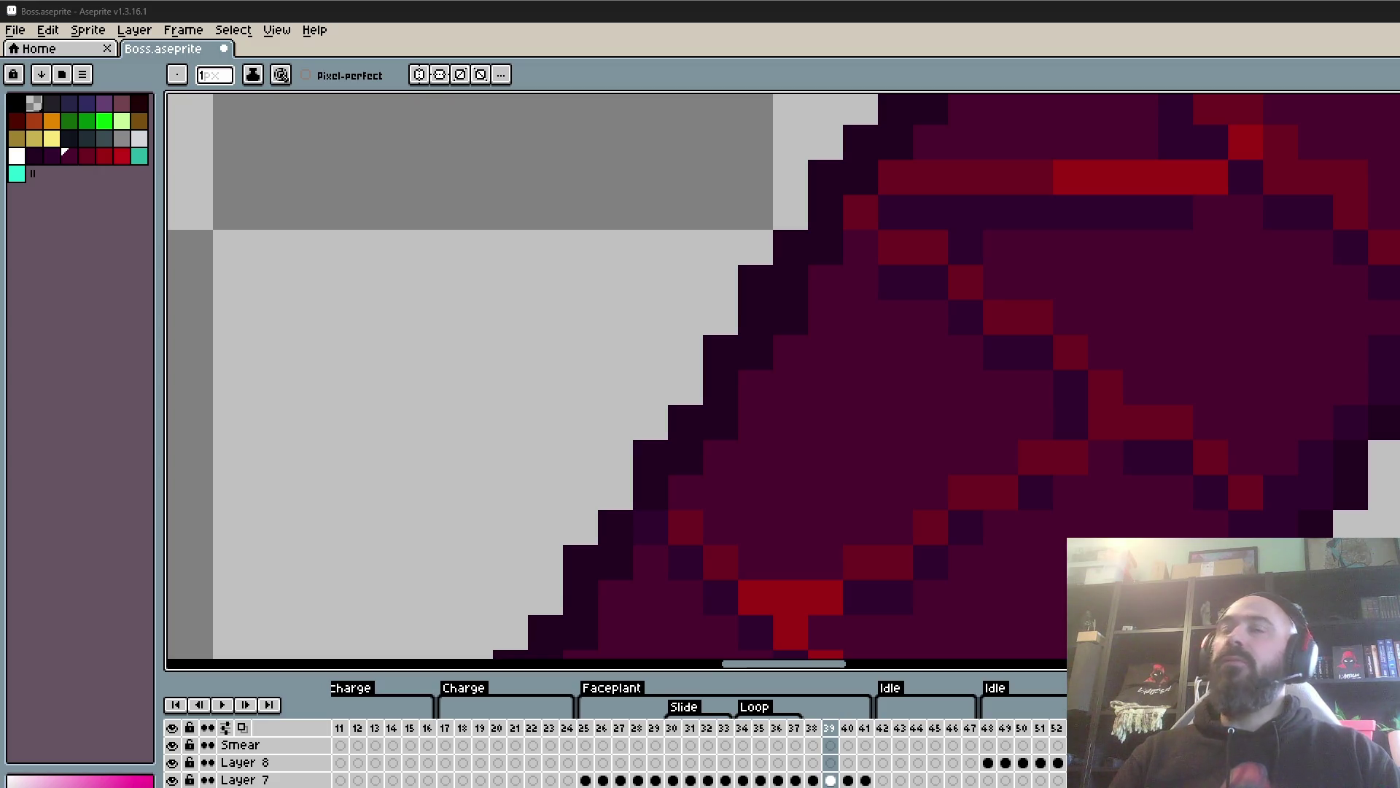
pyautogui.scroll(-3, 1031, 194)
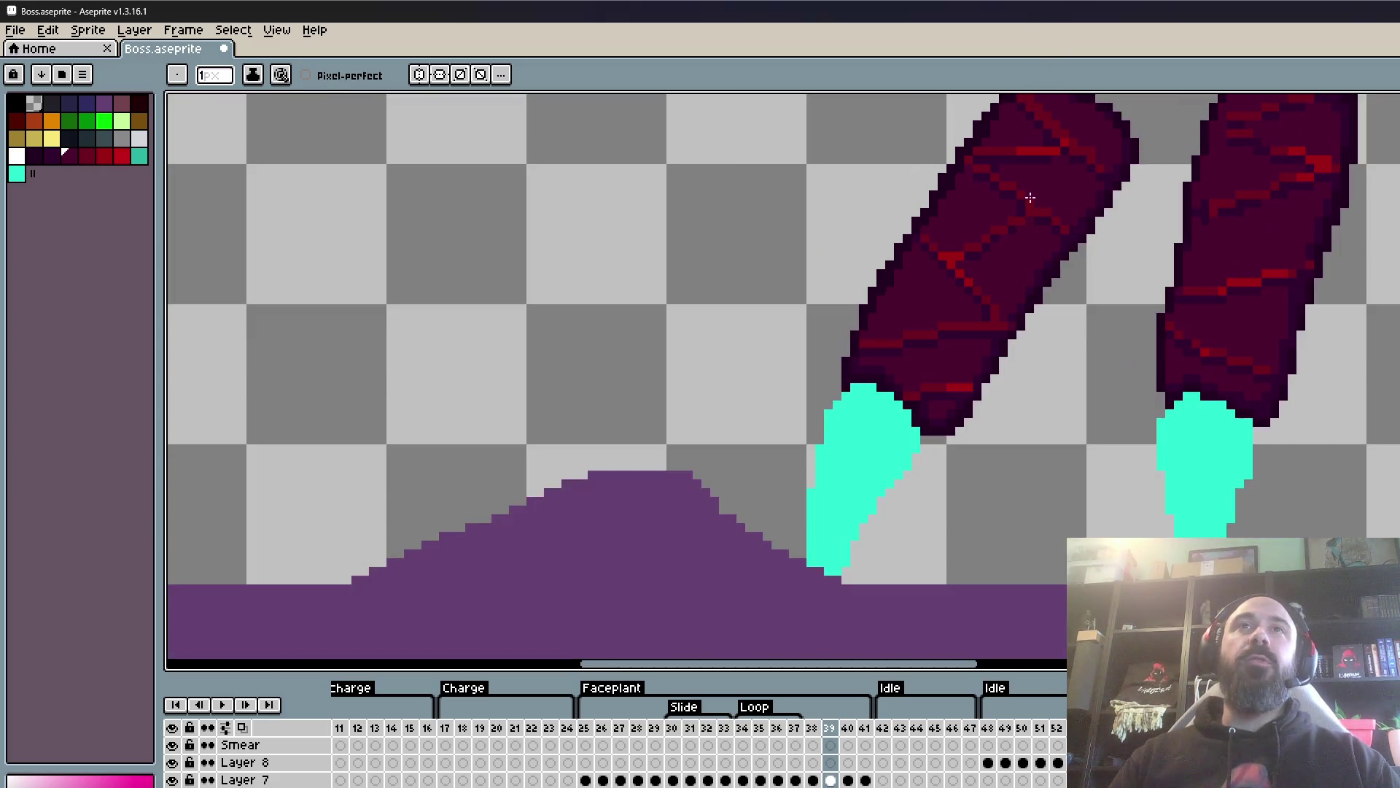
# - Sample dark purple and paint two pixels on the left leg with it
pyautogui.scroll(2, 1053, 234)
pyautogui.scroll(1, 1052, 234)
pyautogui.keyDown('alt'); pyautogui.click(1065, 259); pyautogui.keyUp('alt')
pyautogui.moveTo(1050, 259); pyautogui.dragTo(969, 254)
pyautogui.scroll(-2, 896, 321)
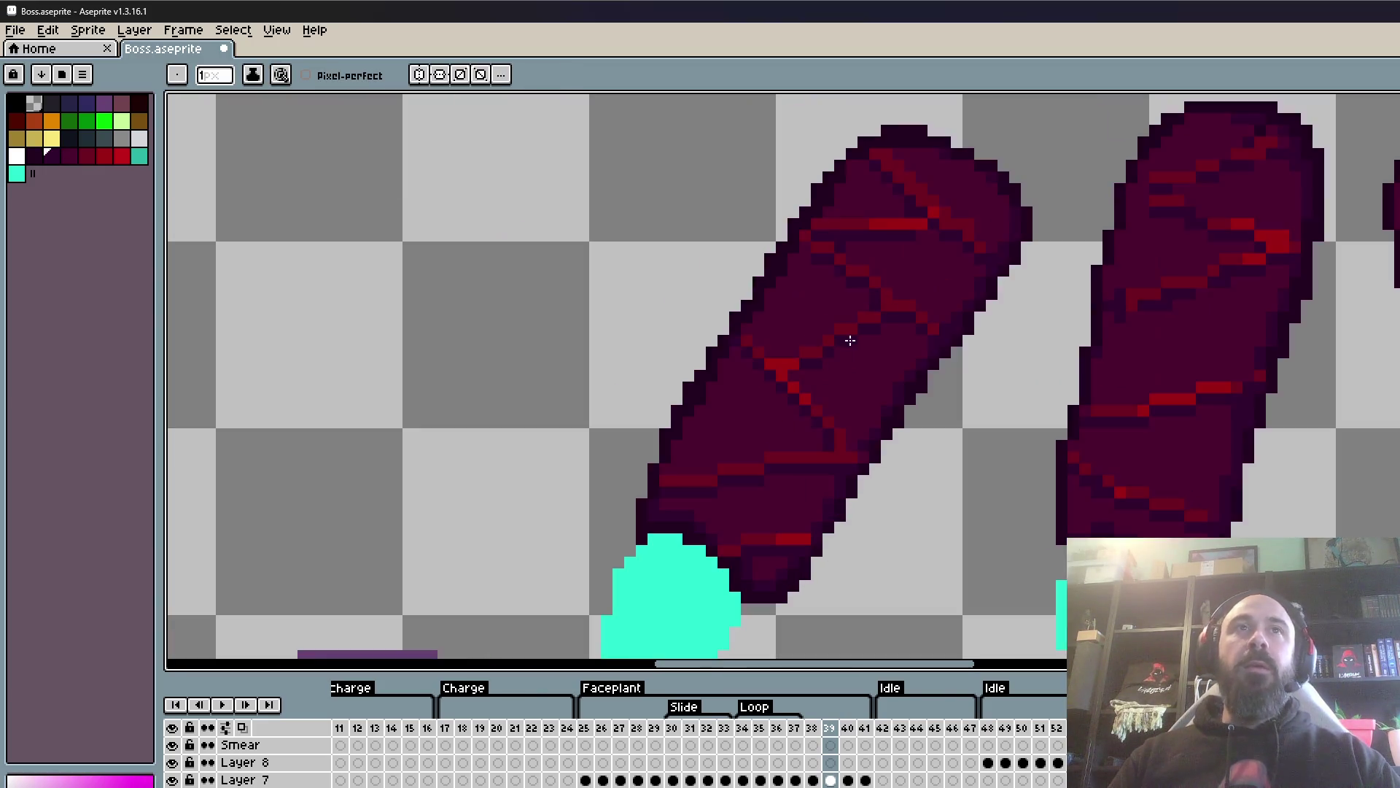
pyautogui.scroll(1, 850, 337)
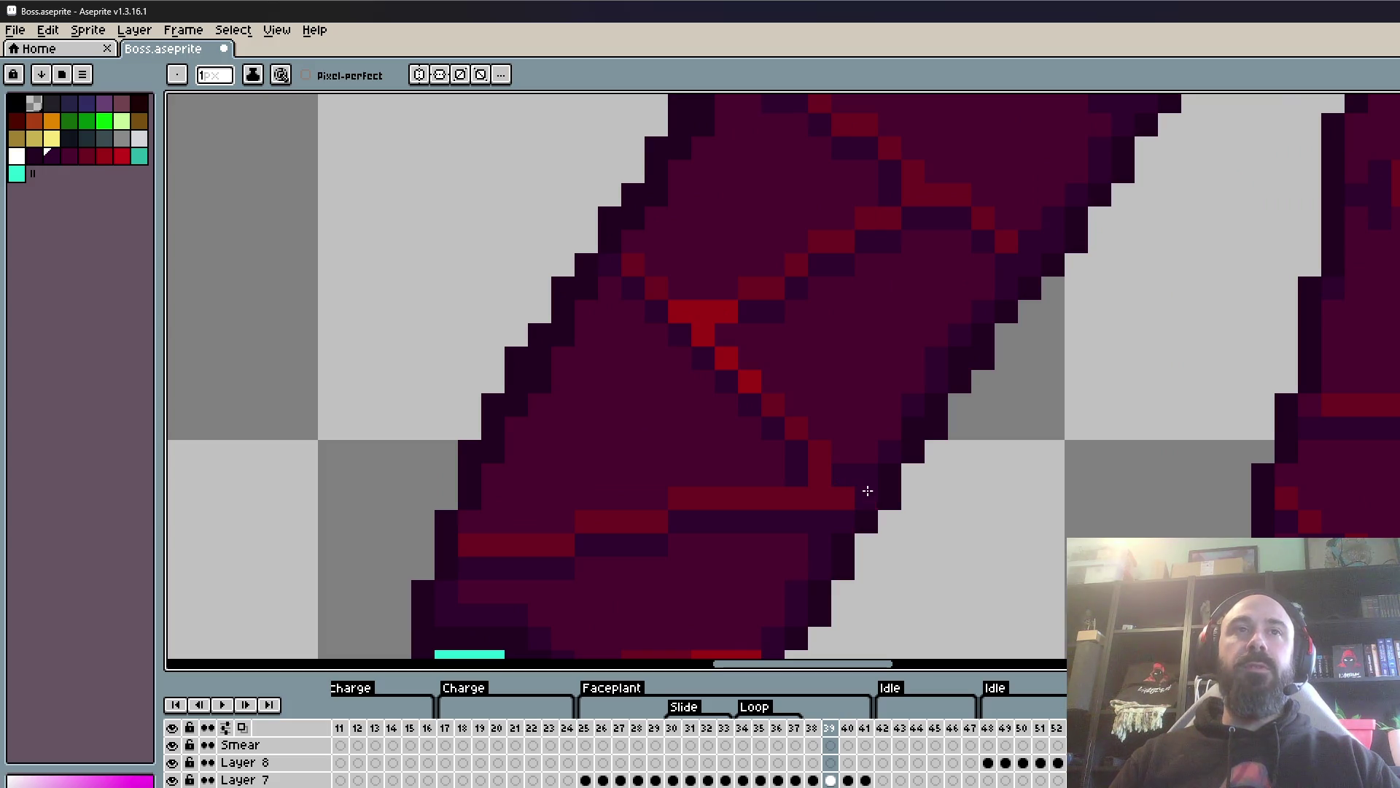
pyautogui.scroll(-1, 866, 491)
pyautogui.scroll(1, 948, 281)
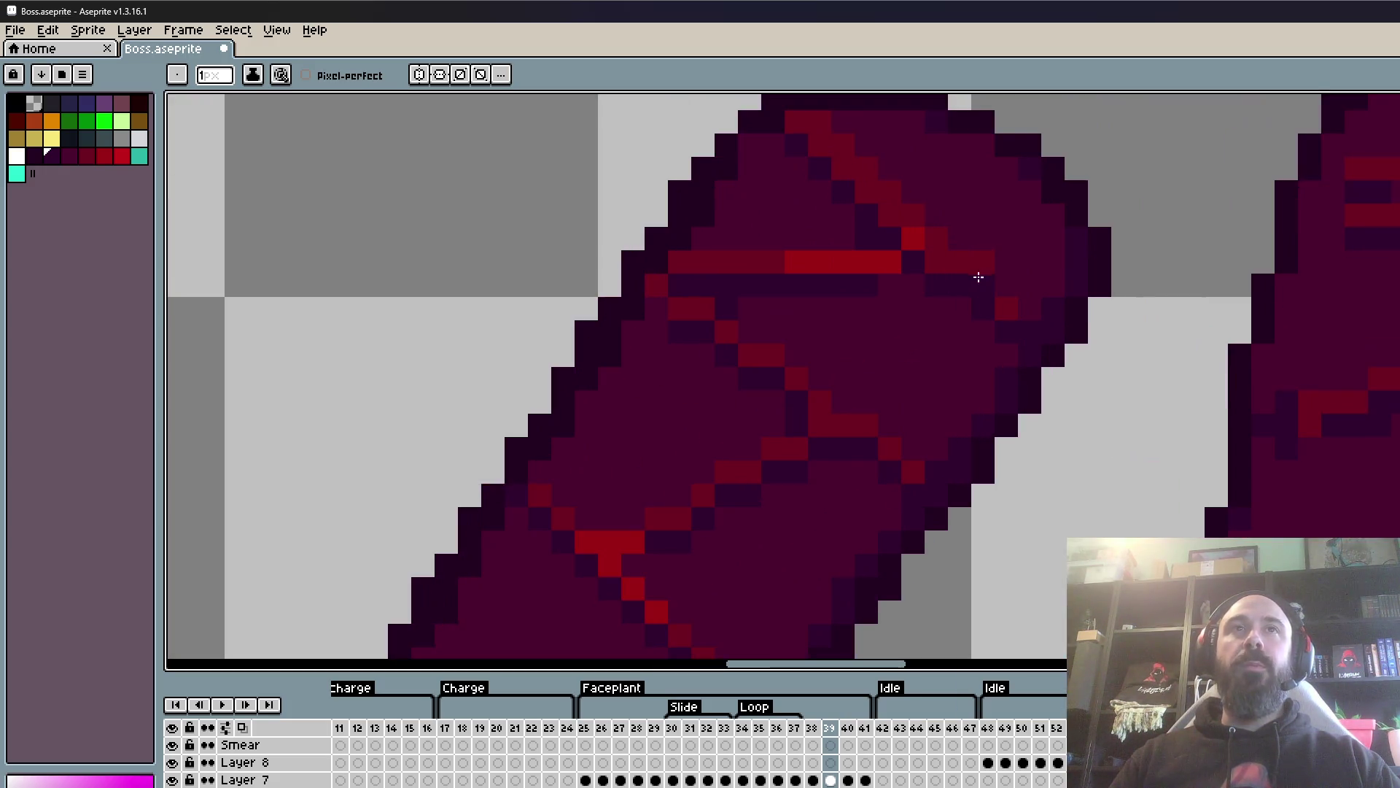
# - Darken two stray red pixels on the left leg
pyautogui.press('i')
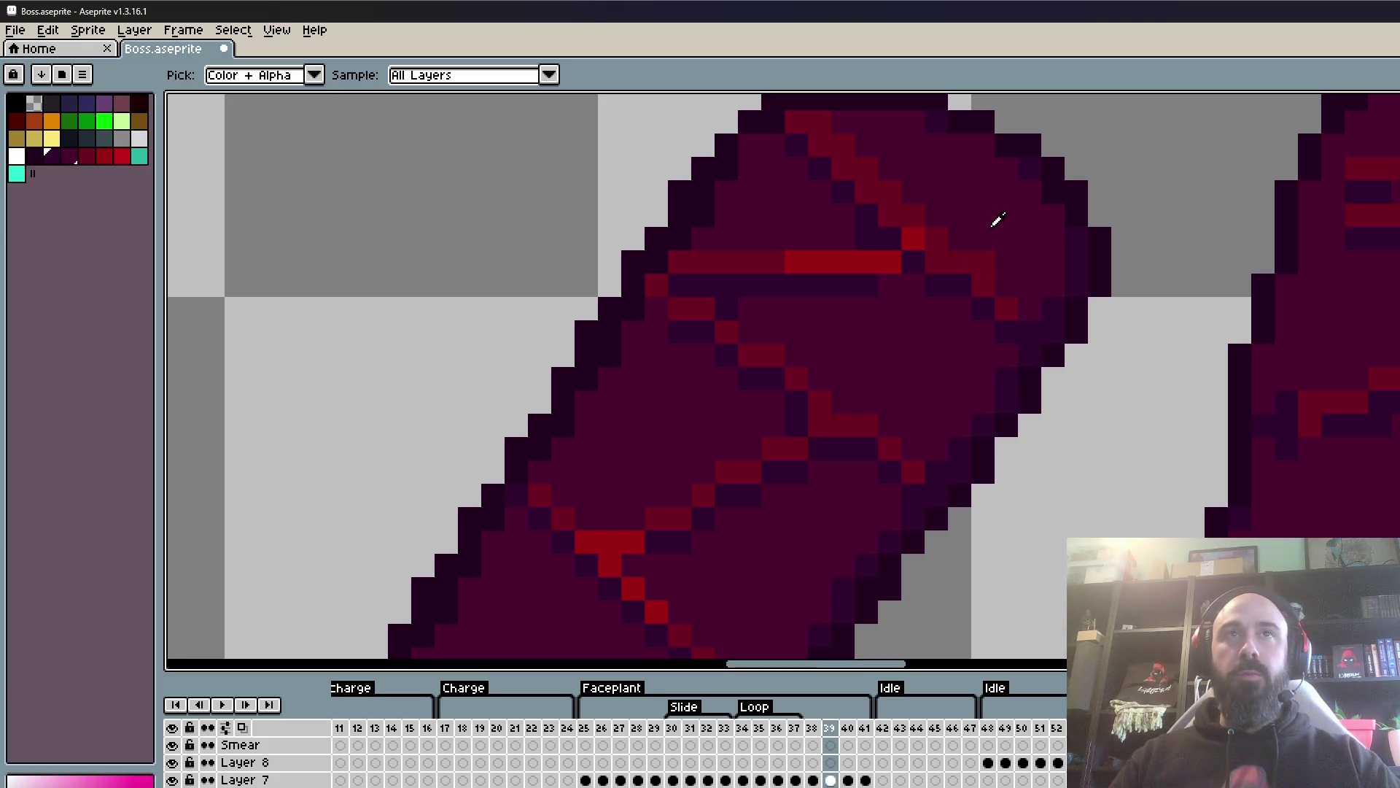
pyautogui.press('b')
pyautogui.click(984, 262)
pyautogui.click(820, 121)
# - Redraw the diagonal red crack line across the leg and sample another shade
pyautogui.moveTo(850, 149)
pyautogui.mouseDown()
pyautogui.moveTo(928, 219)
pyautogui.moveTo(956, 290)
pyautogui.mouseUp()
pyautogui.scroll(-3, 921, 310)
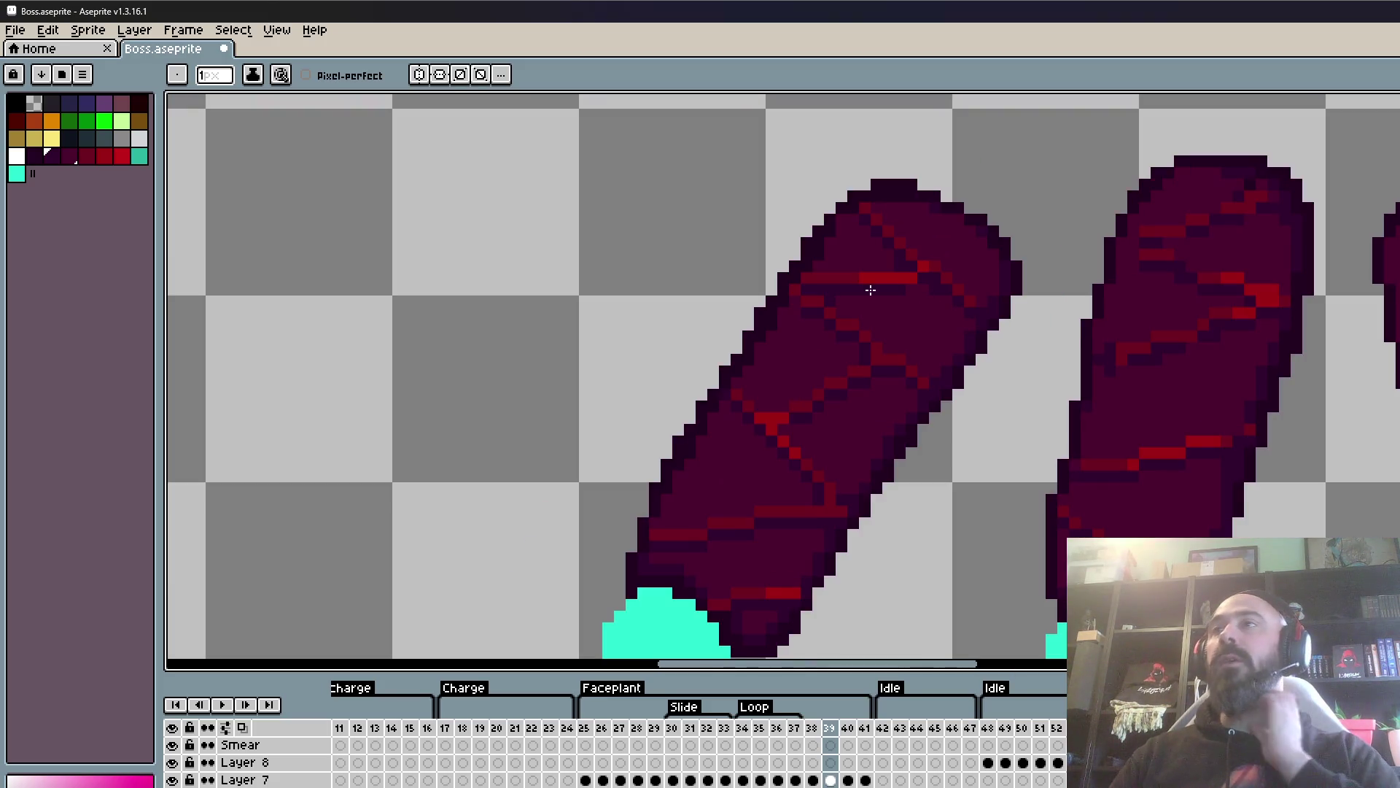
pyautogui.scroll(-1, 916, 335)
pyautogui.scroll(2, 916, 304)
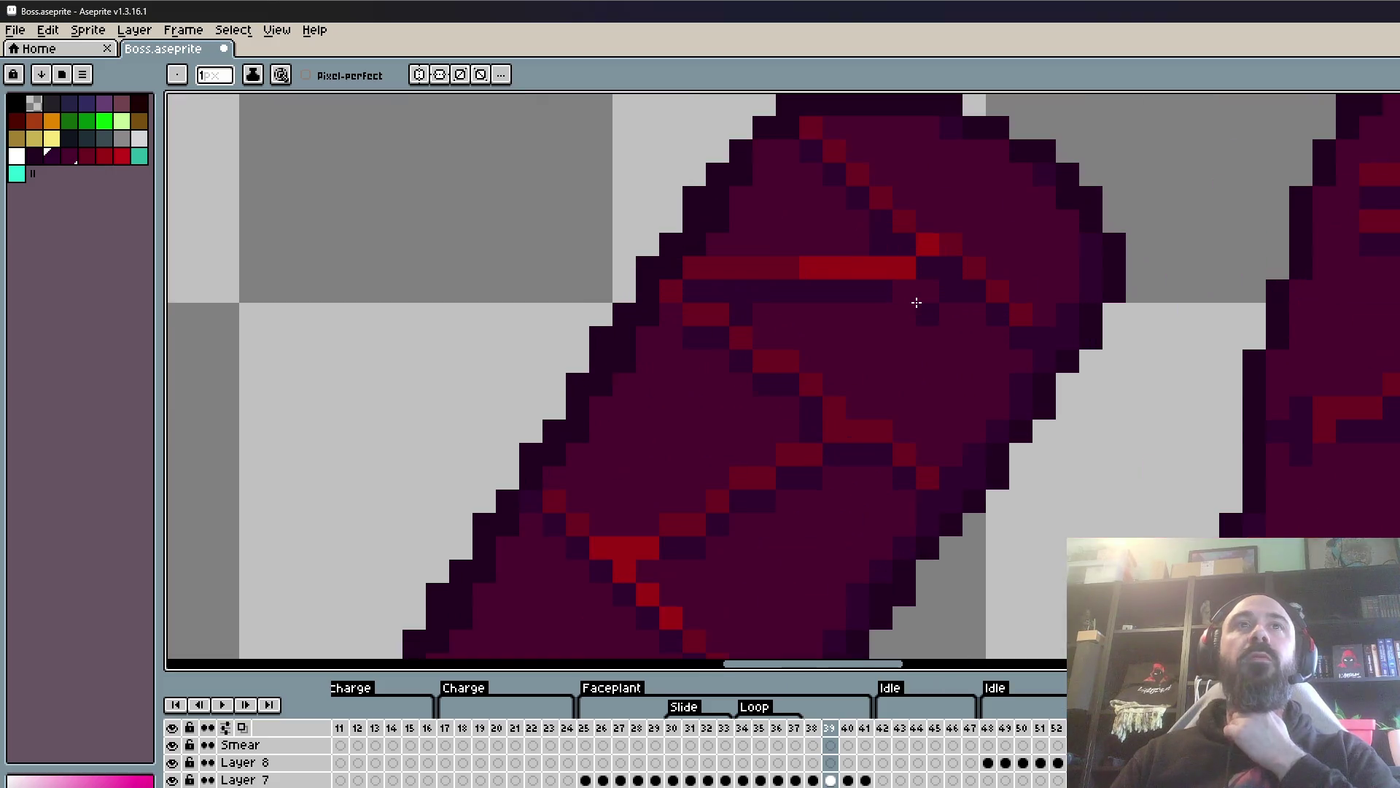
pyautogui.scroll(-2, 929, 336)
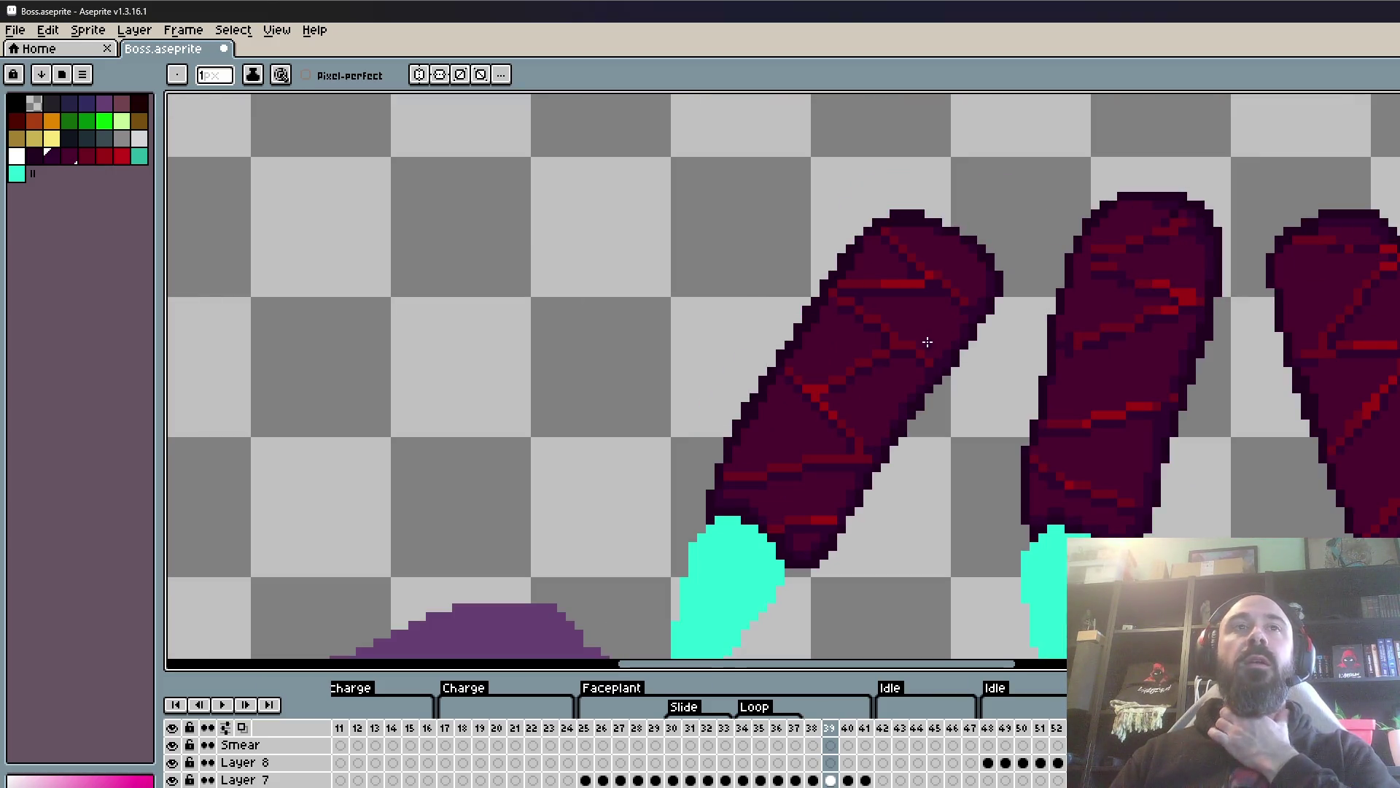
pyautogui.scroll(2, 865, 427)
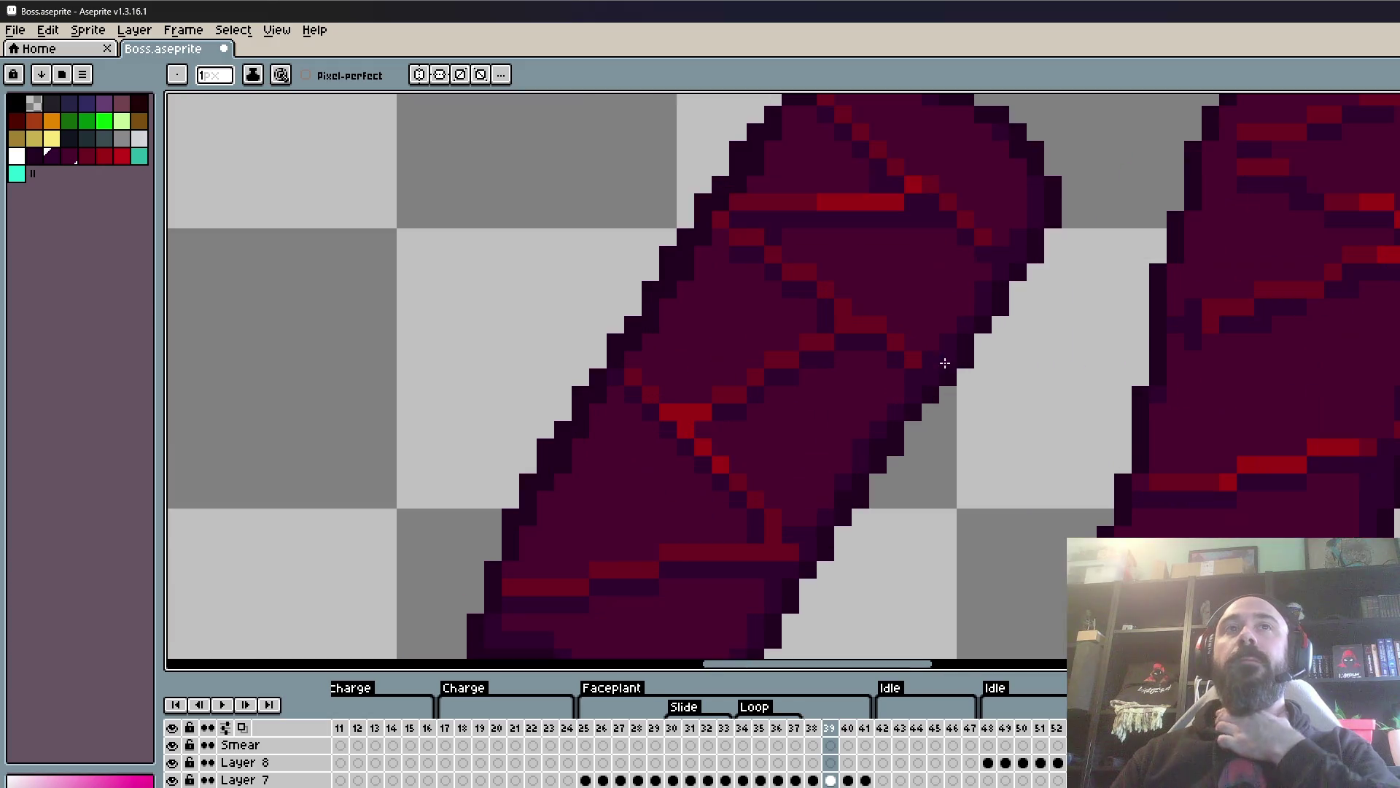
pyautogui.keyDown('alt'); pyautogui.click(992, 230); pyautogui.keyUp('alt')
pyautogui.scroll(-1, 990, 227)
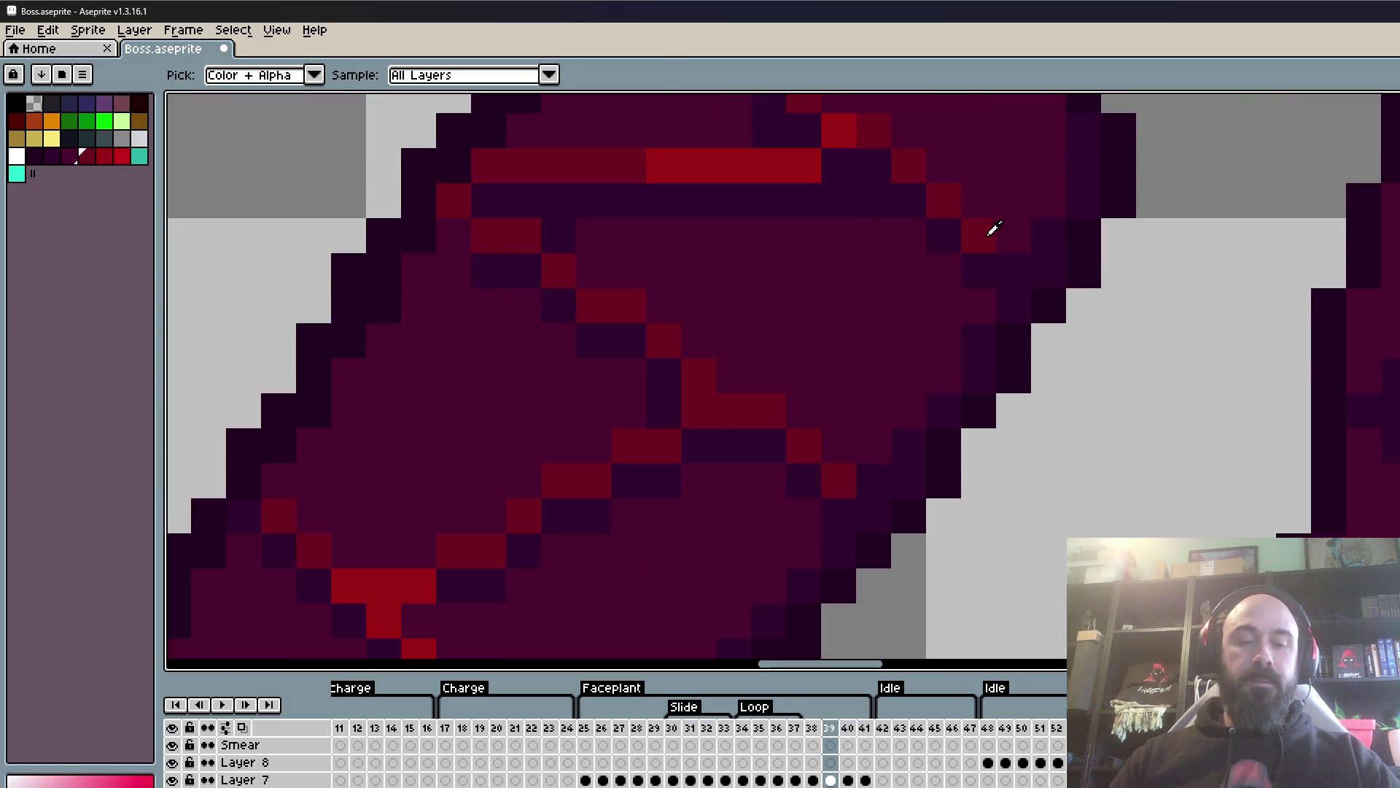
pyautogui.scroll(-1, 1017, 240)
pyautogui.scroll(-2, 1024, 247)
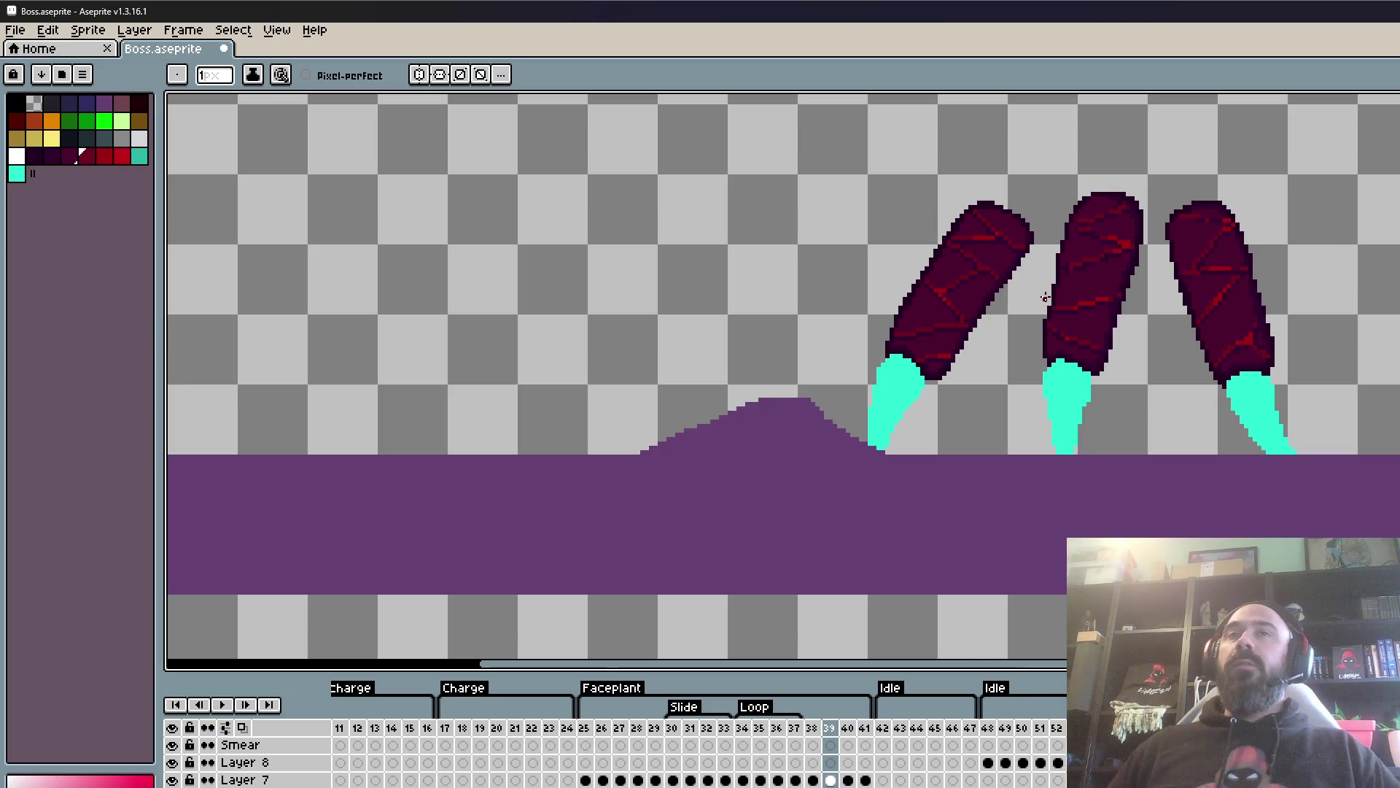
pyautogui.scroll(3, 1050, 299)
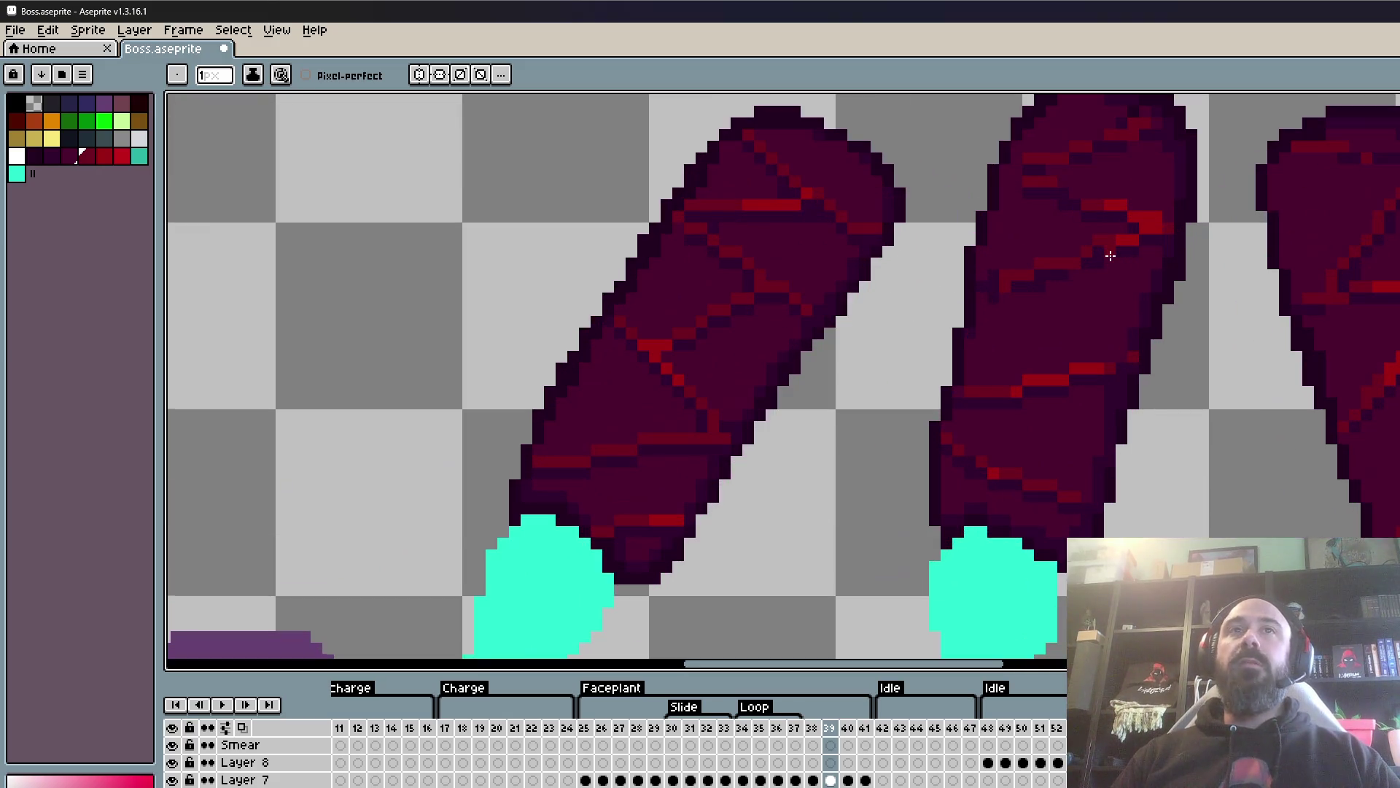
pyautogui.scroll(2, 1086, 350)
pyautogui.scroll(2, 1089, 368)
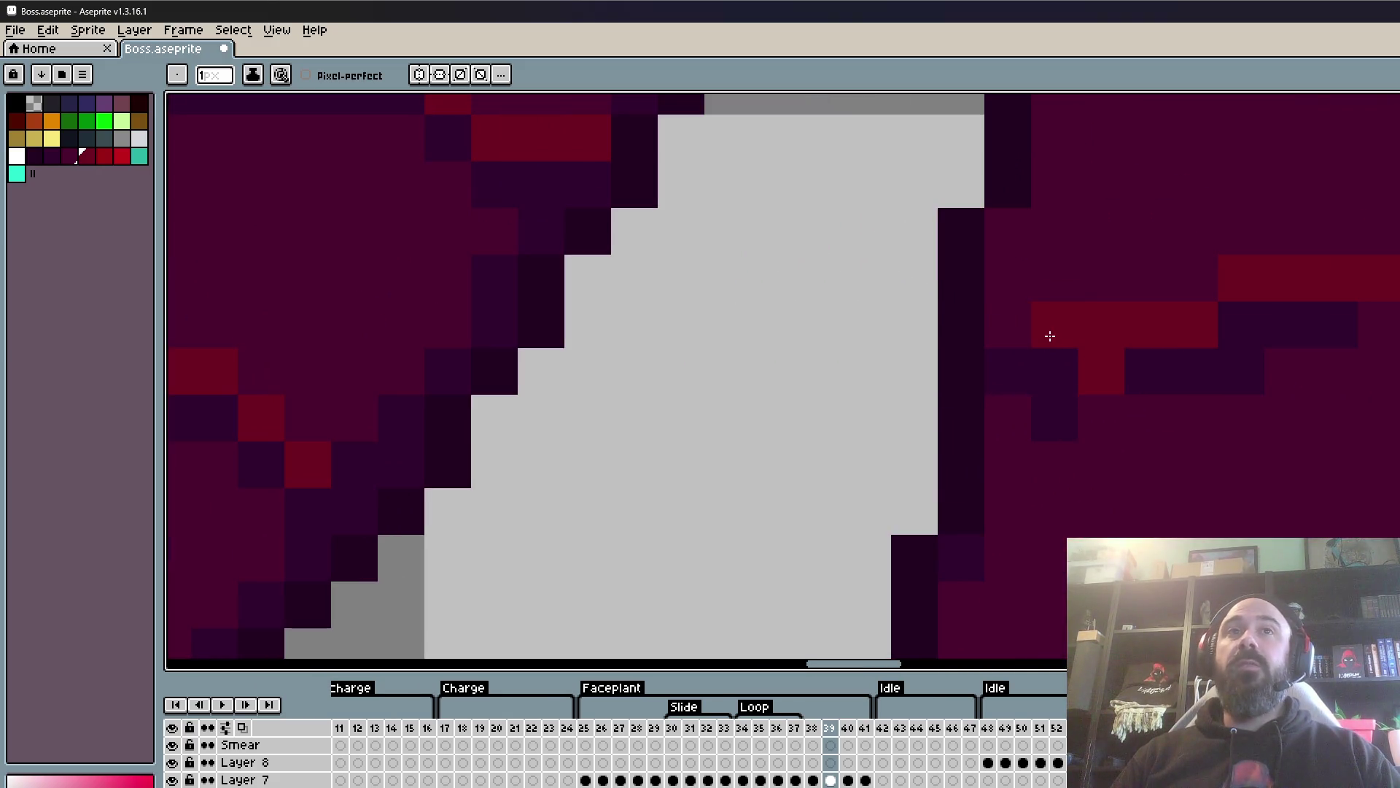
pyautogui.scroll(-3, 1041, 358)
pyautogui.scroll(2, 1050, 258)
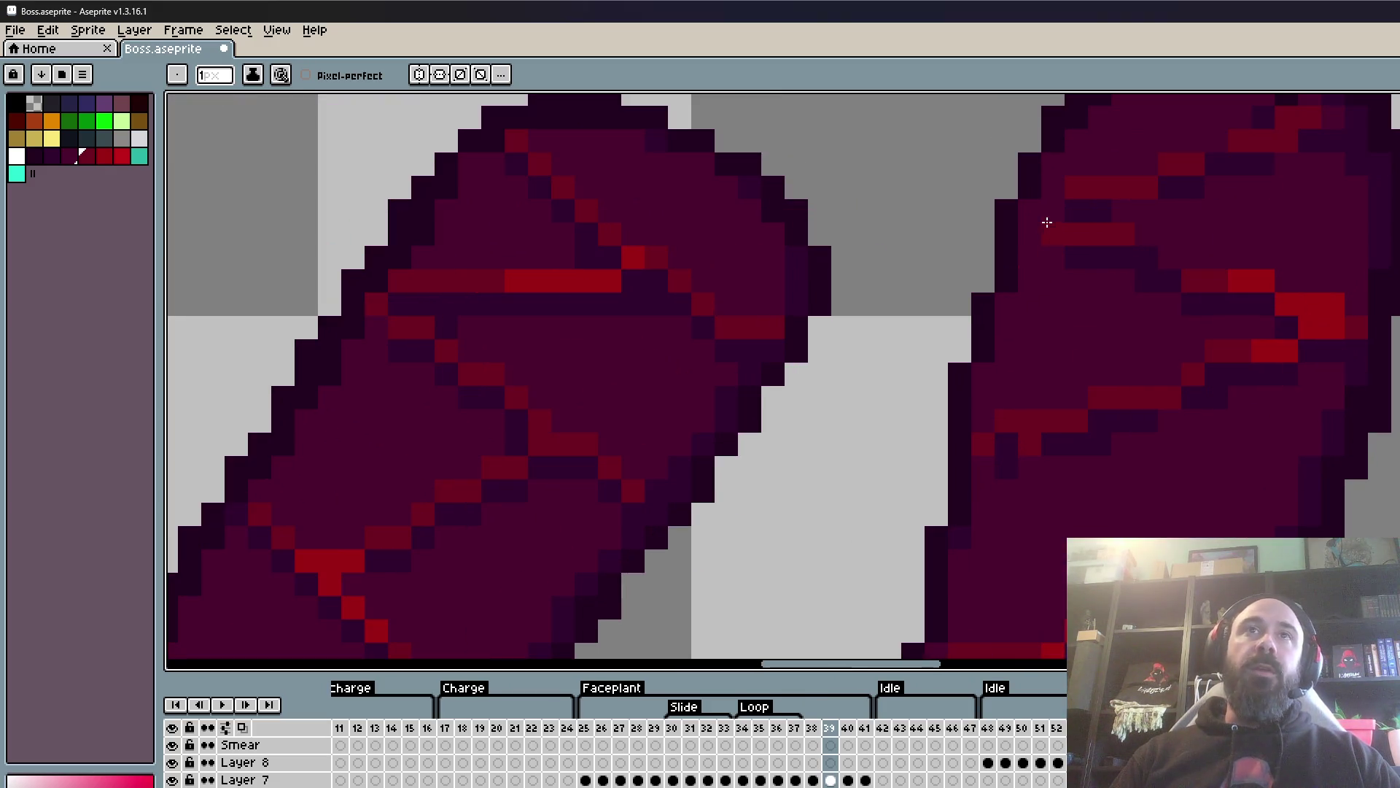
pyautogui.scroll(-3, 1028, 217)
pyautogui.scroll(2, 1021, 212)
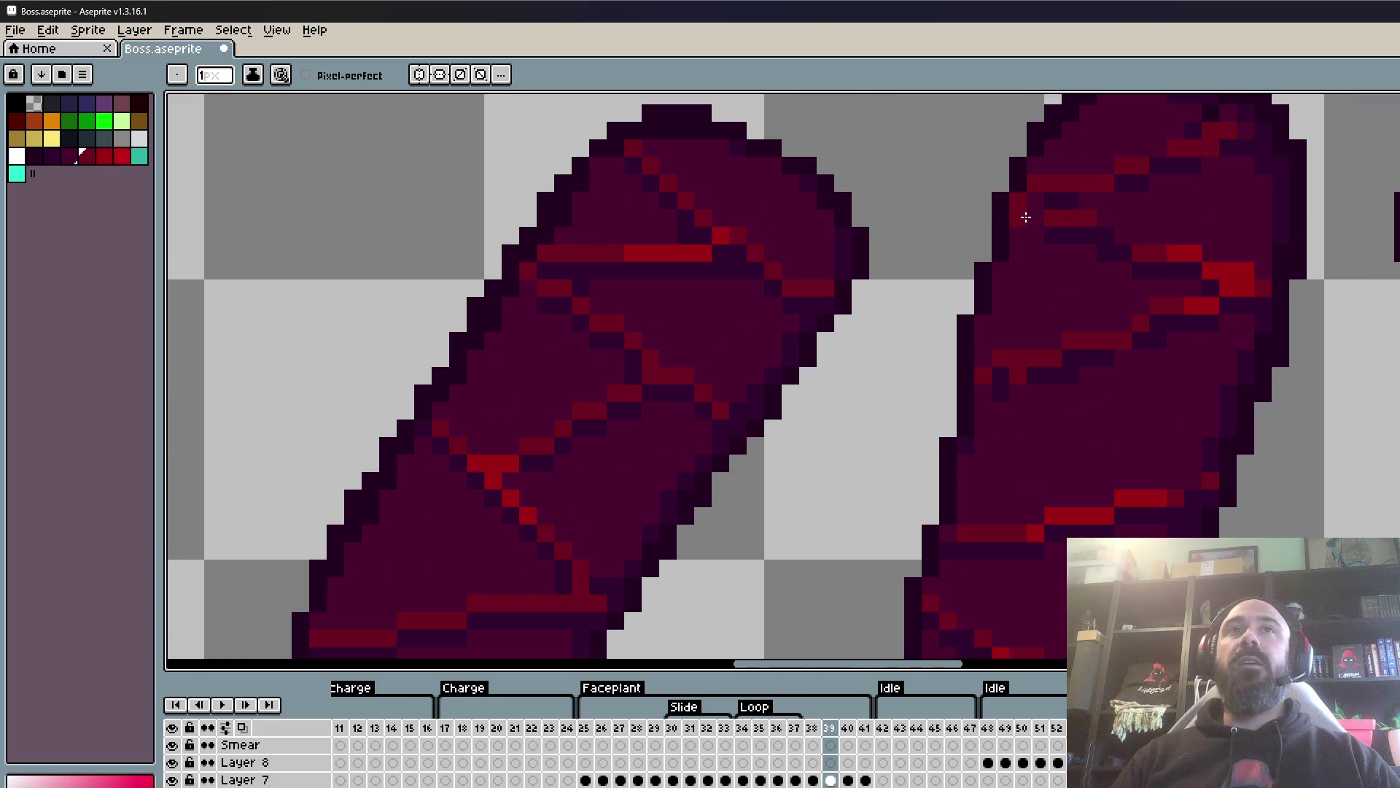
pyautogui.scroll(-2, 1038, 224)
pyautogui.scroll(1, 1038, 224)
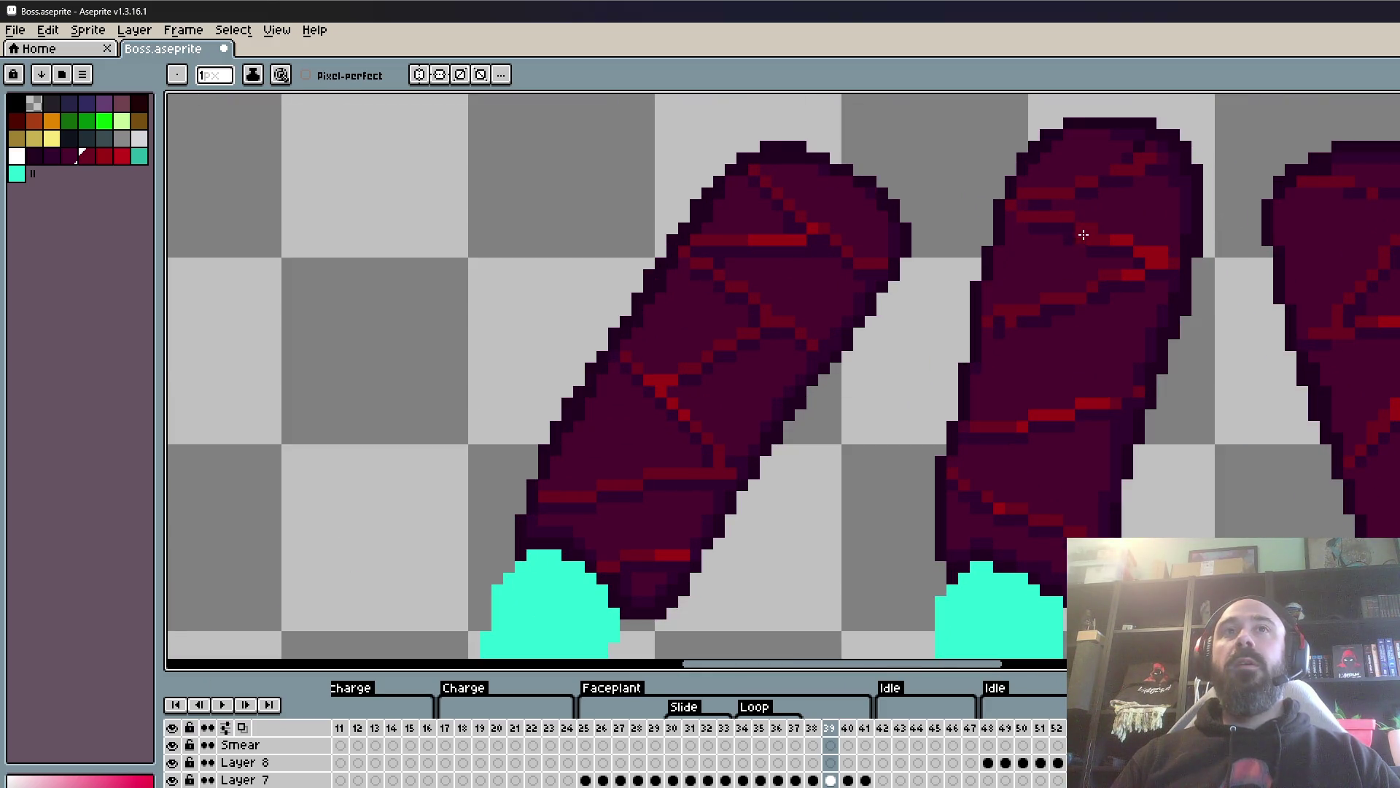
pyautogui.scroll(1, 1076, 255)
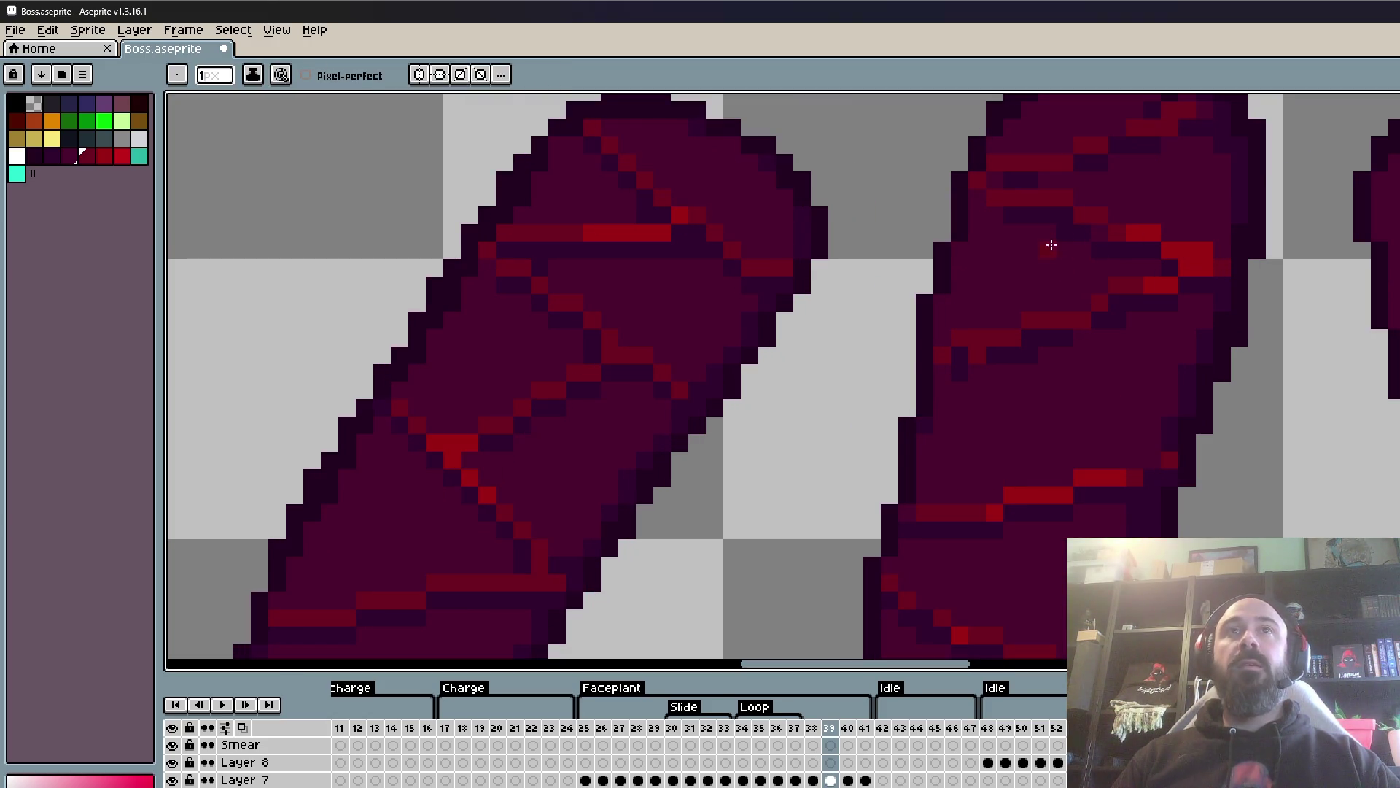
pyautogui.keyDown('alt'); pyautogui.click(1091, 223); pyautogui.keyUp('alt')
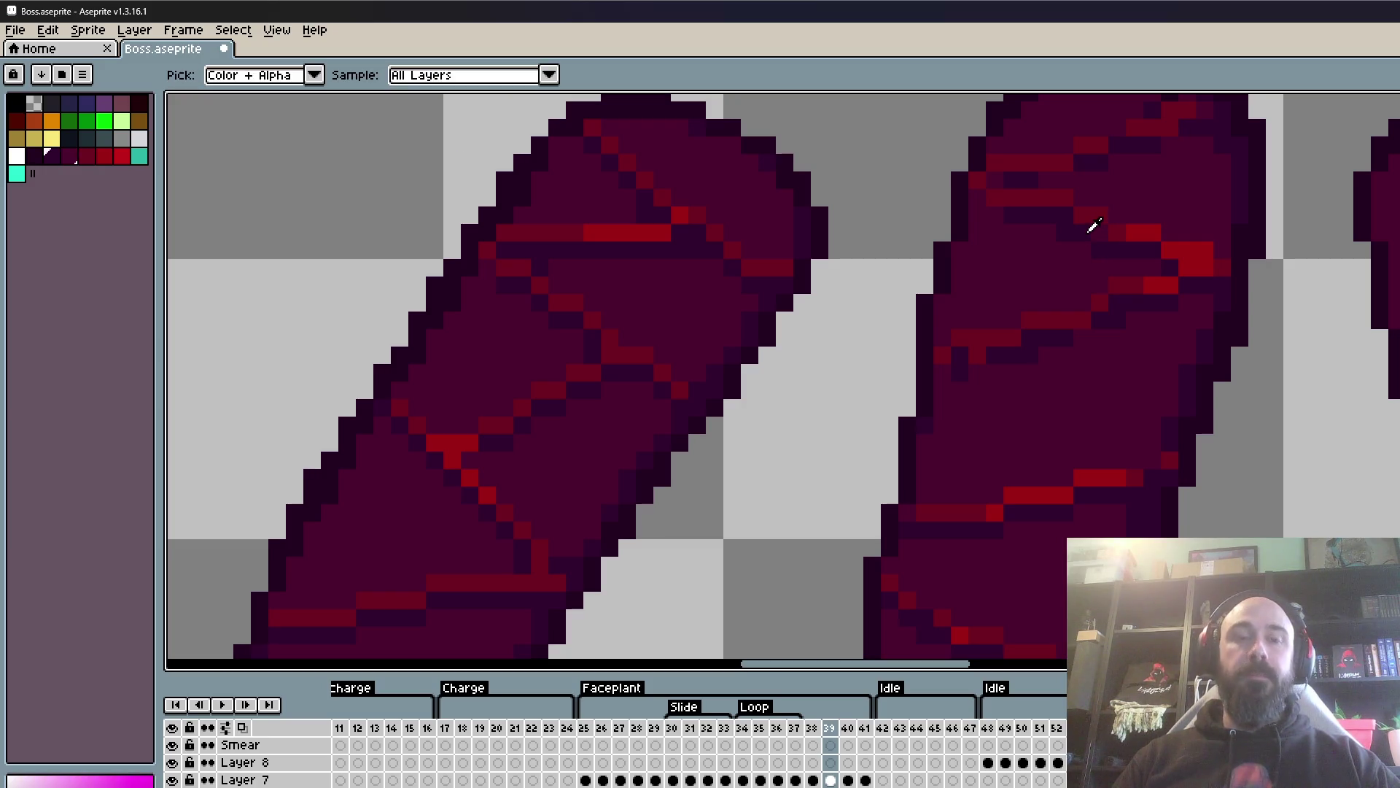
# - Pan to the other armor plate and darken its edge pixels with sampled dark purple
pyautogui.press('space')
pyautogui.moveTo(1099, 212); pyautogui.dragTo(1045, 336)
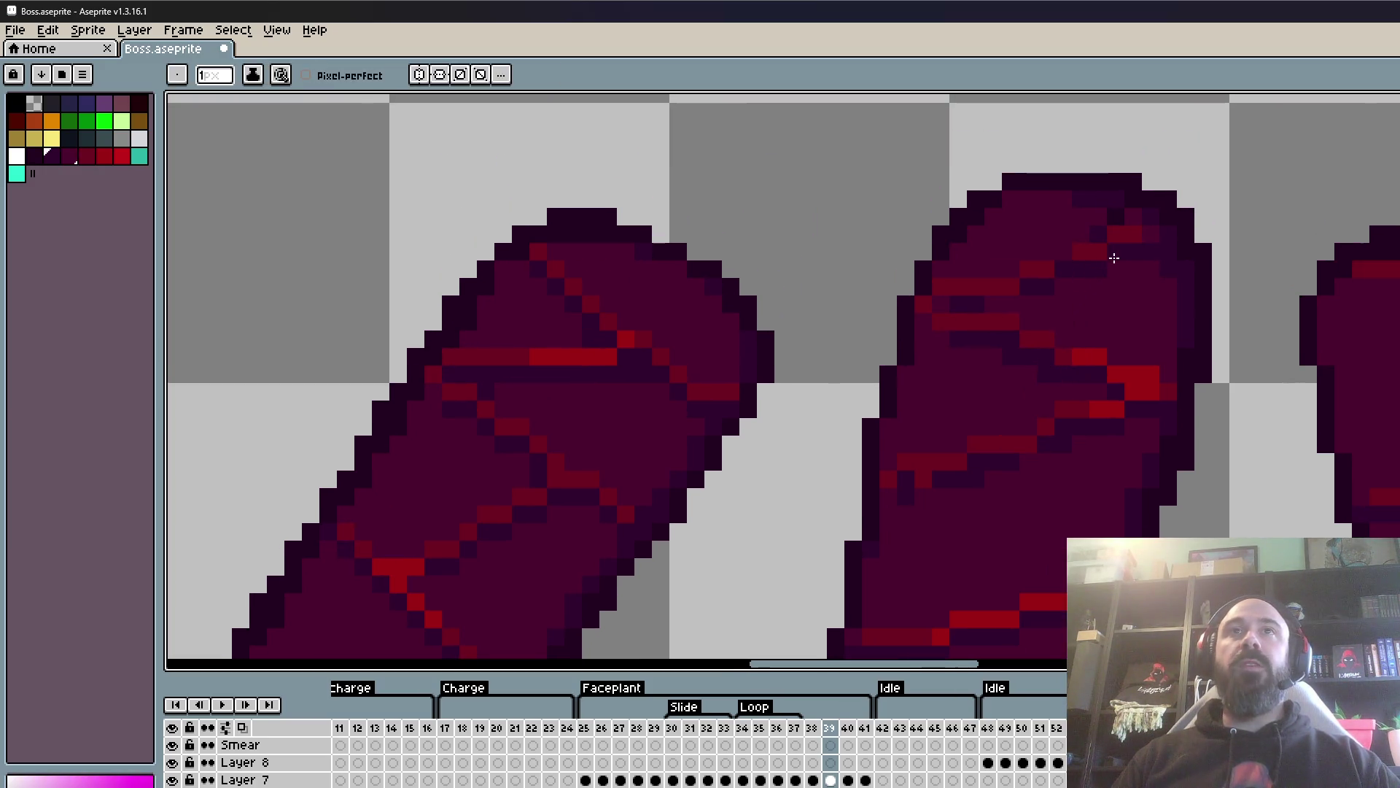
pyautogui.keyDown('alt'); pyautogui.click(1063, 212); pyautogui.keyUp('alt')
pyautogui.scroll(2, 1080, 213)
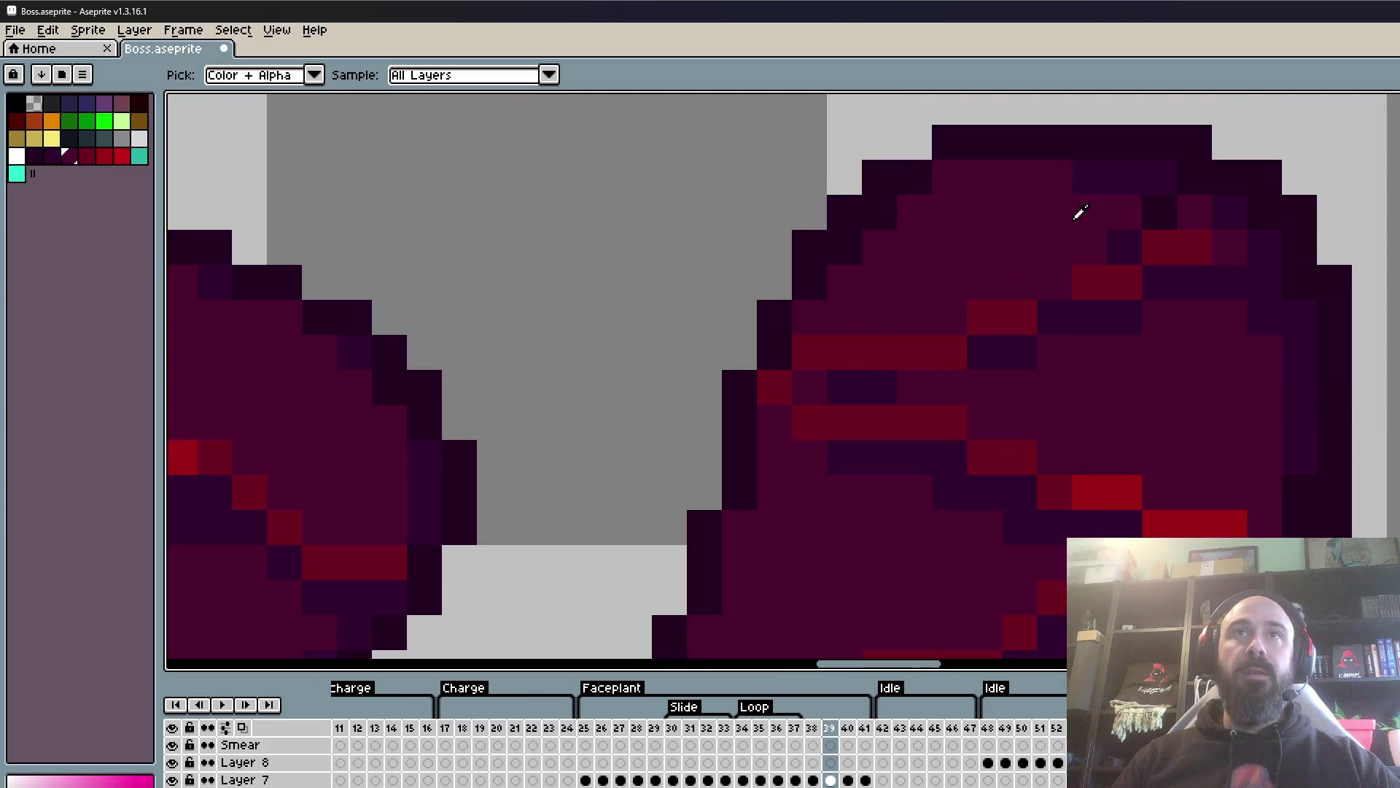
pyautogui.click(1164, 214)
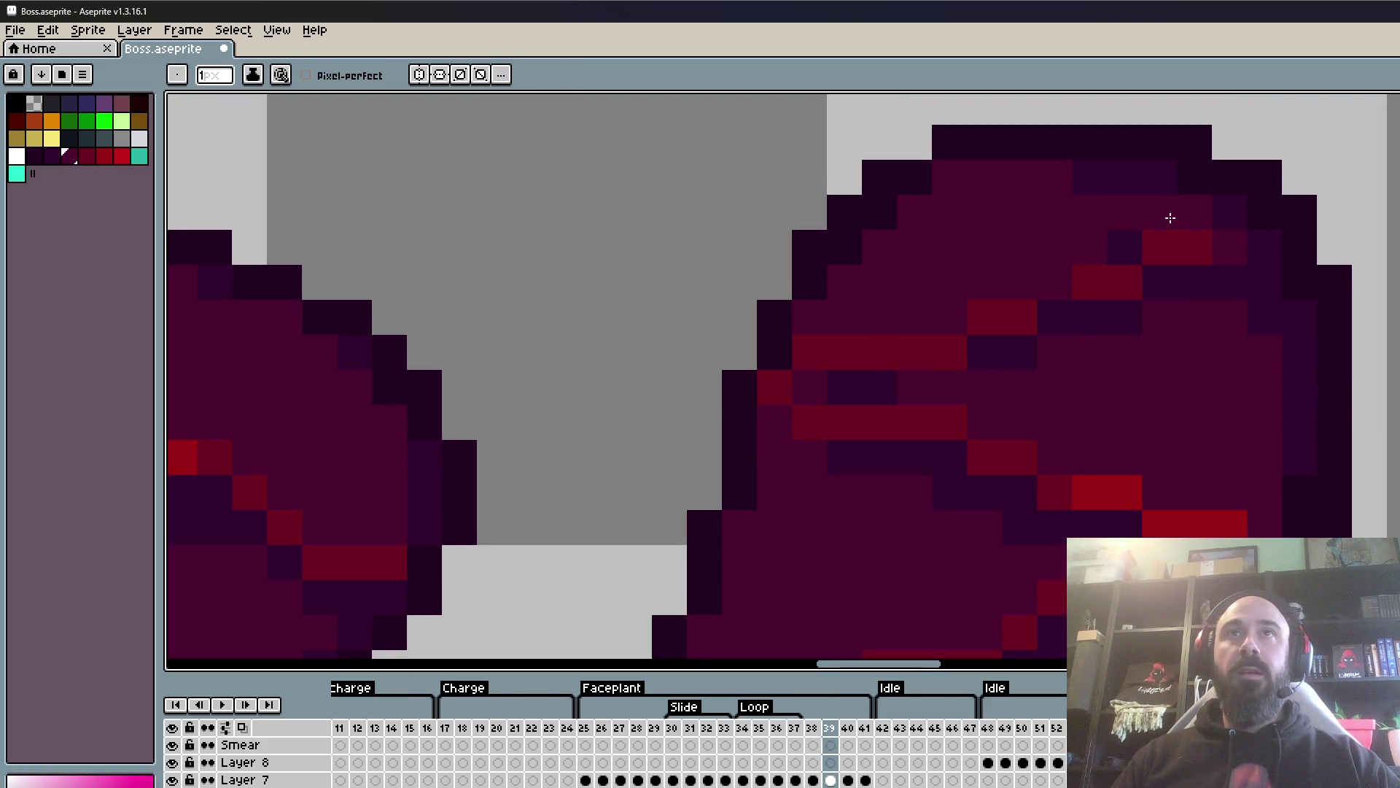
pyautogui.keyDown('alt'); pyautogui.click(1169, 171); pyautogui.keyUp('alt')
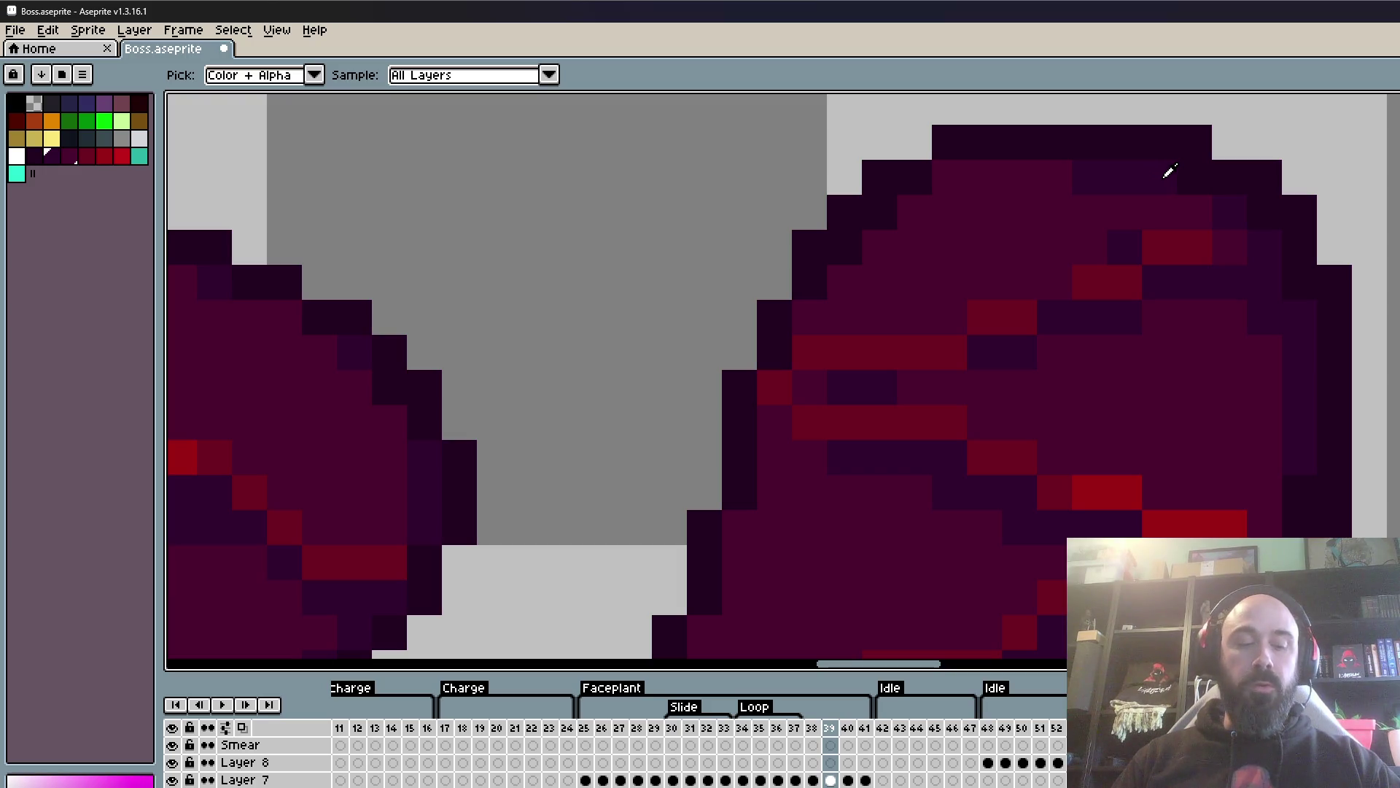
pyautogui.click(1189, 199)
pyautogui.click(1150, 324)
# - Sample the red highlight and reshape the middle claw plate's crack lines
pyautogui.keyDown('alt'); pyautogui.click(1121, 275); pyautogui.keyUp('alt')
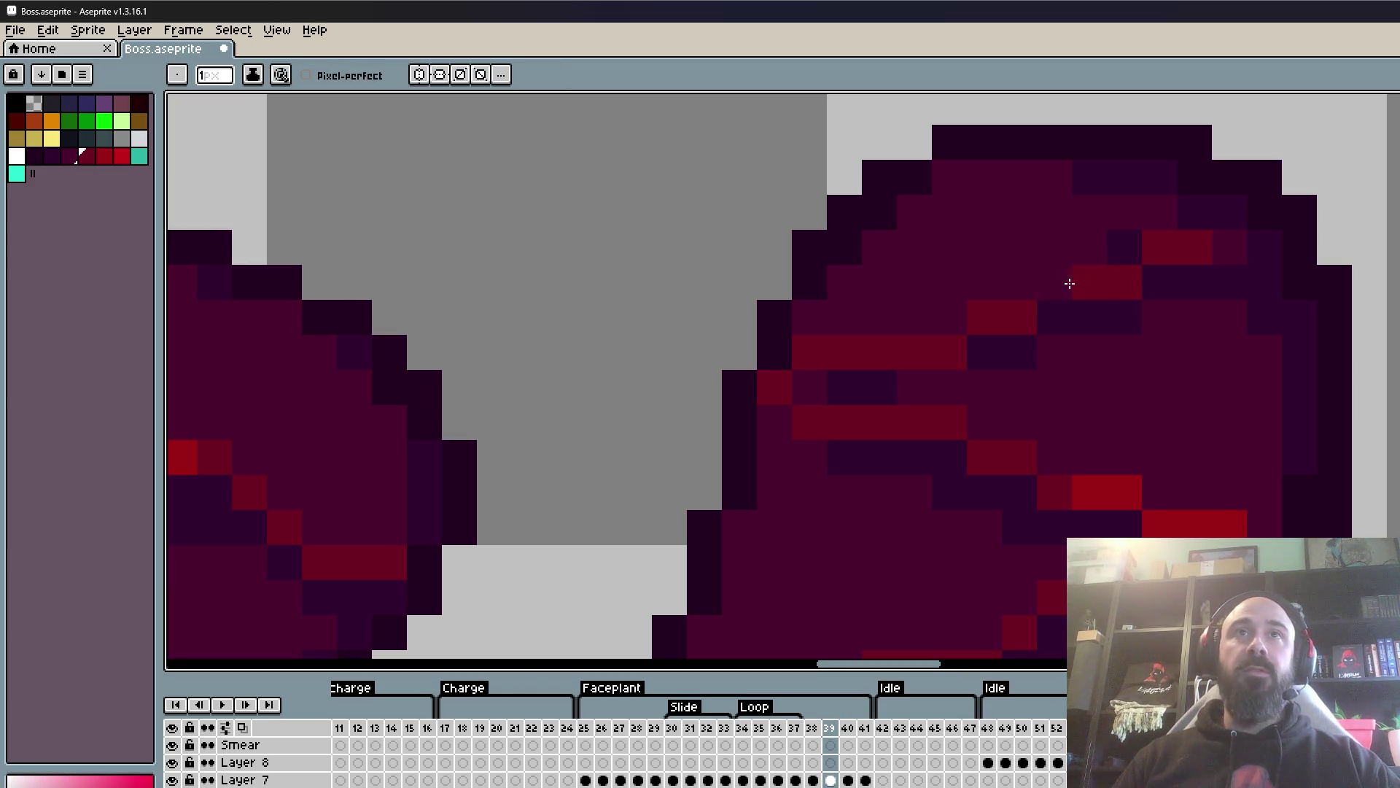
pyautogui.scroll(-3, 1068, 280)
pyautogui.scroll(3, 987, 346)
pyautogui.press('alt')
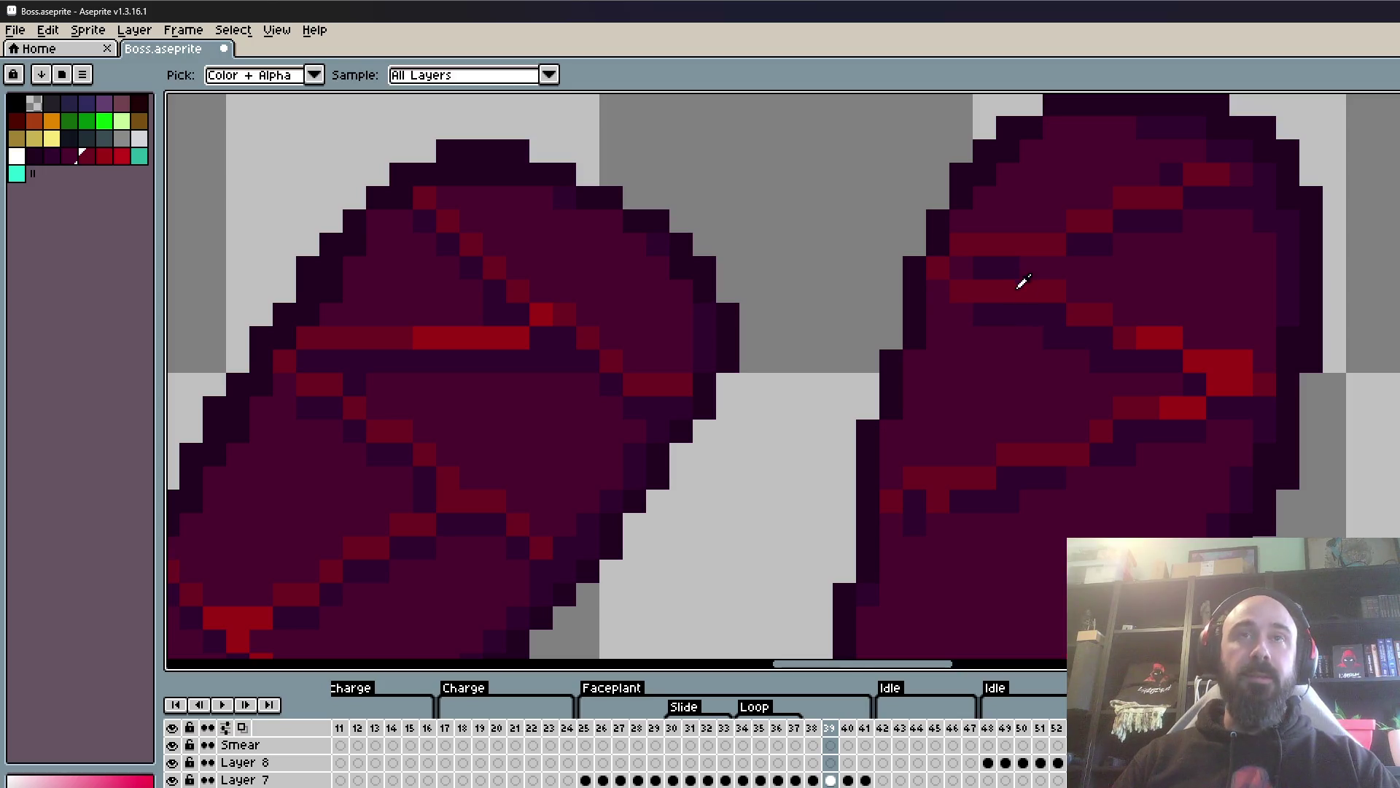
pyautogui.keyDown('alt'); pyautogui.click(1019, 255); pyautogui.keyUp('alt')
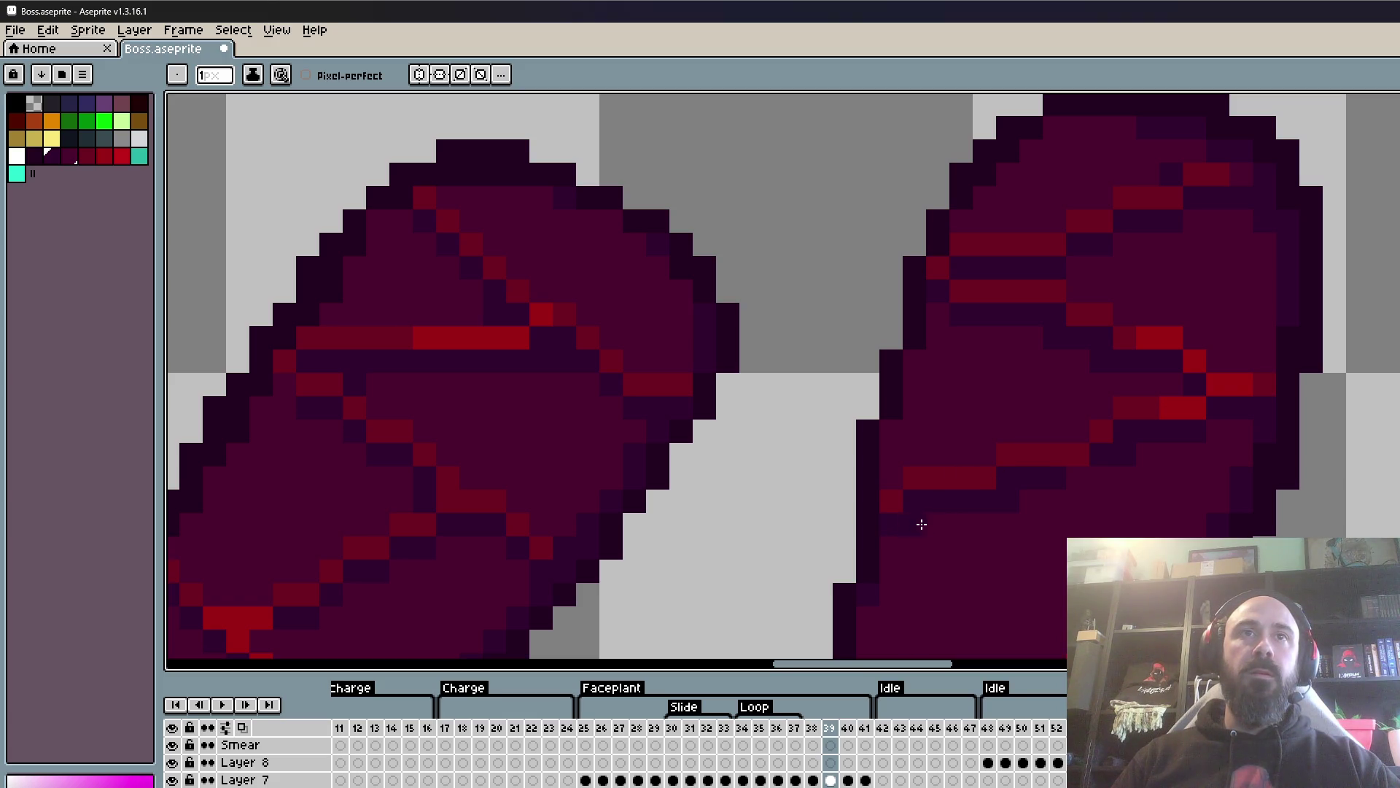
pyautogui.moveTo(921, 524); pyautogui.dragTo(945, 466)
pyautogui.scroll(-3, 1030, 446)
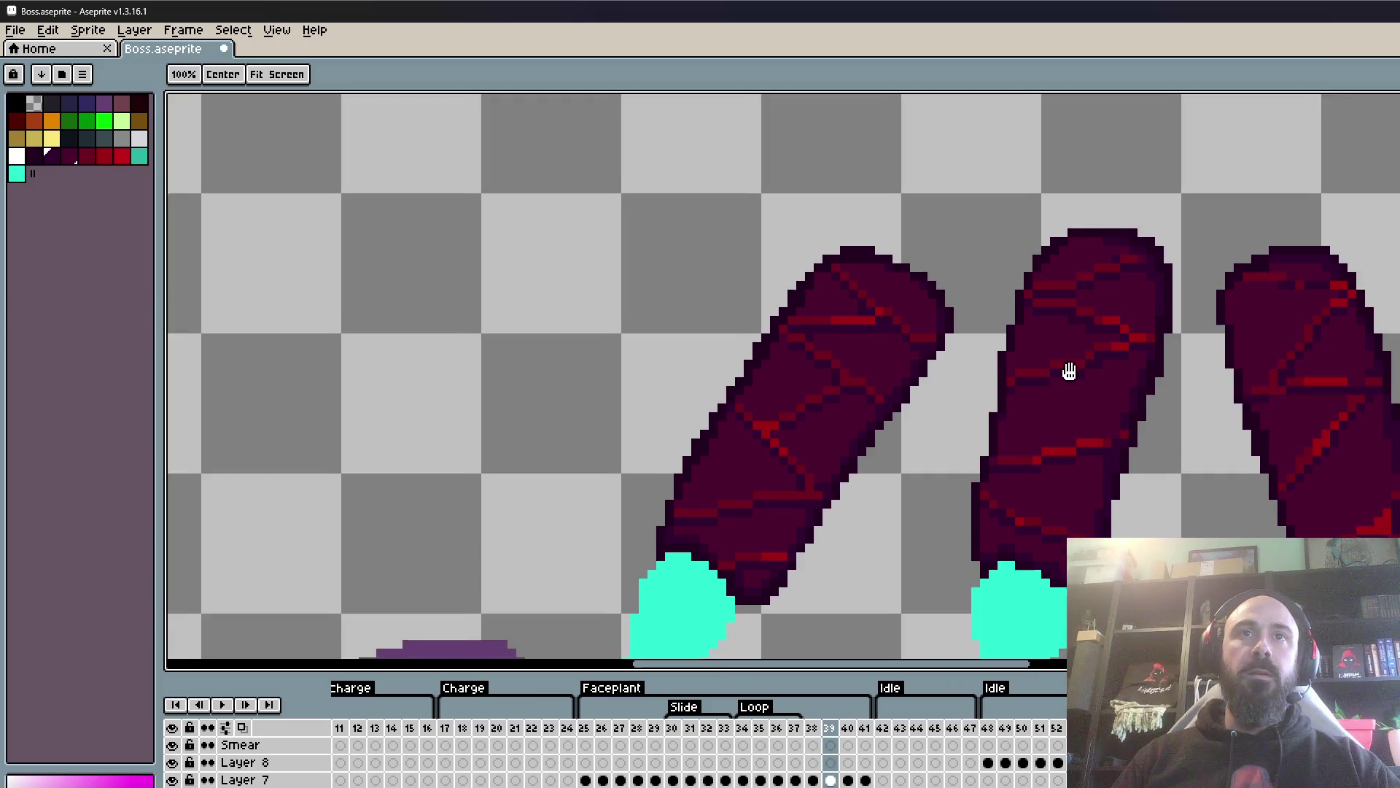
# - Zoom around the right claw plate, alternating between the eyedropper and pencil
pyautogui.scroll(2, 1066, 369)
pyautogui.press('i')
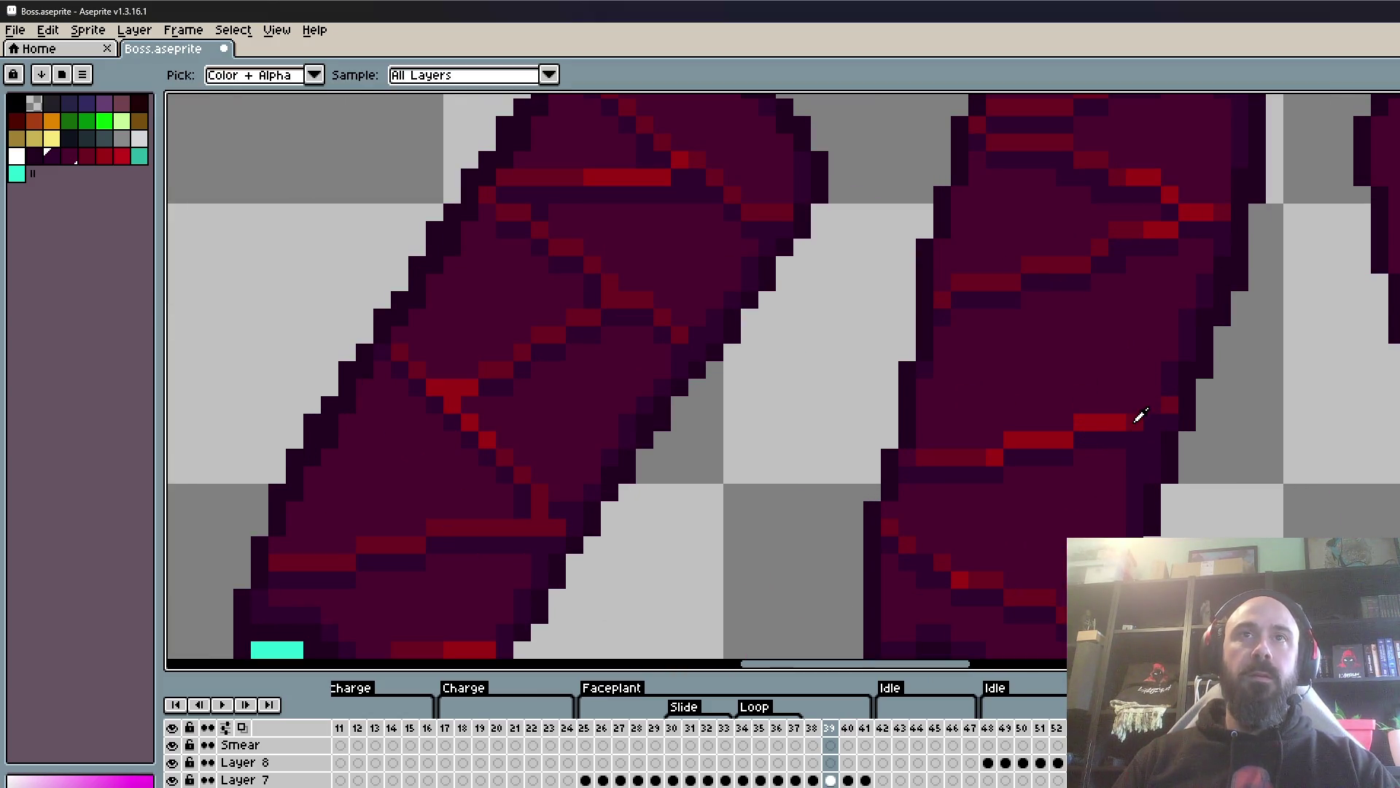
pyautogui.press('b')
pyautogui.scroll(-3, 1063, 494)
pyautogui.scroll(4, 977, 461)
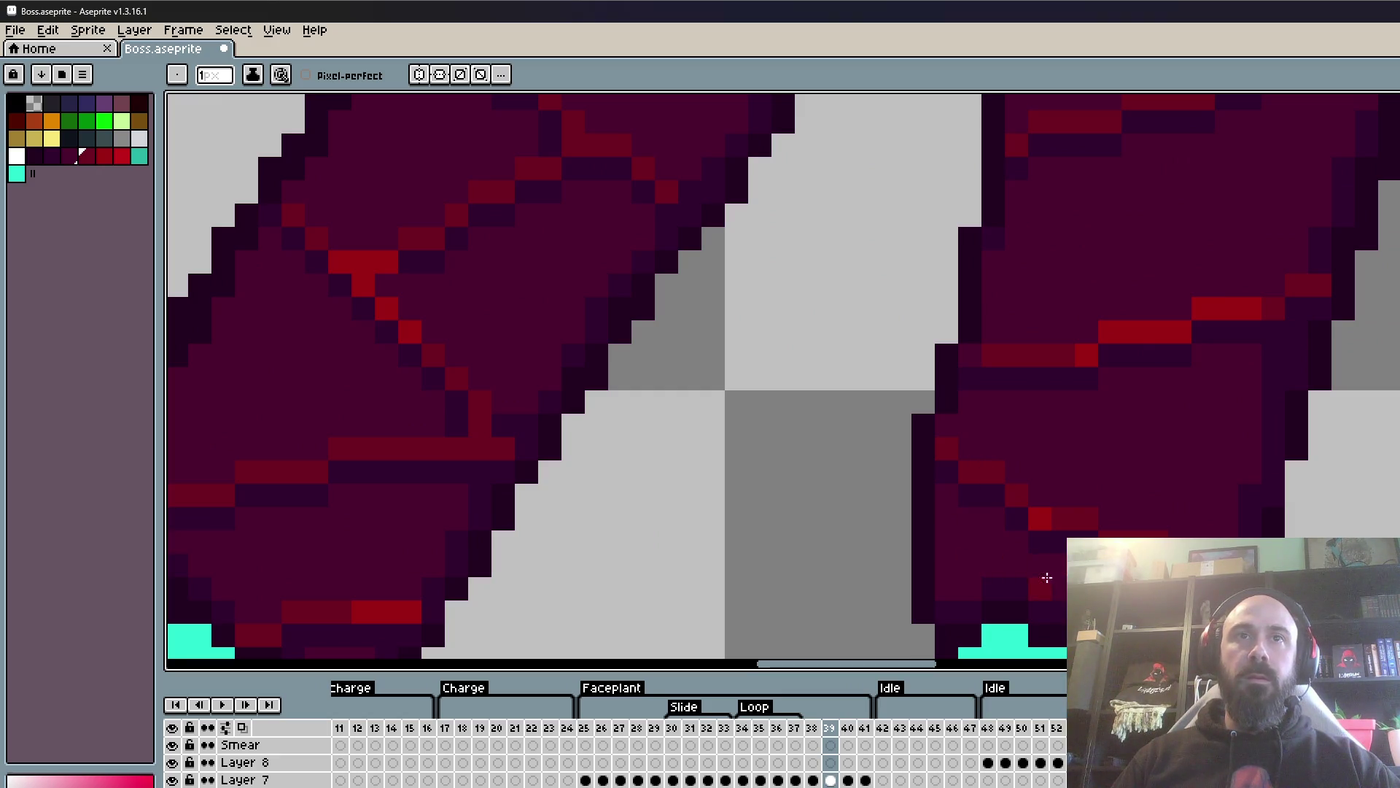
pyautogui.scroll(-2, 1196, 505)
pyautogui.scroll(2, 1196, 505)
pyautogui.scroll(-2, 1196, 505)
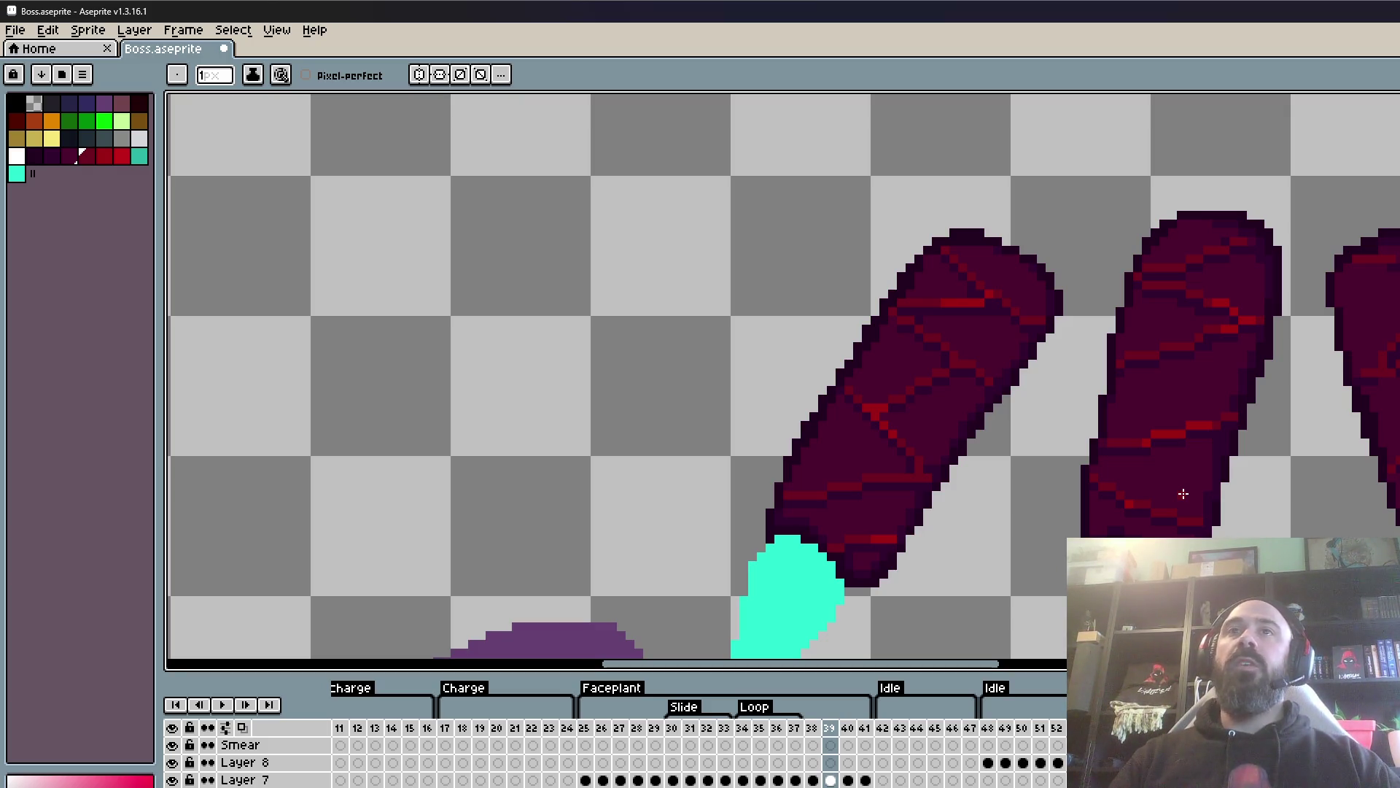
pyautogui.scroll(3, 1340, 521)
pyautogui.scroll(-3, 1340, 522)
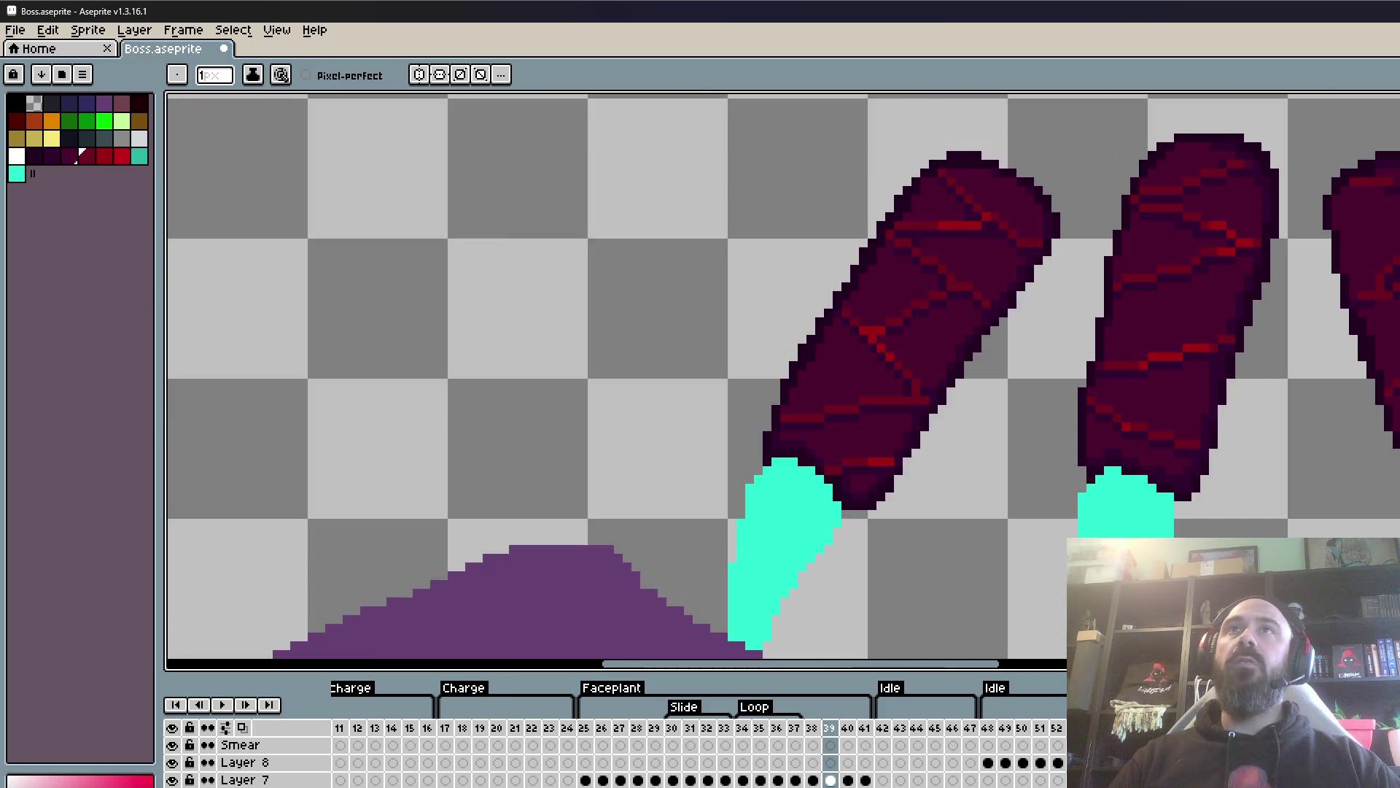
pyautogui.scroll(1, 1309, 316)
pyautogui.scroll(1, 1328, 322)
pyautogui.scroll(1, 1293, 324)
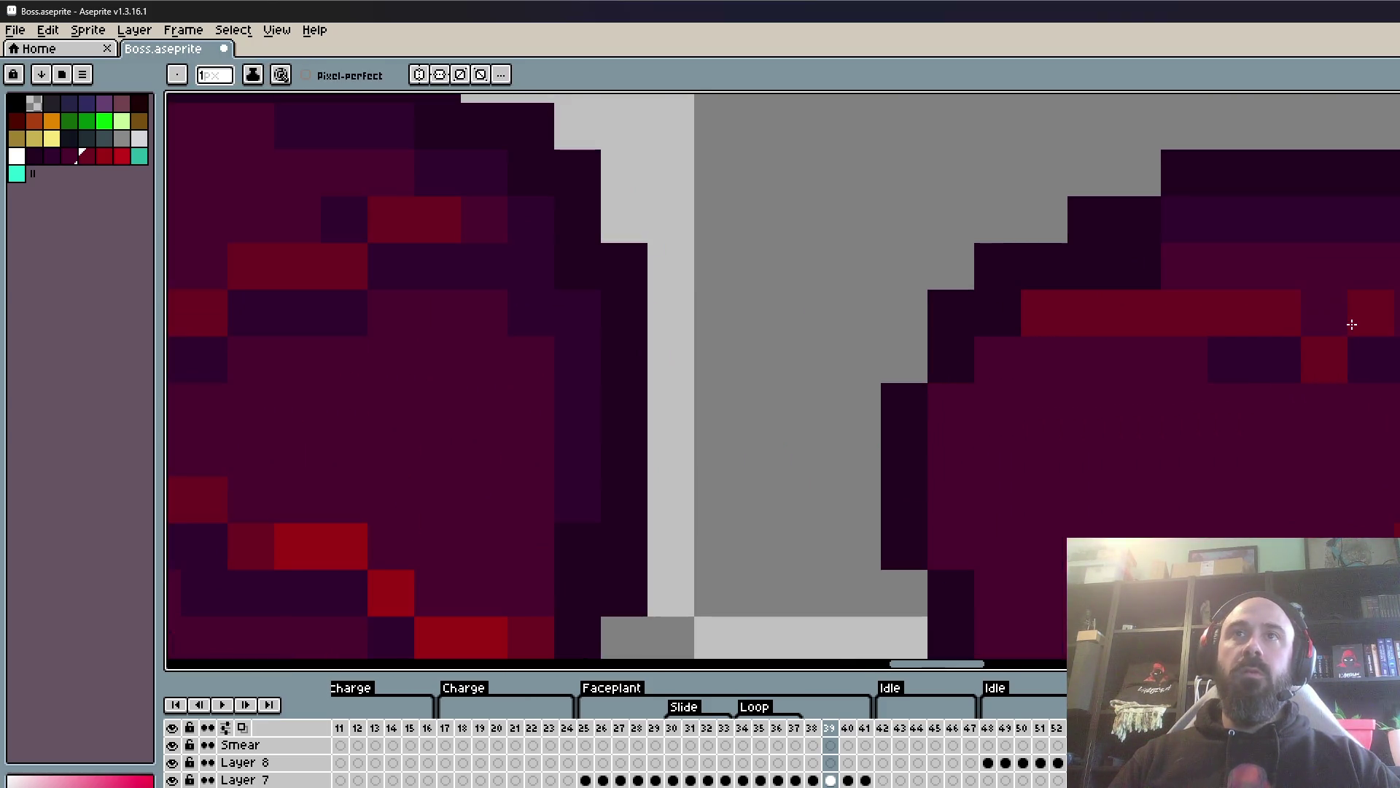
pyautogui.scroll(-2, 784, 380)
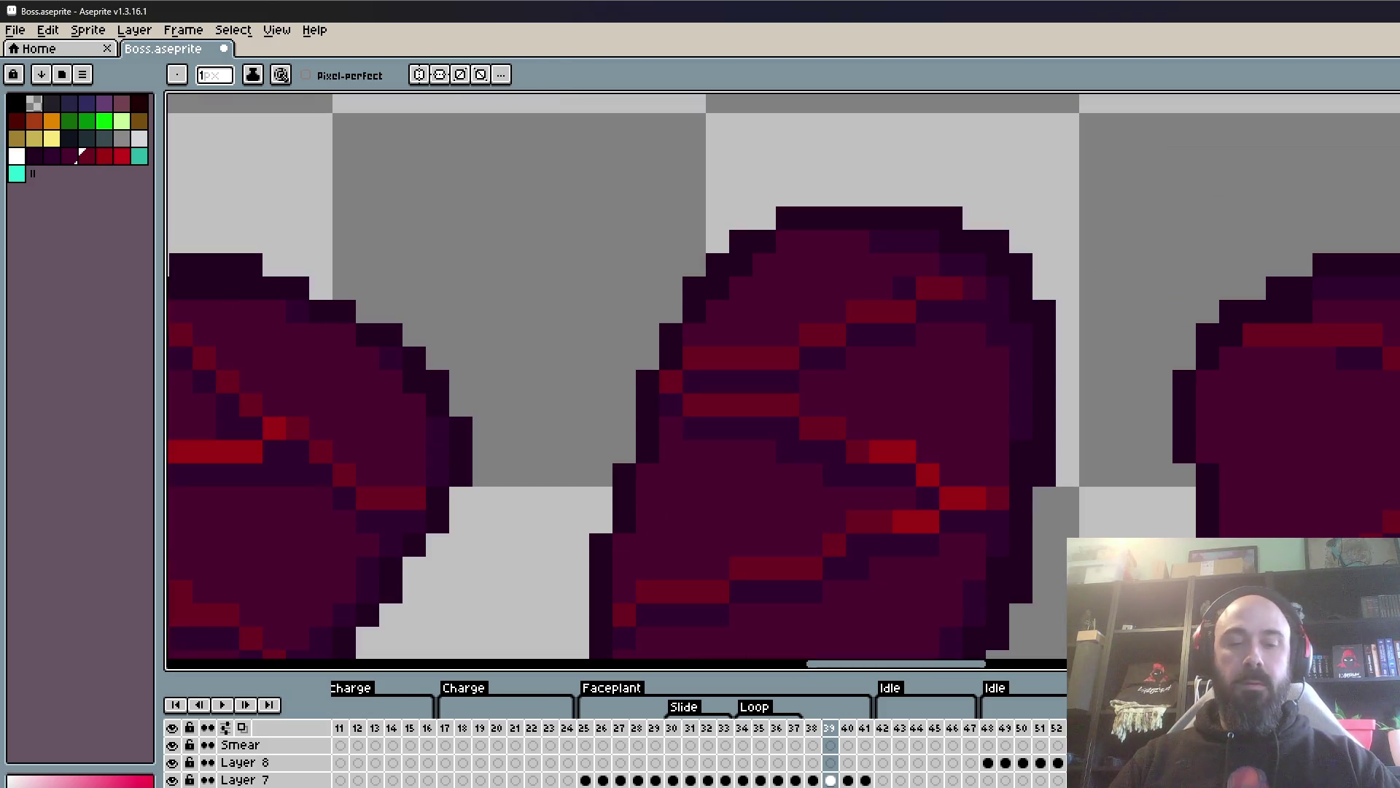
pyautogui.press('i')
pyautogui.scroll(1, 1374, 351)
pyautogui.press('b')
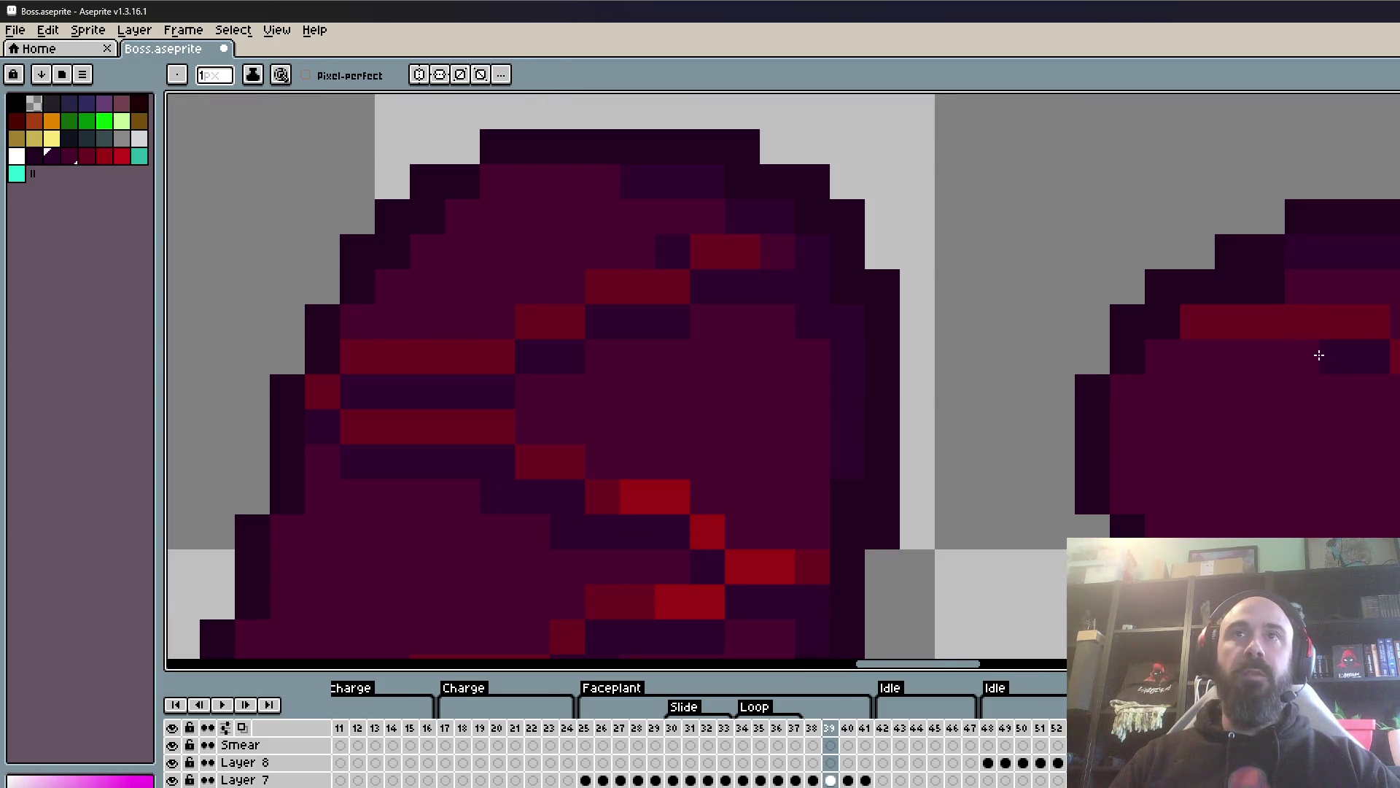
pyautogui.scroll(-3, 1312, 452)
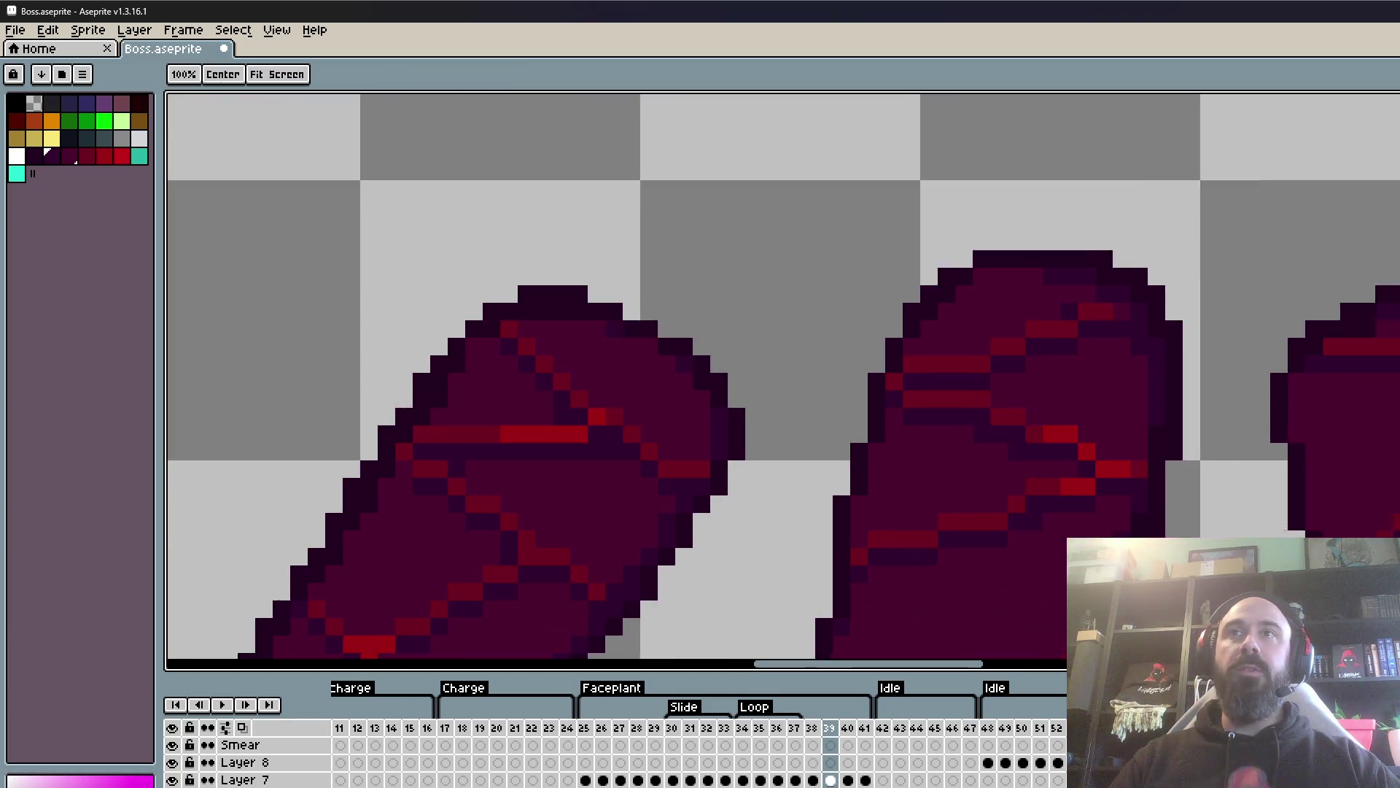
pyautogui.scroll(1, 1316, 453)
pyautogui.scroll(1, 1277, 456)
pyautogui.scroll(1, 1245, 459)
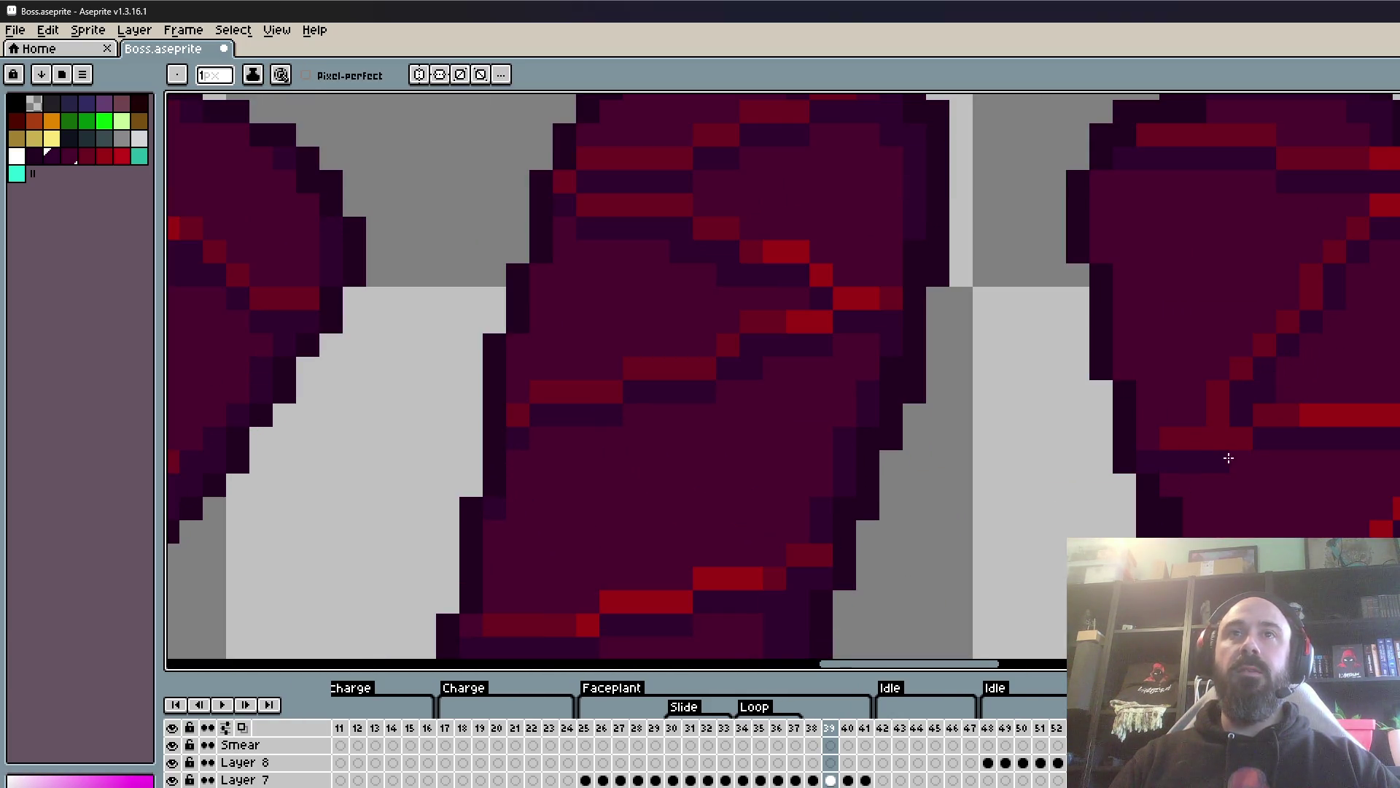
# - Pick bright red, shift it one shade to maroon, and extend the right plate's diagonal crack
pyautogui.keyDown('alt'); pyautogui.click(1385, 414); pyautogui.keyUp('alt')
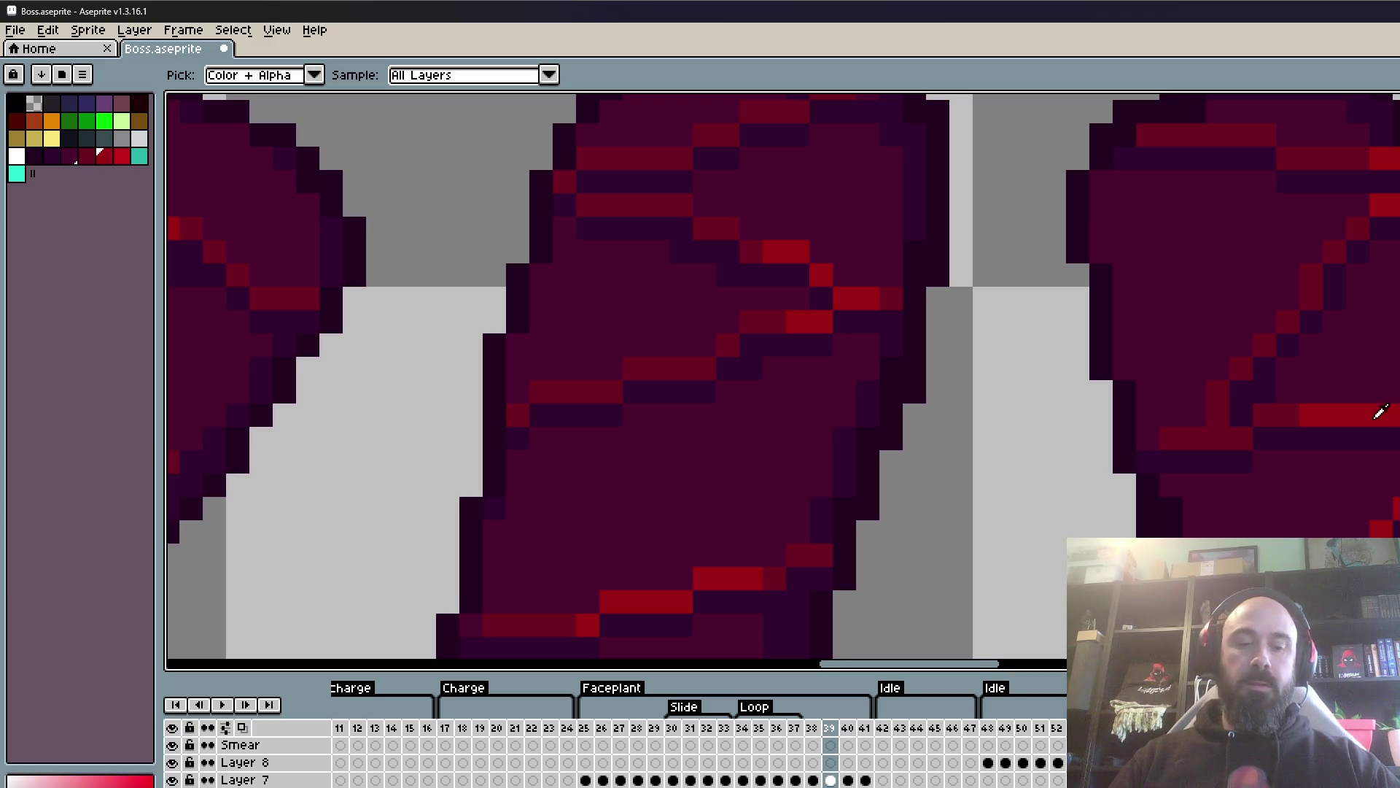
pyautogui.press('[')
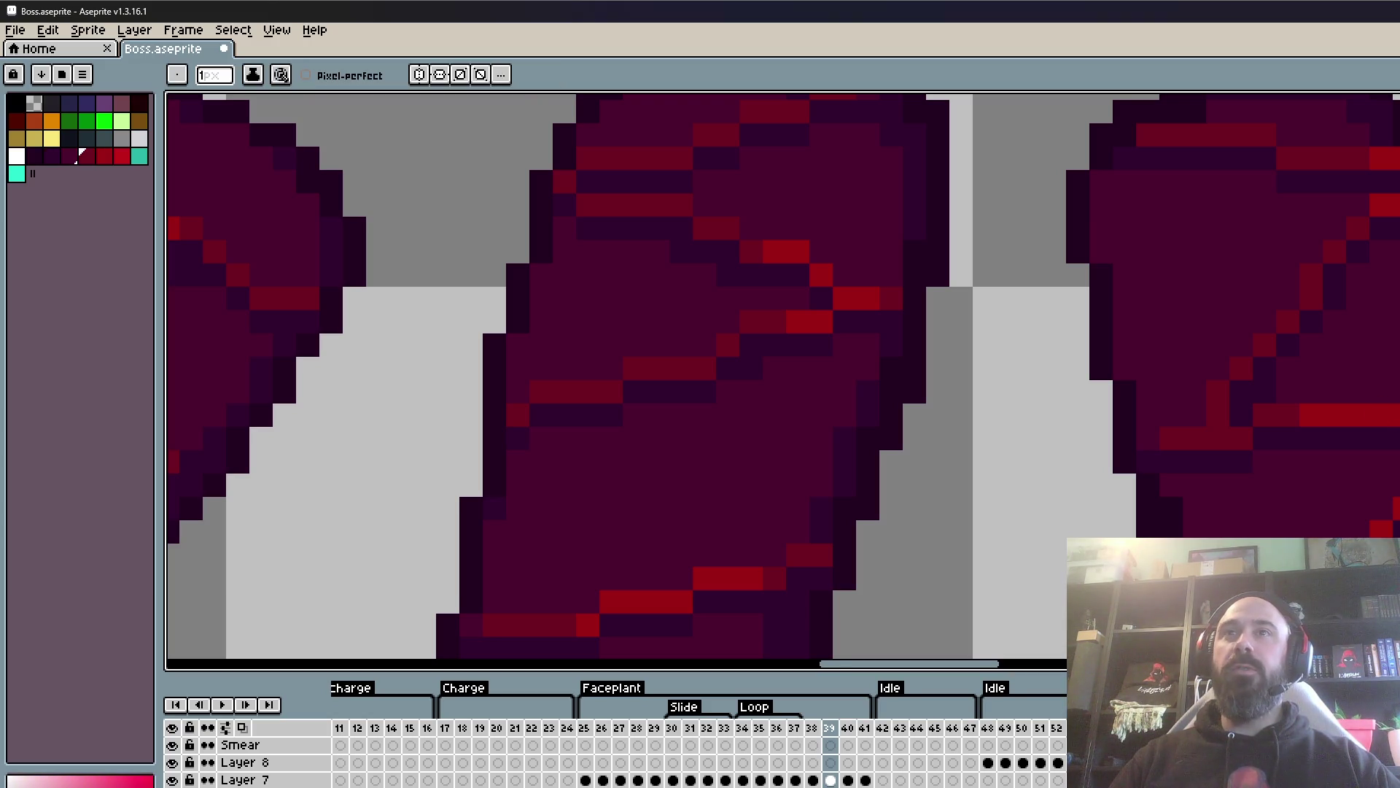
pyautogui.scroll(-2, 1344, 474)
pyautogui.scroll(1, 1363, 444)
pyautogui.scroll(1, 1283, 436)
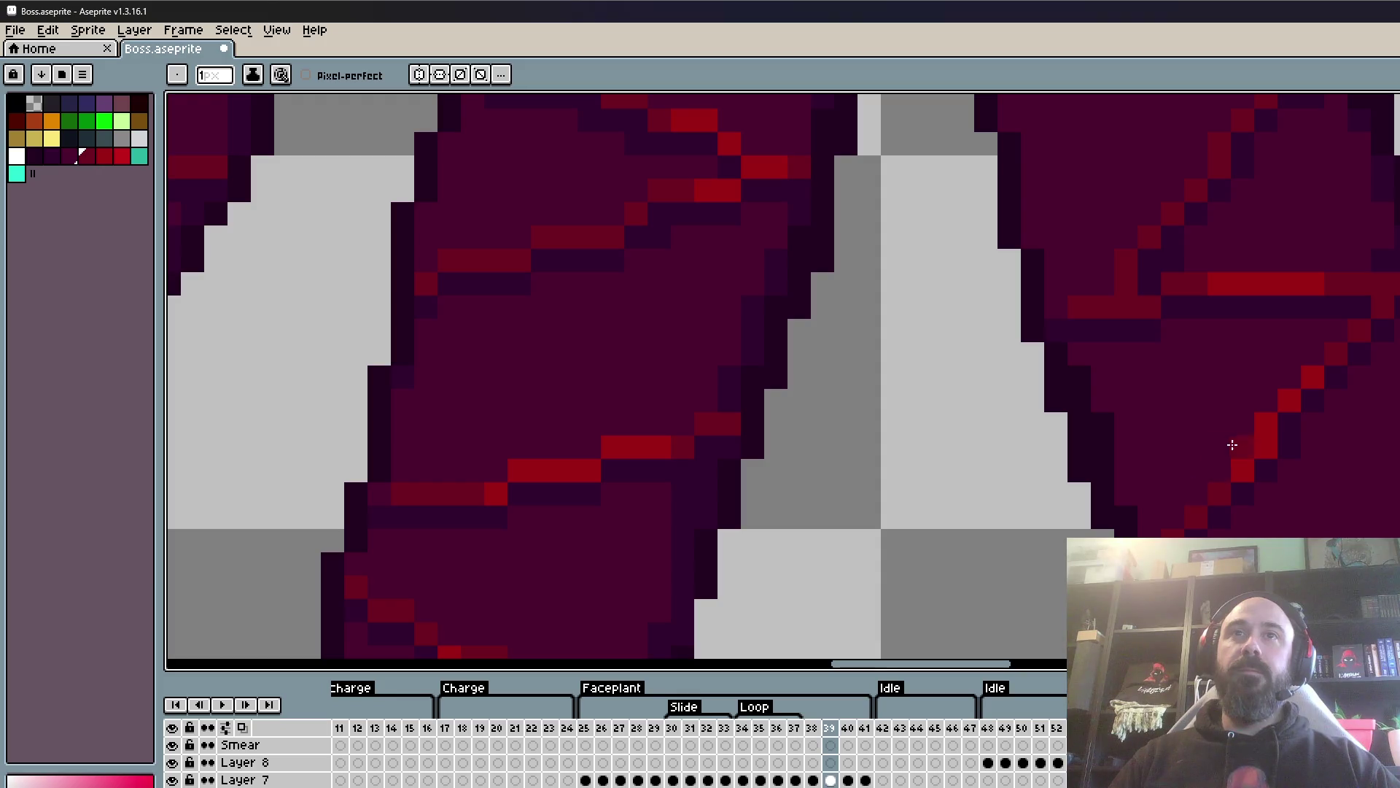
pyautogui.scroll(-2, 1261, 412)
pyautogui.scroll(2, 1240, 412)
pyautogui.scroll(-2, 1288, 410)
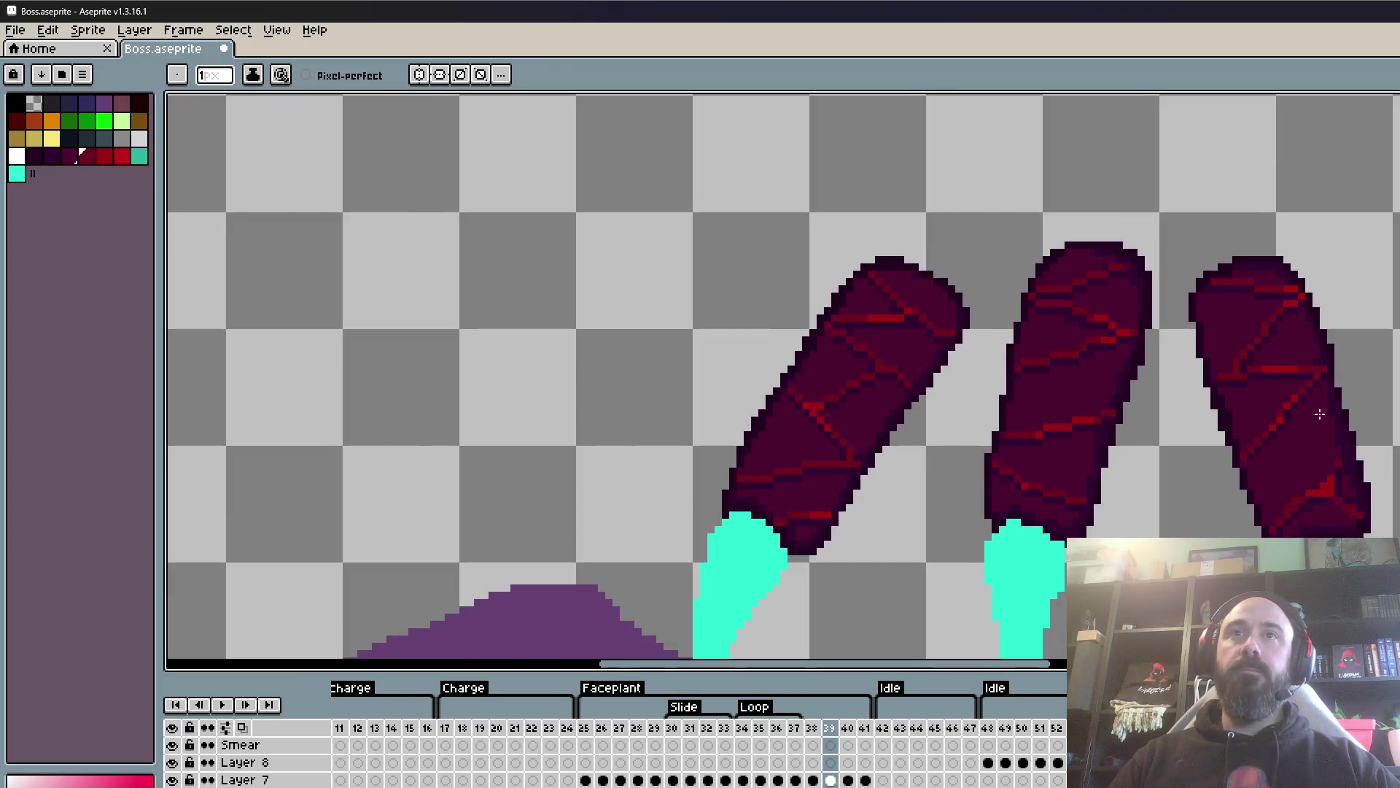
pyautogui.scroll(2, 1288, 409)
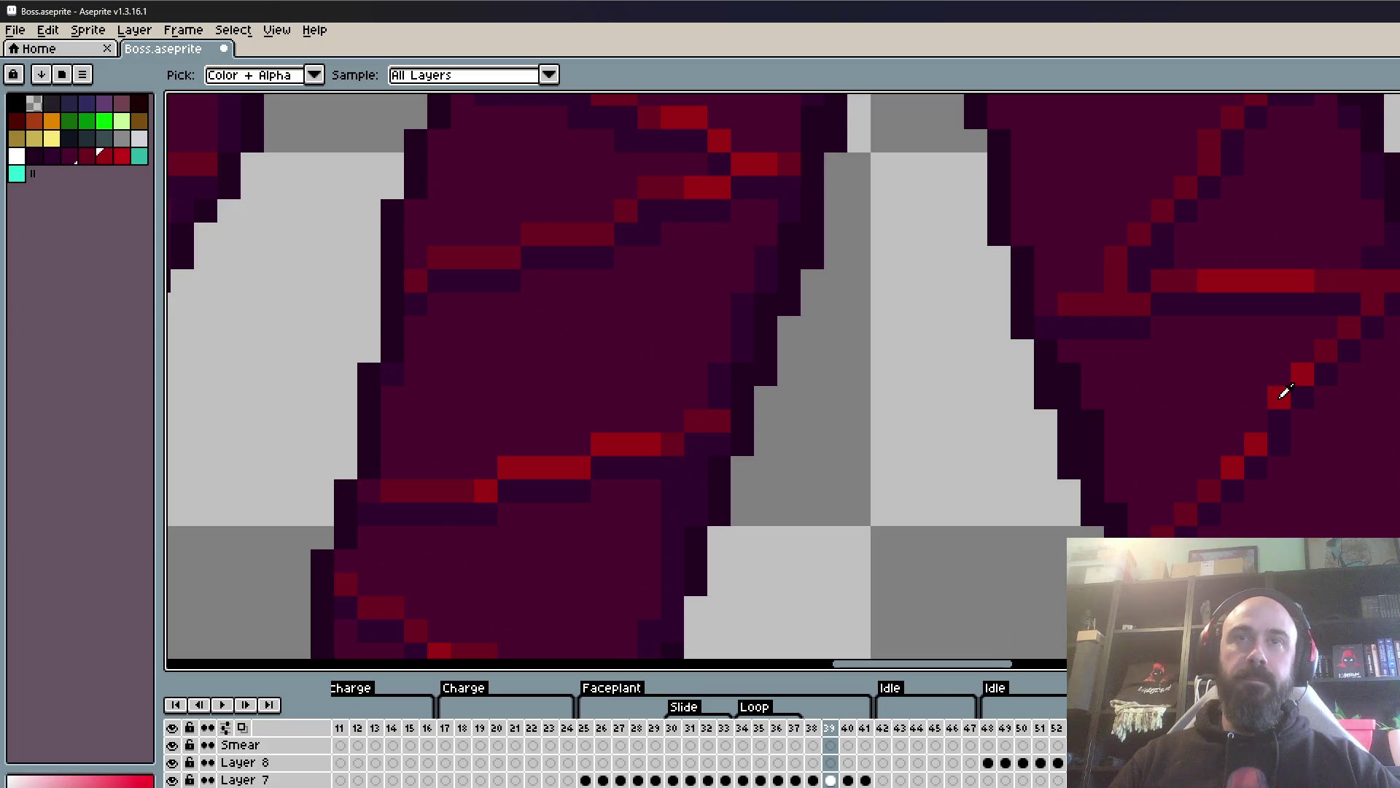
pyautogui.click(1255, 397)
pyautogui.scroll(-4, 1244, 428)
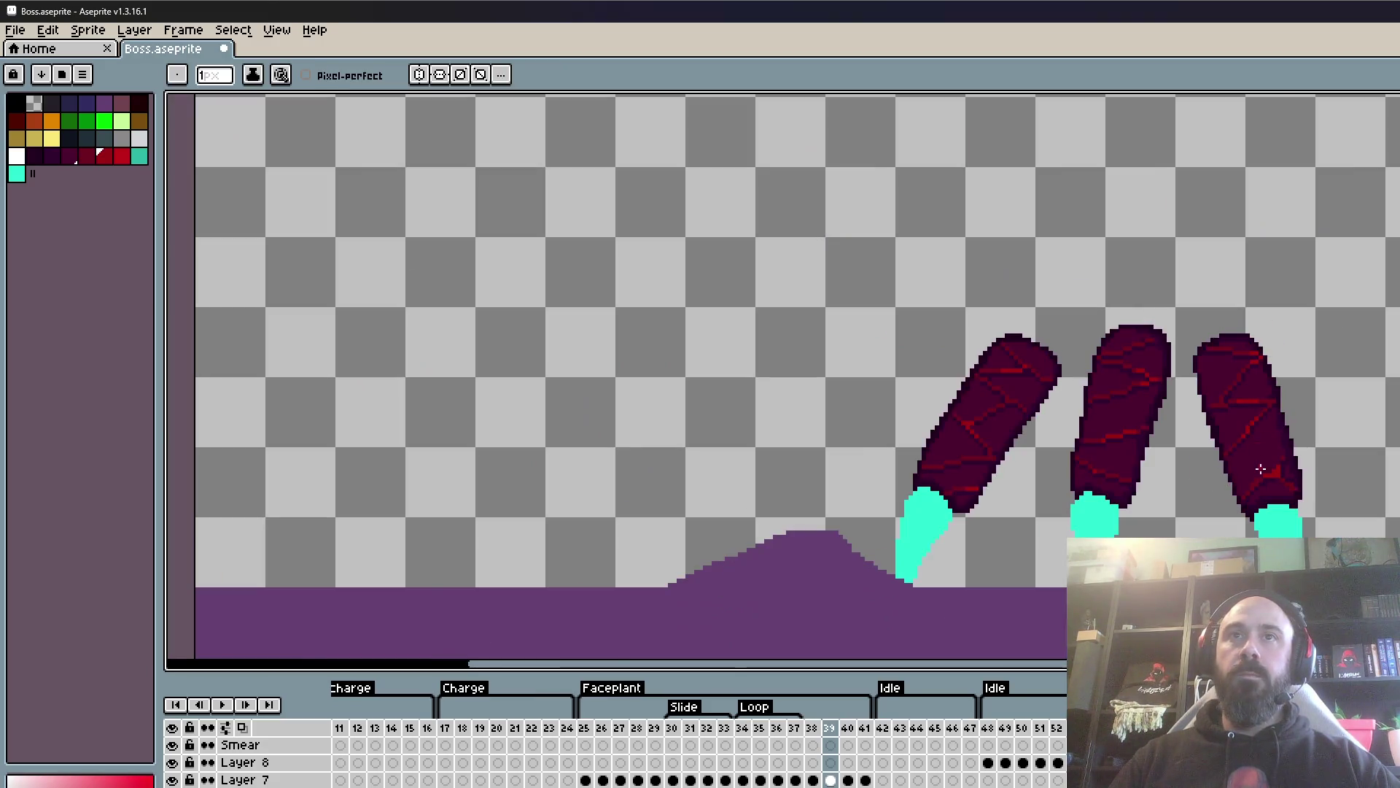
pyautogui.scroll(3, 1262, 513)
pyautogui.scroll(2, 1260, 515)
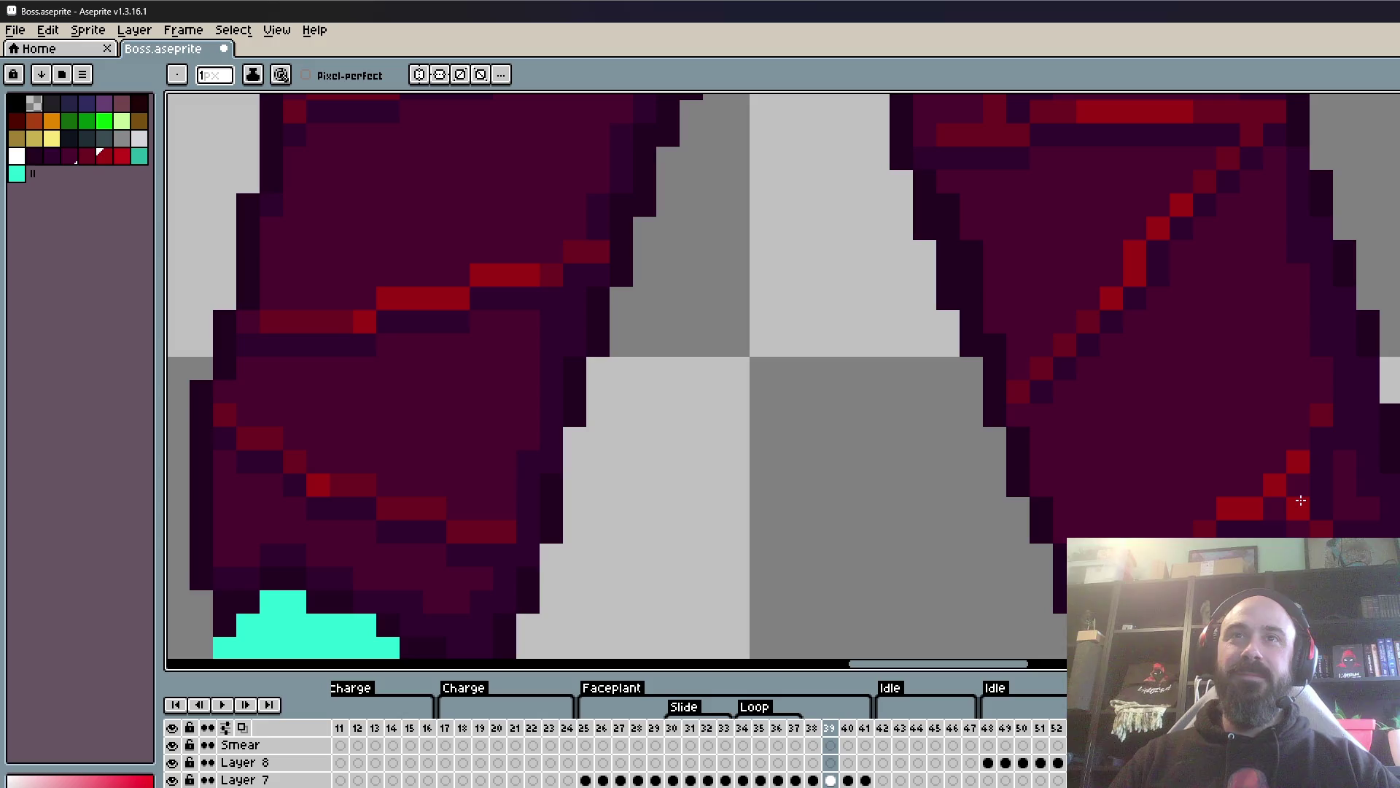
# - Sample dark purple, undo the last stroke, and darken the stray red pixel on the right plate
pyautogui.press('alt')
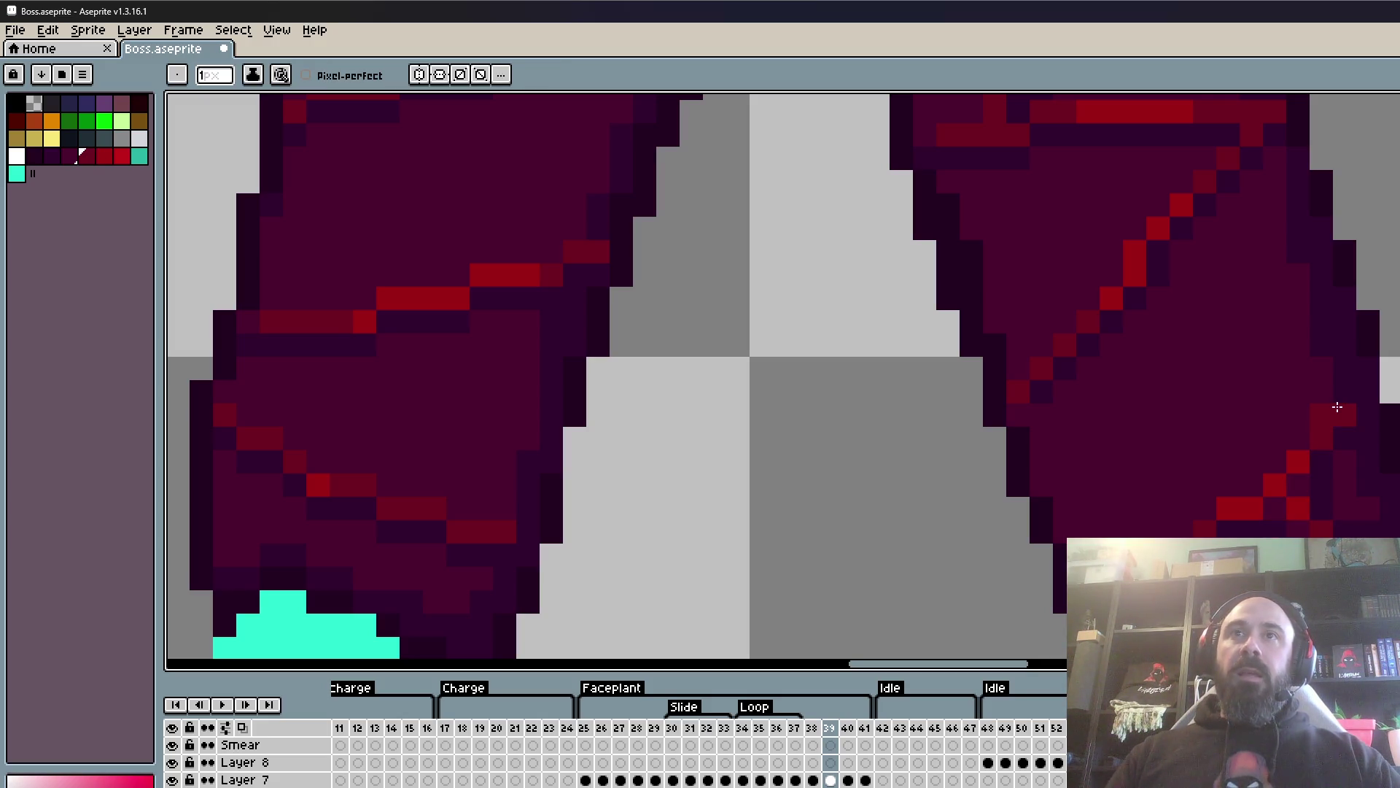
pyautogui.press('alt')
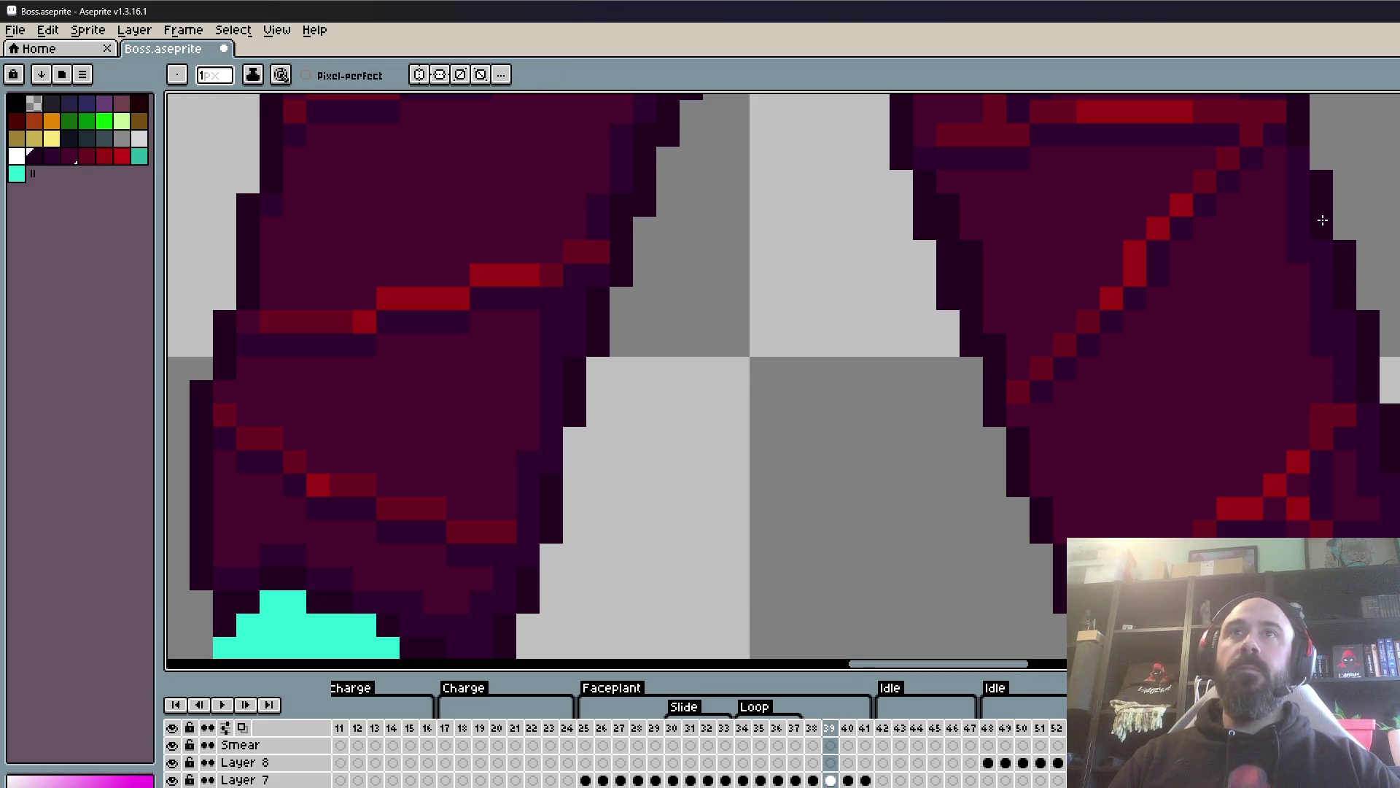
pyautogui.scroll(-1, 1322, 220)
pyautogui.scroll(-1, 1278, 350)
pyautogui.scroll(3, 1272, 284)
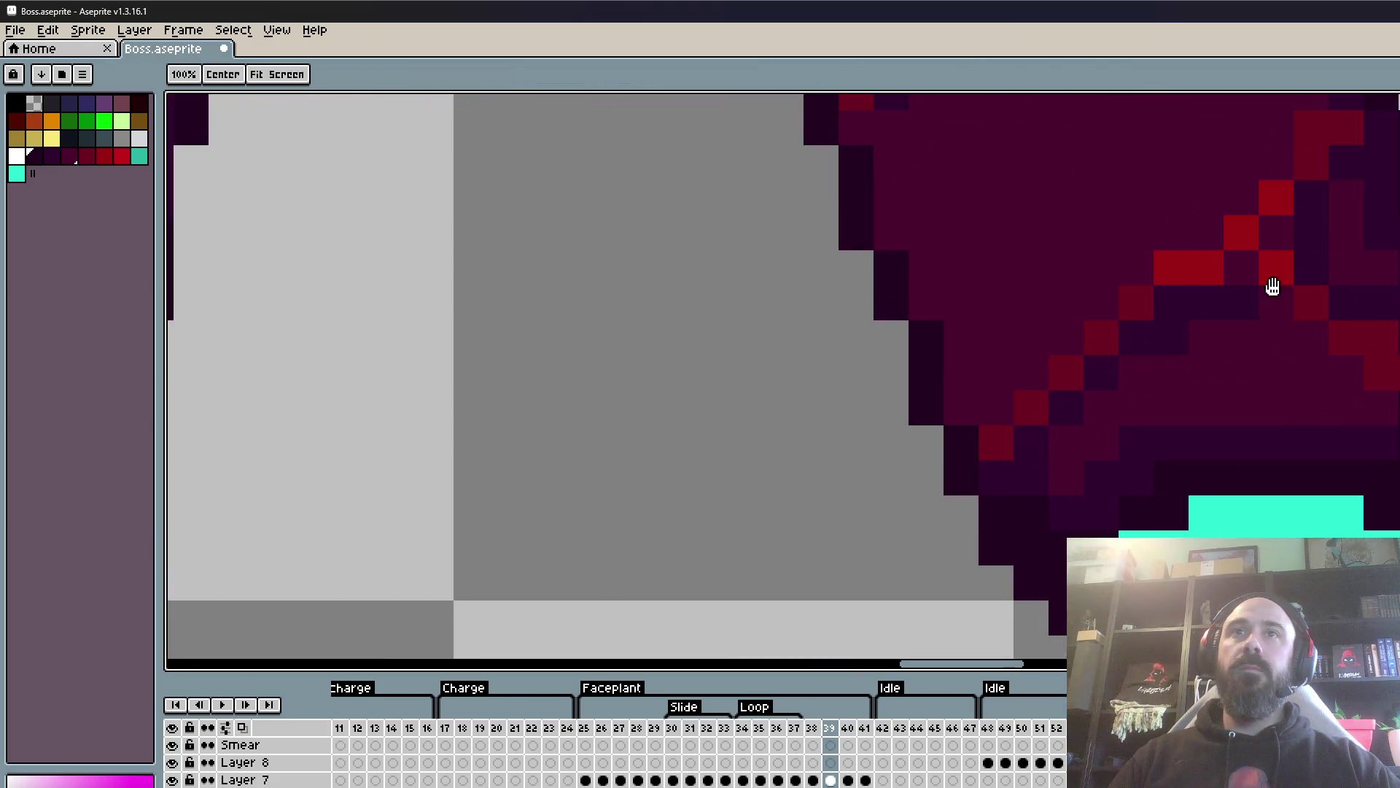
pyautogui.scroll(1, 1200, 409)
pyautogui.keyDown('alt'); pyautogui.click(1163, 419); pyautogui.keyUp('alt')
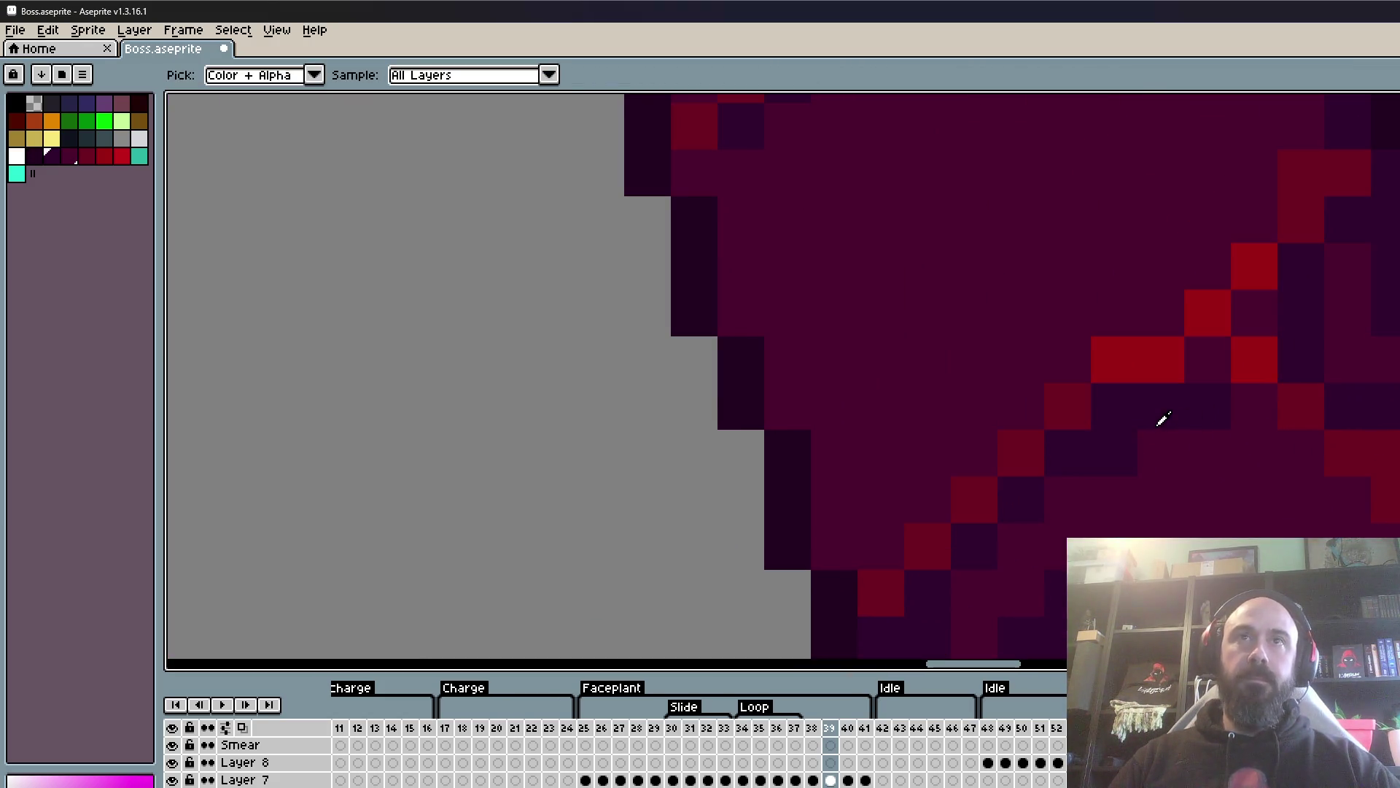
pyautogui.hotkey('ctrl', 'z')
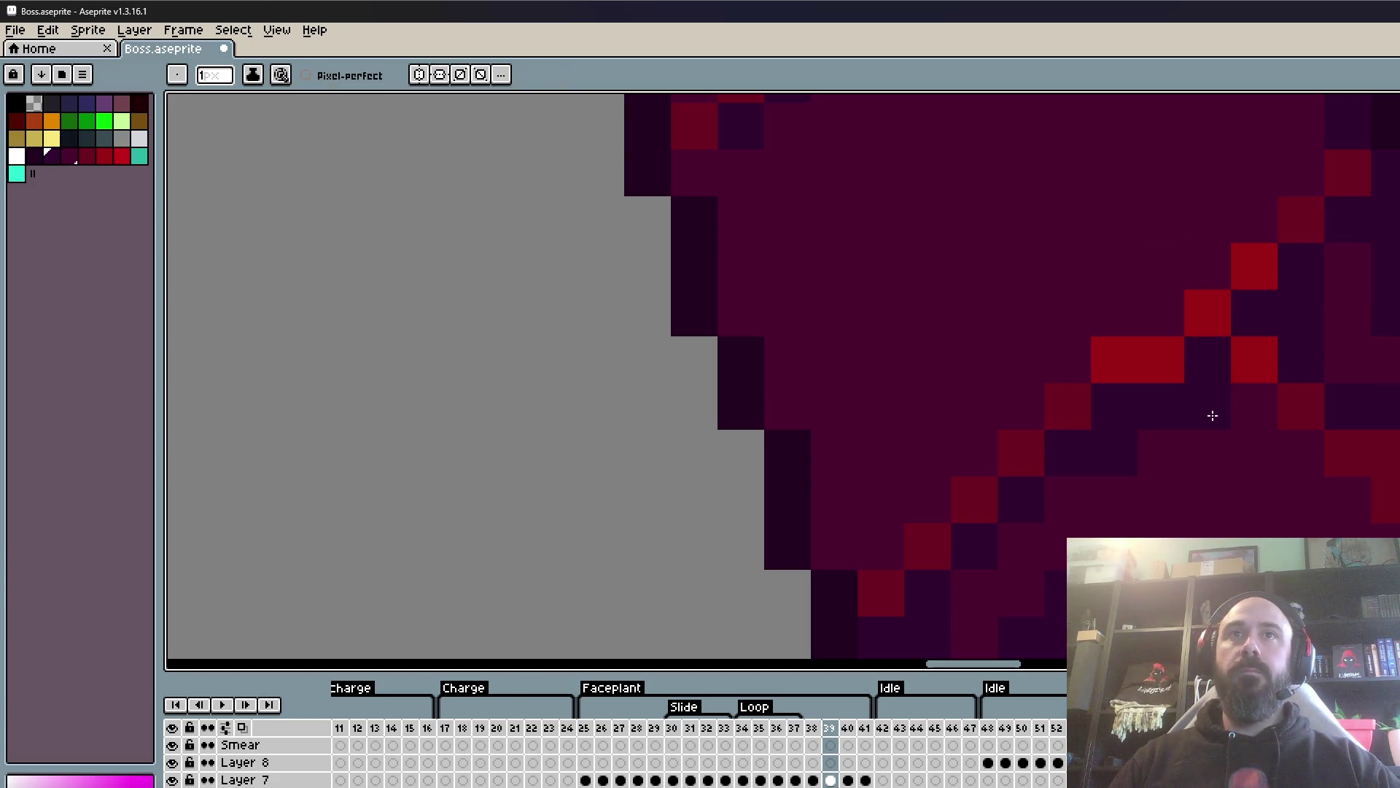
pyautogui.scroll(-3, 1160, 481)
pyautogui.scroll(3, 1213, 506)
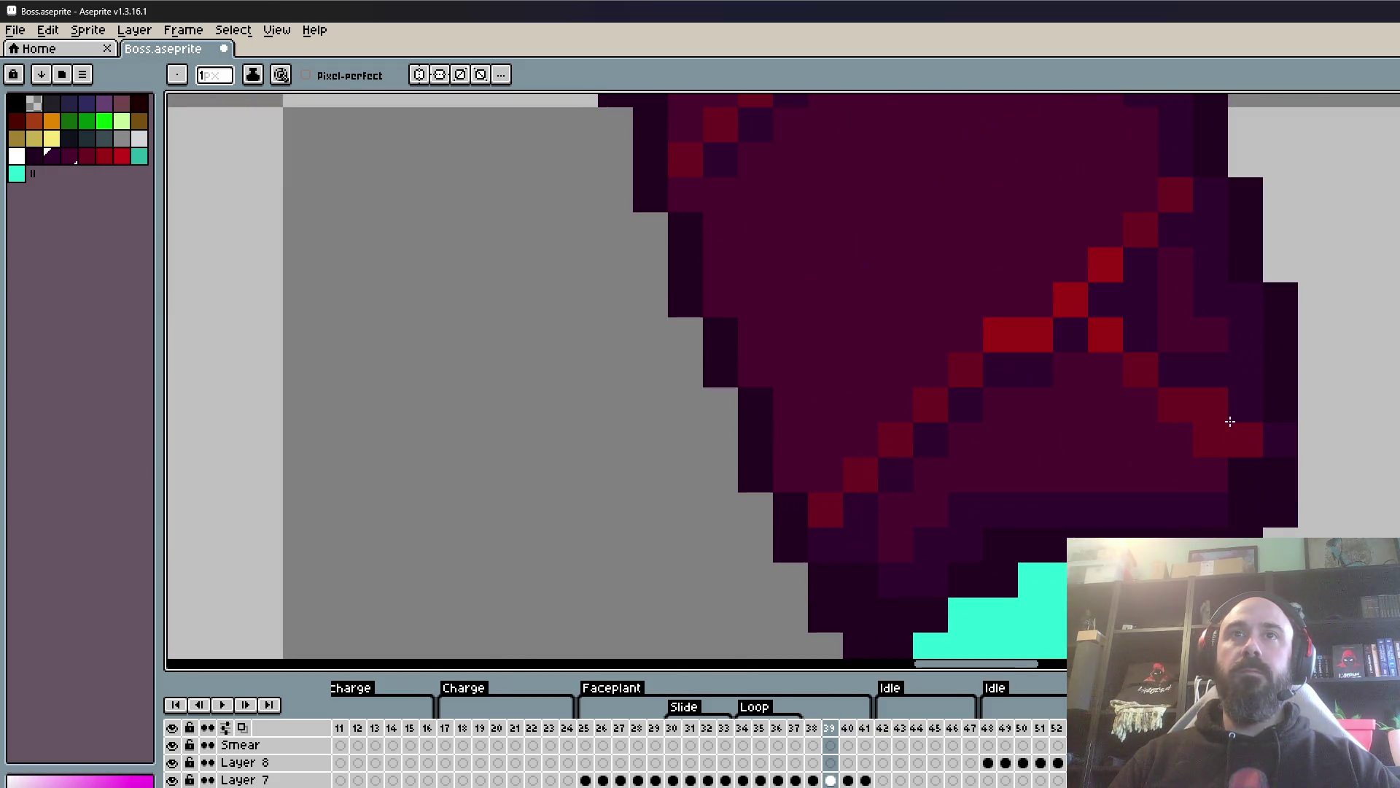
pyautogui.scroll(-3, 1238, 424)
pyautogui.scroll(-1, 1253, 476)
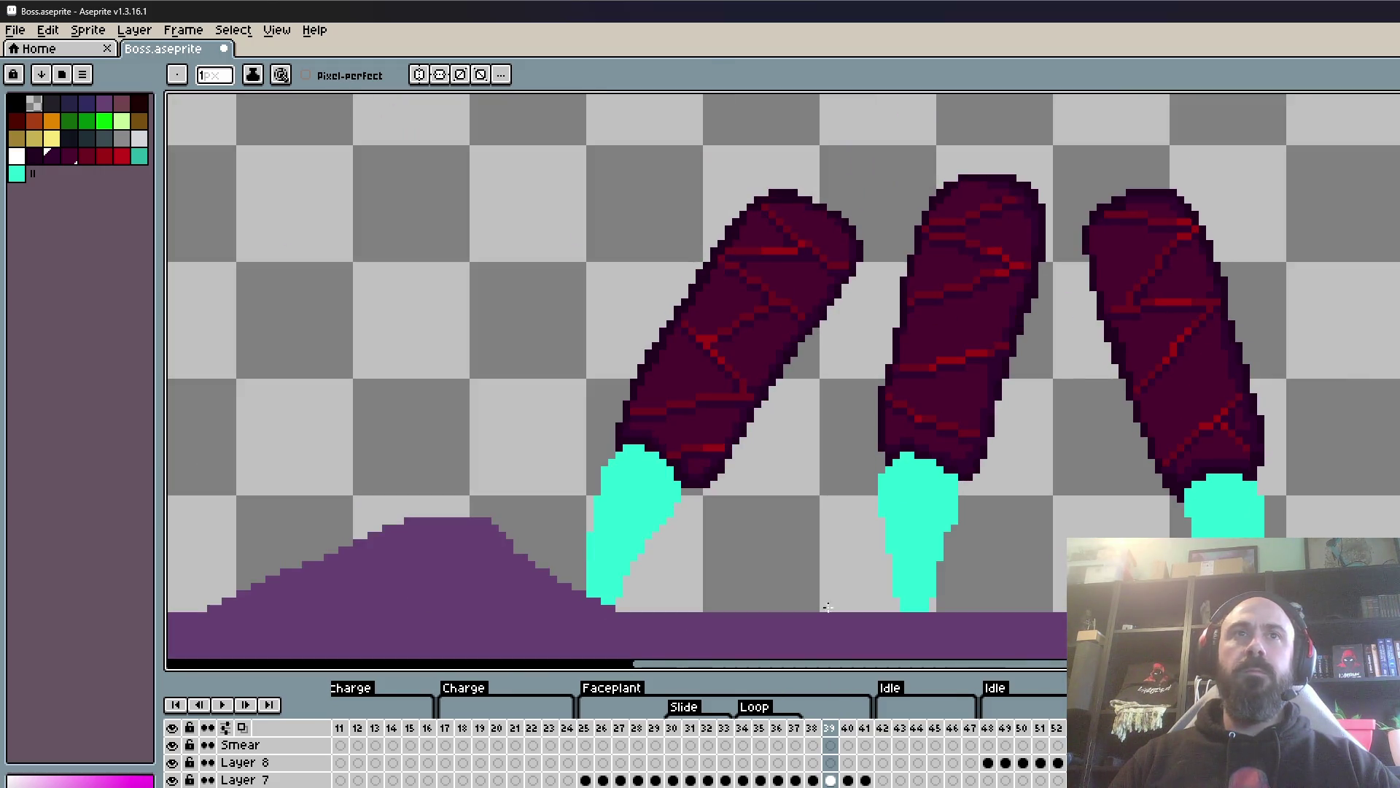
pyautogui.click(14, 30)
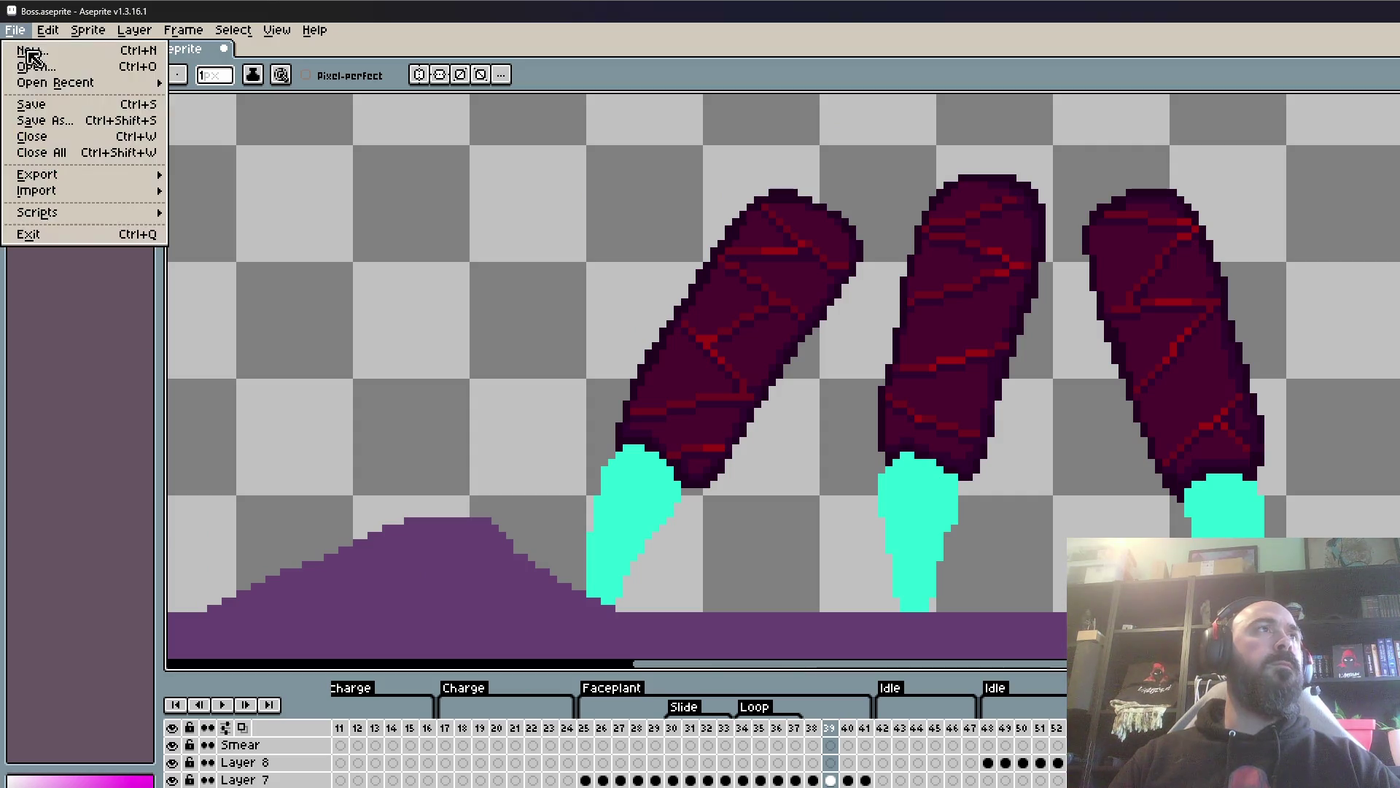
# - Save Boss.aseprite via File > Save and zoom out to see the whole scorpion
pyautogui.click(37, 105)
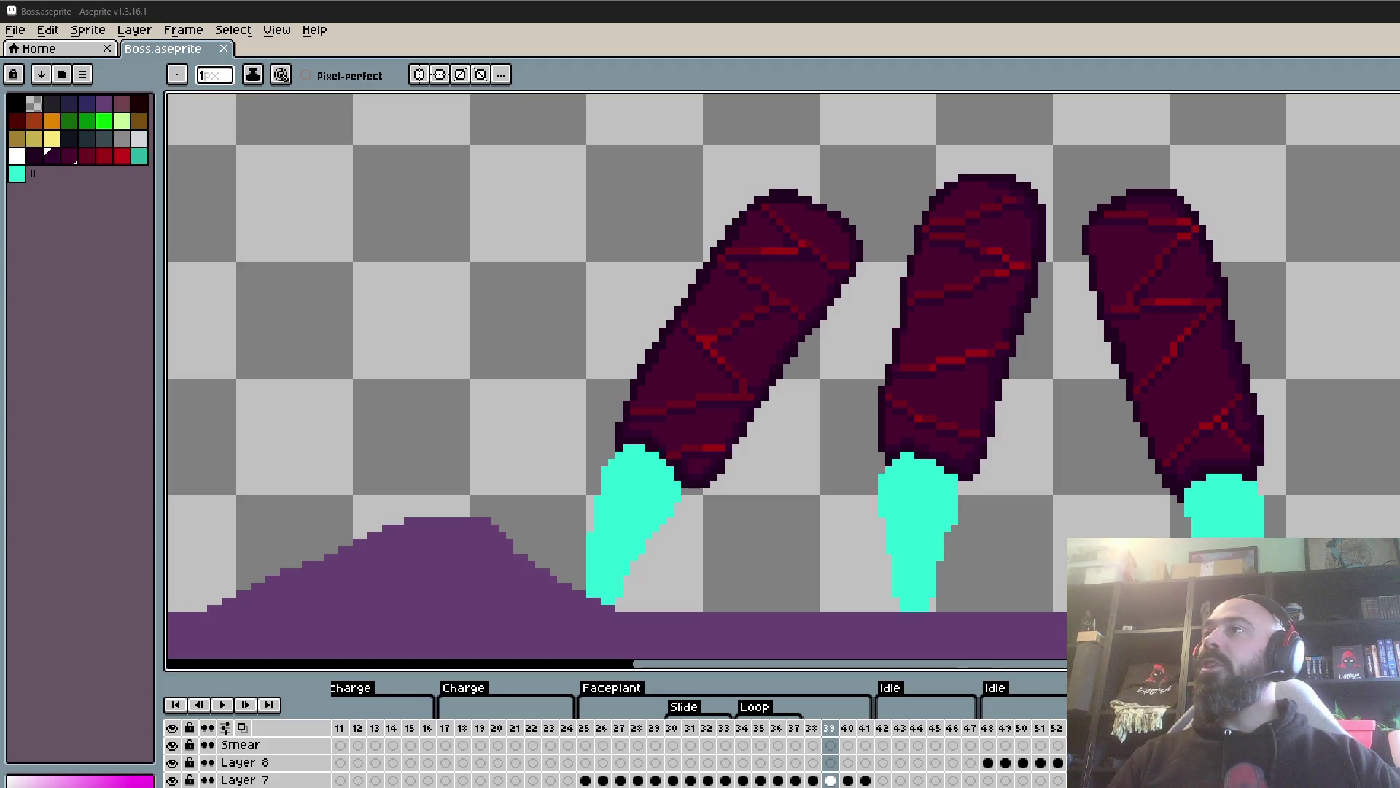
pyautogui.scroll(1, 998, 425)
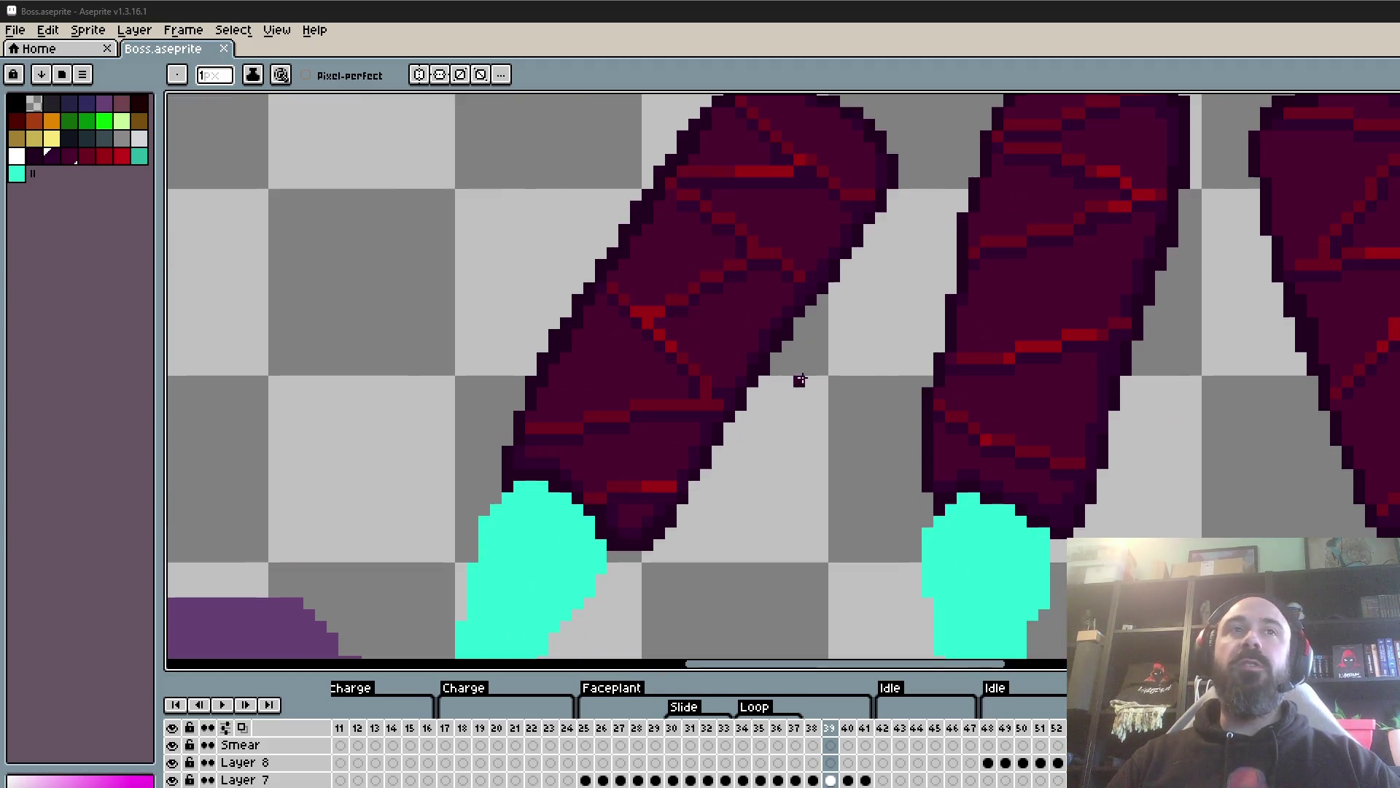
pyautogui.scroll(-2, 850, 329)
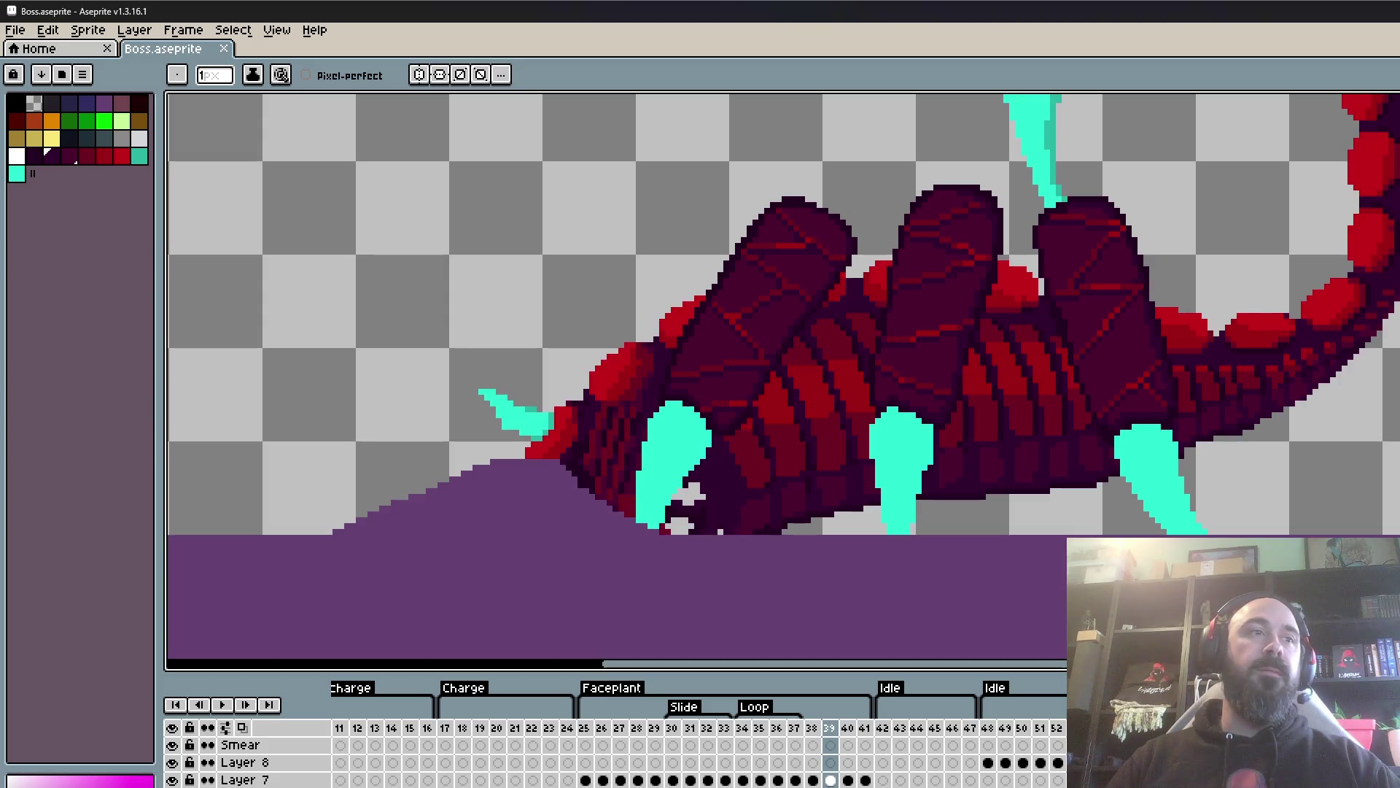
# - Play the animation from frame 25, stop, step back and forward a frame, then replay
pyautogui.click(587, 736)
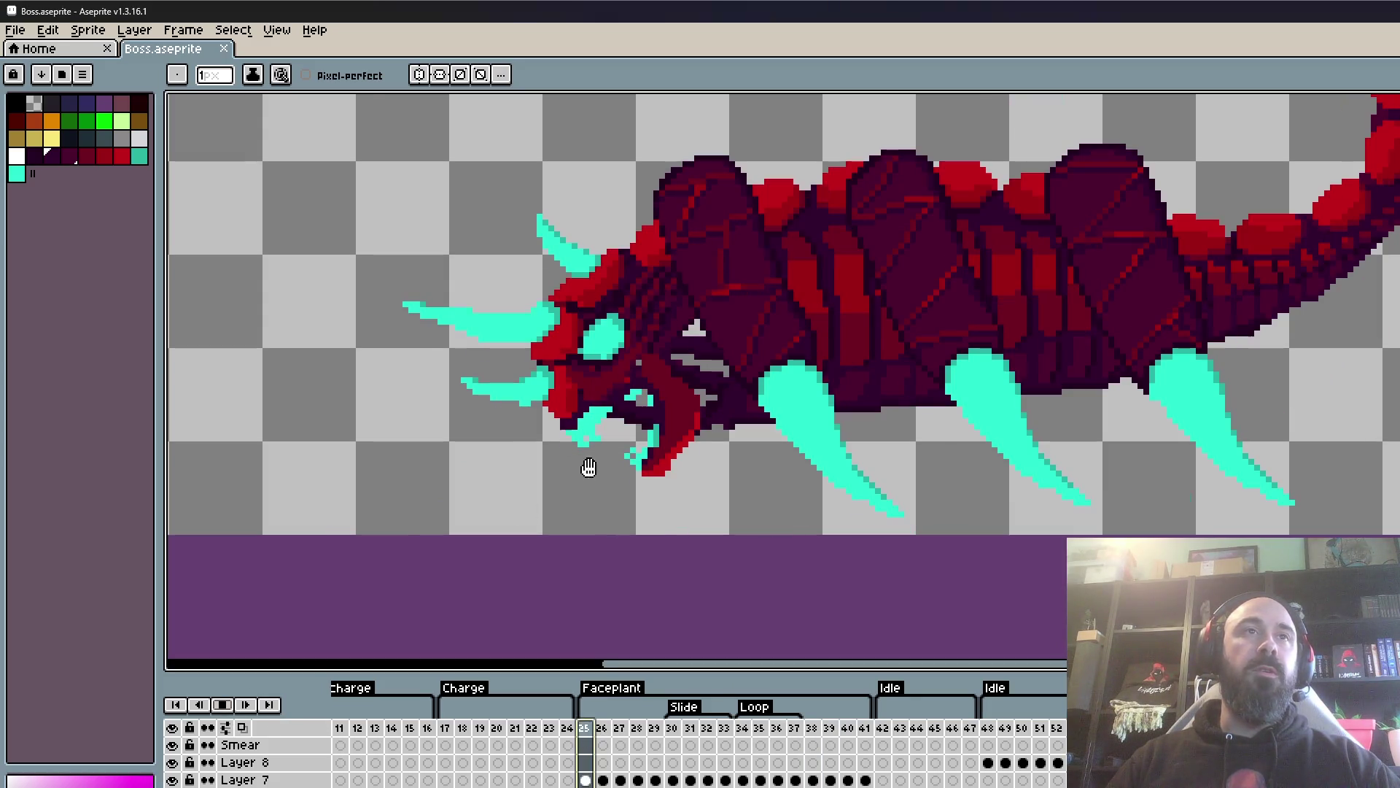
pyautogui.scroll(-2, 589, 467)
pyautogui.scroll(-1, 589, 466)
pyautogui.scroll(2, 714, 424)
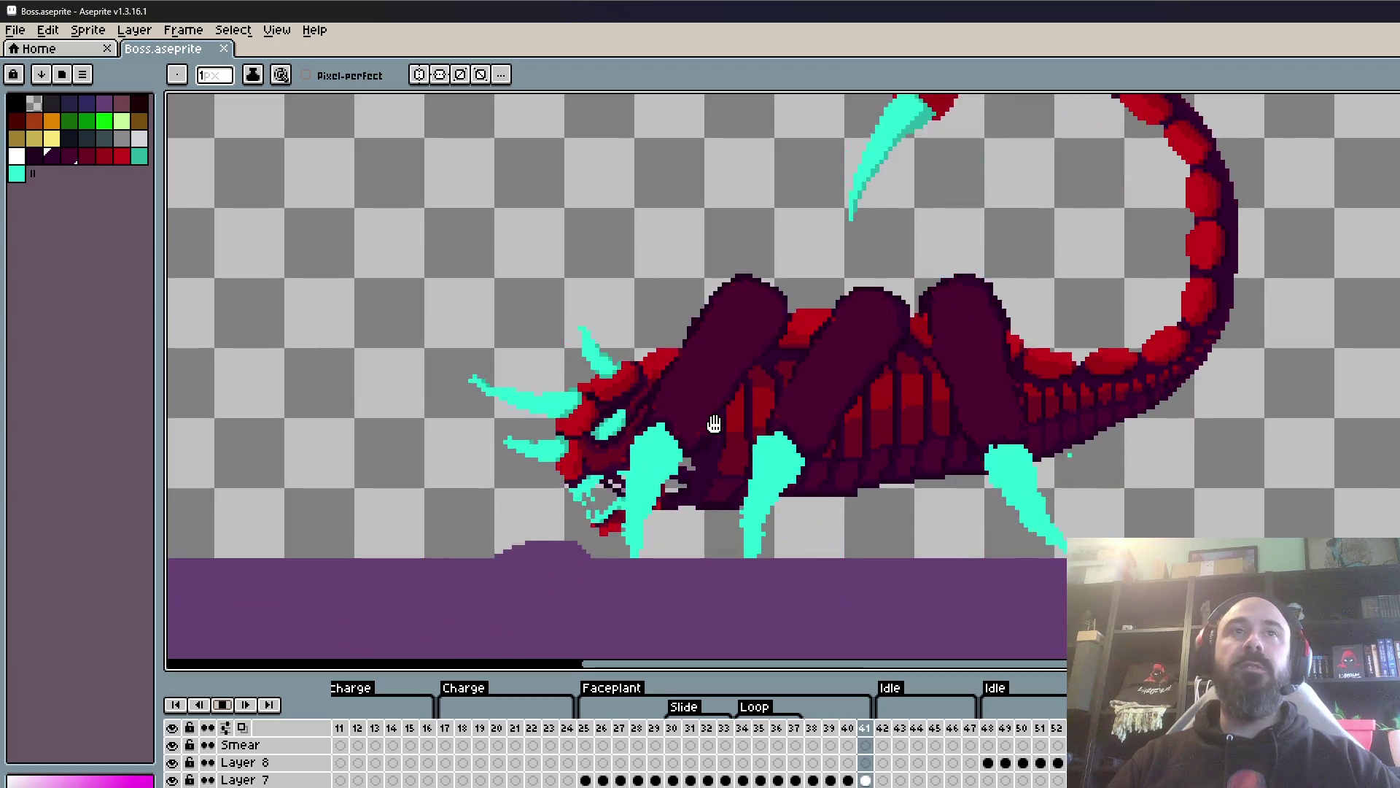
pyautogui.scroll(-2, 714, 423)
pyautogui.scroll(1, 719, 492)
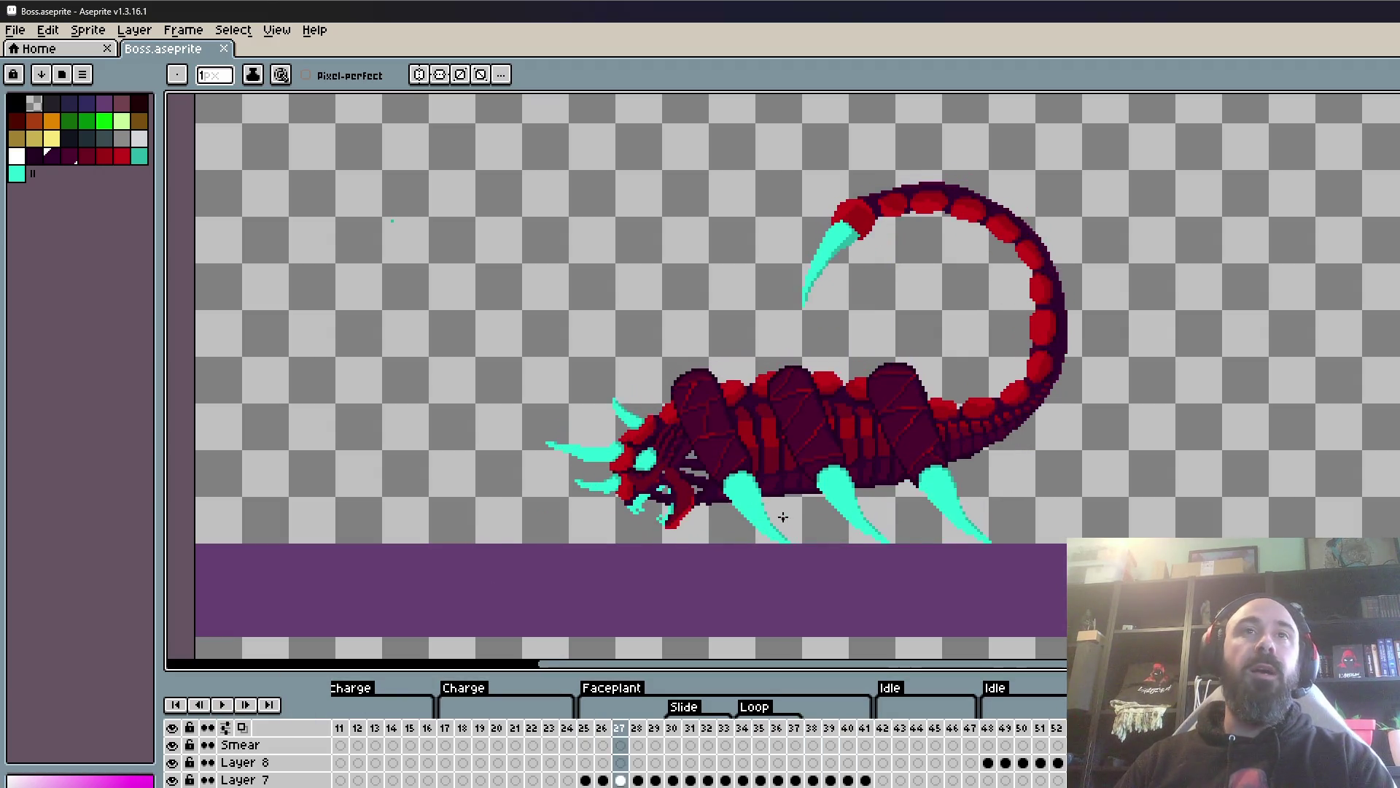
pyautogui.press('Return')
pyautogui.press('Left')
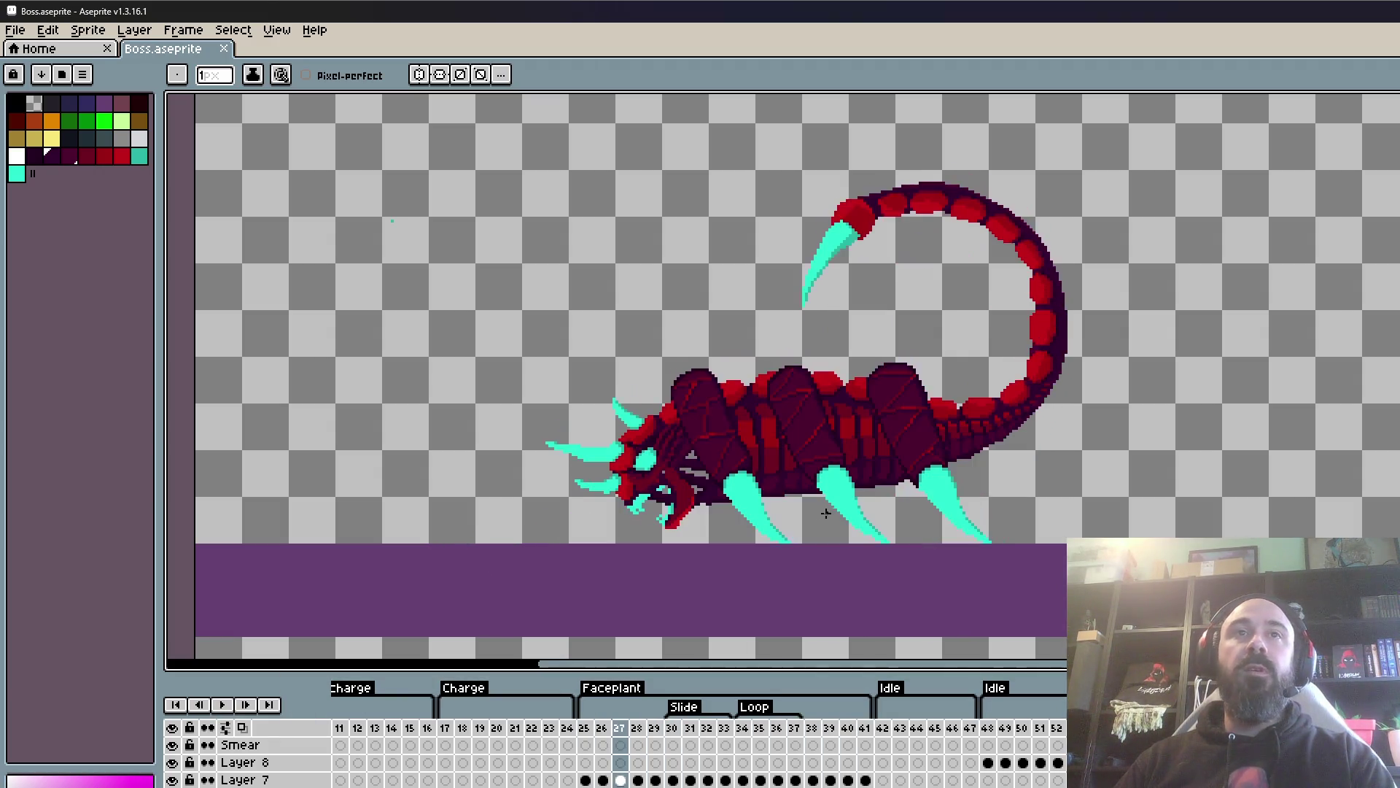
pyautogui.press('Right')
pyautogui.press('Right')
pyautogui.press('Right')
pyautogui.press('Right')
pyautogui.press('Right')
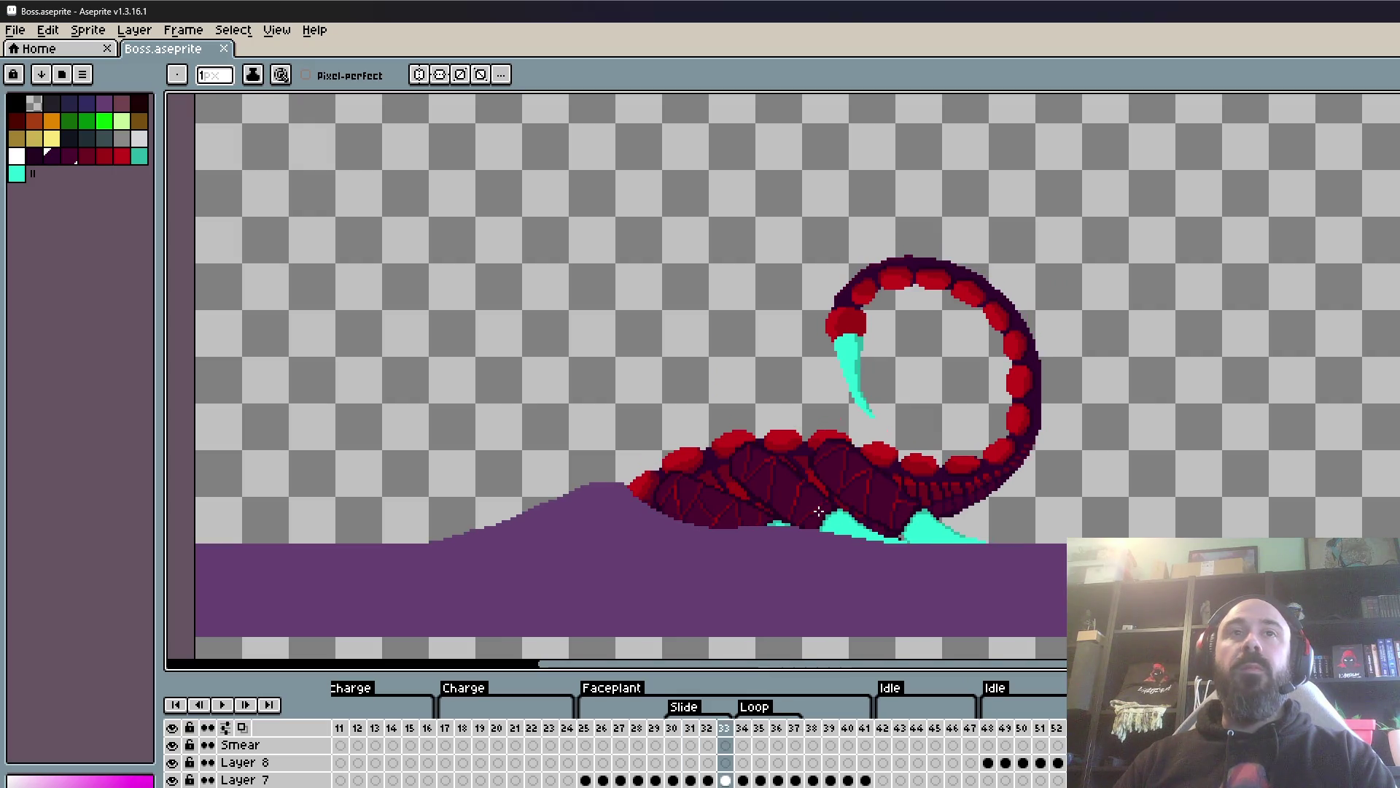
pyautogui.press('Return')
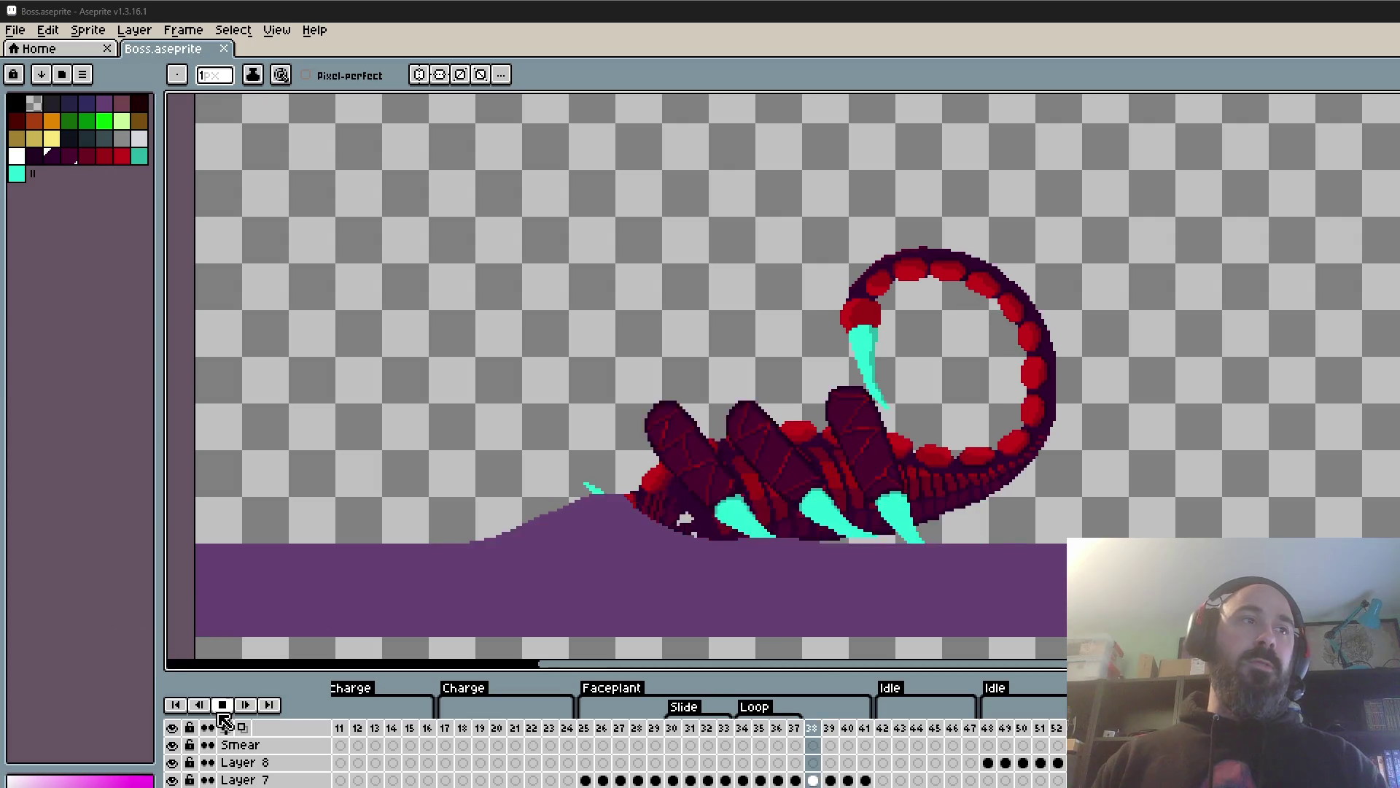
# - Select a rectangle around the scorpion on frame 41 and delete its armor plates
pyautogui.scroll(2, 808, 364)
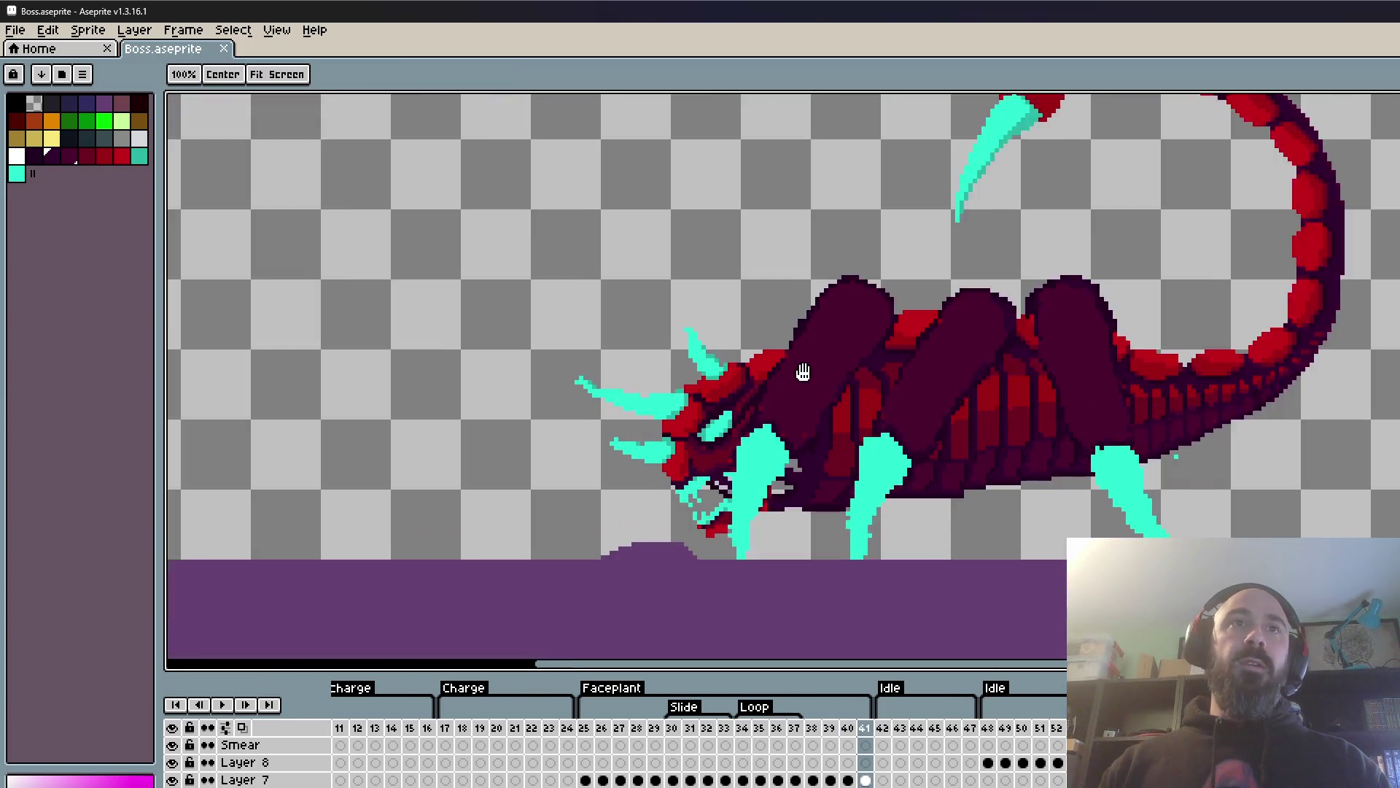
pyautogui.scroll(1, 813, 366)
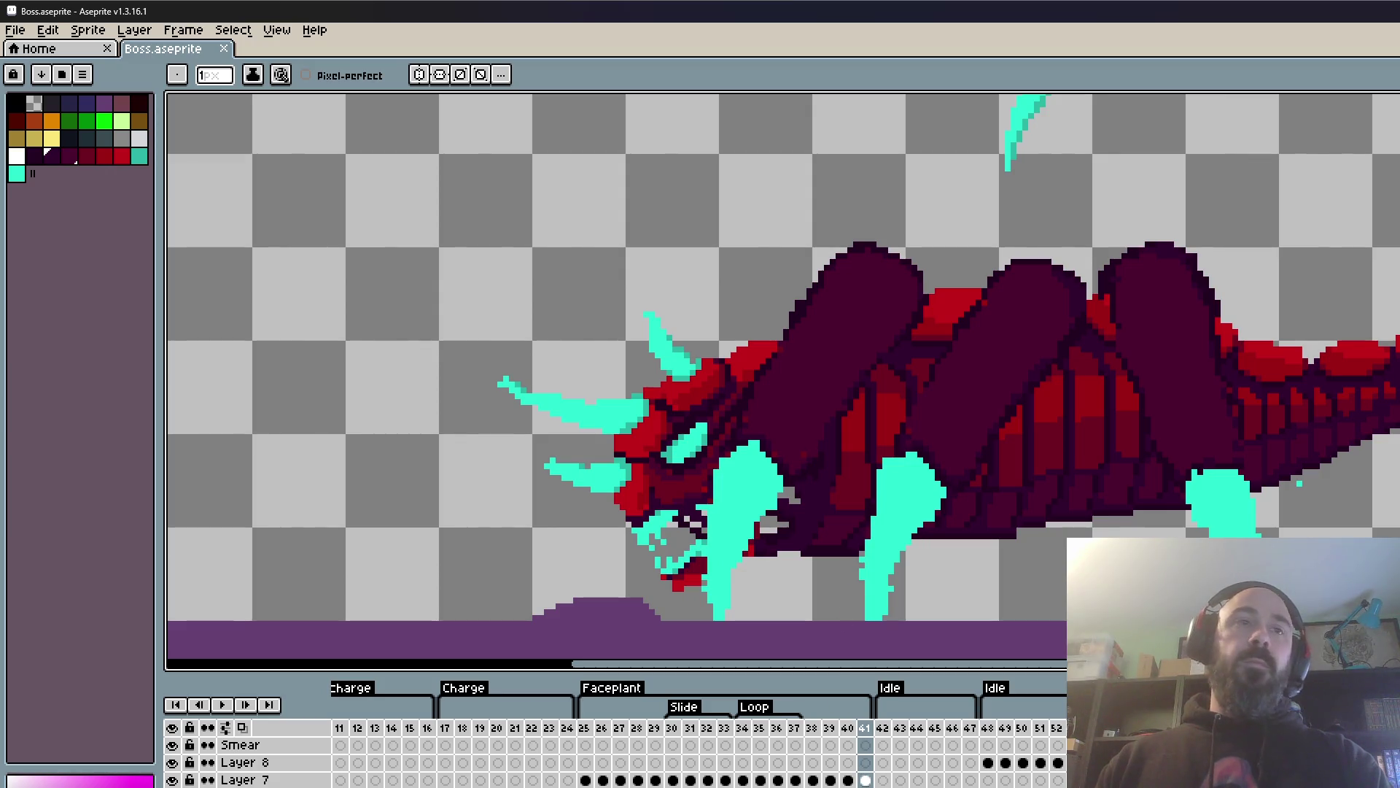
pyautogui.press('m')
pyautogui.scroll(-1, 933, 270)
pyautogui.moveTo(682, 156); pyautogui.dragTo(1310, 618)
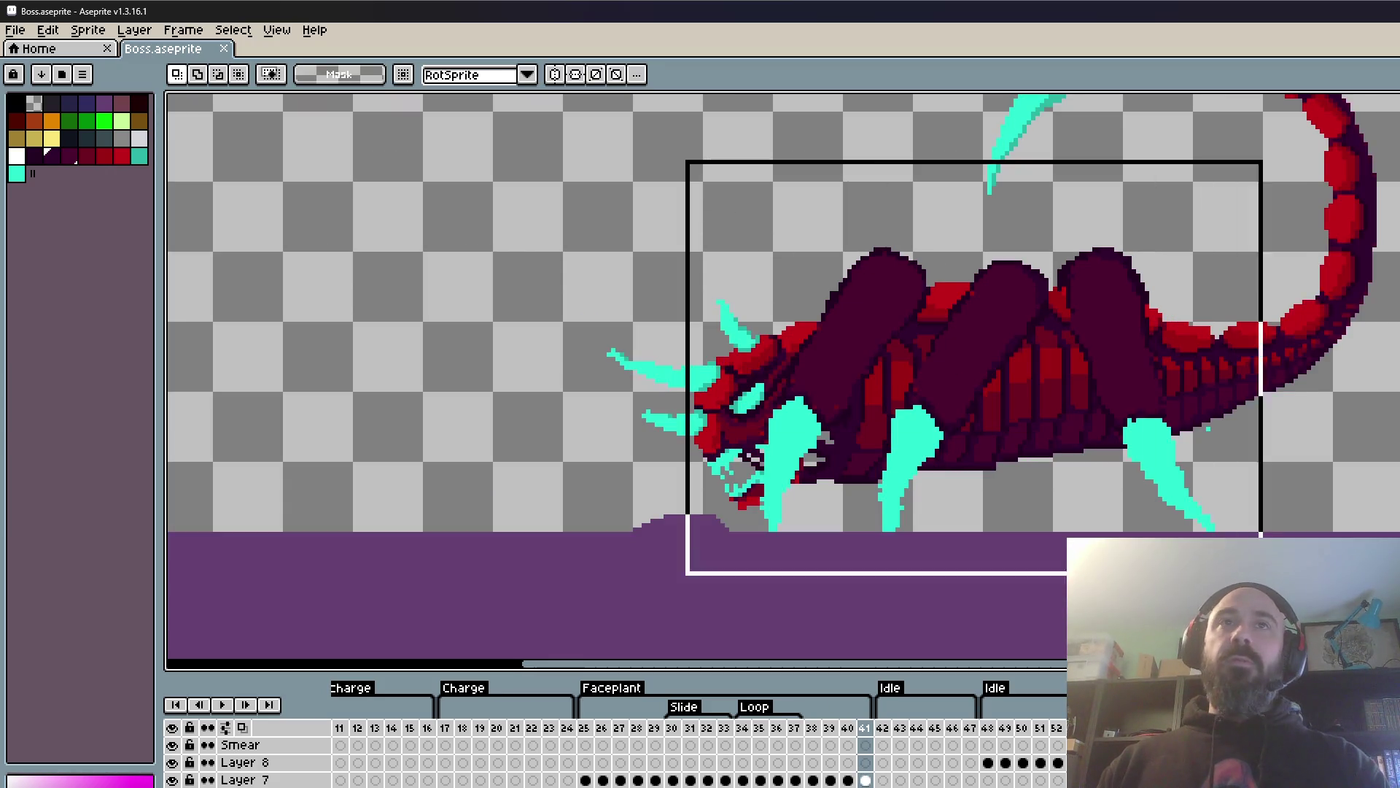
pyautogui.press('Delete')
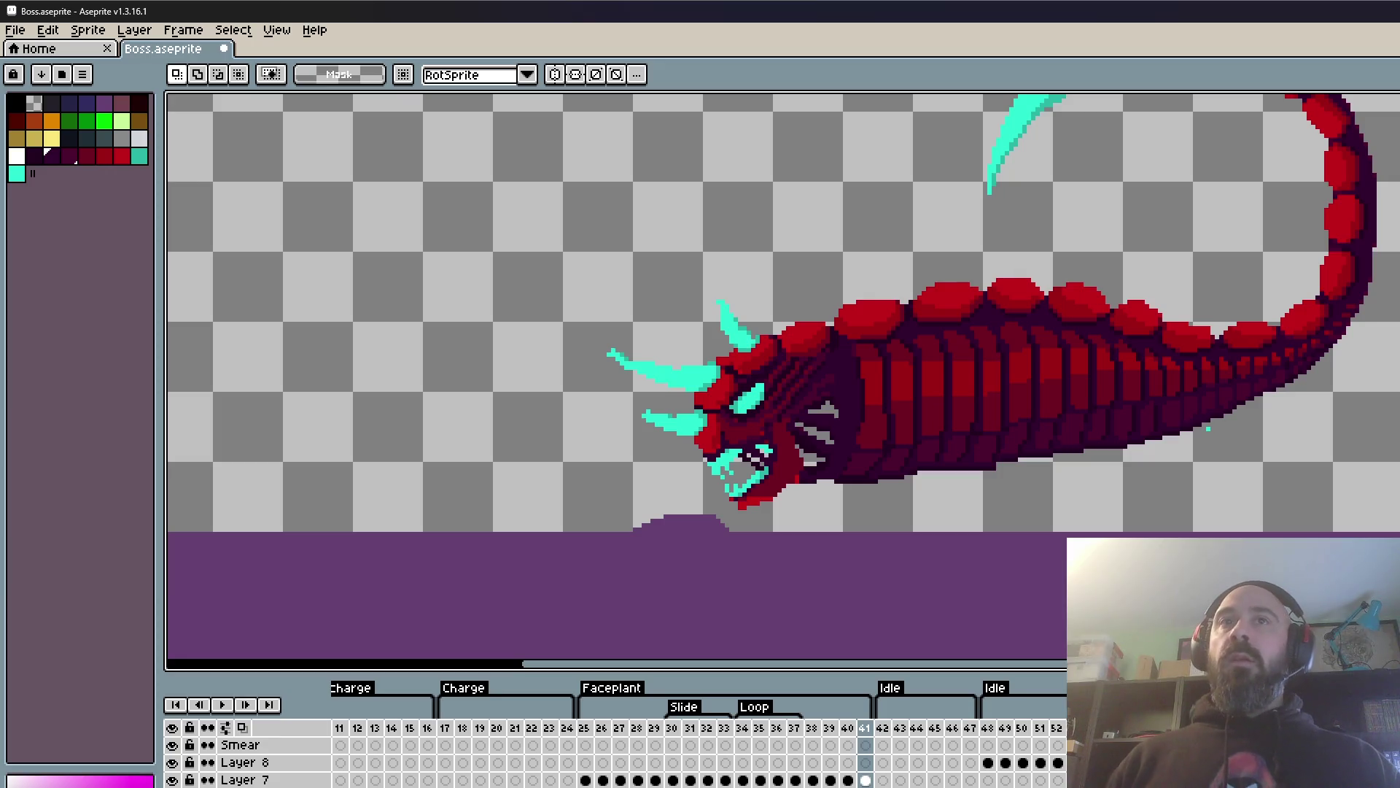
pyautogui.scroll(2, 1204, 430)
pyautogui.scroll(2, 1167, 445)
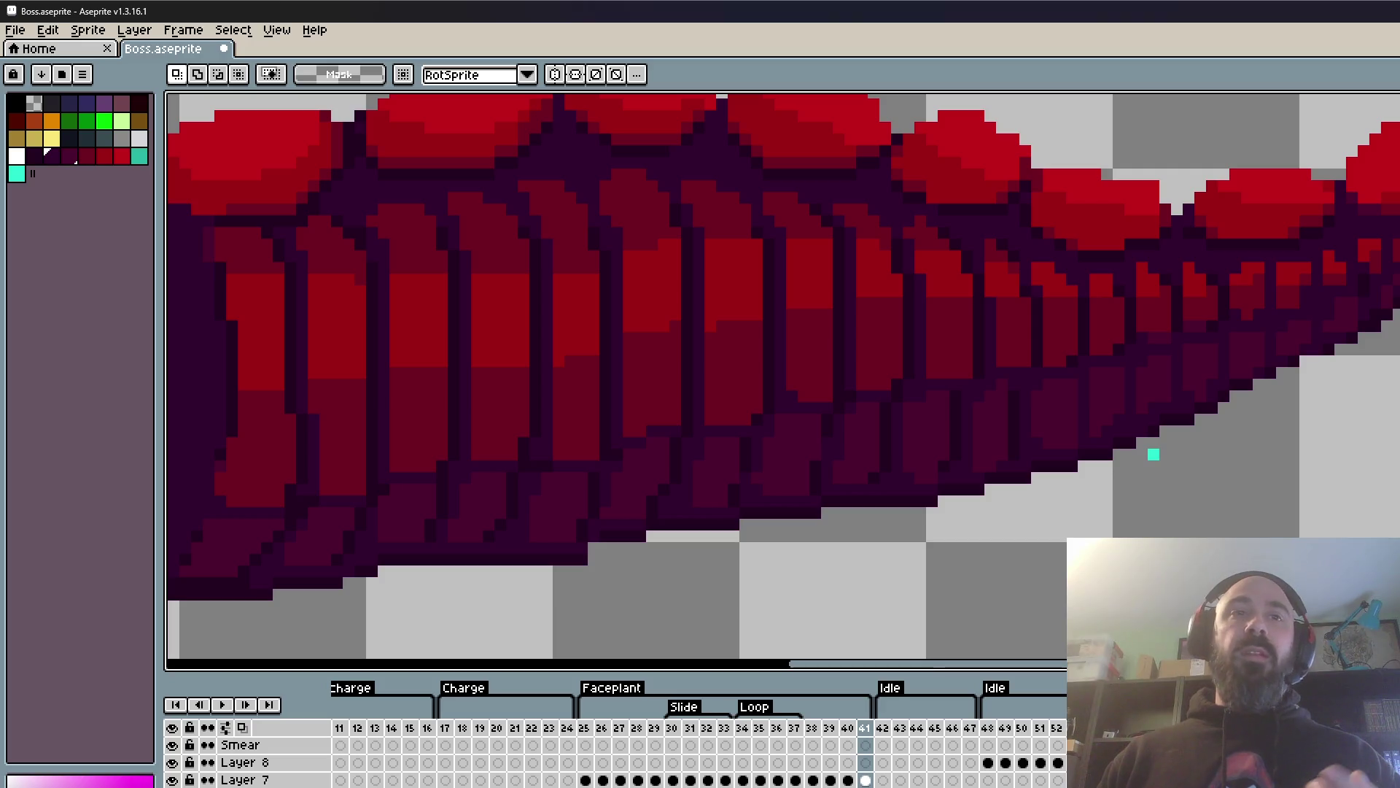
# - Choose the Pencil with a dark red palette colour, then view frame 40
pyautogui.press('b')
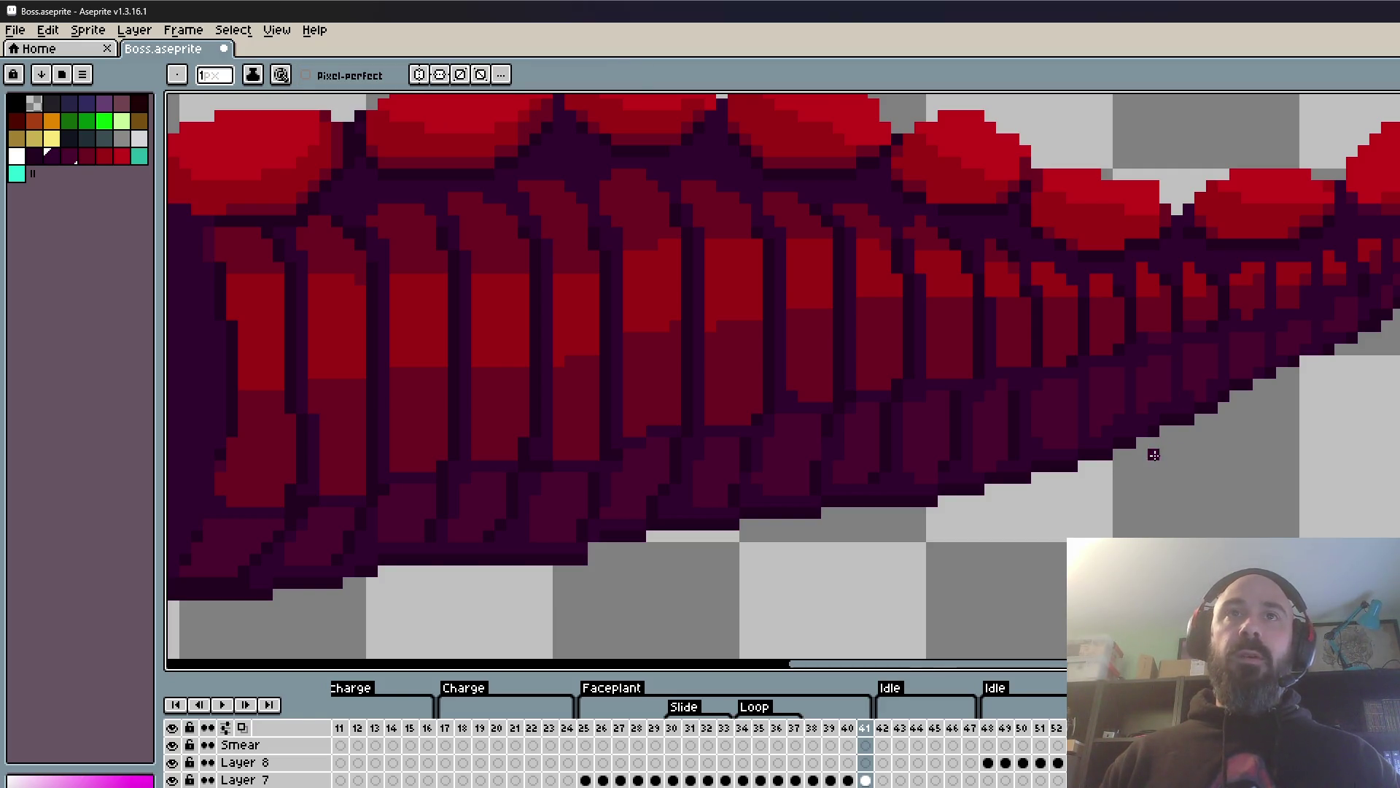
pyautogui.scroll(-2, 1153, 454)
pyautogui.click(34, 121)
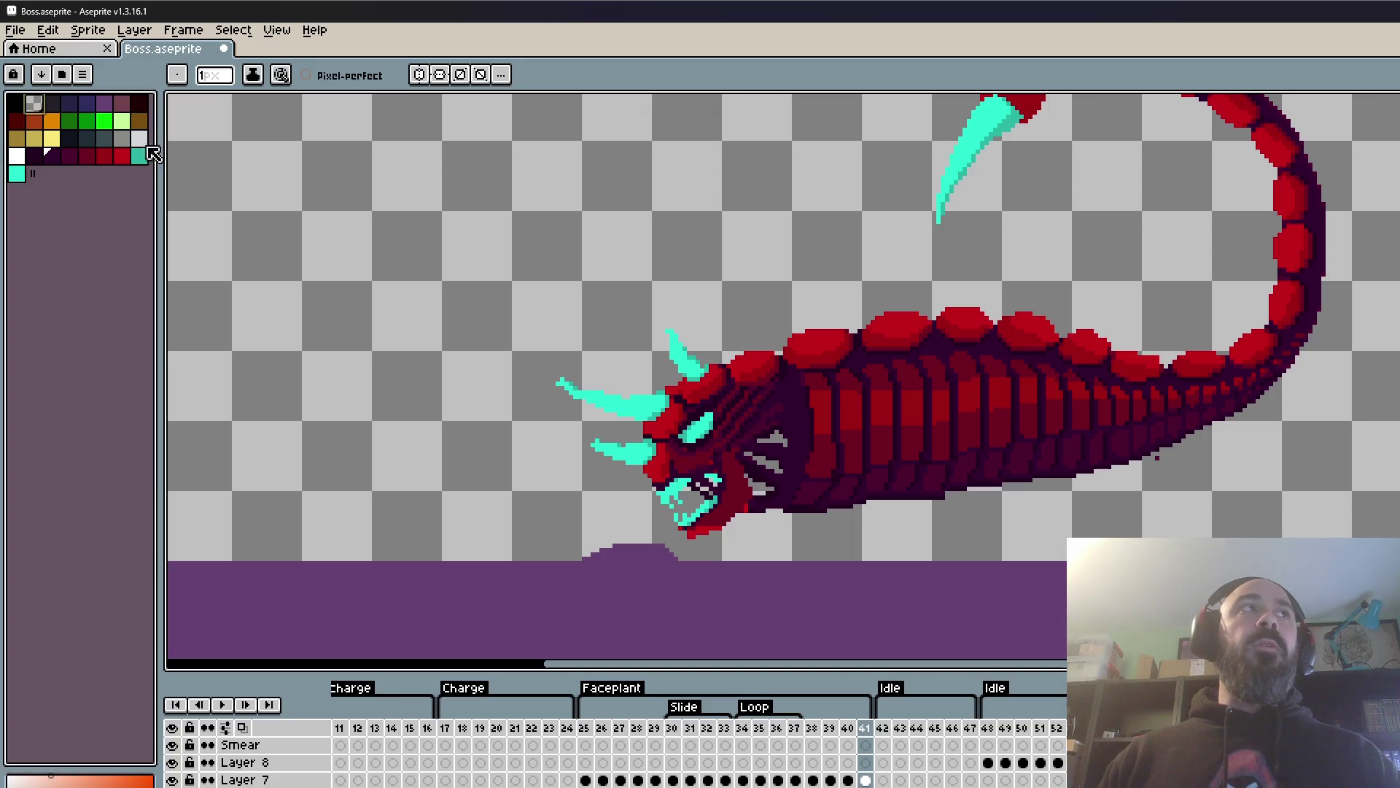
pyautogui.scroll(2, 1172, 440)
pyautogui.scroll(-2, 1160, 438)
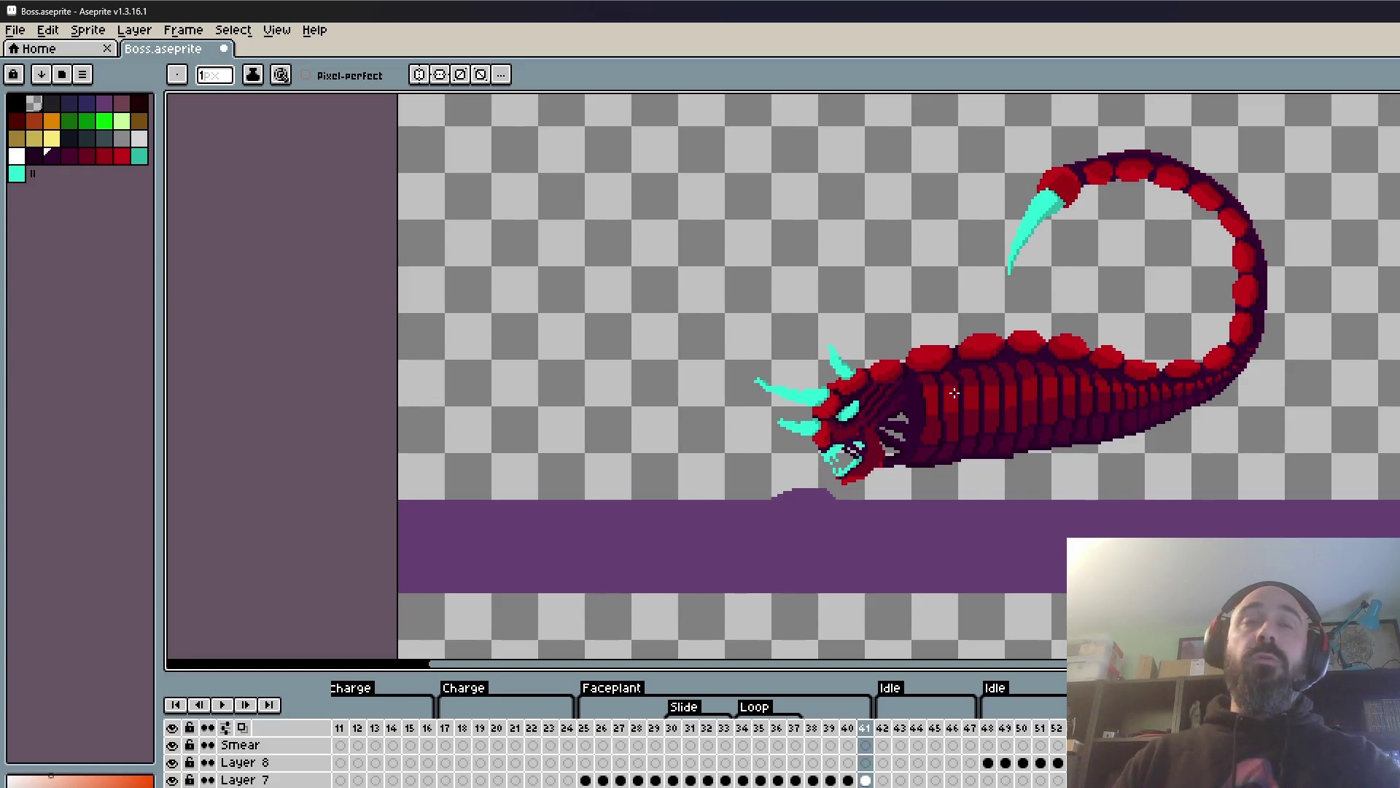
pyautogui.scroll(2, 955, 394)
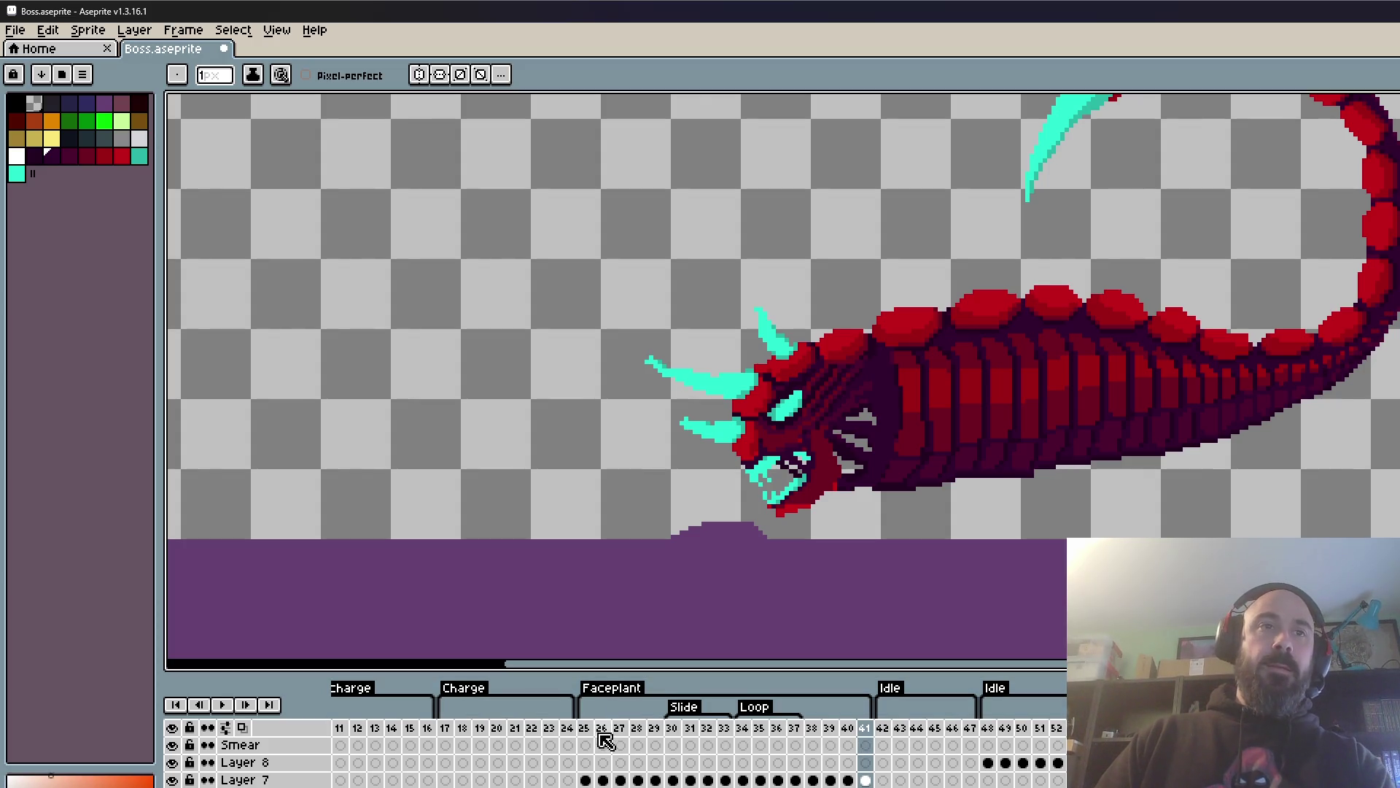
pyautogui.click(848, 740)
# - Compare frames 38–40, settle on frame 39, and pick the teal palette colour
pyautogui.press('Right')
pyautogui.press('Left')
pyautogui.press('Left')
pyautogui.press('Right')
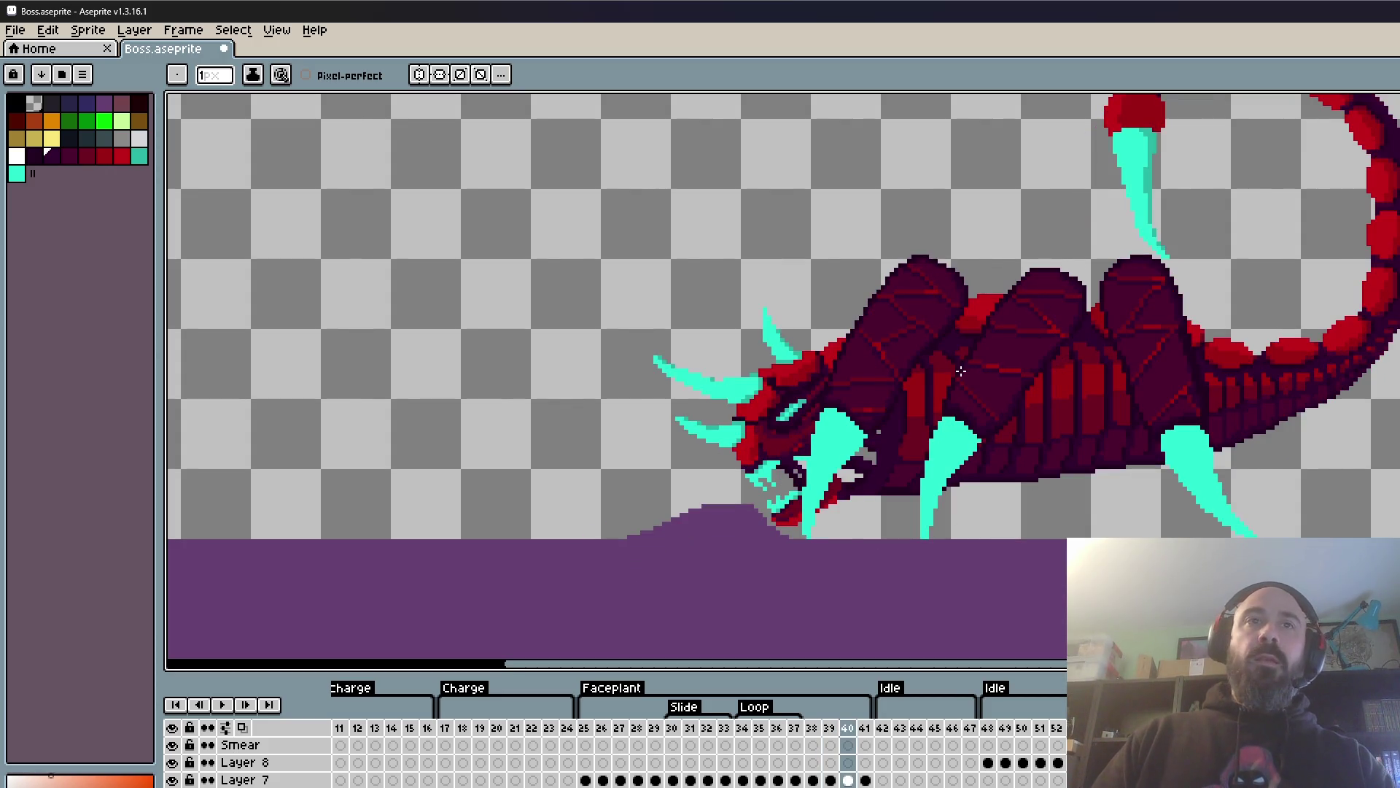
pyautogui.scroll(-2, 960, 372)
pyautogui.press('Left')
pyautogui.press('Left')
pyautogui.press('Right')
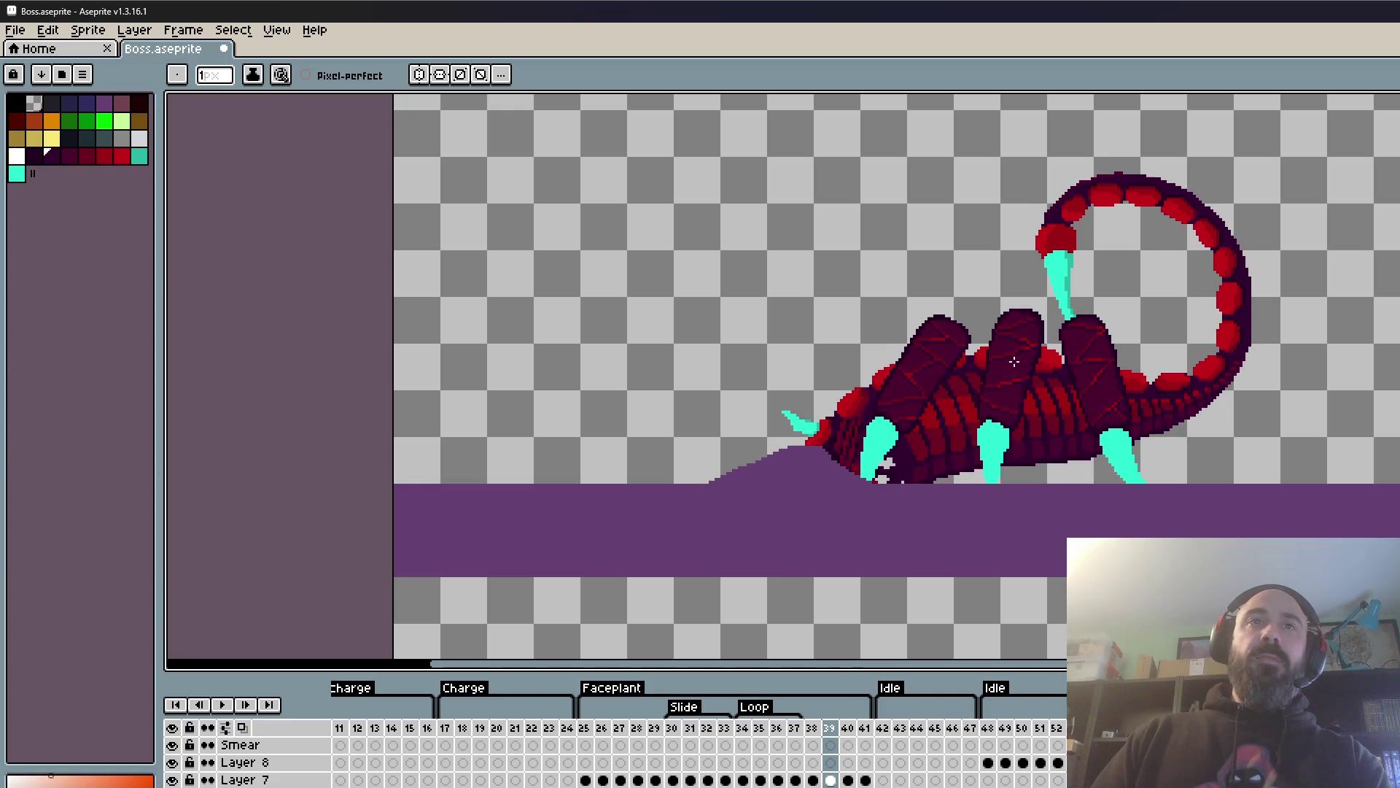
pyautogui.scroll(1, 972, 400)
pyautogui.press('Left')
pyautogui.press('Right')
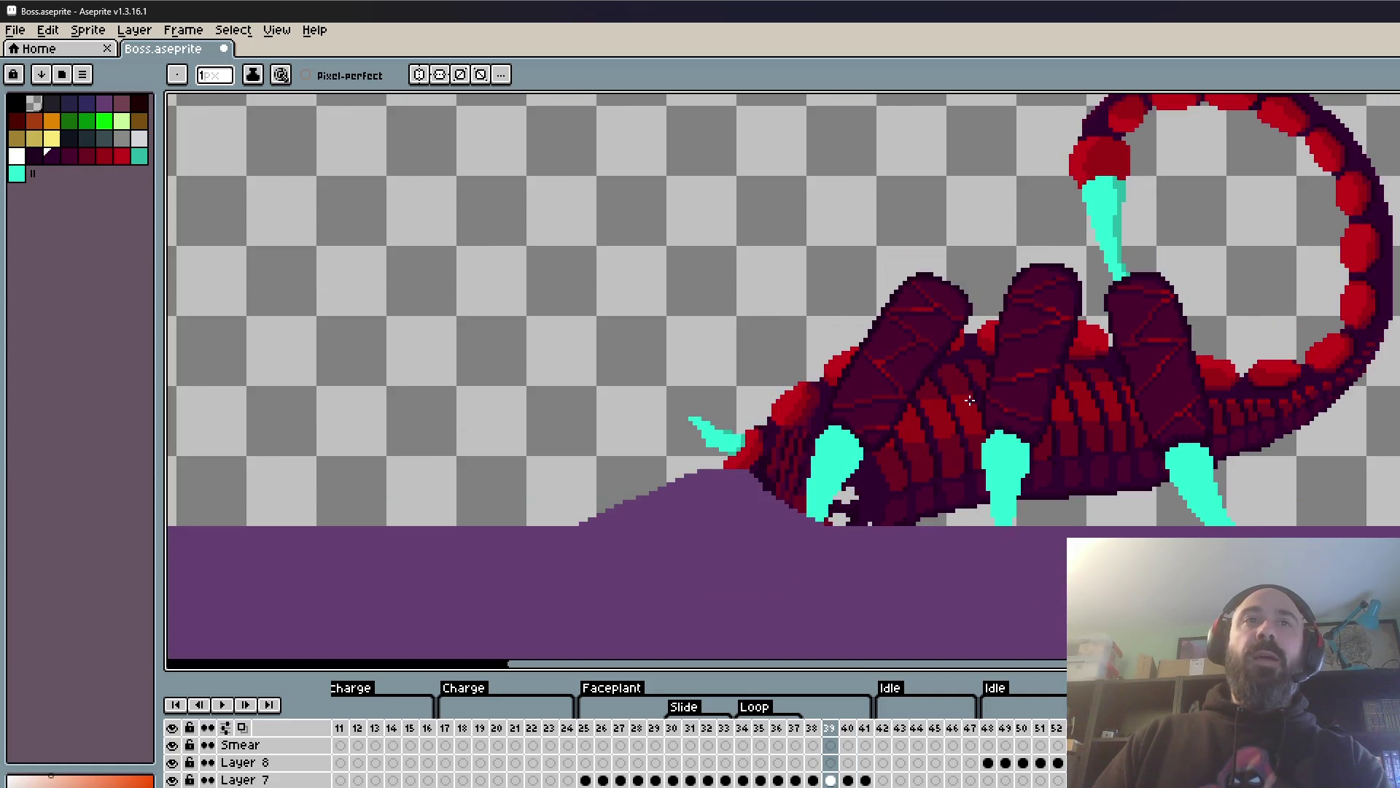
pyautogui.press('Left')
pyautogui.press('Right')
pyautogui.press('Right')
pyautogui.press('Left')
pyautogui.click(138, 155)
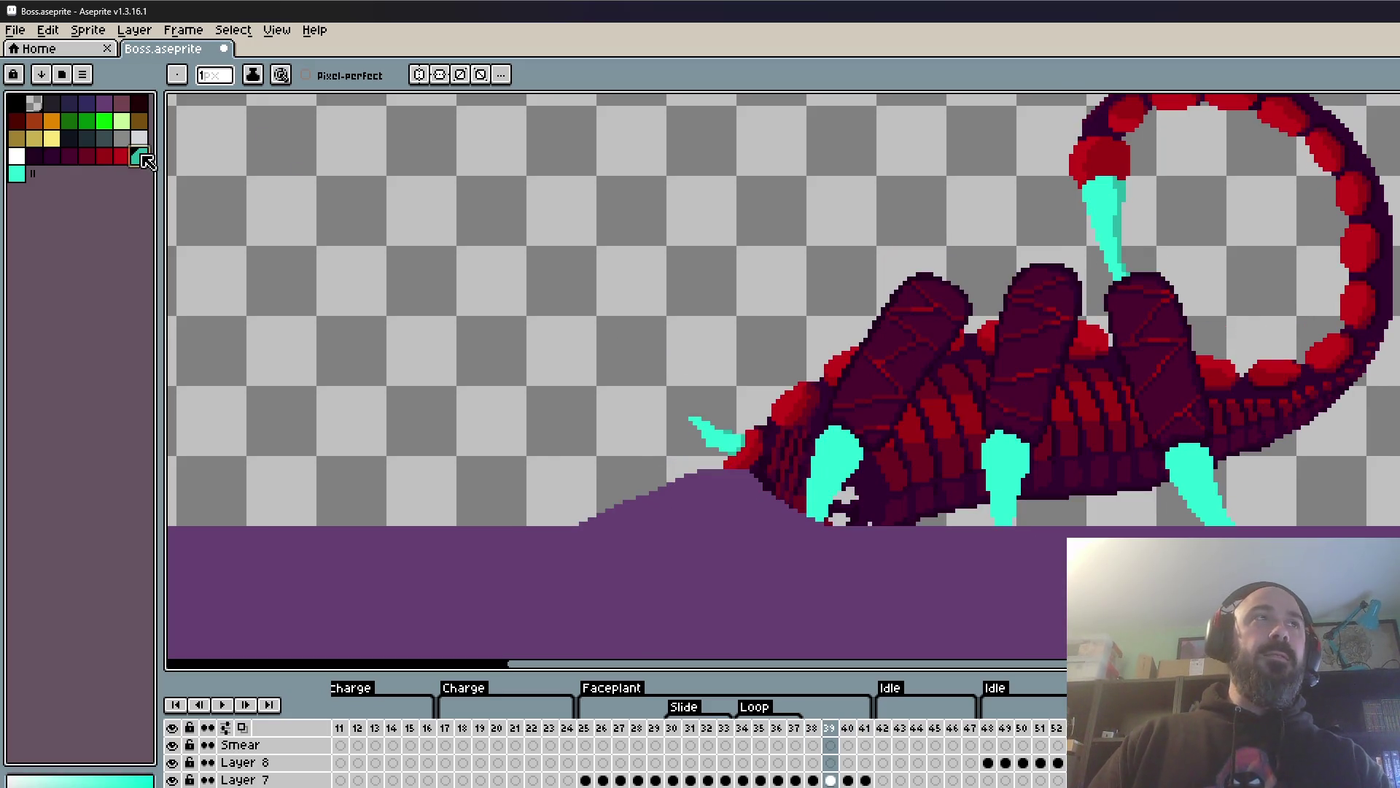
pyautogui.scroll(3, 867, 421)
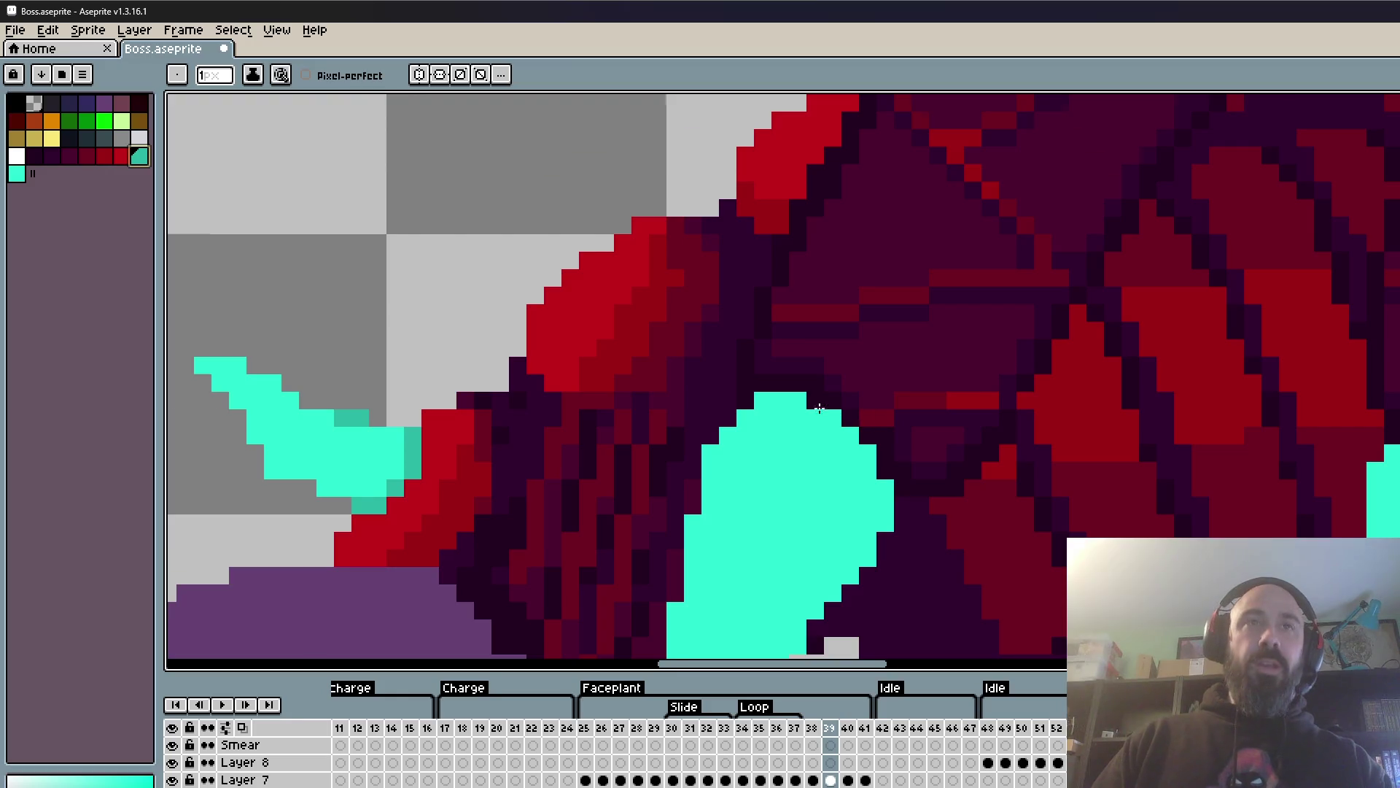
# - On frame 39, darken the left claw's top and right edge pixels to dark teal
pyautogui.press('Left')
pyautogui.press('Right')
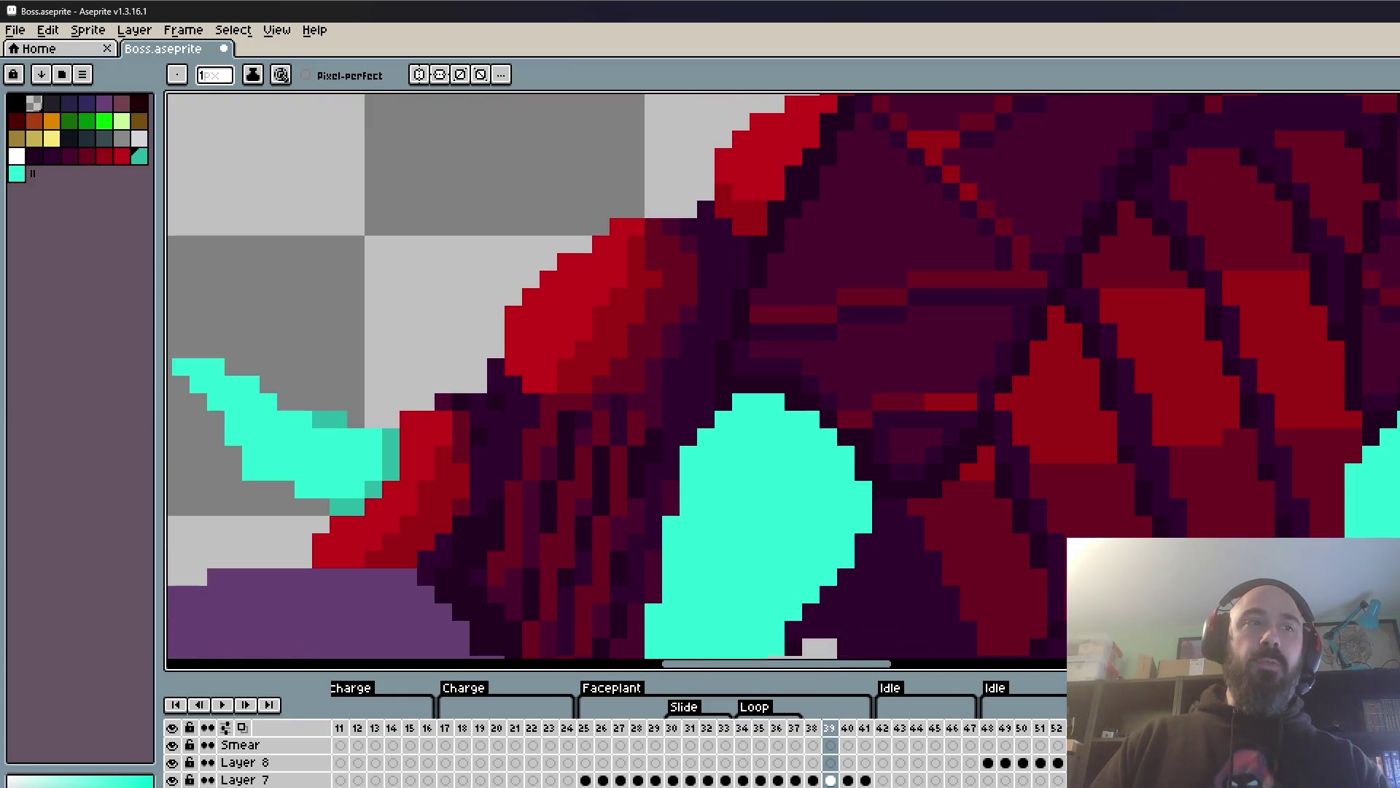
pyautogui.click(811, 420)
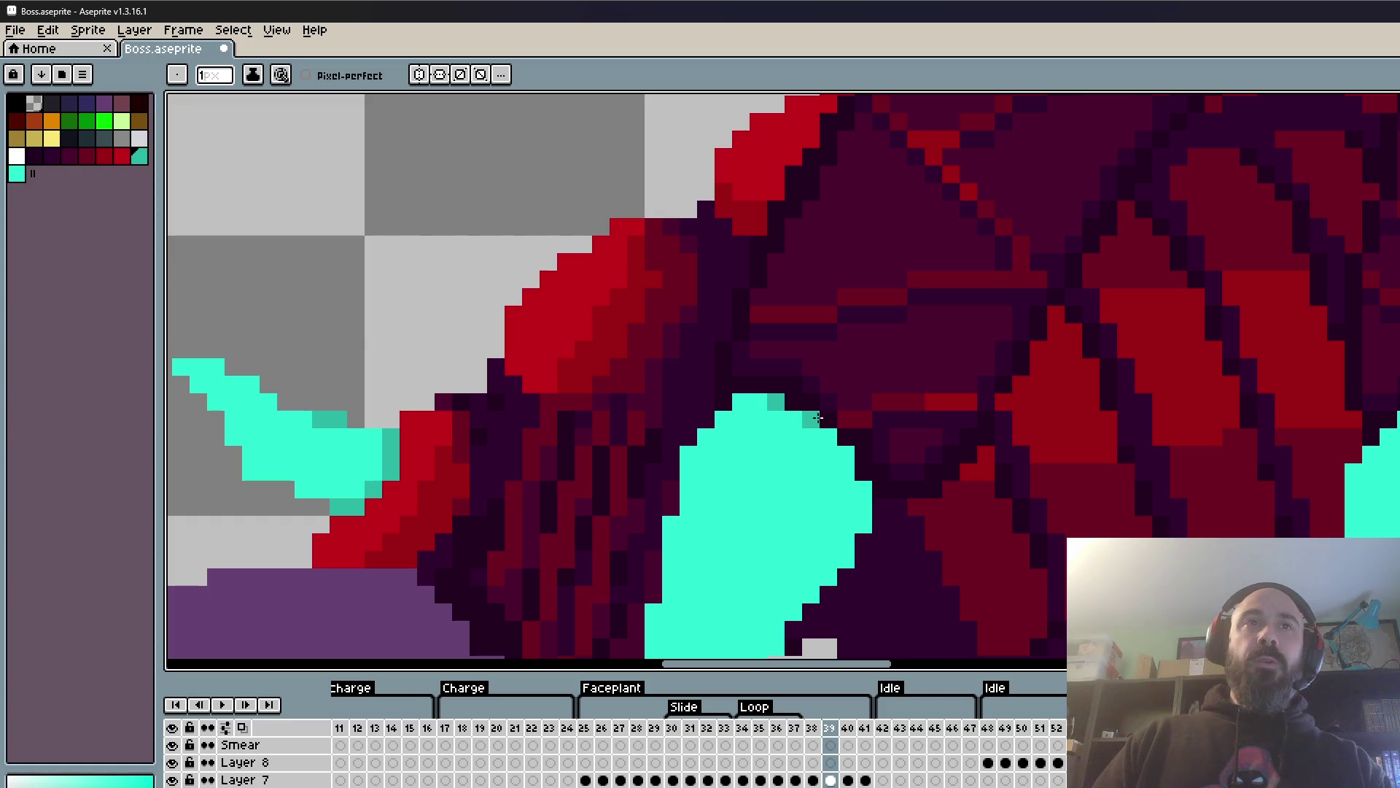
pyautogui.click(793, 419)
pyautogui.click(829, 437)
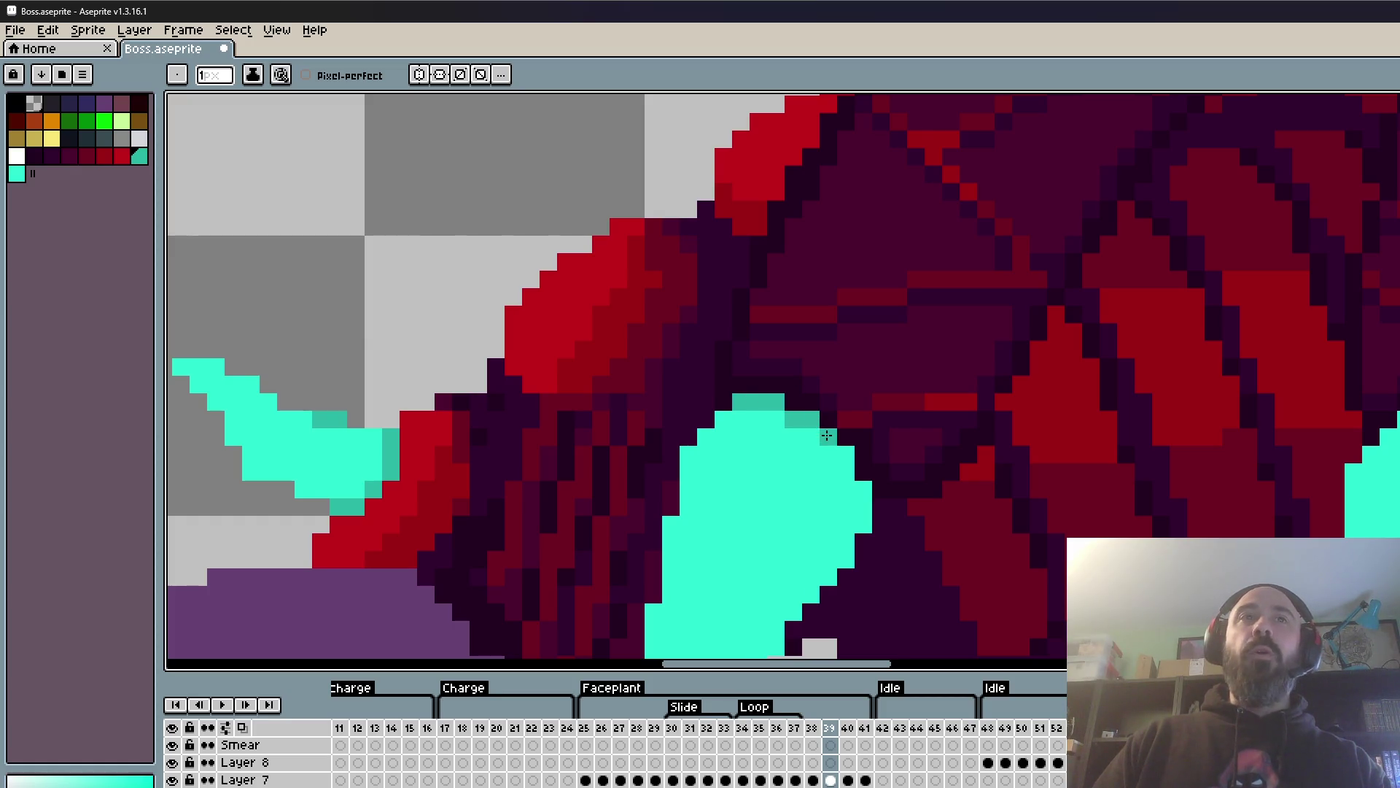
pyautogui.click(864, 489)
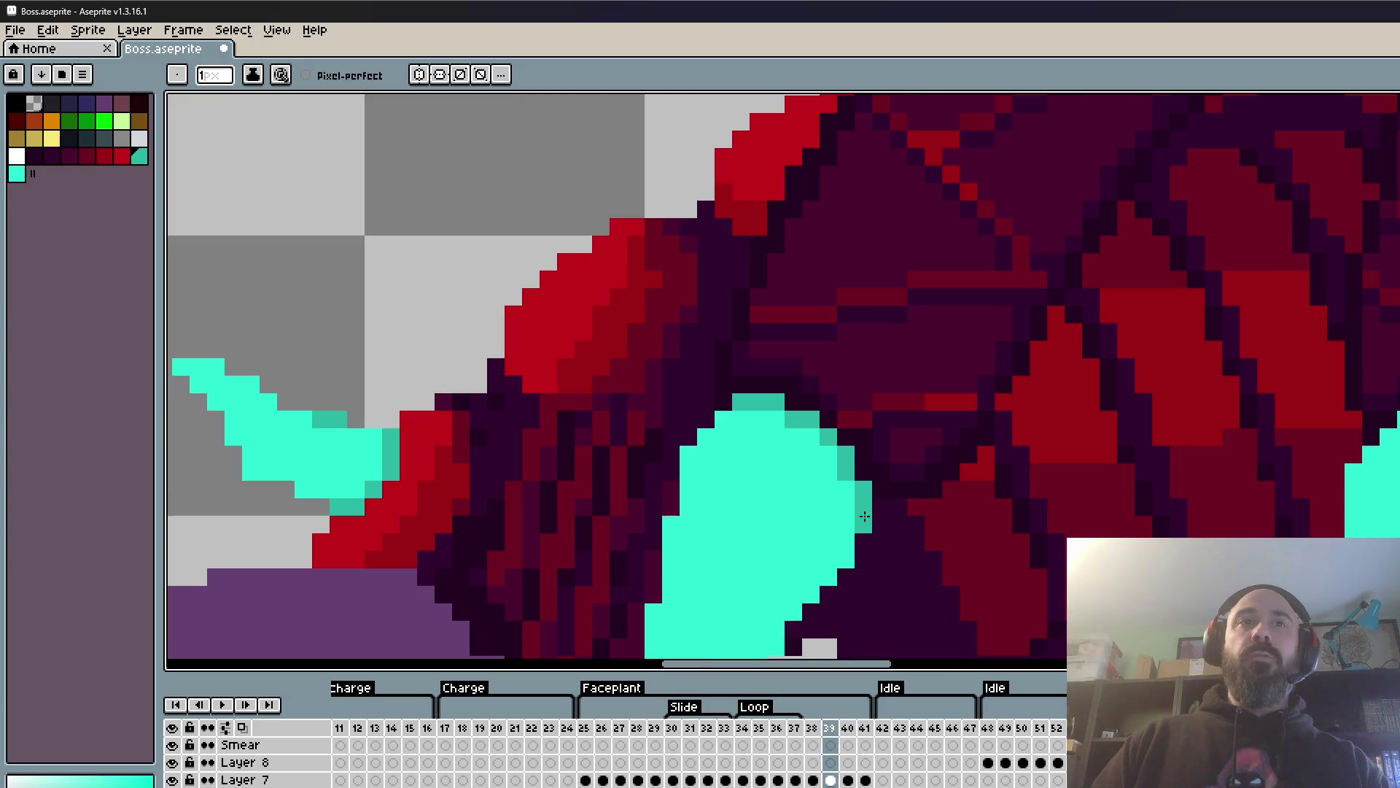
pyautogui.scroll(-2, 864, 517)
pyautogui.scroll(3, 870, 439)
pyautogui.click(806, 511)
pyautogui.click(785, 556)
pyautogui.click(764, 575)
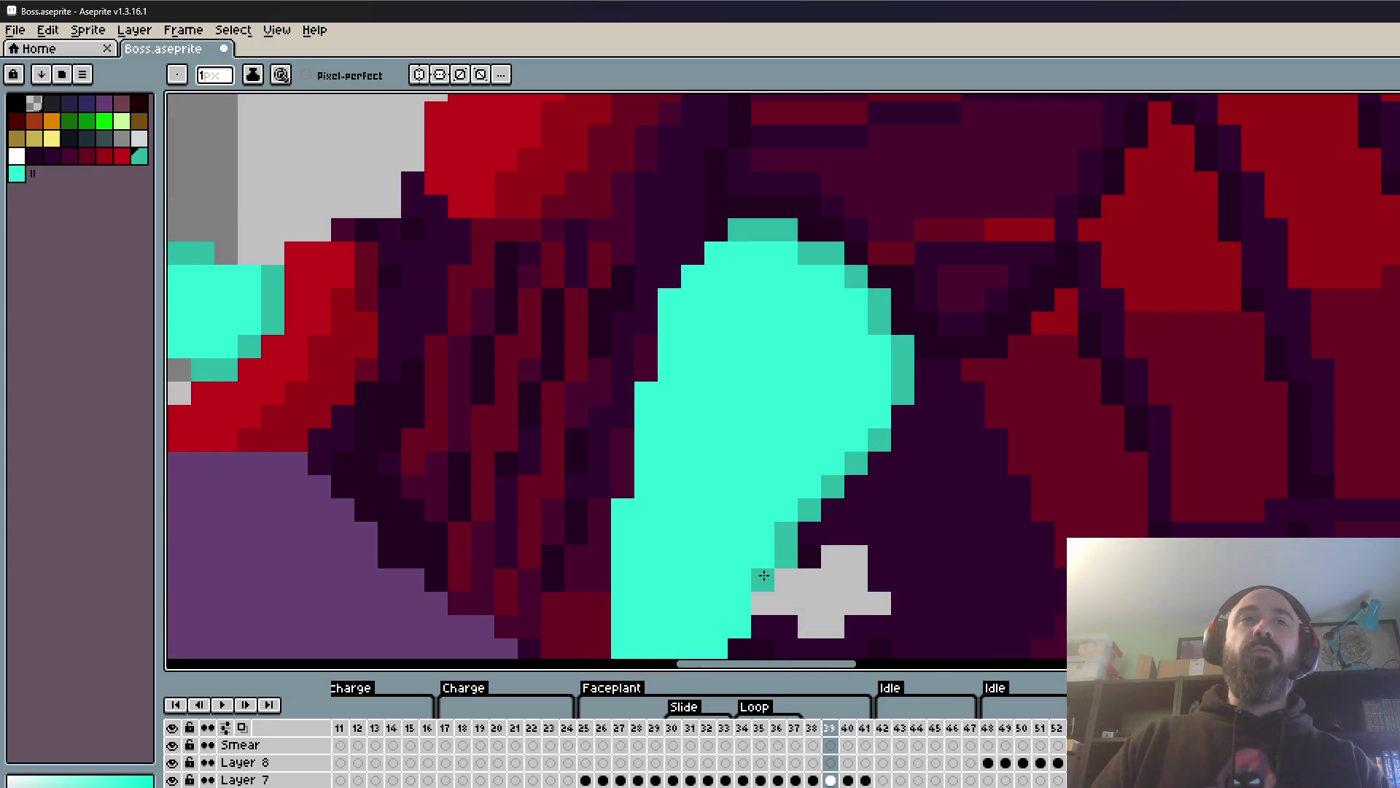
pyautogui.click(740, 603)
# - Add a dark teal rim along the left claw's lower-right edge
pyautogui.scroll(-5, 806, 408)
pyautogui.scroll(1, 802, 408)
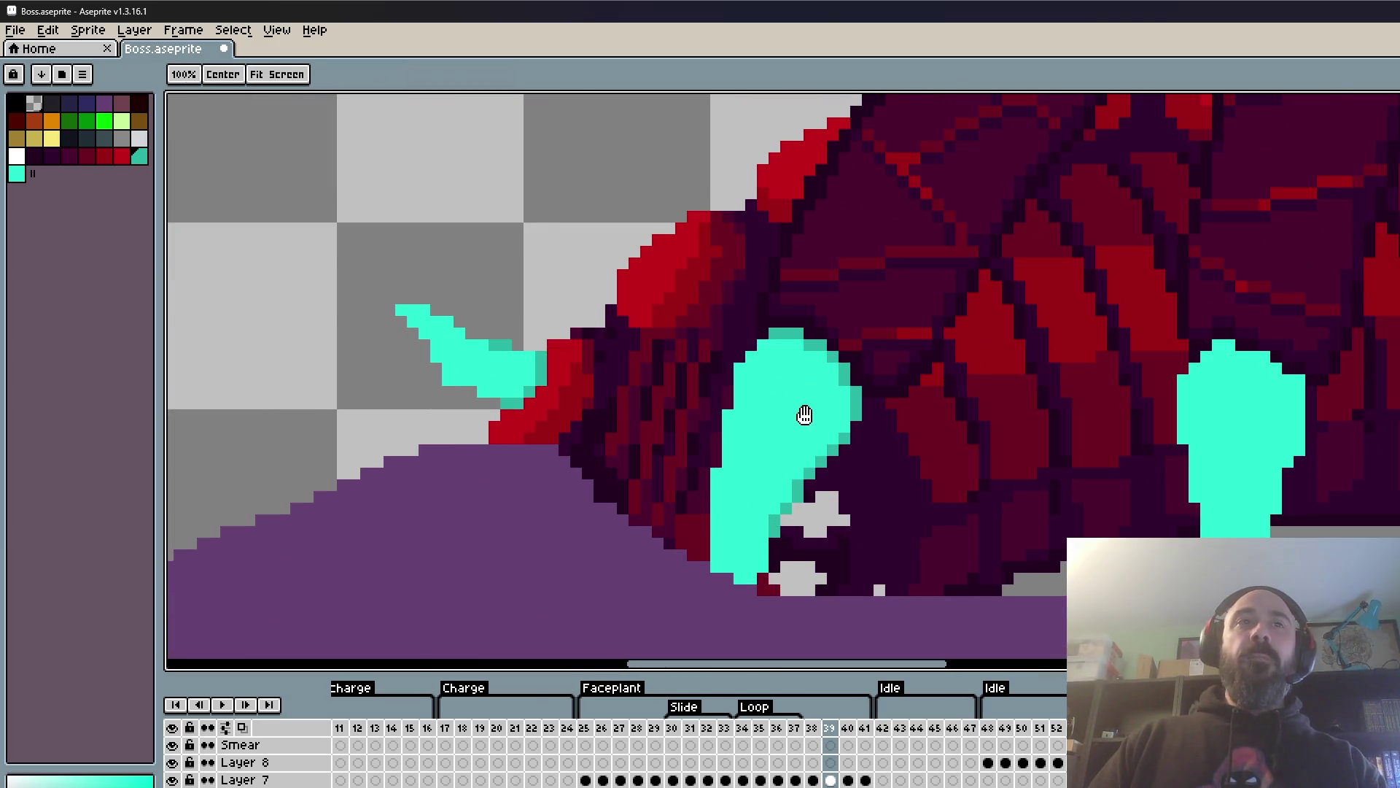
pyautogui.scroll(-1, 810, 423)
pyautogui.scroll(2, 722, 545)
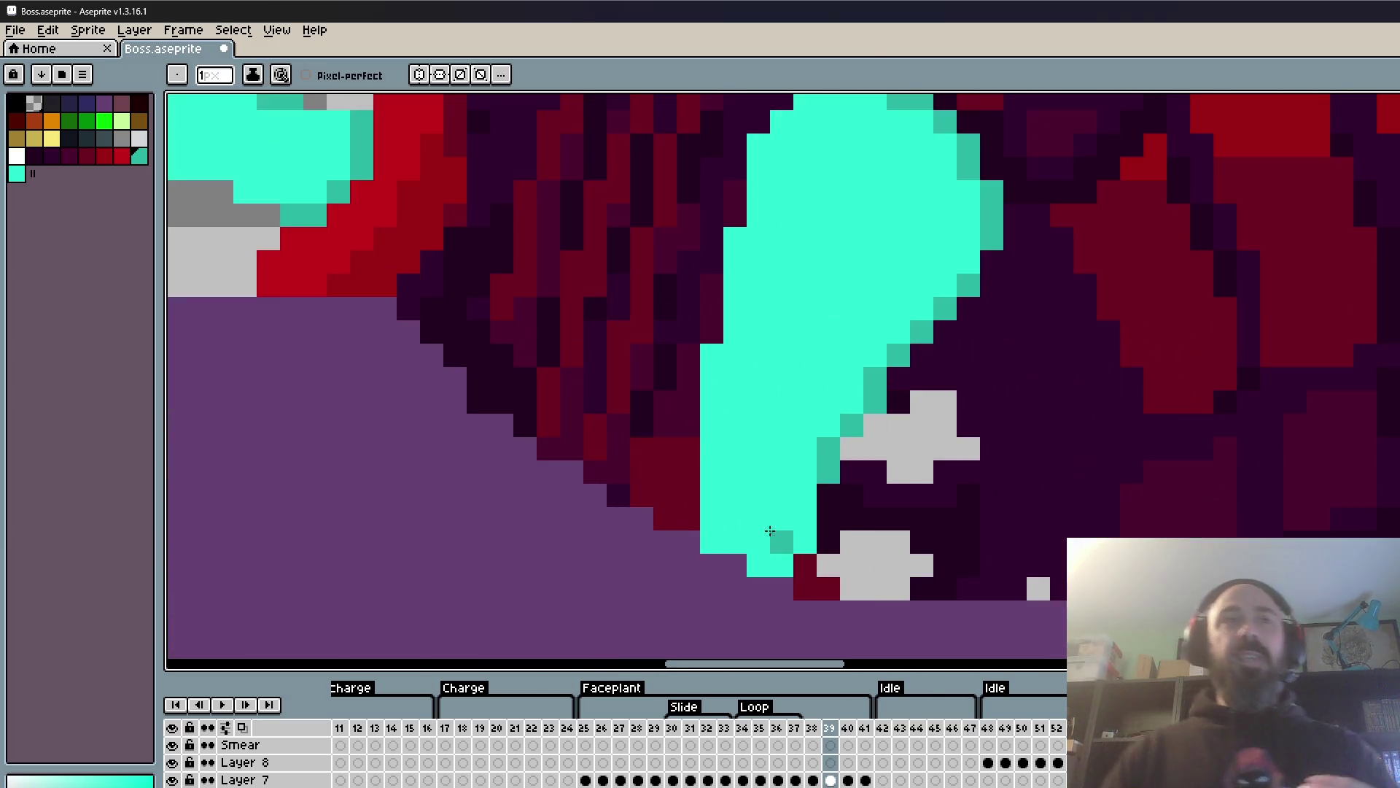
pyautogui.click(735, 542)
pyautogui.click(758, 565)
pyautogui.click(782, 566)
pyautogui.click(805, 541)
pyautogui.click(803, 519)
pyautogui.scroll(-5, 846, 508)
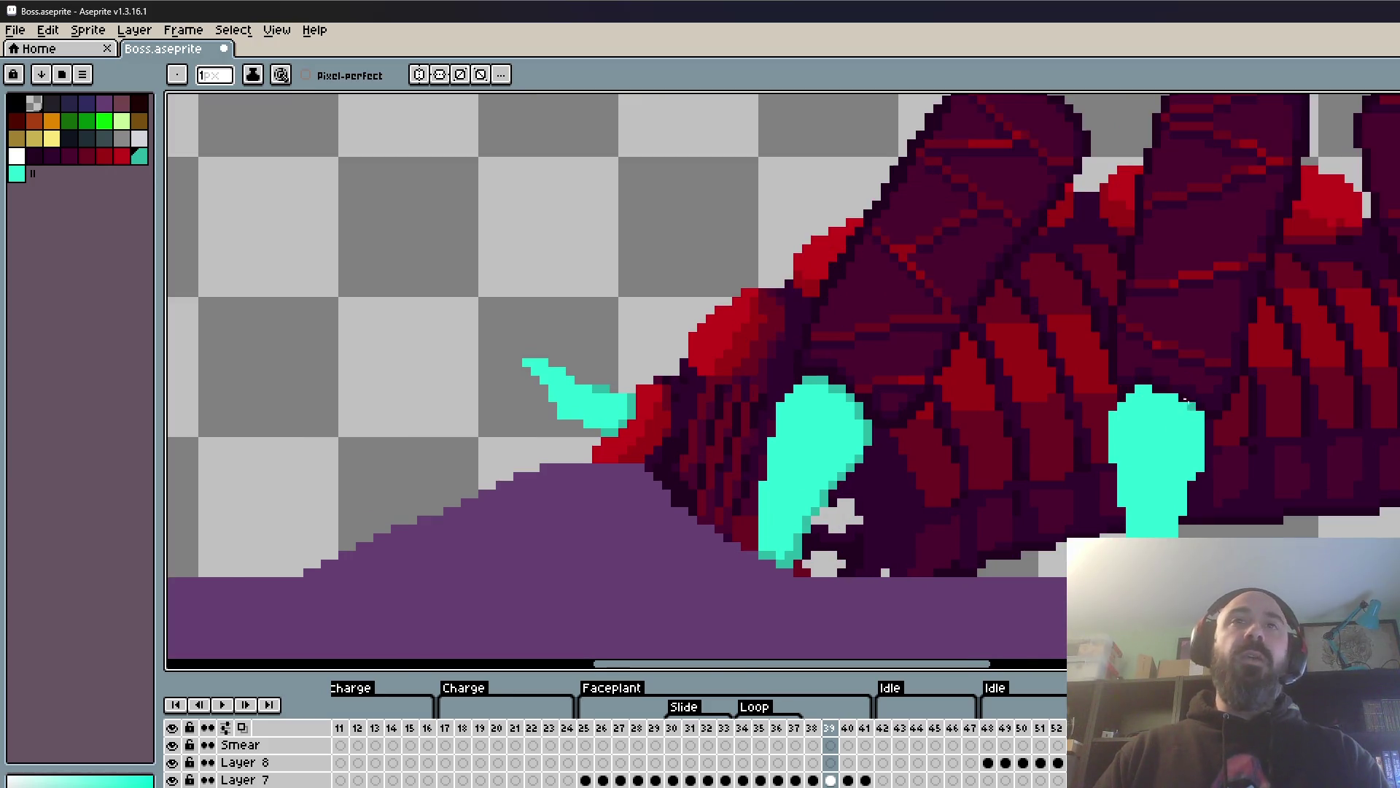
pyautogui.scroll(3, 1079, 384)
# - Shade the right claw's top edge and right edge dark teal
pyautogui.click(1058, 389)
pyautogui.click(1103, 412)
pyautogui.click(1128, 412)
pyautogui.click(1144, 407)
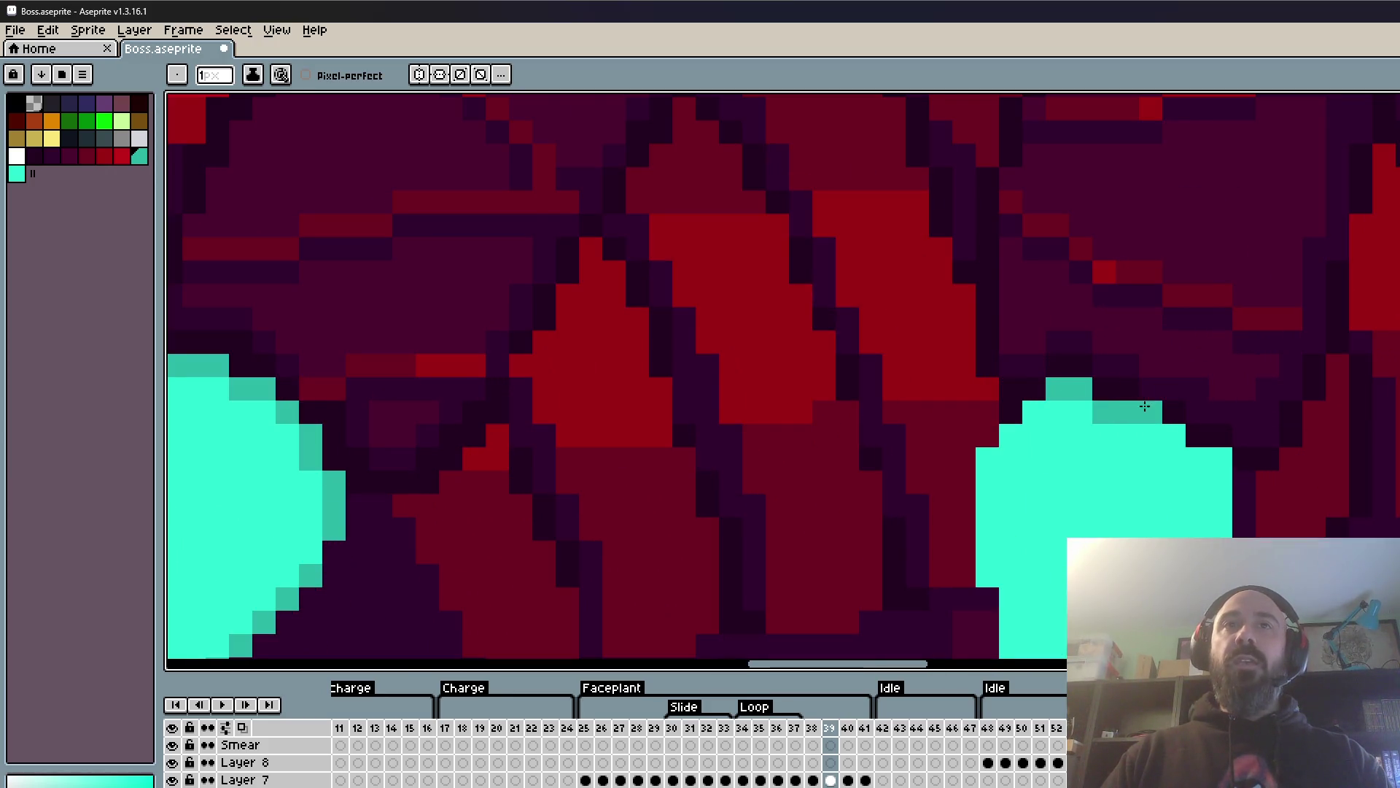
pyautogui.moveTo(1221, 458); pyautogui.dragTo(1221, 529)
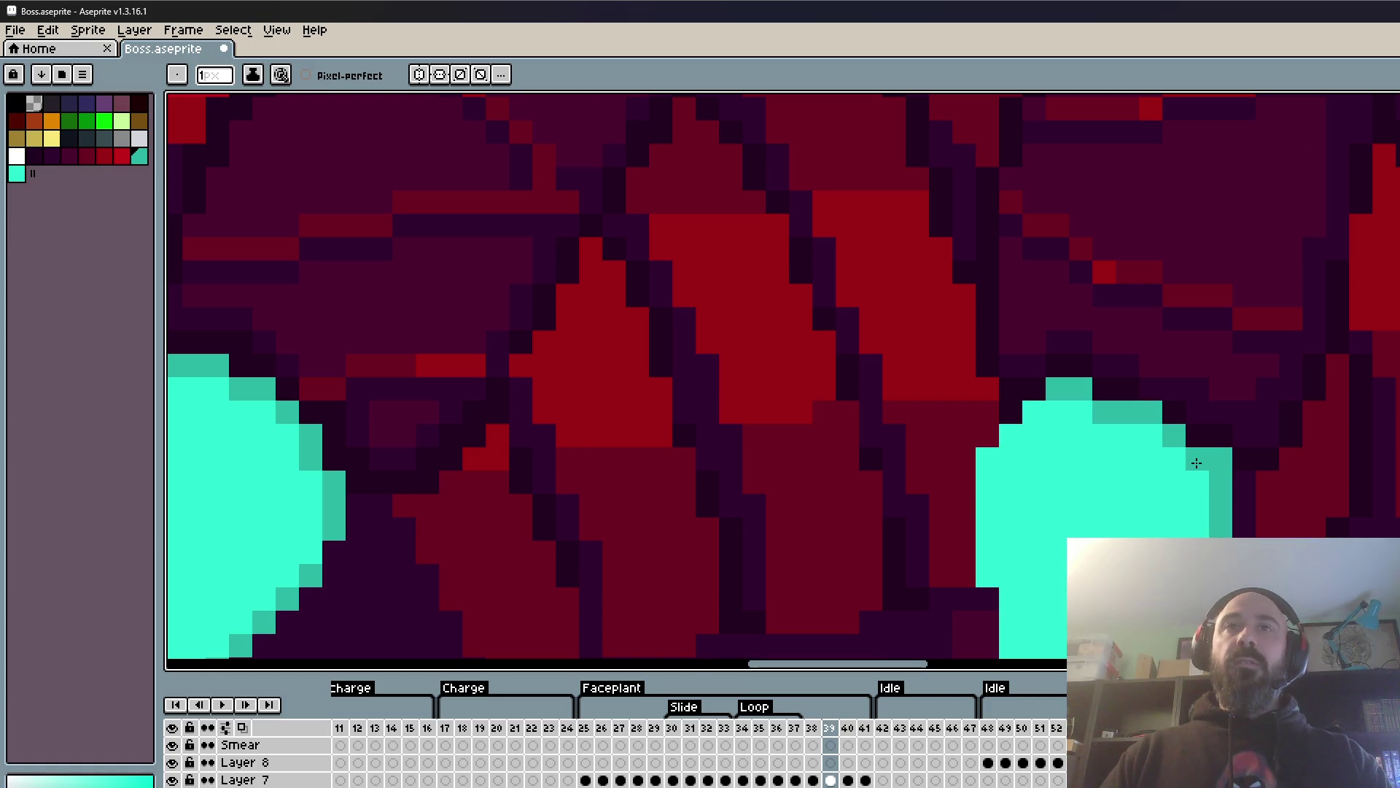
pyautogui.scroll(-3, 1196, 463)
pyautogui.scroll(3, 1210, 463)
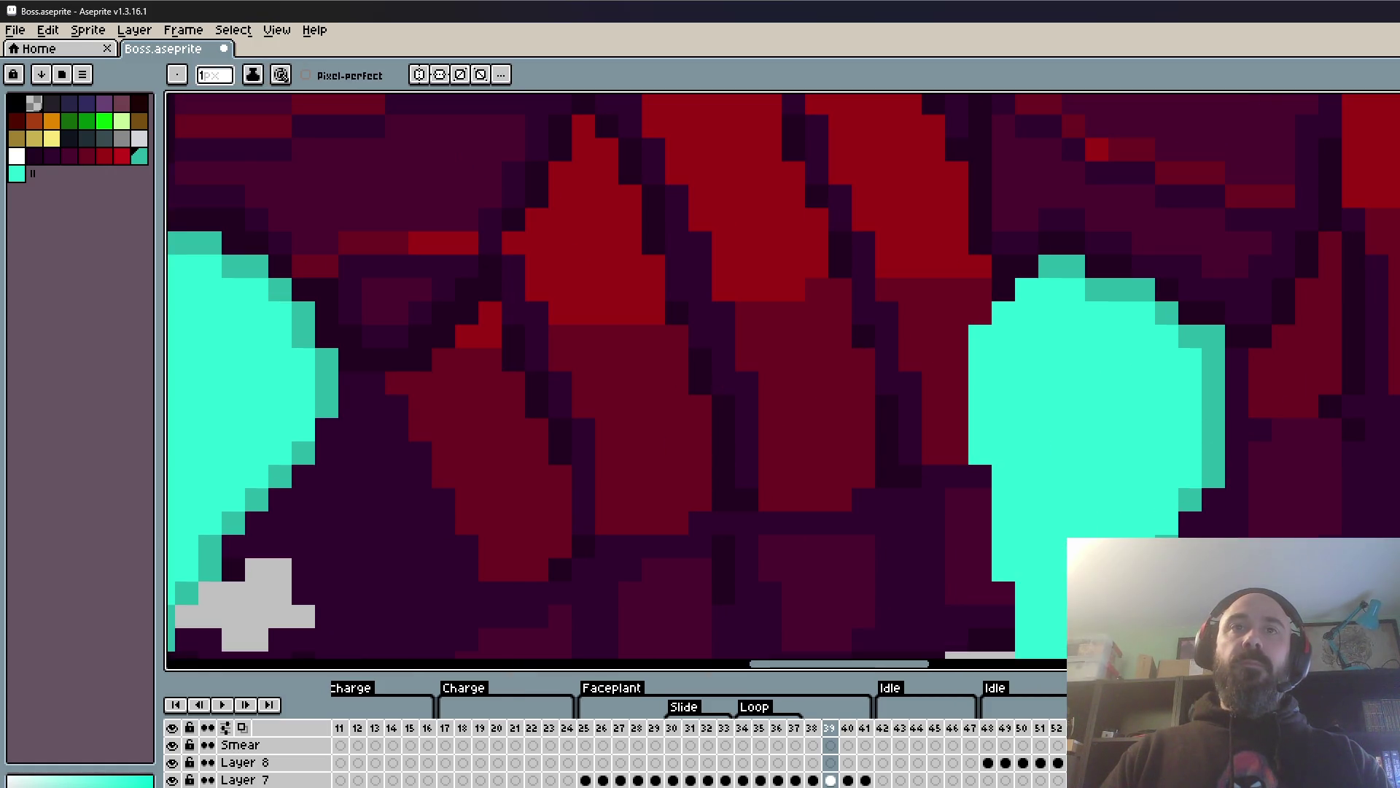
pyautogui.scroll(-1, 1152, 481)
pyautogui.scroll(-1, 1135, 431)
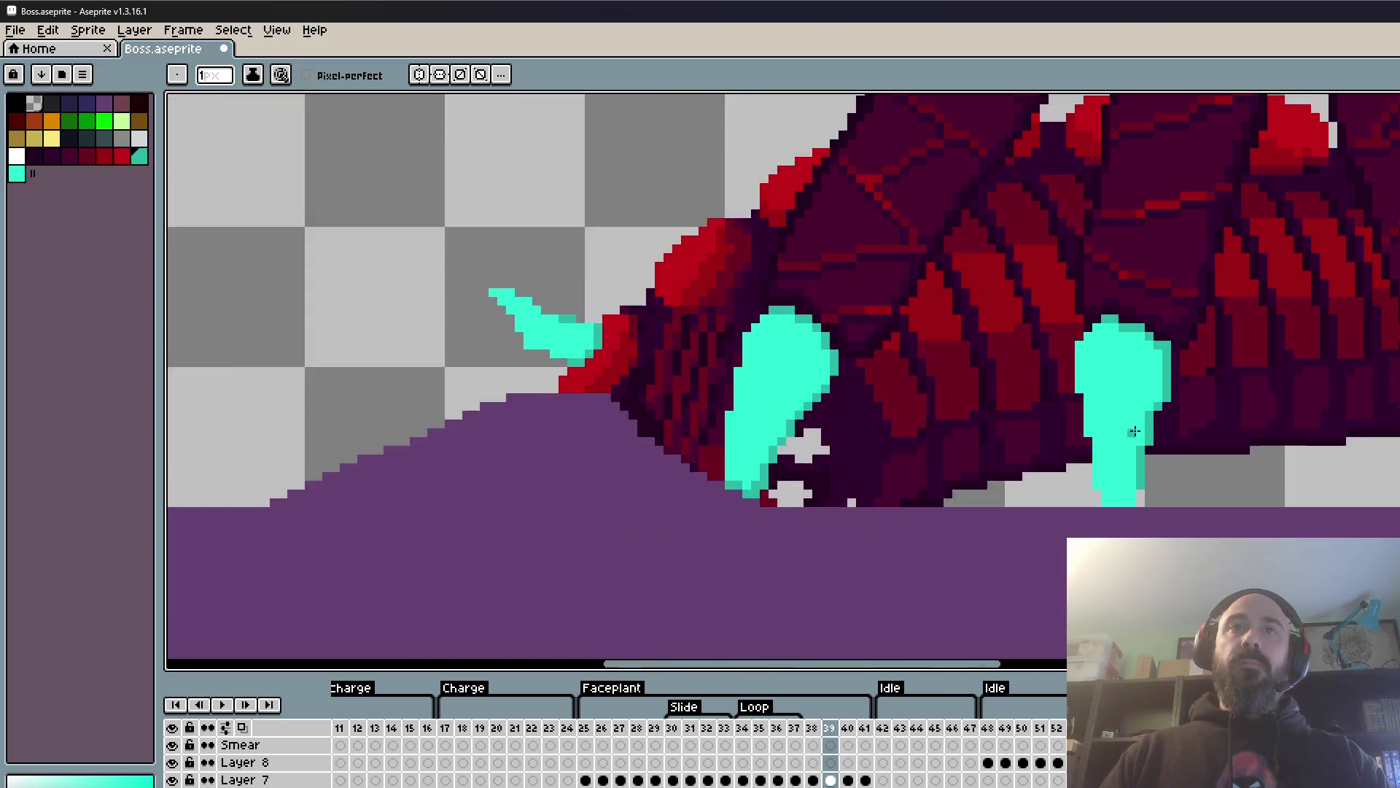
pyautogui.scroll(1, 1134, 431)
pyautogui.scroll(-2, 1057, 330)
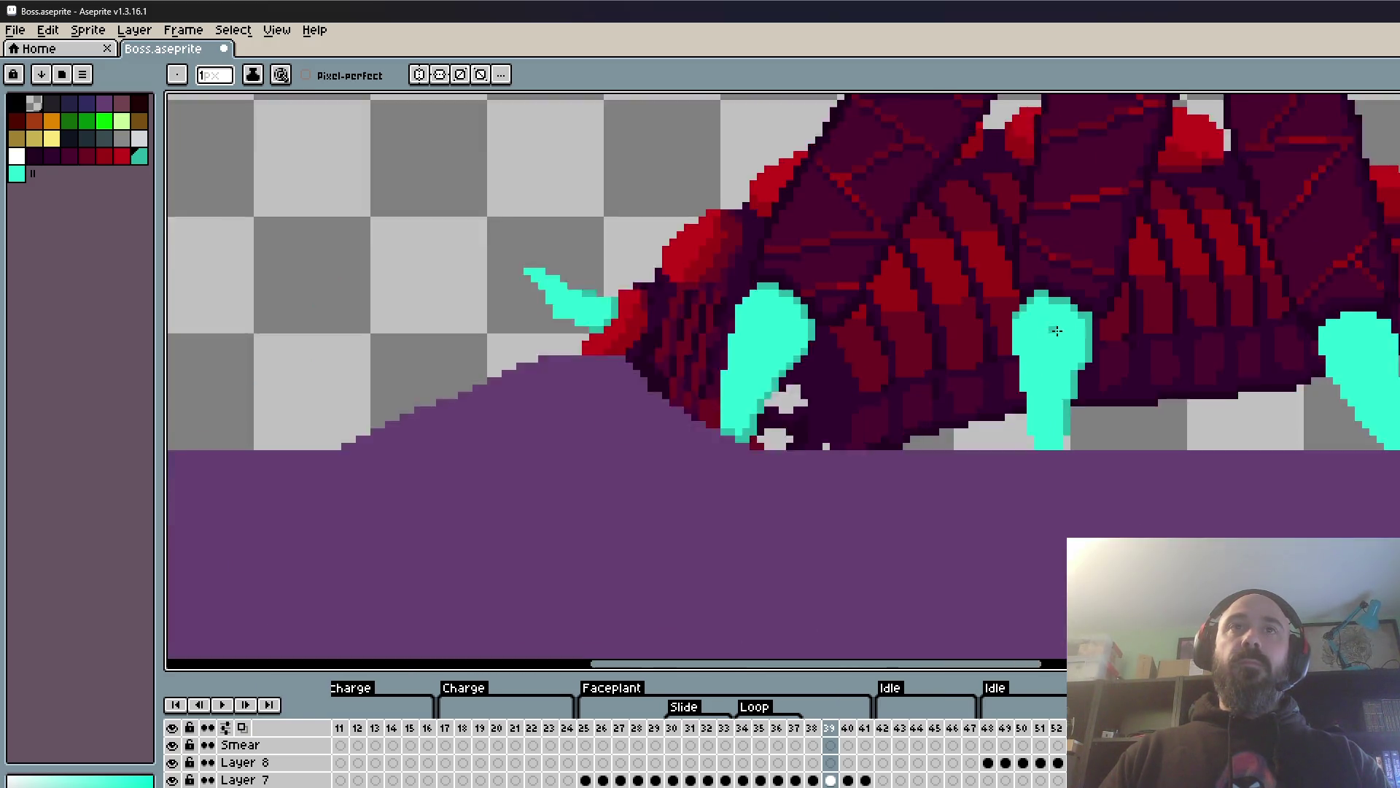
pyautogui.scroll(-1, 1057, 330)
pyautogui.scroll(2, 1070, 371)
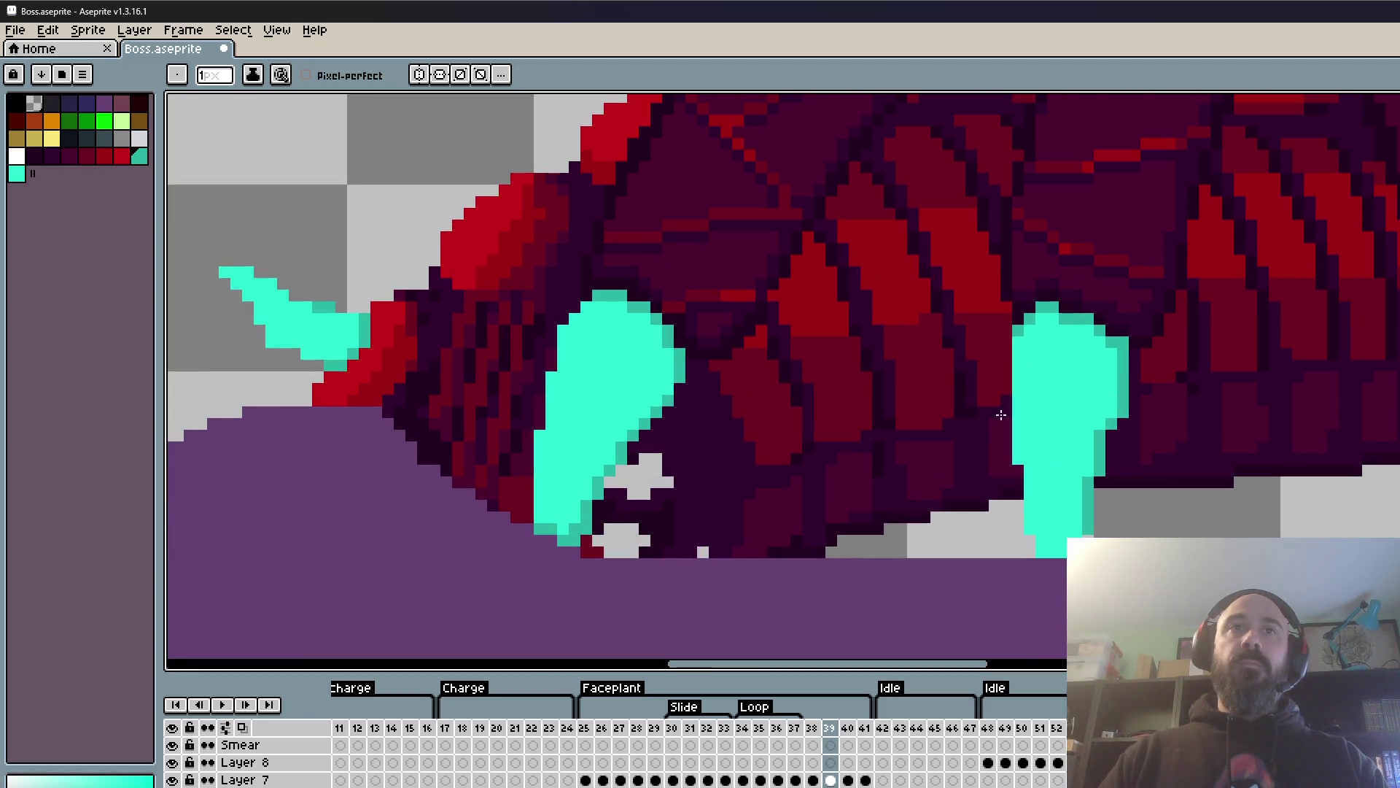
pyautogui.scroll(-2, 1000, 414)
pyautogui.scroll(3, 1256, 377)
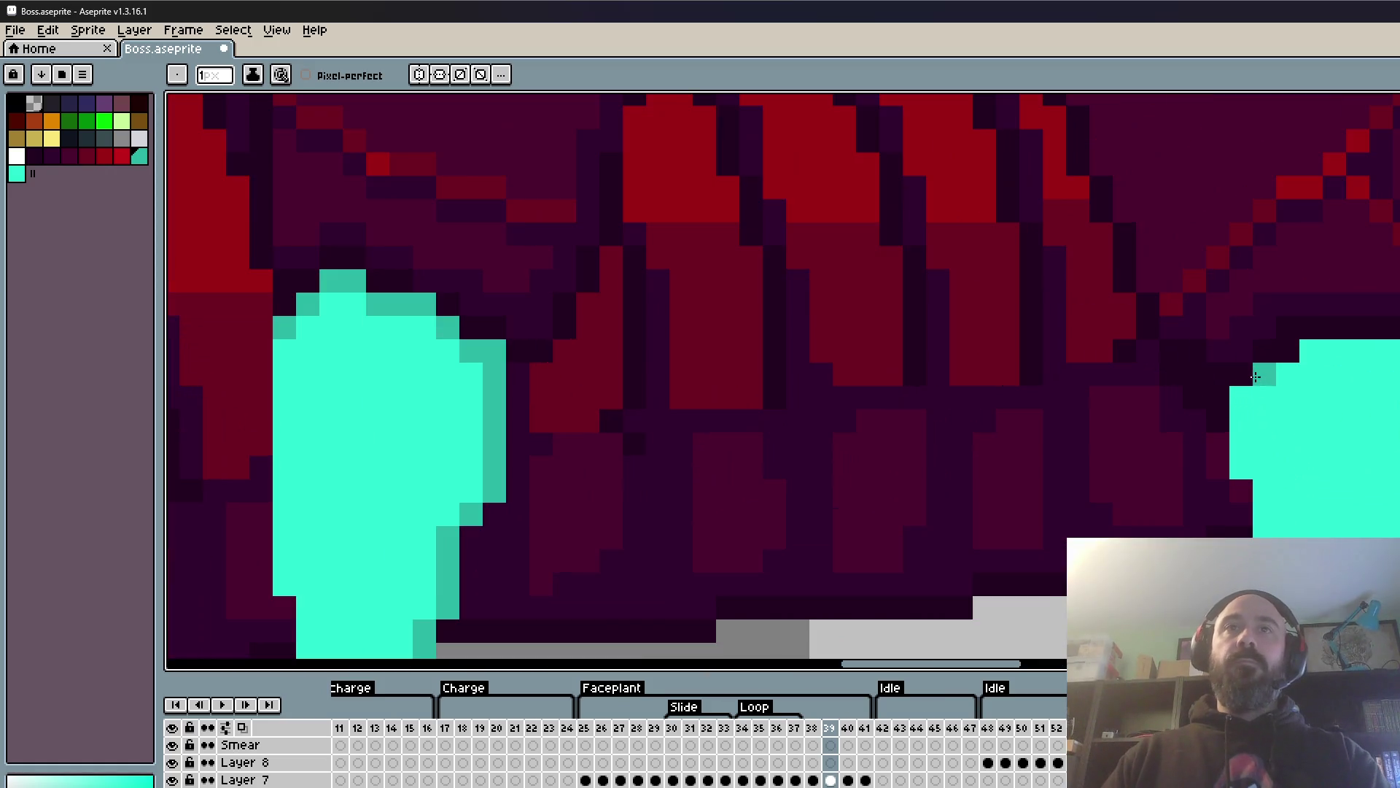
# - Shade the far claw's top row of pixels dark teal
pyautogui.moveTo(1306, 360); pyautogui.dragTo(1393, 355)
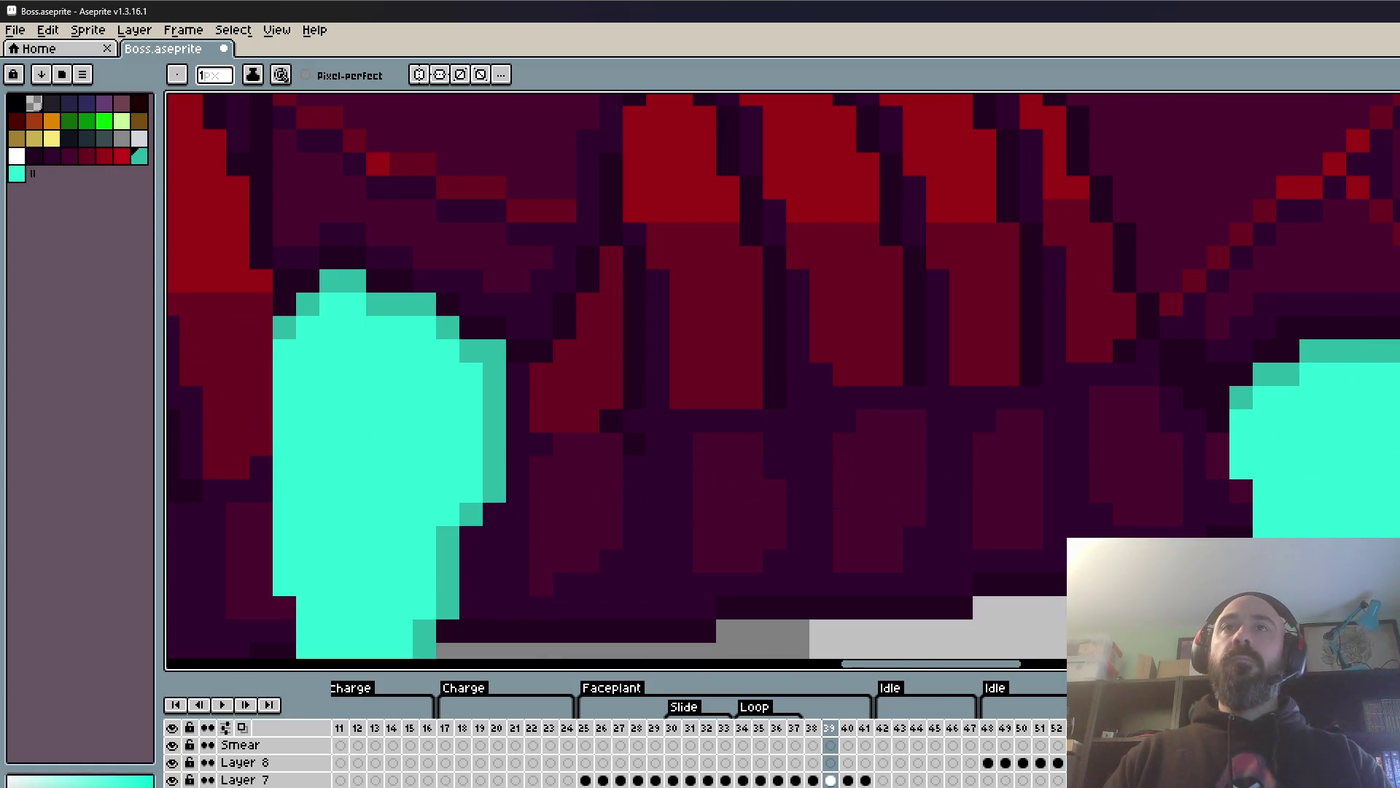
pyautogui.scroll(-1, 1393, 394)
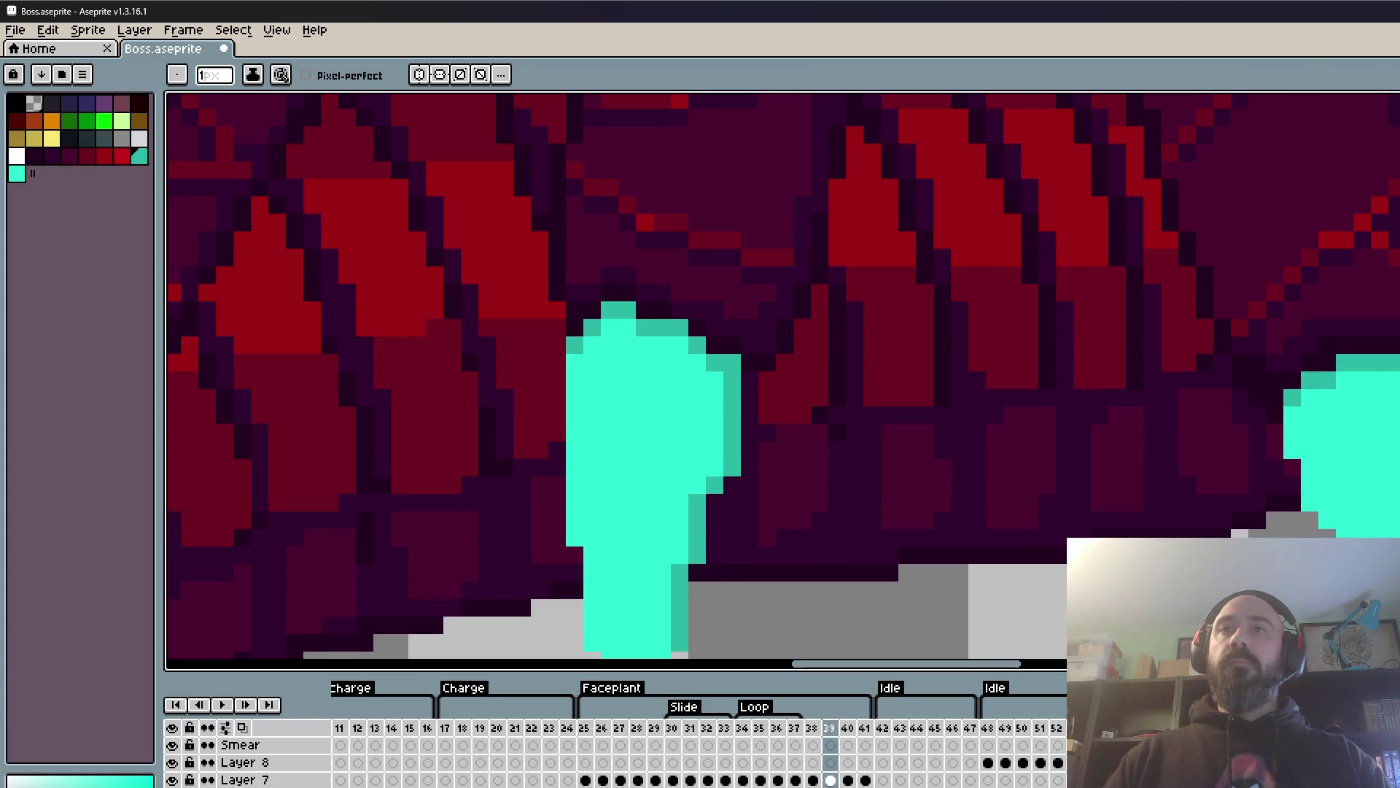
pyautogui.scroll(-3, 656, 364)
pyautogui.scroll(3, 656, 365)
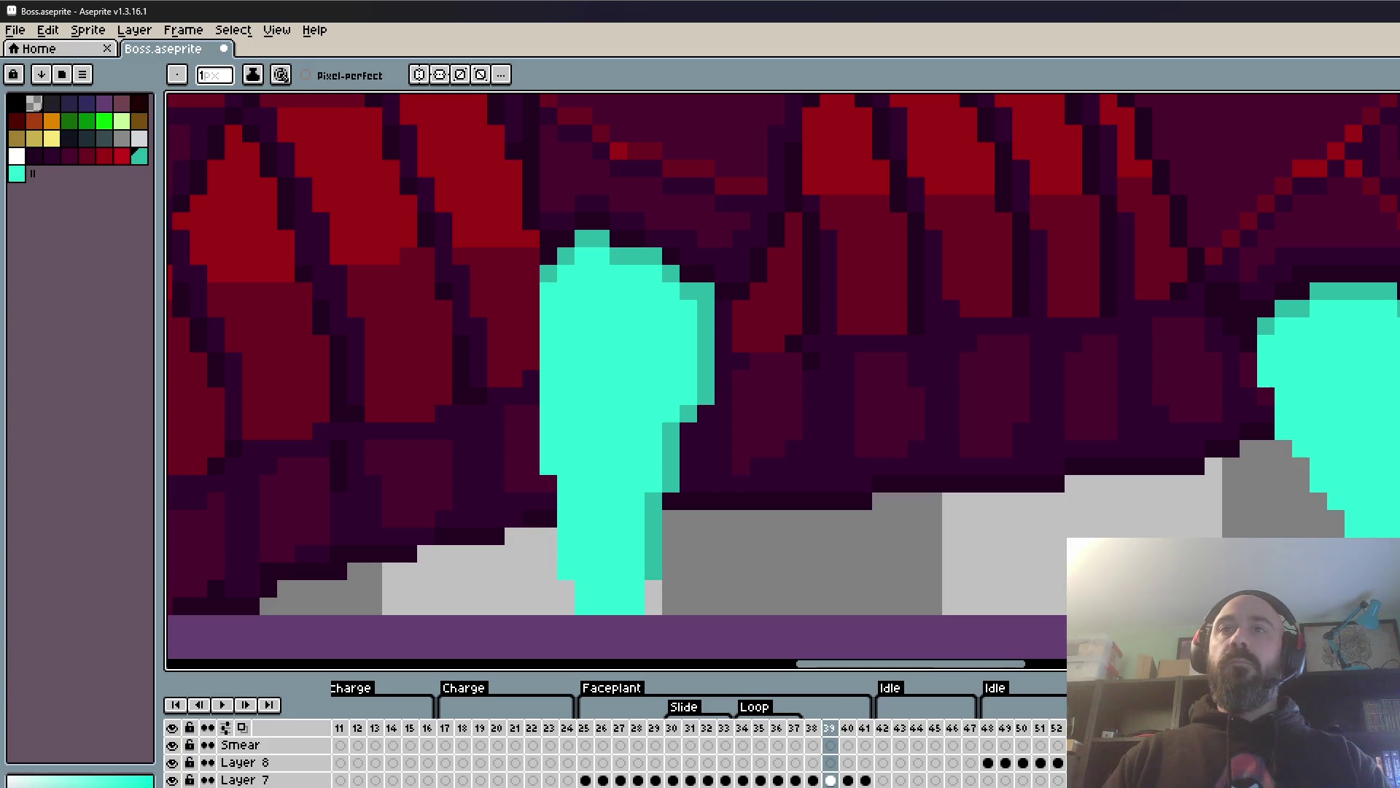
pyautogui.scroll(-3, 783, 379)
pyautogui.scroll(3, 783, 379)
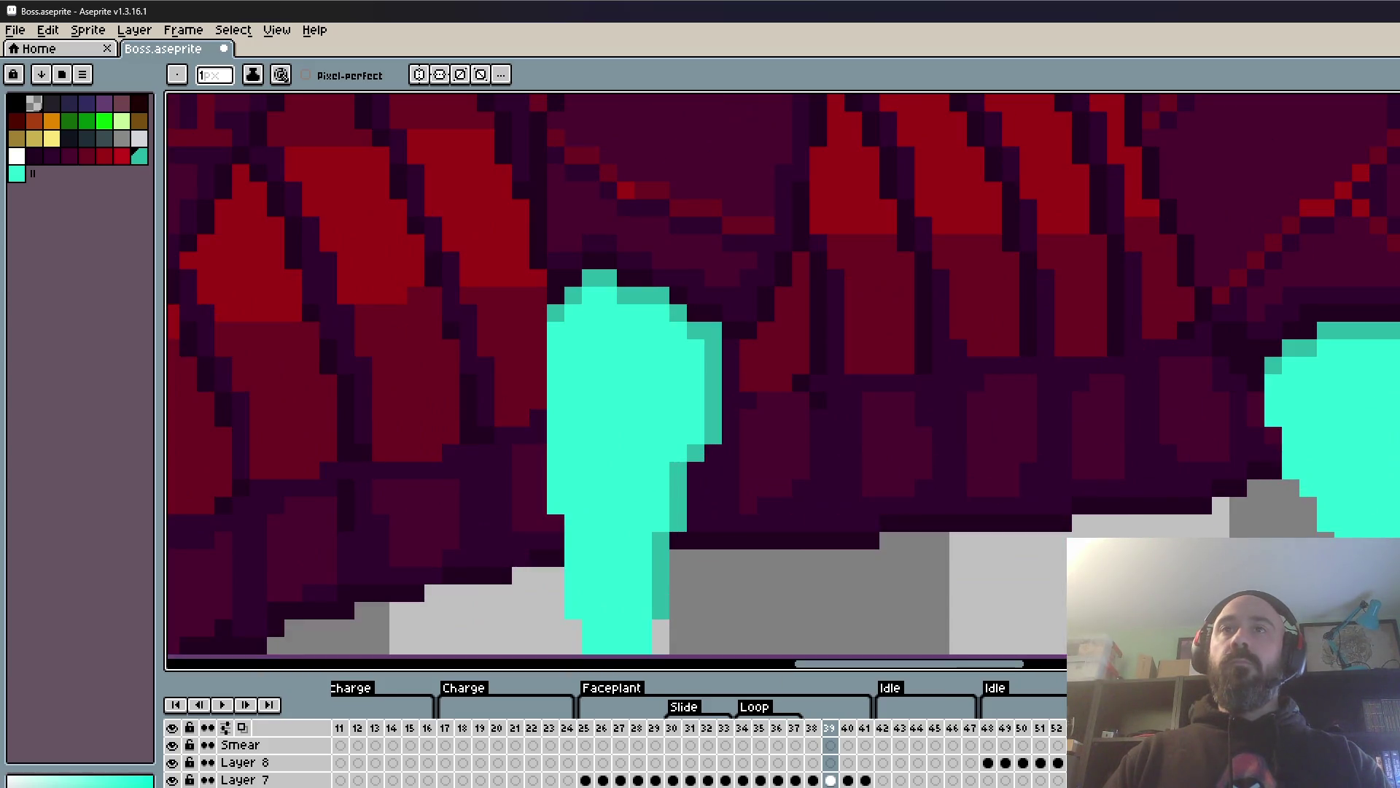
pyautogui.scroll(-3, 783, 380)
pyautogui.scroll(3, 783, 379)
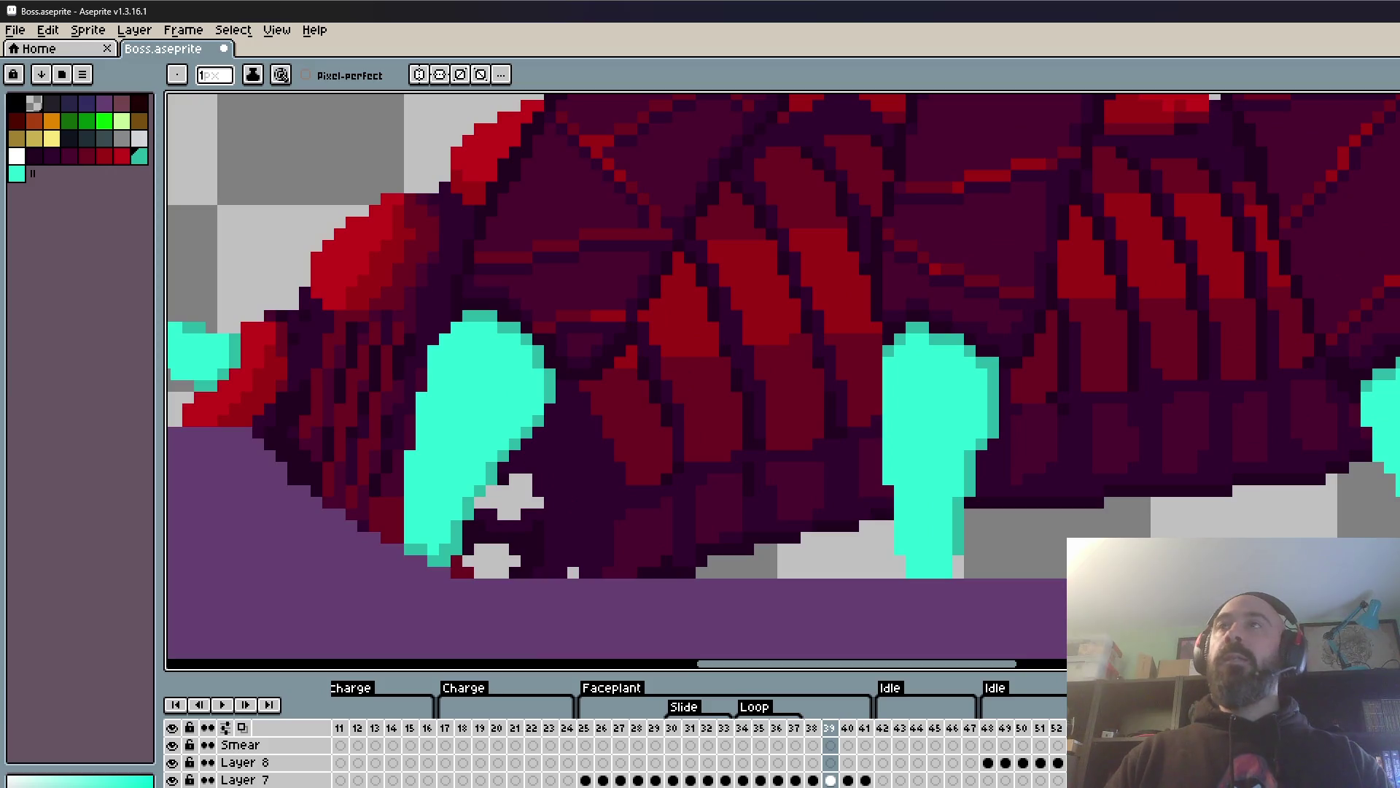
pyautogui.scroll(-3, 783, 380)
pyautogui.scroll(3, 784, 379)
pyautogui.scroll(-3, 783, 379)
pyautogui.scroll(3, 784, 379)
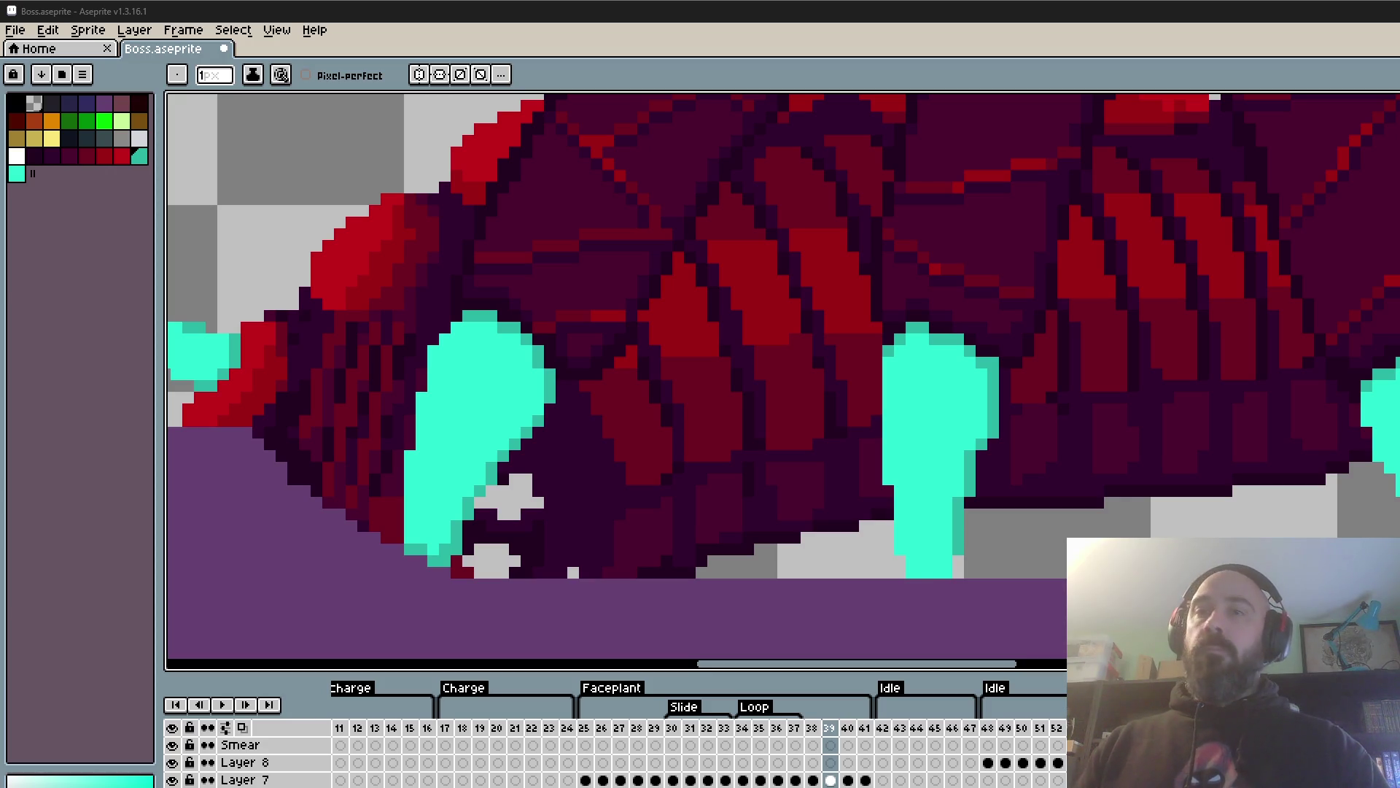
pyautogui.hotkey('alt', 'Tab')
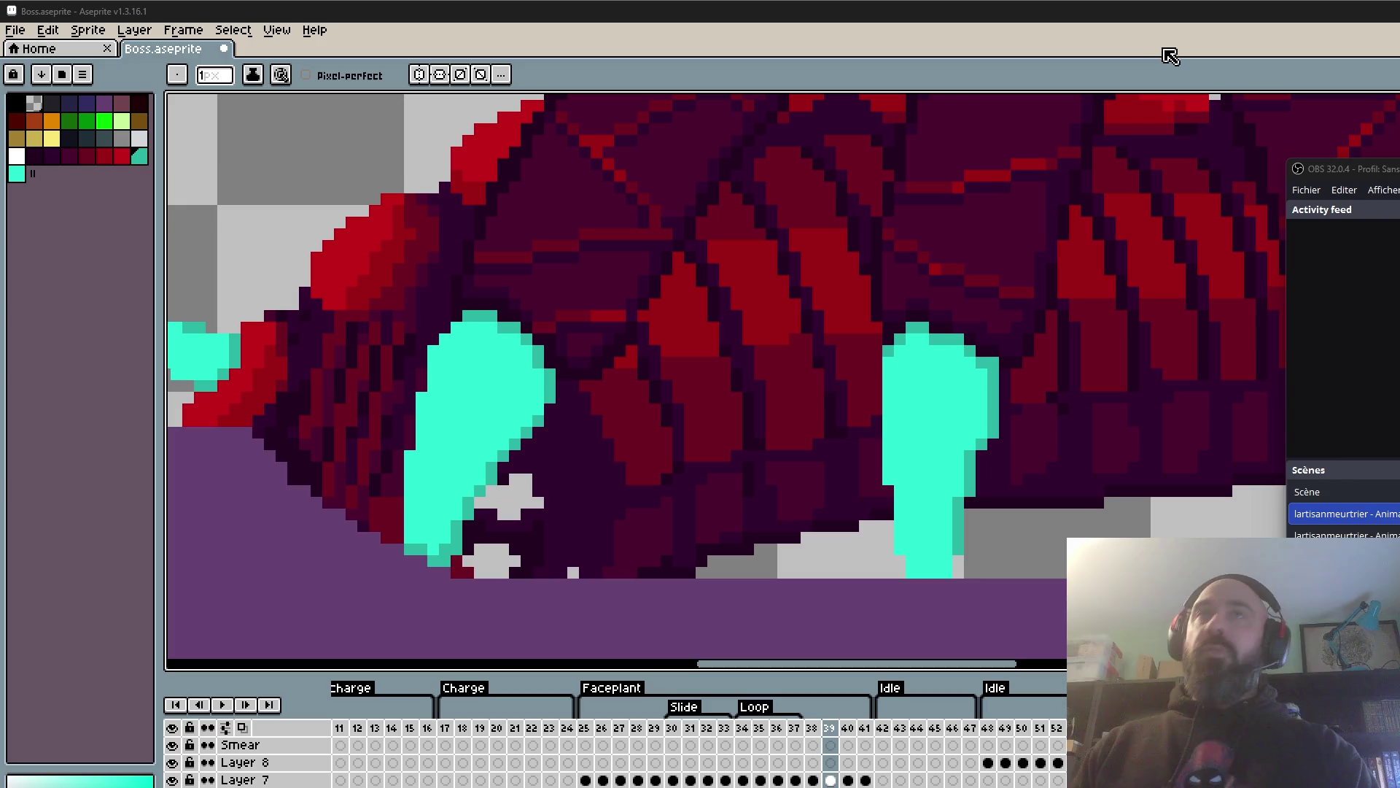
pyautogui.click(1168, 8)
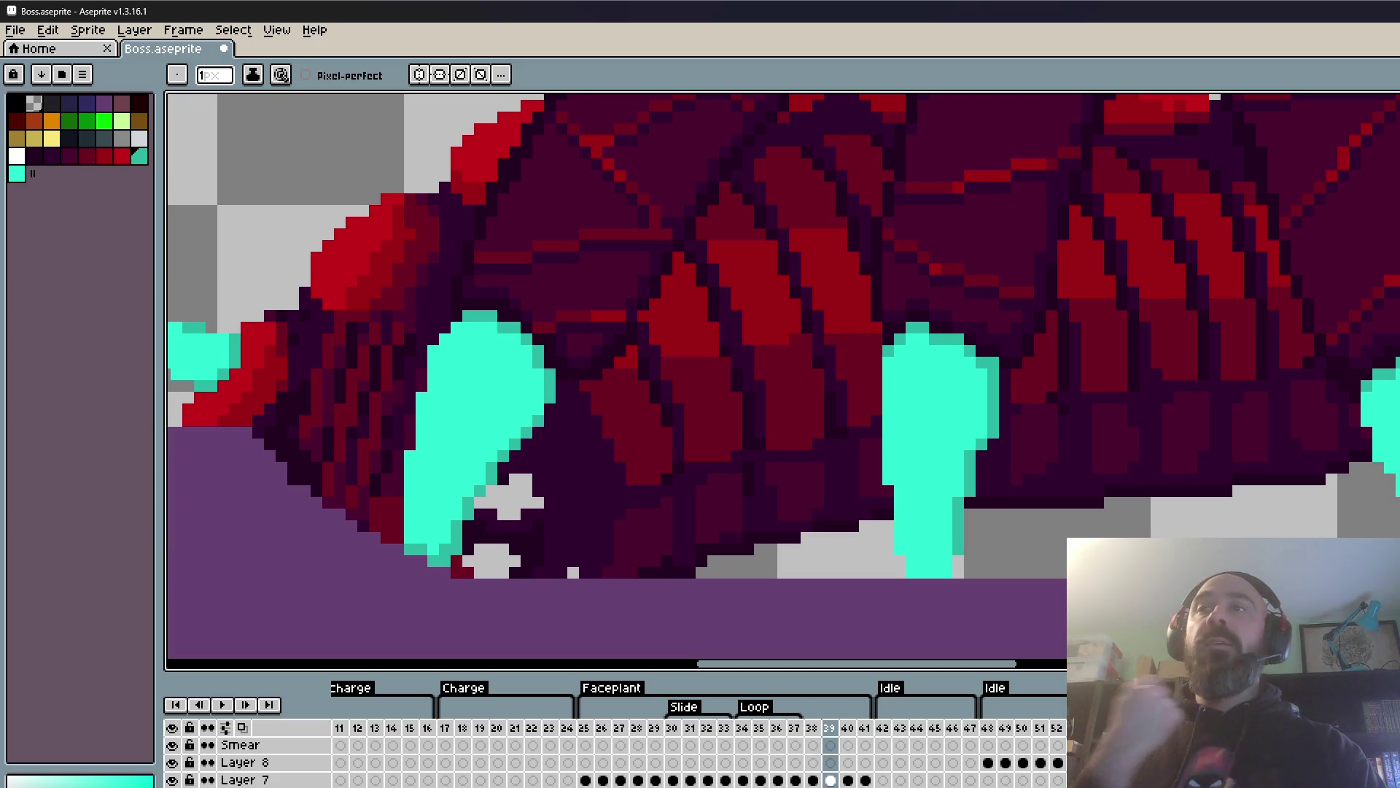
pyautogui.scroll(-2, 1088, 109)
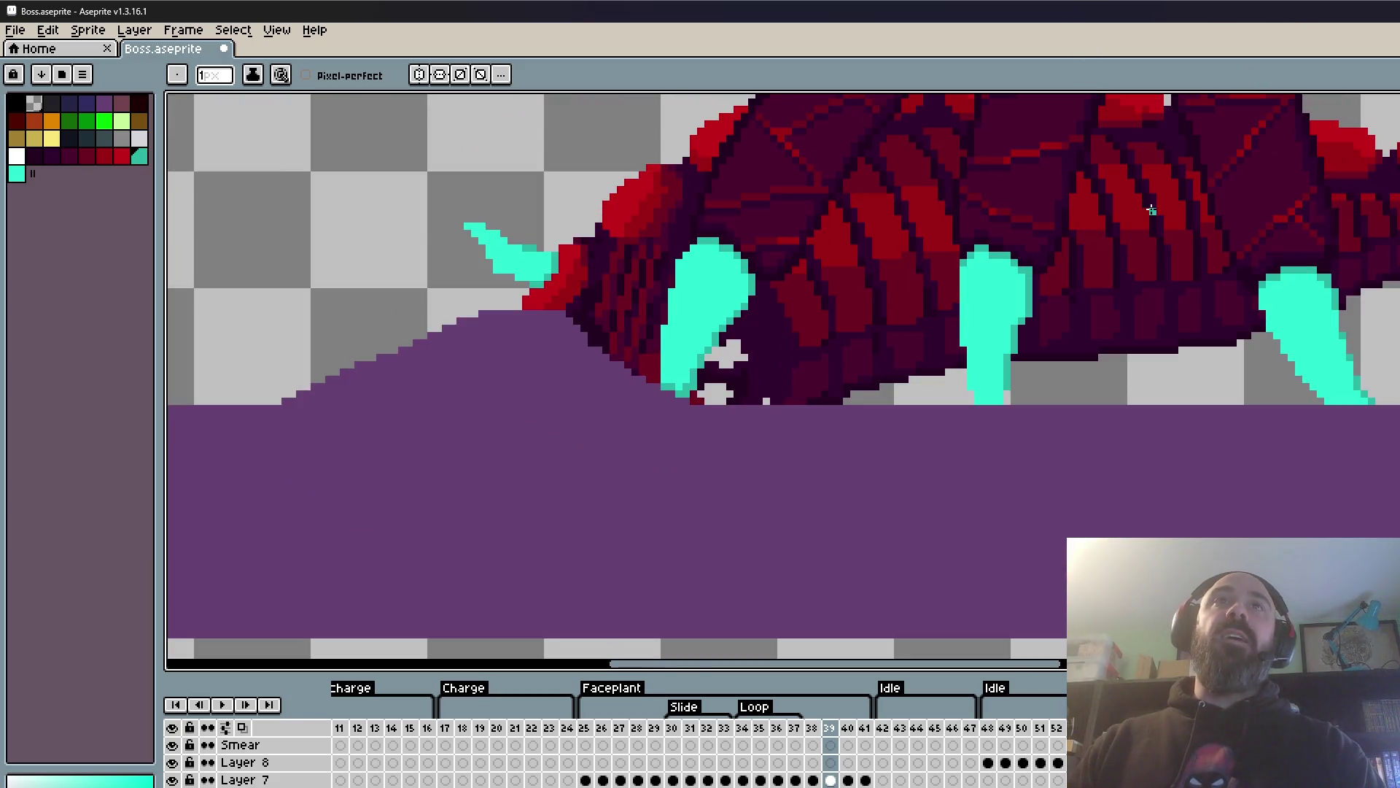
pyautogui.scroll(-1, 1159, 123)
pyautogui.moveTo(1116, 123); pyautogui.dragTo(1067, 359)
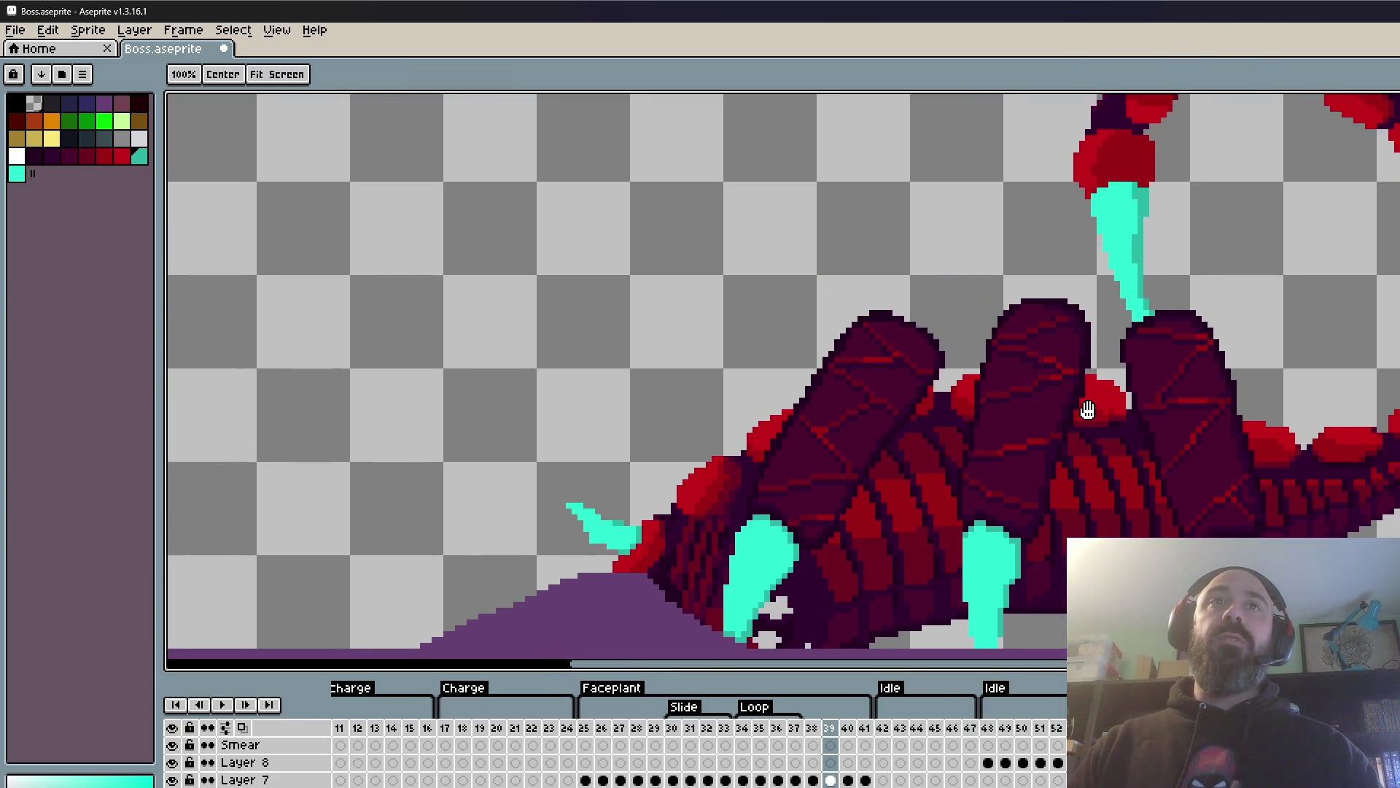
pyautogui.scroll(-1, 1067, 359)
pyautogui.scroll(1, 1069, 384)
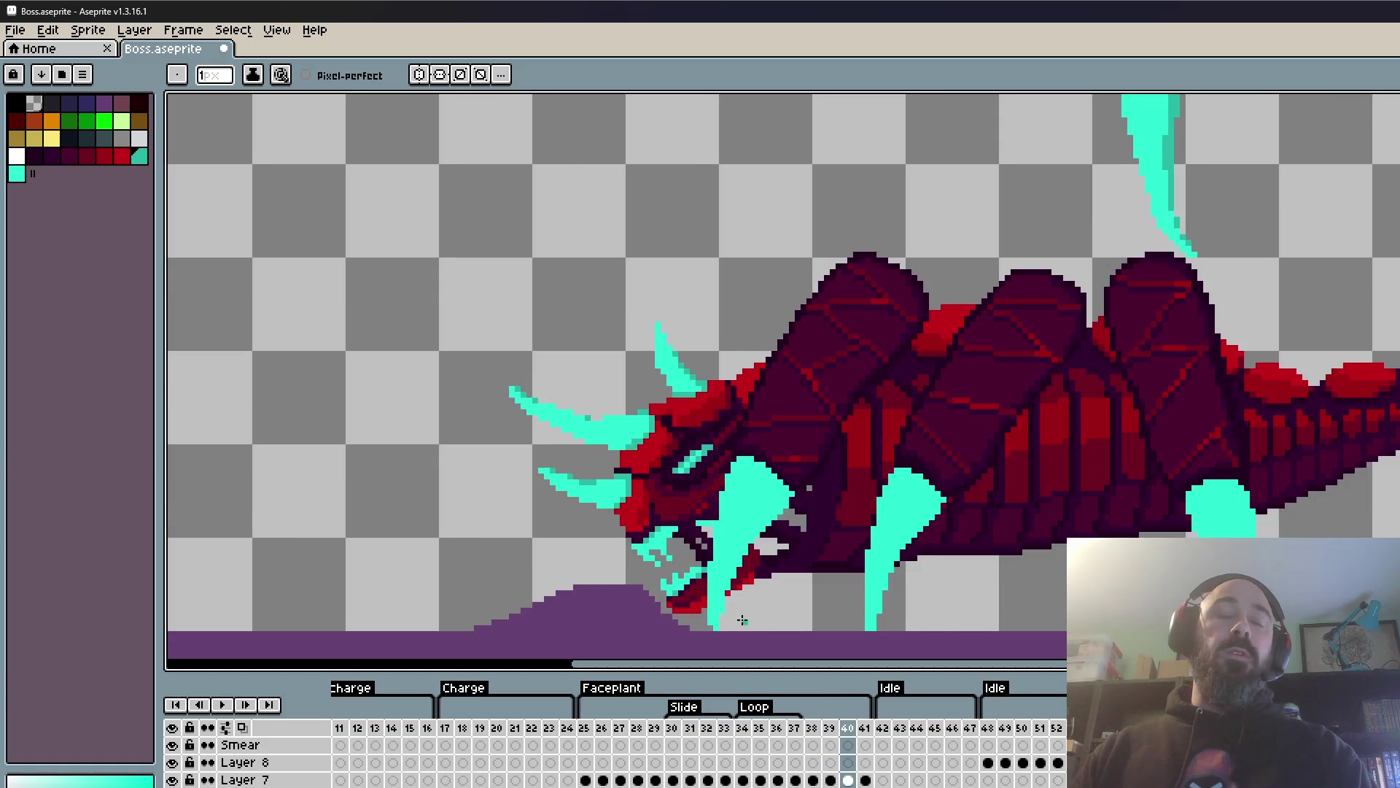
# - Draw a darker teal rim along the left claw's upper-right edge and down its right side
pyautogui.scroll(1, 742, 620)
pyautogui.scroll(1, 744, 620)
pyautogui.press('alt')
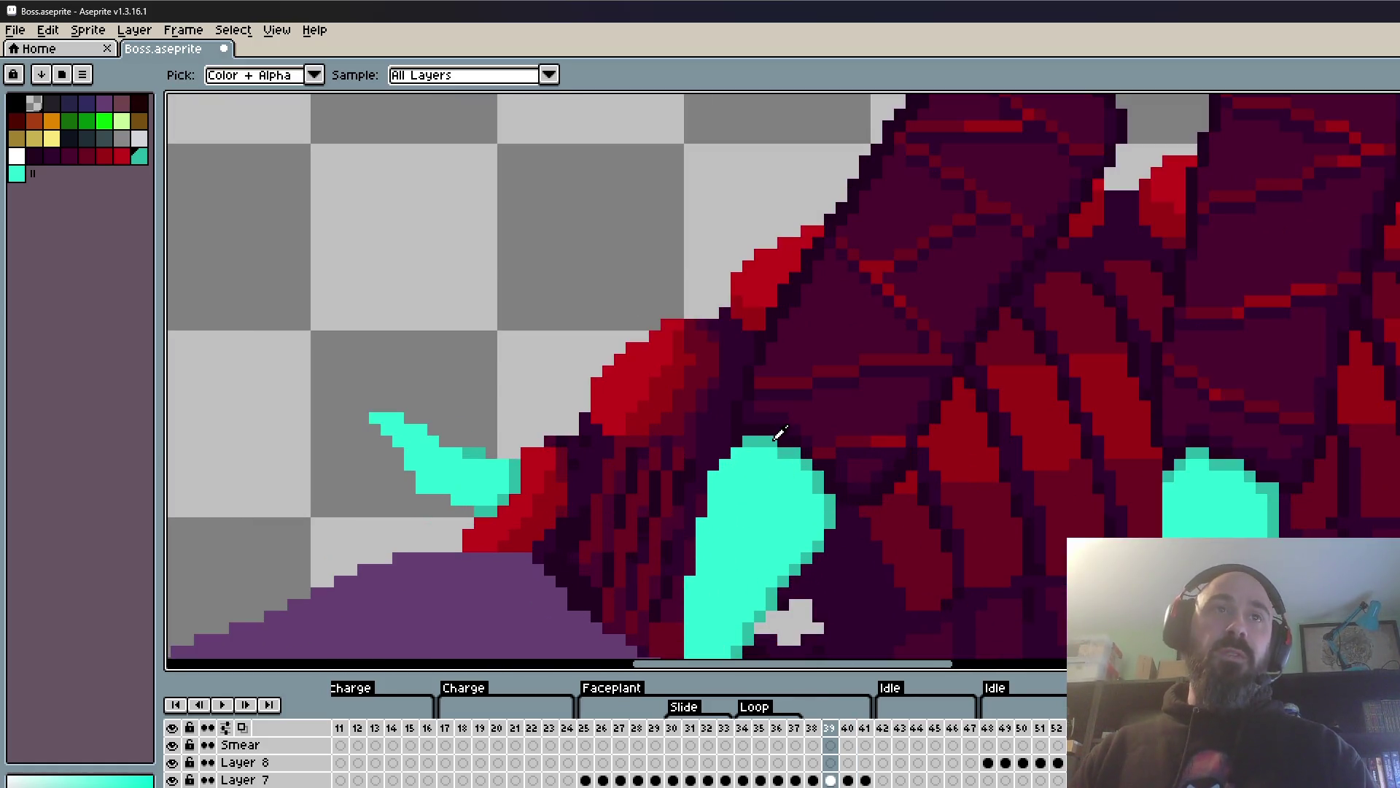
pyautogui.scroll(1, 817, 460)
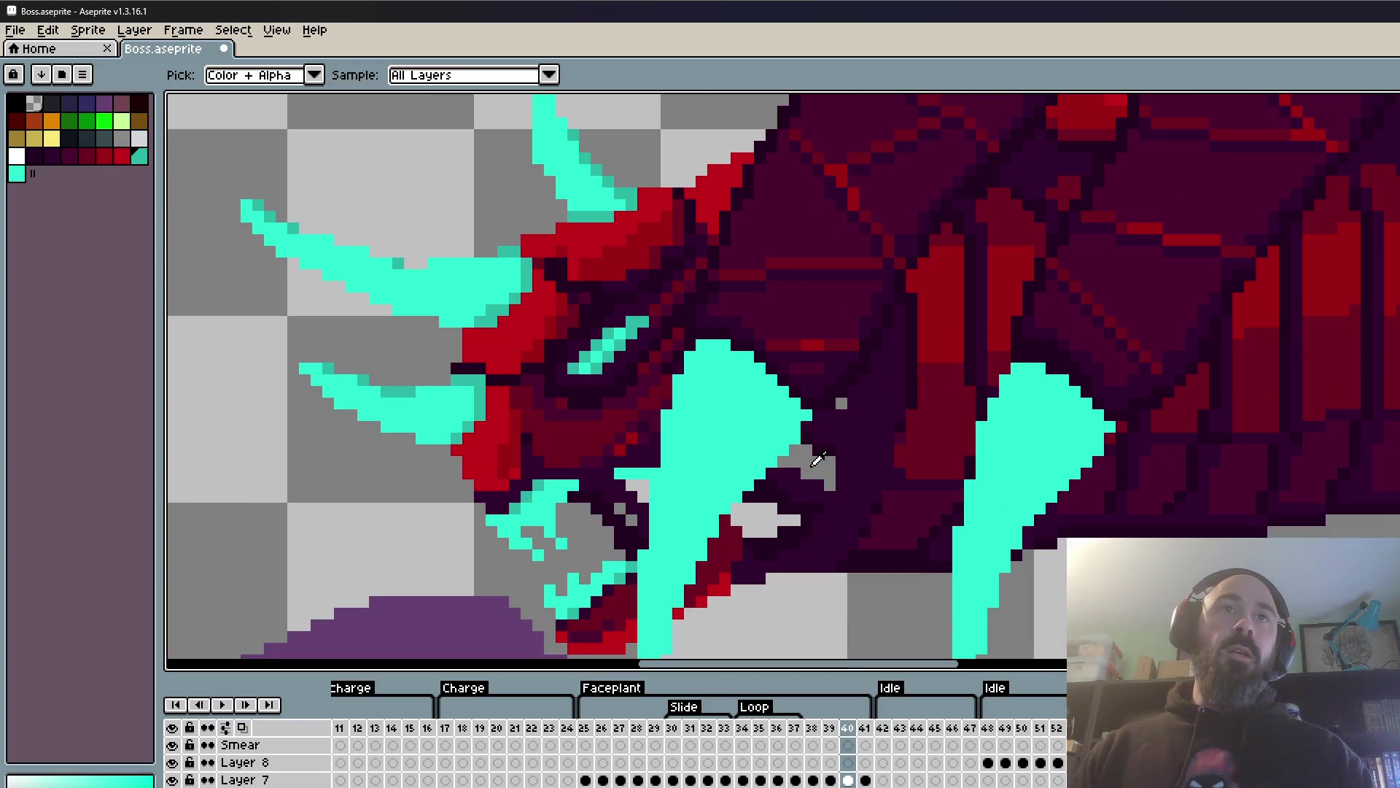
pyautogui.scroll(-5, 802, 445)
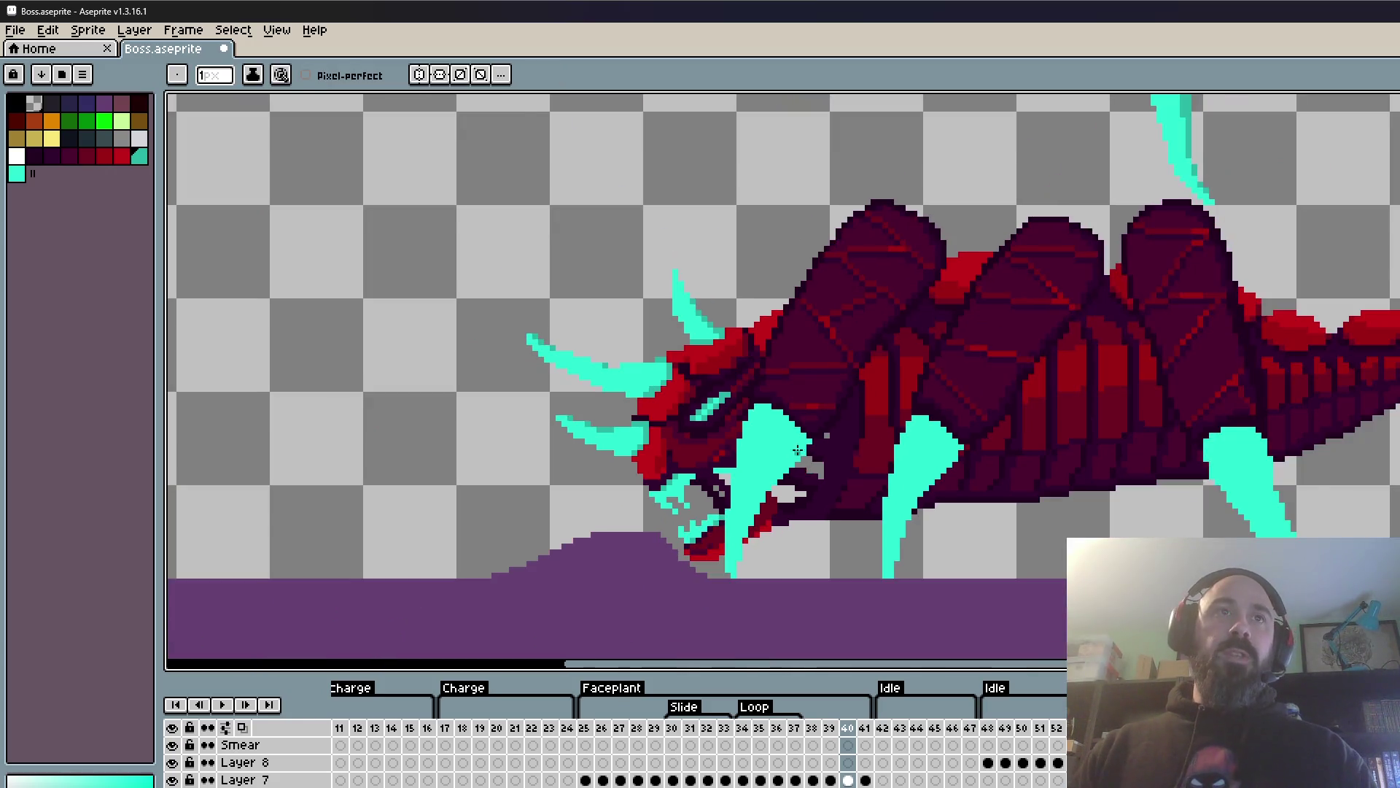
pyautogui.scroll(7, 765, 412)
pyautogui.moveTo(722, 389); pyautogui.dragTo(787, 436)
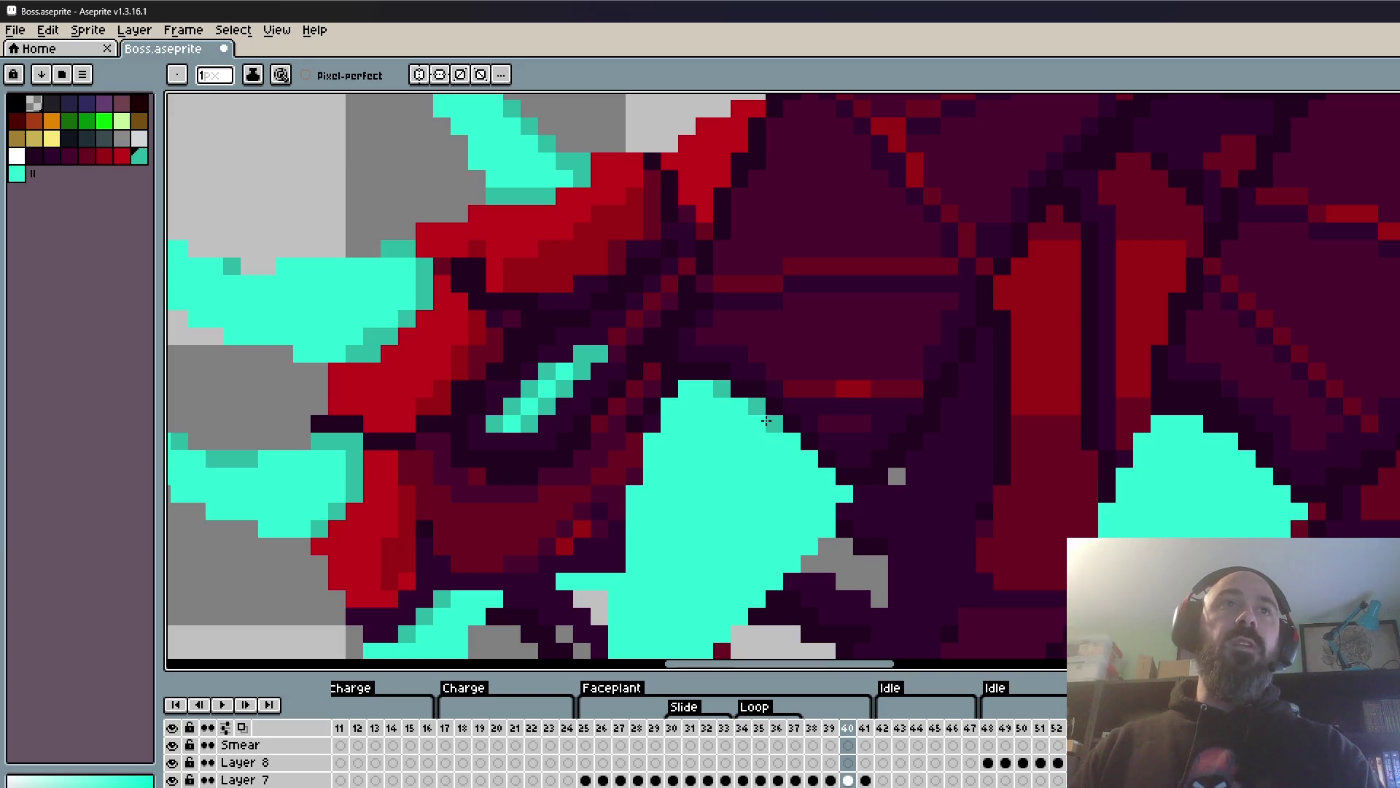
pyautogui.moveTo(787, 436)
pyautogui.mouseDown()
pyautogui.moveTo(824, 516)
pyautogui.moveTo(758, 592)
pyautogui.mouseUp()
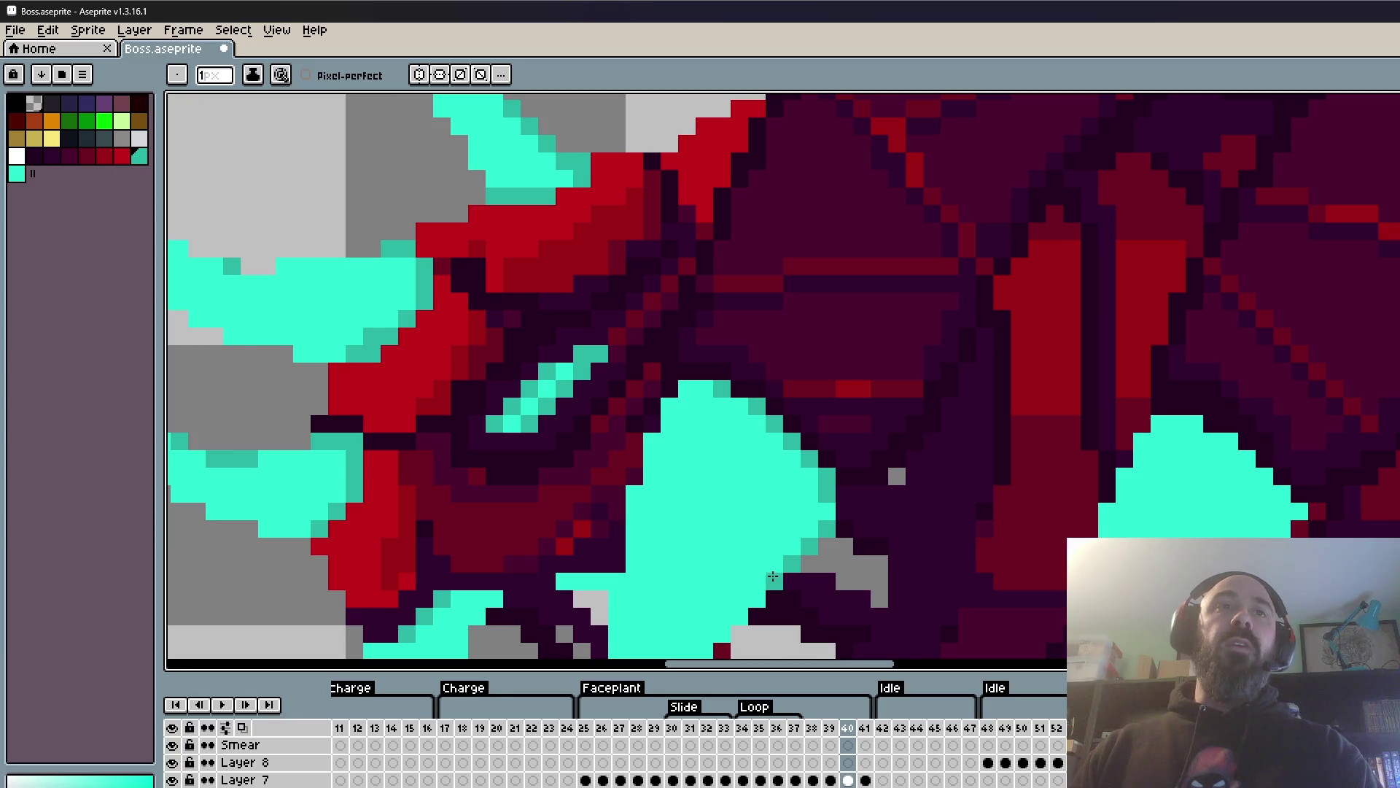
pyautogui.scroll(-2, 758, 592)
pyautogui.scroll(2, 729, 474)
# - Shade the left claw's top-left edge darker teal, moving one misplaced pixel lower
pyautogui.moveTo(718, 412); pyautogui.dragTo(684, 428)
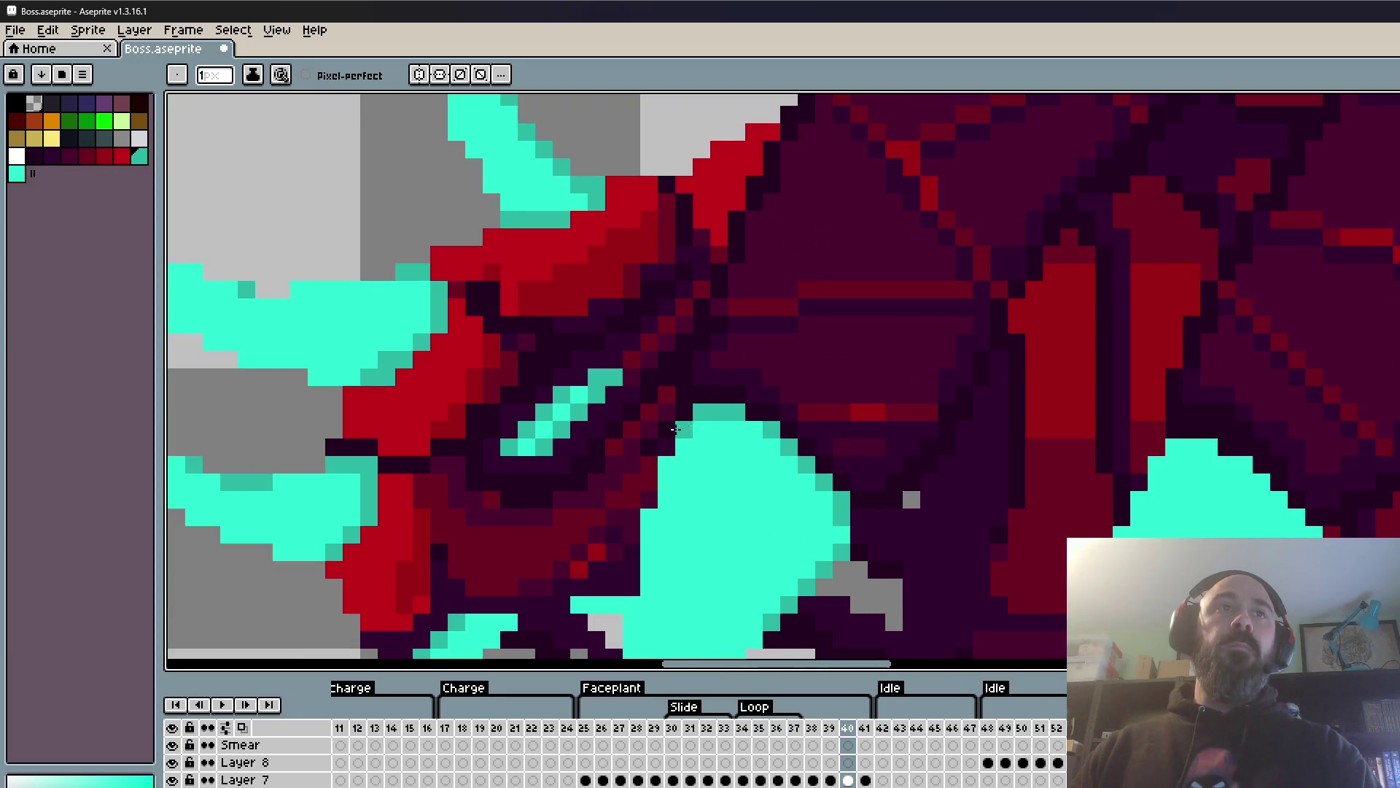
pyautogui.hotkey('ctrl', 'z')
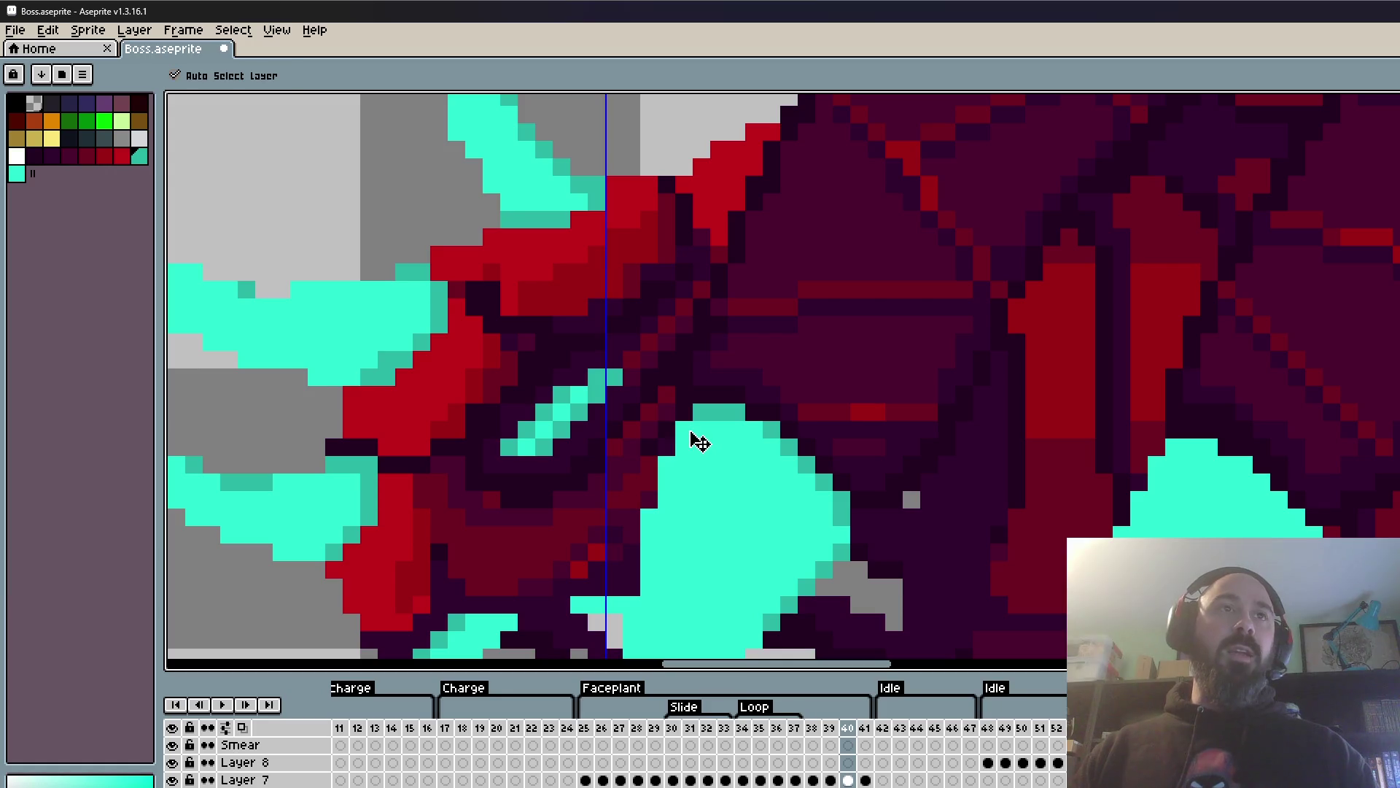
pyautogui.click(669, 461)
pyautogui.scroll(-3, 729, 489)
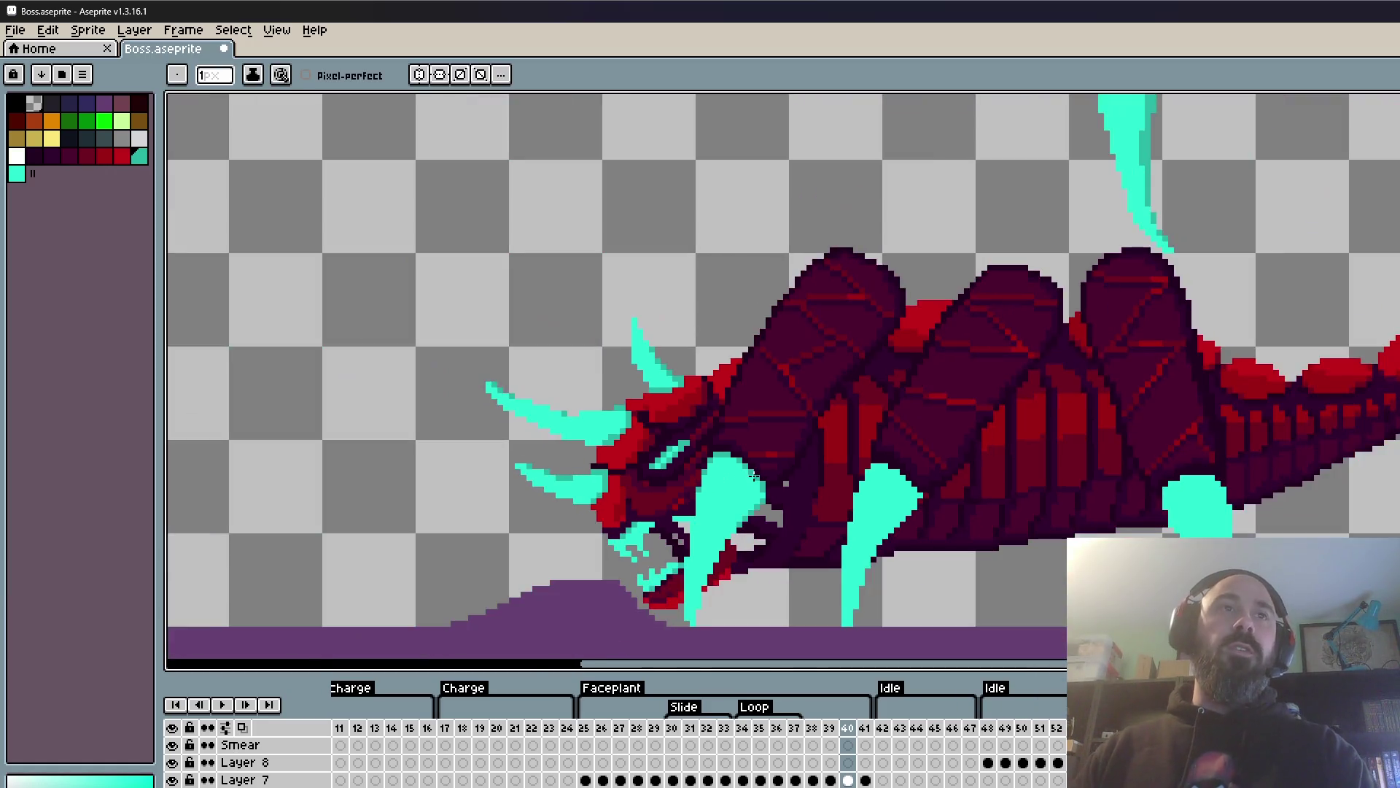
pyautogui.scroll(-2, 741, 496)
pyautogui.scroll(3, 854, 466)
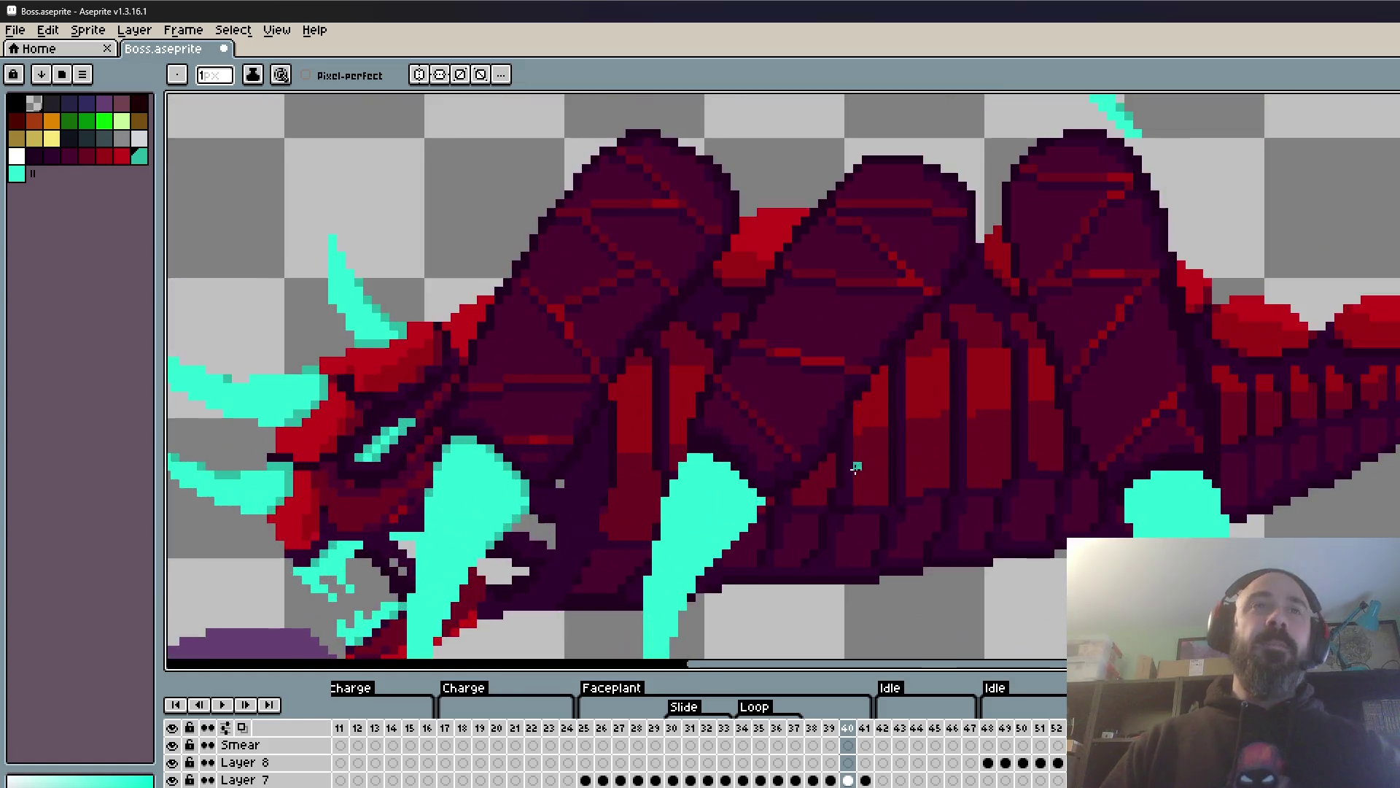
pyautogui.scroll(3, 619, 465)
# - Shade the right claw's top and right edges darker teal
pyautogui.moveTo(821, 397)
pyautogui.mouseDown()
pyautogui.moveTo(916, 433)
pyautogui.moveTo(987, 552)
pyautogui.moveTo(984, 514)
pyautogui.mouseUp()
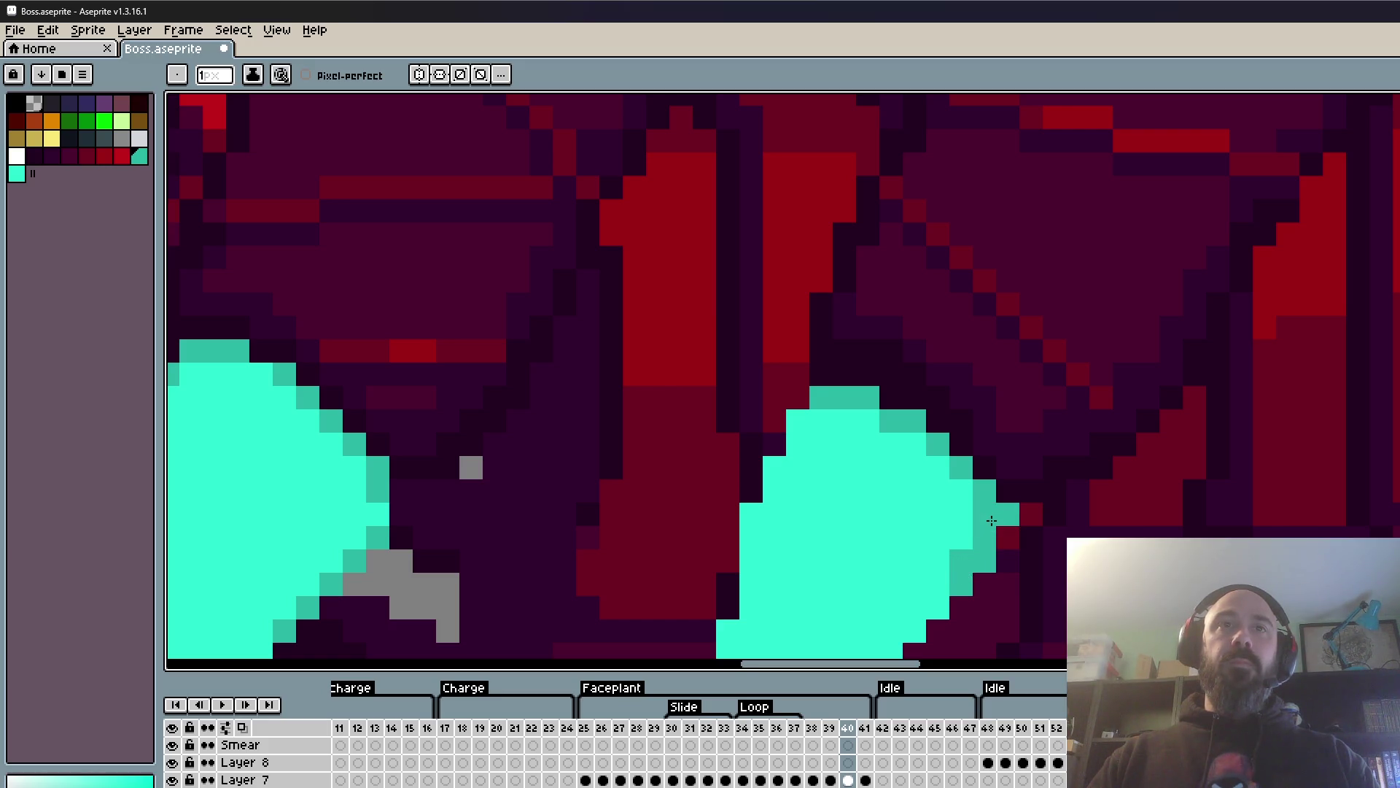
pyautogui.scroll(-5, 986, 575)
pyautogui.scroll(4, 986, 575)
pyautogui.moveTo(961, 437); pyautogui.dragTo(908, 495)
pyautogui.scroll(-4, 908, 494)
pyautogui.scroll(4, 897, 504)
# - Add dark teal edge pixels lower down the right fang
pyautogui.click(893, 512)
pyautogui.scroll(-4, 893, 513)
pyautogui.scroll(4, 897, 511)
pyautogui.click(916, 589)
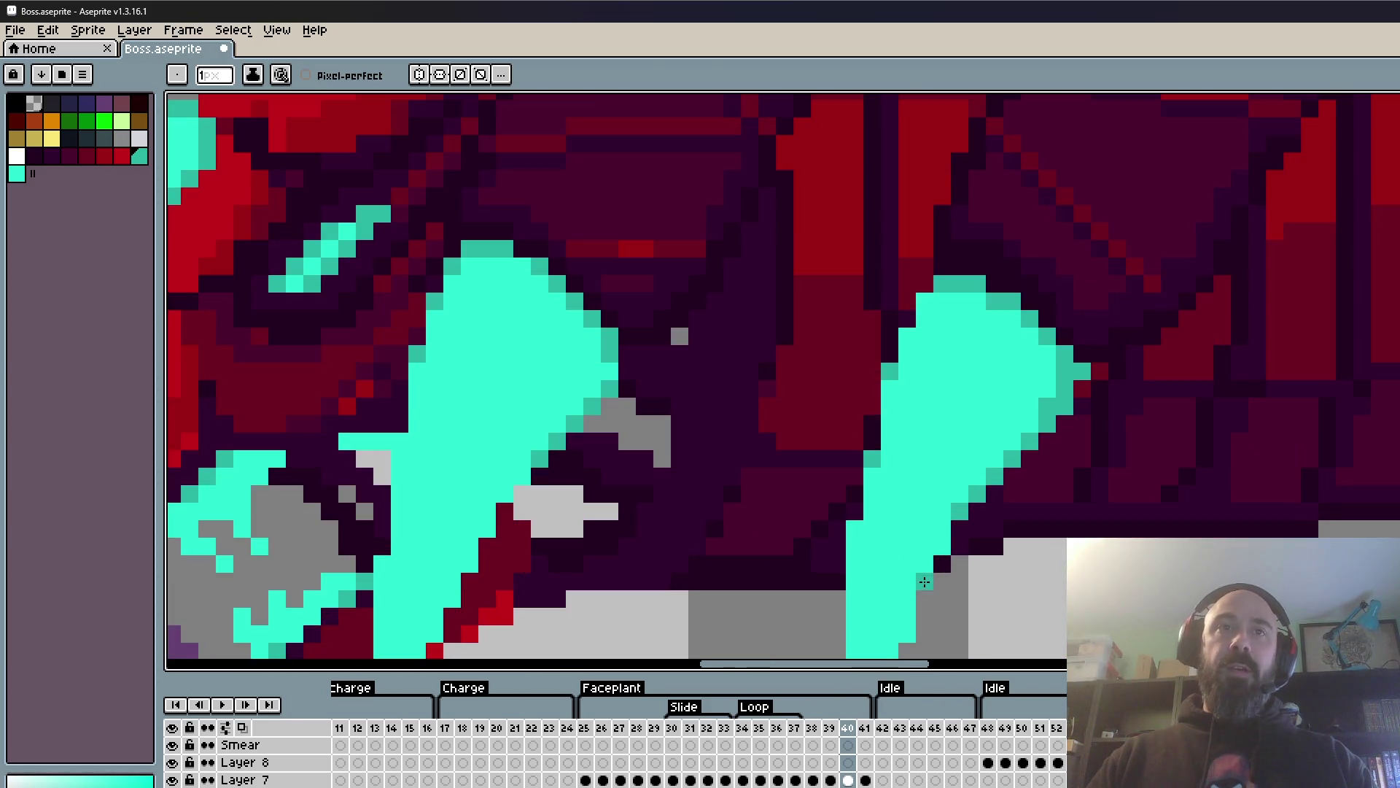
pyautogui.click(908, 583)
pyautogui.scroll(-4, 912, 587)
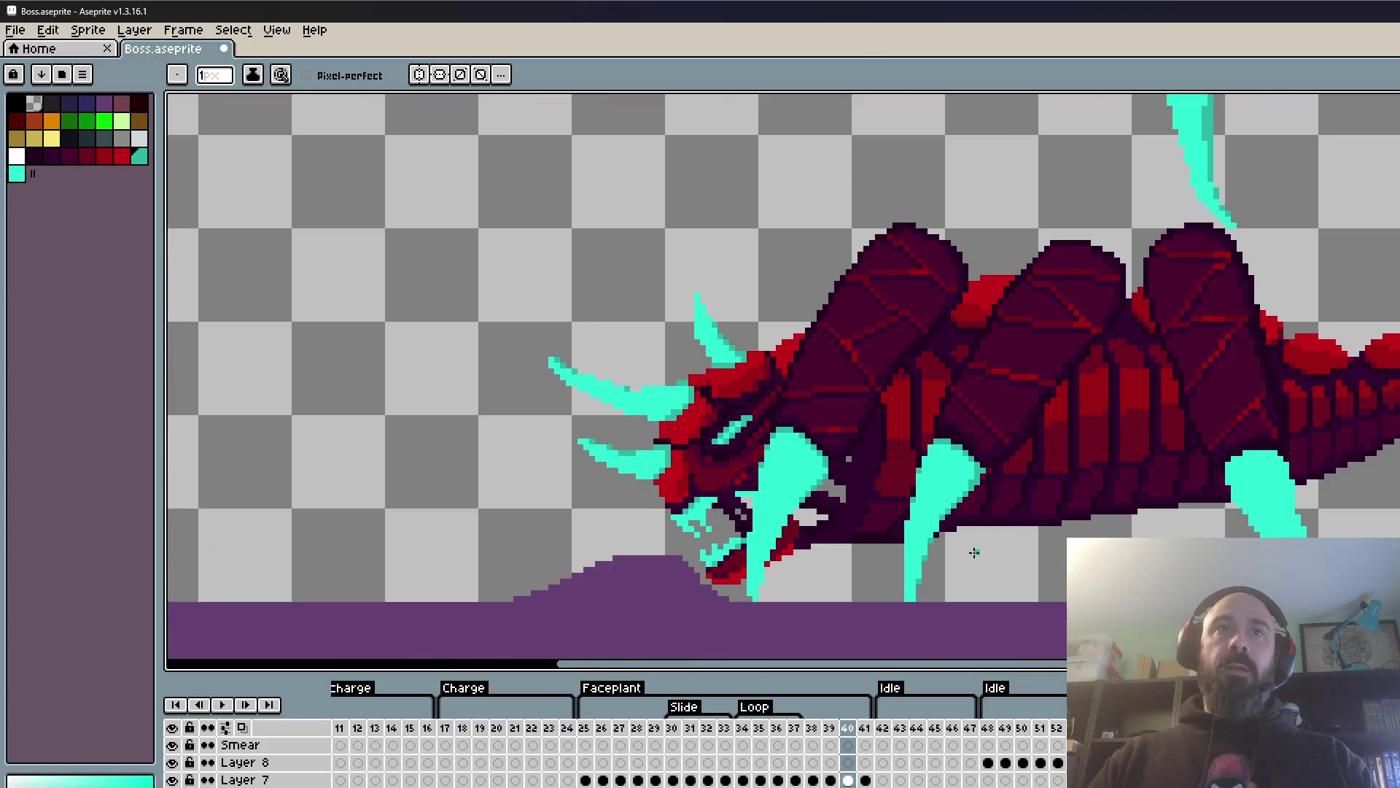
pyautogui.scroll(4, 854, 602)
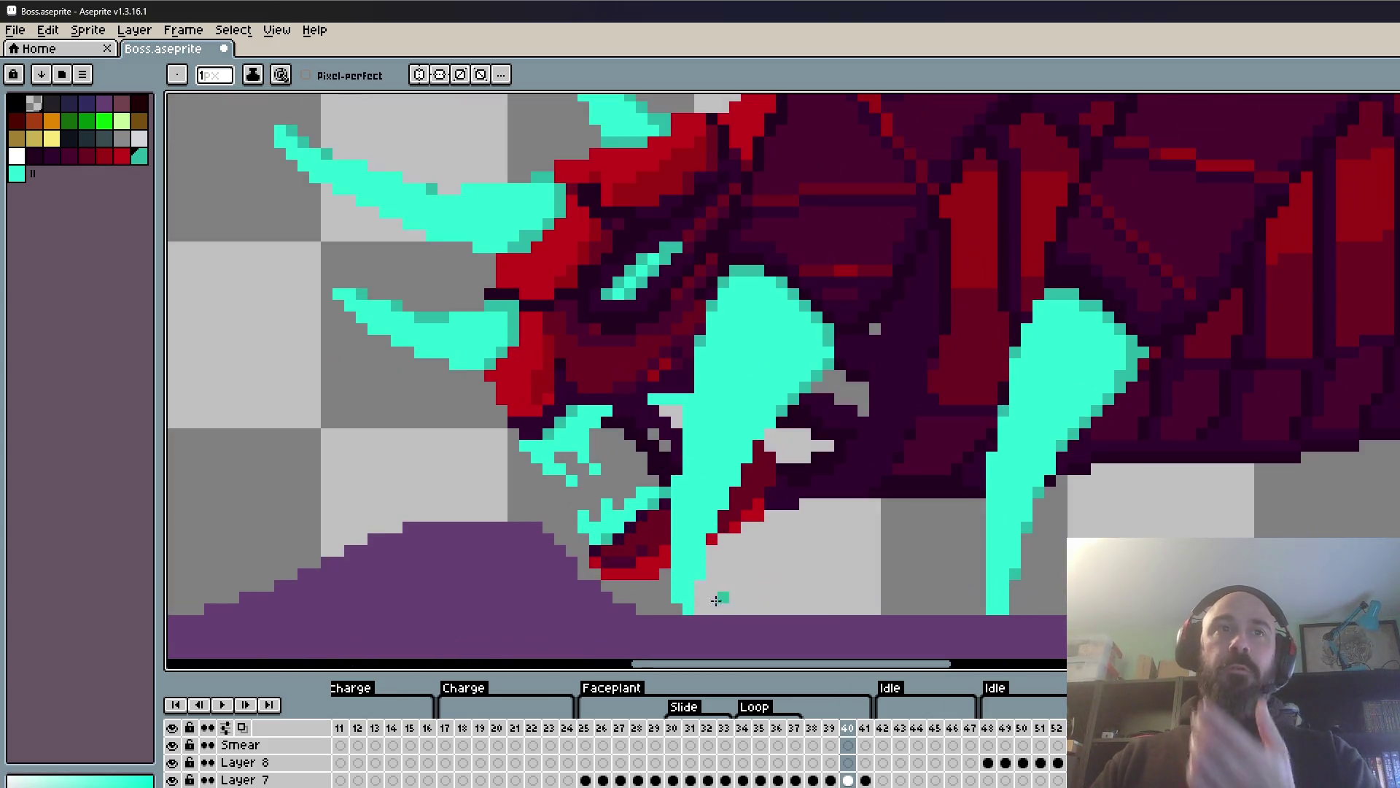
pyautogui.scroll(-1, 1006, 605)
pyautogui.scroll(-1, 1007, 605)
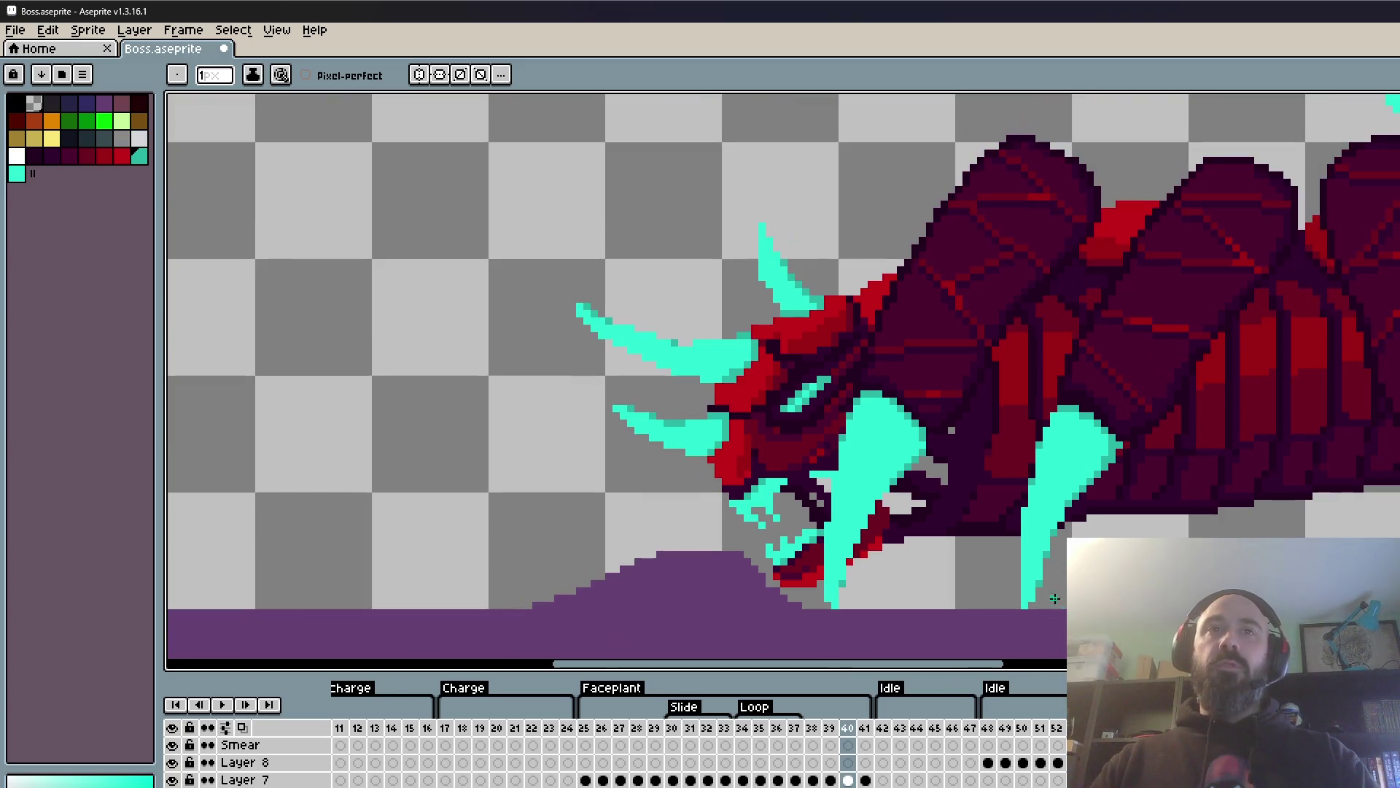
pyautogui.scroll(1, 1009, 604)
pyautogui.scroll(-2, 1009, 605)
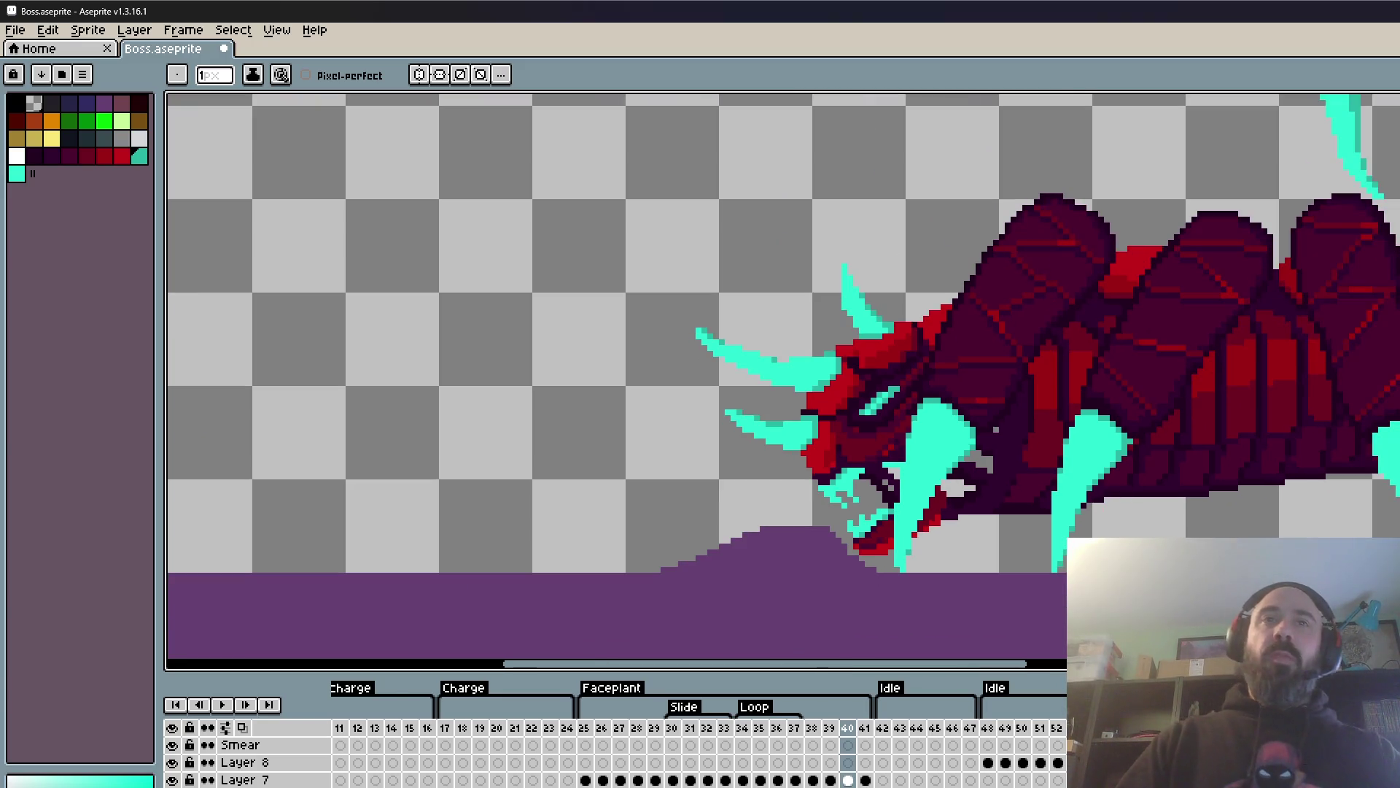
pyautogui.scroll(-1, 946, 532)
pyautogui.scroll(2, 1175, 406)
pyautogui.scroll(2, 1119, 306)
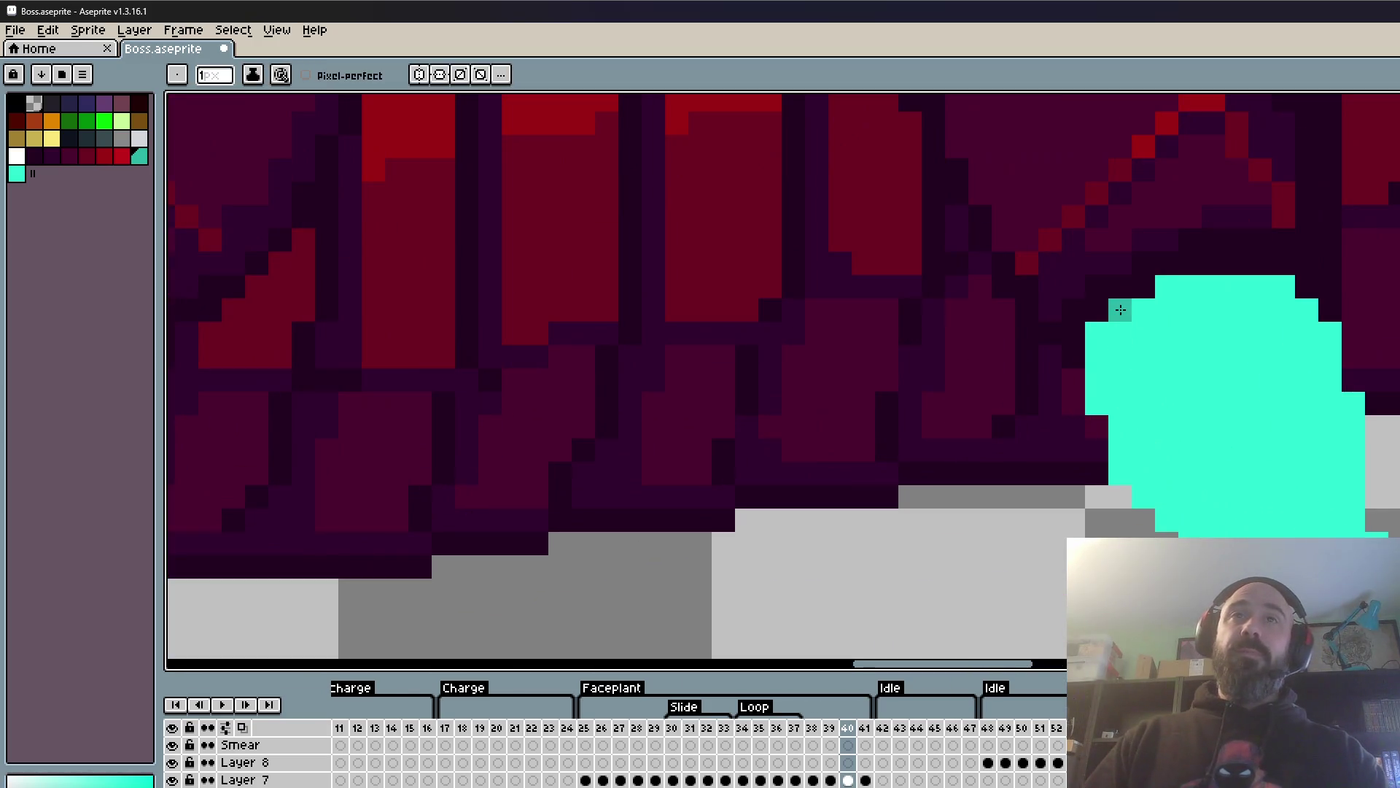
# - Outline the far cyan claw's top, left and right edges in darker teal
pyautogui.moveTo(1148, 305); pyautogui.dragTo(1296, 329)
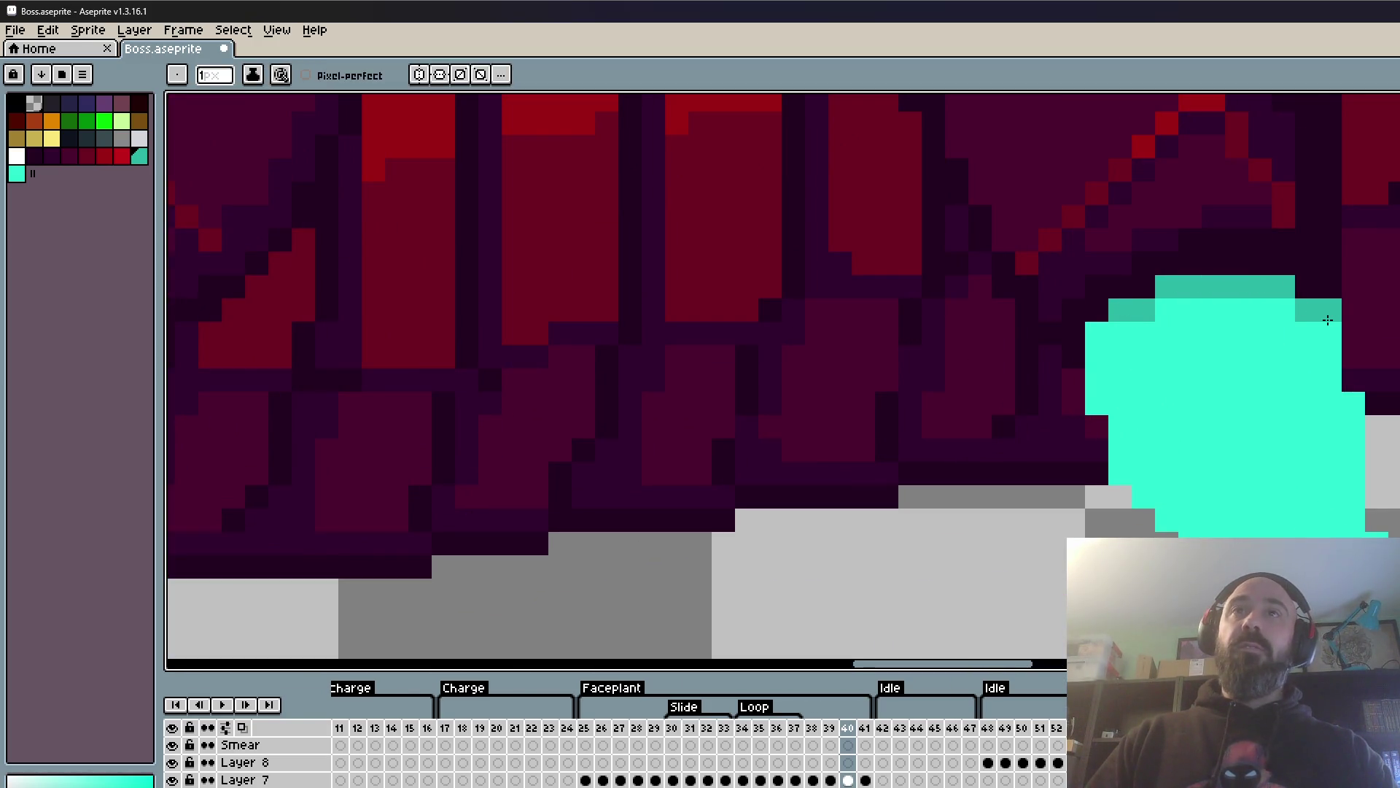
pyautogui.click(1097, 334)
pyautogui.click(1097, 404)
pyautogui.click(1120, 474)
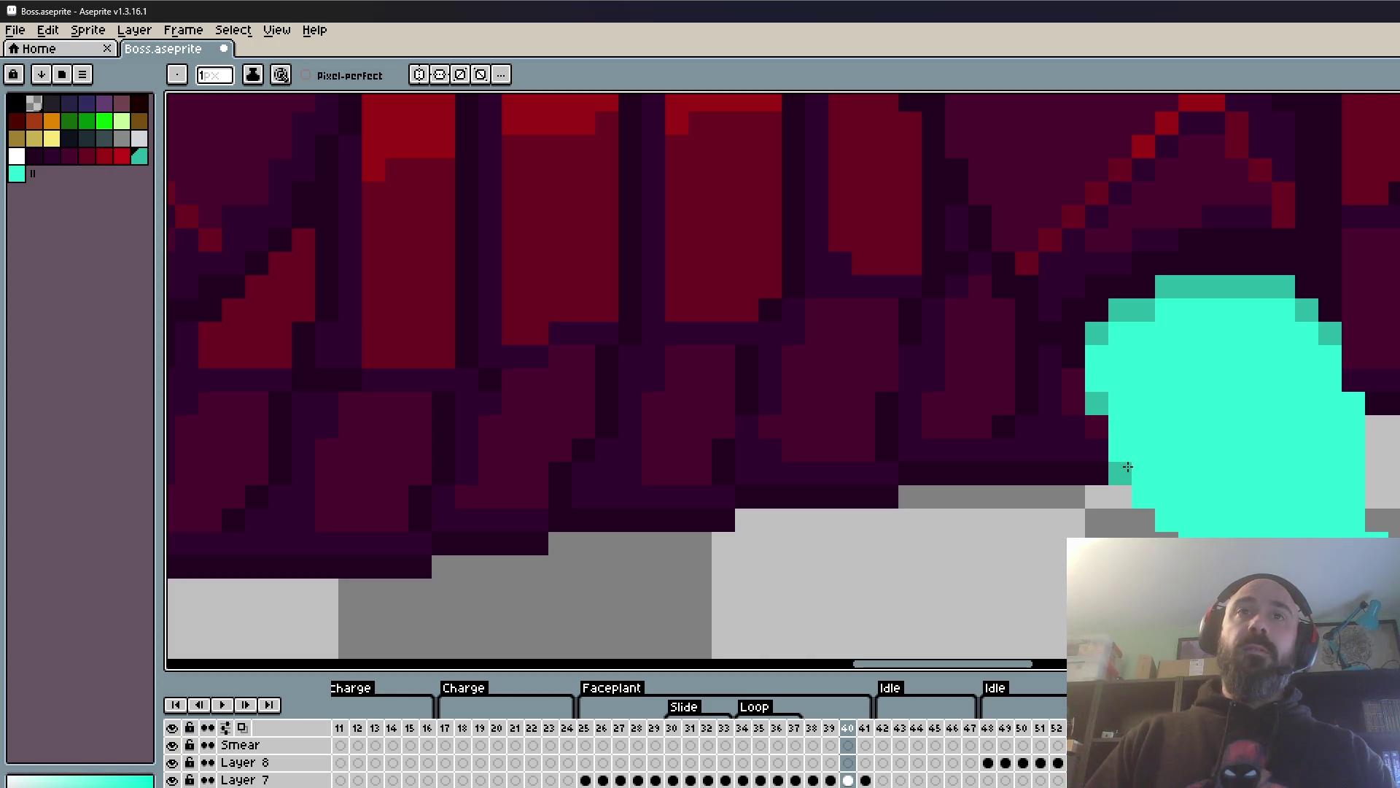
pyautogui.click(1354, 403)
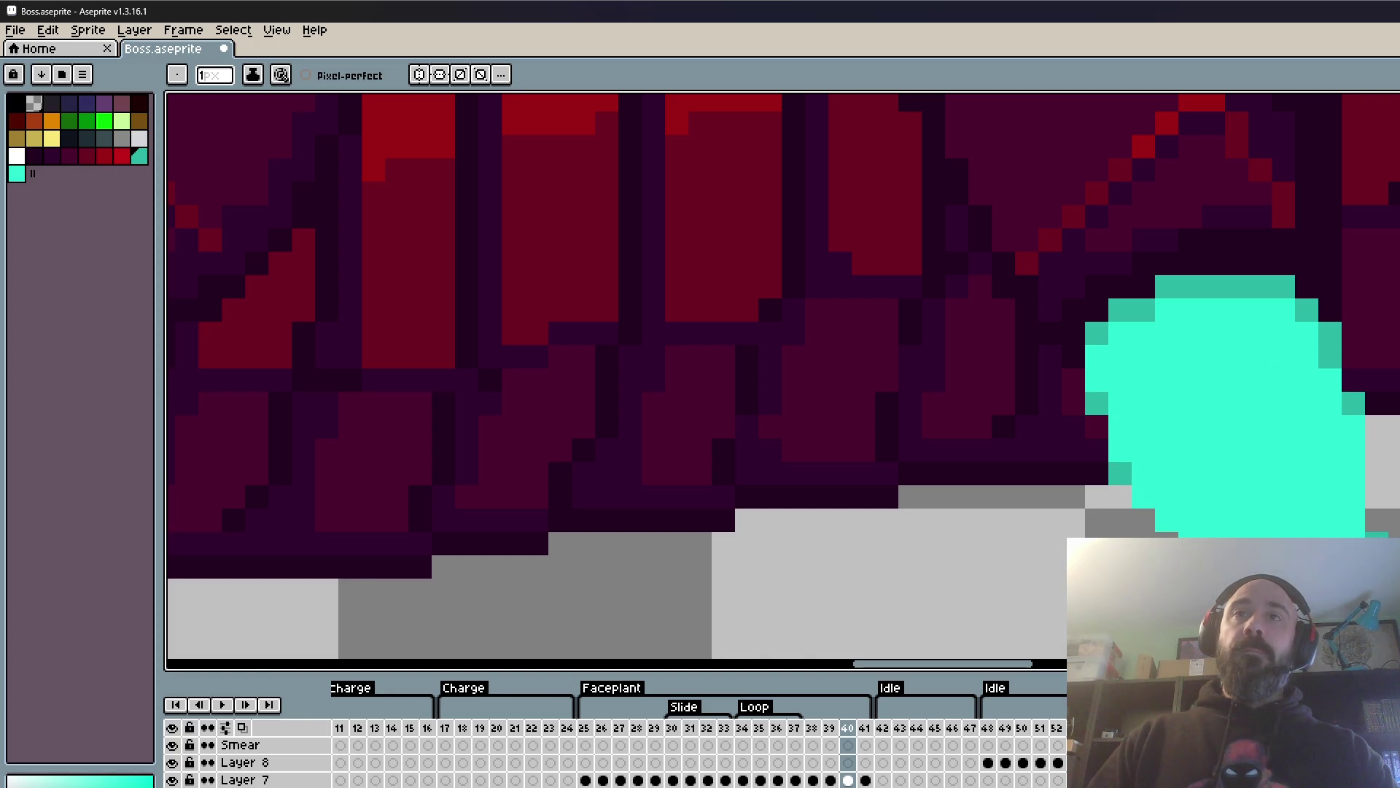
pyautogui.scroll(-3, 1393, 471)
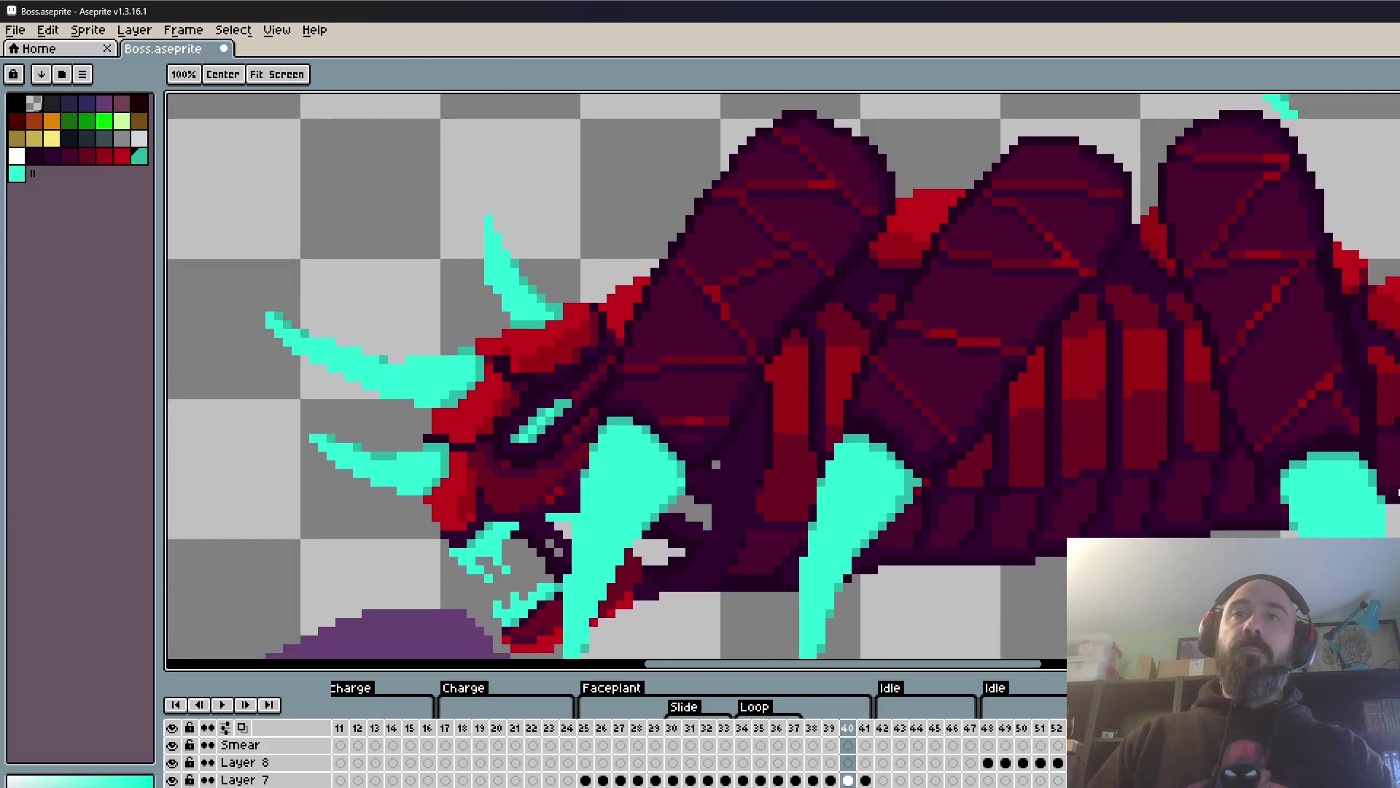
pyautogui.scroll(3, 1393, 472)
pyautogui.scroll(-2, 1393, 472)
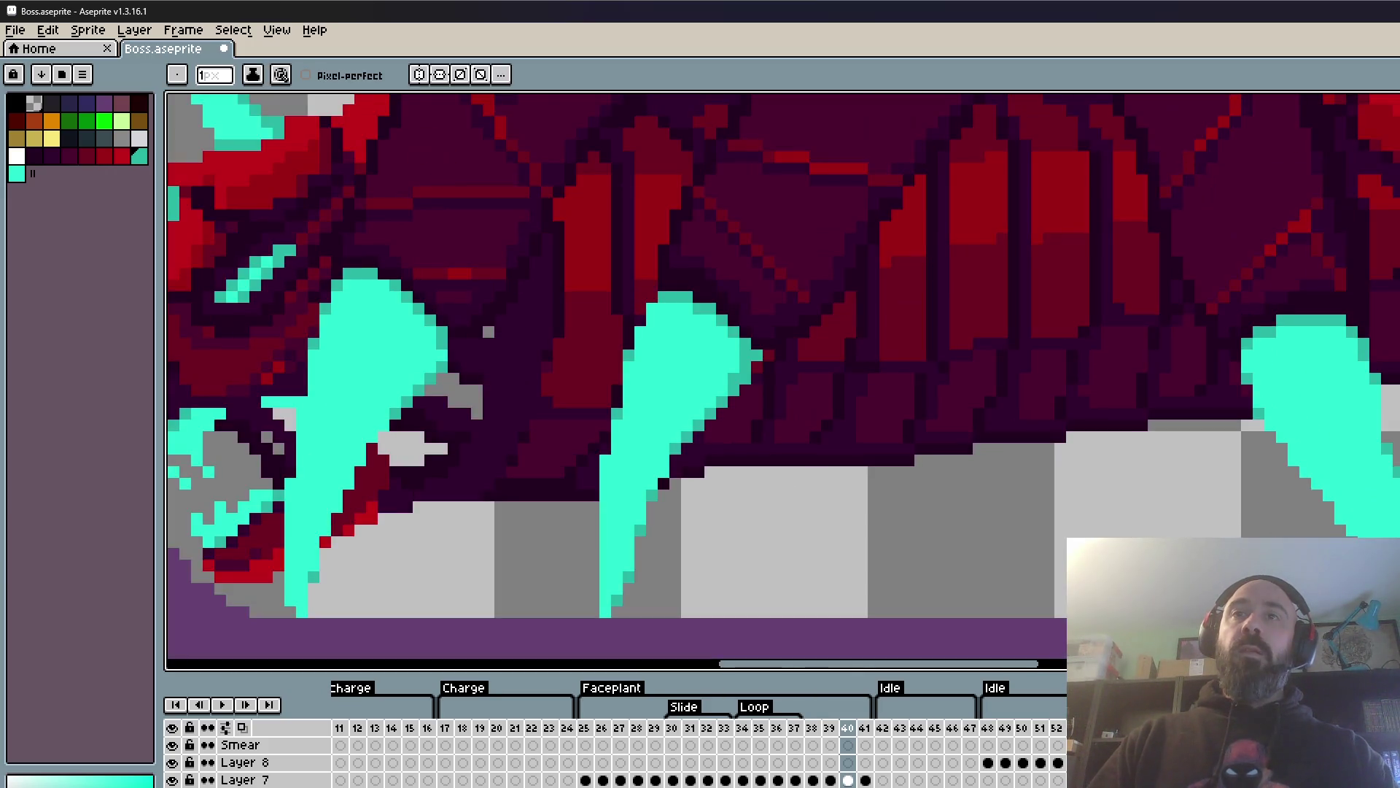
pyautogui.scroll(-1, 1393, 472)
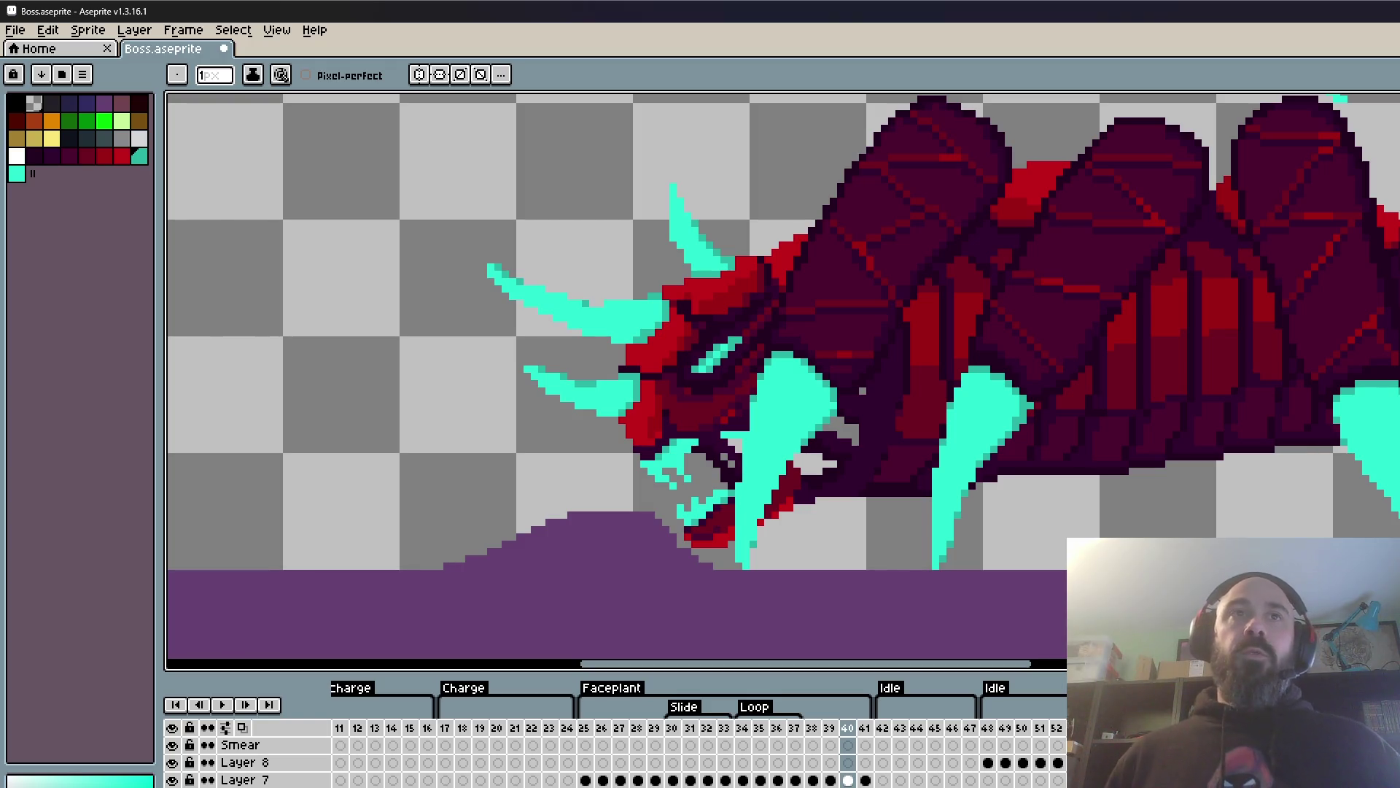
pyautogui.scroll(-1, 1319, 374)
pyautogui.scroll(-1, 1320, 374)
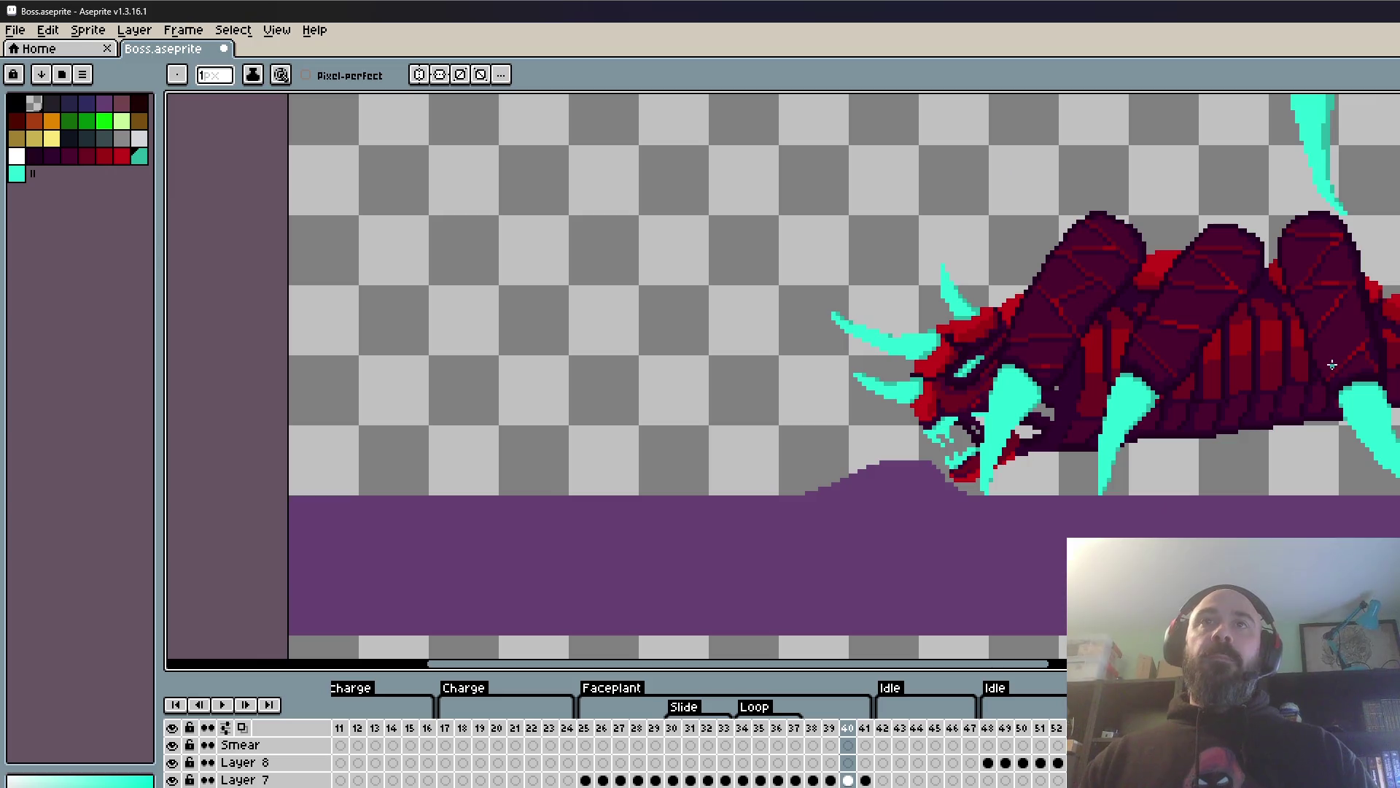
pyautogui.scroll(2, 1326, 369)
pyautogui.moveTo(956, 359); pyautogui.dragTo(861, 402)
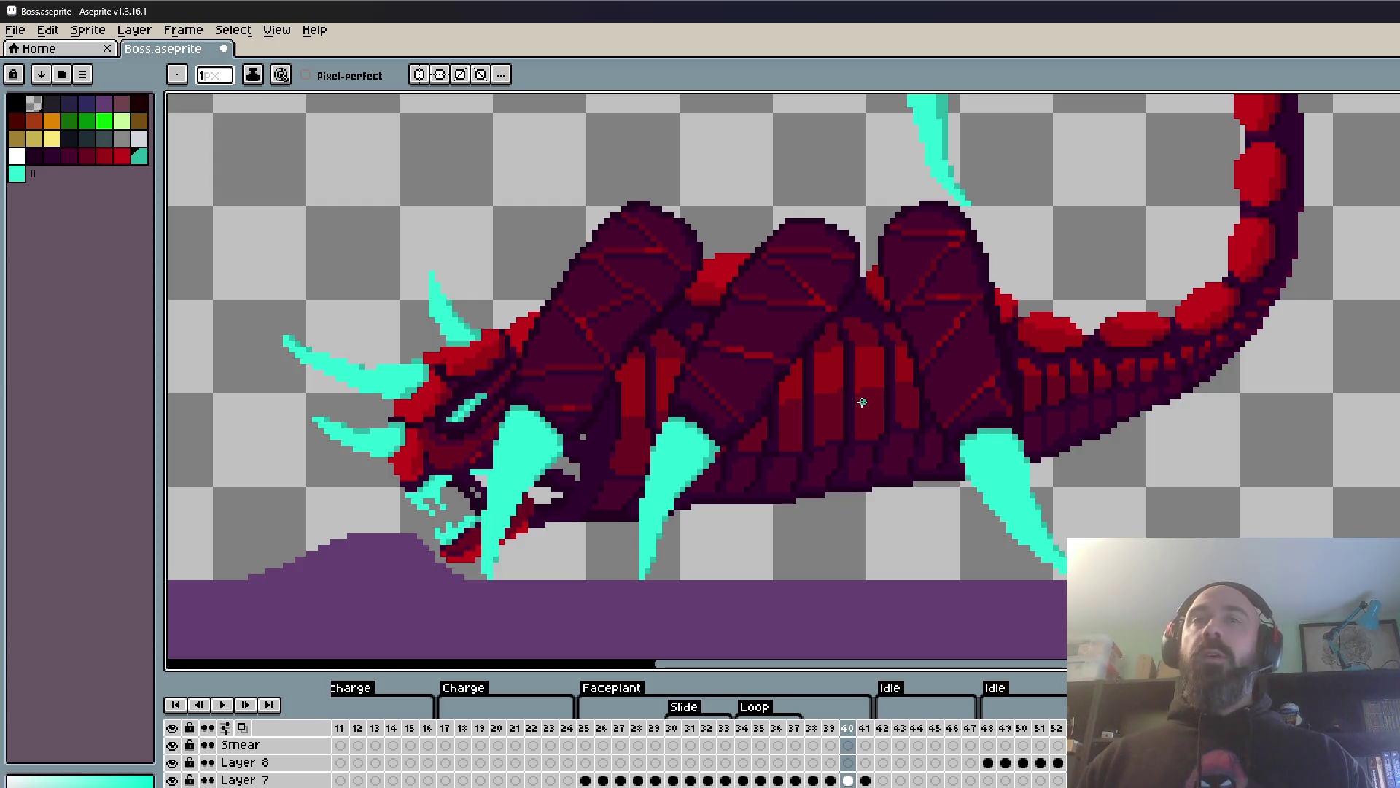
pyautogui.scroll(-1, 862, 402)
pyautogui.scroll(1, 749, 419)
pyautogui.scroll(-1, 749, 419)
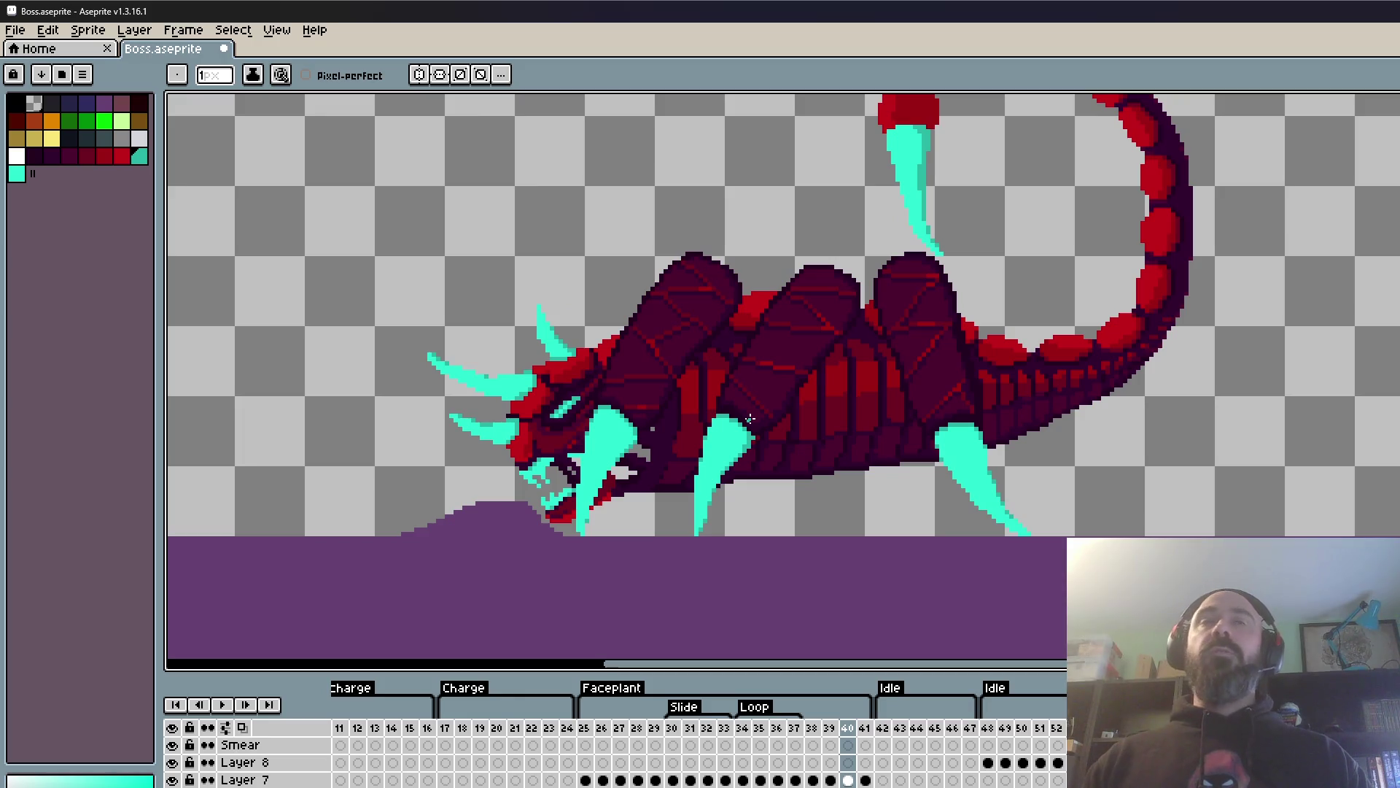
pyautogui.scroll(1, 750, 418)
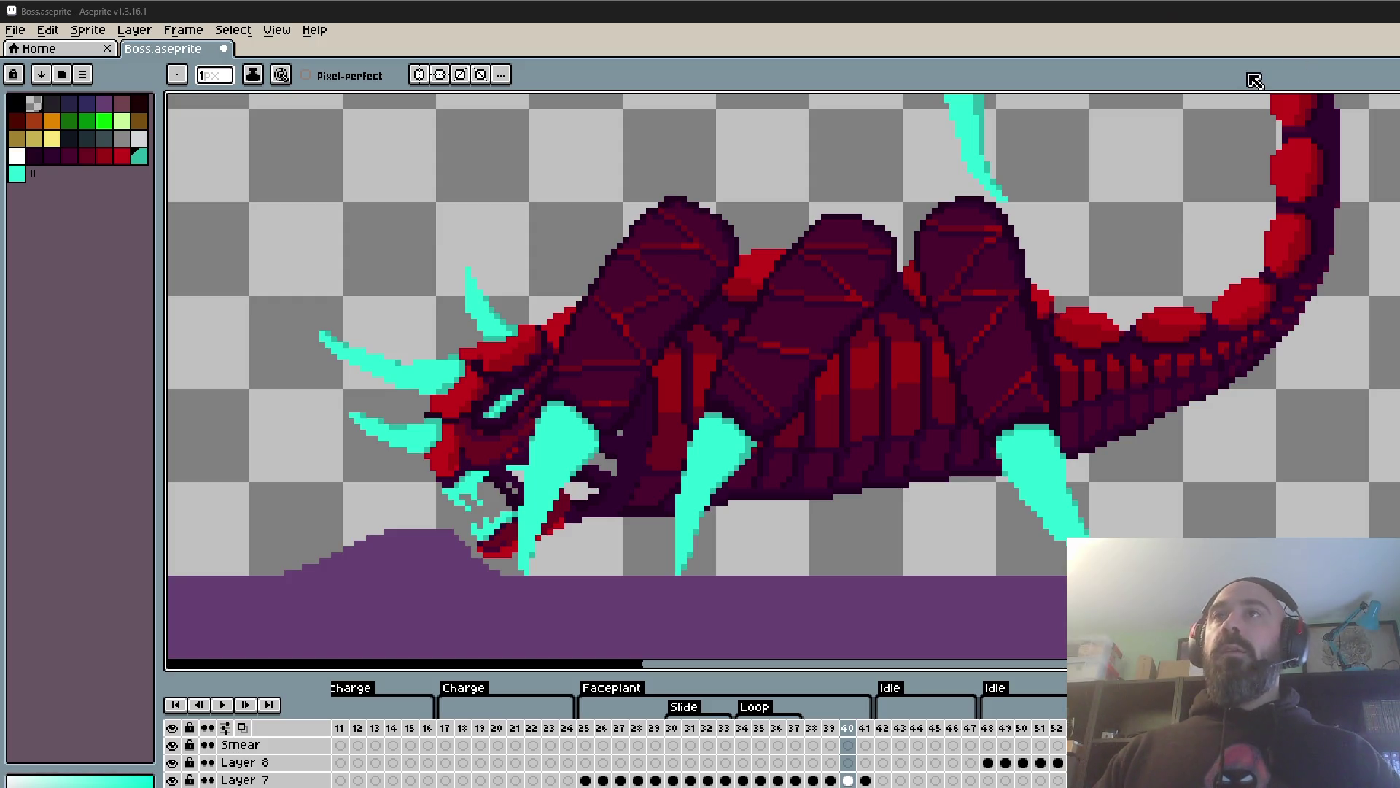
pyautogui.scroll(-2, 1123, 204)
# - Flip between frames 39, 40 and 41 to compare the poses
pyautogui.scroll(-2, 1123, 204)
pyautogui.scroll(3, 1100, 256)
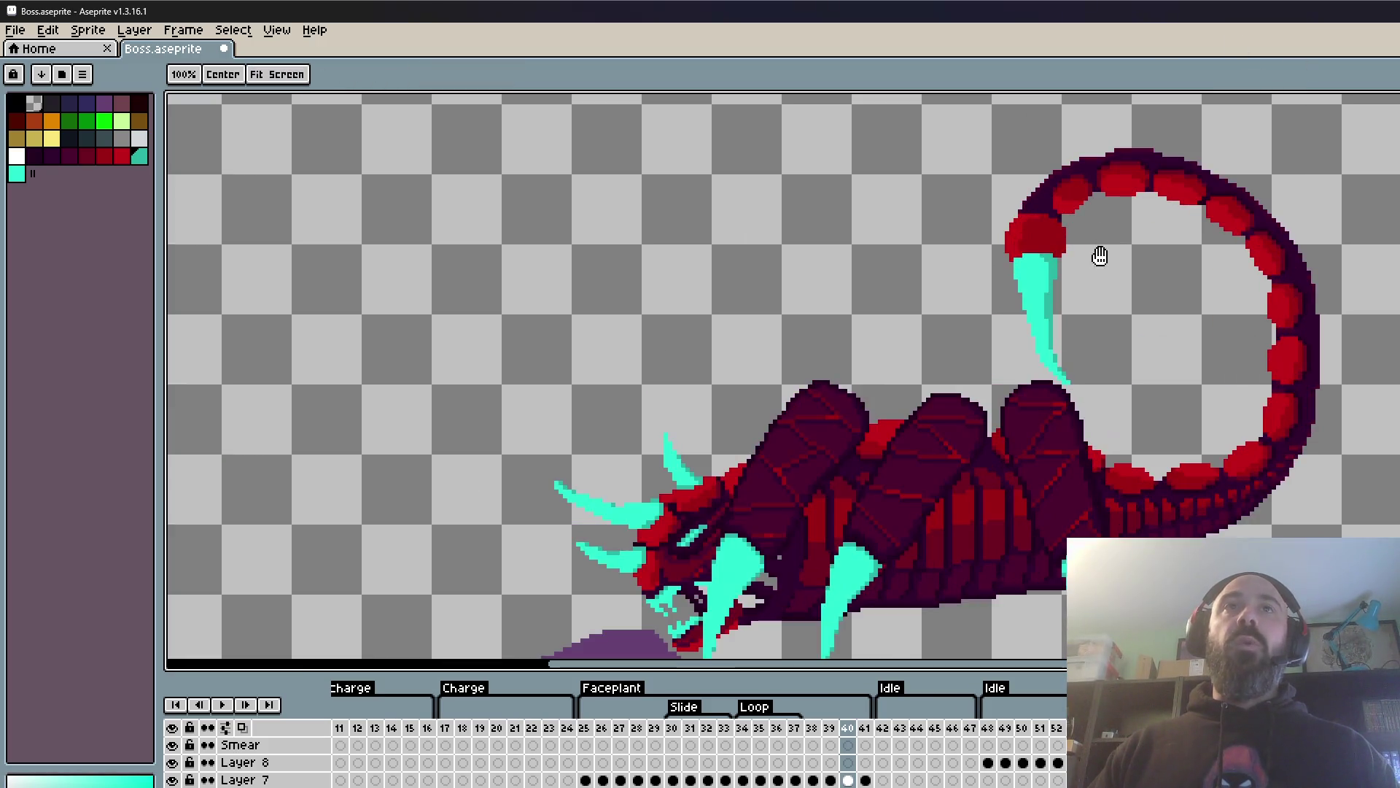
pyautogui.press(',')
pyautogui.press('.')
pyautogui.press(',')
pyautogui.press('.')
pyautogui.press('.')
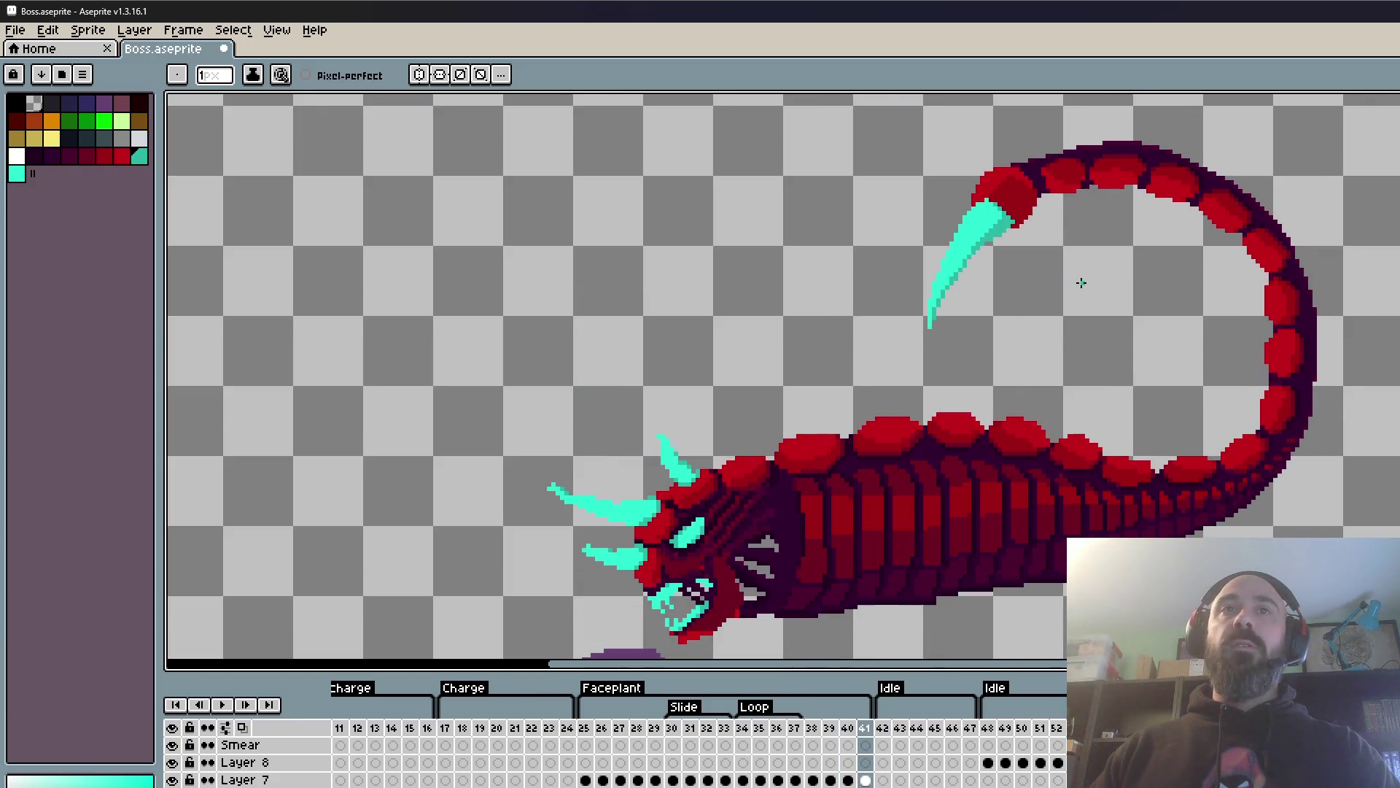
pyautogui.press(',')
pyautogui.press(',')
pyautogui.press('.')
pyautogui.press('.')
pyautogui.press('.')
pyautogui.press(',')
pyautogui.press(',')
pyautogui.press('.')
pyautogui.scroll(-1, 1040, 428)
pyautogui.scroll(1, 1017, 388)
pyautogui.press(',')
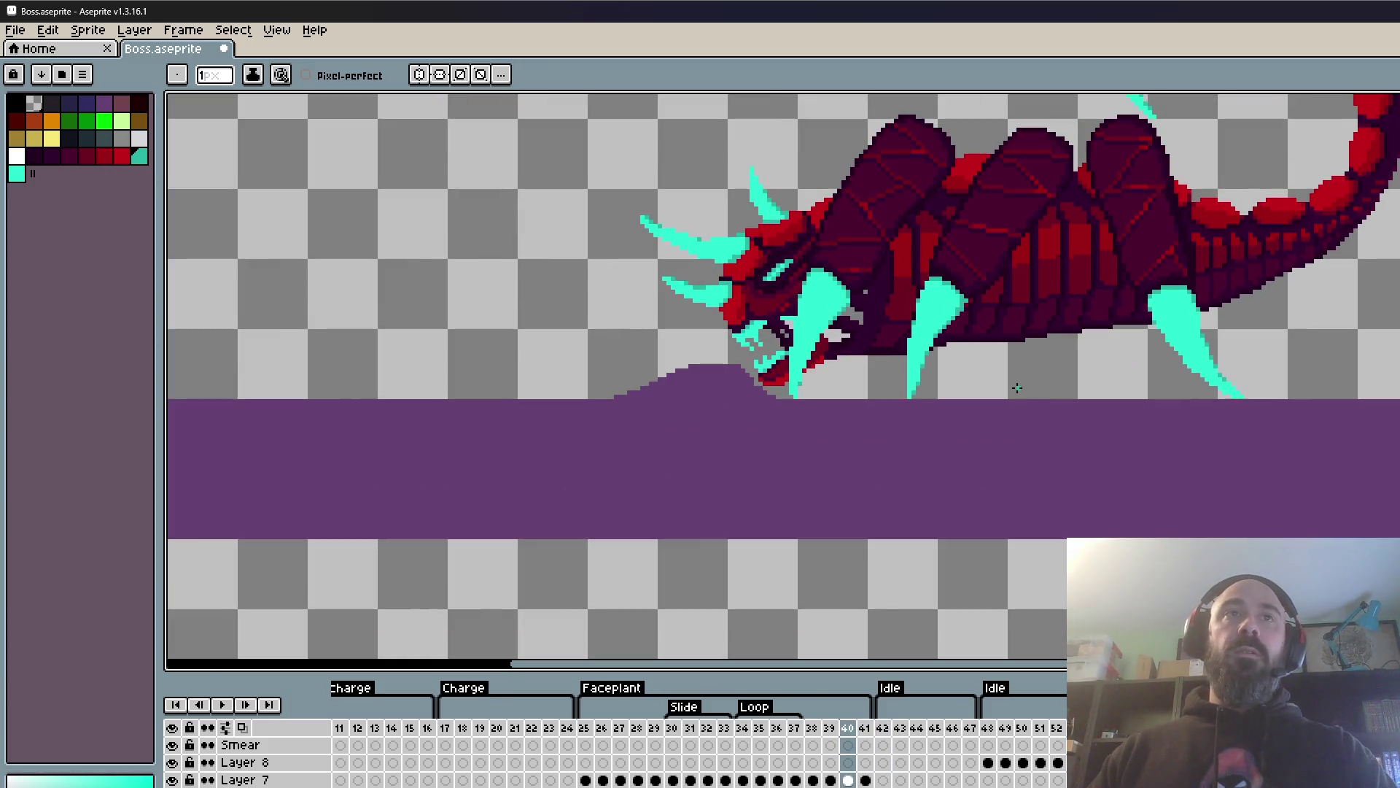
pyautogui.scroll(-1, 978, 391)
pyautogui.scroll(1, 991, 321)
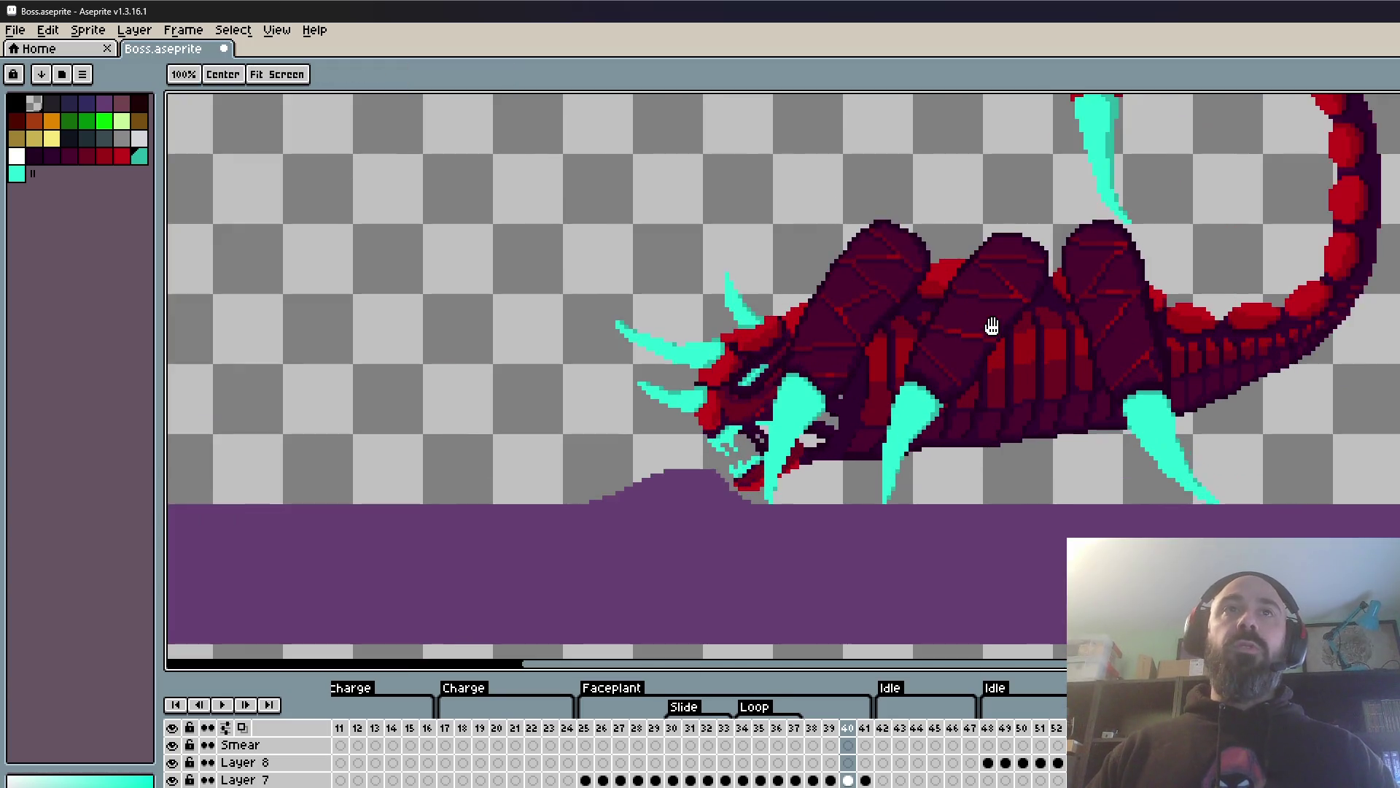
# - Switch to the selection tool, review frames 36–38 and 17, then settle on frame 25
pyautogui.press('m')
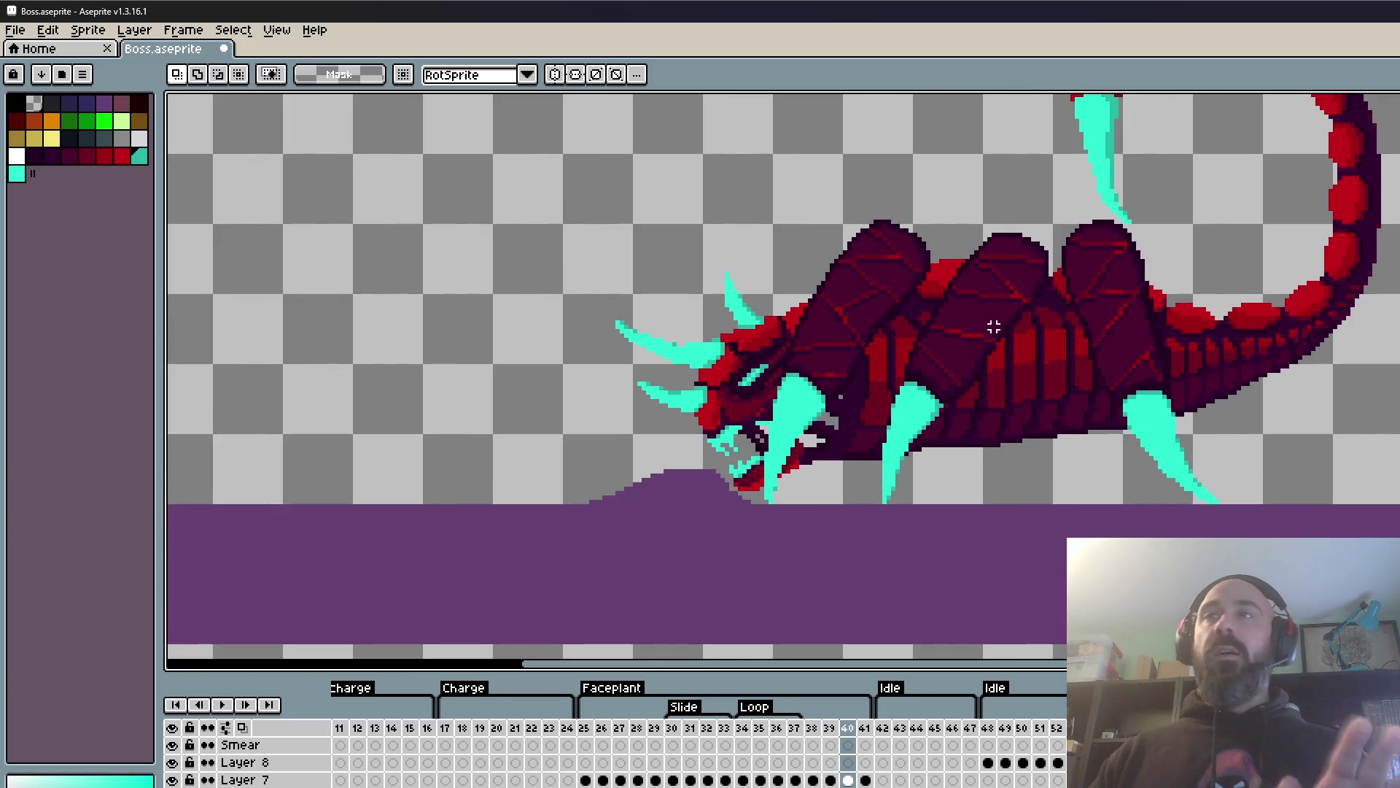
pyautogui.scroll(-3, 811, 429)
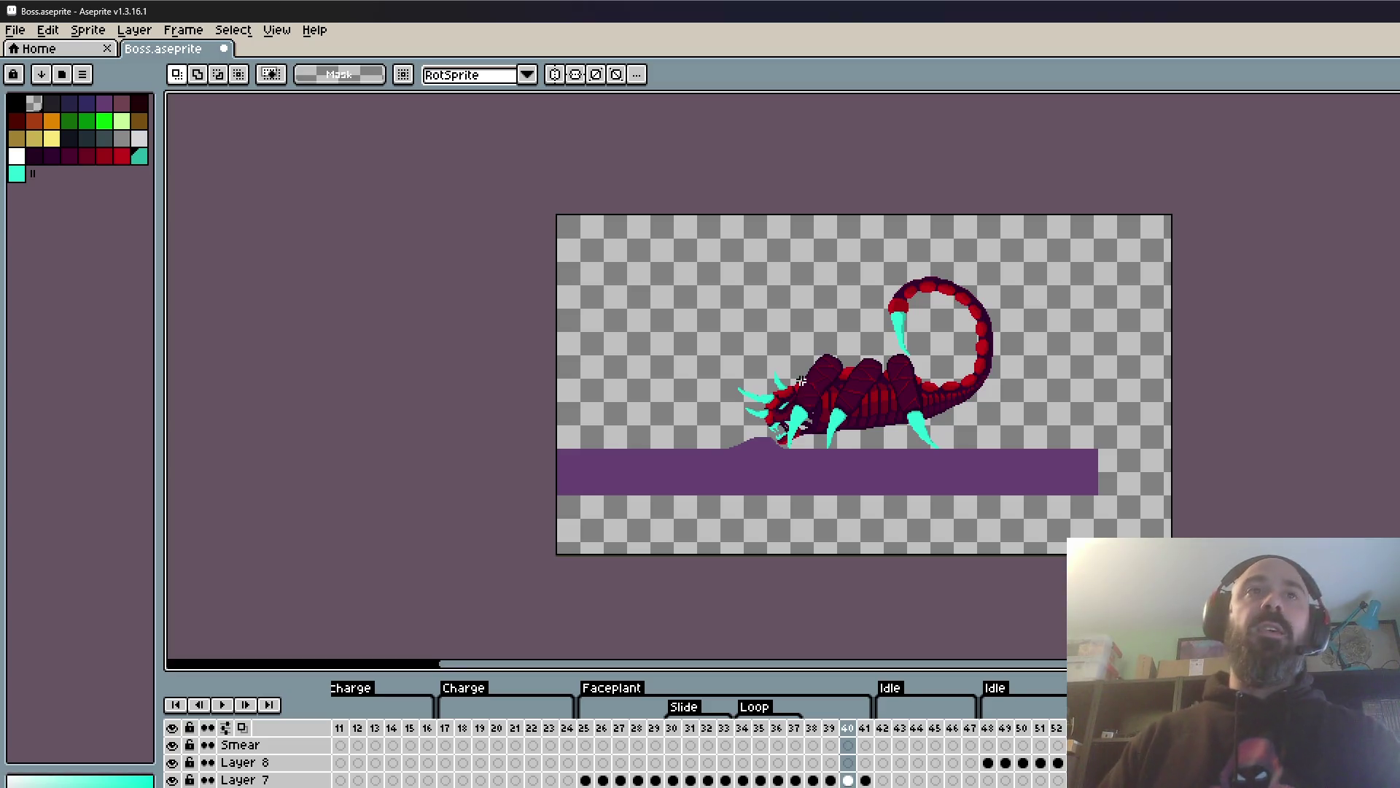
pyautogui.press(',')
pyautogui.press(',')
pyautogui.press(',')
pyautogui.press(',')
pyautogui.press('.')
pyautogui.press('.')
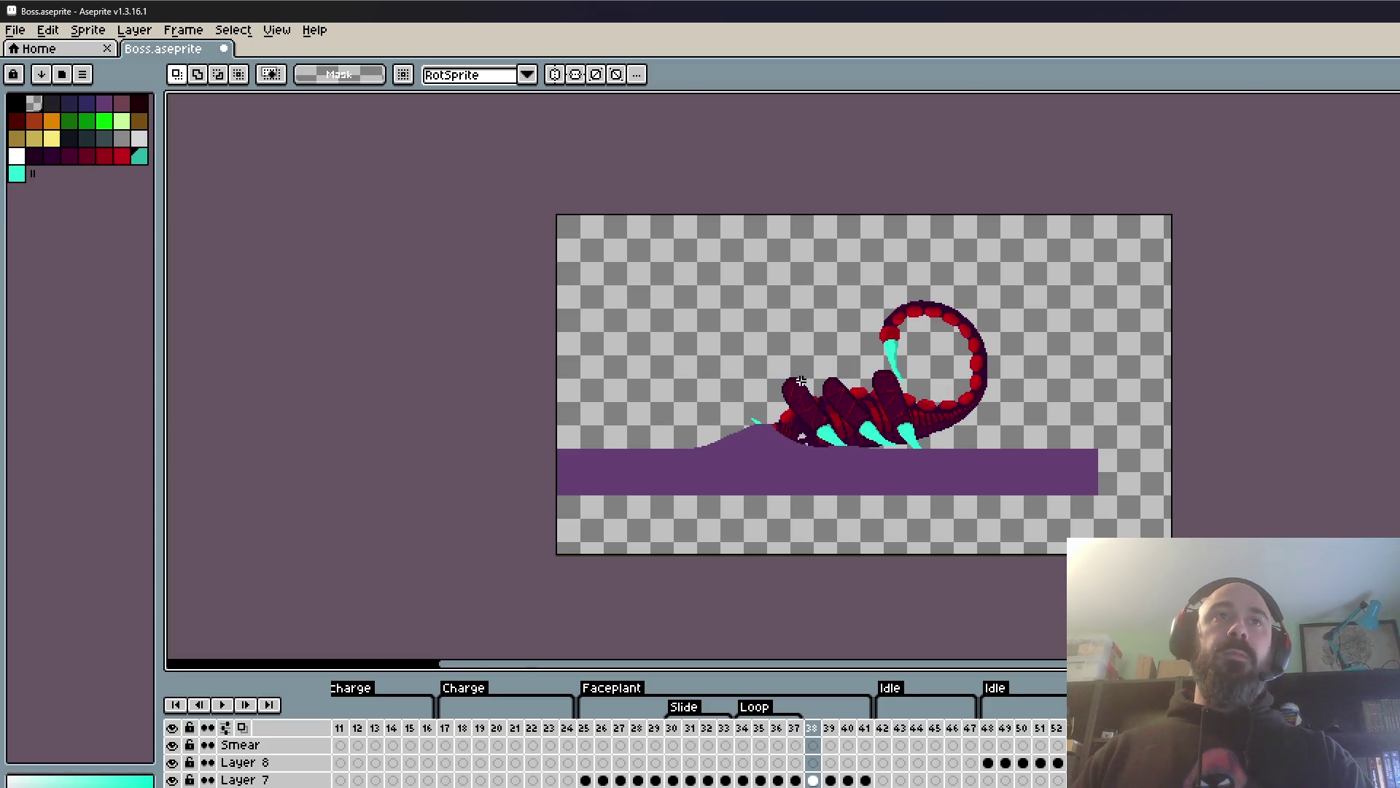
pyautogui.scroll(3, 801, 380)
pyautogui.click(587, 728)
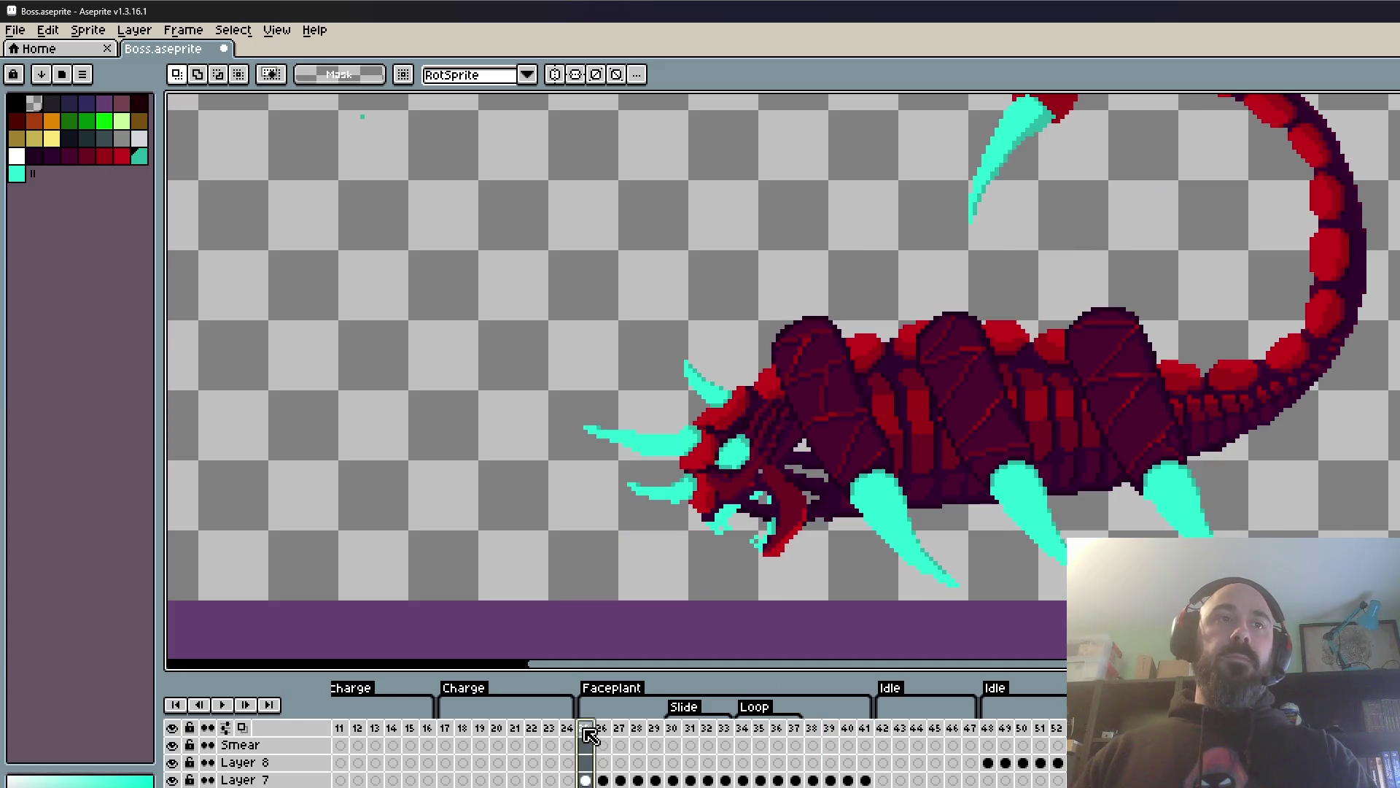
pyautogui.click(445, 728)
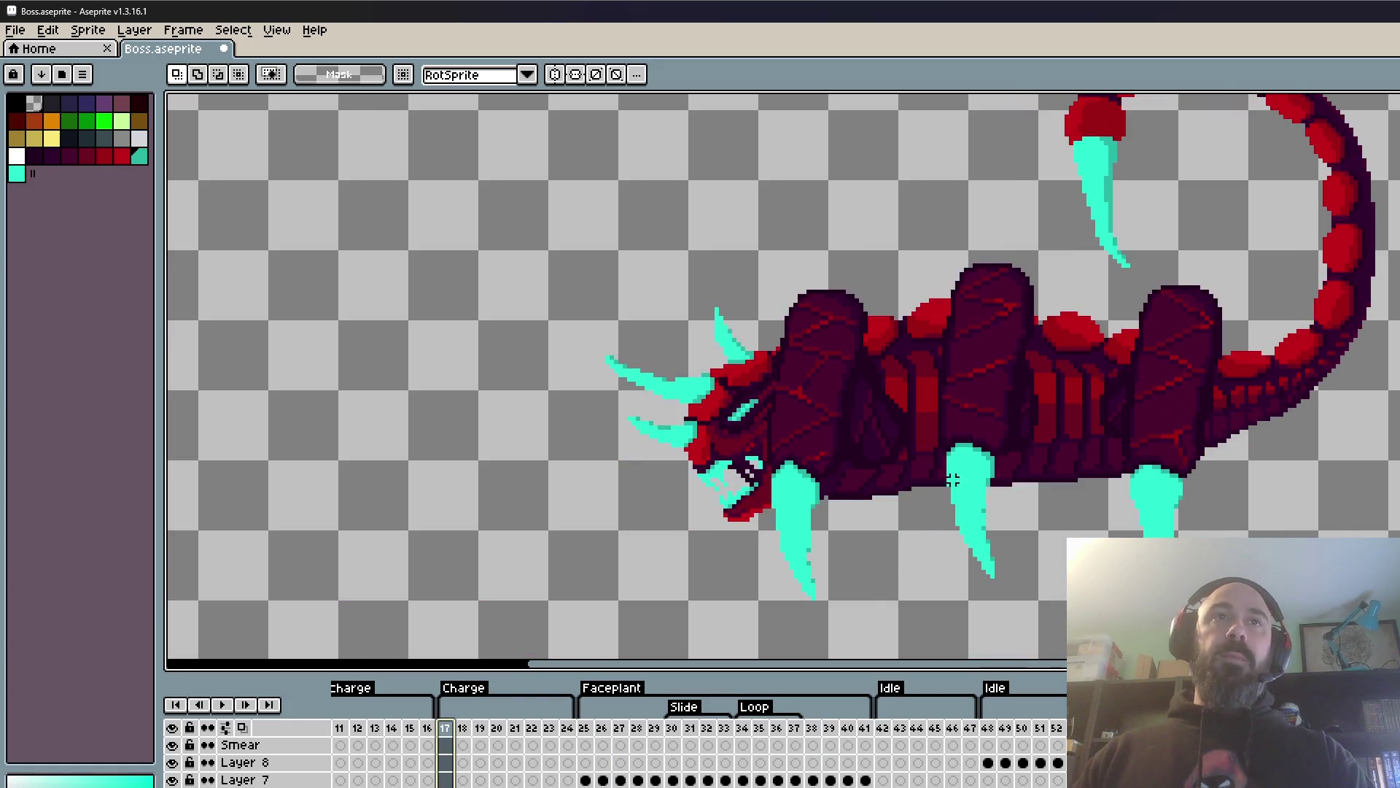
pyautogui.scroll(1, 941, 474)
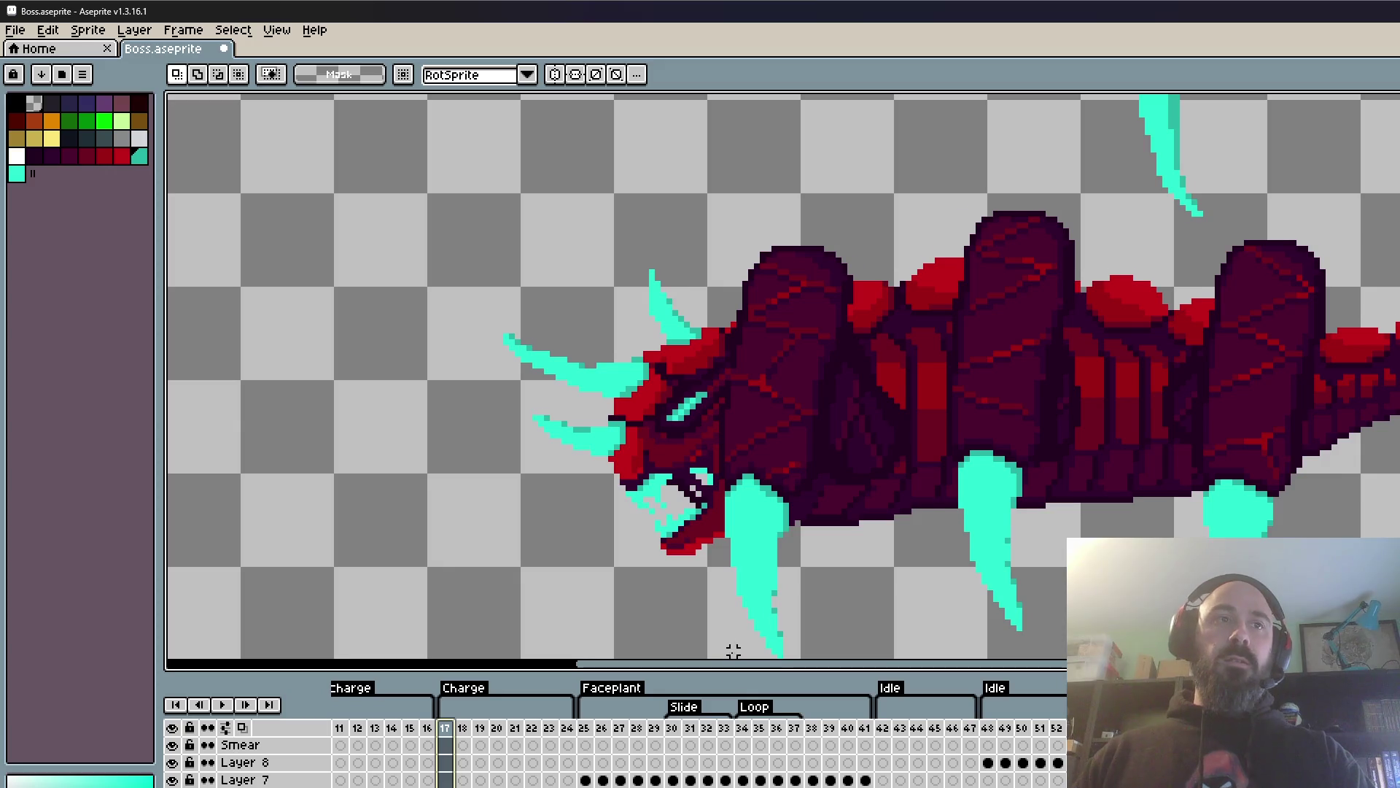
pyautogui.click(584, 728)
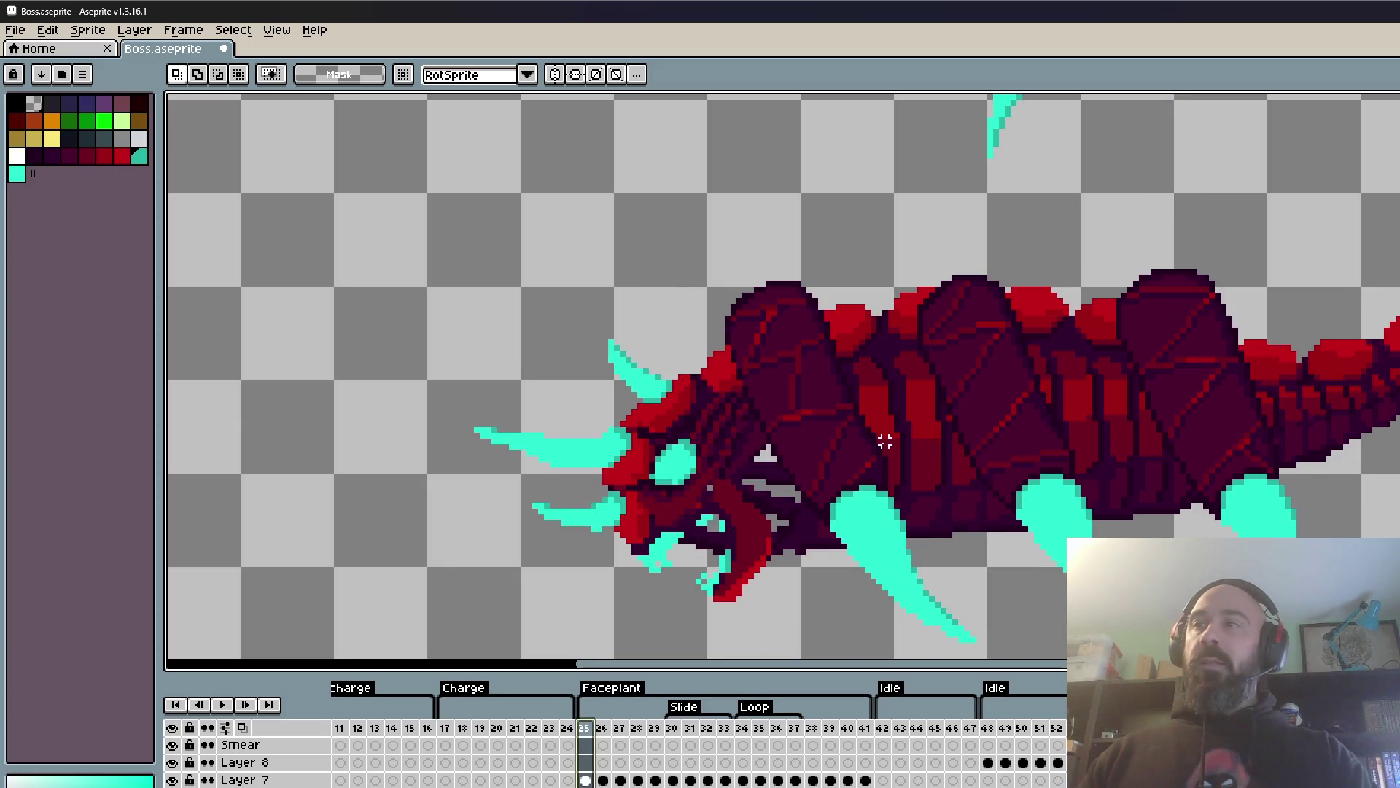
pyautogui.scroll(1, 885, 441)
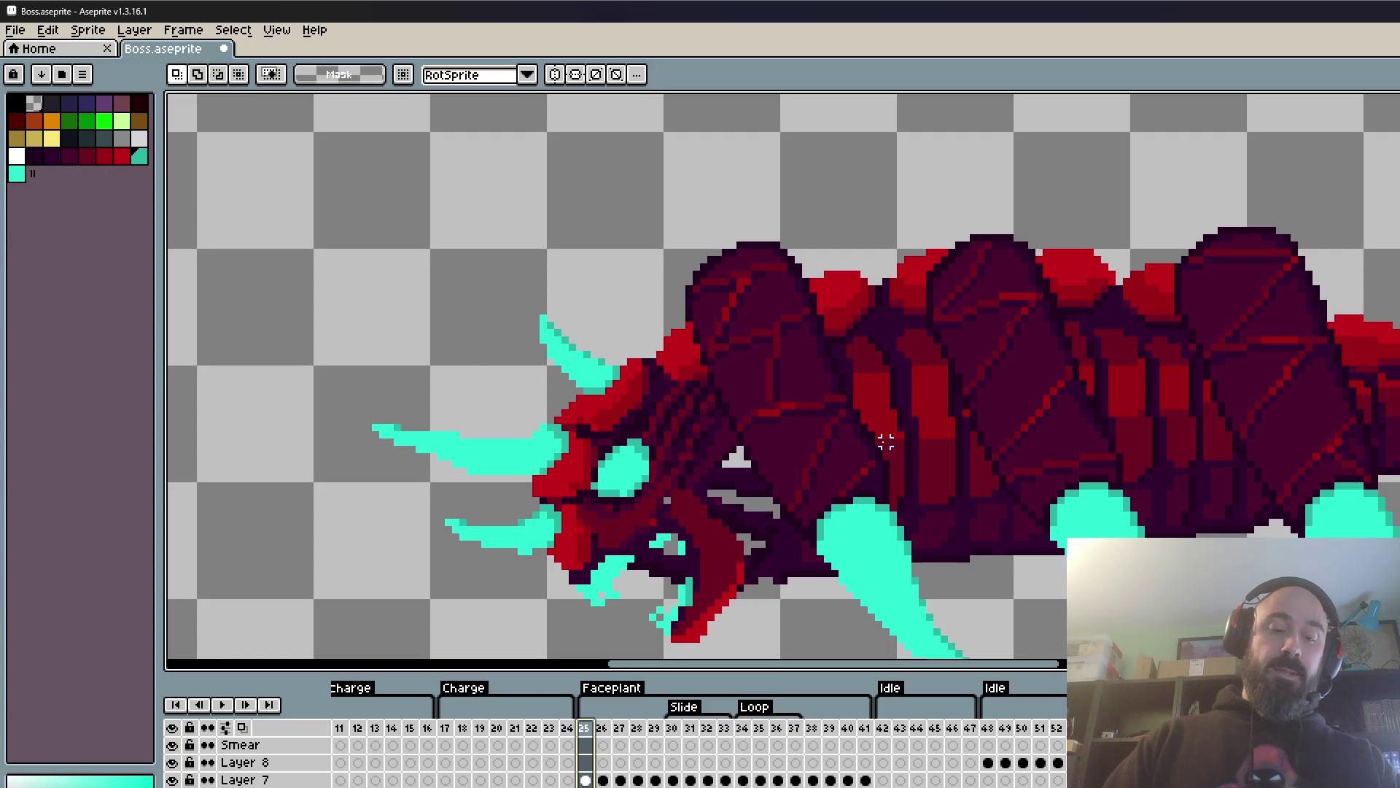
# - Sample an armor colour from the canvas with the Eyedropper
pyautogui.press('i')
pyautogui.scroll(1, 884, 438)
pyautogui.click(839, 364)
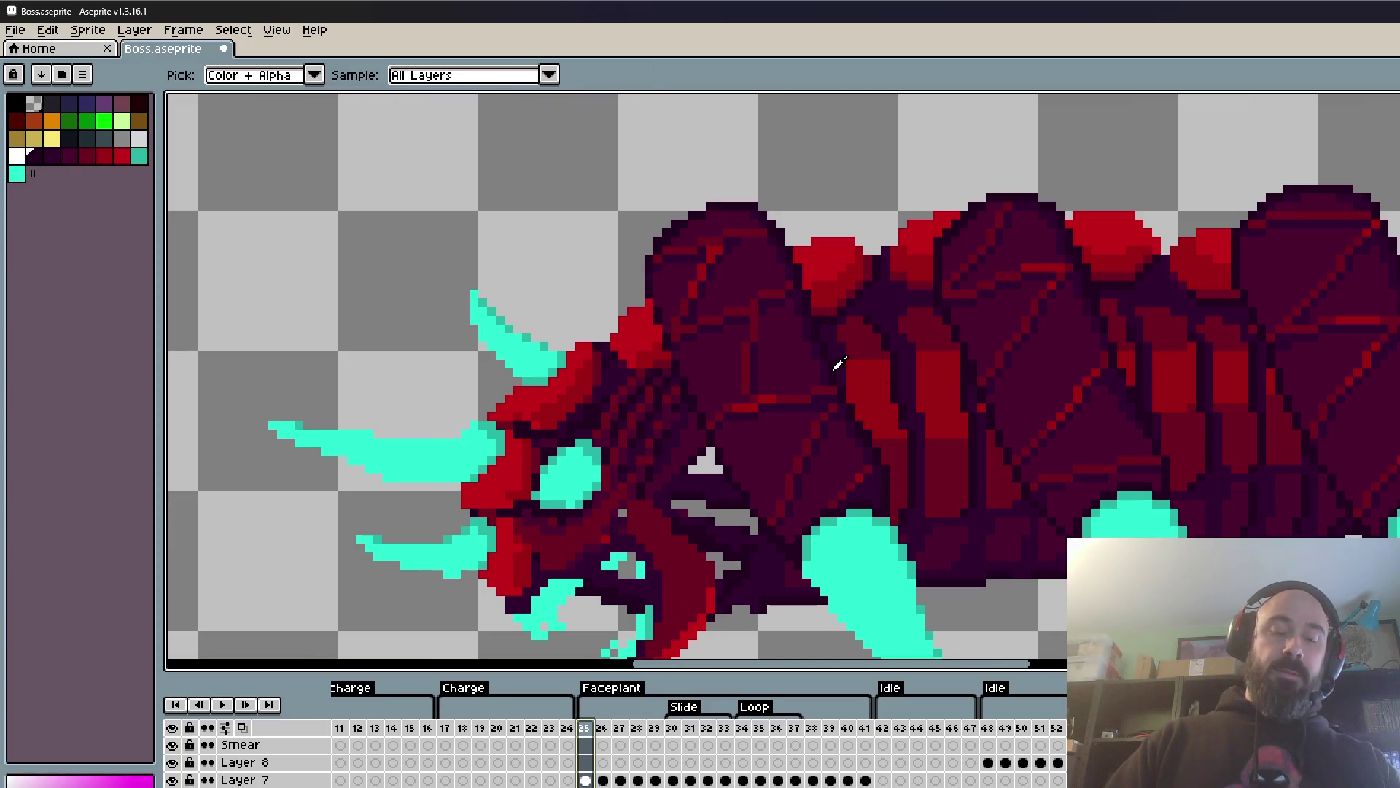
# - With the Pencil, paint dark purple over frame 25's red seam highlights and red plate blocks
pyautogui.press('b')
pyautogui.scroll(2, 875, 361)
pyautogui.scroll(-3, 897, 406)
pyautogui.scroll(-1, 890, 407)
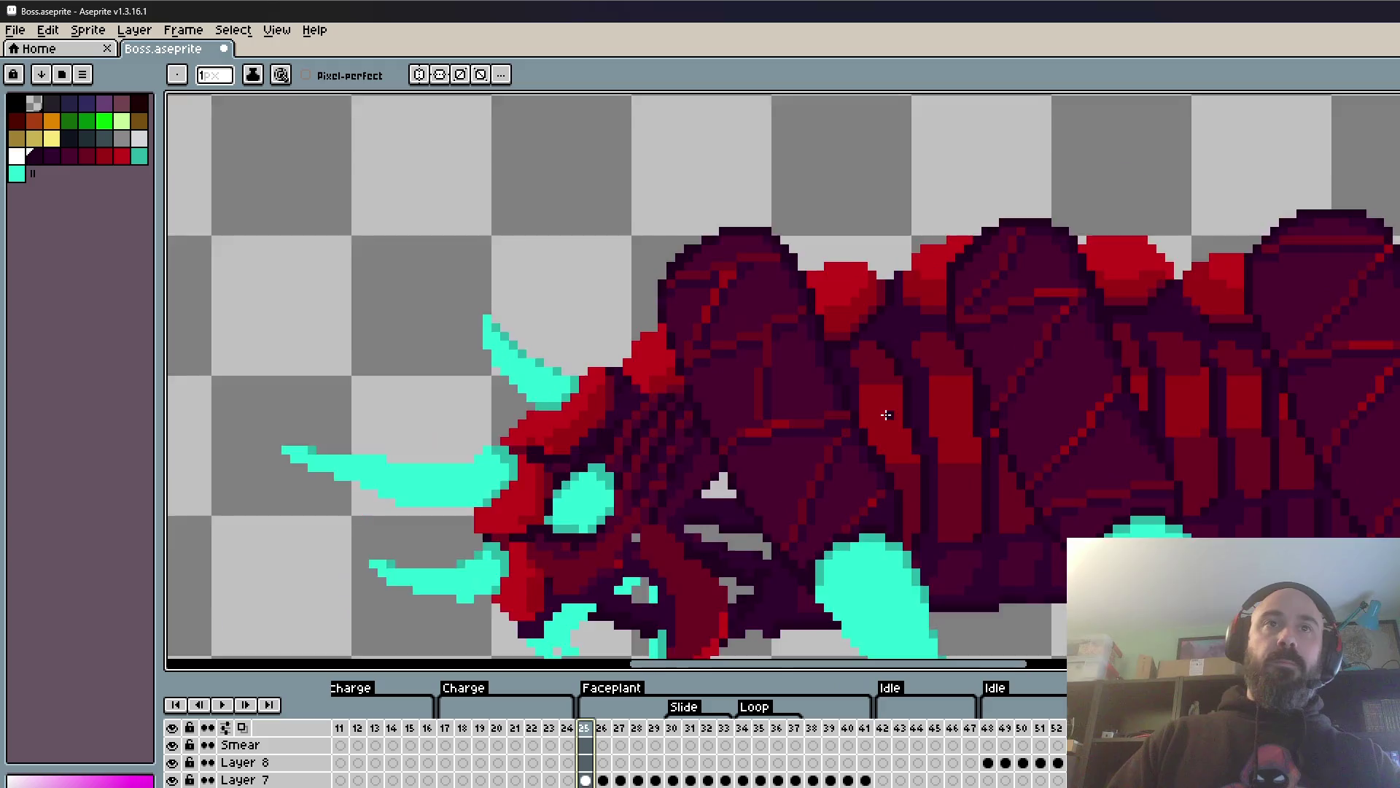
pyautogui.scroll(3, 881, 408)
pyautogui.scroll(-4, 941, 514)
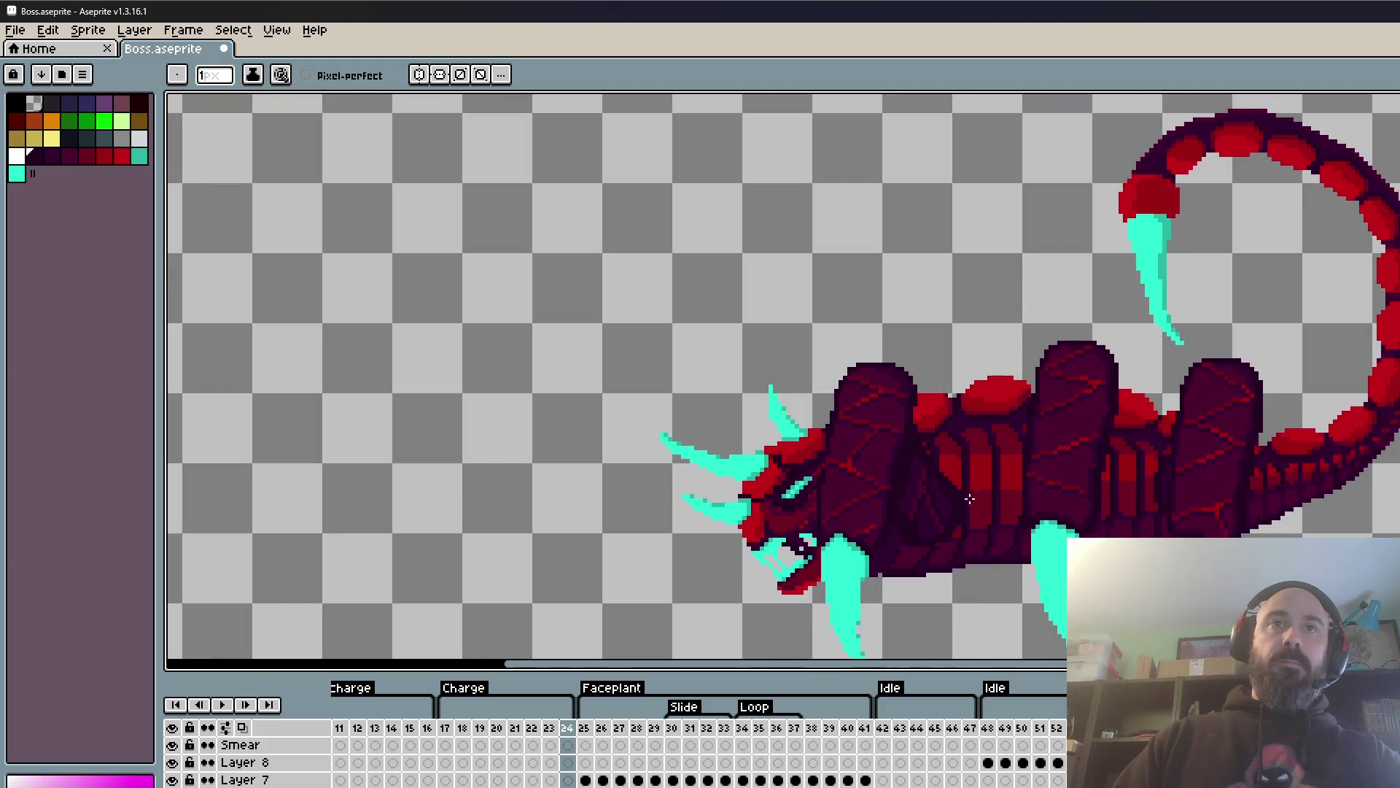
pyautogui.scroll(2, 948, 554)
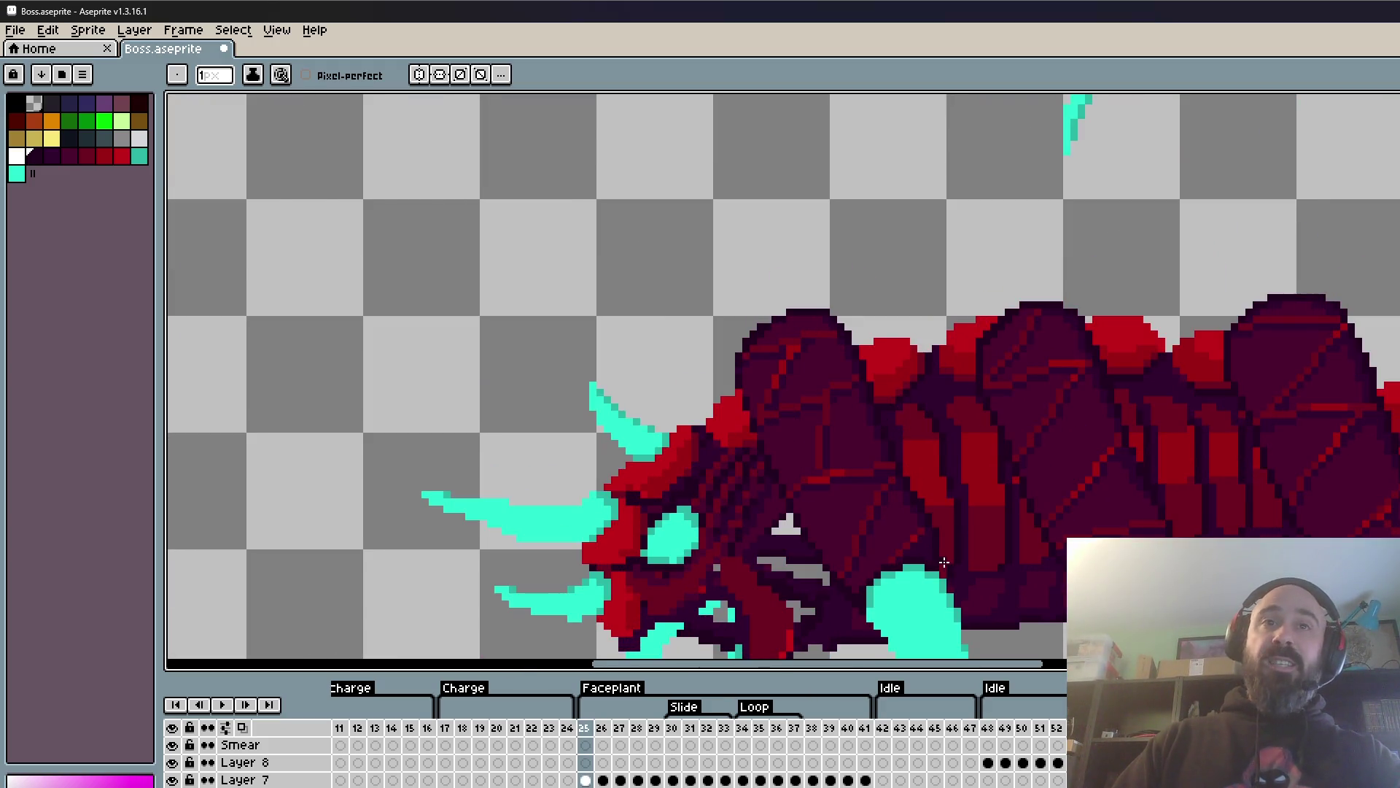
pyautogui.scroll(1, 944, 562)
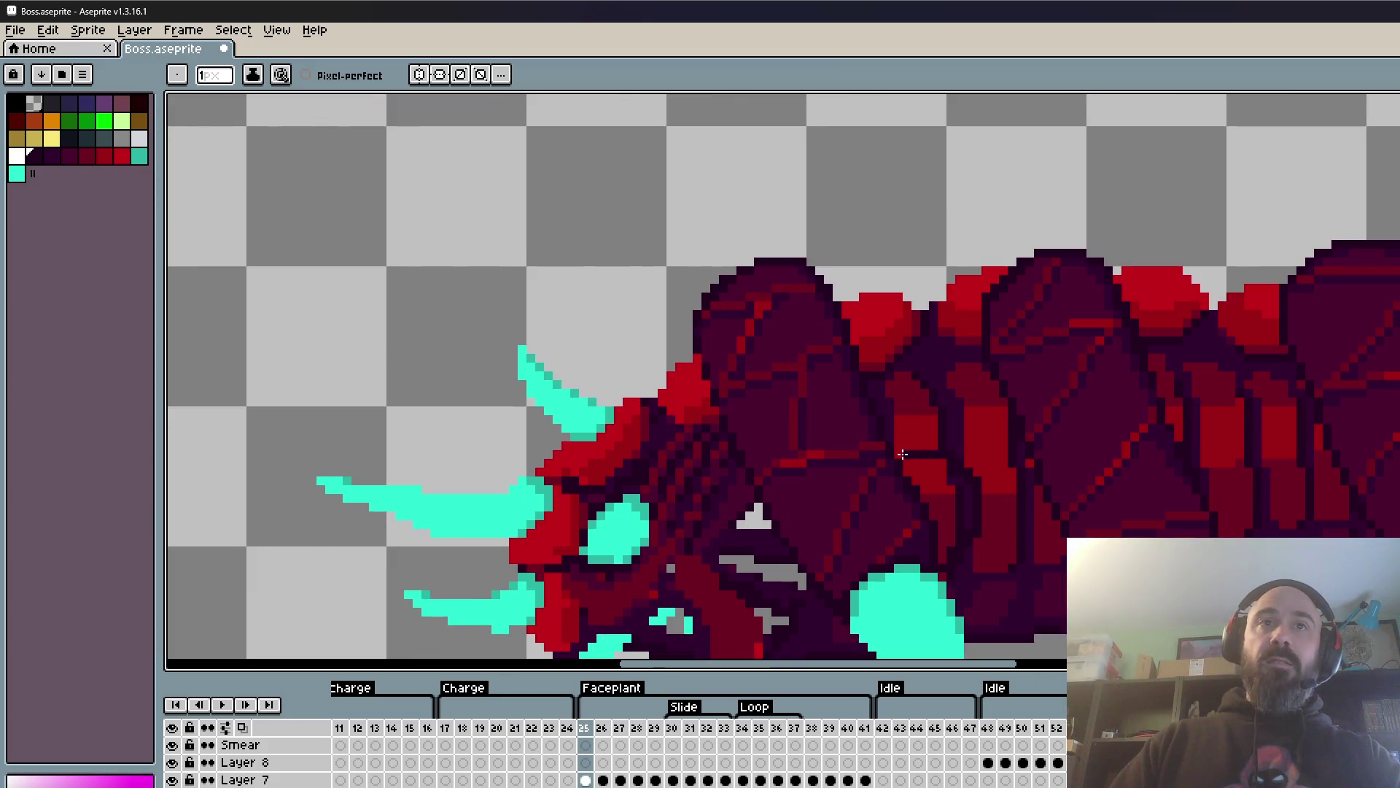
pyautogui.moveTo(907, 457); pyautogui.dragTo(941, 476)
pyautogui.scroll(1, 923, 477)
pyautogui.scroll(1, 923, 478)
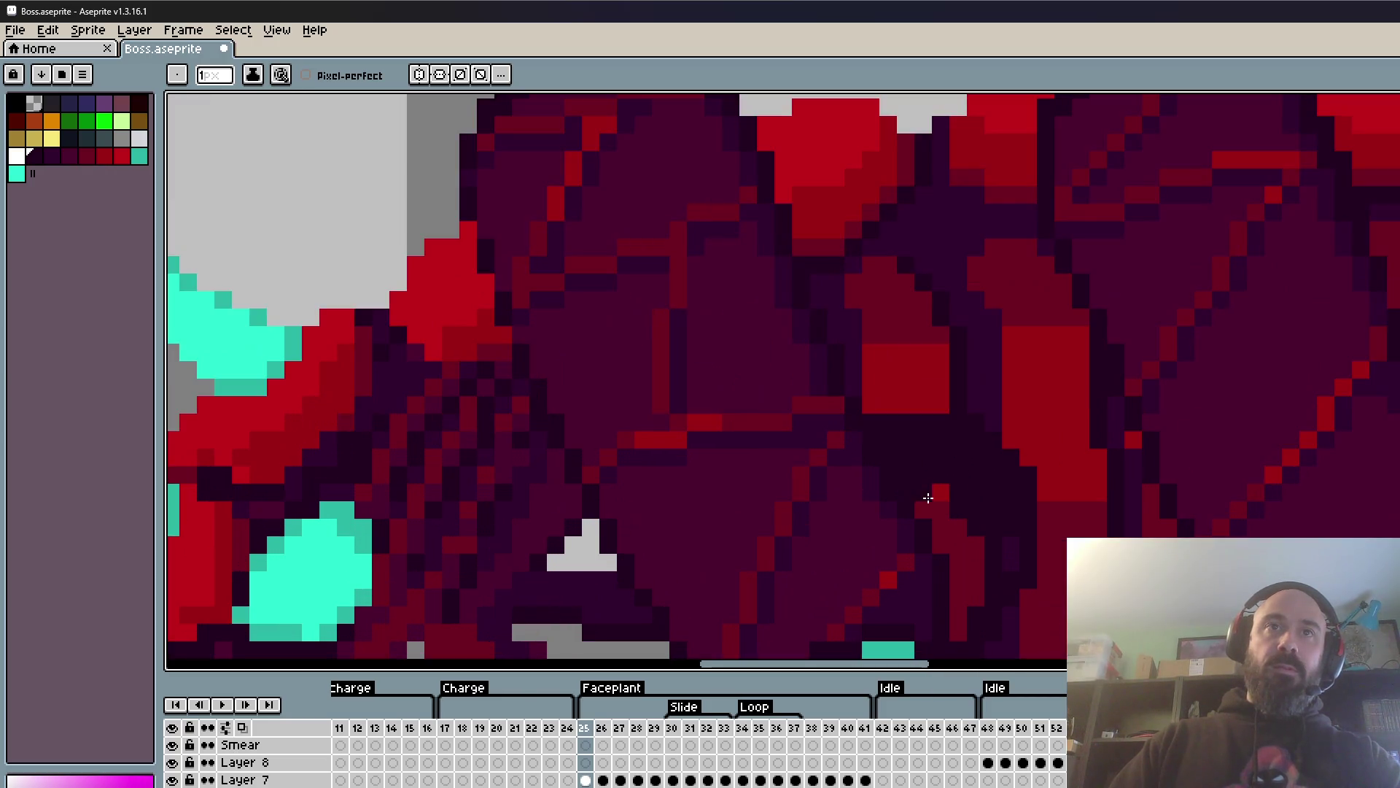
pyautogui.moveTo(976, 592)
pyautogui.mouseDown()
pyautogui.moveTo(953, 610)
pyautogui.moveTo(955, 633)
pyautogui.mouseUp()
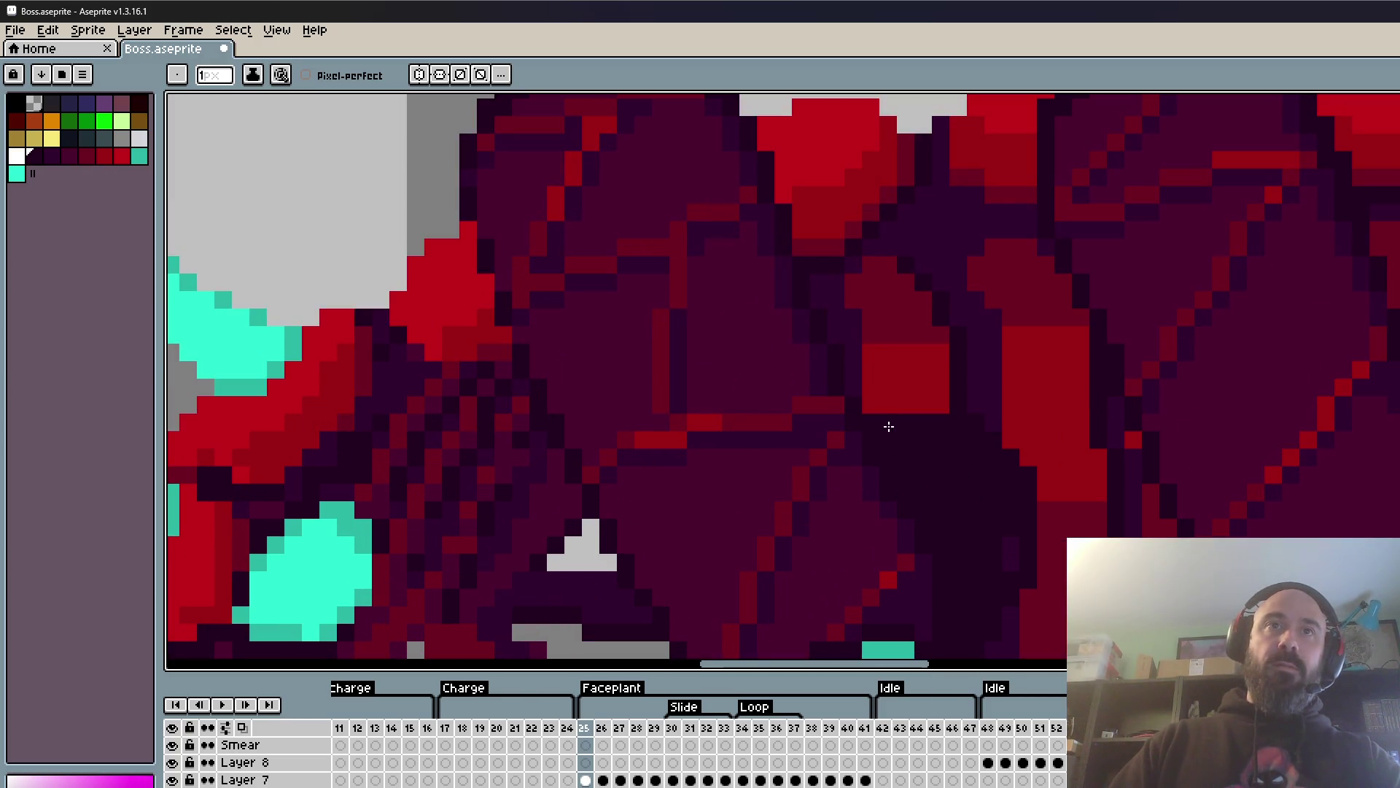
pyautogui.moveTo(797, 243)
pyautogui.mouseDown()
pyautogui.moveTo(904, 375)
pyautogui.moveTo(952, 401)
pyautogui.mouseUp()
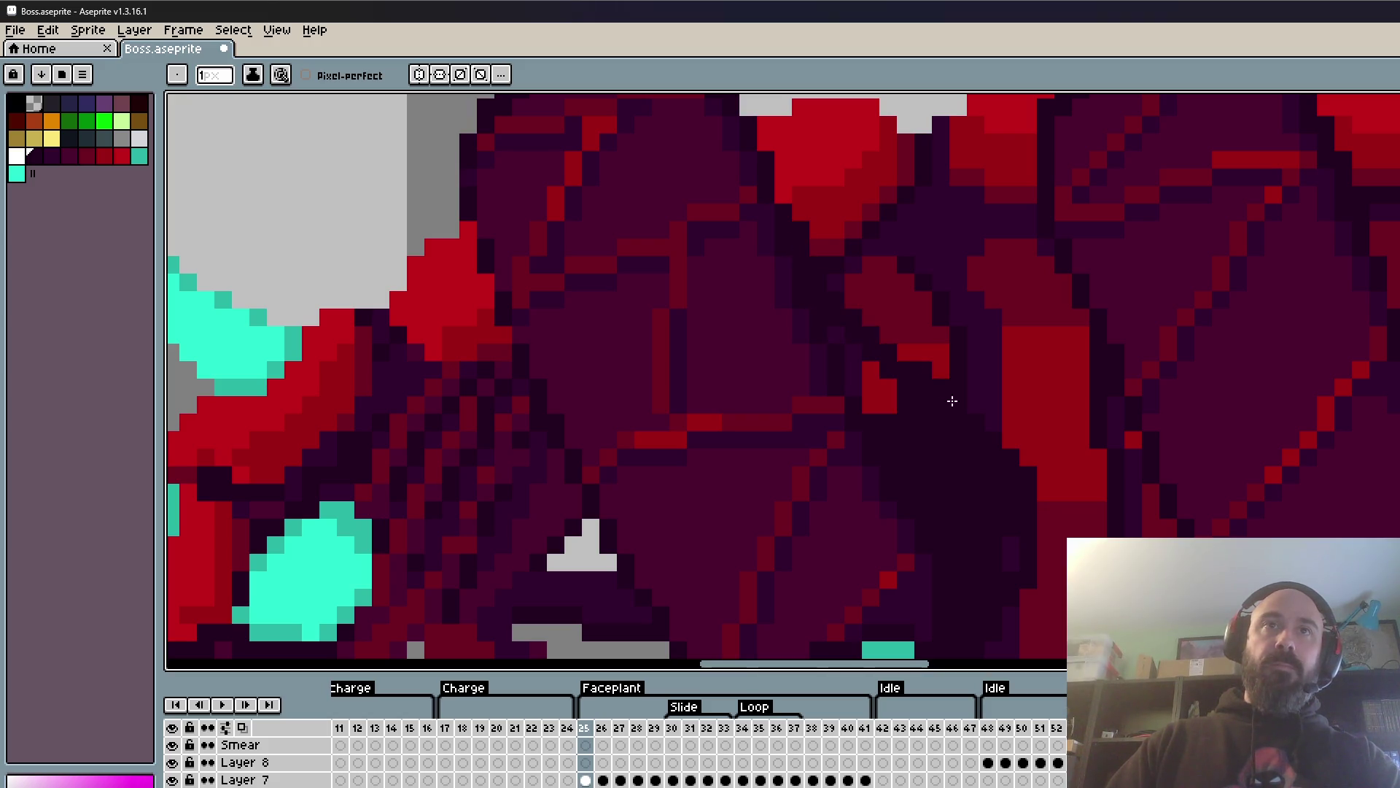
pyautogui.moveTo(860, 329)
pyautogui.mouseDown()
pyautogui.moveTo(807, 234)
pyautogui.moveTo(817, 226)
pyautogui.mouseUp()
pyautogui.moveTo(904, 406); pyautogui.dragTo(857, 376)
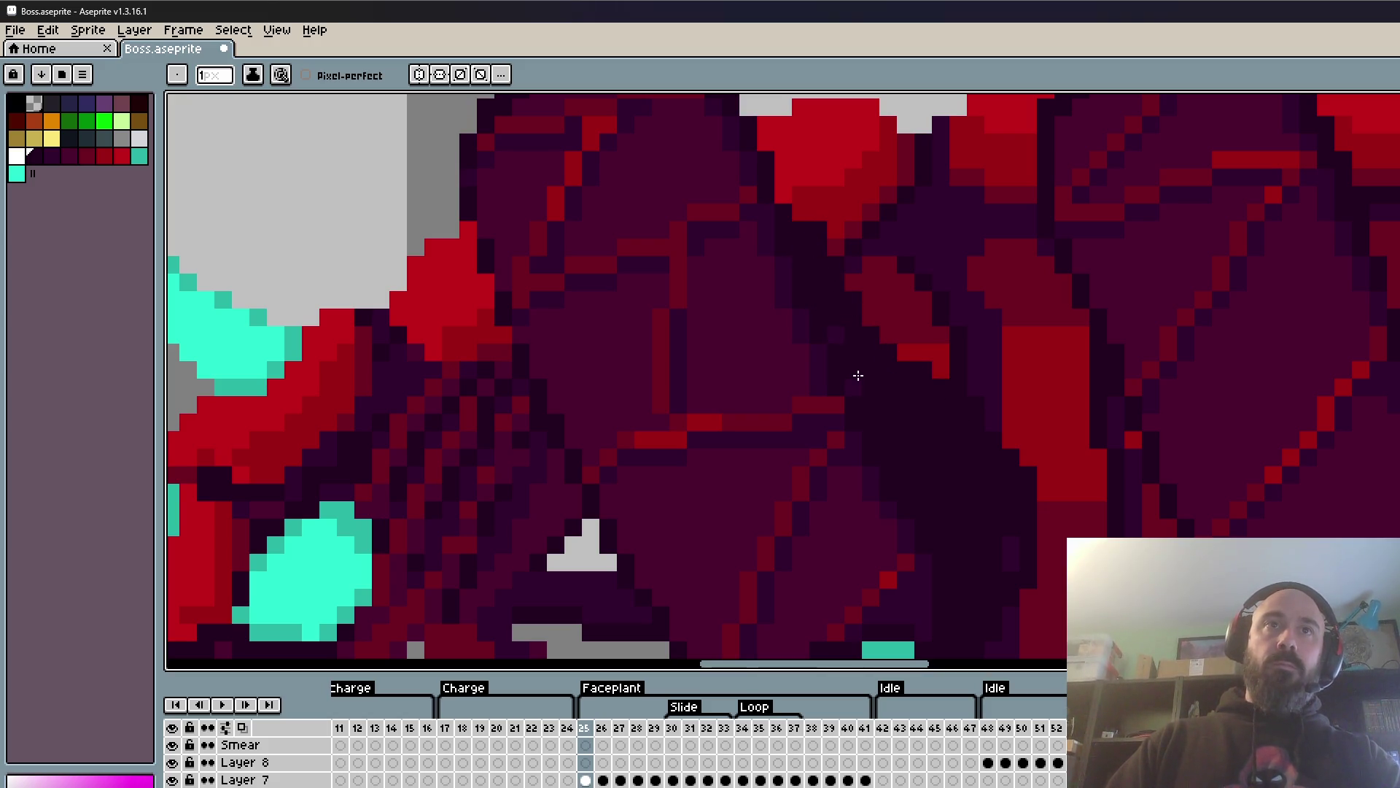
# - Flip between frames 24, 25 and 26 to compare the new shading, landing on frame 26
pyautogui.scroll(-5, 860, 366)
pyautogui.scroll(4, 927, 437)
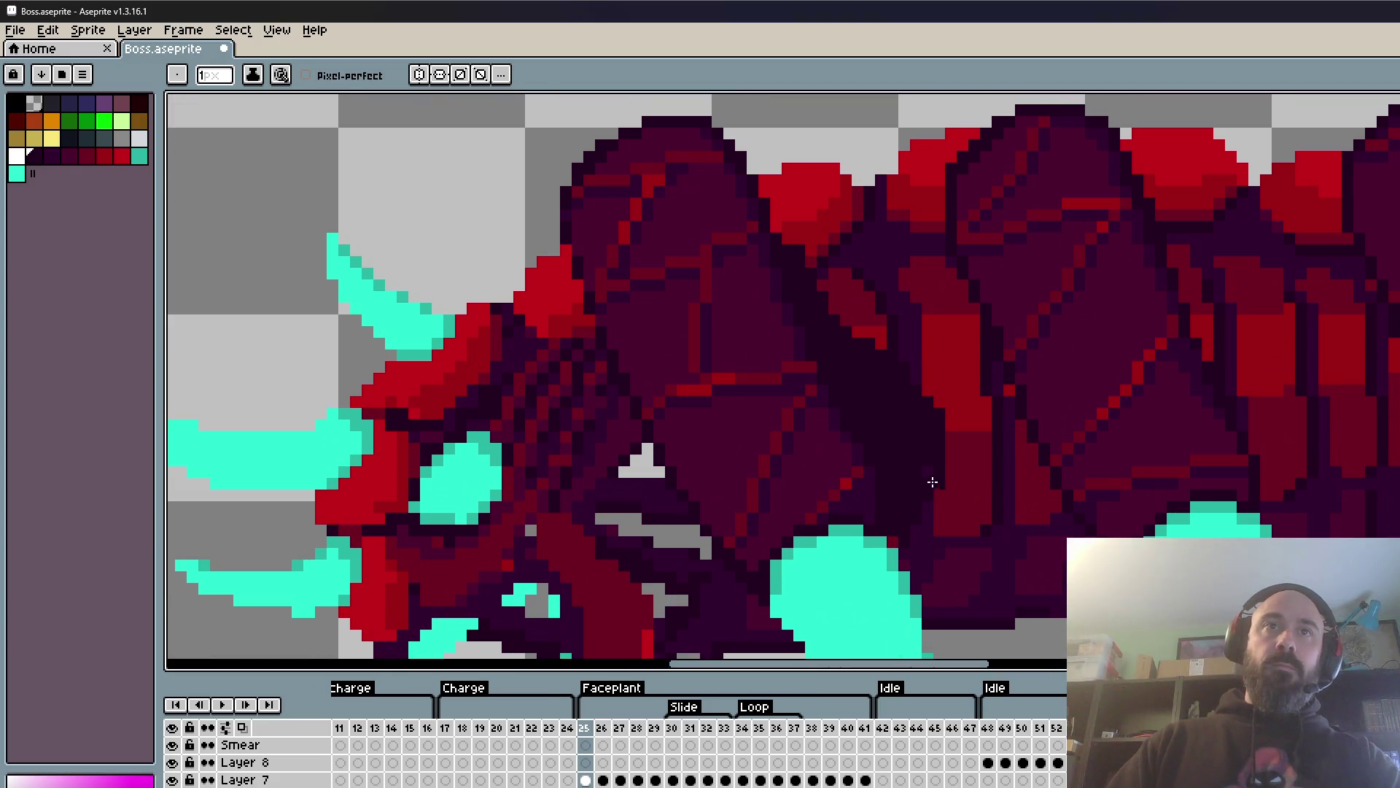
pyautogui.scroll(-2, 921, 525)
pyautogui.press('Left')
pyautogui.press('Right')
pyautogui.press('Left')
pyautogui.scroll(2, 914, 490)
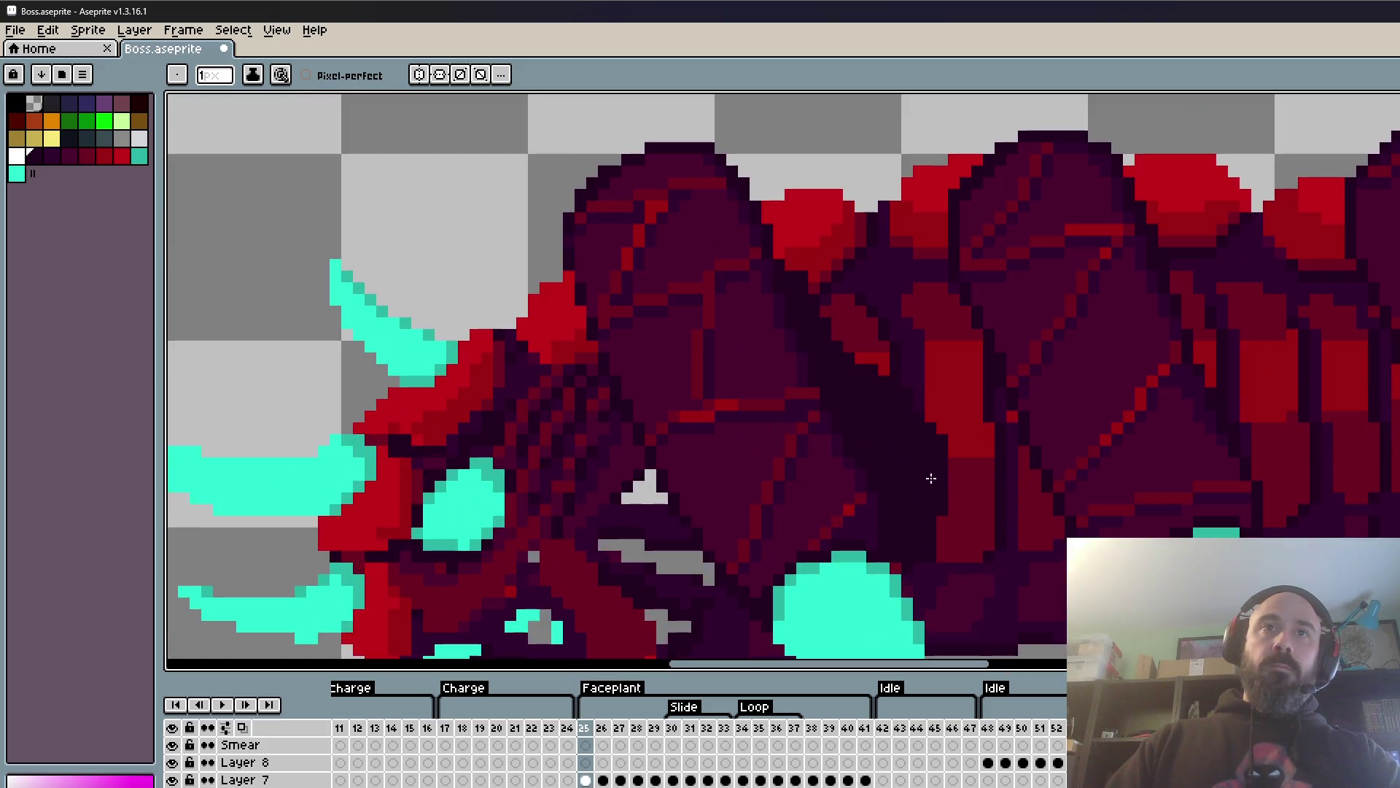
pyautogui.press('Right')
pyautogui.scroll(2, 921, 415)
pyautogui.scroll(-2, 803, 304)
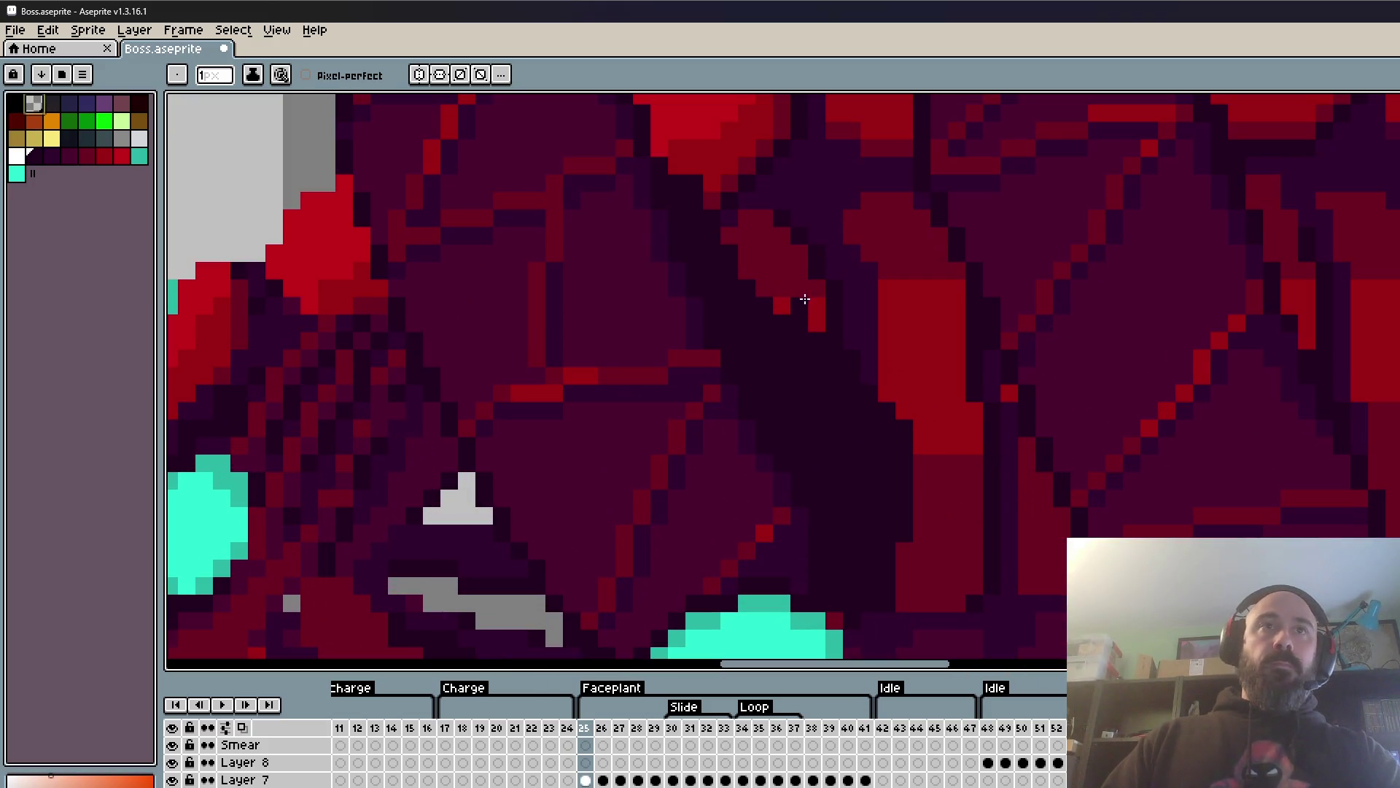
pyautogui.scroll(-1, 1073, 474)
pyautogui.press('Left')
pyautogui.press('Right')
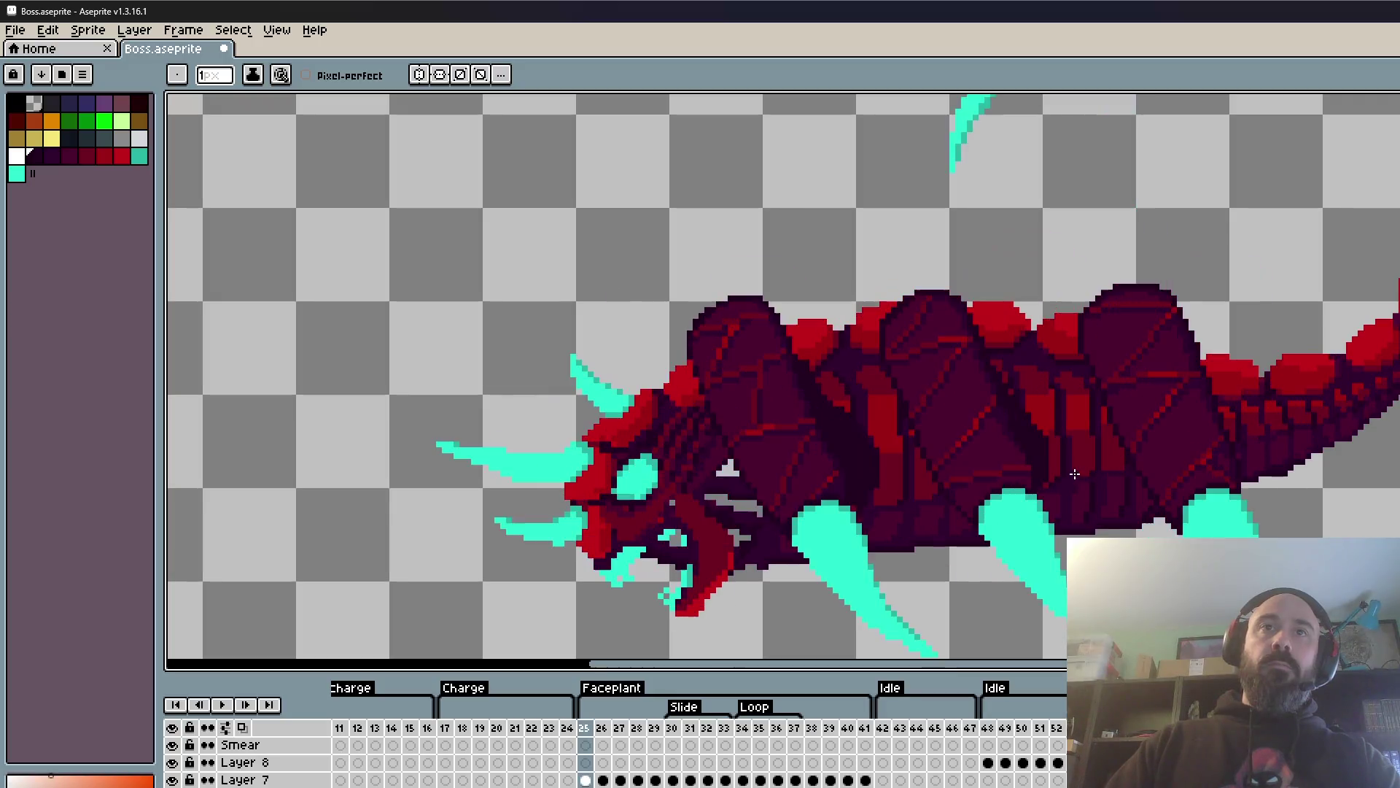
pyautogui.scroll(1, 1072, 474)
pyautogui.scroll(1, 1046, 481)
pyautogui.scroll(1, 1046, 481)
pyautogui.press('Right')
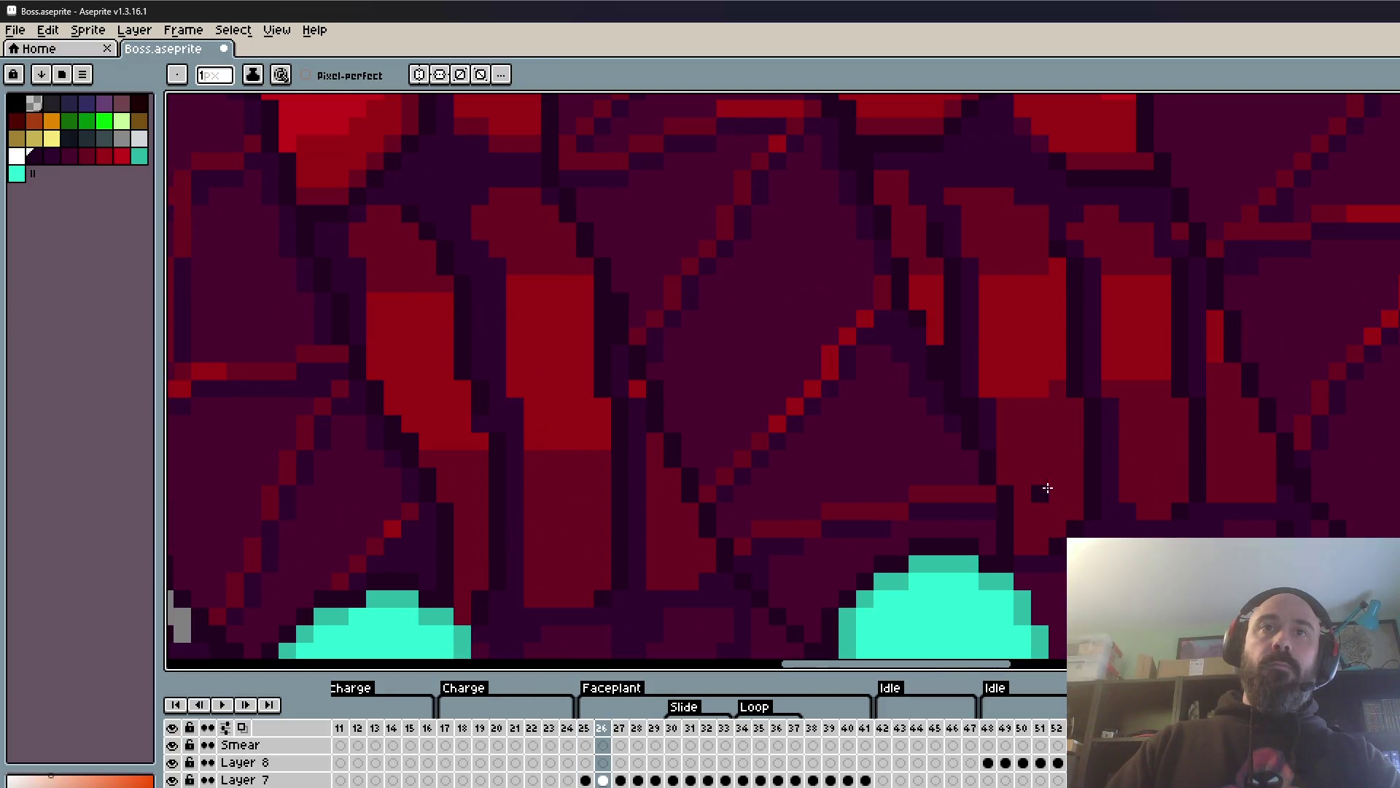
pyautogui.press('Left')
pyautogui.press('Right')
# - Shade the diagonal armor plate seam dark on frame 26, redoing an undone first stroke
pyautogui.moveTo(1035, 516)
pyautogui.mouseDown()
pyautogui.moveTo(922, 275)
pyautogui.moveTo(1010, 479)
pyautogui.mouseUp()
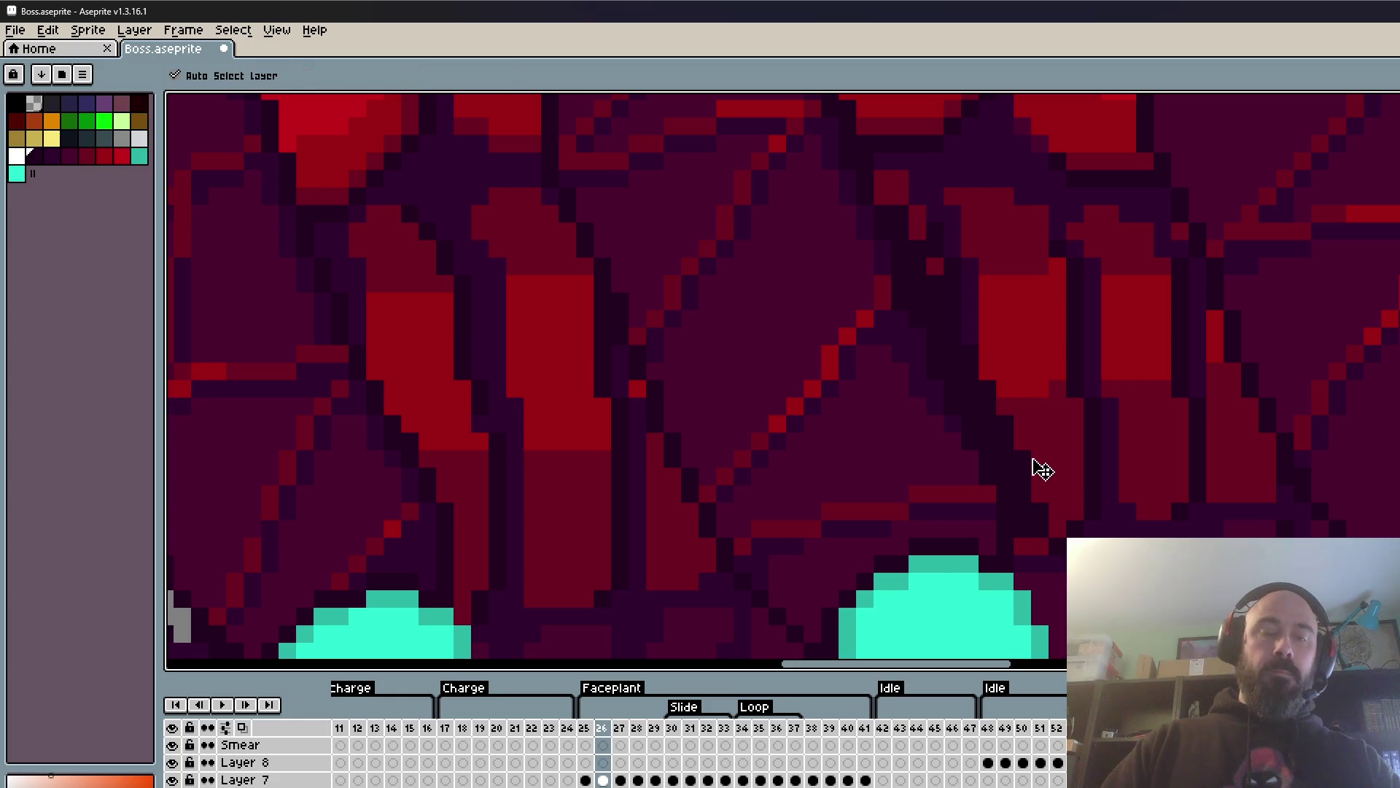
pyautogui.hotkey('ctrl', 'z')
pyautogui.scroll(-3, 1025, 409)
pyautogui.press('Left')
pyautogui.scroll(5, 1023, 387)
pyautogui.scroll(-3, 977, 350)
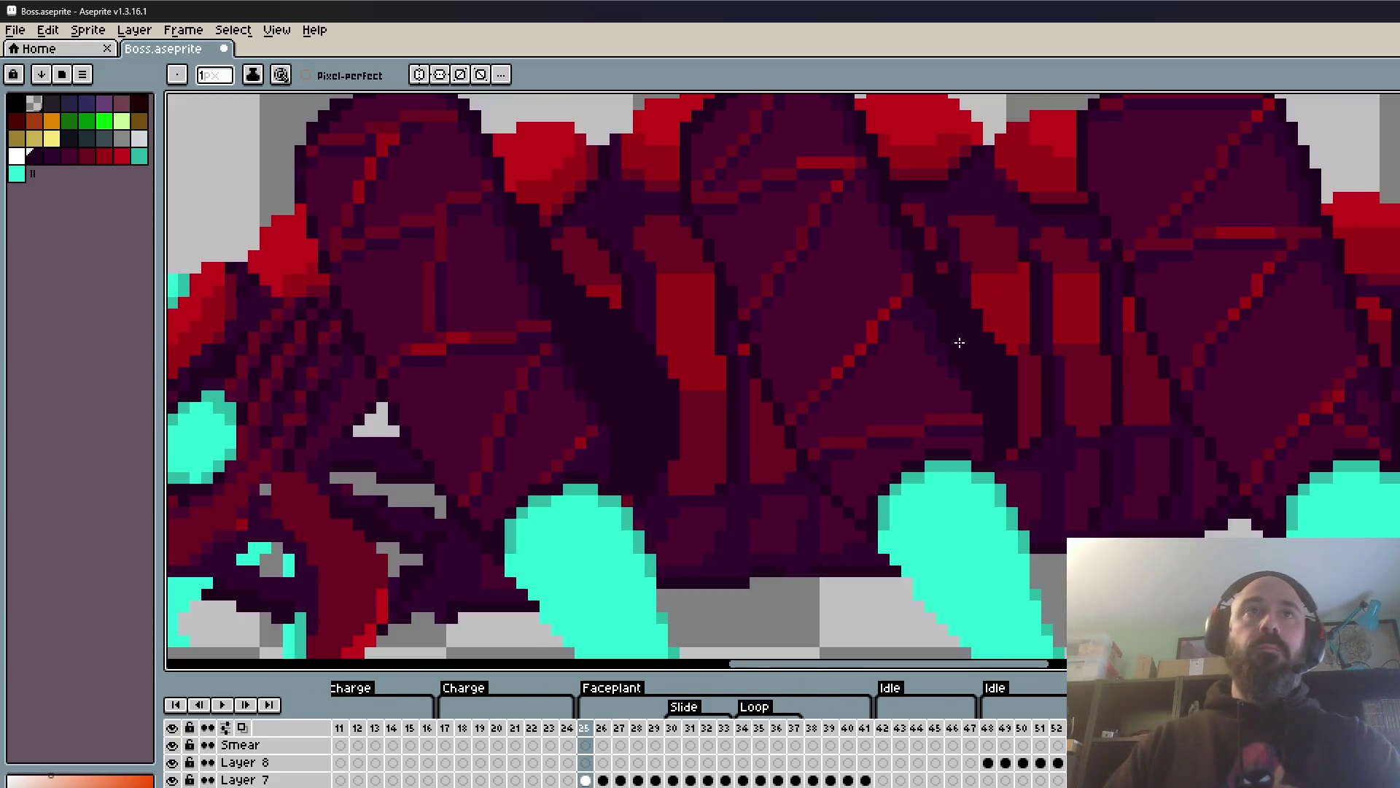
pyautogui.scroll(4, 927, 248)
pyautogui.press('Right')
pyautogui.scroll(-2, 893, 264)
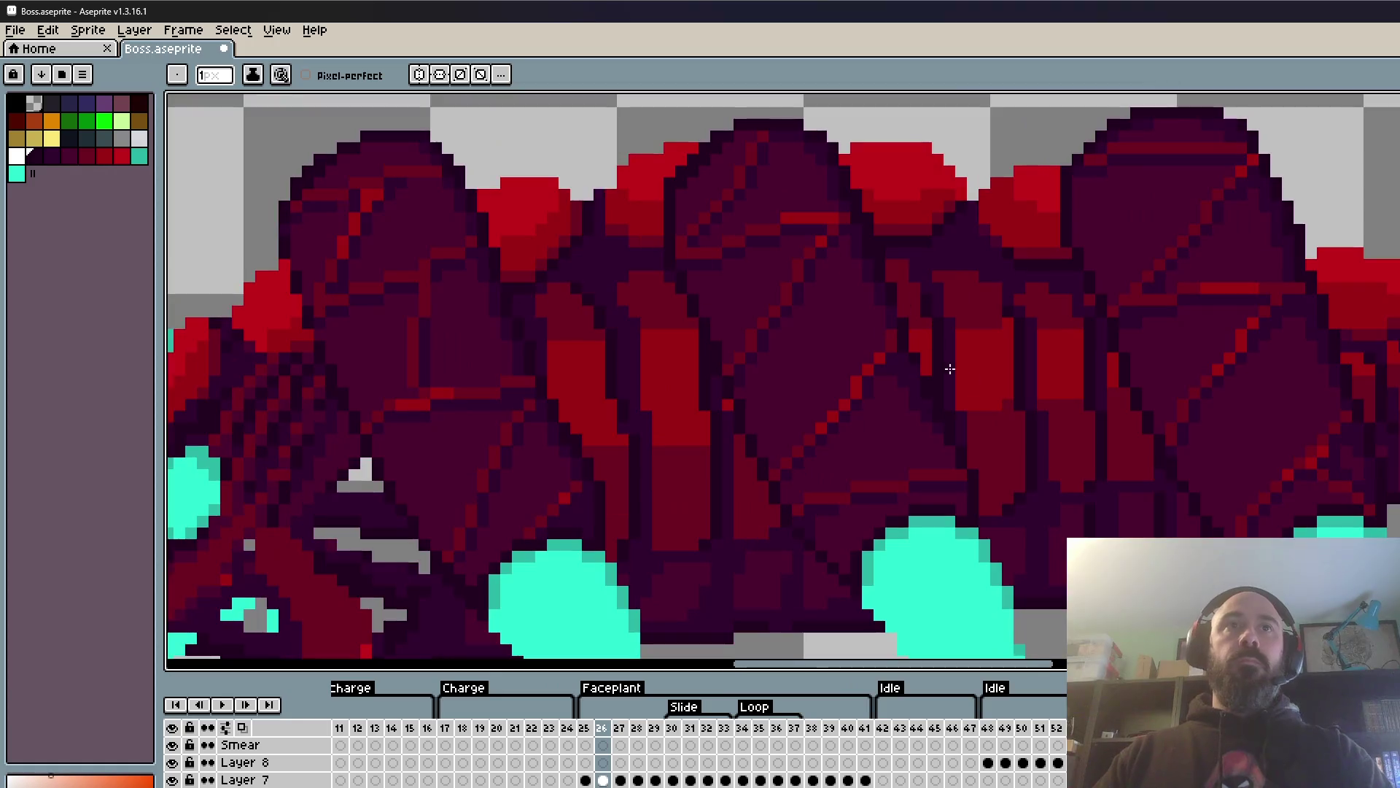
pyautogui.press('Left')
pyautogui.scroll(3, 989, 450)
pyautogui.press('Right')
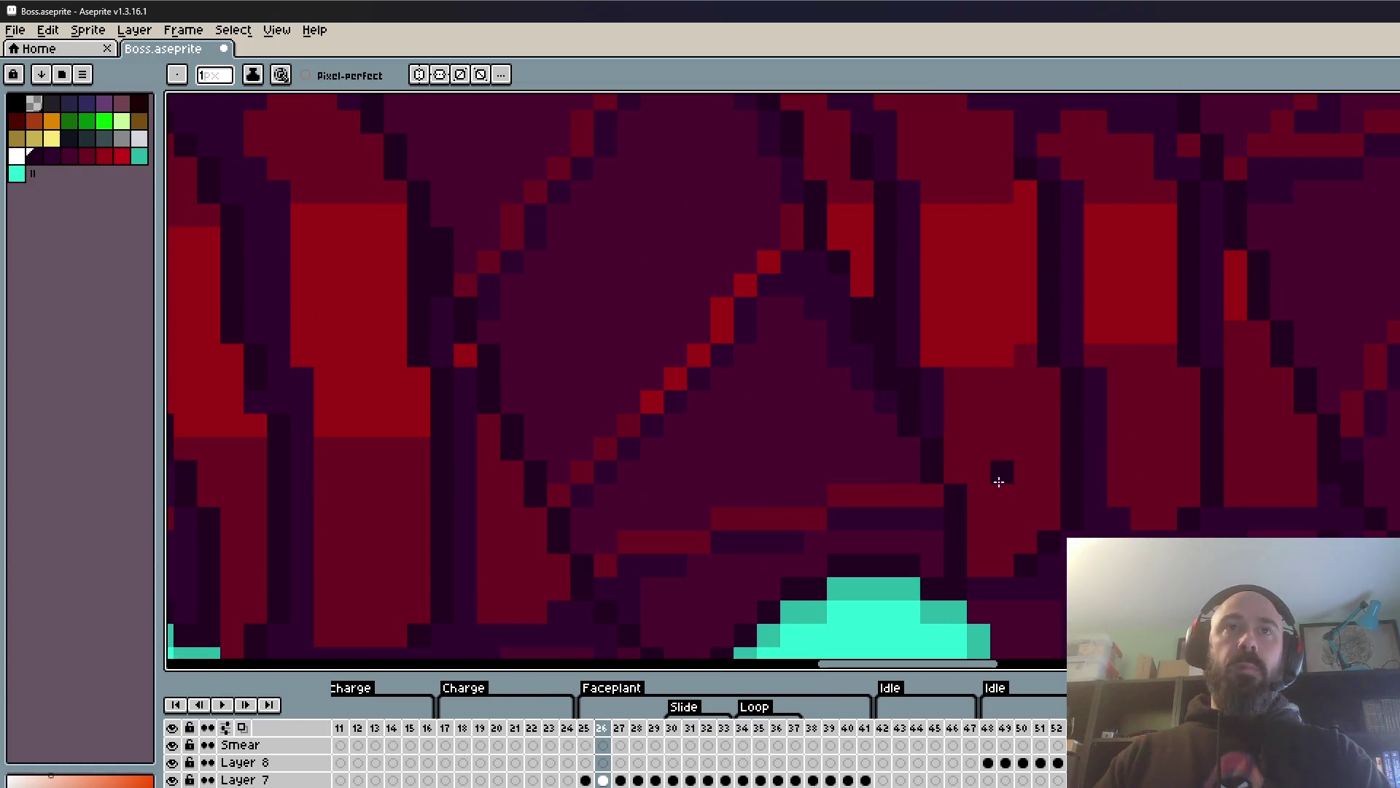
pyautogui.moveTo(982, 543)
pyautogui.mouseDown()
pyautogui.moveTo(815, 147)
pyautogui.moveTo(987, 540)
pyautogui.moveTo(880, 314)
pyautogui.mouseUp()
# - Toggle repeatedly between frames 25 and 26 to compare the seam shading, ending on frame 26
pyautogui.scroll(-3, 987, 541)
pyautogui.scroll(2, 1012, 517)
pyautogui.scroll(1, 1012, 516)
pyautogui.scroll(1, 1006, 506)
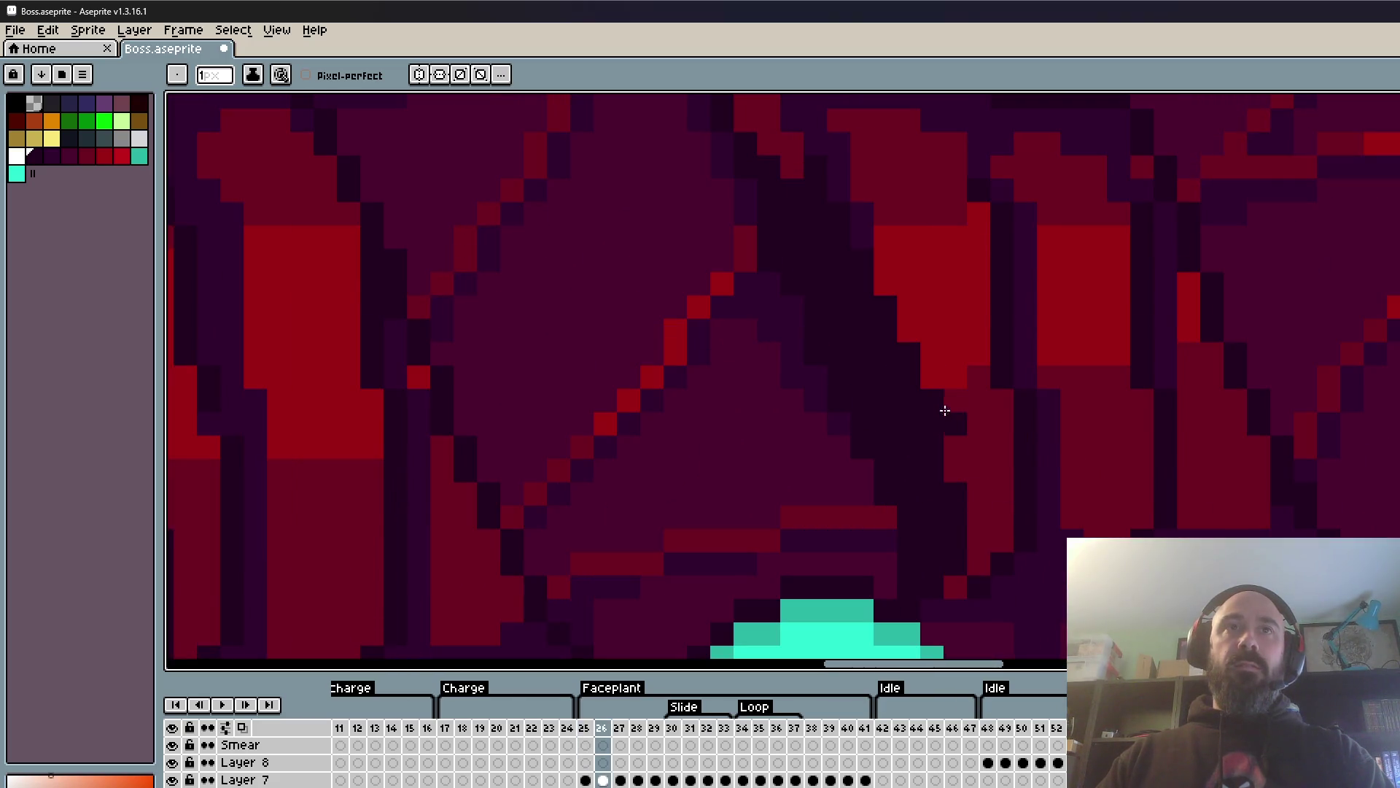
pyautogui.scroll(-3, 880, 314)
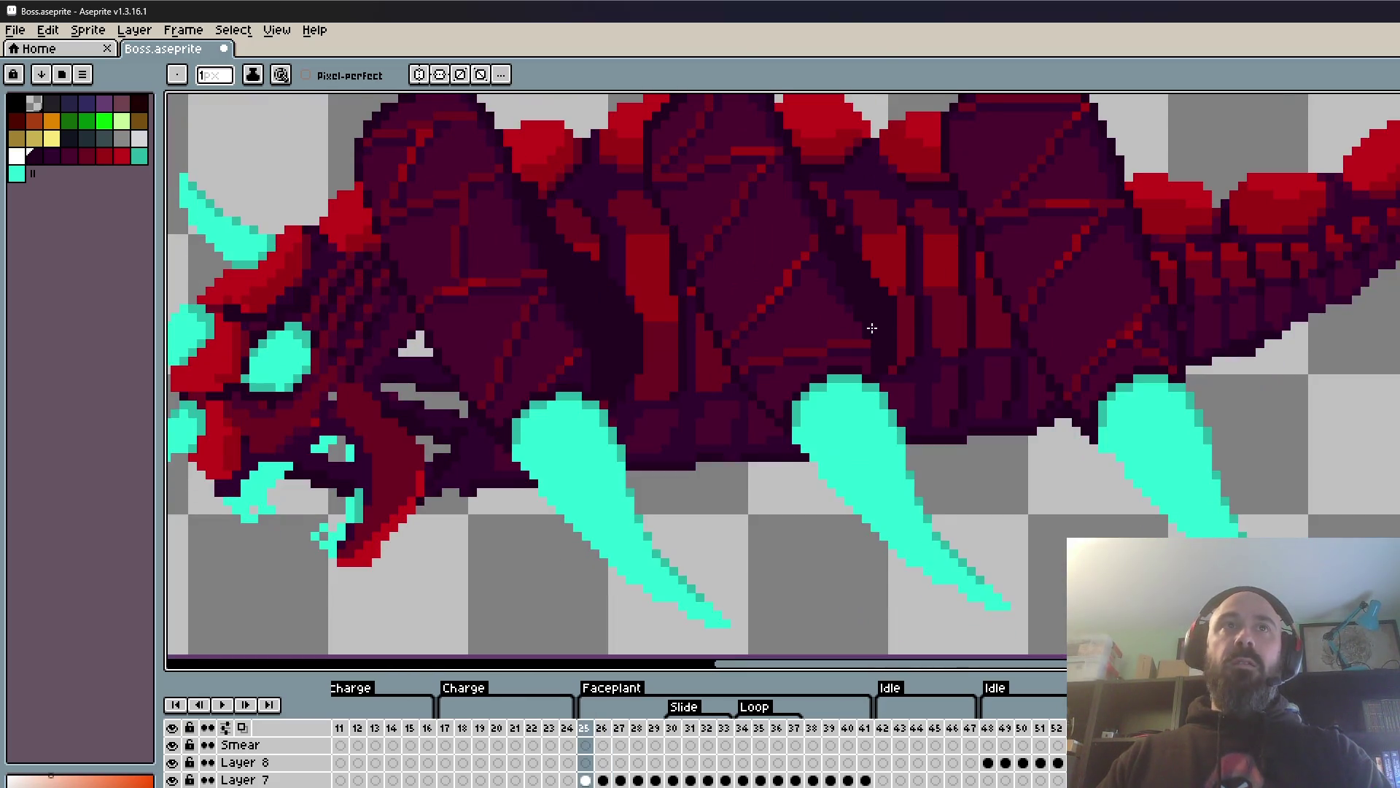
pyautogui.scroll(1, 803, 255)
pyautogui.scroll(2, 782, 231)
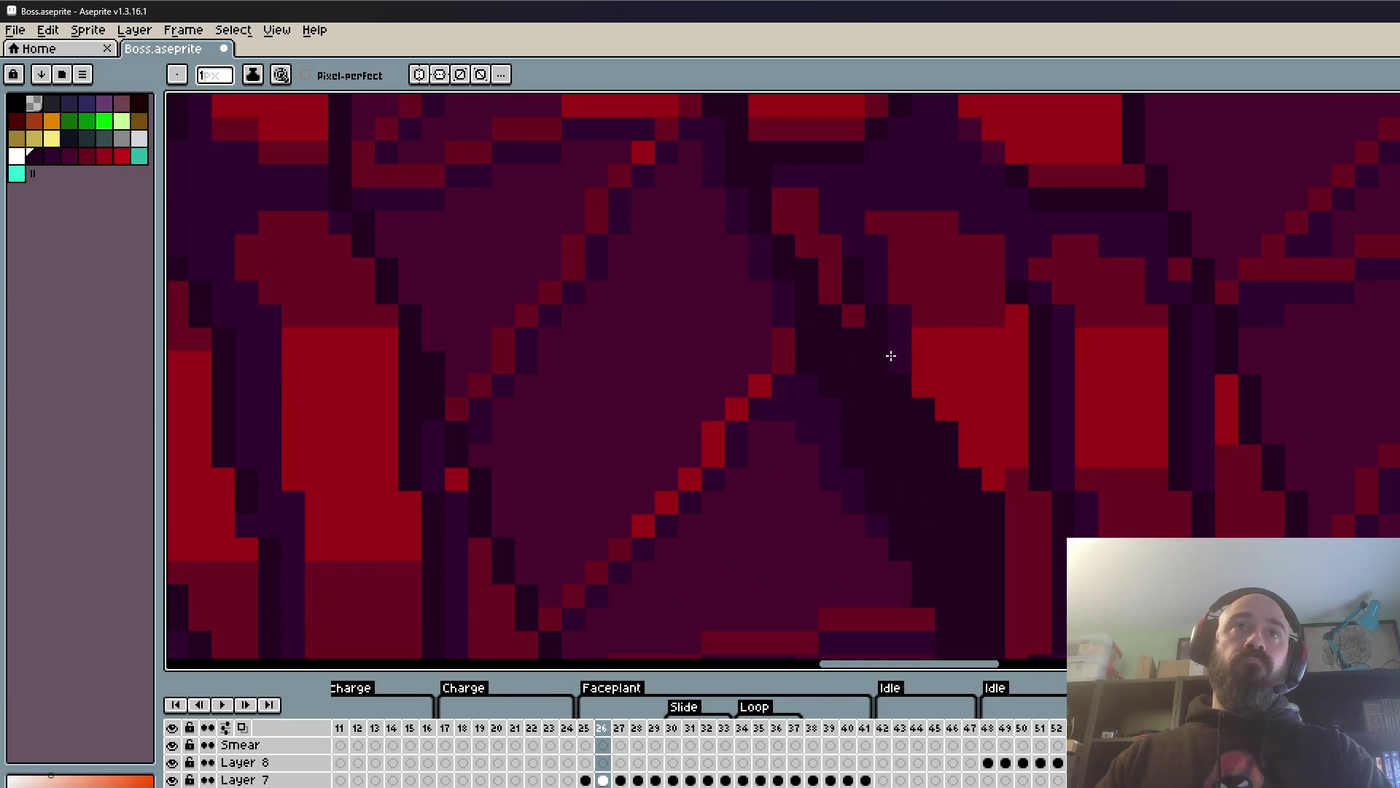
pyautogui.scroll(-3, 1074, 435)
pyautogui.press('Right')
pyautogui.scroll(2, 1050, 453)
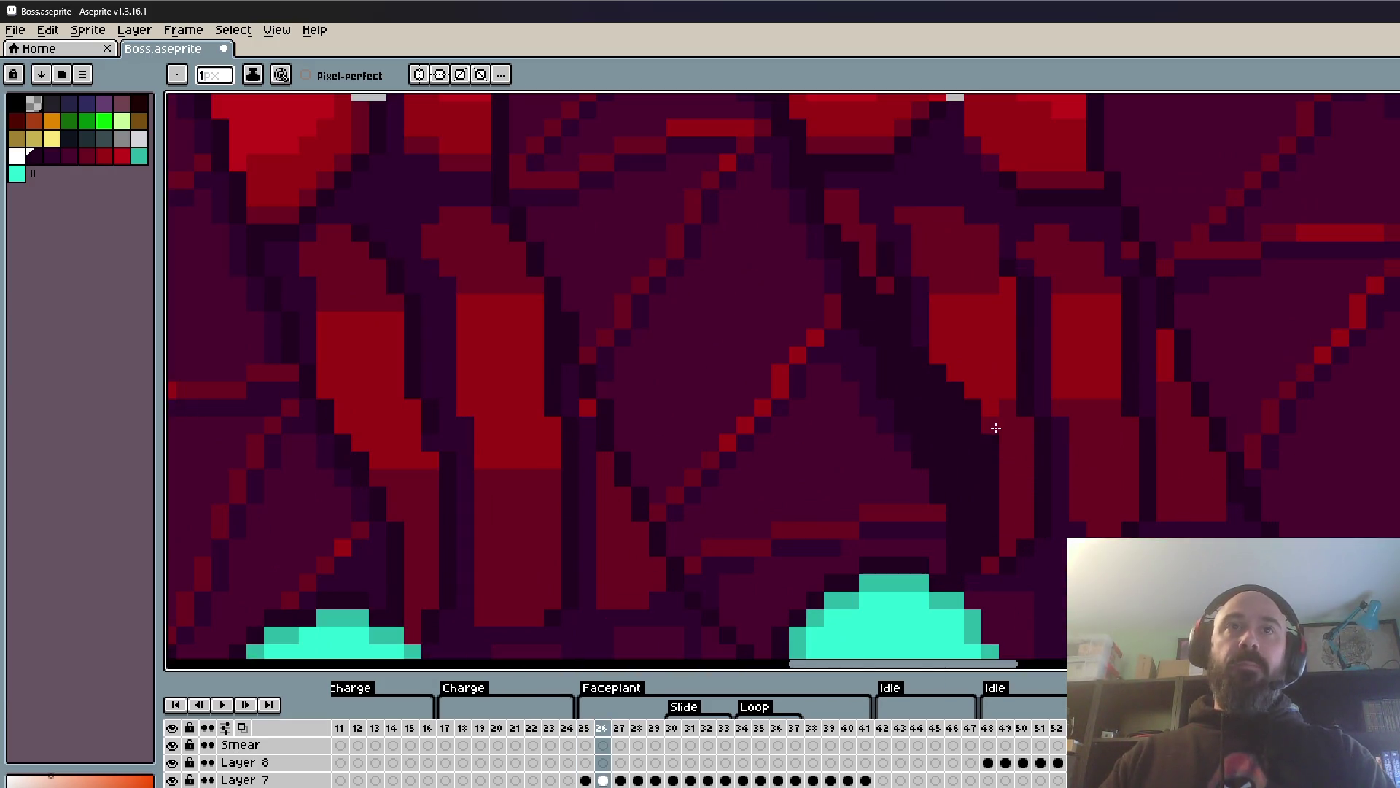
pyautogui.scroll(-3, 994, 426)
pyautogui.scroll(2, 1131, 413)
pyautogui.scroll(-1, 1131, 413)
pyautogui.scroll(3, 1053, 456)
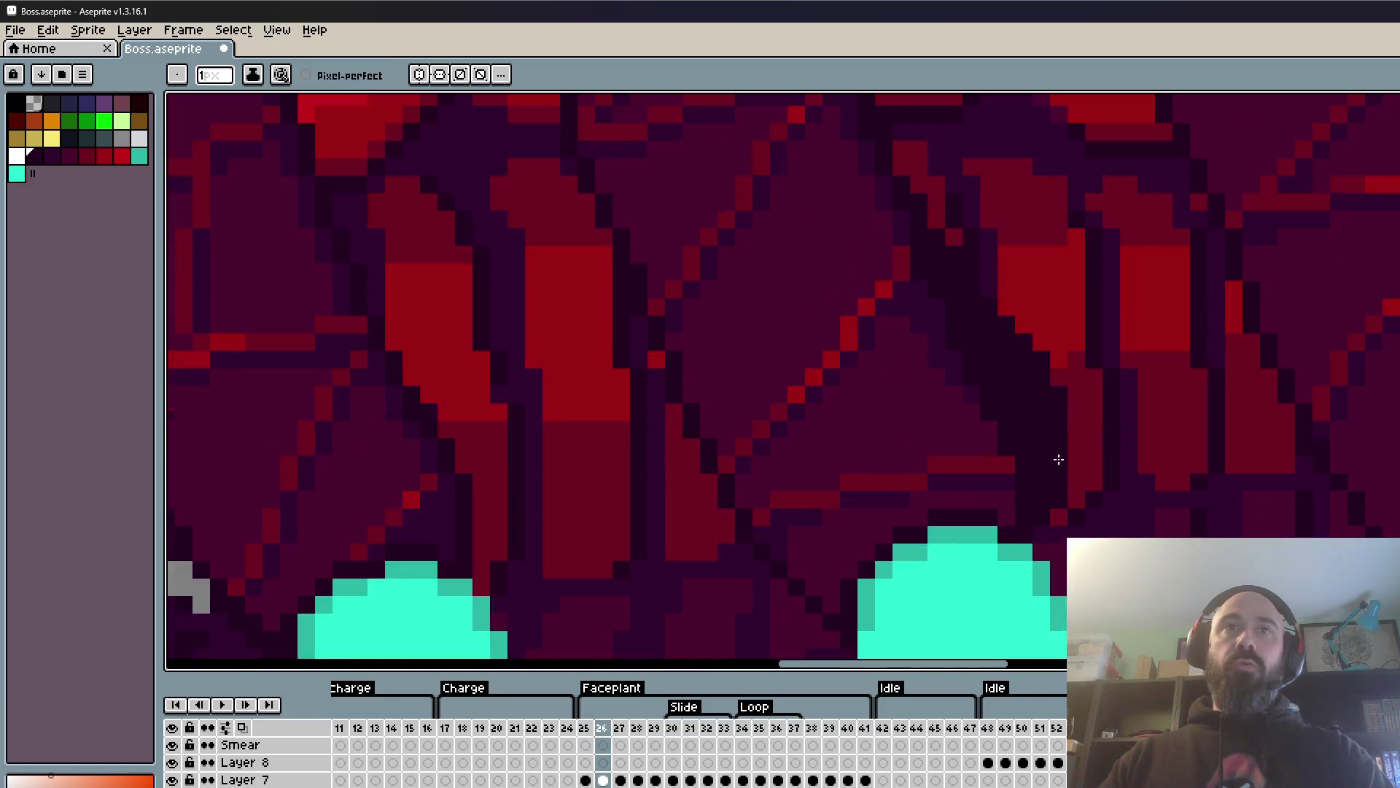
pyautogui.scroll(1, 1053, 363)
pyautogui.press('Left')
pyautogui.press('Right')
pyautogui.press('Left')
pyautogui.press('Right')
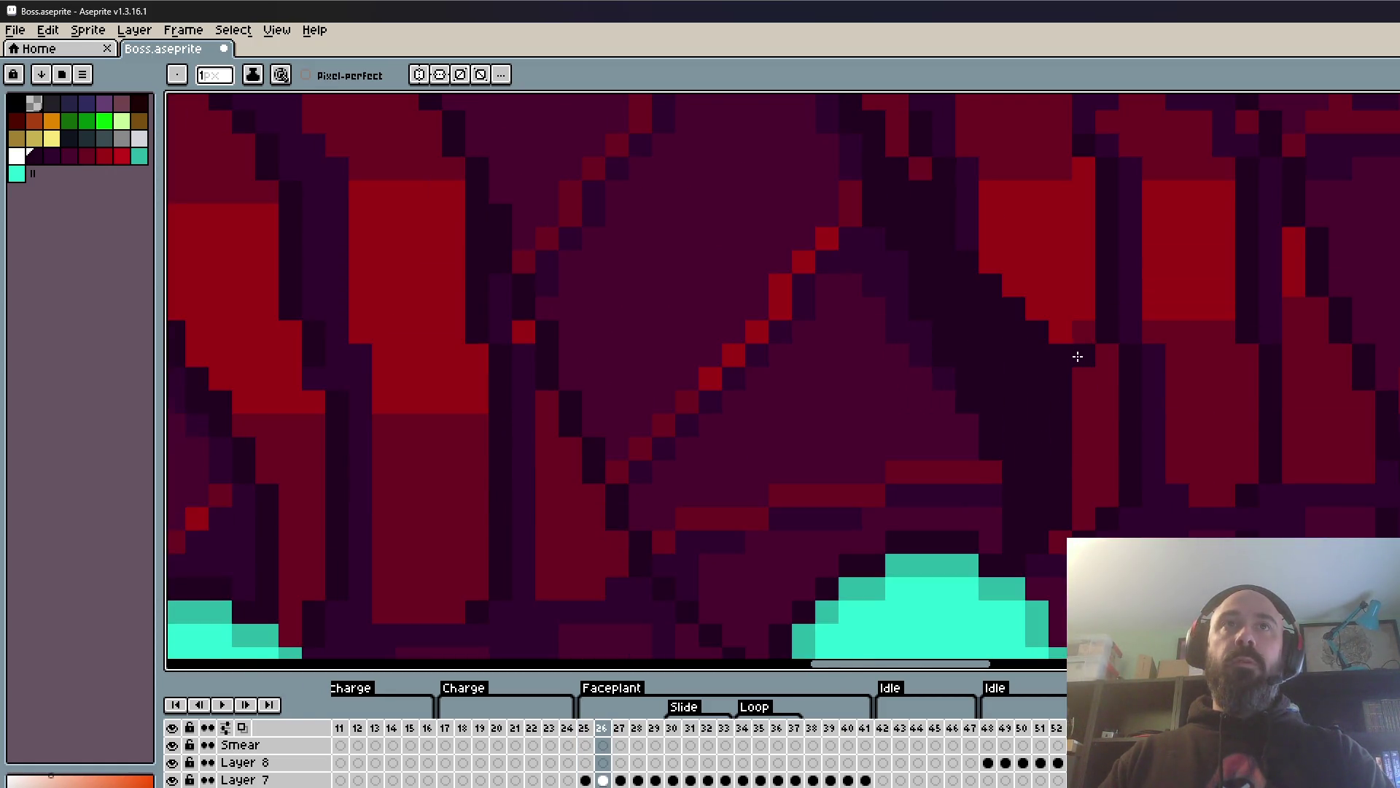
pyautogui.scroll(1, 978, 263)
pyautogui.scroll(-2, 955, 217)
pyautogui.scroll(1, 955, 217)
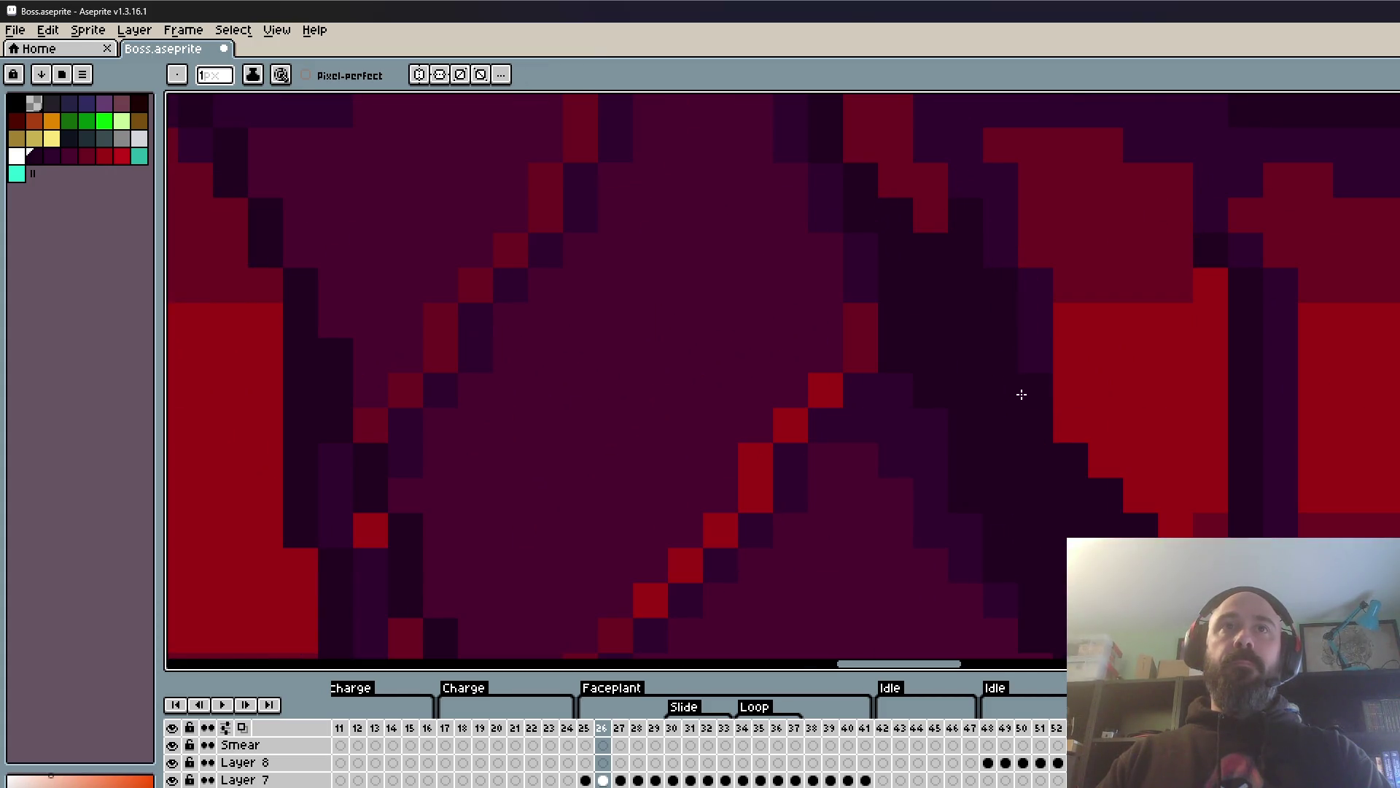
pyautogui.scroll(-2, 1060, 437)
pyautogui.press('Left')
pyautogui.press('Right')
pyautogui.press('Left')
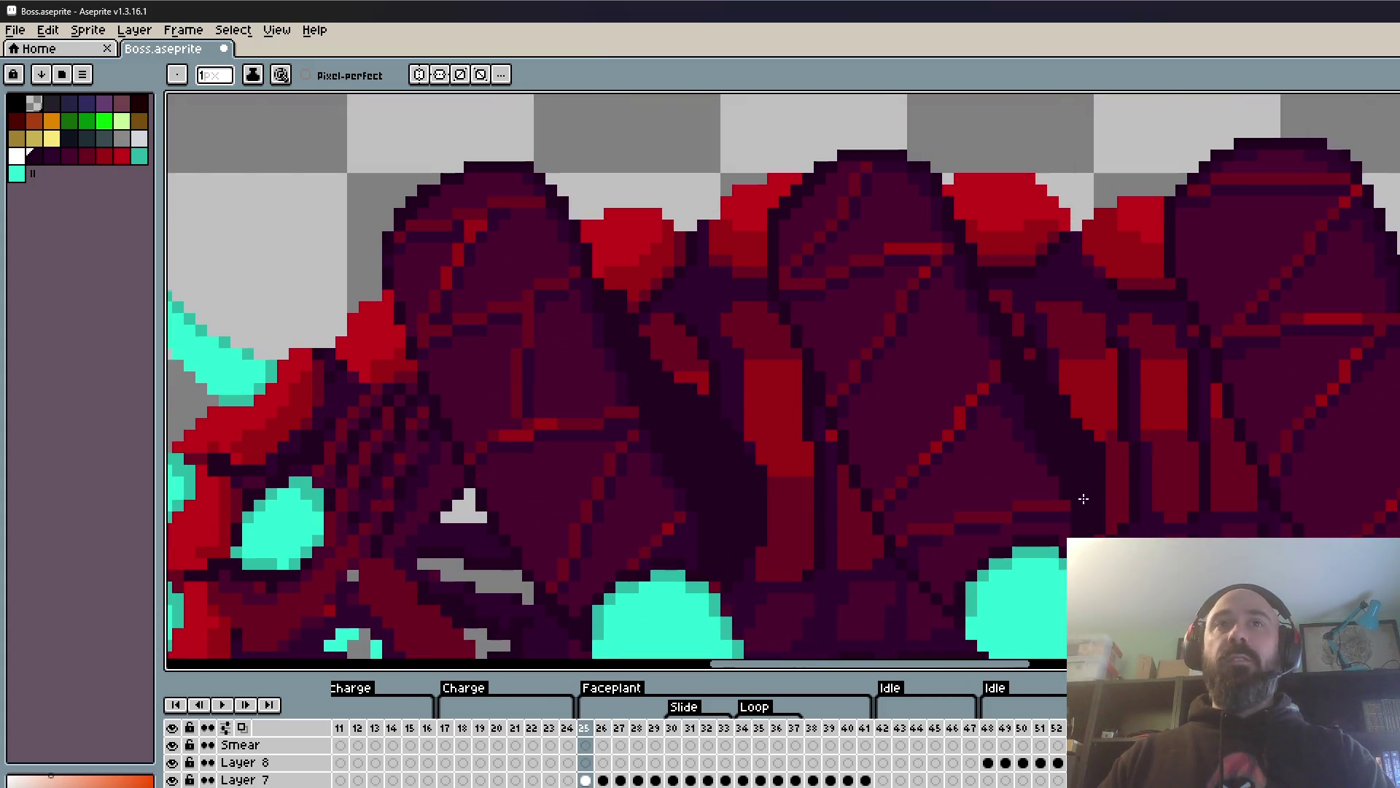
pyautogui.scroll(-2, 1085, 494)
pyautogui.press('Right')
pyautogui.press('Left')
pyautogui.press('Right')
pyautogui.press('Left')
pyautogui.scroll(-2, 1084, 494)
pyautogui.press('Right')
pyautogui.scroll(2, 1065, 577)
pyautogui.scroll(1, 1065, 576)
pyautogui.scroll(1, 1064, 503)
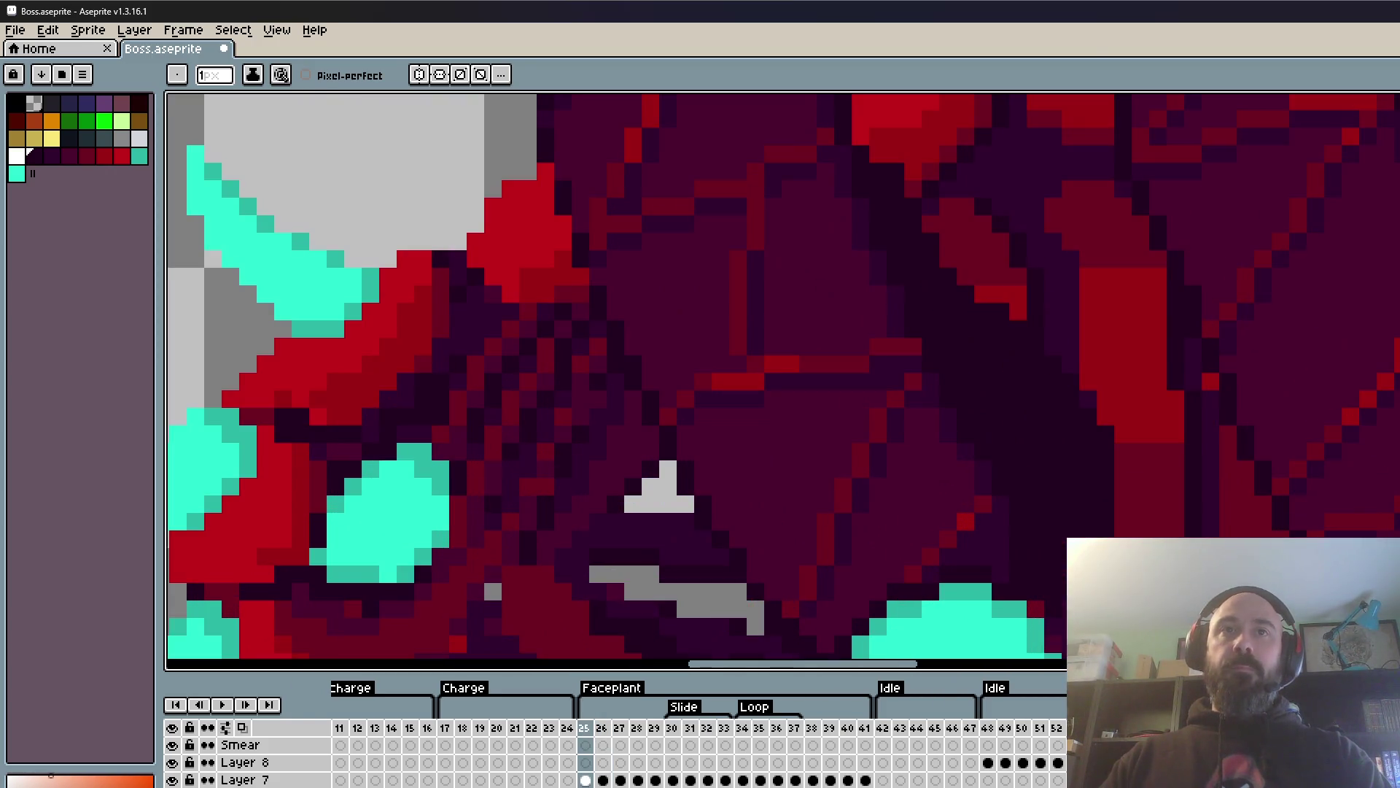
pyautogui.scroll(-1, 1061, 466)
pyautogui.scroll(-2, 1028, 393)
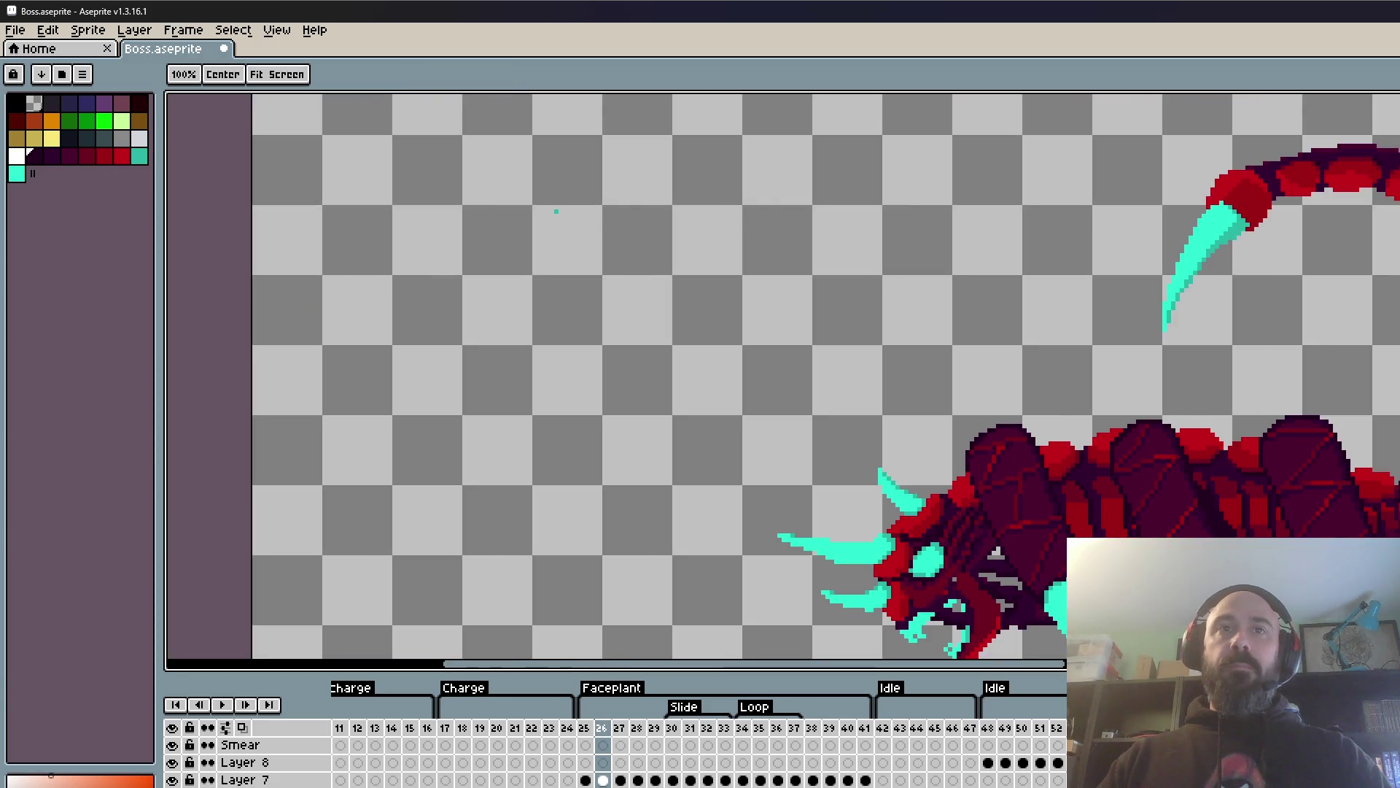
pyautogui.scroll(1, 1022, 381)
pyautogui.scroll(2, 1022, 381)
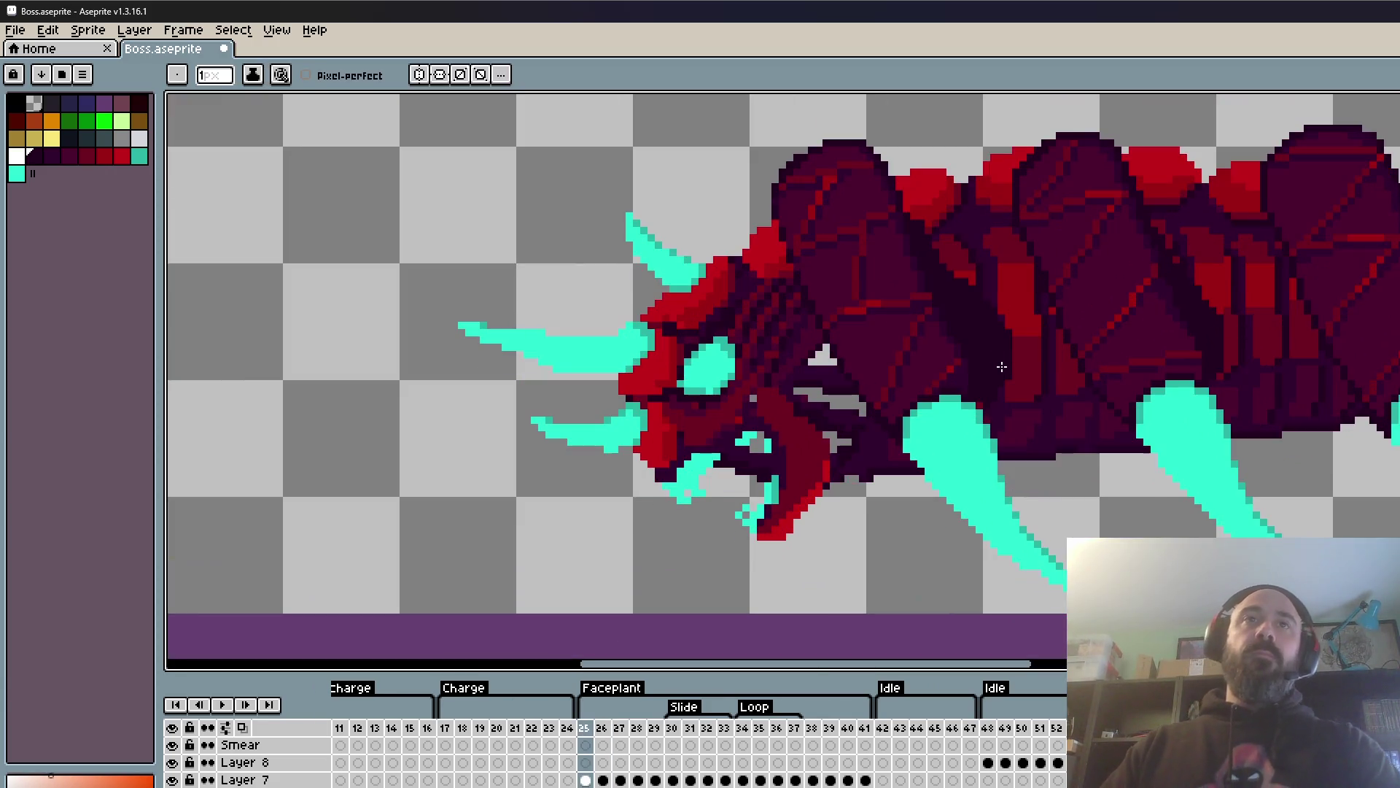
pyautogui.scroll(2, 1010, 372)
pyautogui.scroll(1, 997, 430)
pyautogui.press('Right')
pyautogui.press('Left')
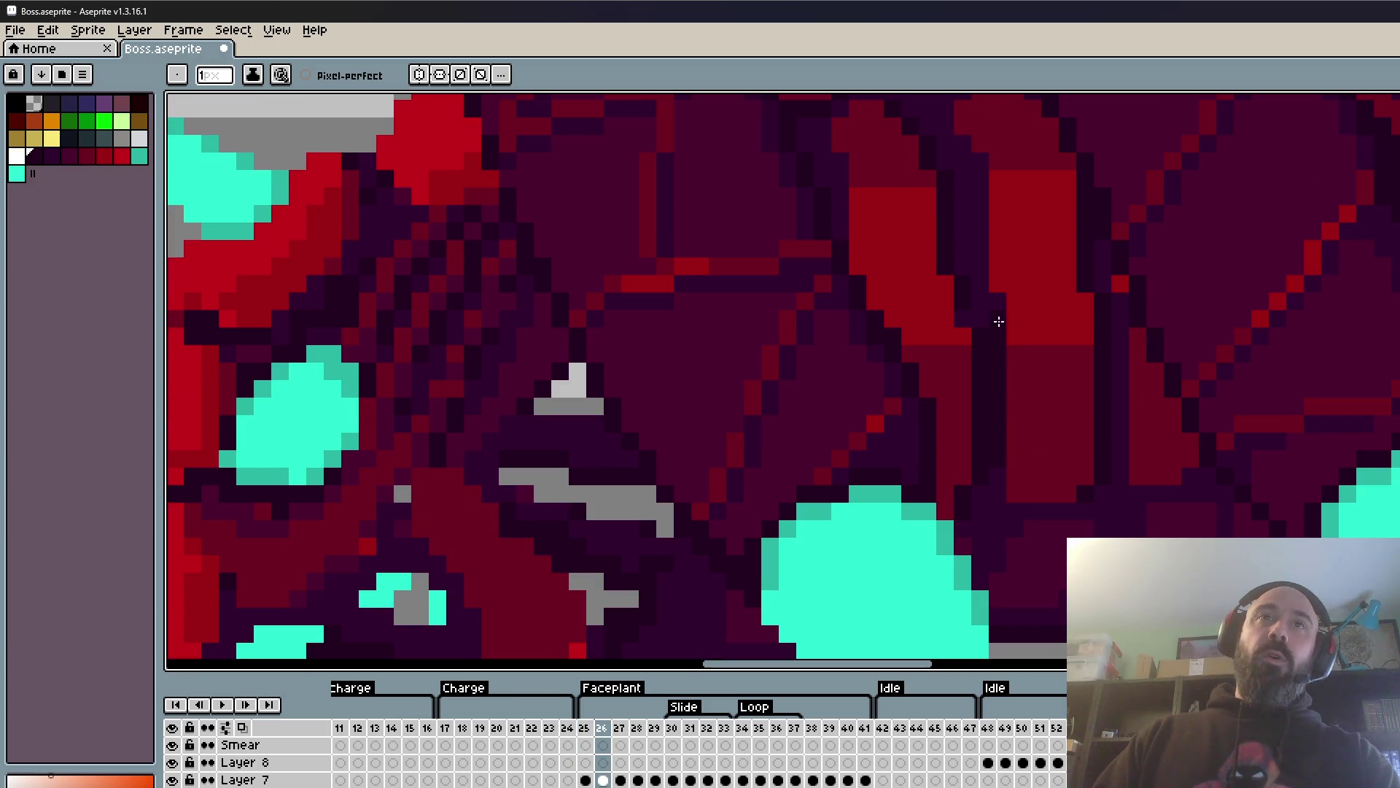
pyautogui.scroll(-3, 998, 320)
pyautogui.press('Left')
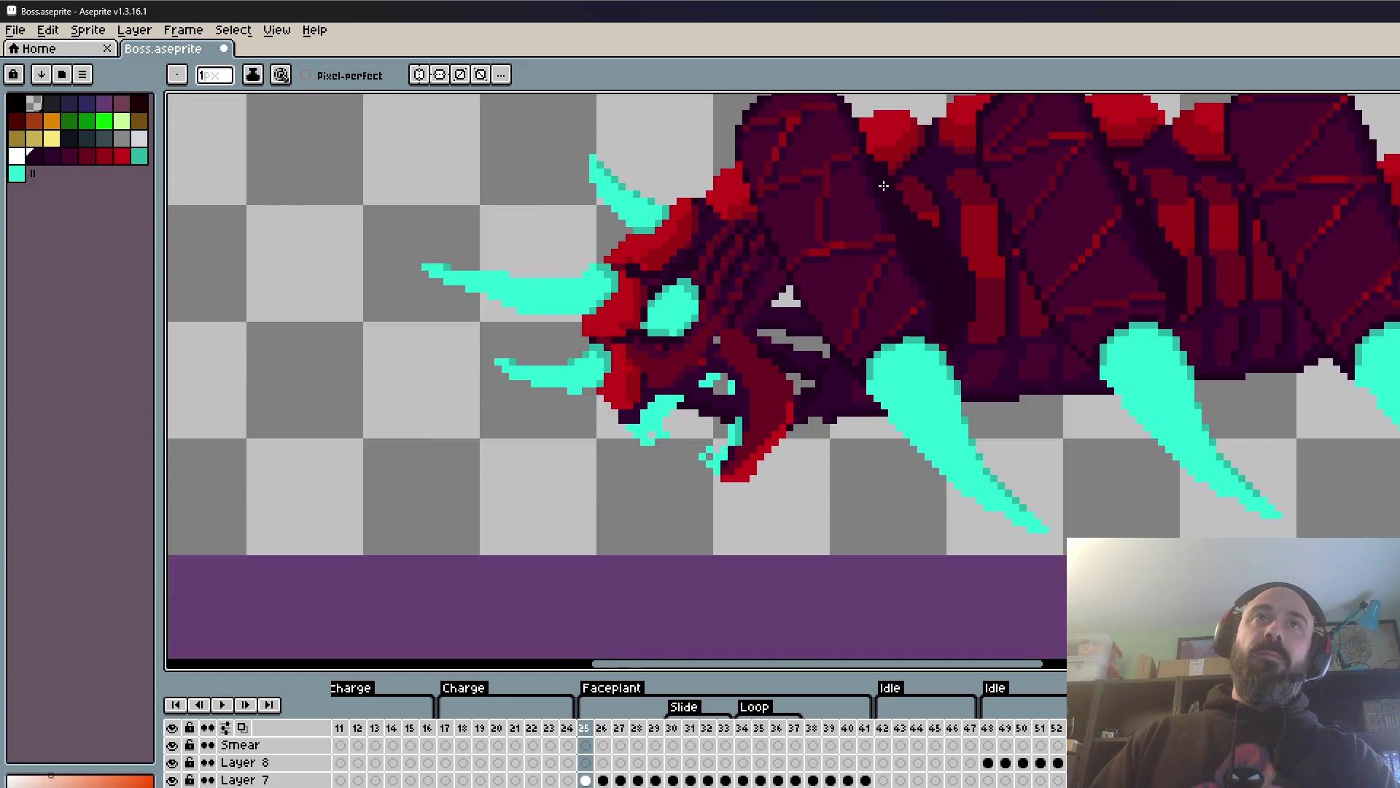
pyautogui.scroll(2, 883, 186)
pyautogui.press('Right')
pyautogui.moveTo(866, 193)
pyautogui.mouseDown()
pyautogui.moveTo(982, 371)
pyautogui.moveTo(917, 265)
pyautogui.mouseUp()
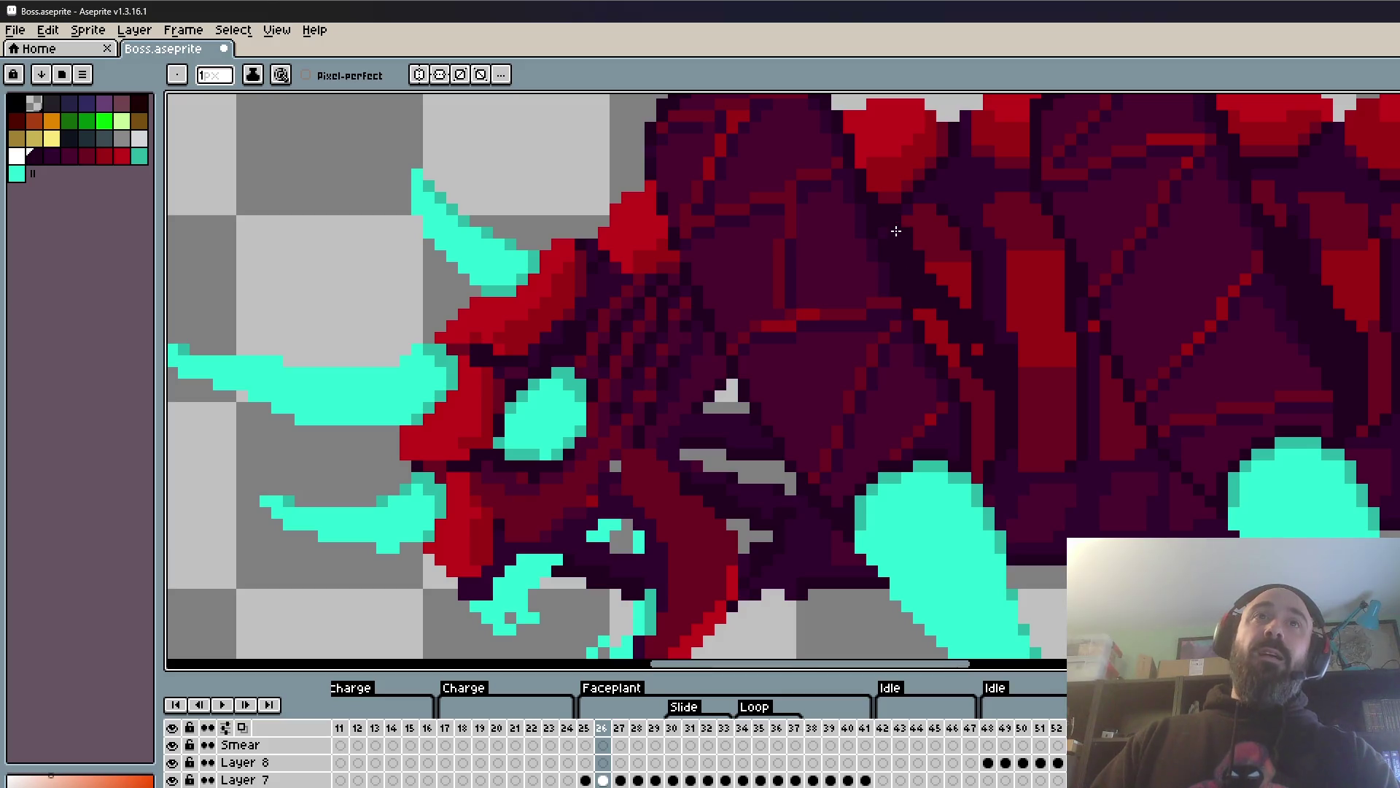
pyautogui.press('Left')
pyautogui.press('Right')
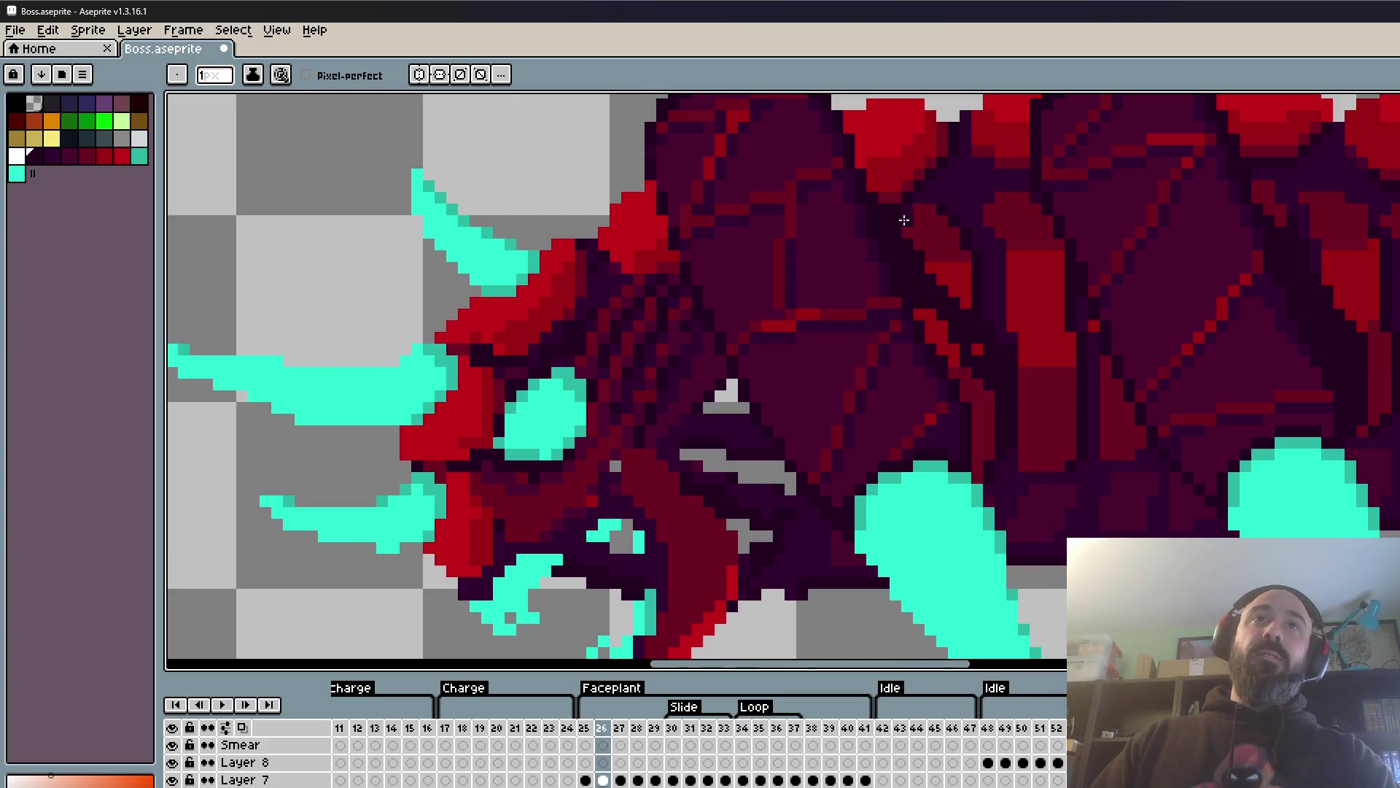
pyautogui.press('Left')
pyautogui.press('Right')
pyautogui.press('Left')
pyautogui.press('Right')
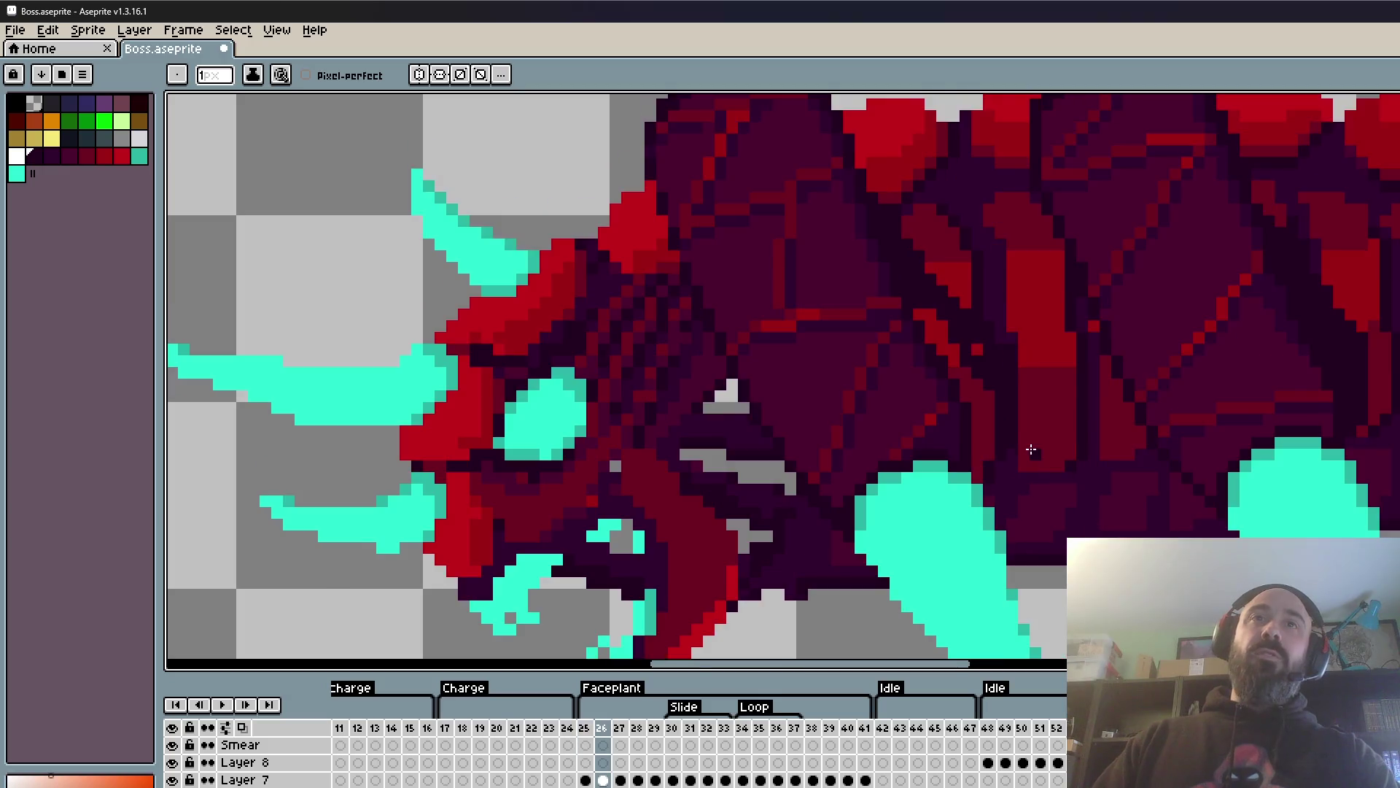
pyautogui.scroll(1, 1005, 404)
pyautogui.moveTo(1021, 334); pyautogui.dragTo(1019, 445)
pyautogui.moveTo(955, 488)
pyautogui.mouseDown()
pyautogui.moveTo(899, 313)
pyautogui.moveTo(940, 353)
pyautogui.moveTo(947, 390)
pyautogui.mouseUp()
pyautogui.moveTo(919, 325); pyautogui.dragTo(956, 292)
pyautogui.press('Left')
pyautogui.scroll(-2, 989, 397)
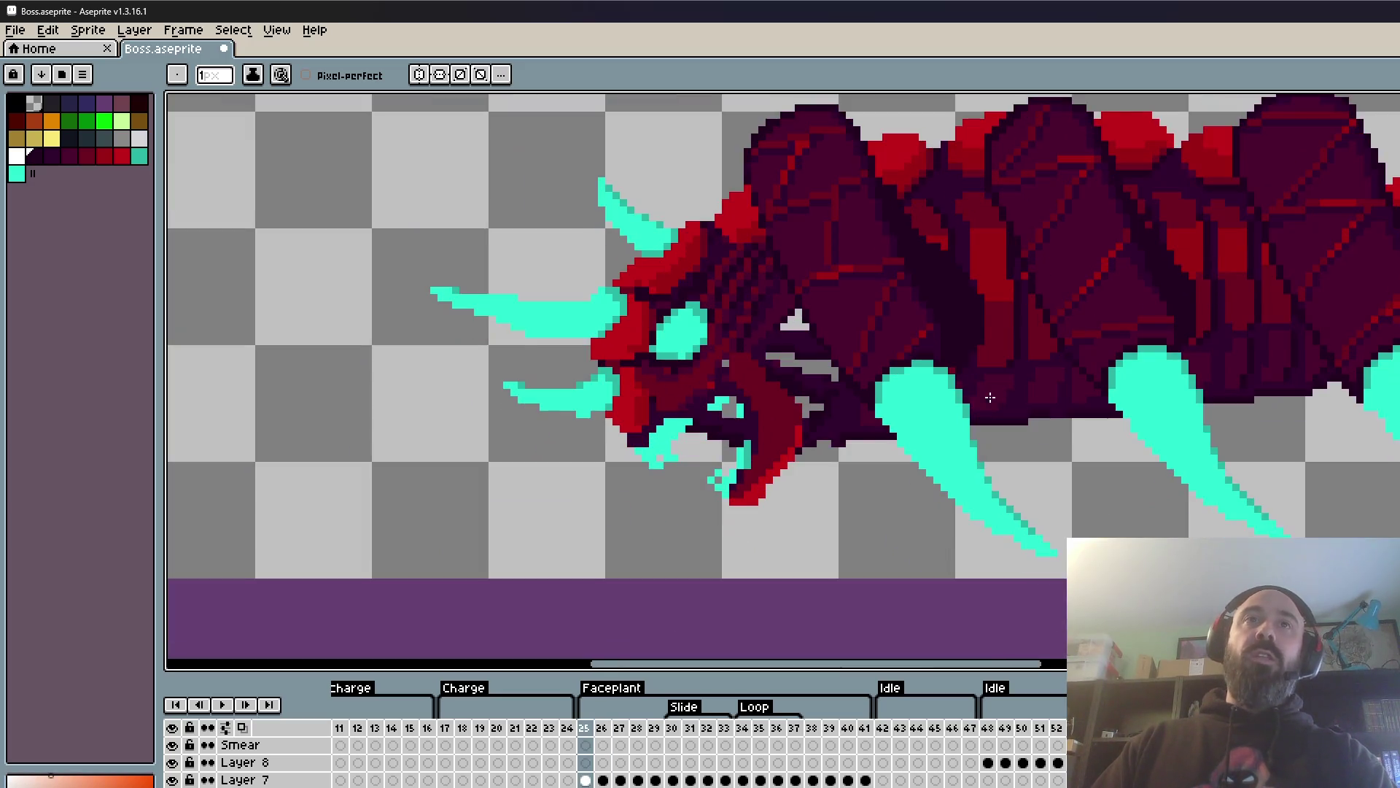
pyautogui.press('Right')
pyautogui.scroll(2, 958, 322)
pyautogui.scroll(-2, 980, 299)
pyautogui.scroll(2, 932, 302)
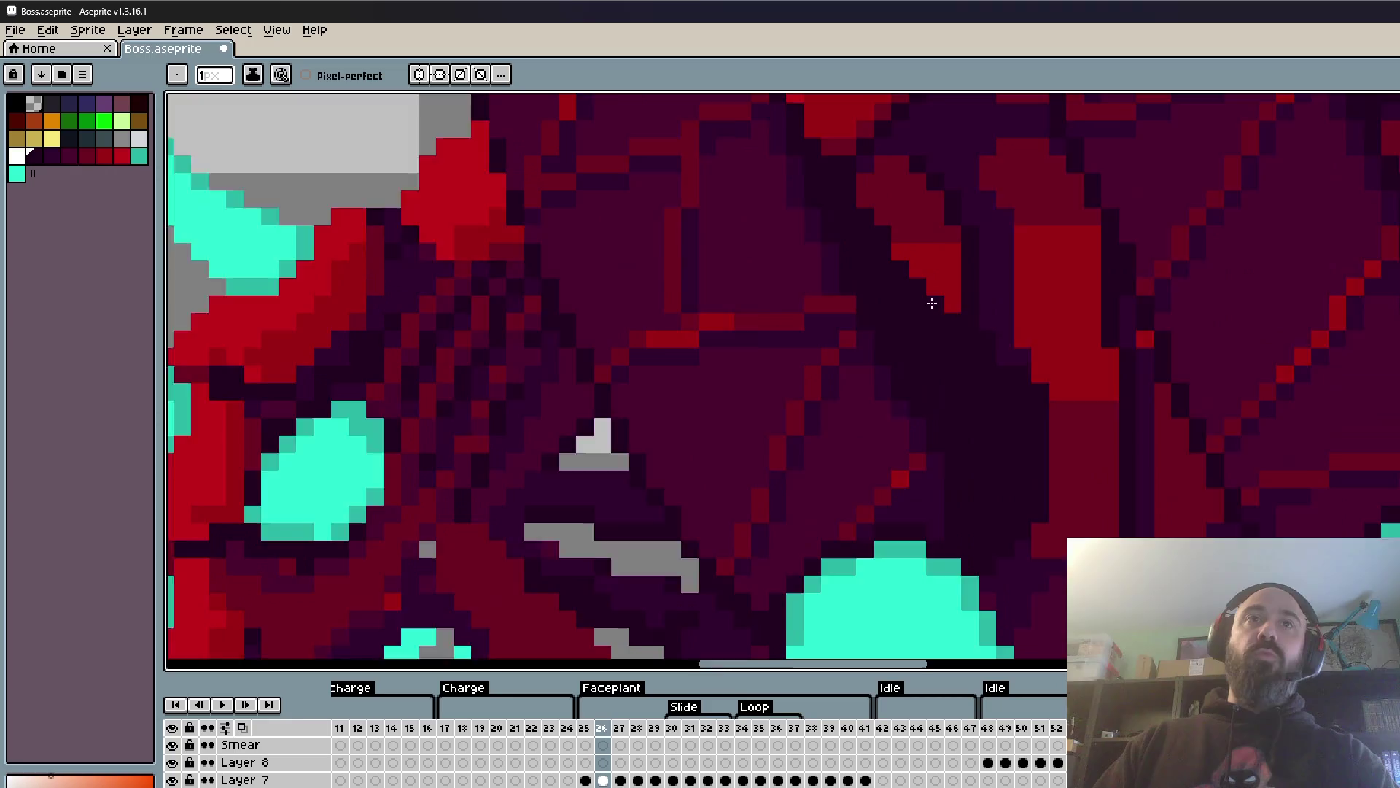
pyautogui.scroll(-1, 897, 248)
pyautogui.scroll(-2, 1047, 422)
pyautogui.scroll(1, 1075, 514)
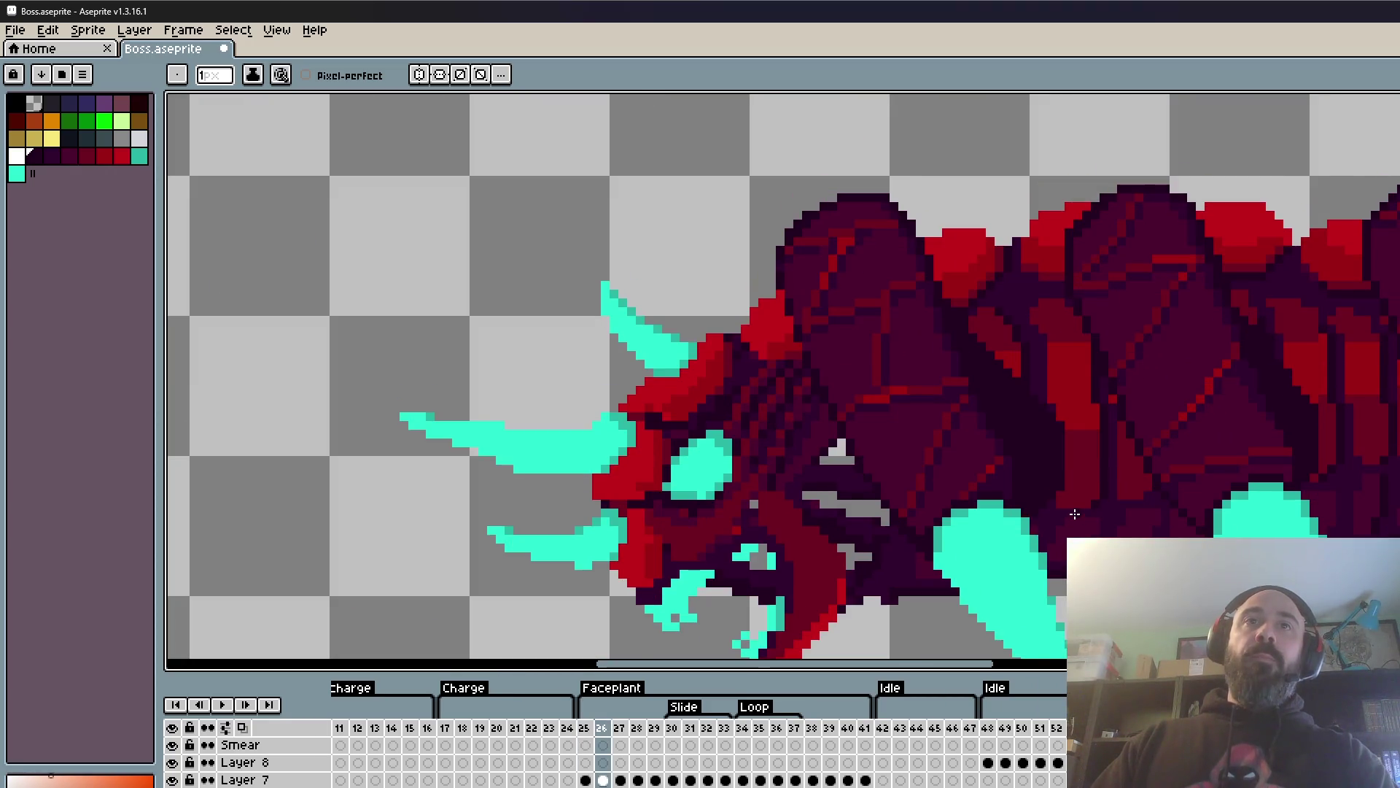
pyautogui.scroll(2, 1075, 514)
pyautogui.press('Left')
pyautogui.press('Right')
pyautogui.press('Left')
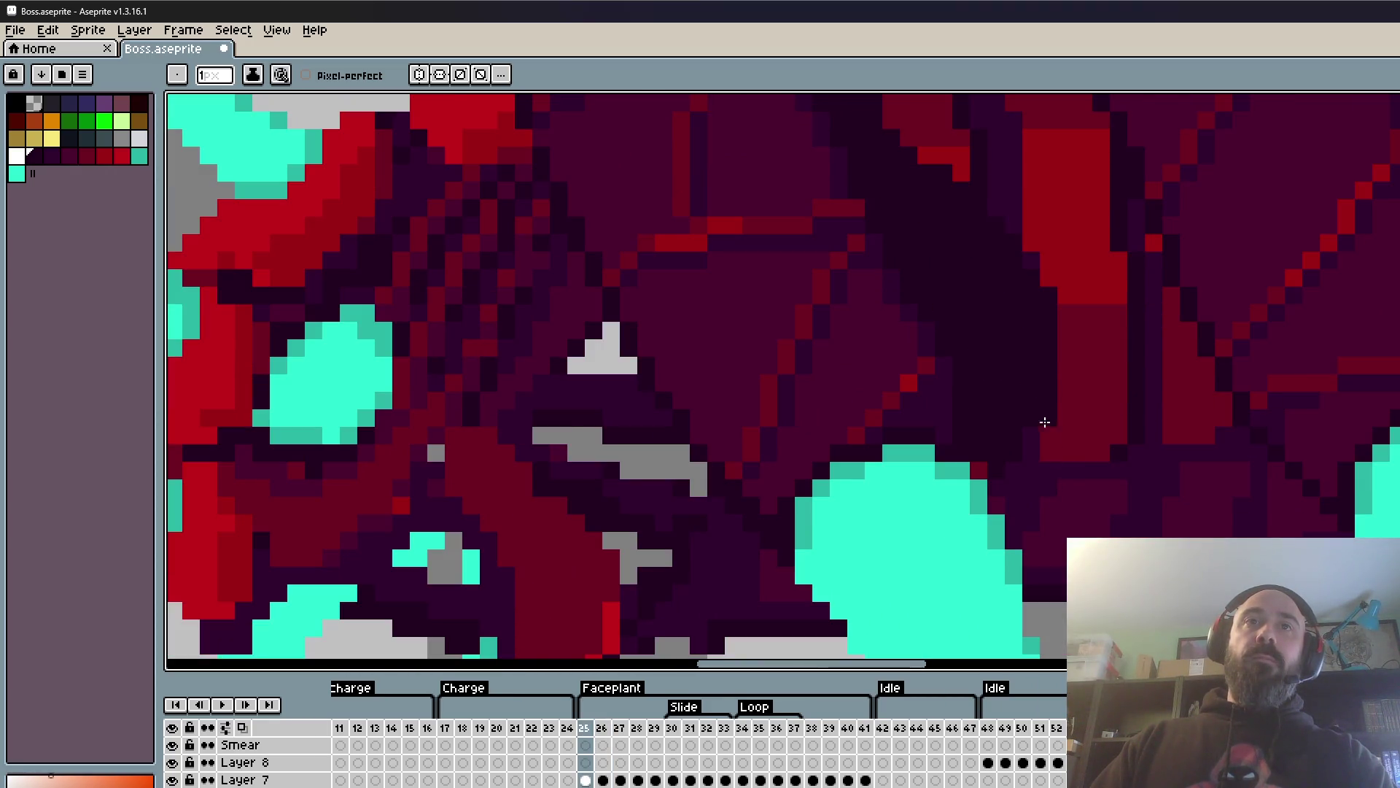
pyautogui.scroll(-2, 1036, 437)
pyautogui.press('Right')
pyautogui.press('Left')
pyautogui.press('Right')
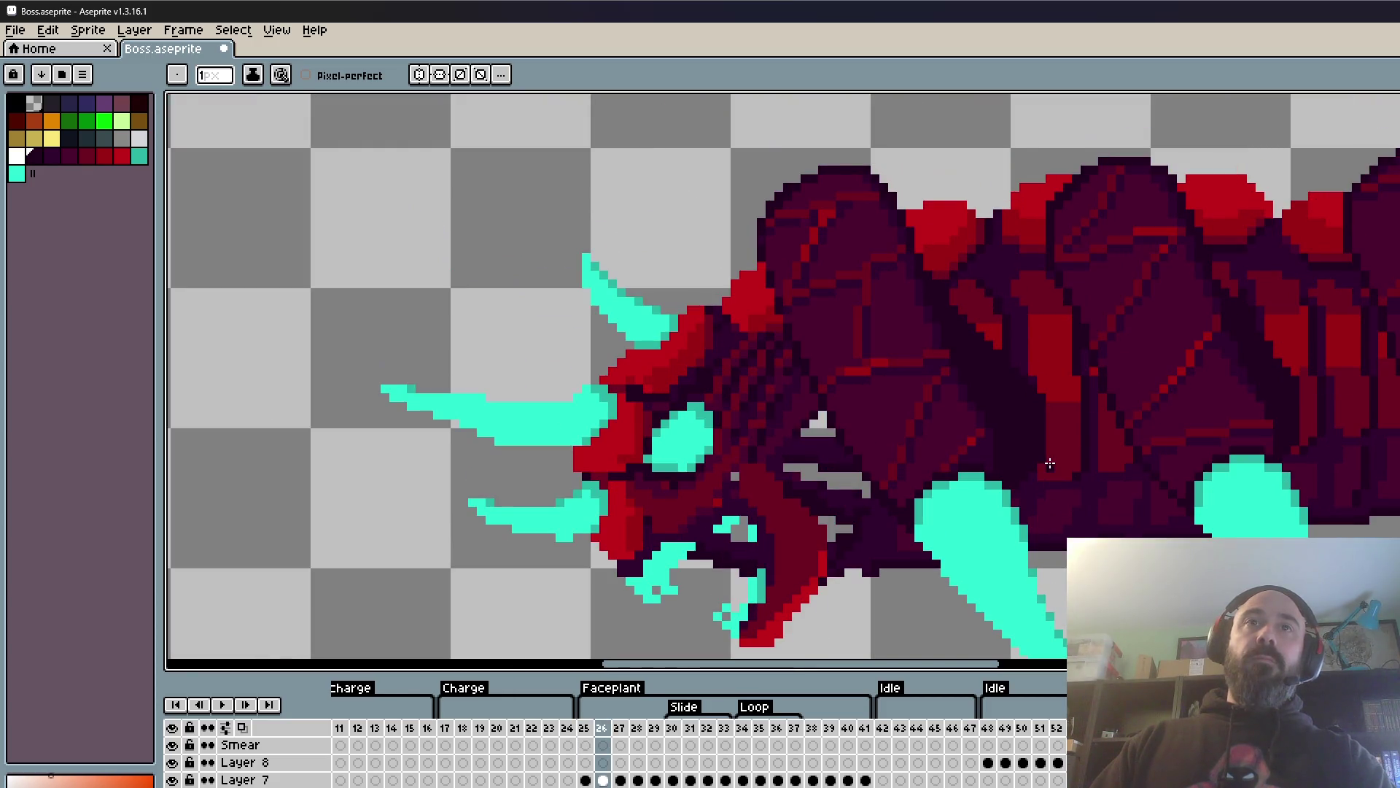
pyautogui.press('Left')
pyautogui.press('Right')
pyautogui.scroll(2, 1044, 484)
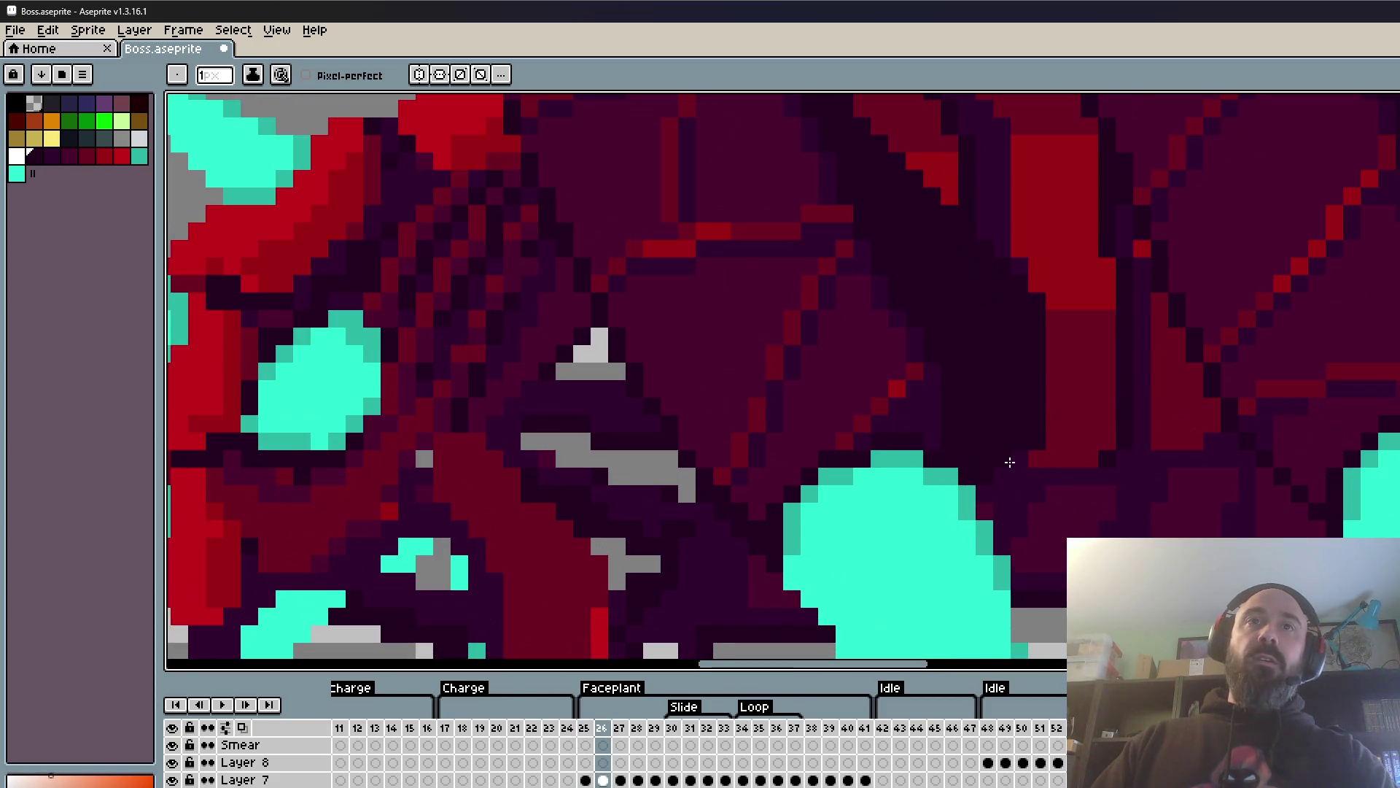
pyautogui.scroll(-2, 1055, 456)
pyautogui.press('Left')
pyautogui.press('Right')
pyautogui.press('Left')
pyautogui.press('Right')
pyautogui.scroll(-1, 1045, 403)
pyautogui.scroll(2, 1035, 380)
pyautogui.scroll(2, 1050, 408)
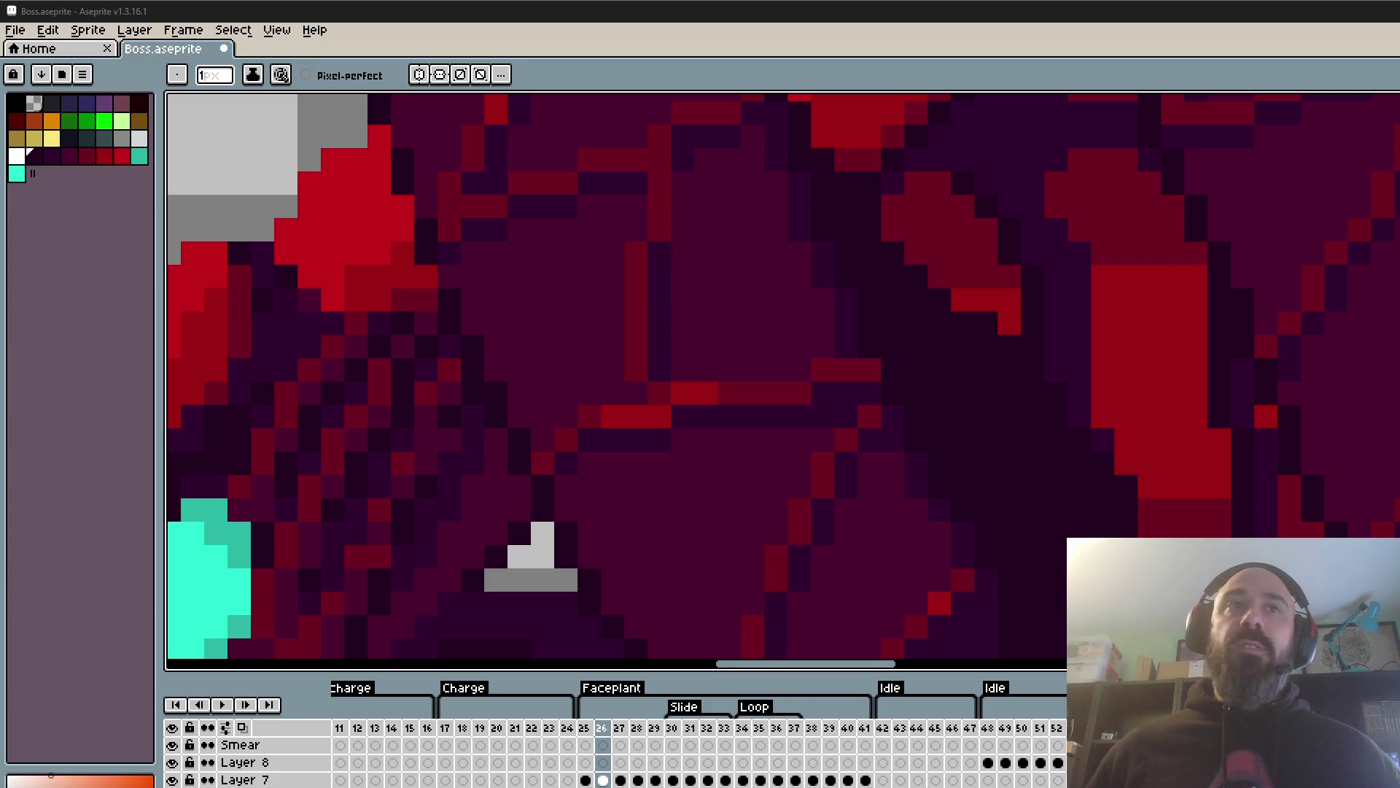
# - Zoom out and back in to check the darkened armor plates on frame 26
pyautogui.scroll(-2, 1339, 487)
pyautogui.scroll(-1, 1339, 487)
pyautogui.scroll(1, 1339, 487)
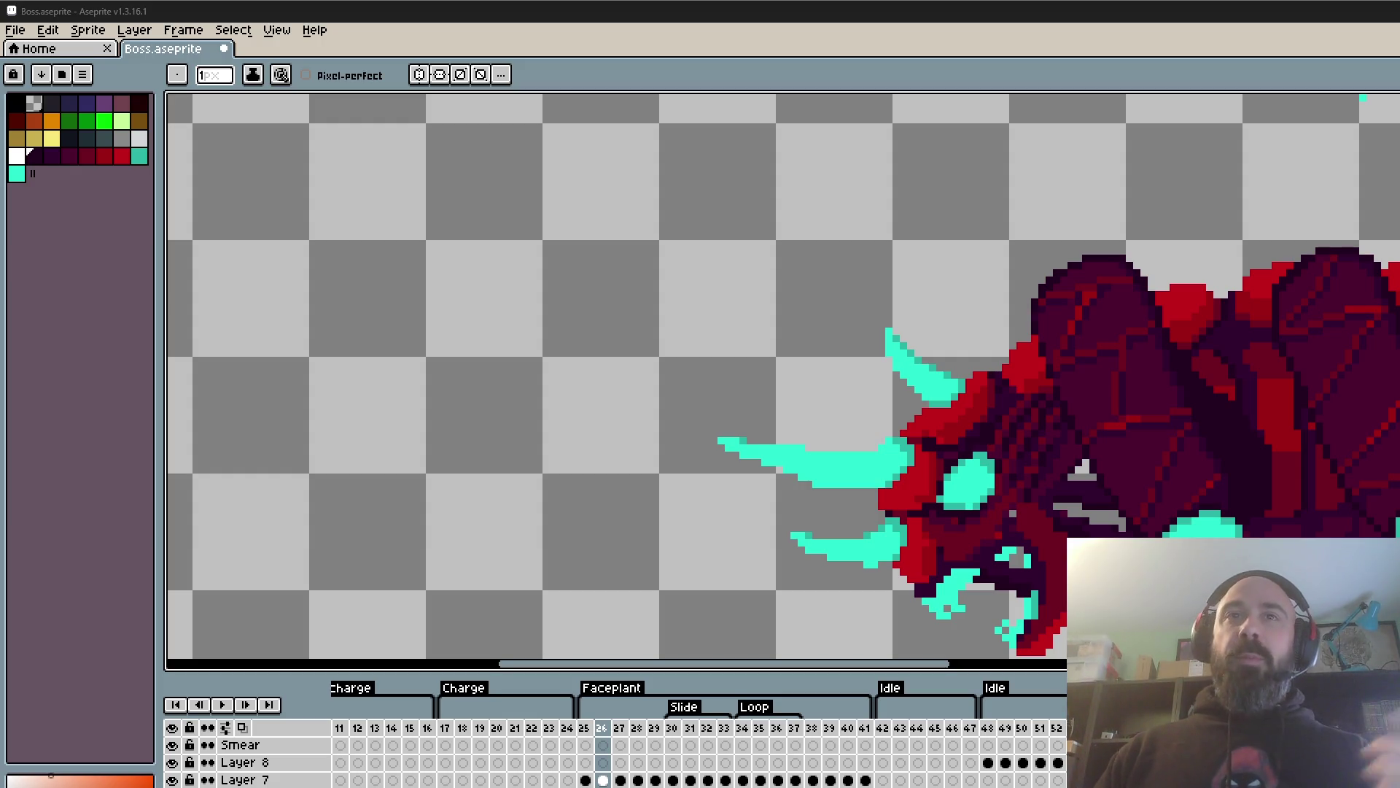
# - Inspect frames 25 and 27 and centre the boss sprite in the view
pyautogui.scroll(-1, 1363, 501)
pyautogui.scroll(2, 1363, 501)
pyautogui.scroll(3, 1332, 419)
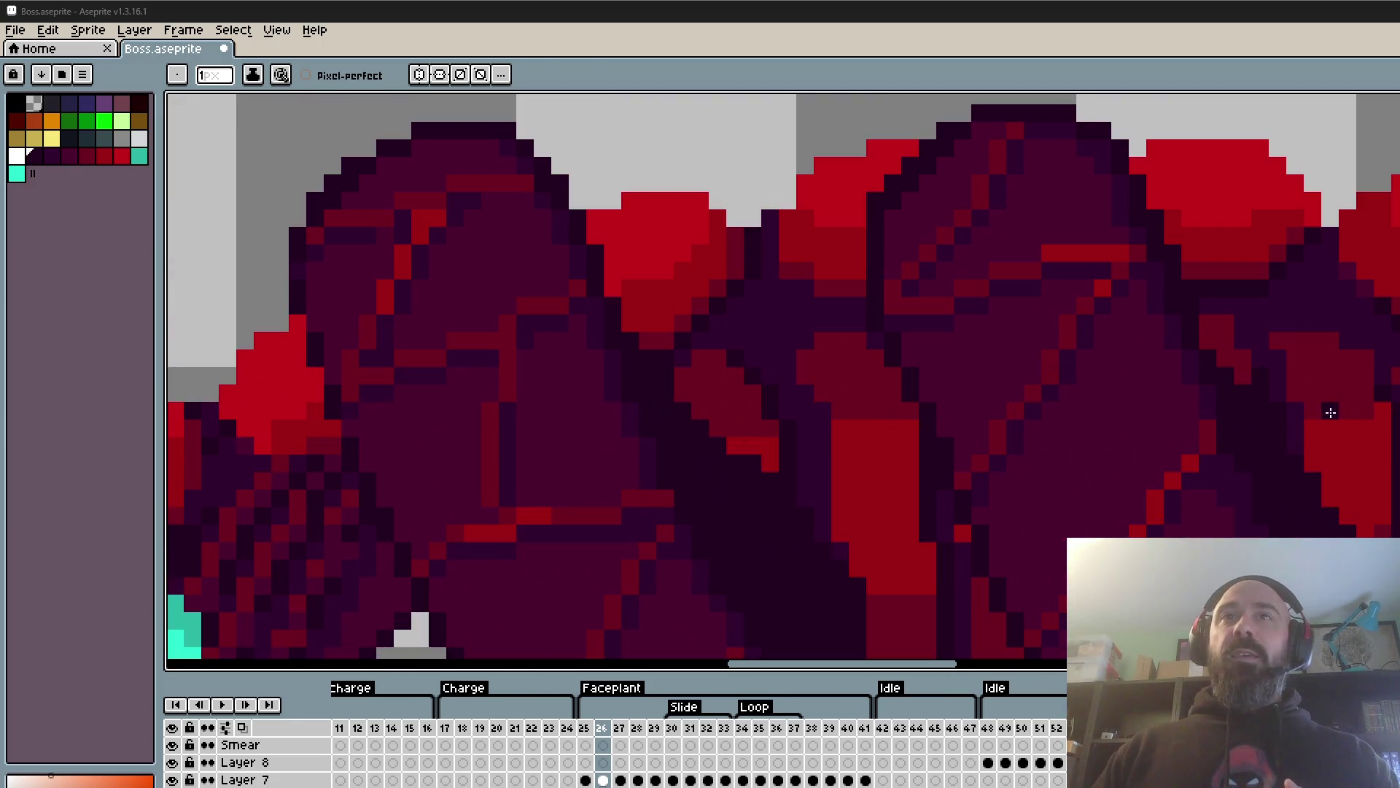
pyautogui.scroll(1, 1283, 380)
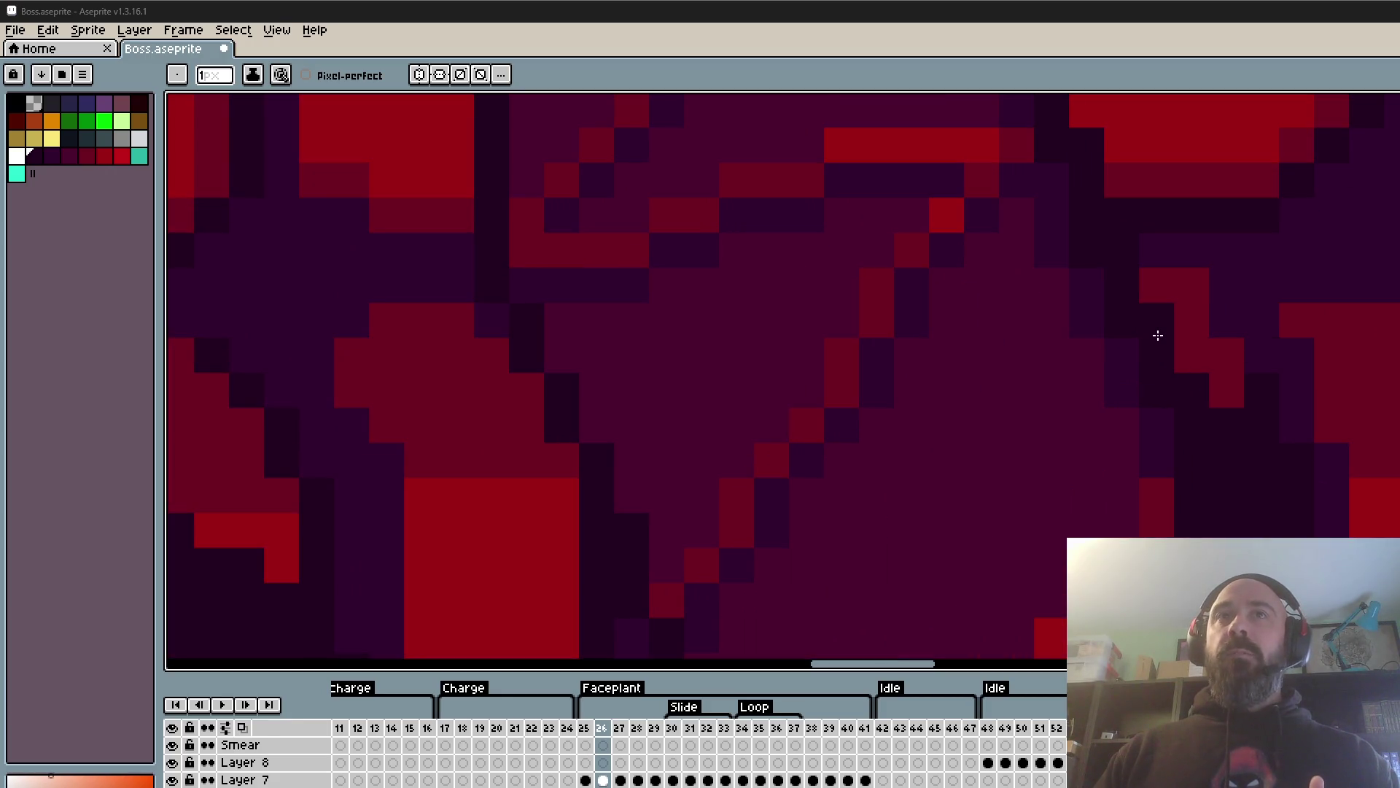
pyautogui.scroll(-3, 1167, 350)
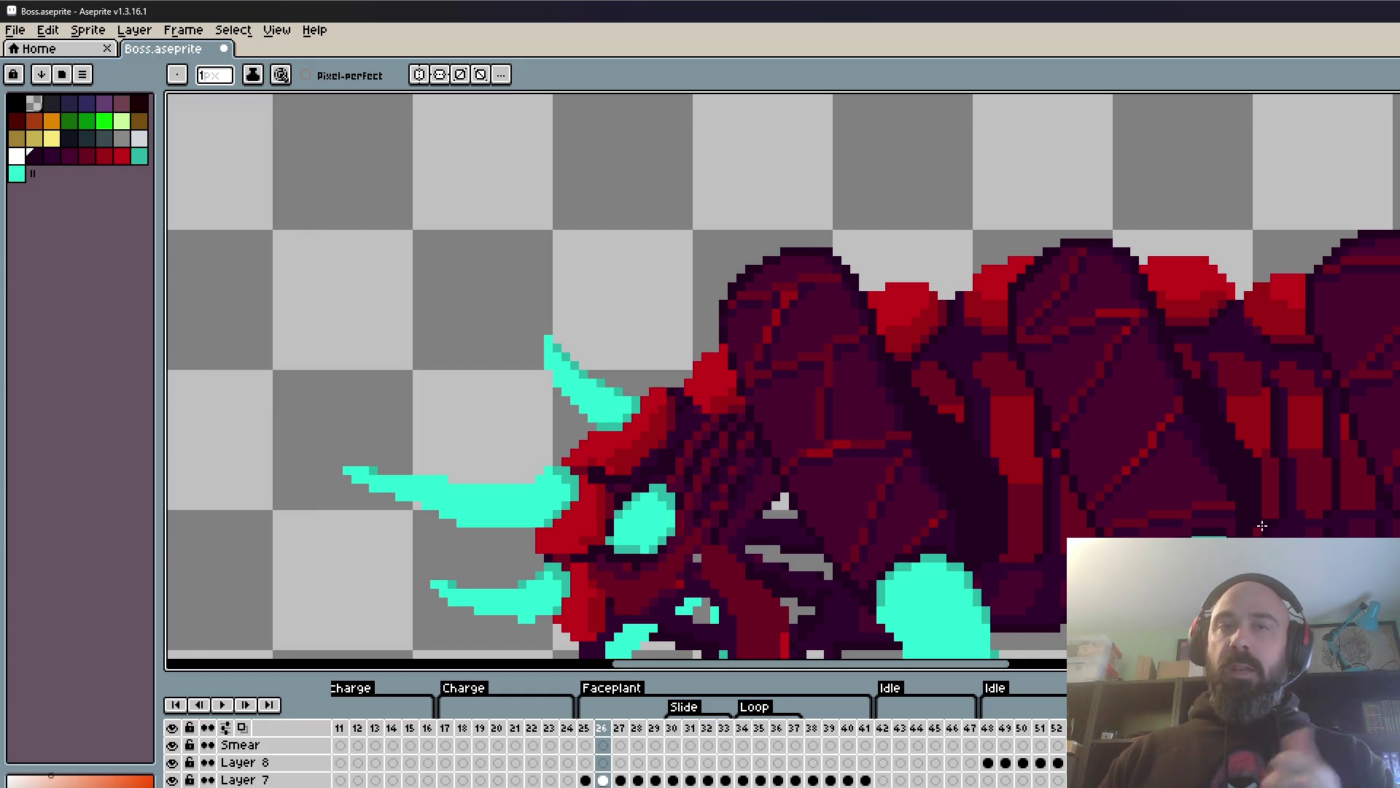
pyautogui.scroll(-1, 1246, 484)
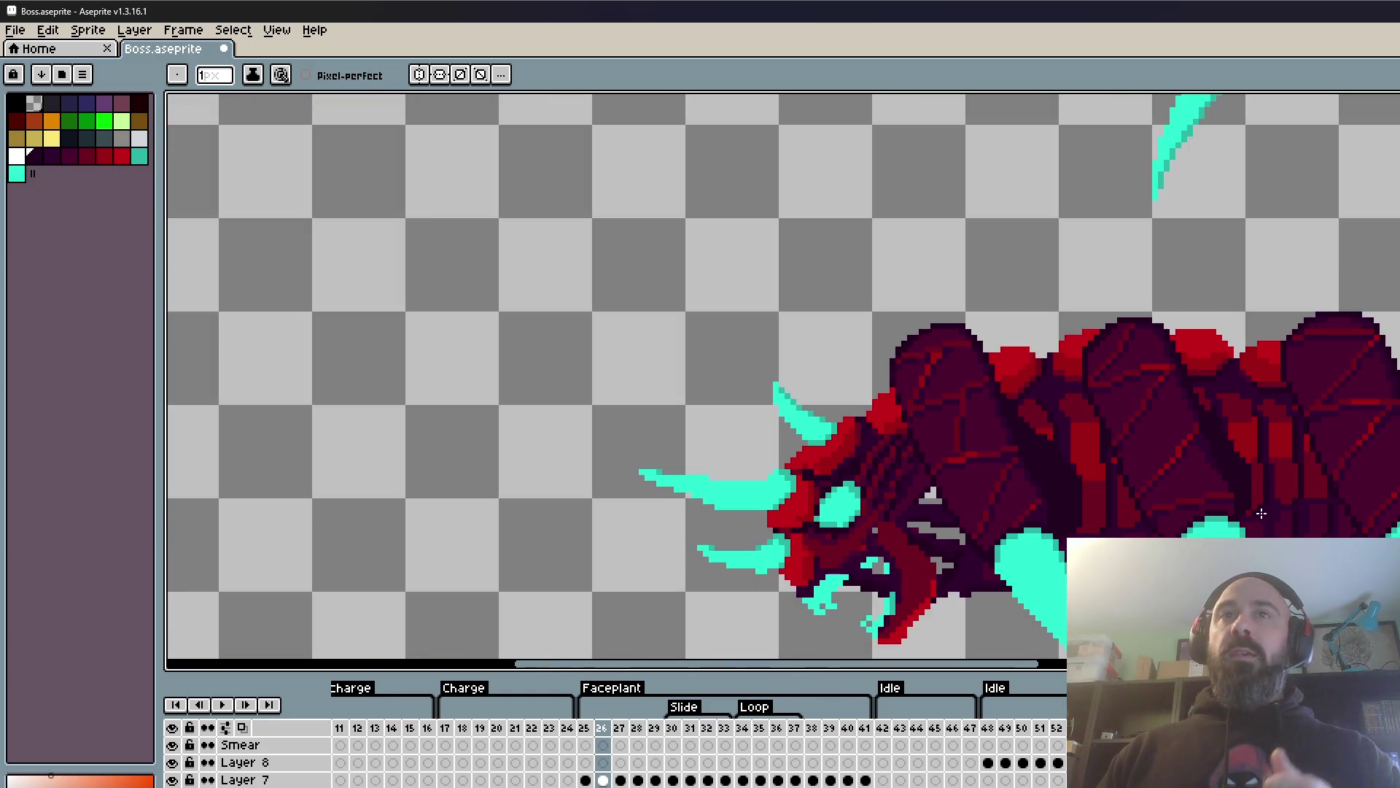
pyautogui.scroll(-1, 1325, 506)
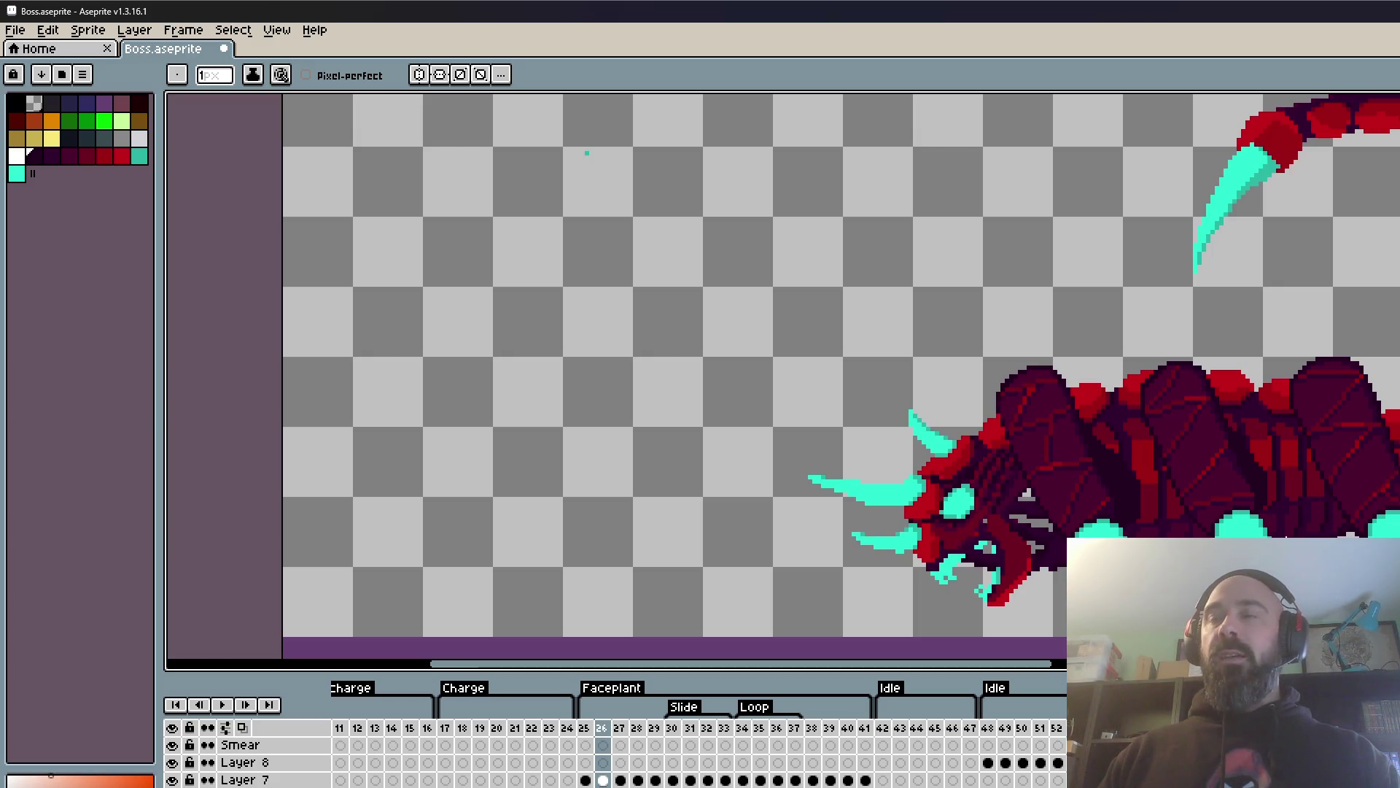
pyautogui.scroll(2, 1160, 485)
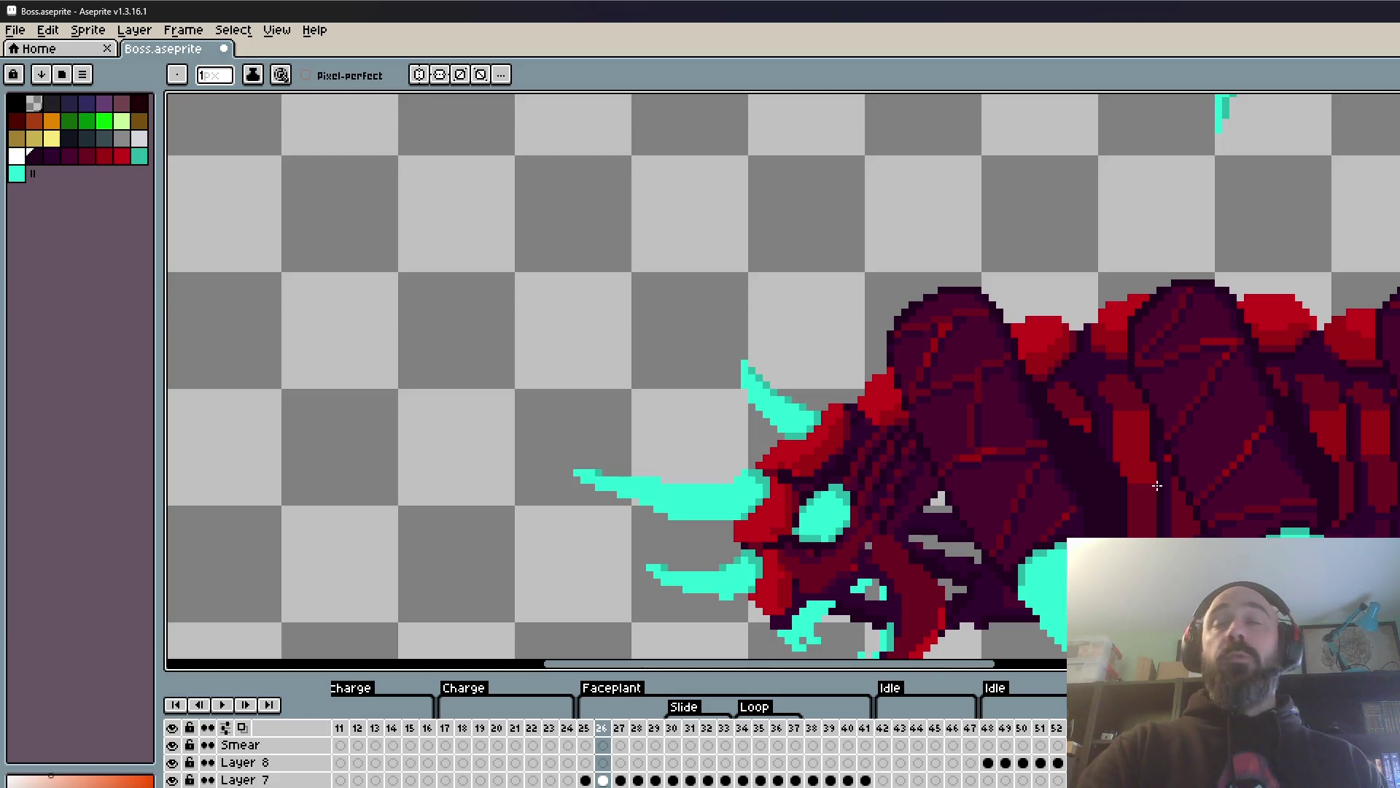
pyautogui.scroll(-2, 1167, 487)
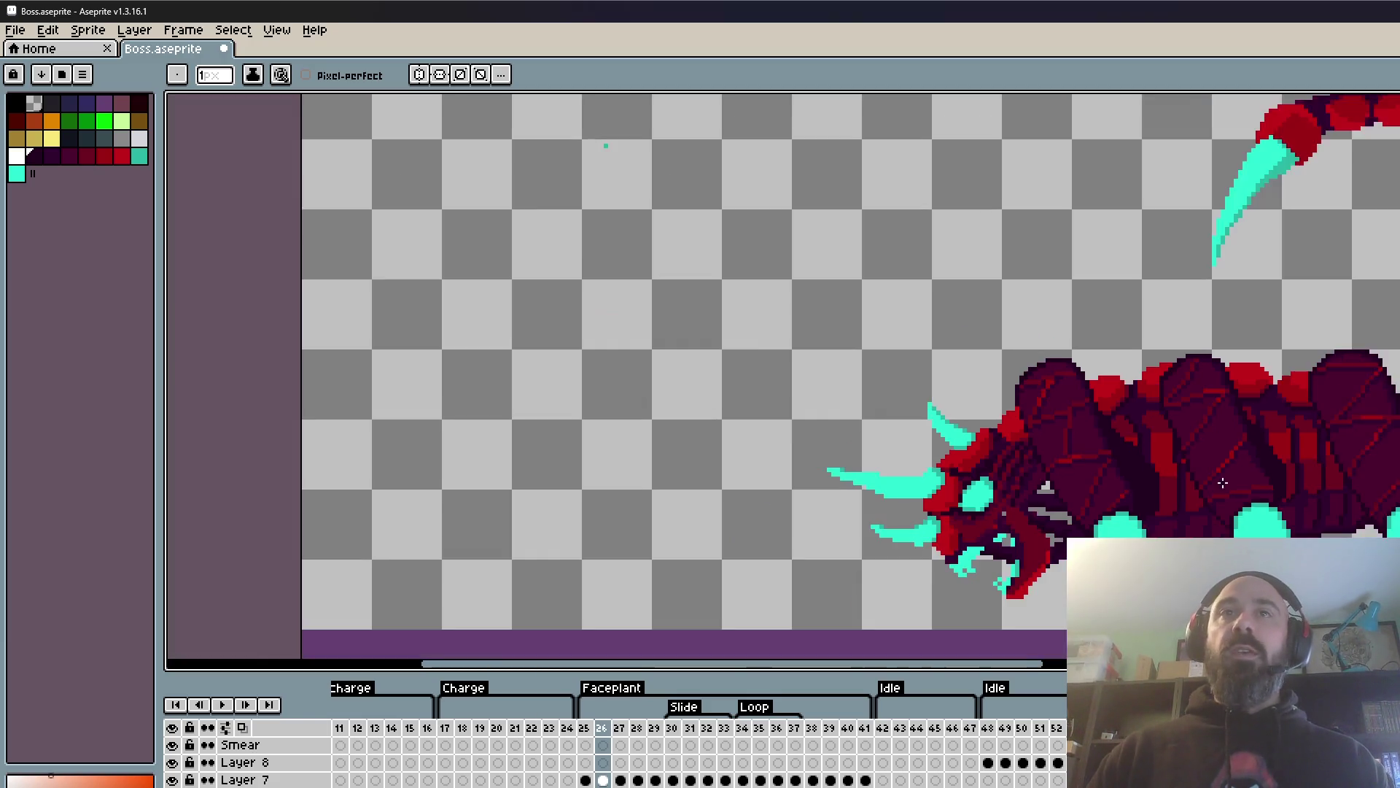
pyautogui.scroll(1, 1240, 503)
pyautogui.scroll(1, 1277, 511)
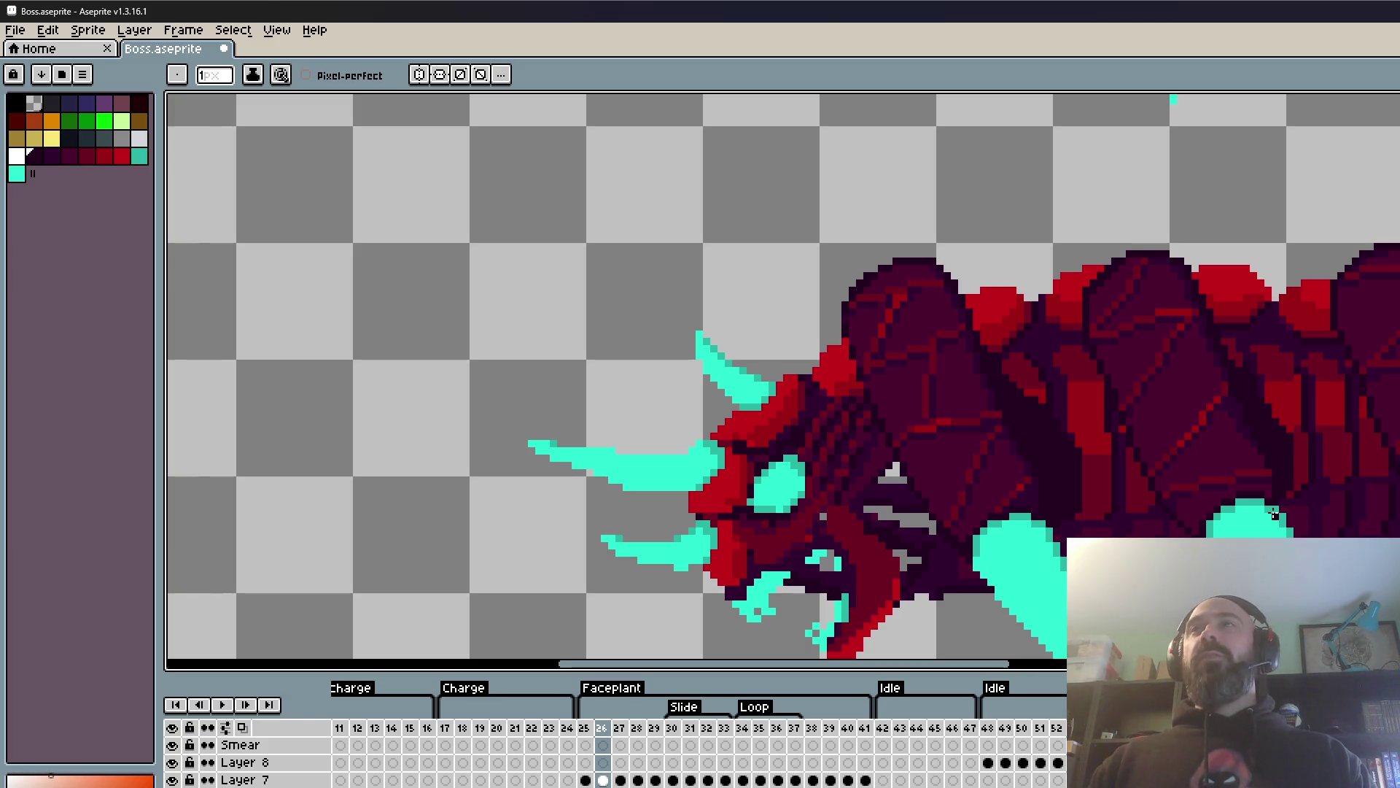
pyautogui.scroll(1, 1274, 513)
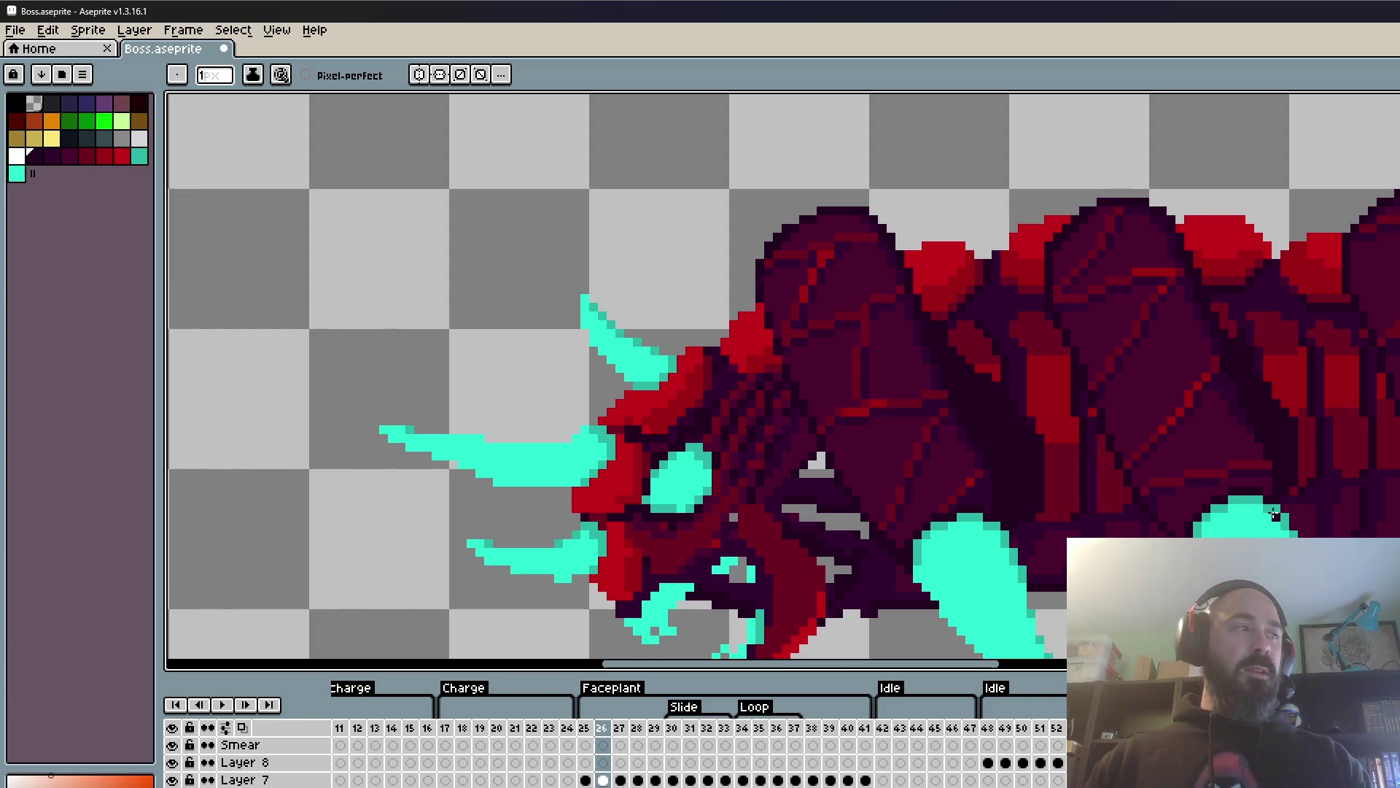
pyautogui.scroll(-1, 1284, 514)
pyautogui.scroll(-1, 1346, 447)
pyautogui.scroll(1, 1355, 502)
pyautogui.scroll(-1, 1356, 506)
pyautogui.press(',')
pyautogui.press('.')
pyautogui.press('.')
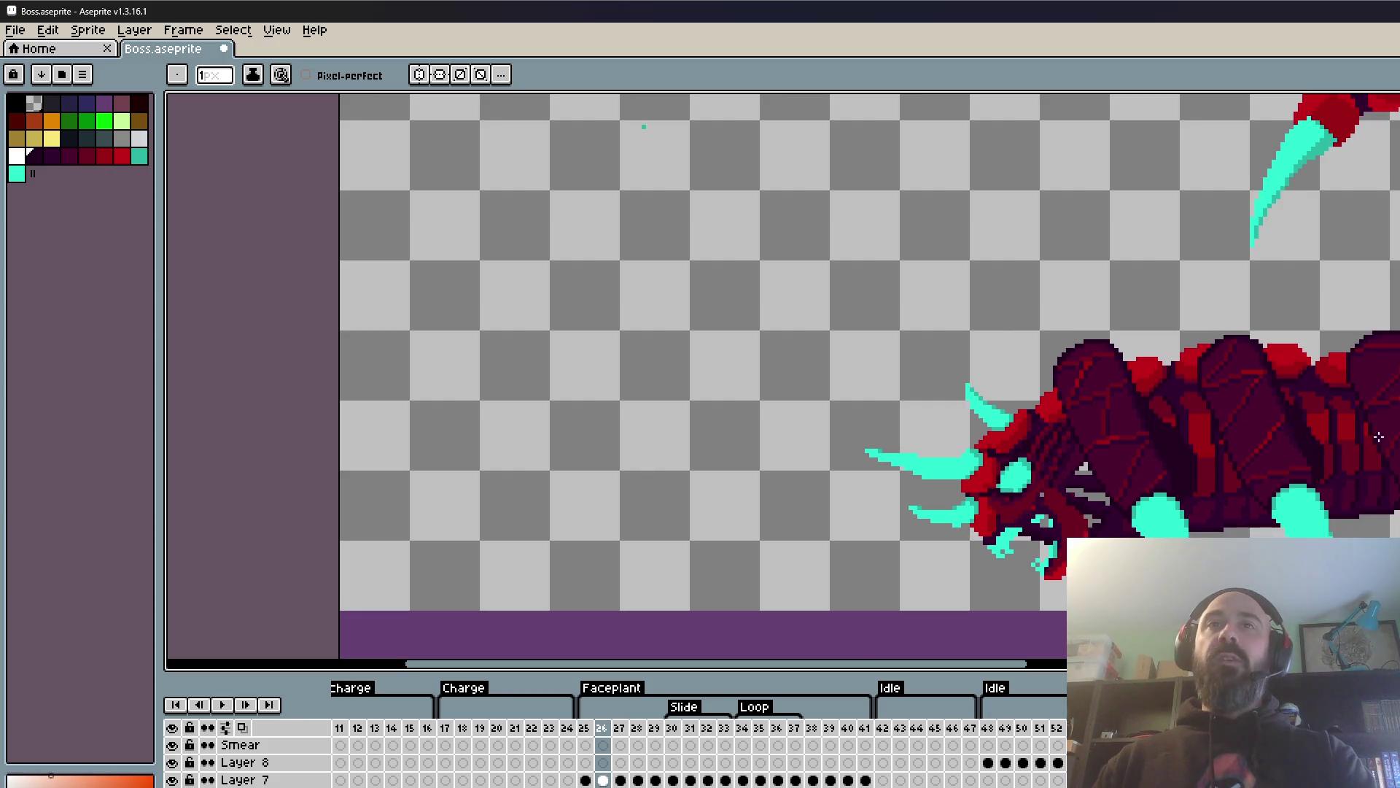
pyautogui.scroll(1, 1356, 506)
pyautogui.scroll(-1, 1356, 506)
pyautogui.scroll(-4, 1302, 533)
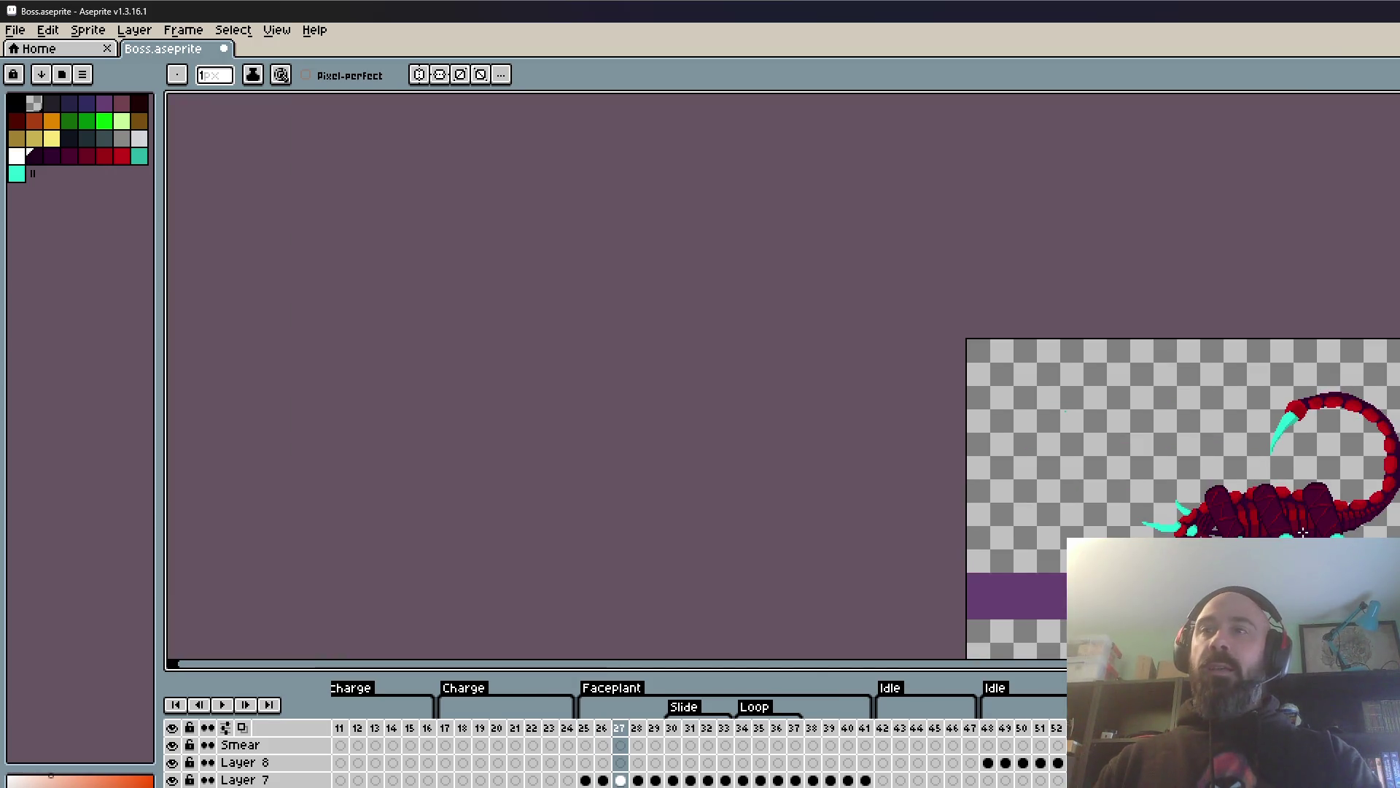
pyautogui.scroll(2, 1303, 533)
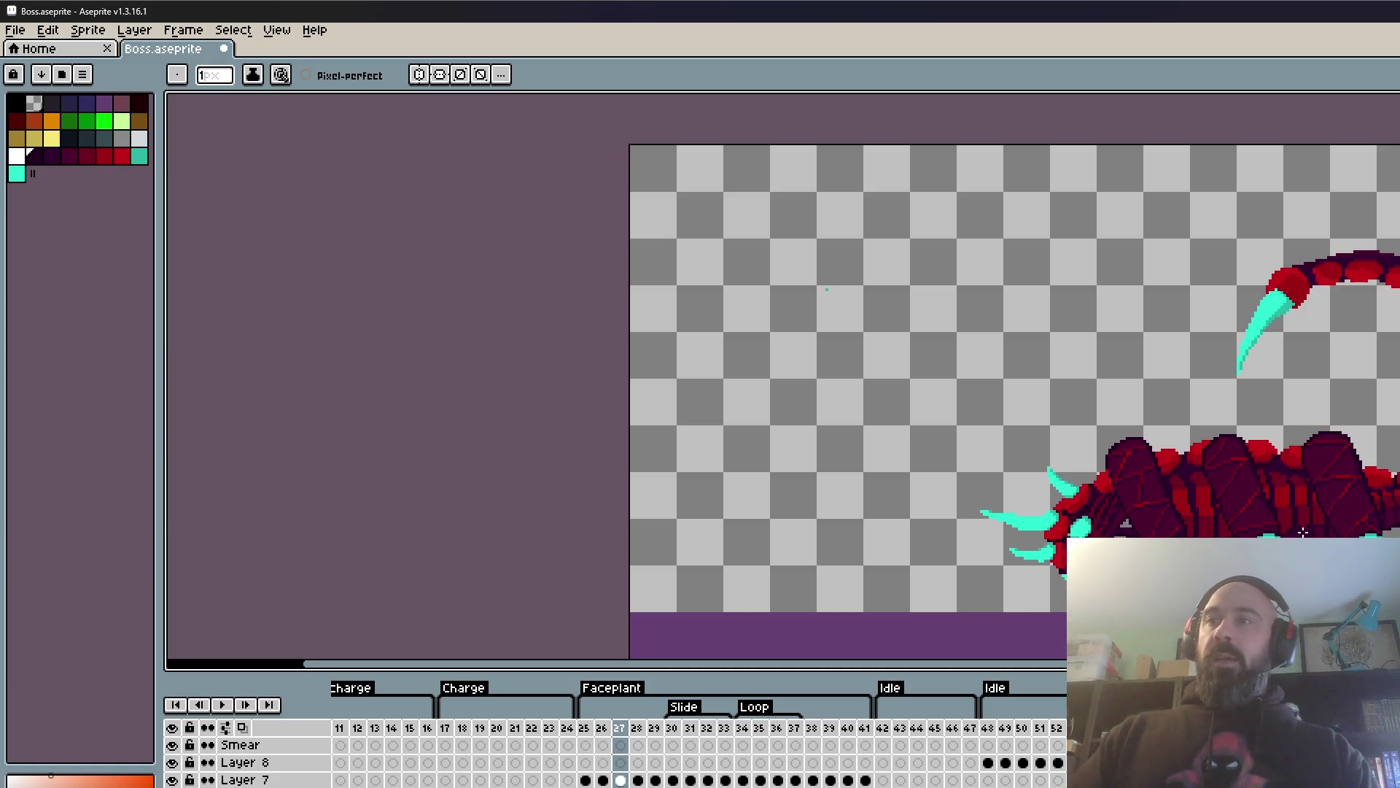
pyautogui.scroll(1, 1302, 533)
pyautogui.scroll(-2, 1302, 533)
pyautogui.scroll(2, 1302, 532)
pyautogui.moveTo(1303, 532)
pyautogui.mouseDown()
pyautogui.moveTo(758, 428)
pyautogui.moveTo(759, 486)
pyautogui.mouseUp()
# - Play the Faceplant animation from frame 25 on the Smear layer
pyautogui.click(586, 744)
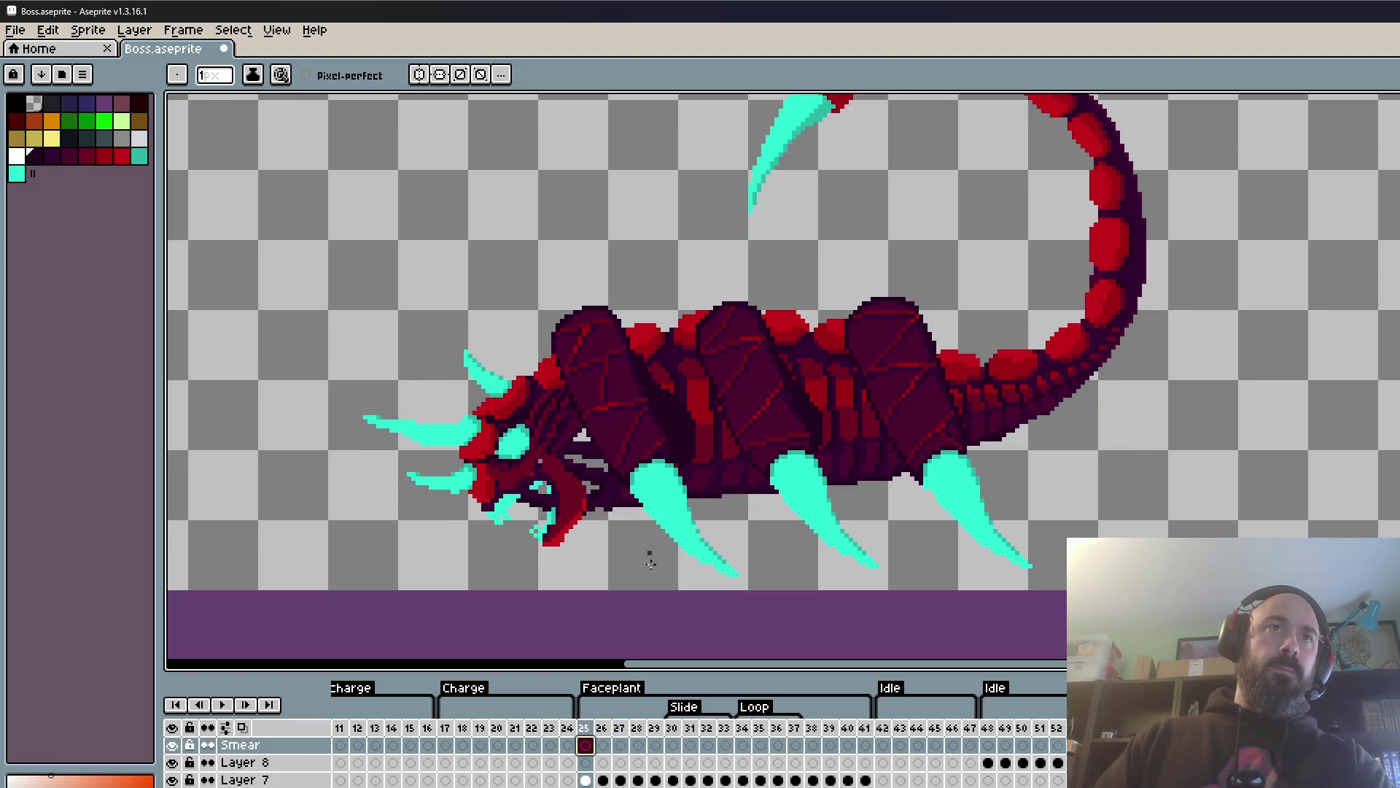
pyautogui.press('Return')
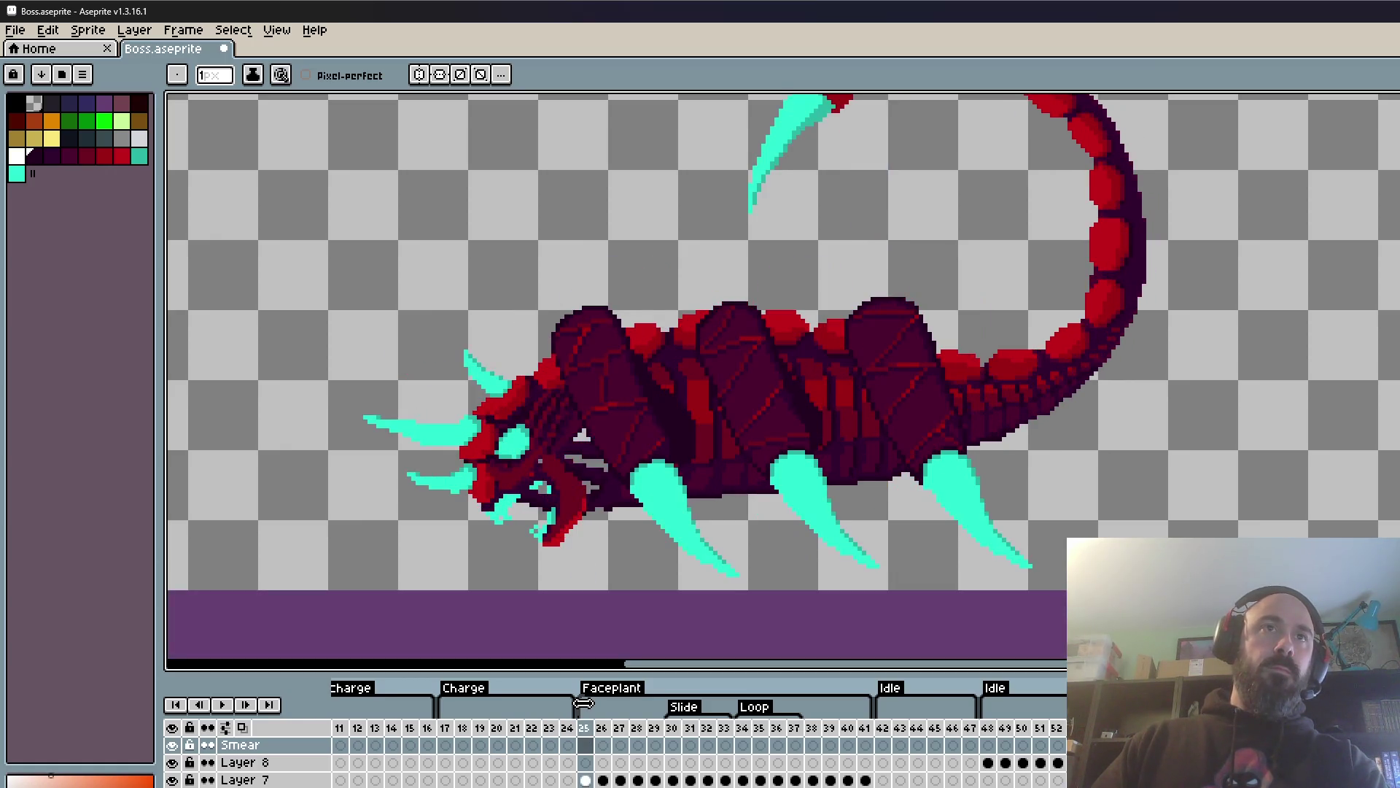
pyautogui.scroll(1, 703, 486)
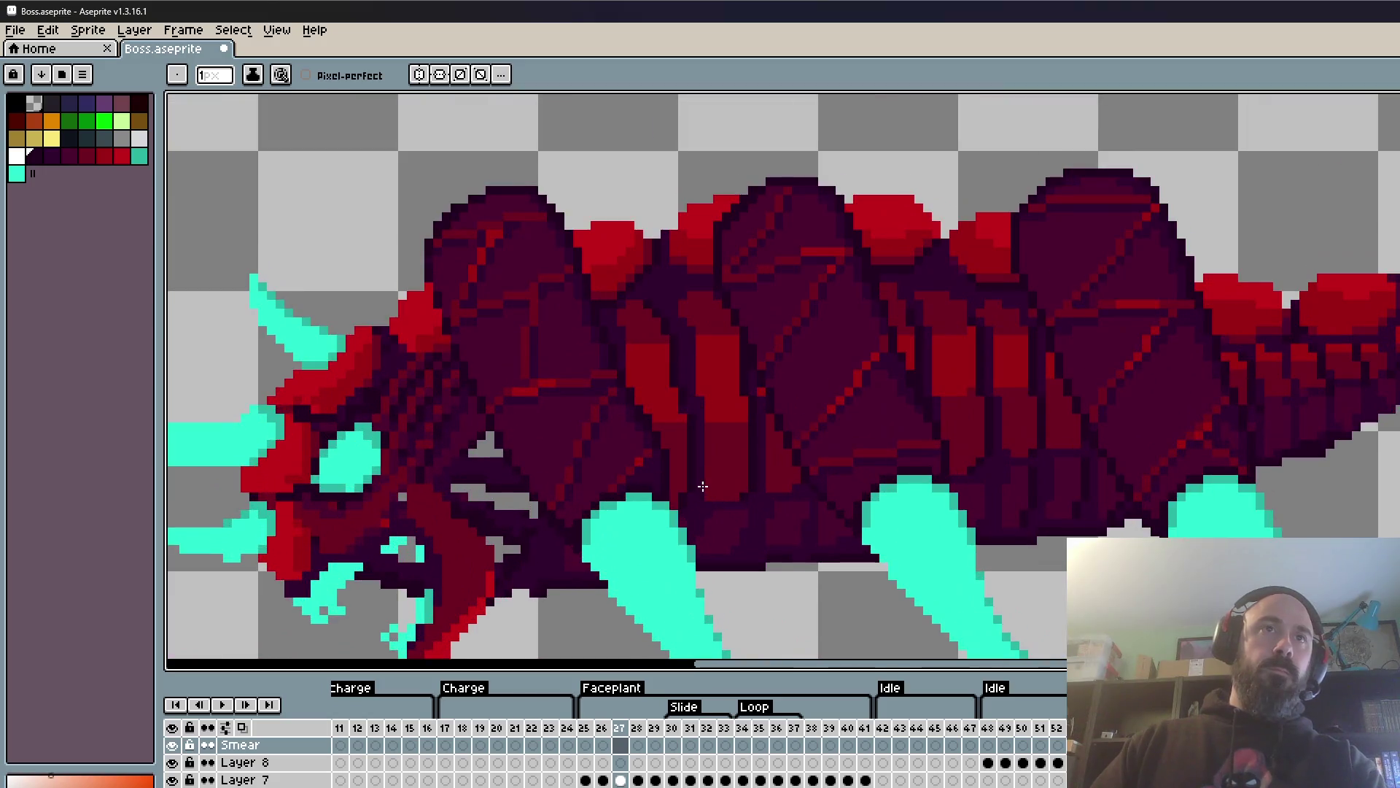
pyautogui.scroll(-1, 702, 485)
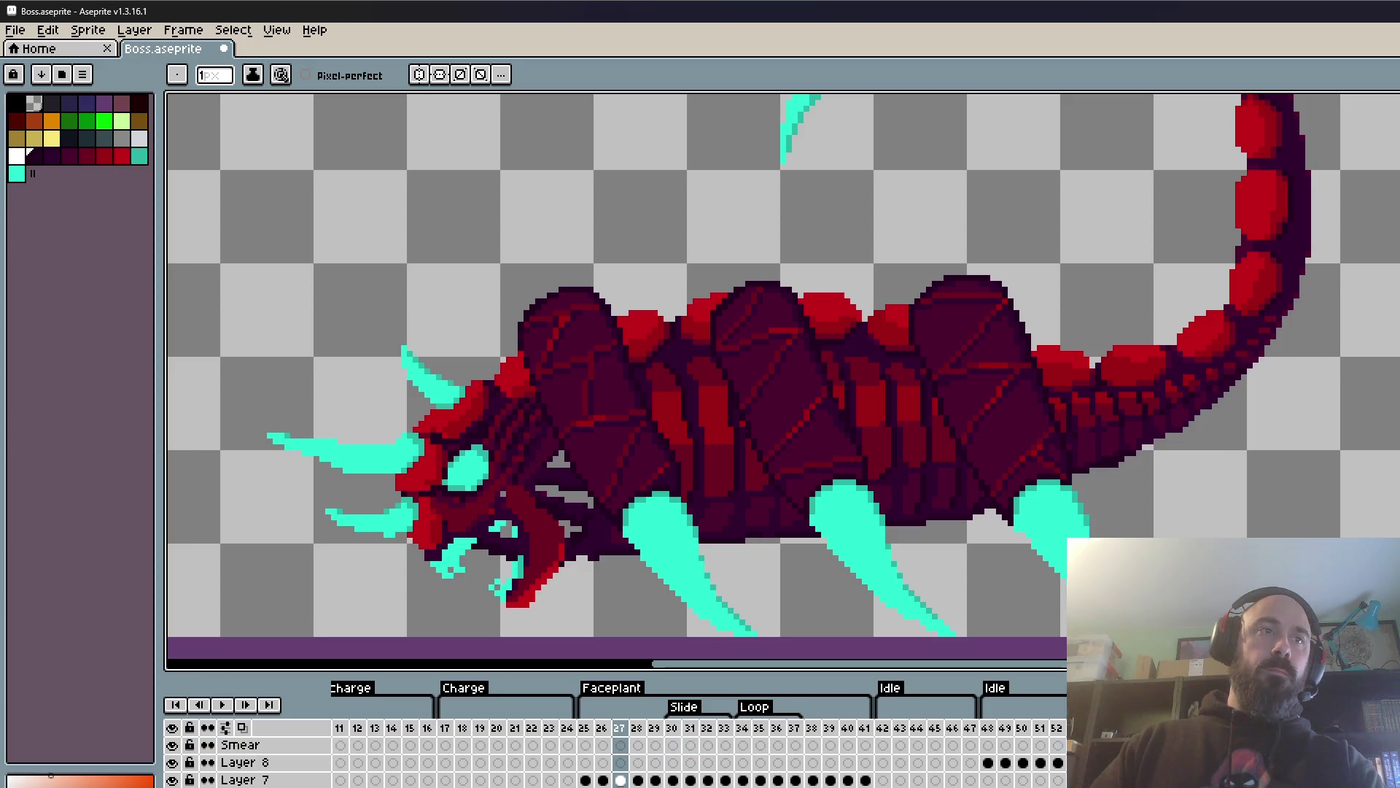
# - Remove the pasted armor from frame 27, then marquee-select the whole boss on frame 26
pyautogui.hotkey('ctrl', 'v')
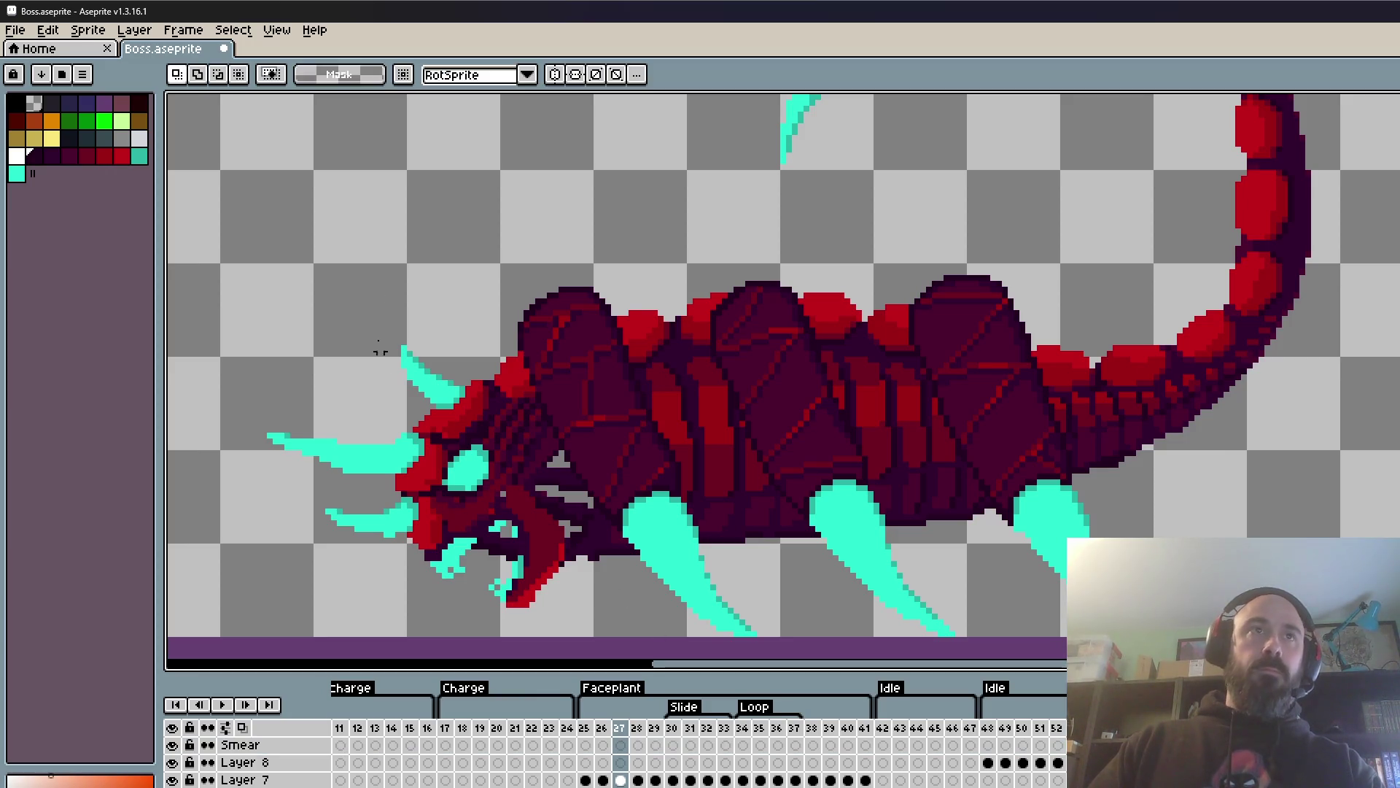
pyautogui.press('Return')
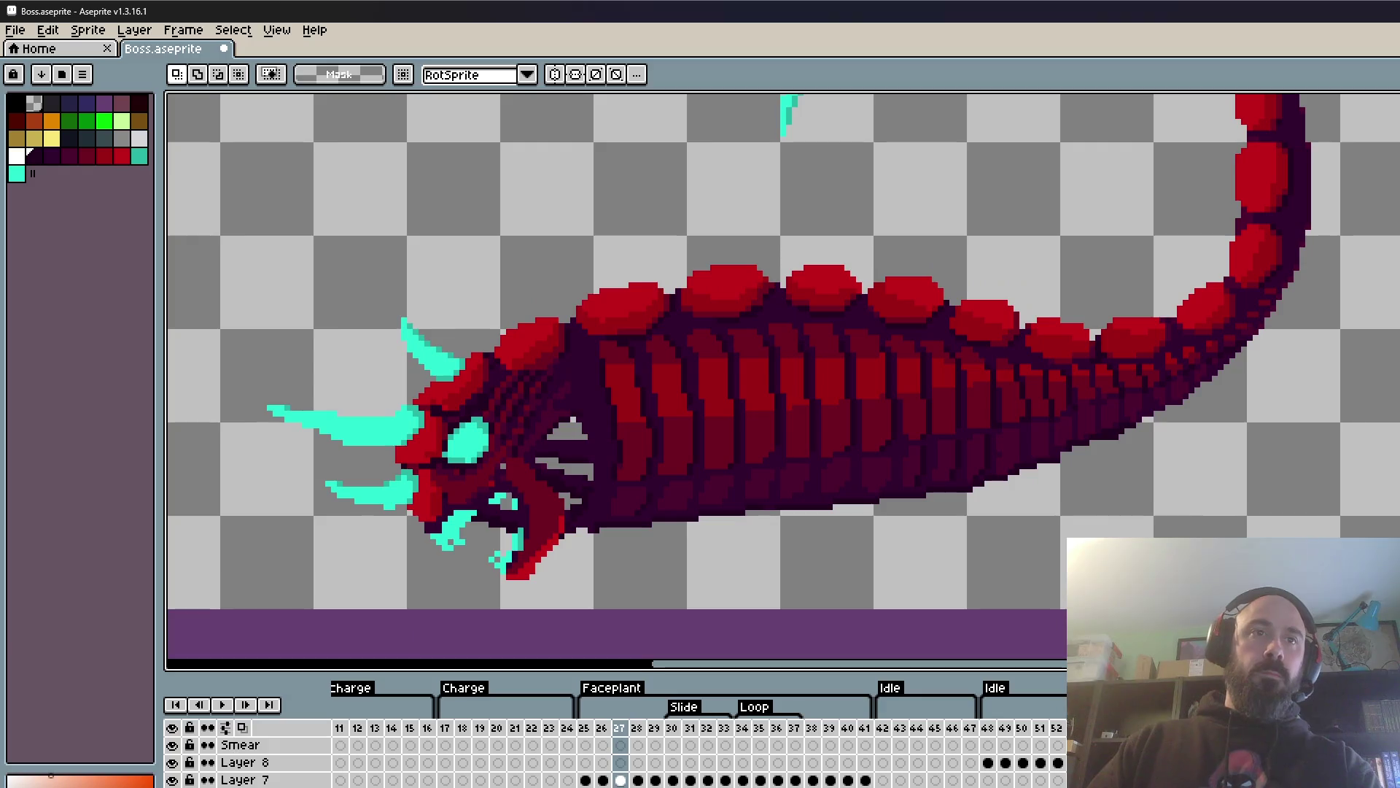
pyautogui.press(',')
pyautogui.moveTo(420, 173); pyautogui.dragTo(1296, 659)
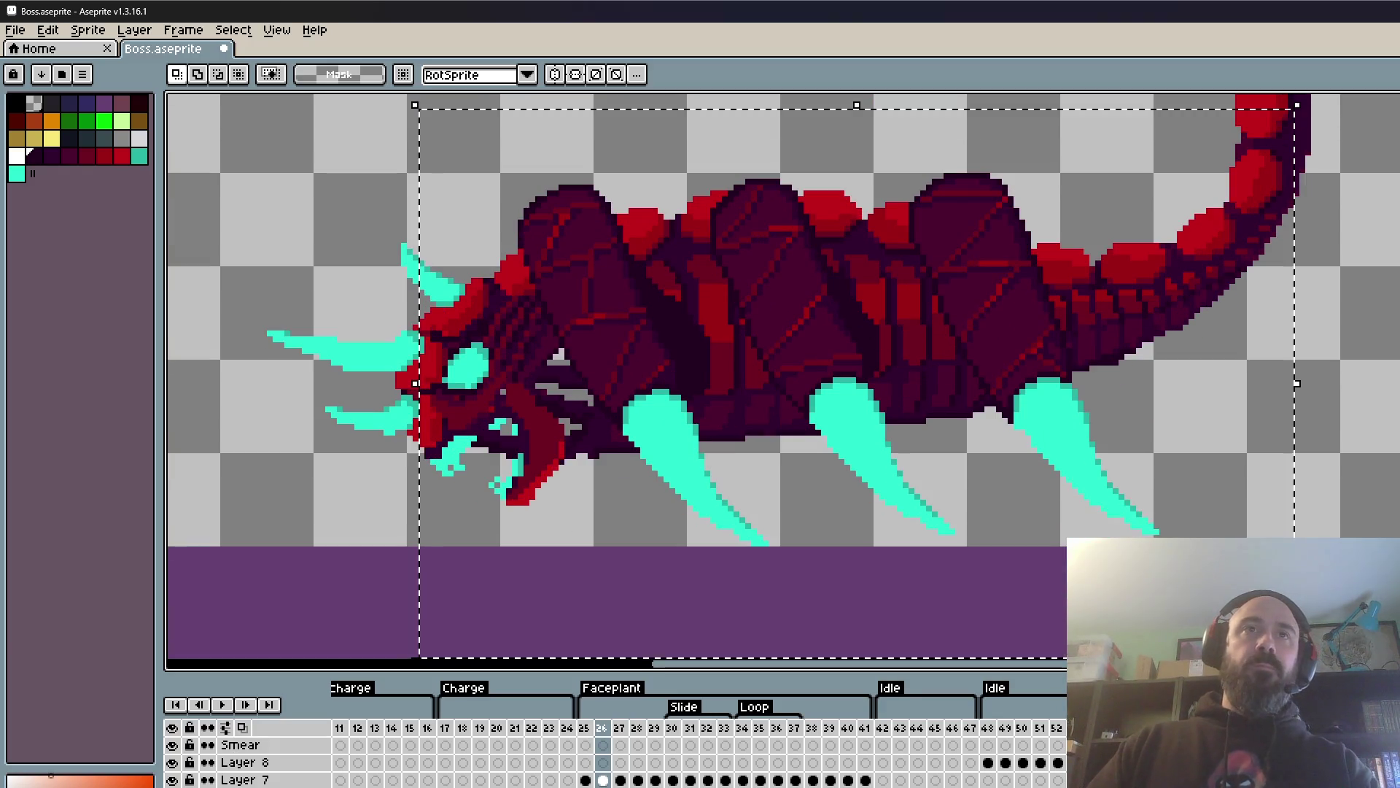
# - Copy the armored boss from frame 26 and paste it onto frame 27
pyautogui.hotkey('ctrl', 'd')
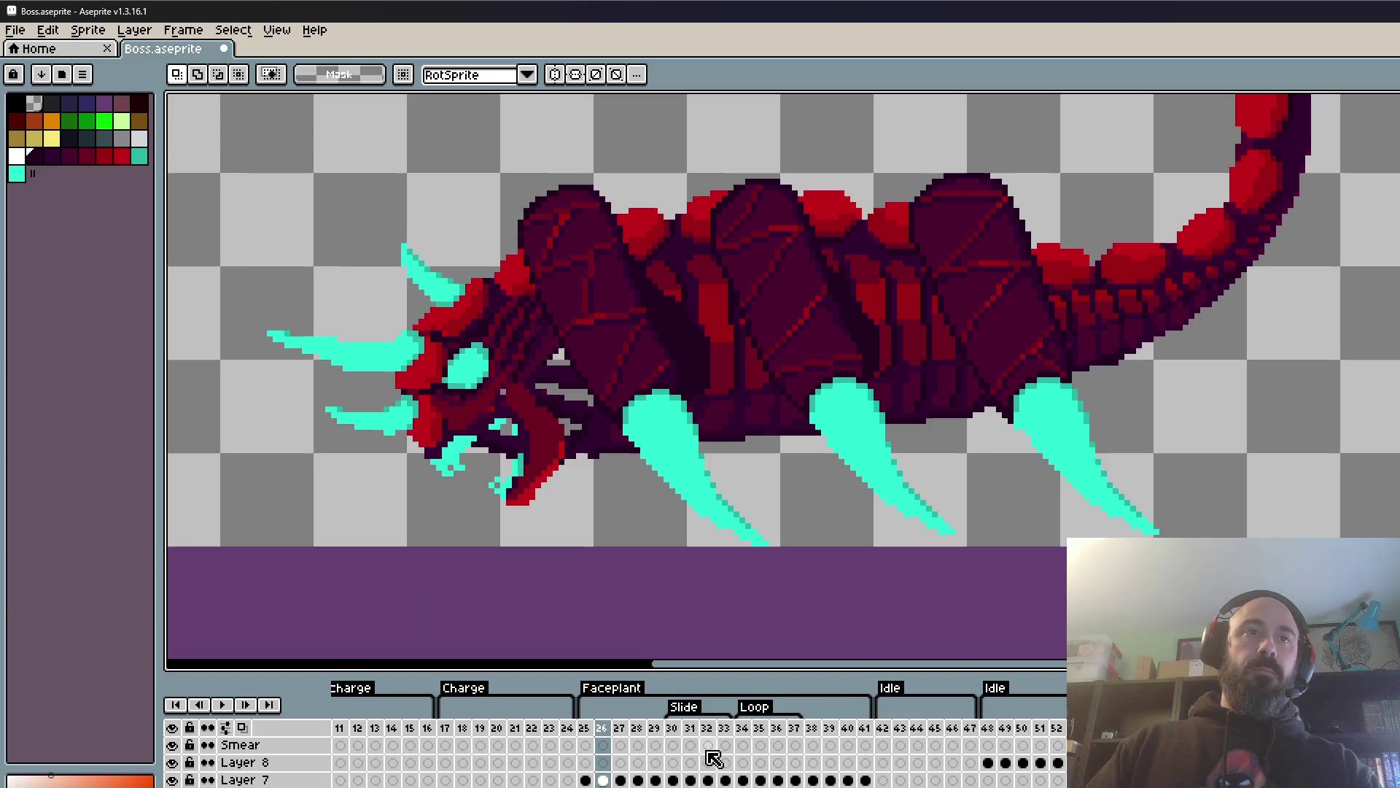
pyautogui.press('.')
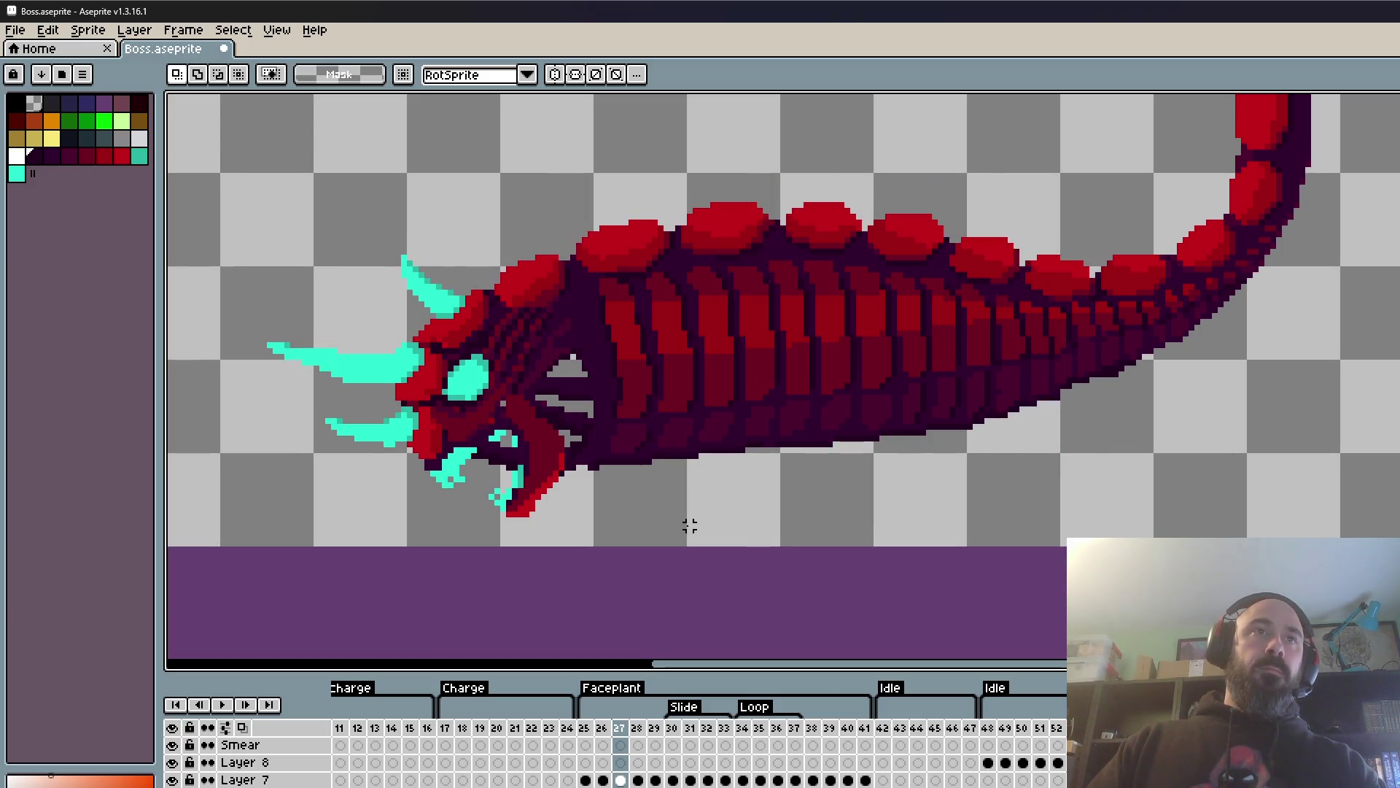
pyautogui.hotkey('ctrl', 'v')
pyautogui.scroll(1, 685, 368)
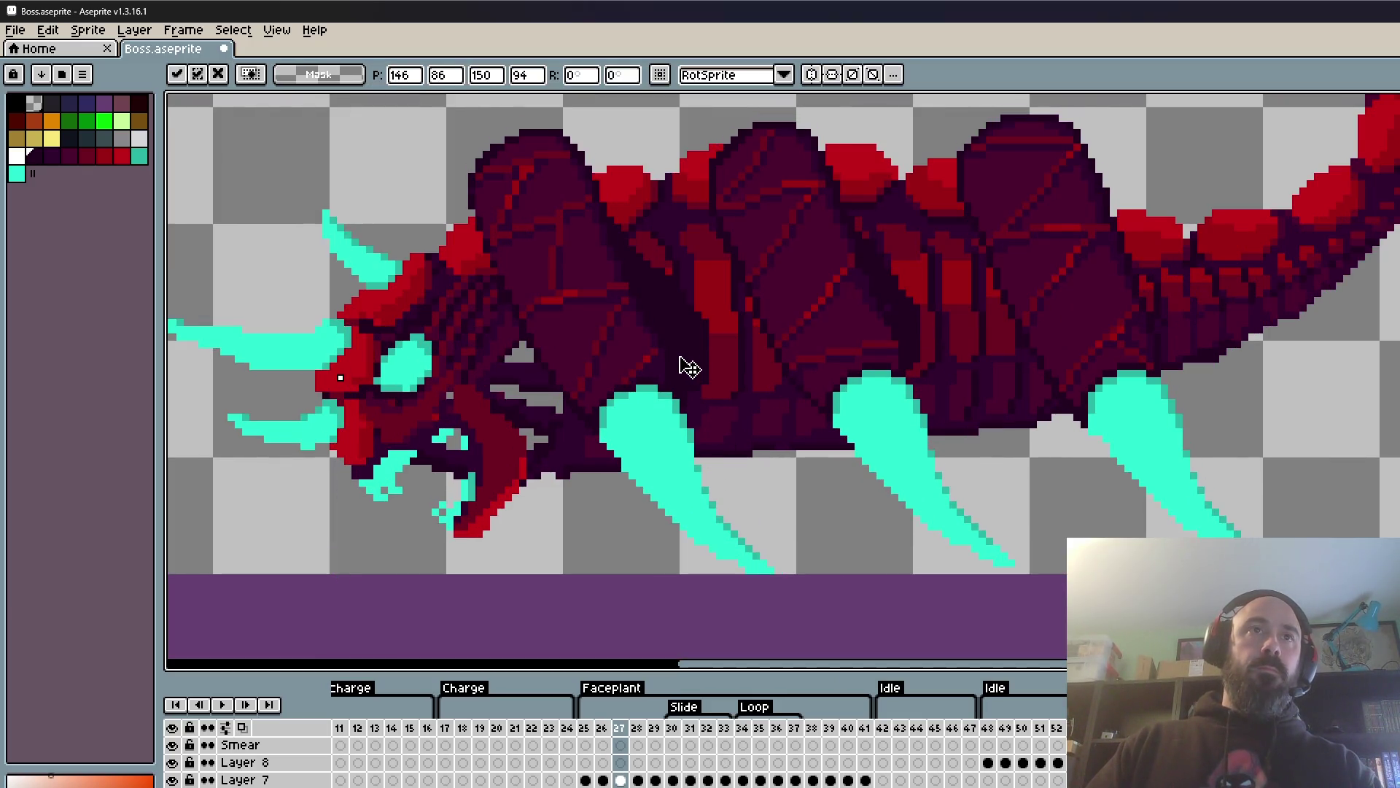
pyautogui.press('Return')
pyautogui.scroll(-1, 681, 365)
pyautogui.scroll(-1, 868, 416)
# - Step back and forth through frames 24 to 28 to compare the boss's poses
pyautogui.press(',')
pyautogui.scroll(2, 744, 358)
pyautogui.press('.')
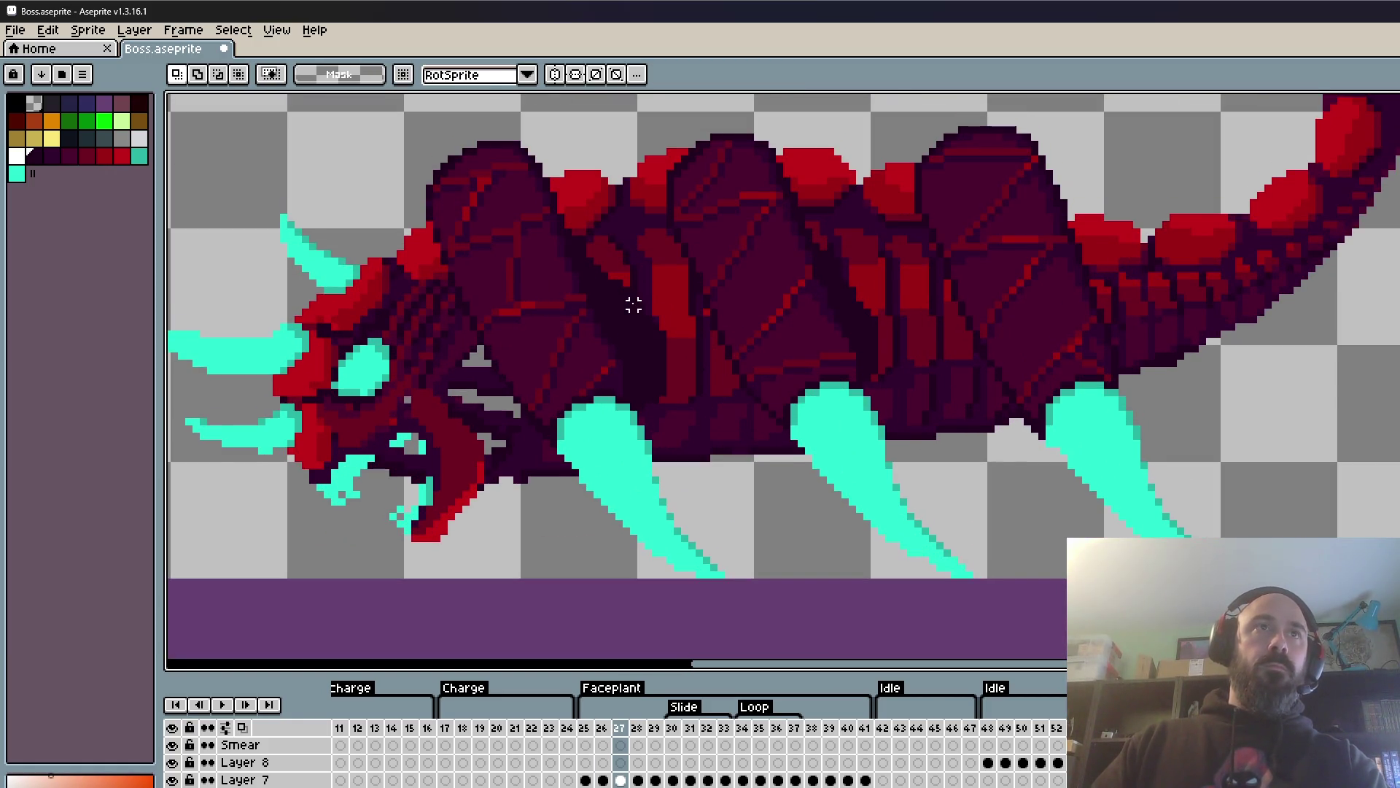
pyautogui.press(',')
pyautogui.press(',')
pyautogui.press(',')
pyautogui.scroll(-3, 766, 369)
pyautogui.scroll(1, 771, 372)
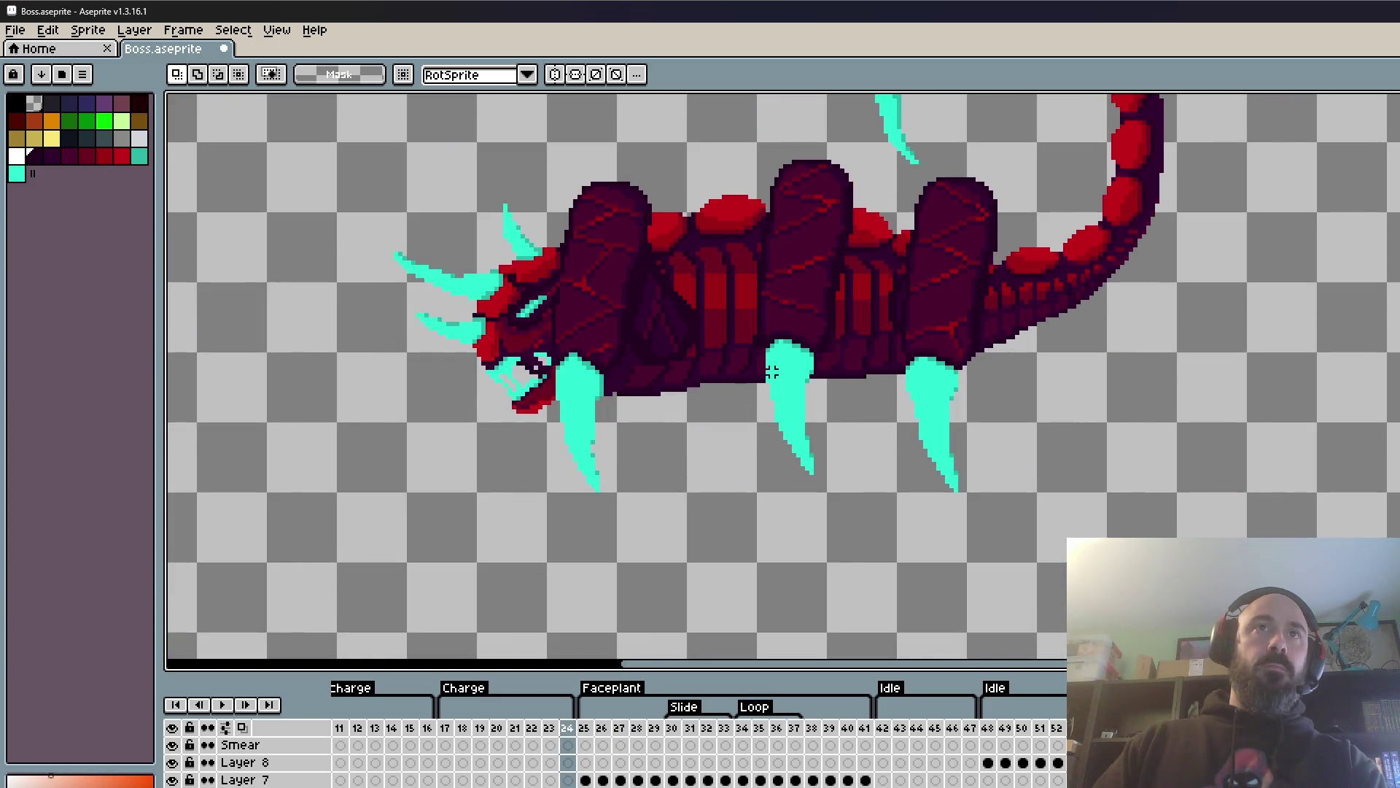
pyautogui.press('.')
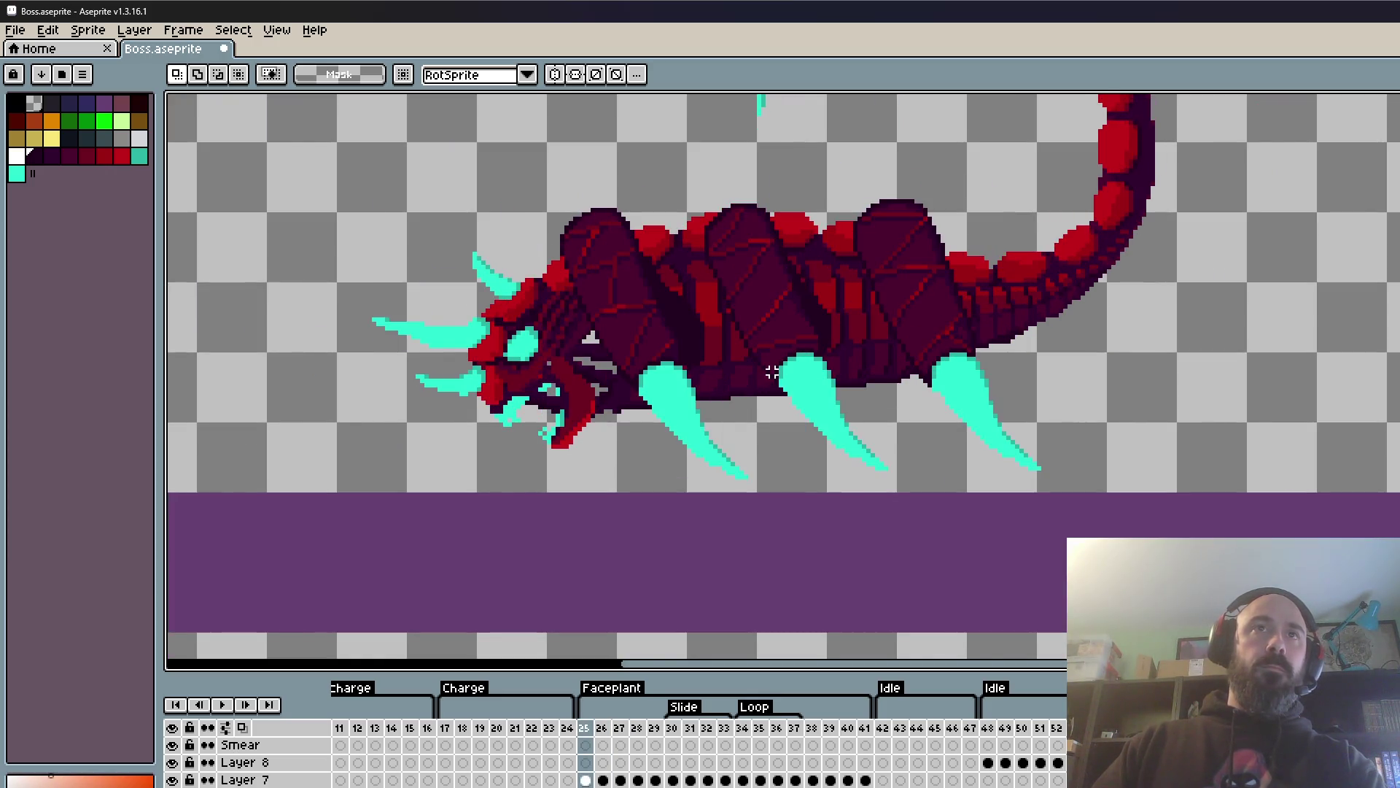
pyautogui.press('.')
pyautogui.press('.')
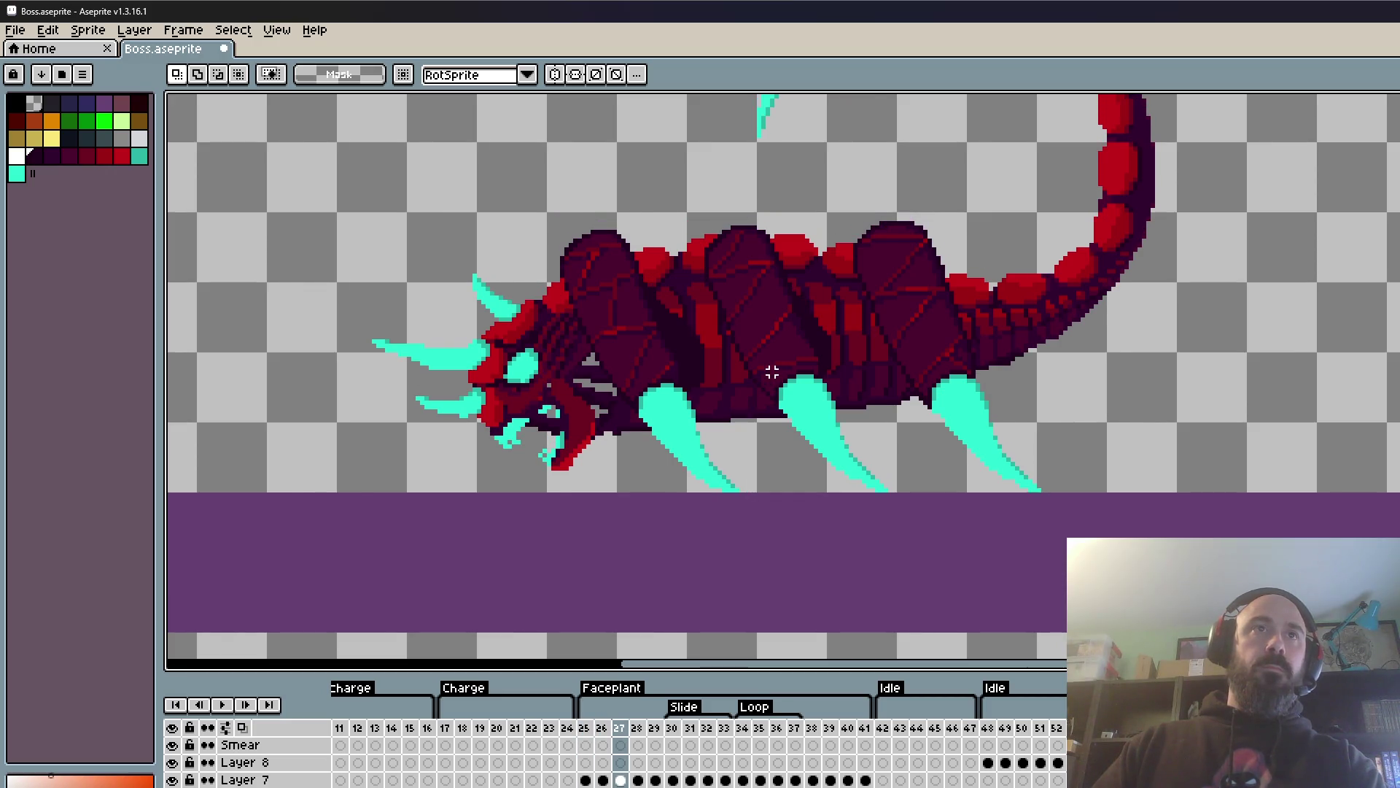
pyautogui.press('.')
pyautogui.scroll(1, 680, 384)
pyautogui.press(',')
pyautogui.press('.')
# - With the Pencil tool, paint dark shading lines across two red armor-plate edges on frame 28
pyautogui.press('b')
pyautogui.scroll(1, 674, 448)
pyautogui.scroll(2, 537, 350)
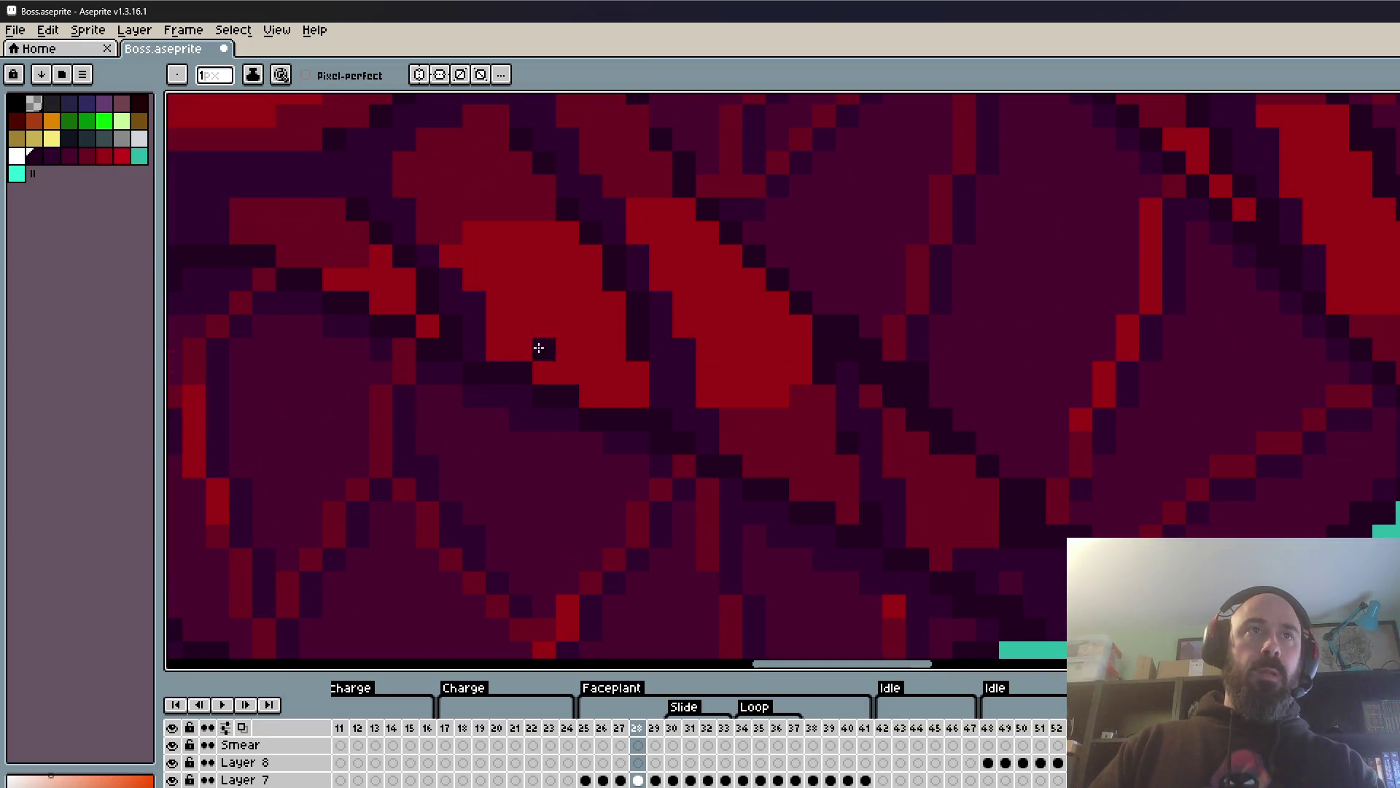
pyautogui.scroll(-2, 523, 344)
pyautogui.scroll(-2, 522, 344)
pyautogui.press(',')
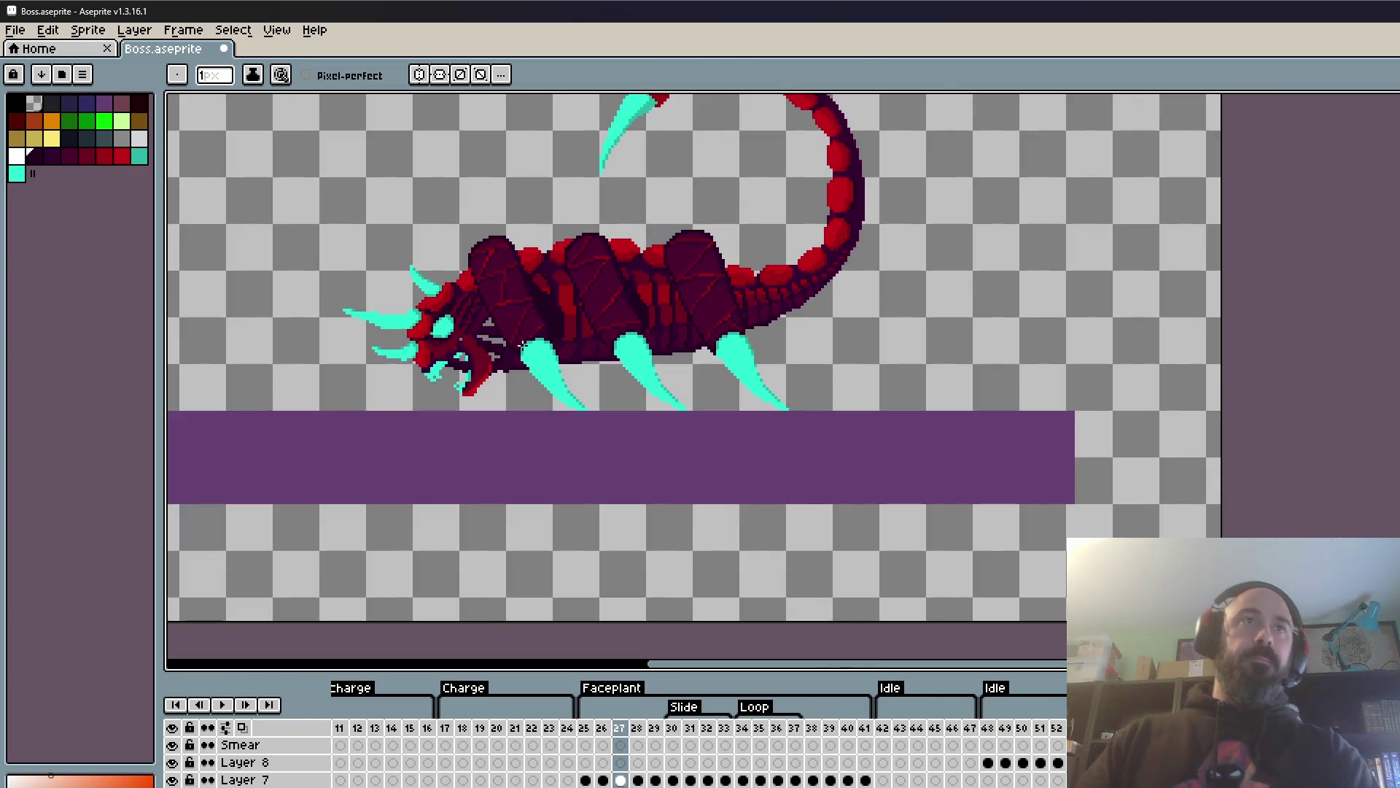
pyautogui.press('.')
pyautogui.scroll(2, 577, 394)
pyautogui.scroll(2, 519, 369)
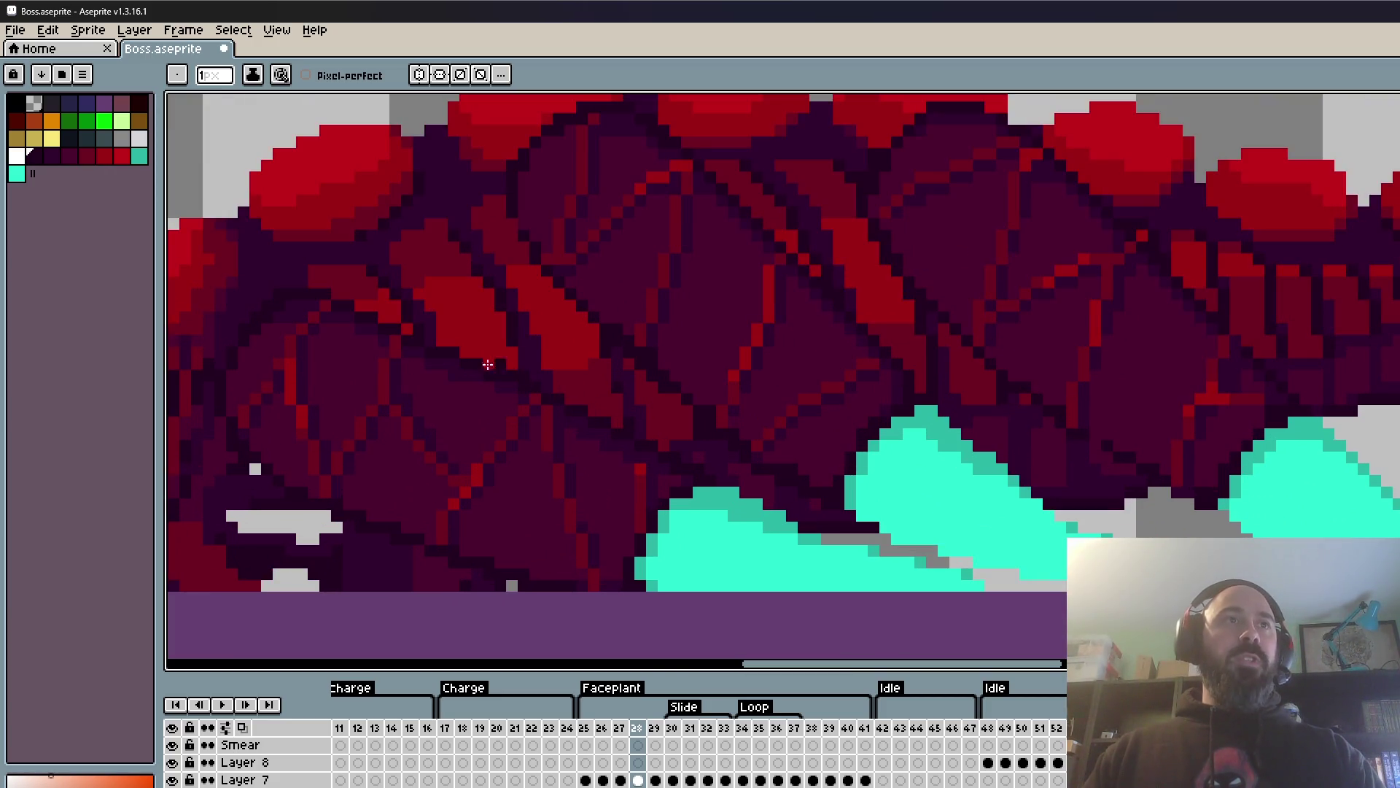
pyautogui.moveTo(541, 382)
pyautogui.mouseDown()
pyautogui.moveTo(670, 432)
pyautogui.moveTo(554, 395)
pyautogui.mouseUp()
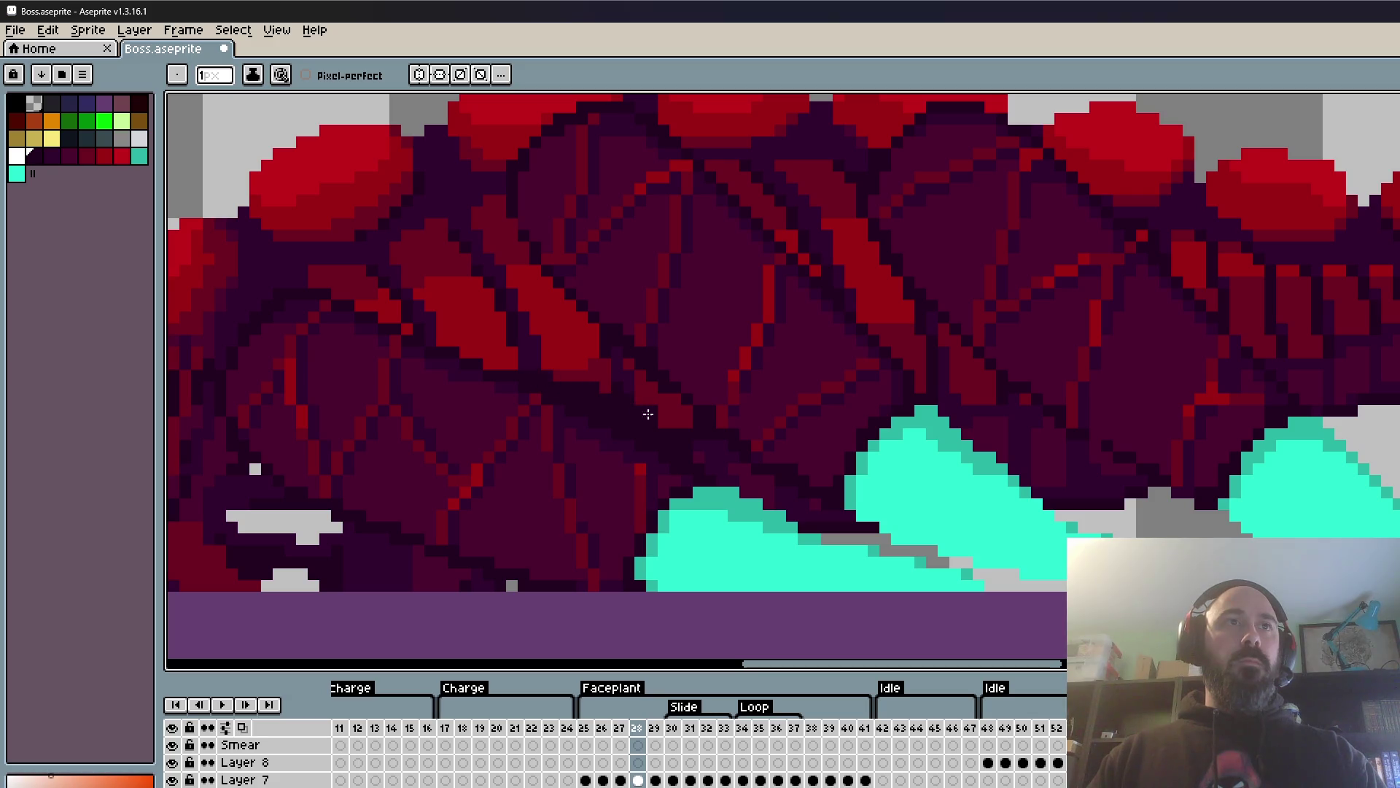
pyautogui.moveTo(400, 322); pyautogui.dragTo(337, 302)
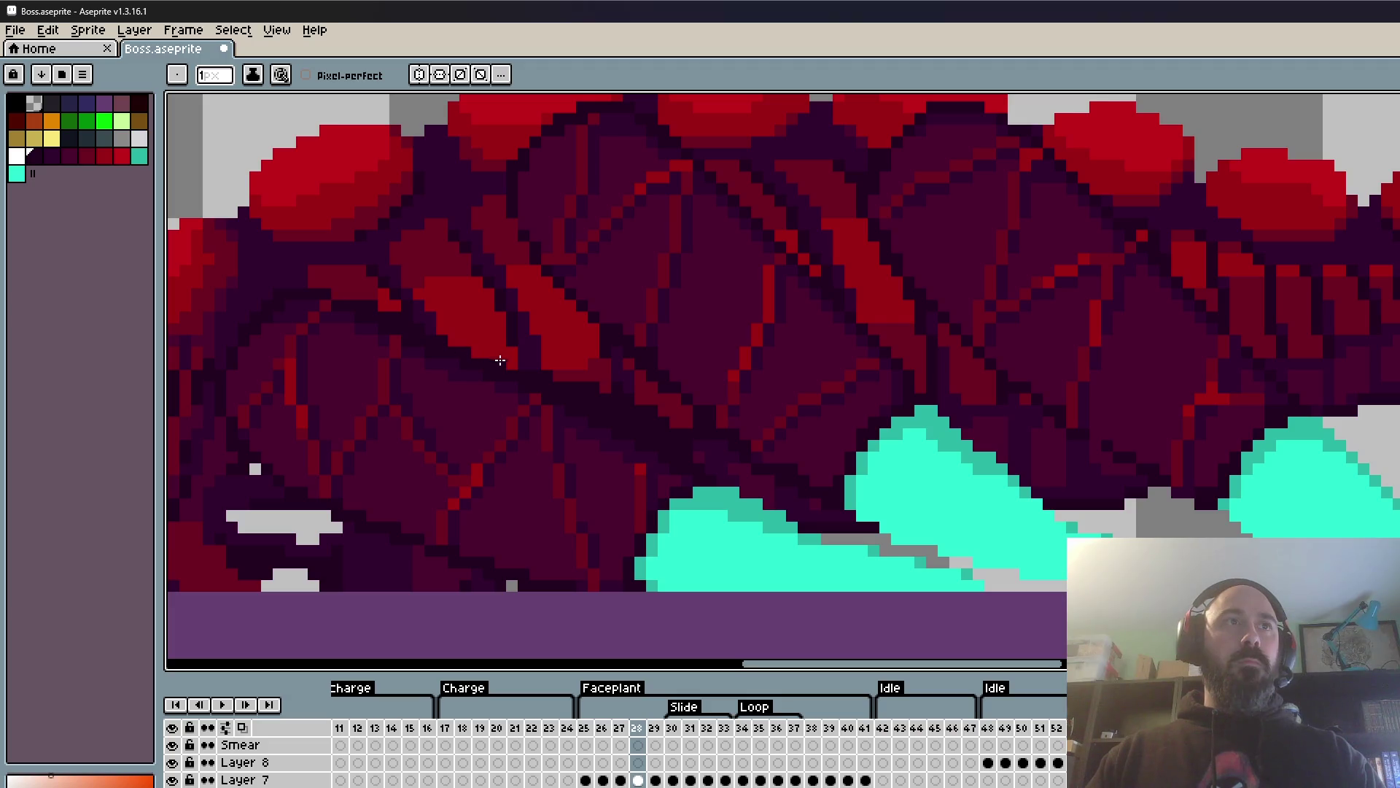
# - Add a diagonal dark line and a short dark stroke over further red plate edges
pyautogui.scroll(-2, 722, 449)
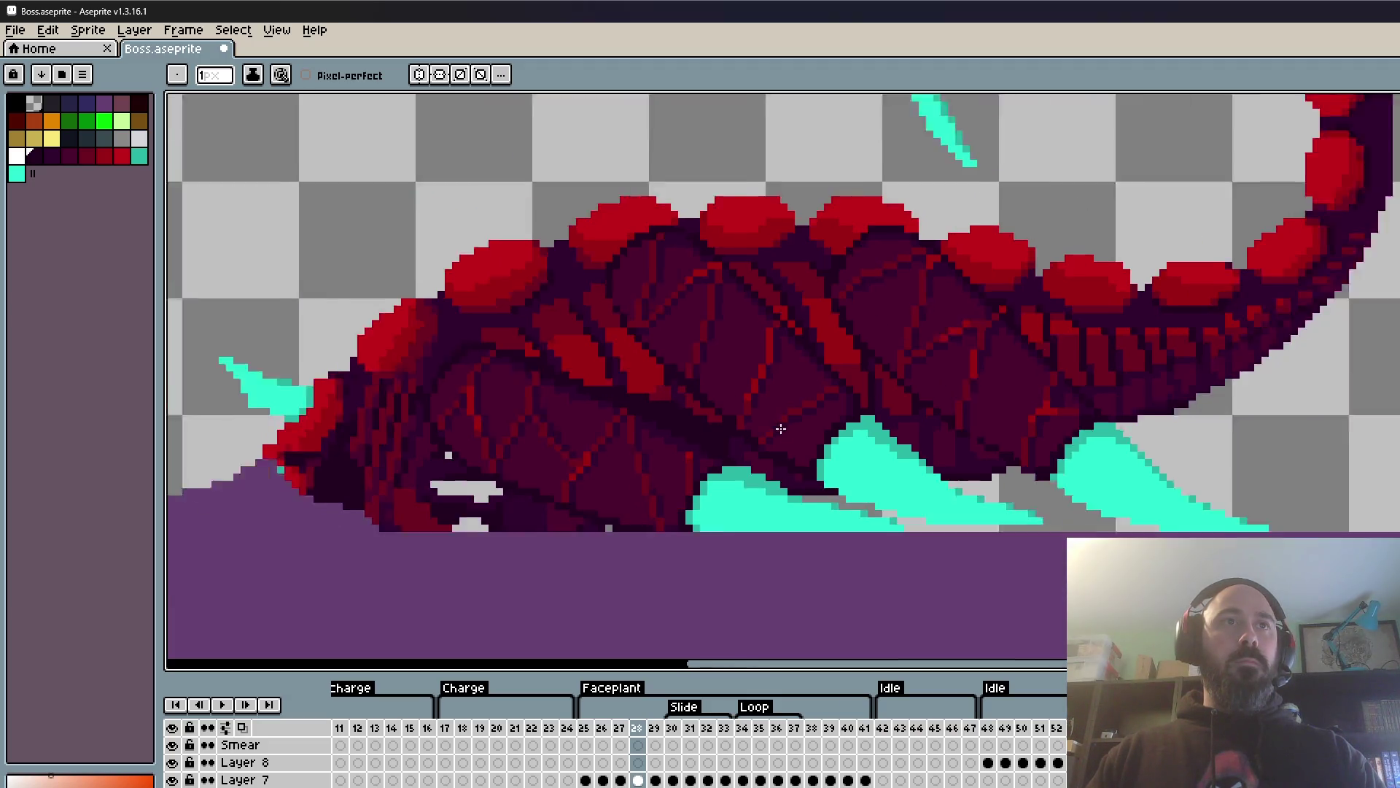
pyautogui.scroll(2, 799, 371)
pyautogui.scroll(-2, 799, 370)
pyautogui.scroll(1, 948, 367)
pyautogui.press('Left')
pyautogui.press('Right')
pyautogui.scroll(2, 914, 362)
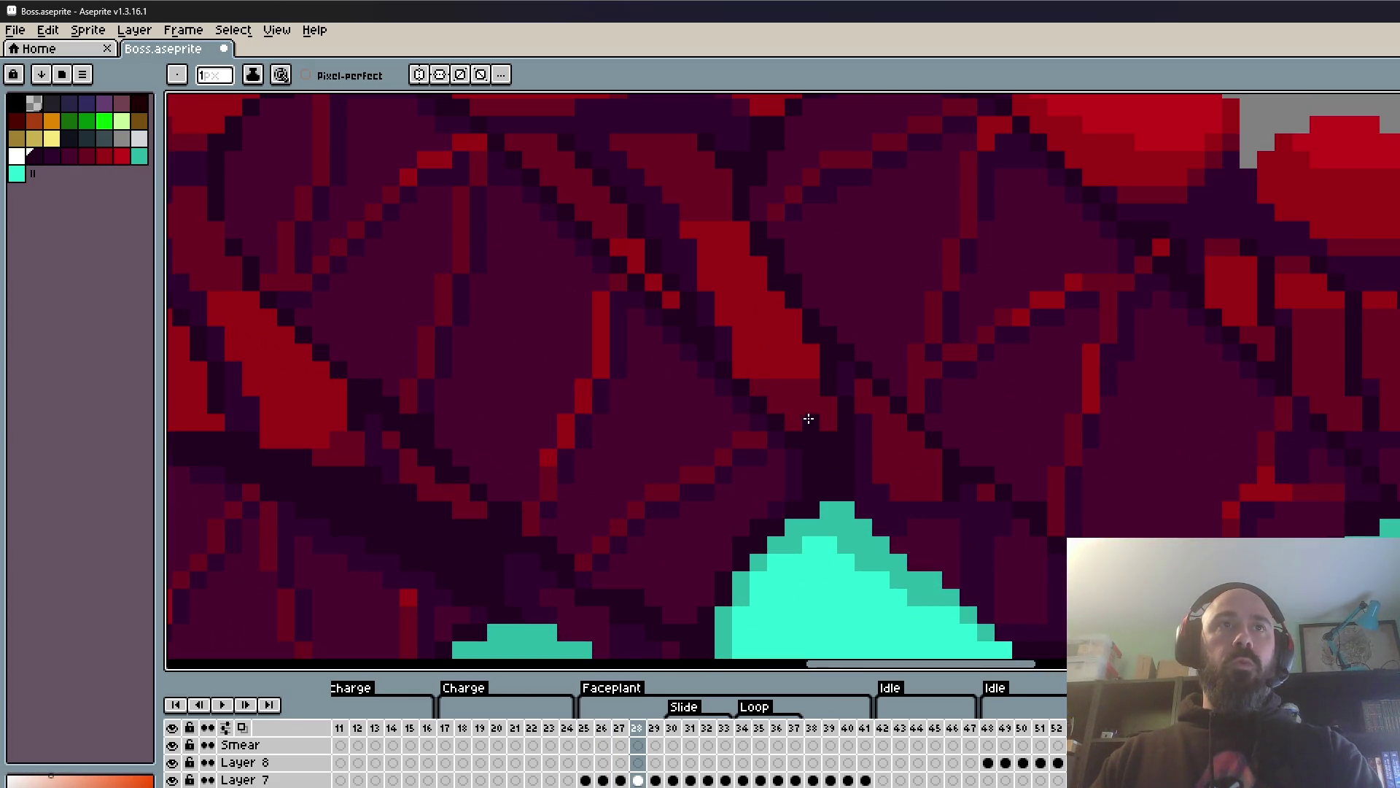
pyautogui.moveTo(709, 299)
pyautogui.mouseDown()
pyautogui.moveTo(622, 250)
pyautogui.moveTo(795, 423)
pyautogui.mouseUp()
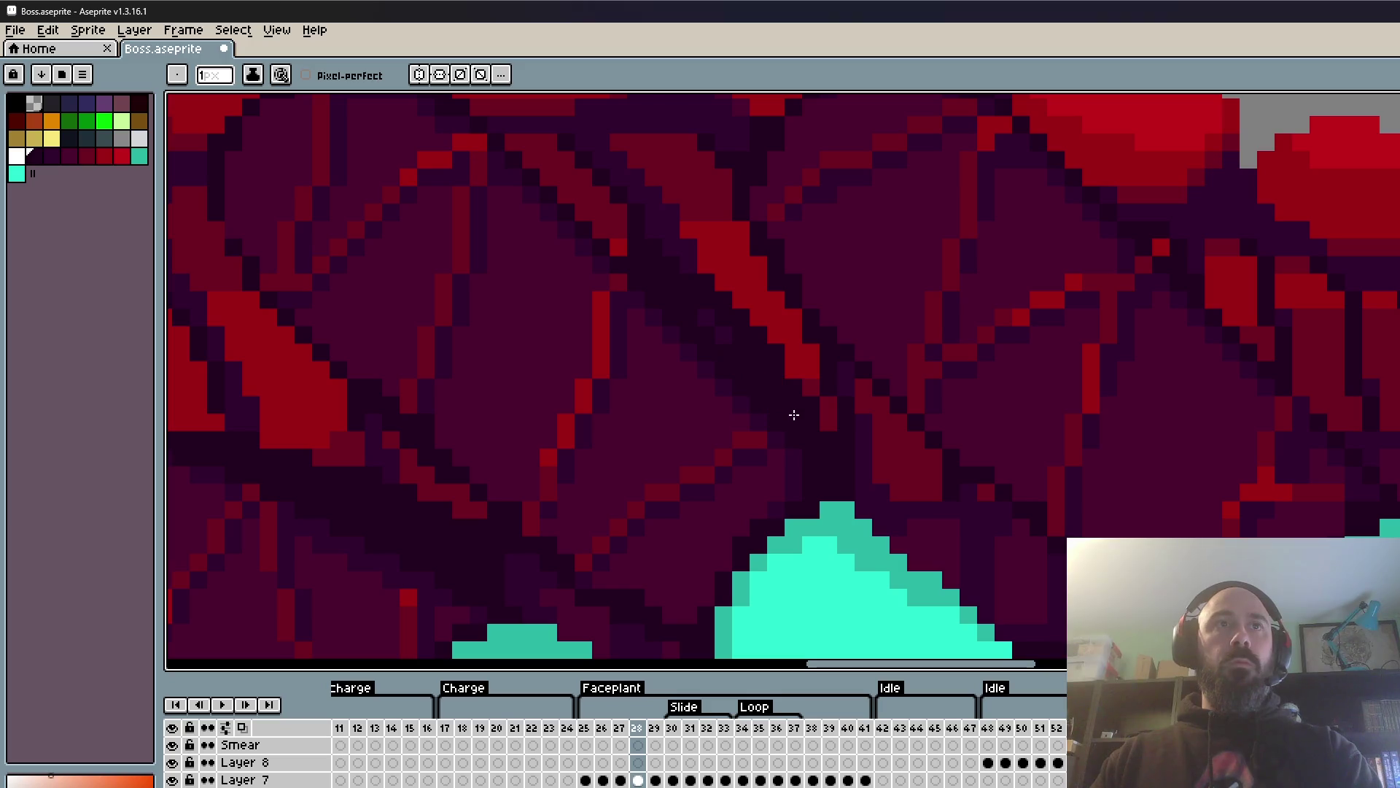
pyautogui.scroll(-1, 620, 241)
pyautogui.scroll(1, 573, 186)
pyautogui.moveTo(572, 226); pyautogui.dragTo(887, 510)
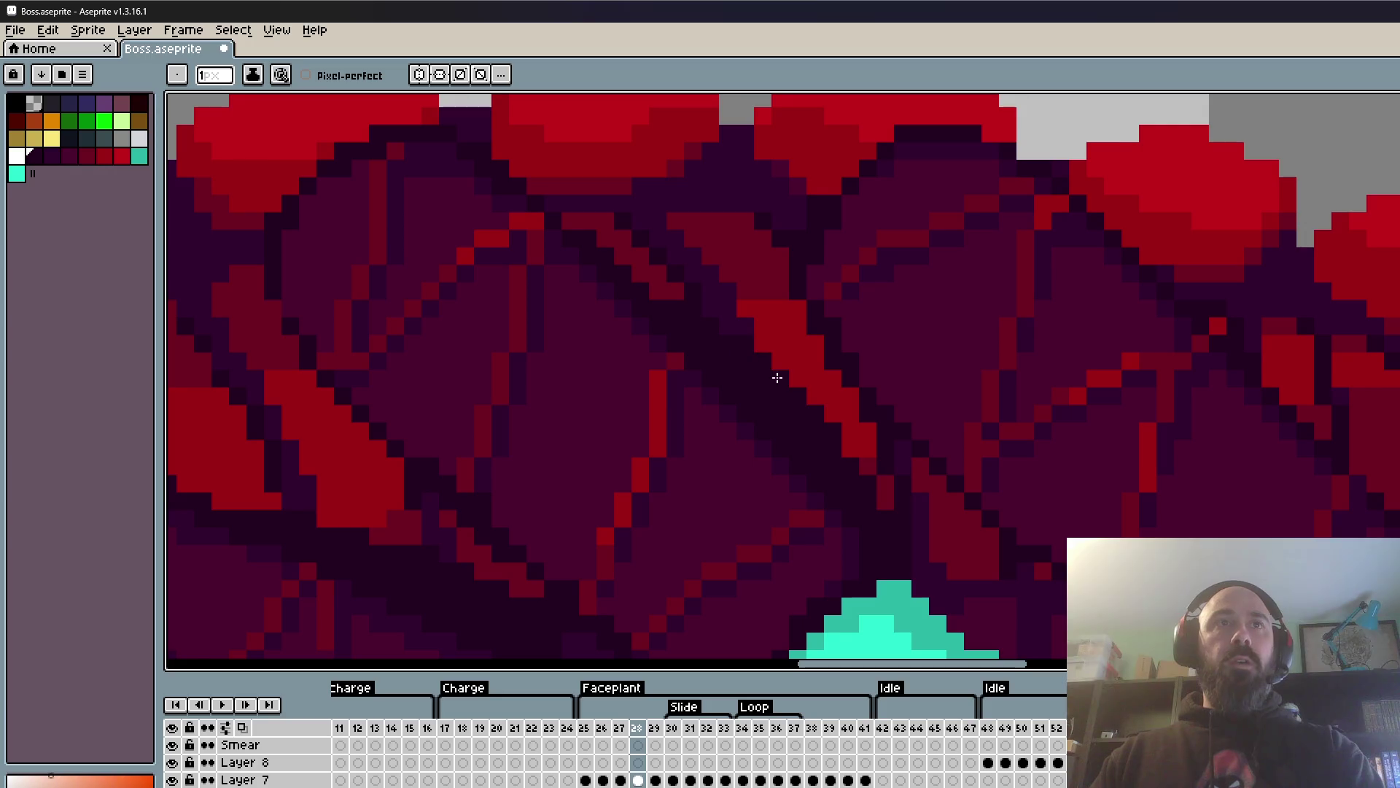
pyautogui.scroll(-2, 891, 525)
pyautogui.scroll(-2, 892, 525)
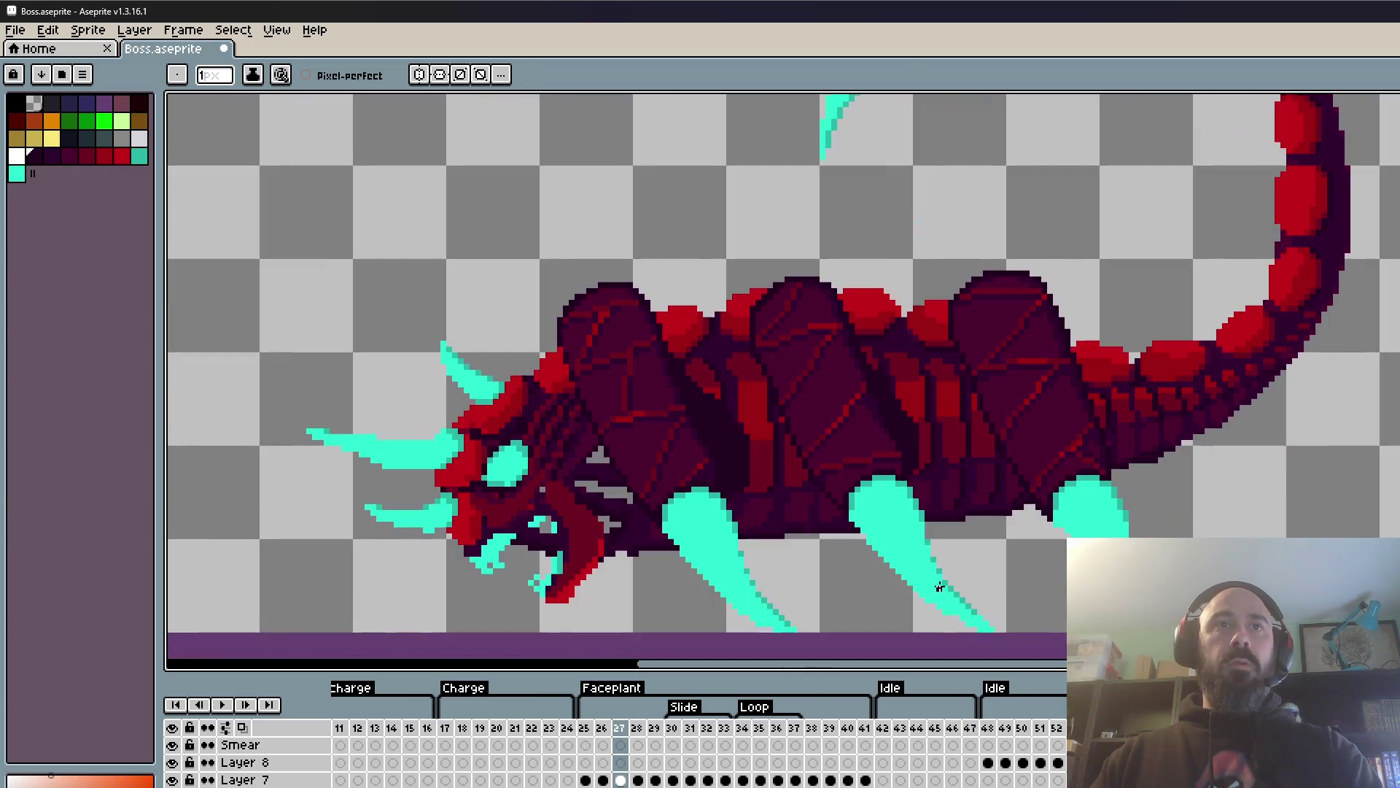
pyautogui.scroll(1, 928, 581)
pyautogui.scroll(1, 999, 492)
pyautogui.scroll(-2, 991, 503)
pyautogui.scroll(-1, 984, 518)
pyautogui.scroll(-1, 974, 536)
pyautogui.scroll(-2, 972, 540)
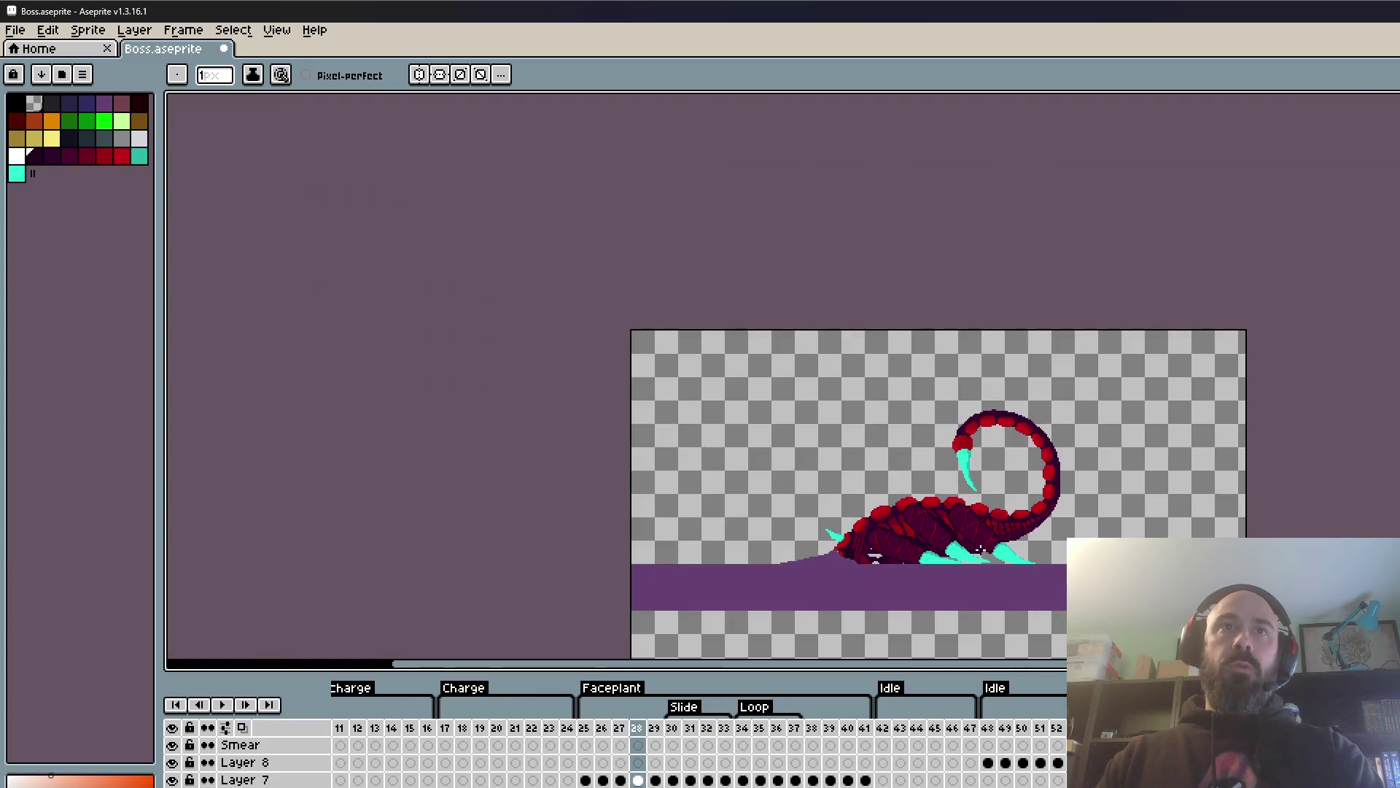
pyautogui.press('Left')
pyautogui.scroll(3, 941, 547)
pyautogui.scroll(1, 923, 552)
pyautogui.press('Right')
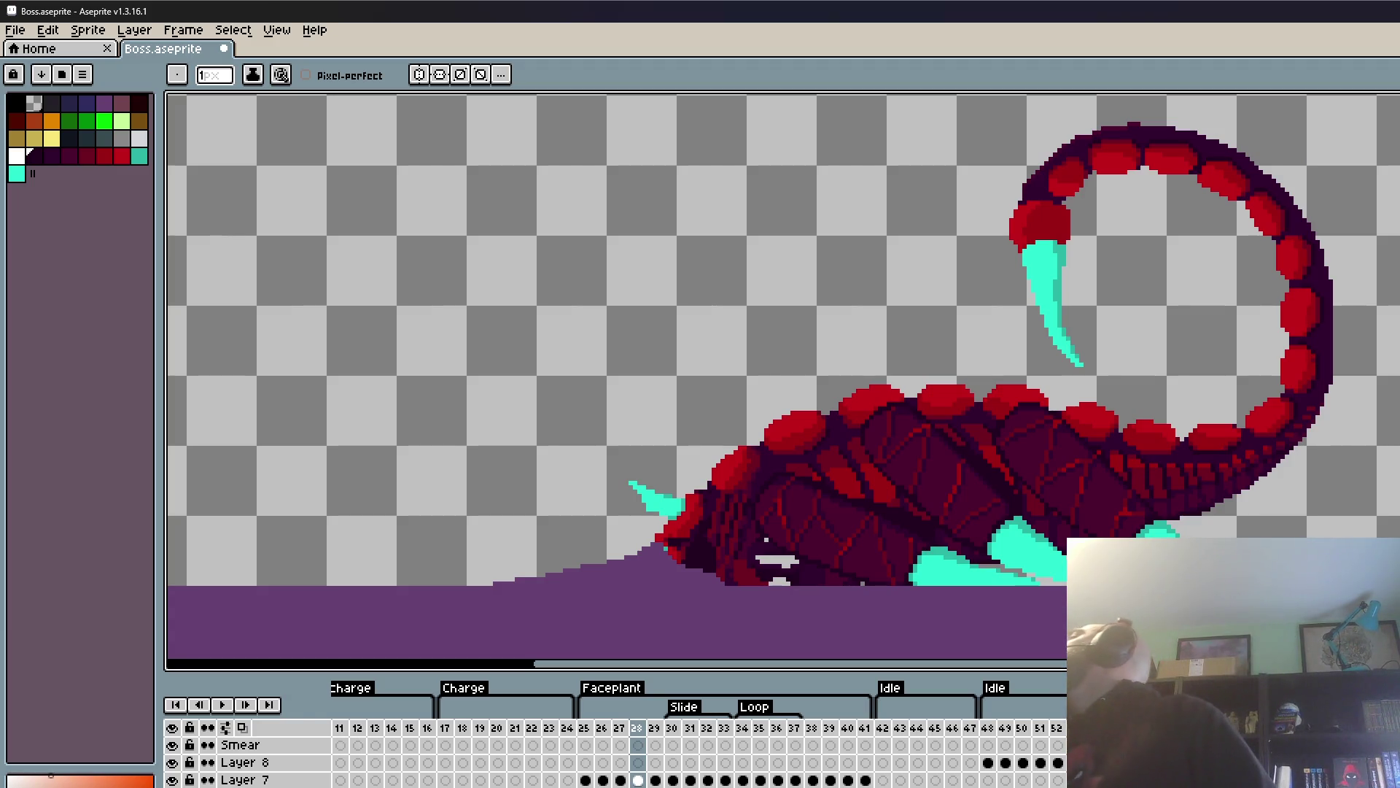
pyautogui.scroll(-2, 949, 425)
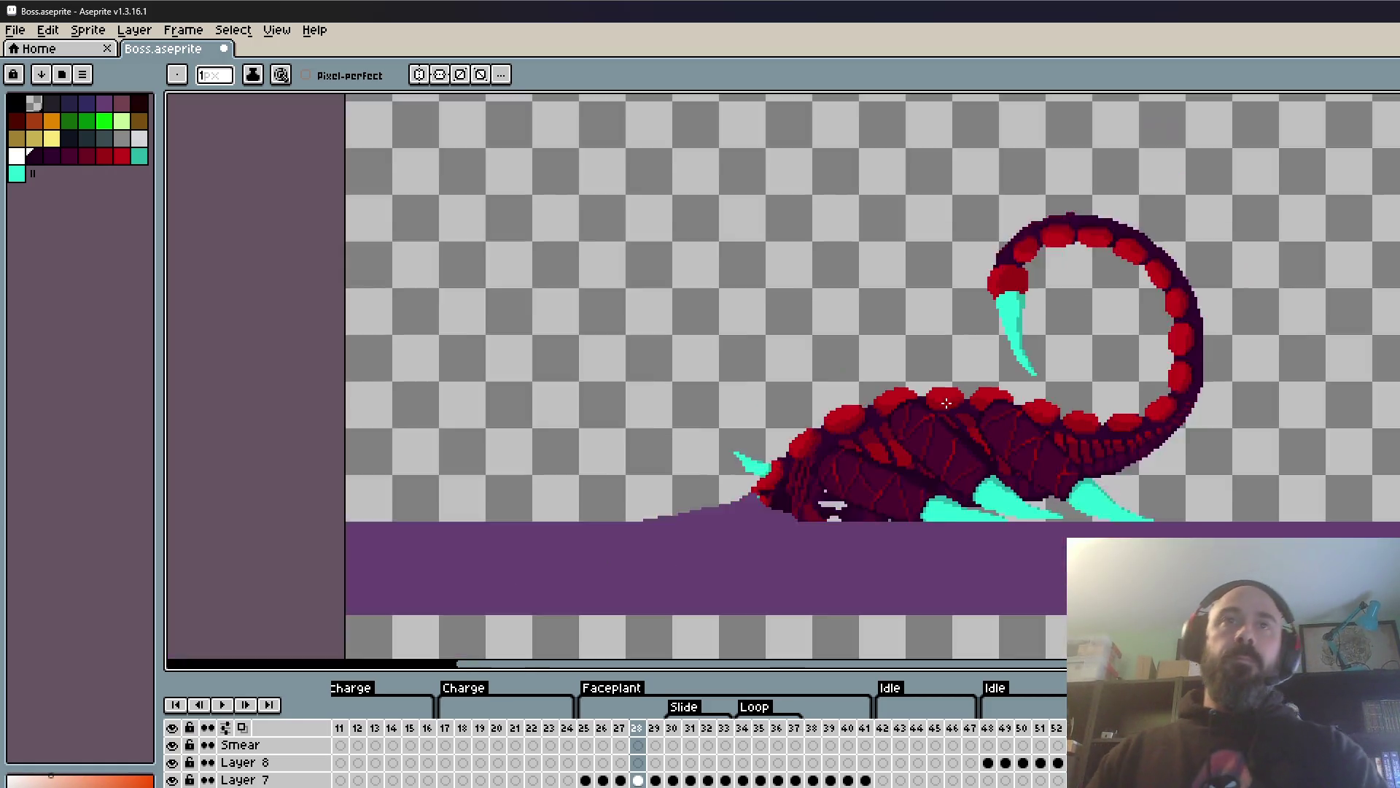
pyautogui.scroll(-2, 948, 425)
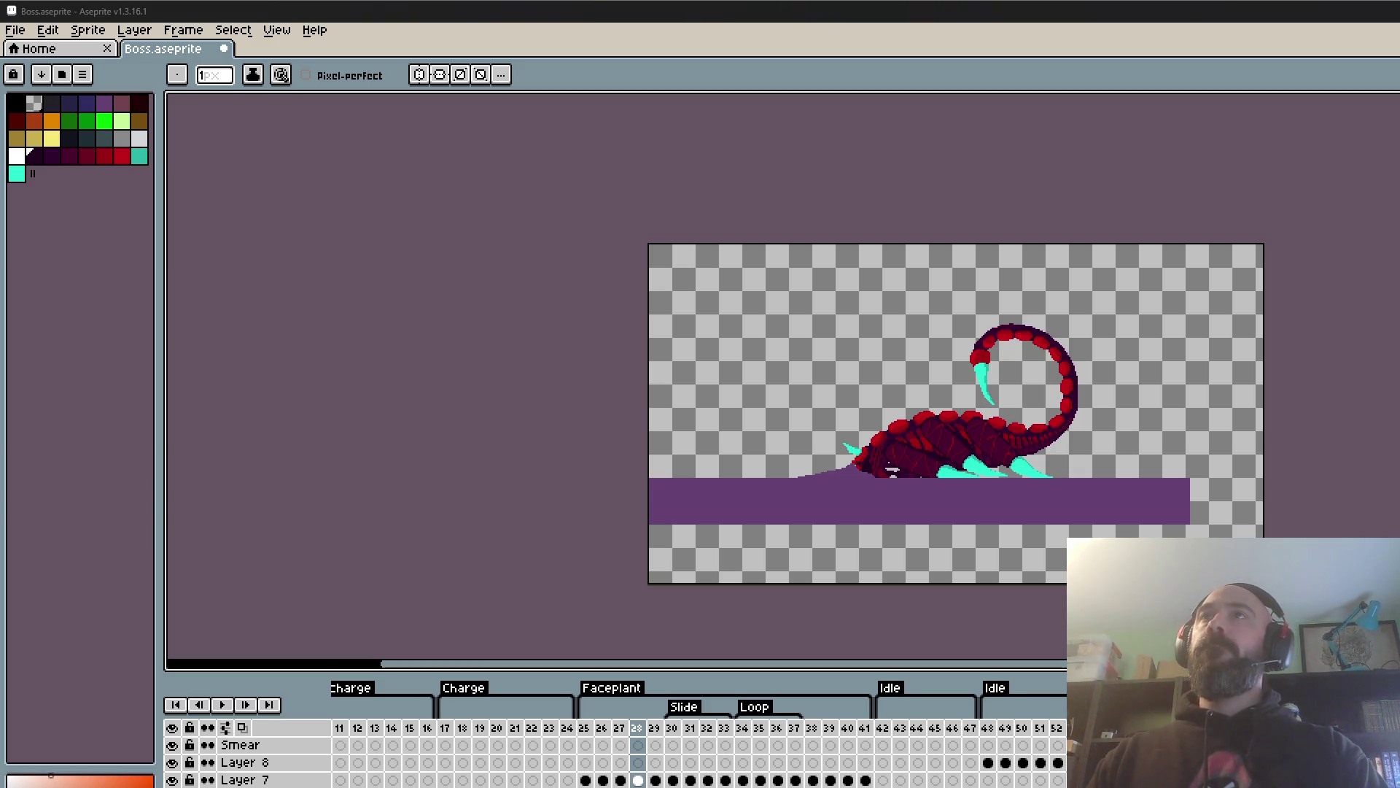
pyautogui.scroll(2, 947, 441)
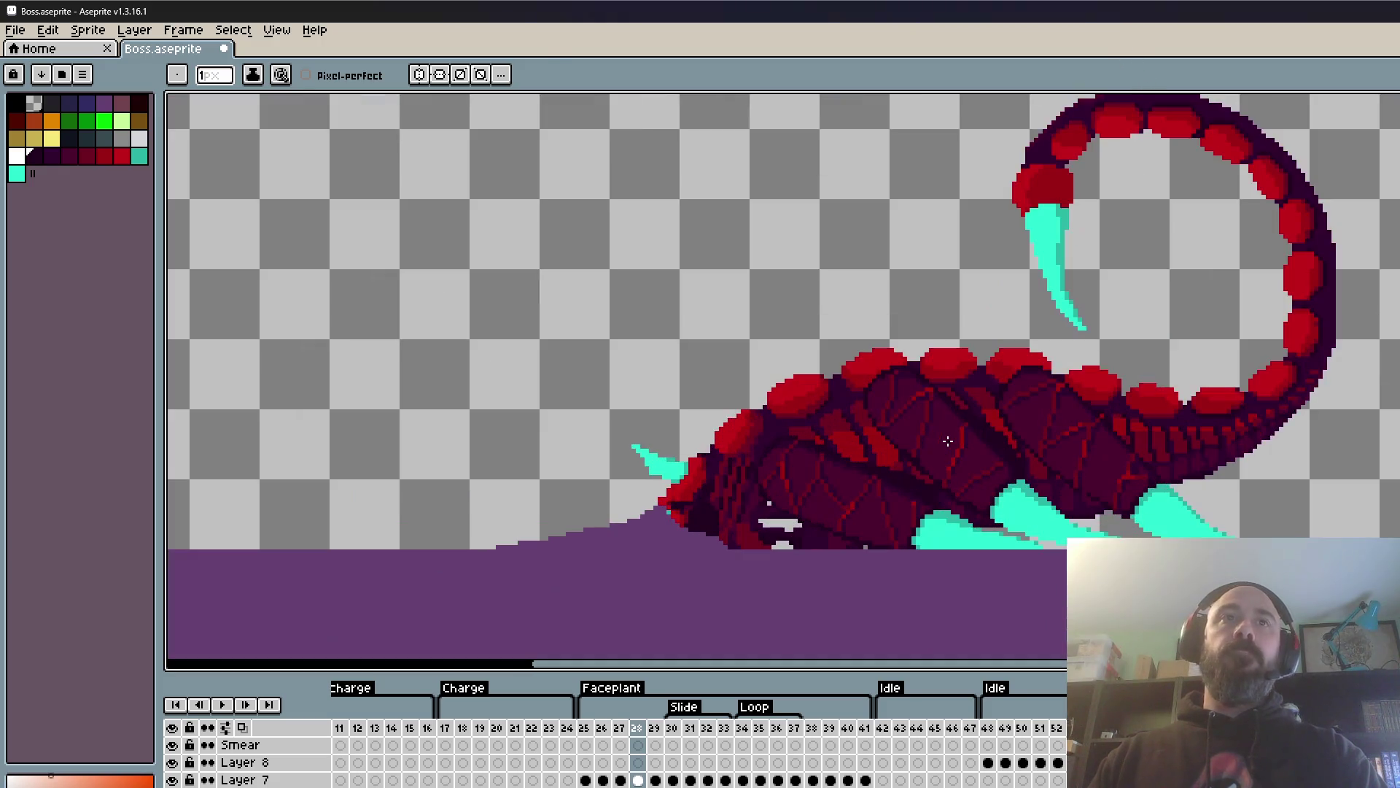
pyautogui.click(14, 30)
# - Save Boss.aseprite with the new armor shading via File > Save
pyautogui.click(41, 109)
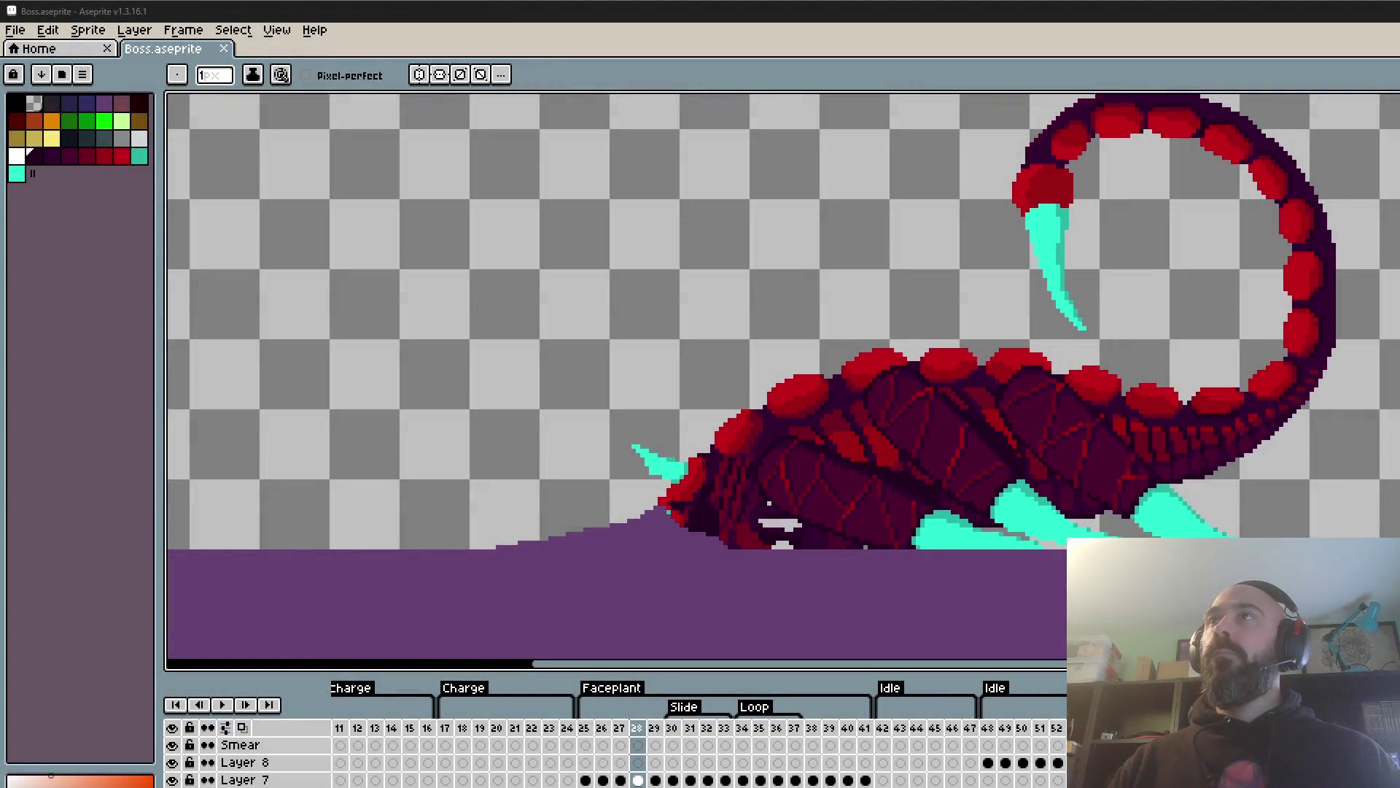
# - Bring up the Twitch browser, widen and reposition it, toggle playback, and slide it left to show chat
pyautogui.hotkey('alt', 'Tab')
pyautogui.moveTo(1259, 20); pyautogui.dragTo(423, 58)
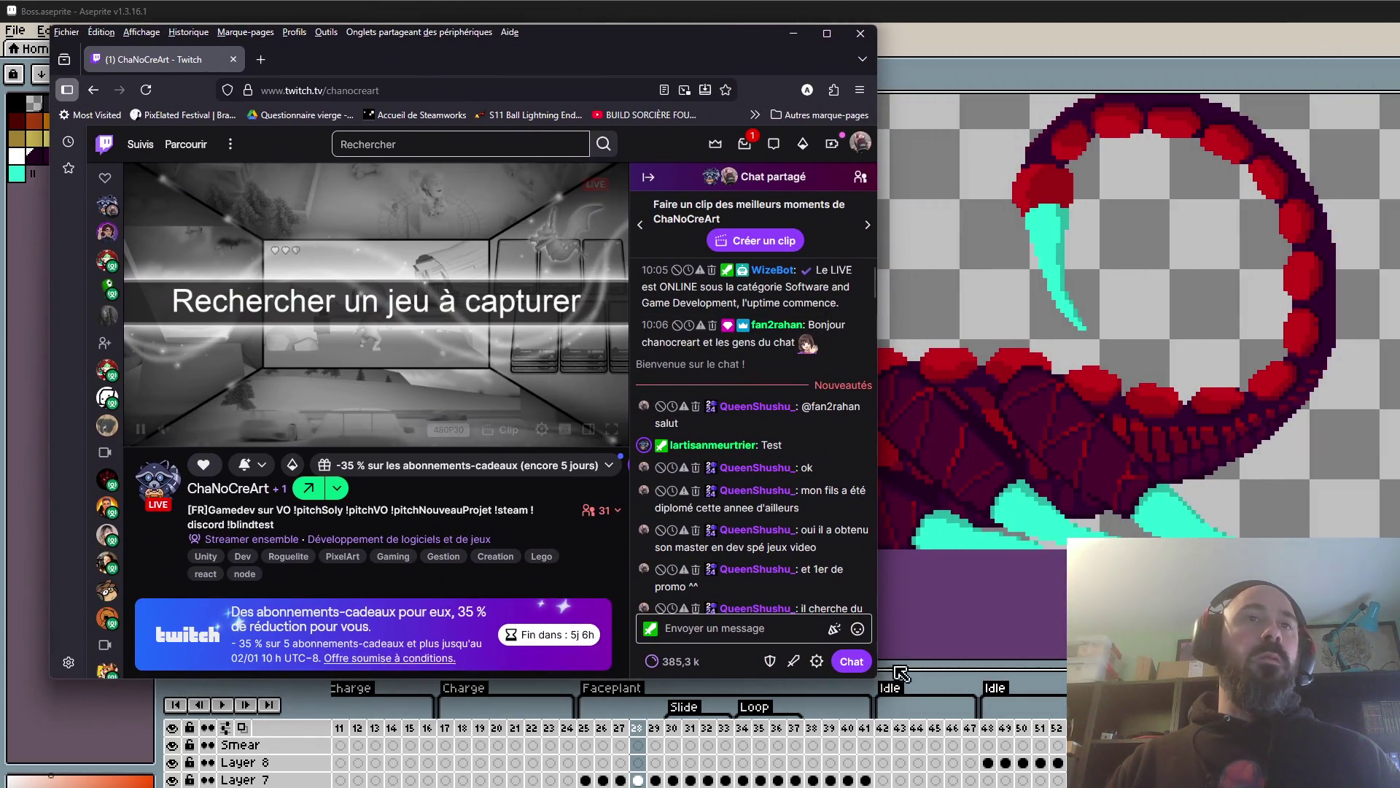
pyautogui.moveTo(1132, 292); pyautogui.dragTo(1399, 291)
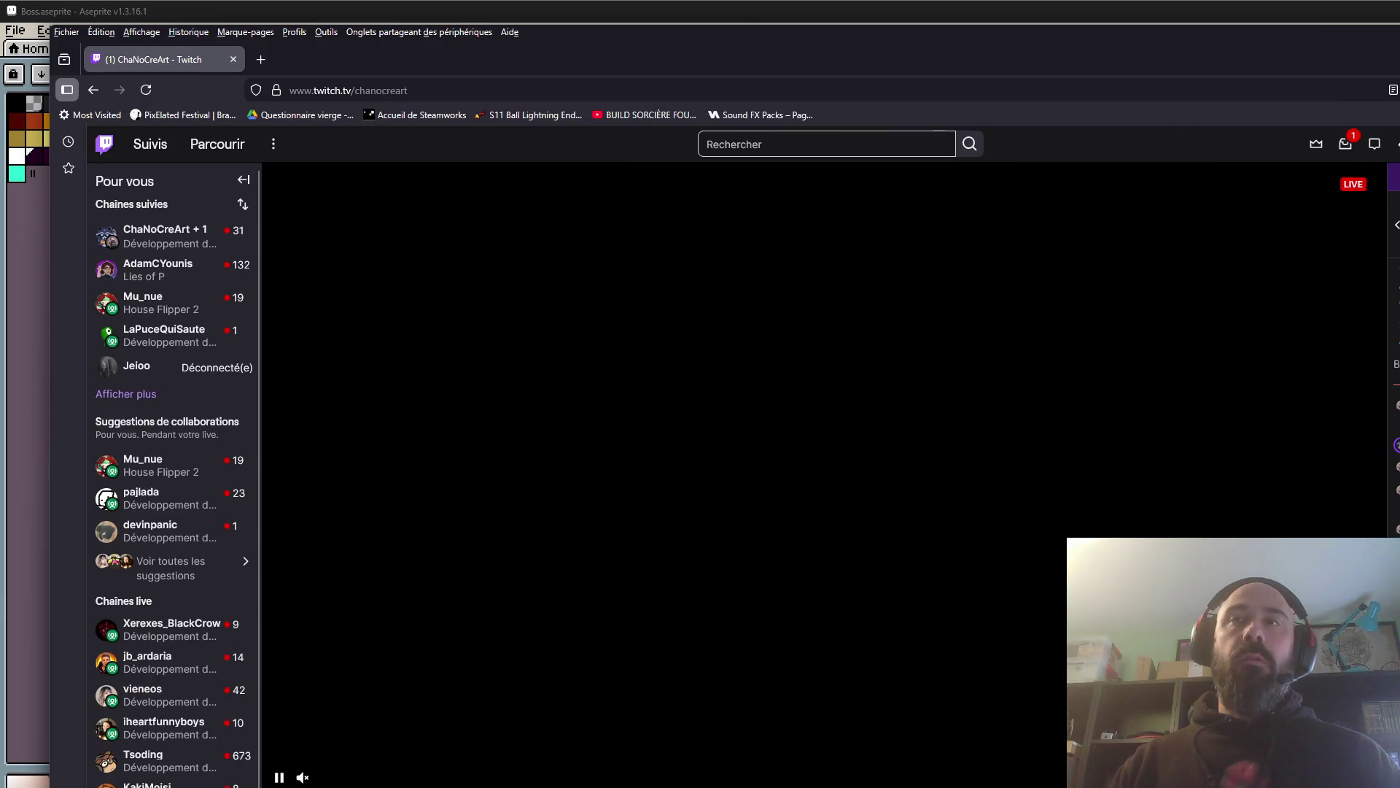
pyautogui.moveTo(1291, 38); pyautogui.dragTo(1291, 16)
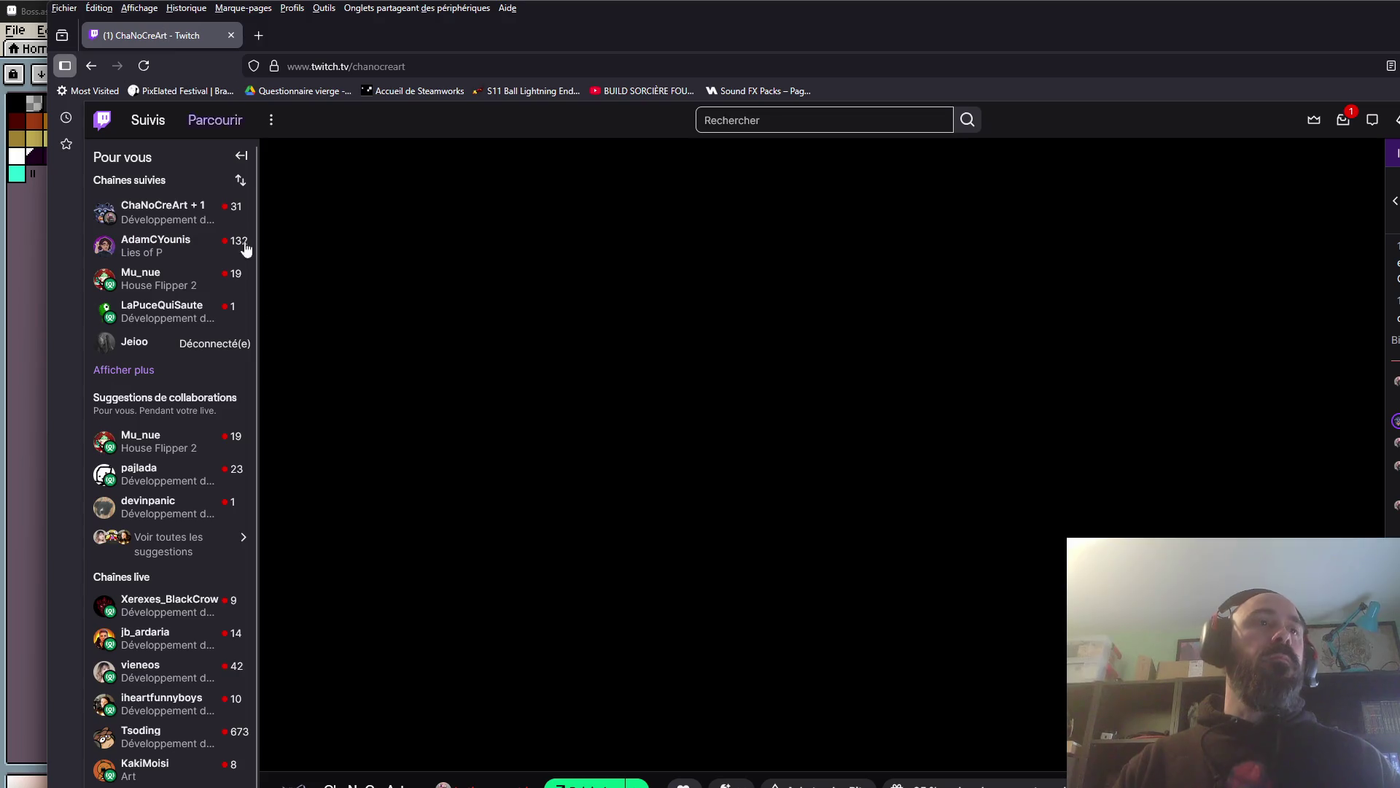
pyautogui.doubleClick(277, 761)
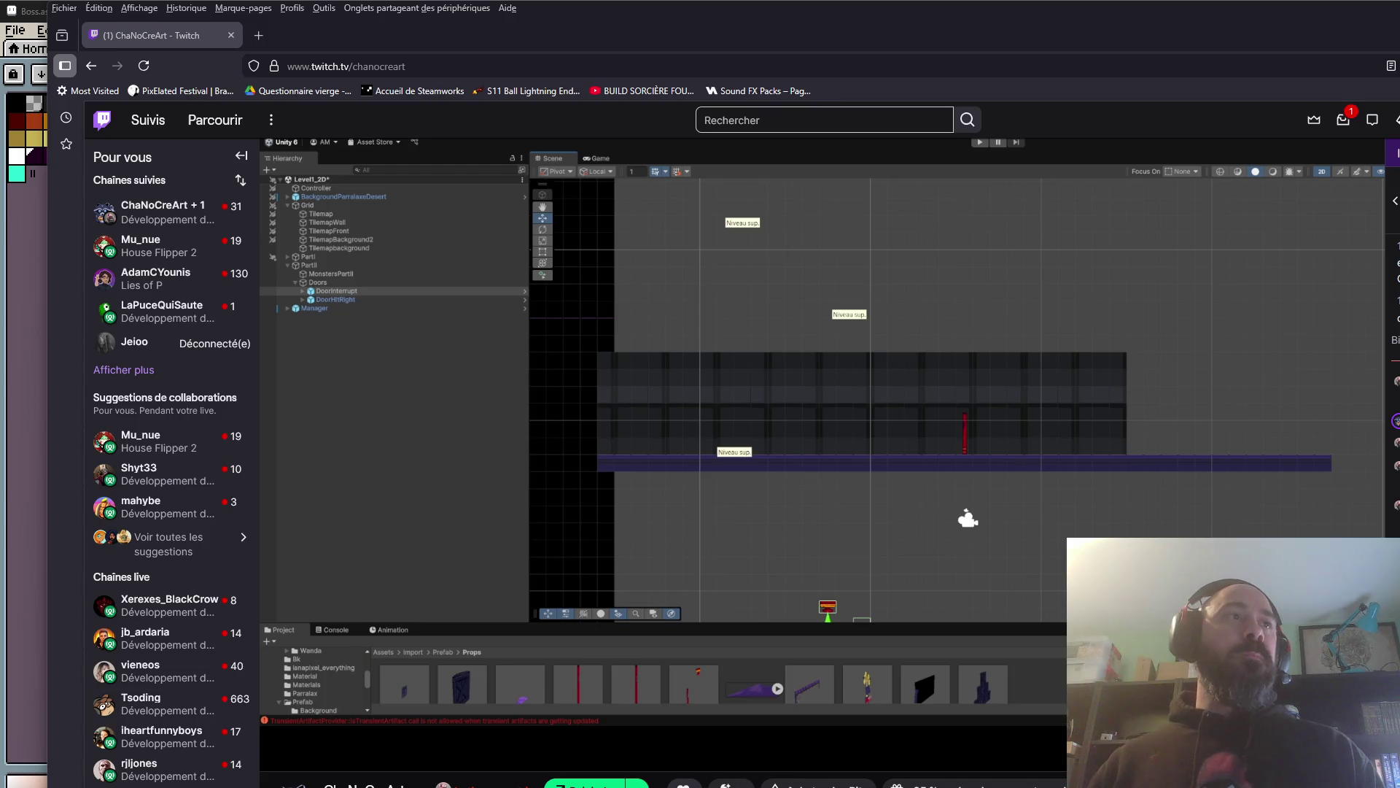
pyautogui.moveTo(1167, 30); pyautogui.dragTo(970, 27)
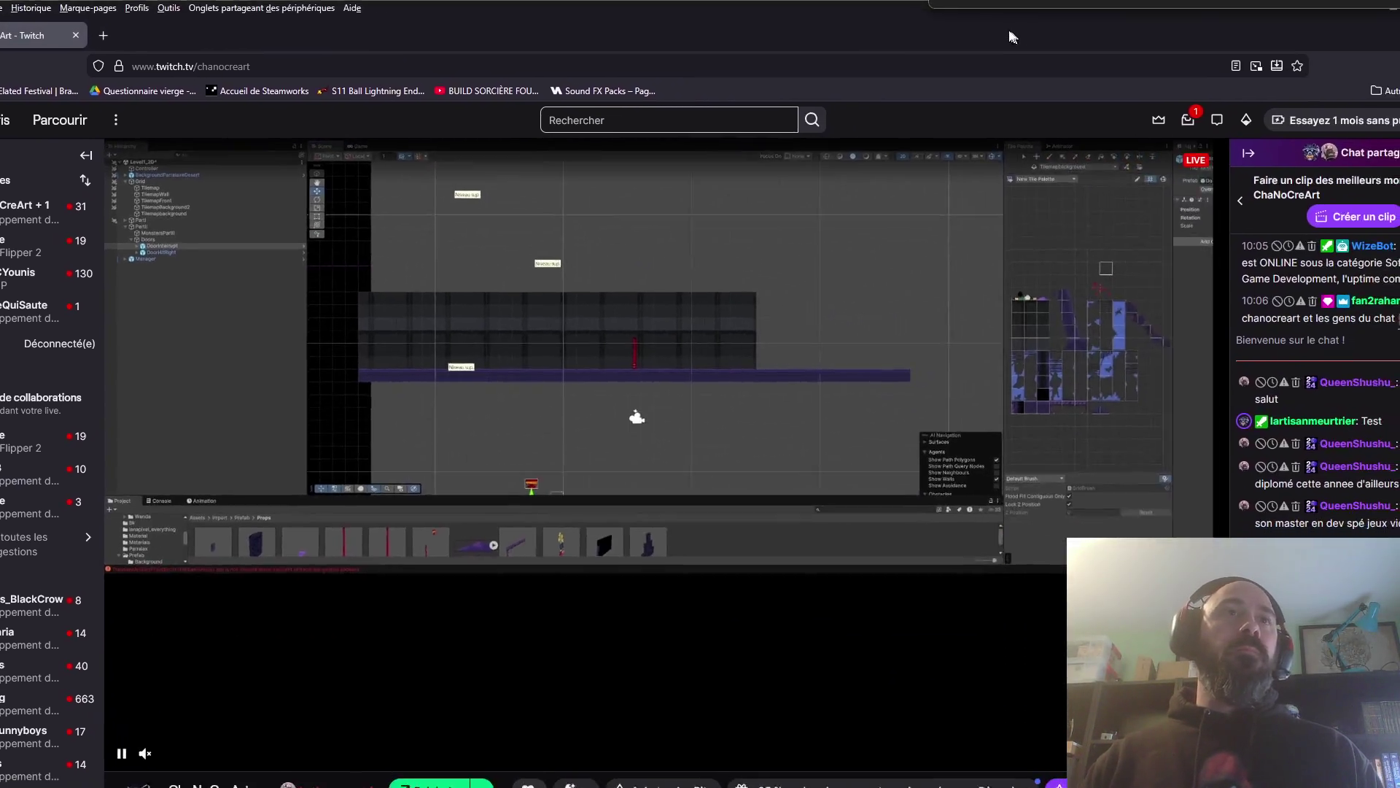